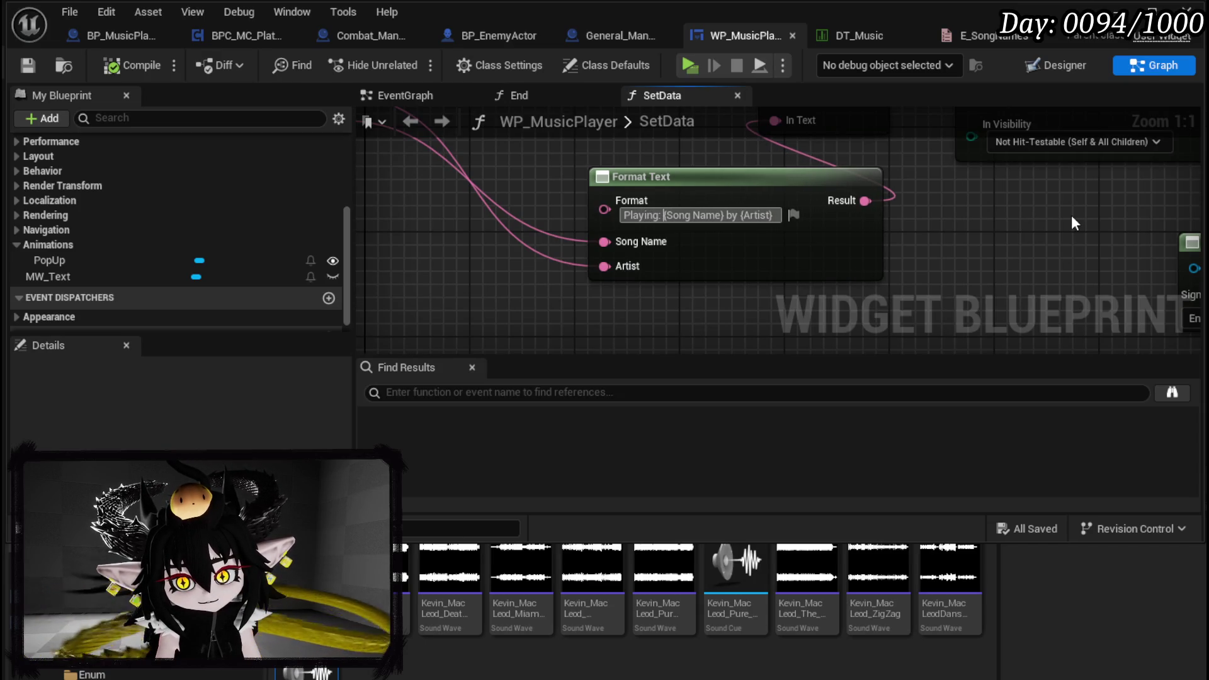
Commit the 'Playing: {Song Name} by {Artist}' format, save the widget, and start a play test
{"action": "key", "text": "Return"}
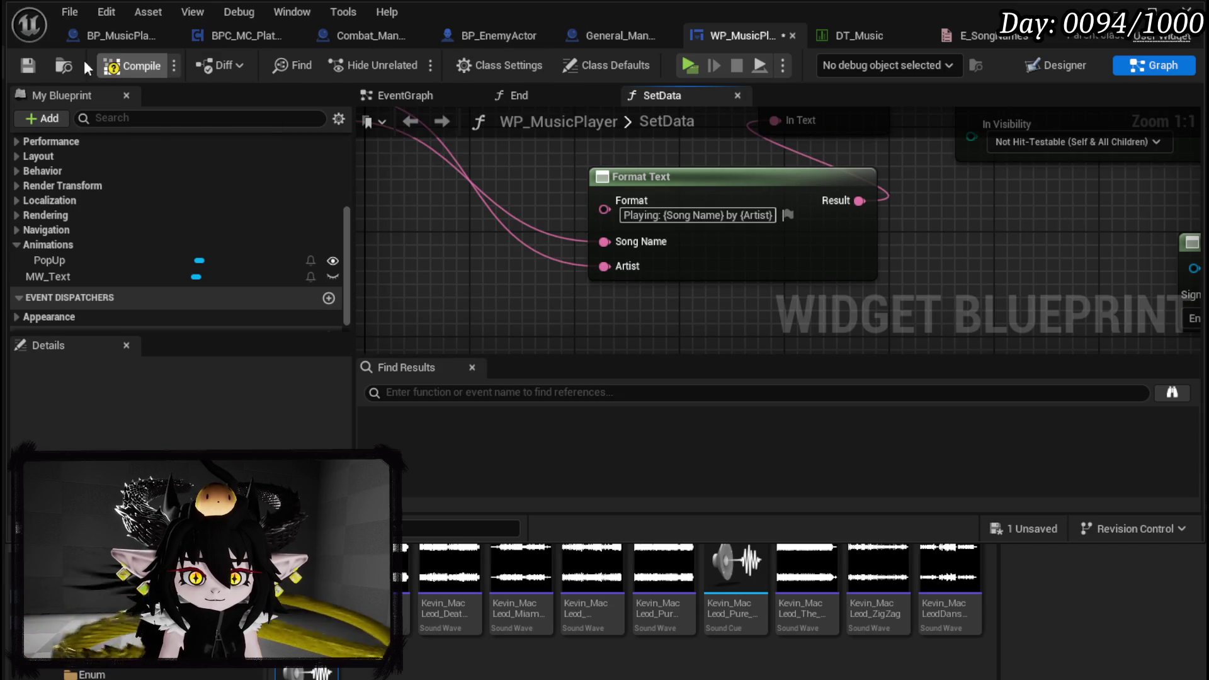
{"action": "left_click", "coordinate": [28, 65]}
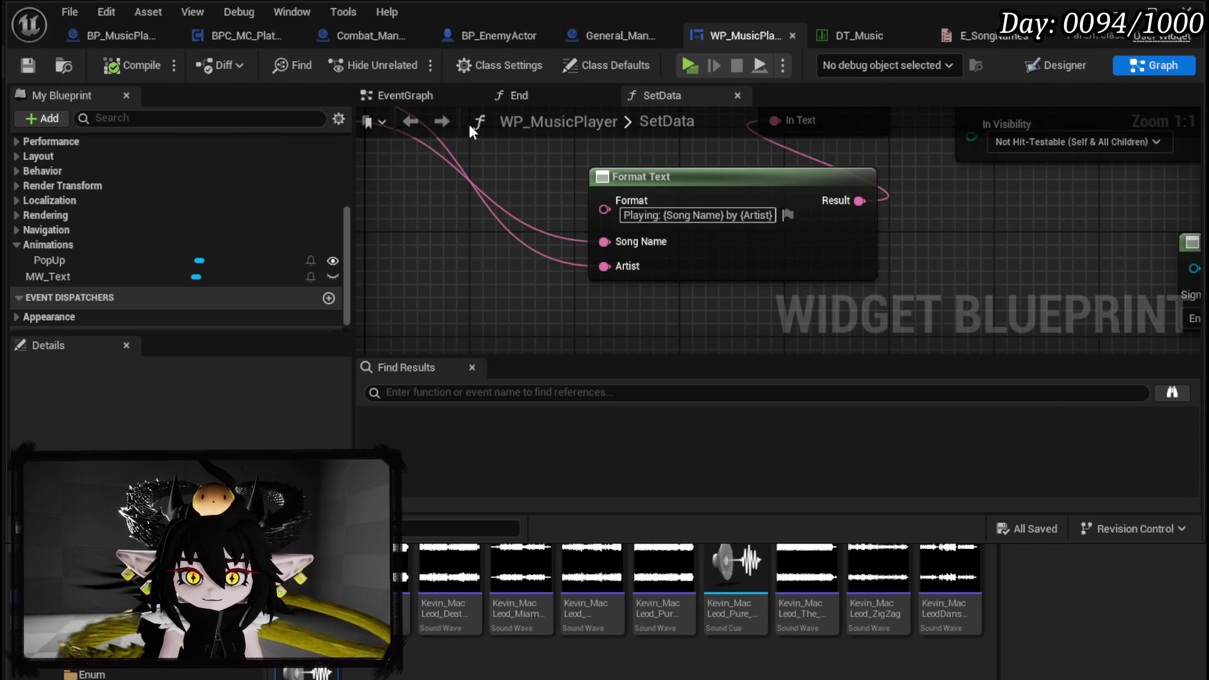
{"action": "key", "text": "alt+Tab"}
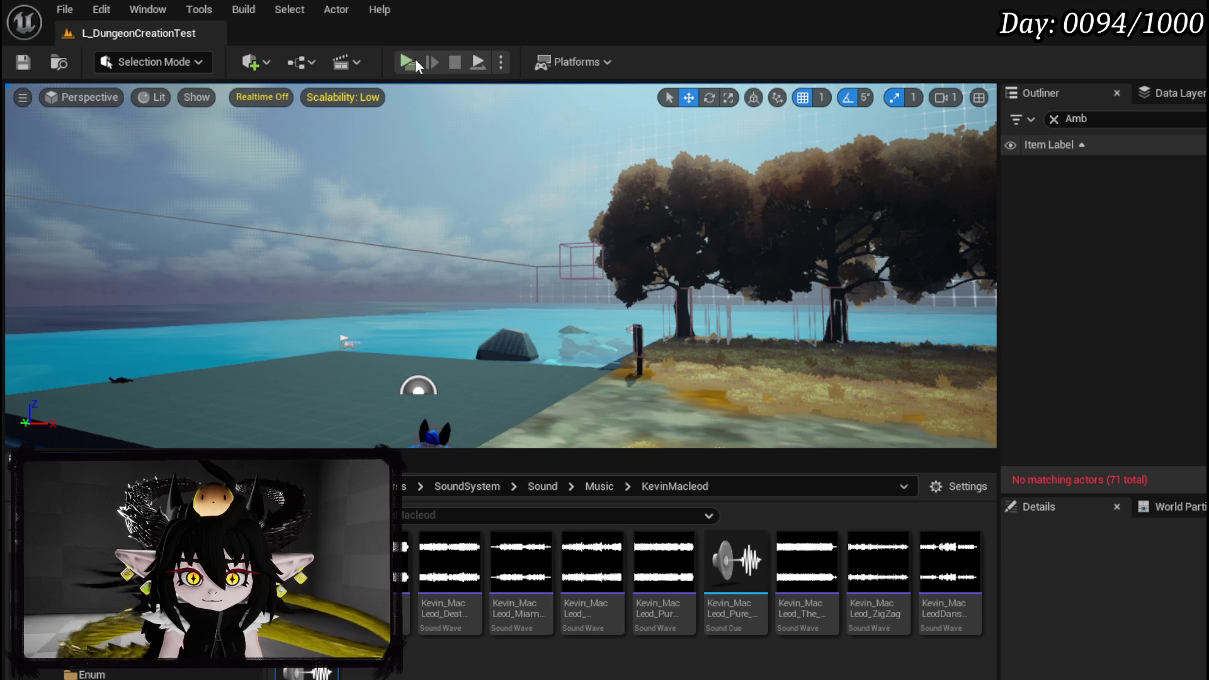
{"action": "key", "text": "alt+p"}
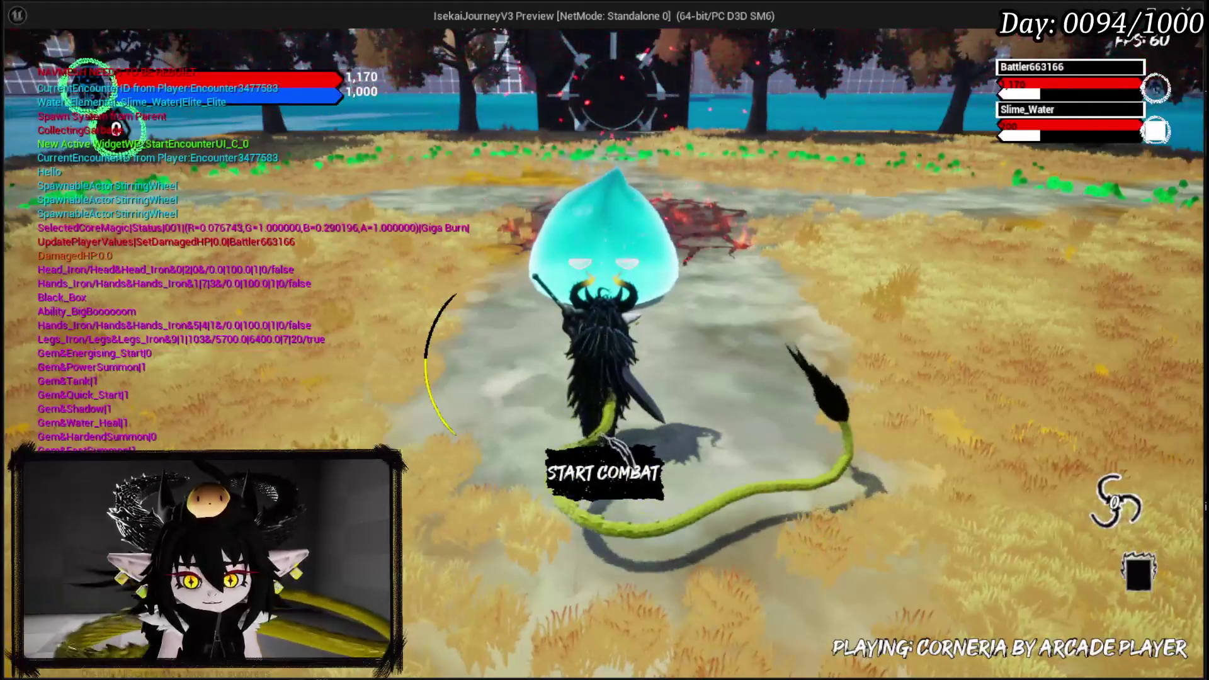
{"action": "key", "text": "s"}
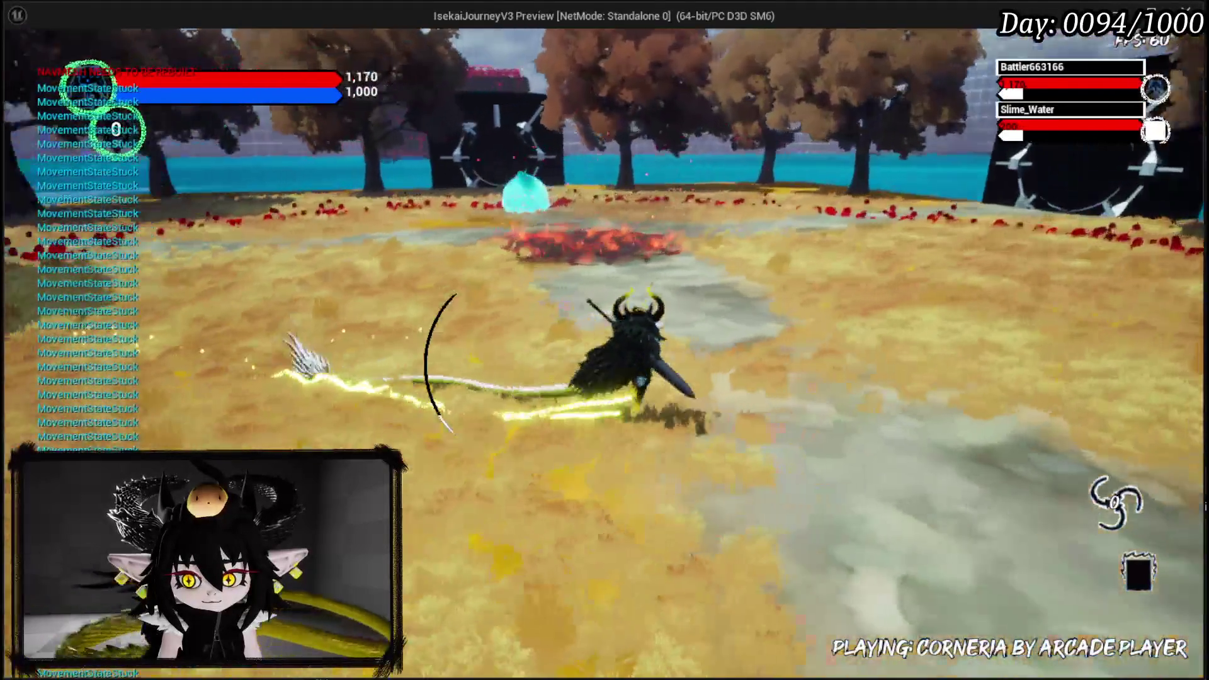
{"action": "key", "text": "s"}
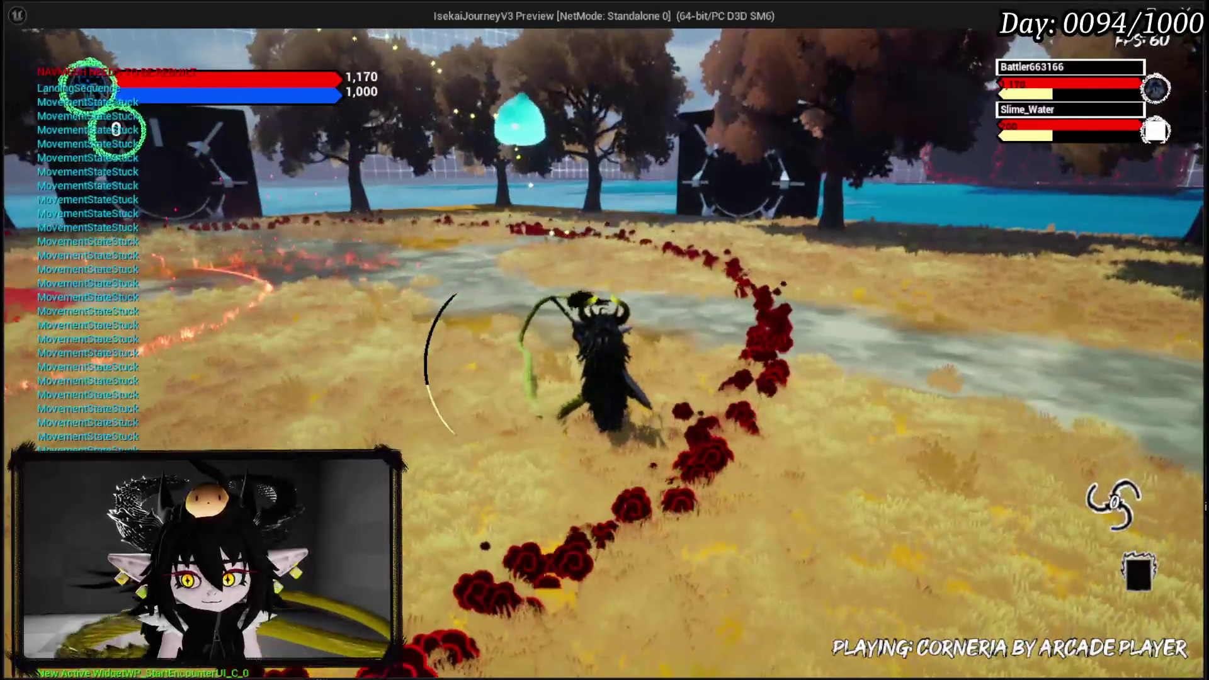
{"action": "key", "text": "s"}
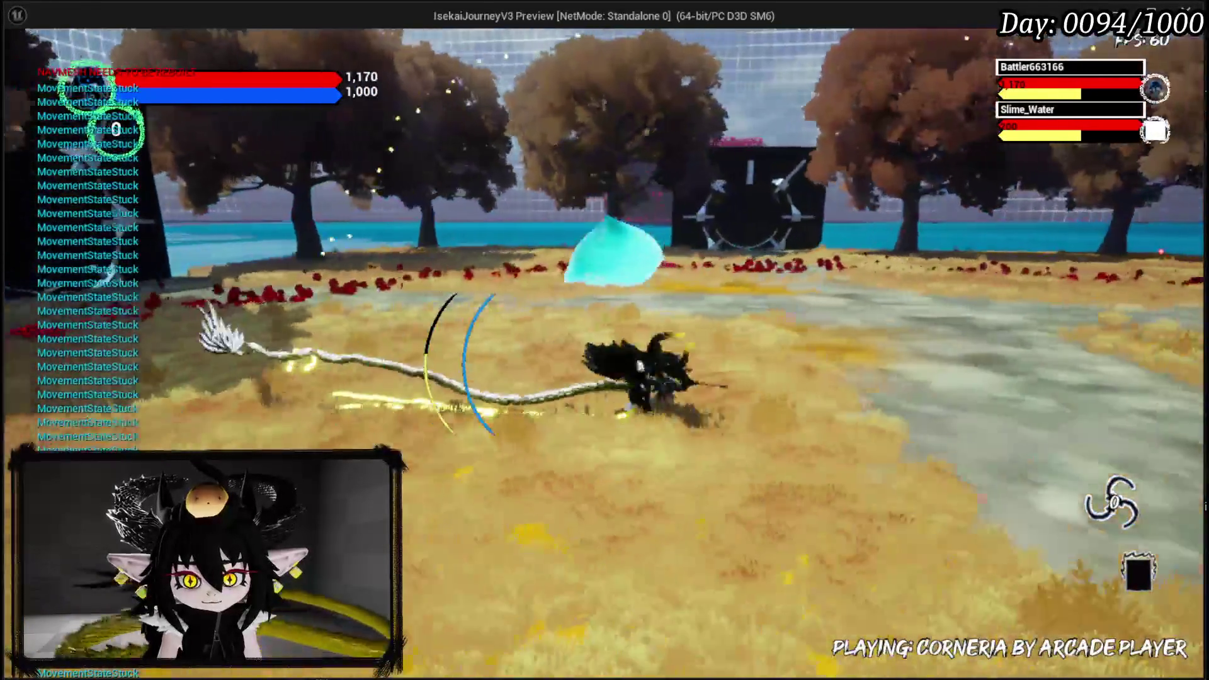
{"action": "key", "text": "s"}
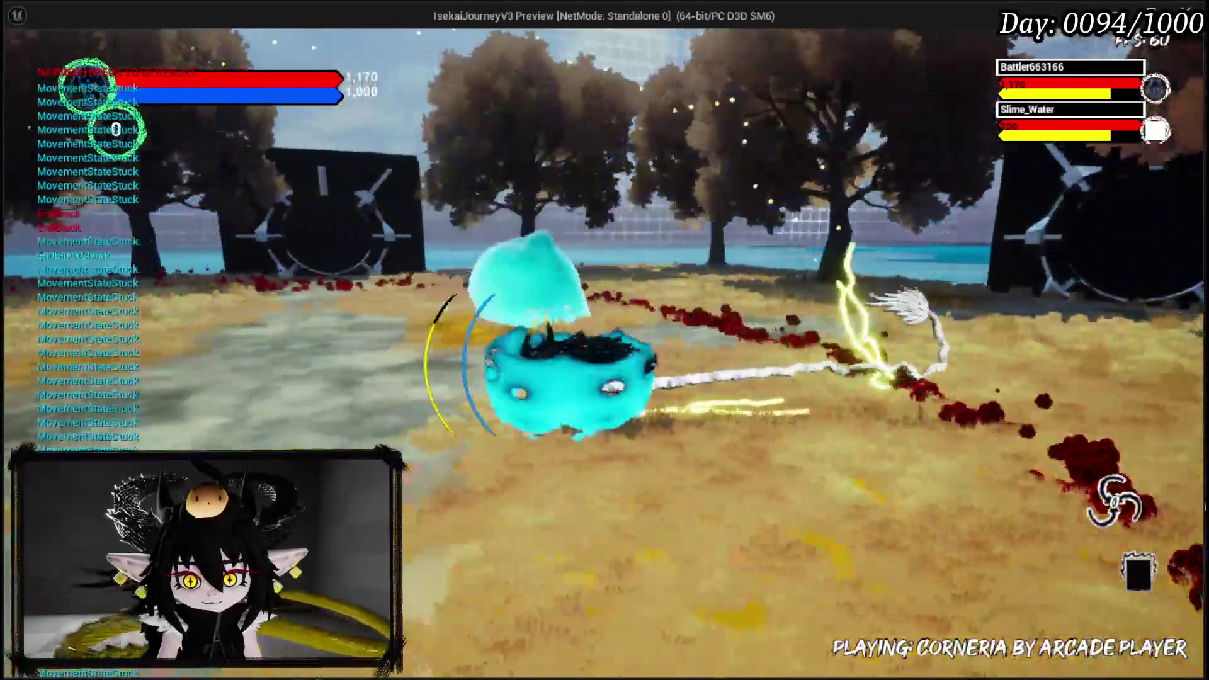
{"action": "key", "text": "s"}
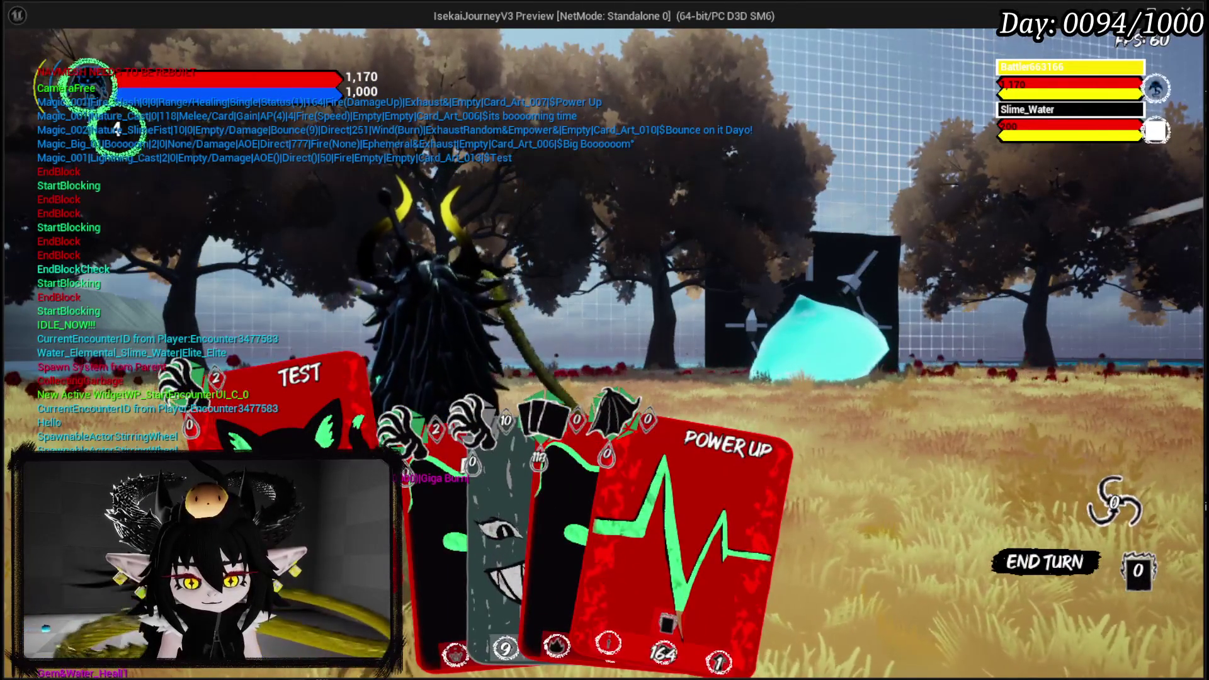
{"action": "key", "text": "Right"}
{"action": "key", "text": "Return"}
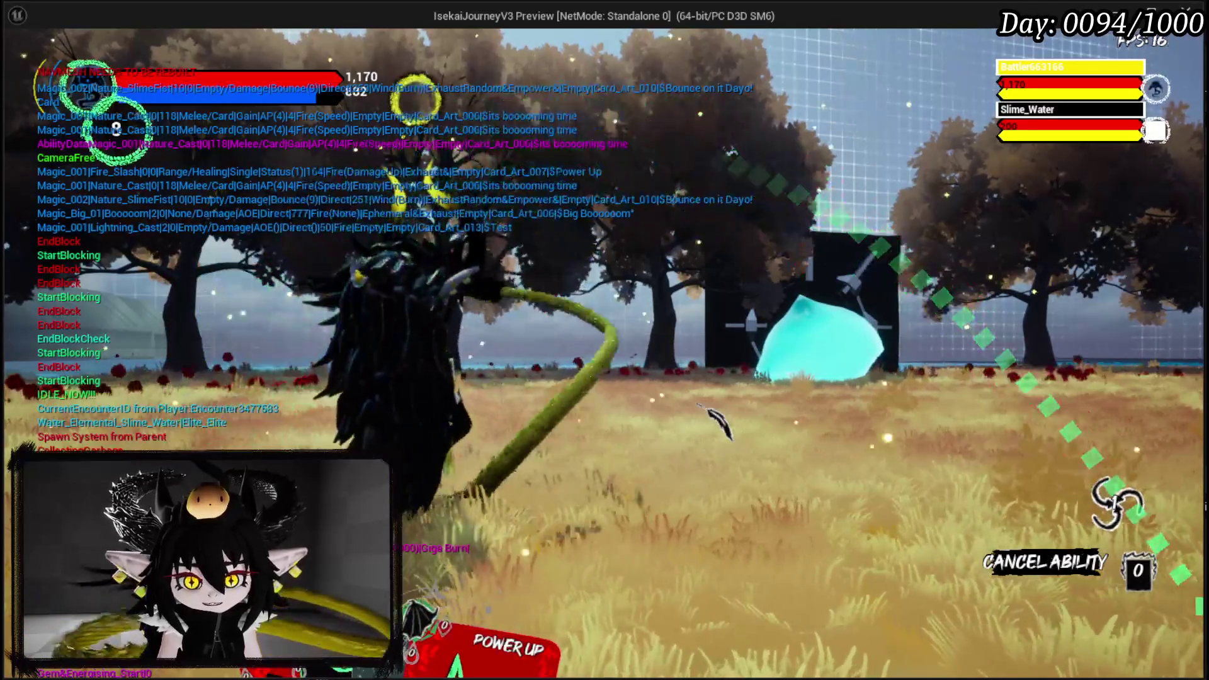
{"action": "key", "text": "Left"}
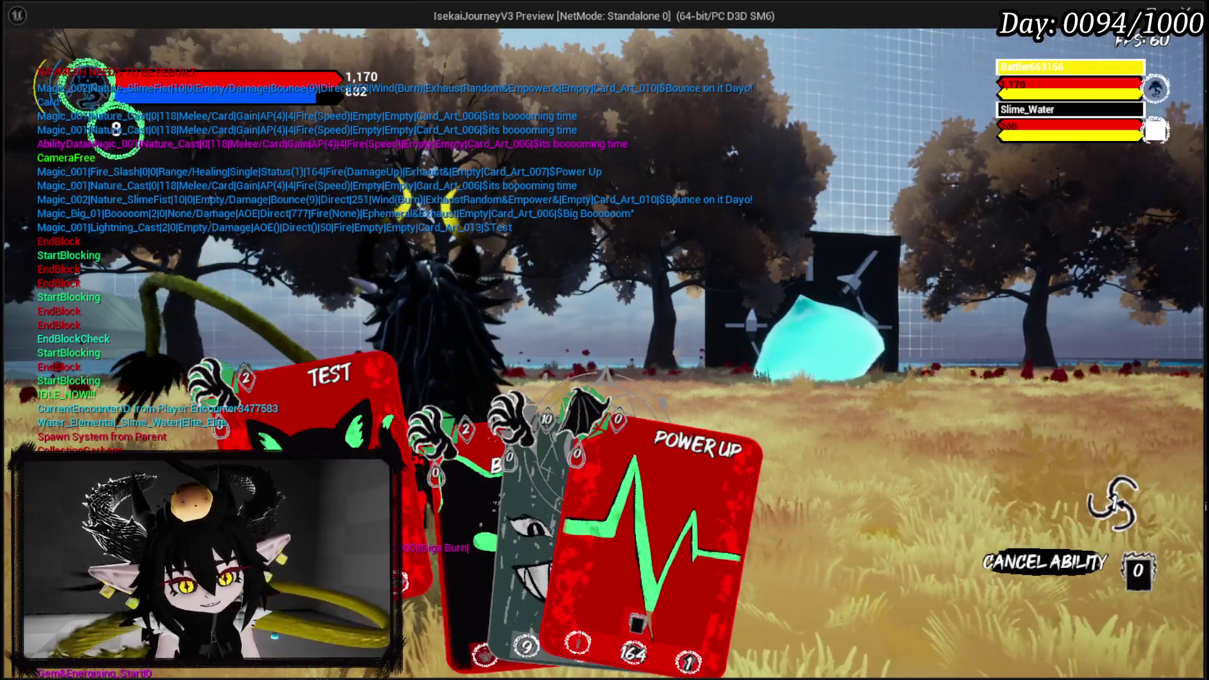
{"action": "key", "text": "Return"}
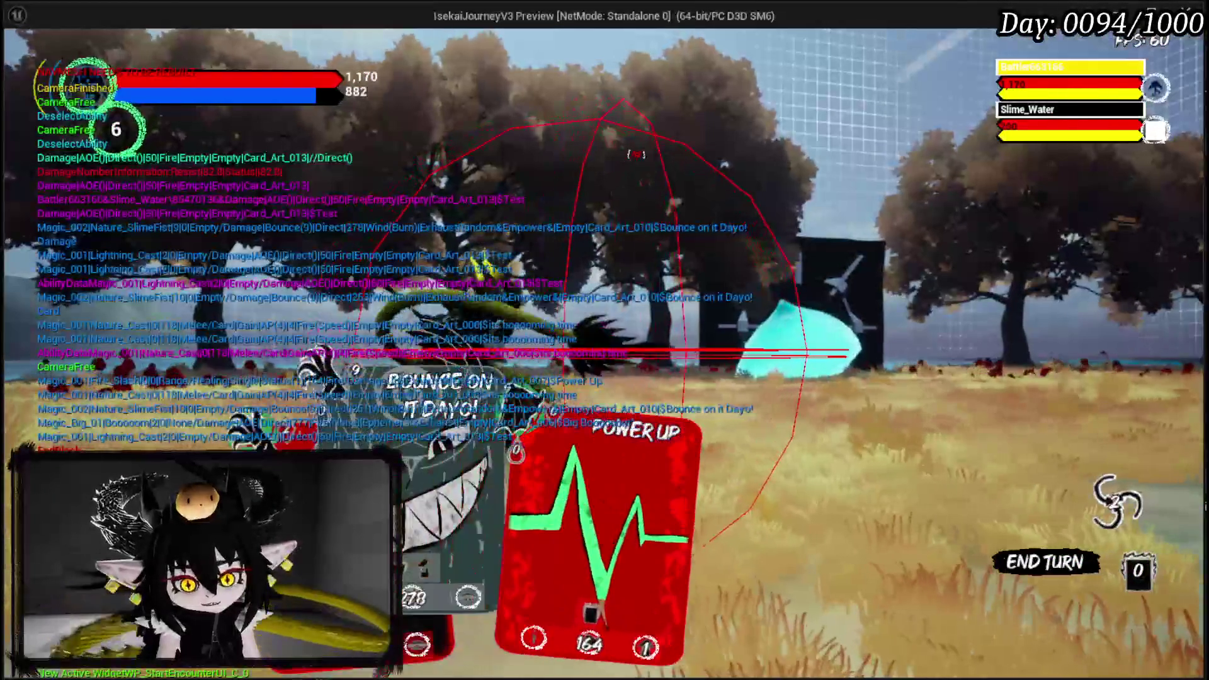
{"action": "key", "text": "Left"}
{"action": "key", "text": "Return"}
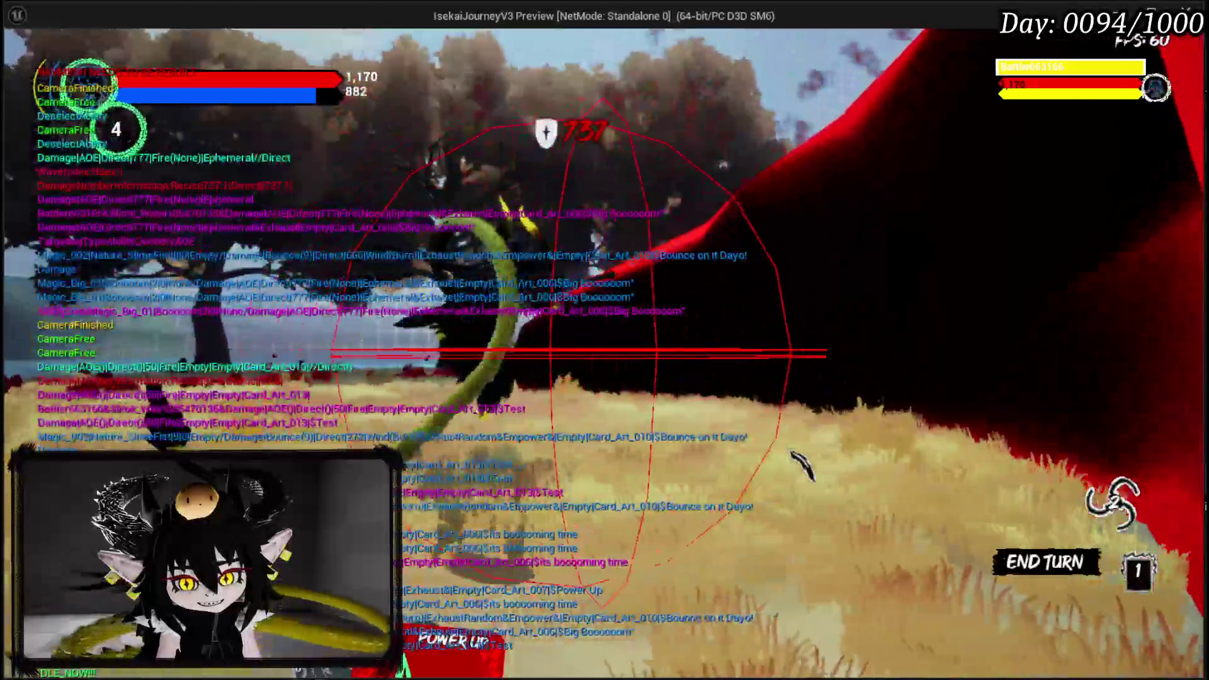
{"action": "key", "text": "Escape"}
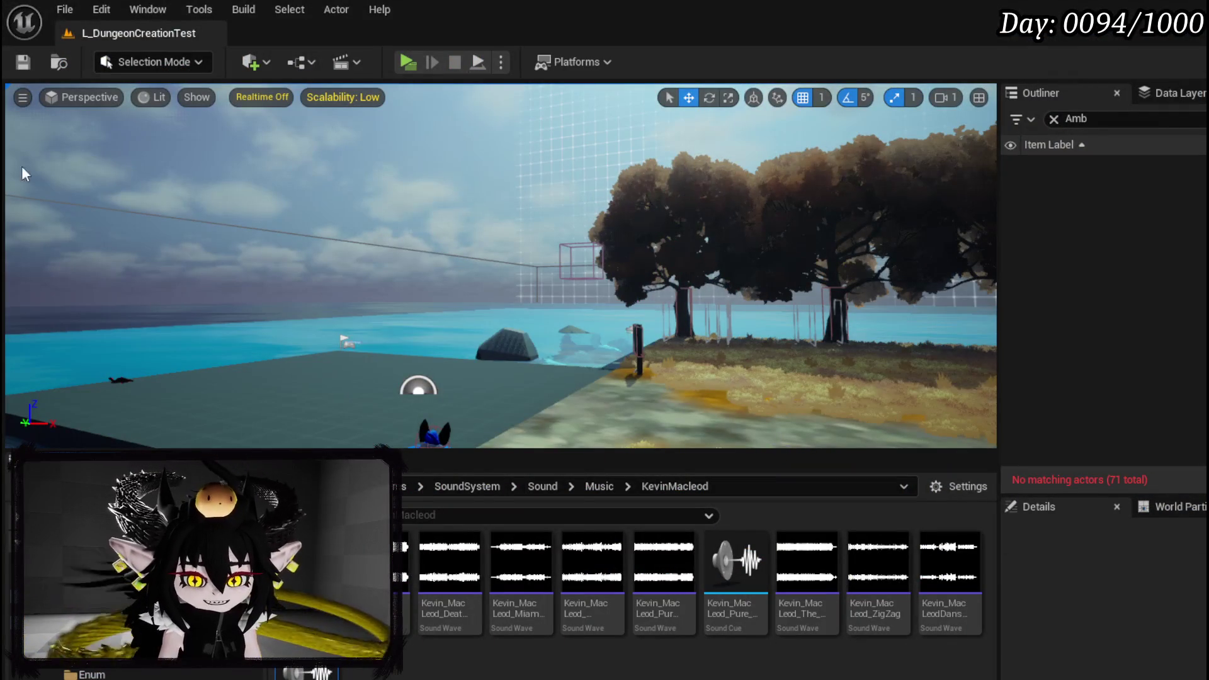
{"action": "left_click", "coordinate": [23, 63]}
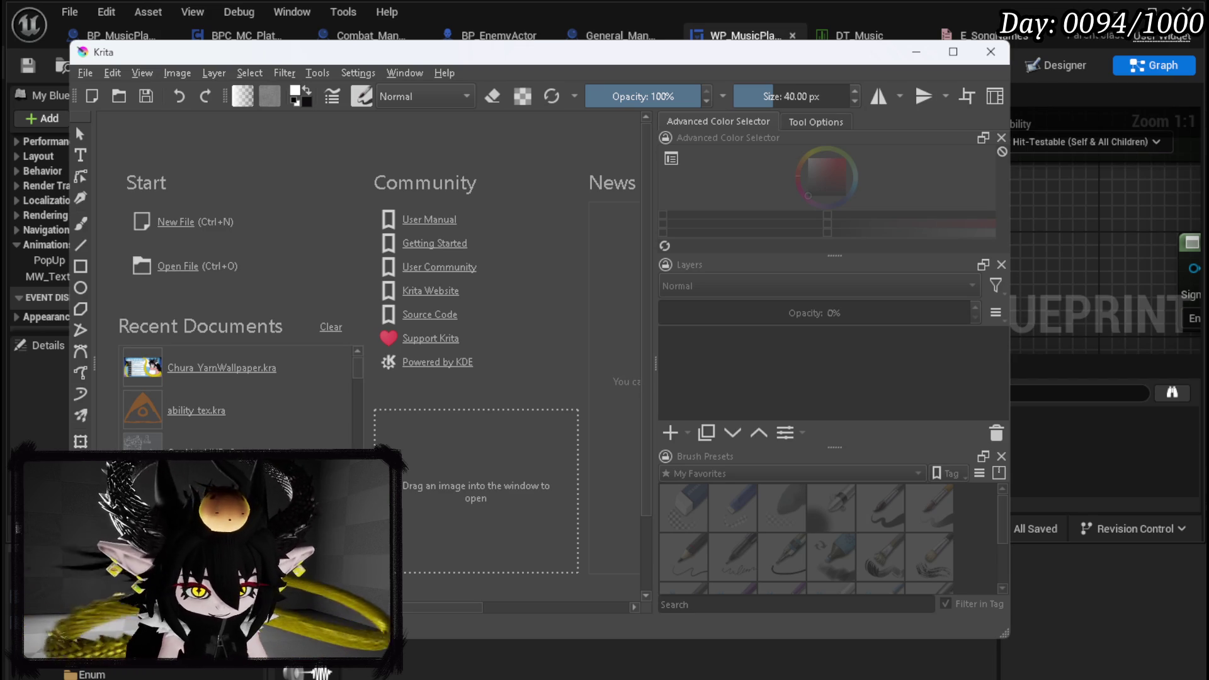
Create a new blank Krita document 400 px wide and 300 px tall
{"action": "left_click", "coordinate": [86, 73]}
{"action": "left_click", "coordinate": [102, 91]}
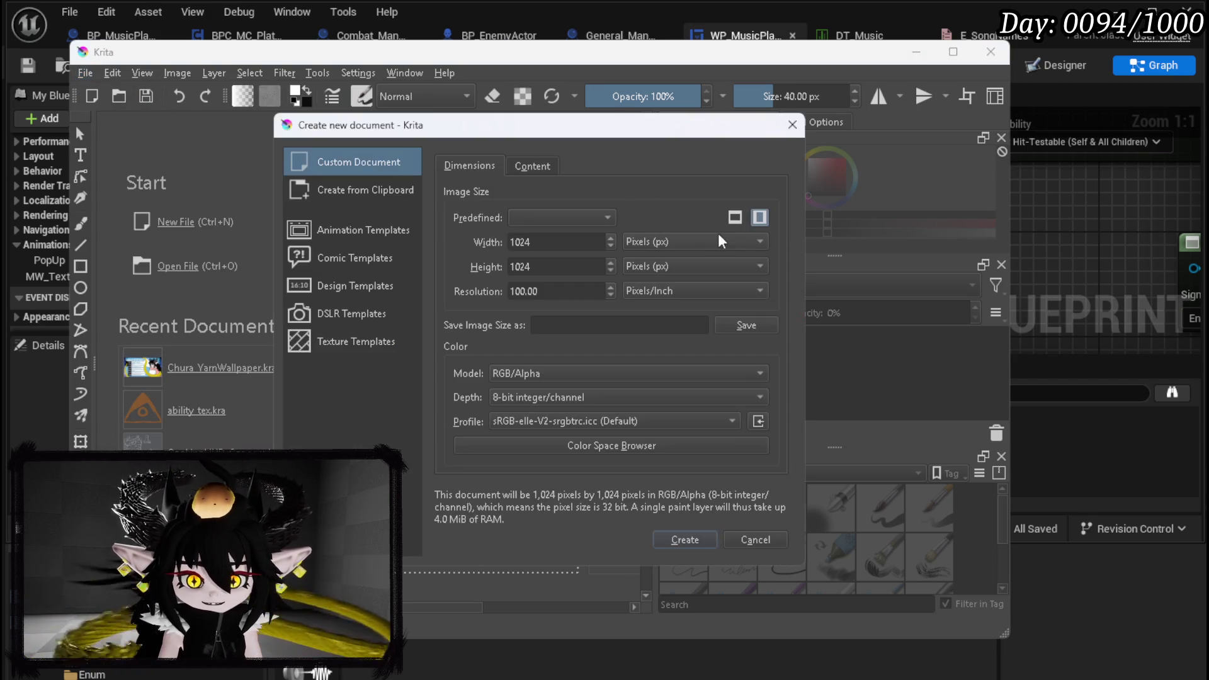
{"action": "double_click", "coordinate": [552, 243]}
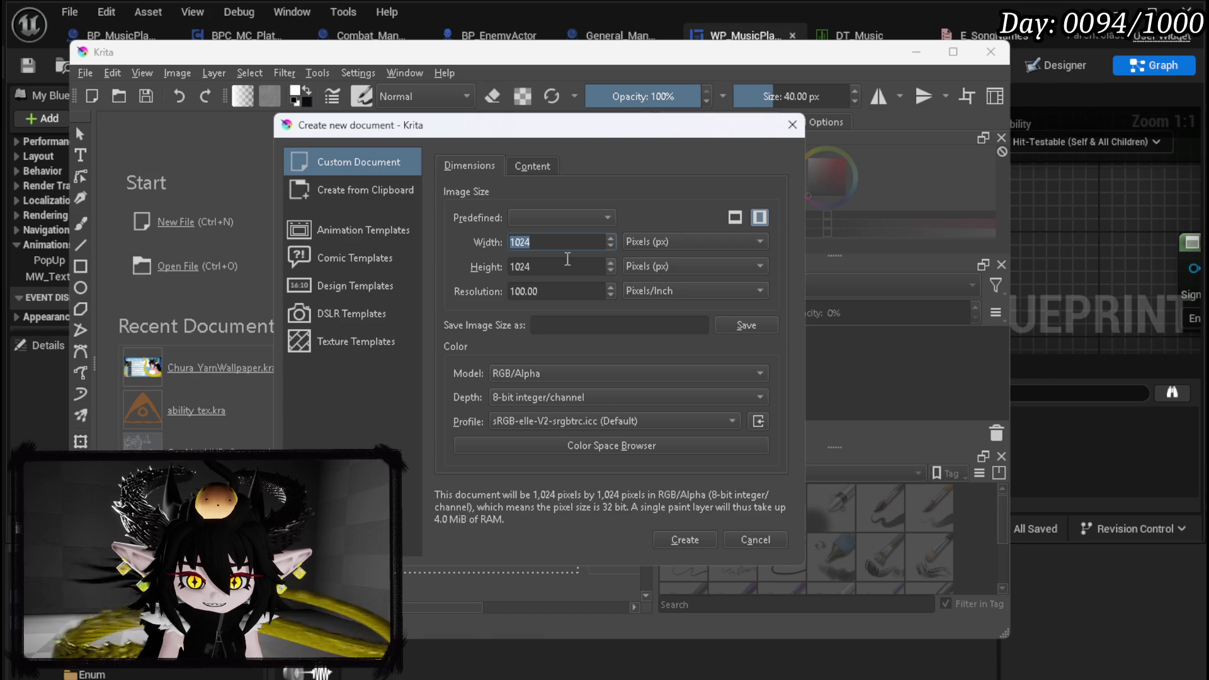
{"action": "type", "text": "400"}
{"action": "double_click", "coordinate": [549, 266]}
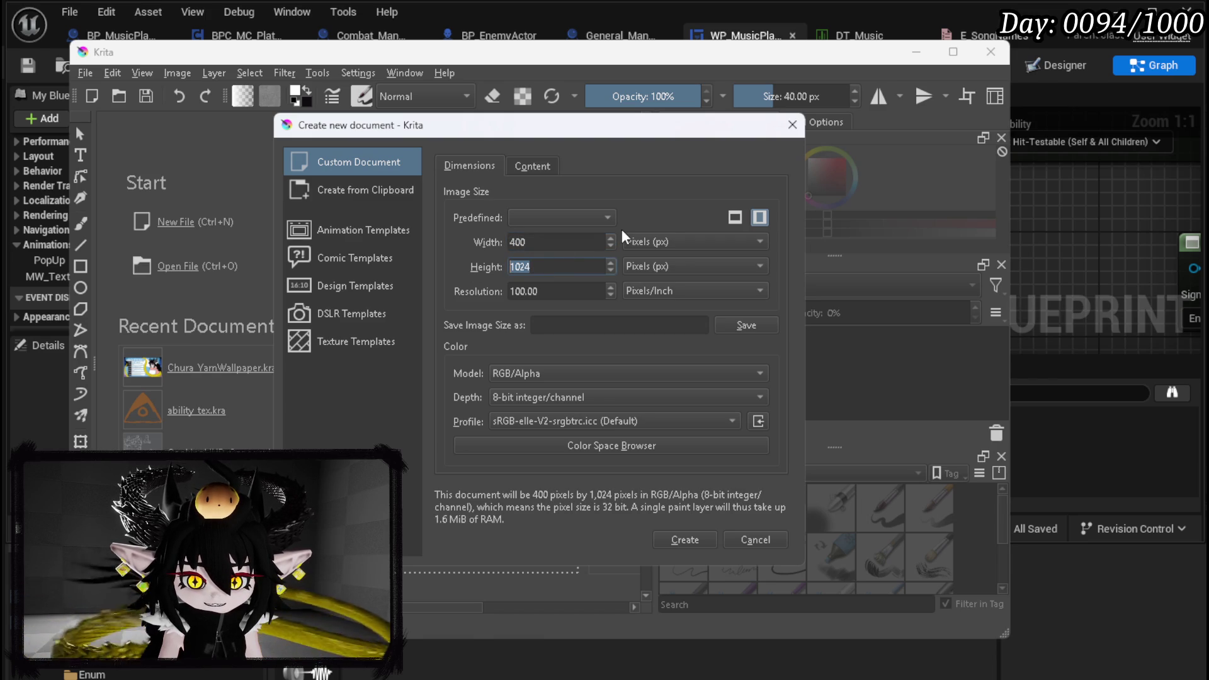
{"action": "type", "text": "300"}
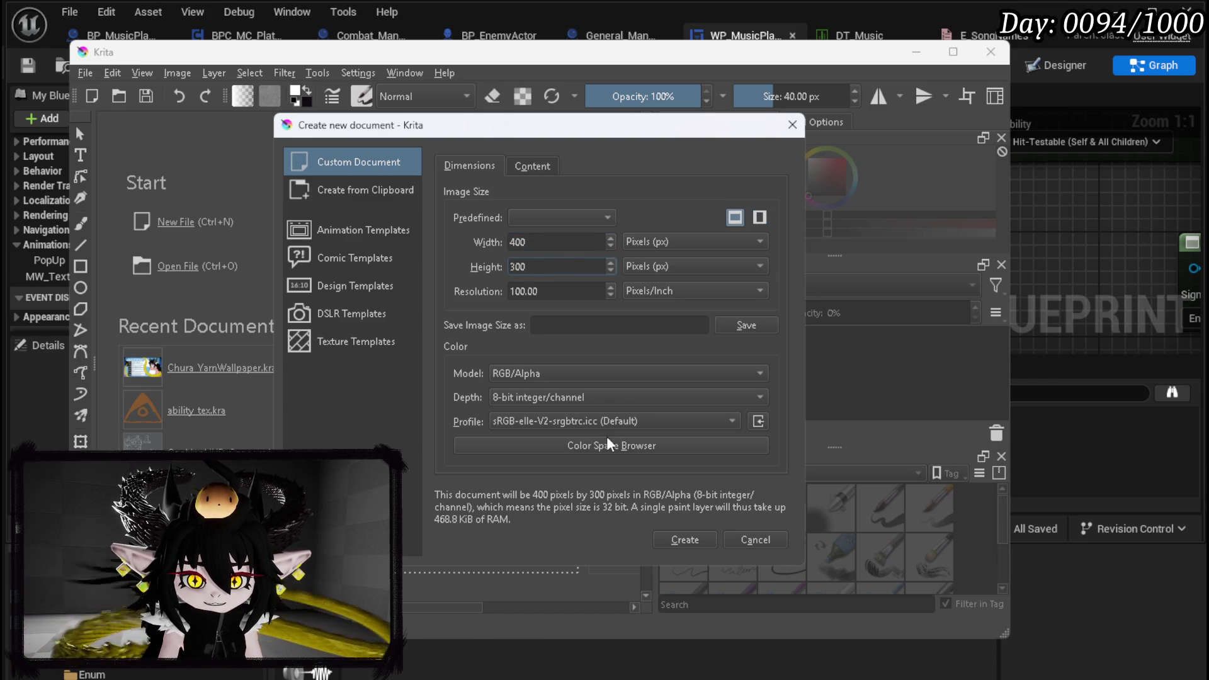
{"action": "left_click", "coordinate": [693, 545]}
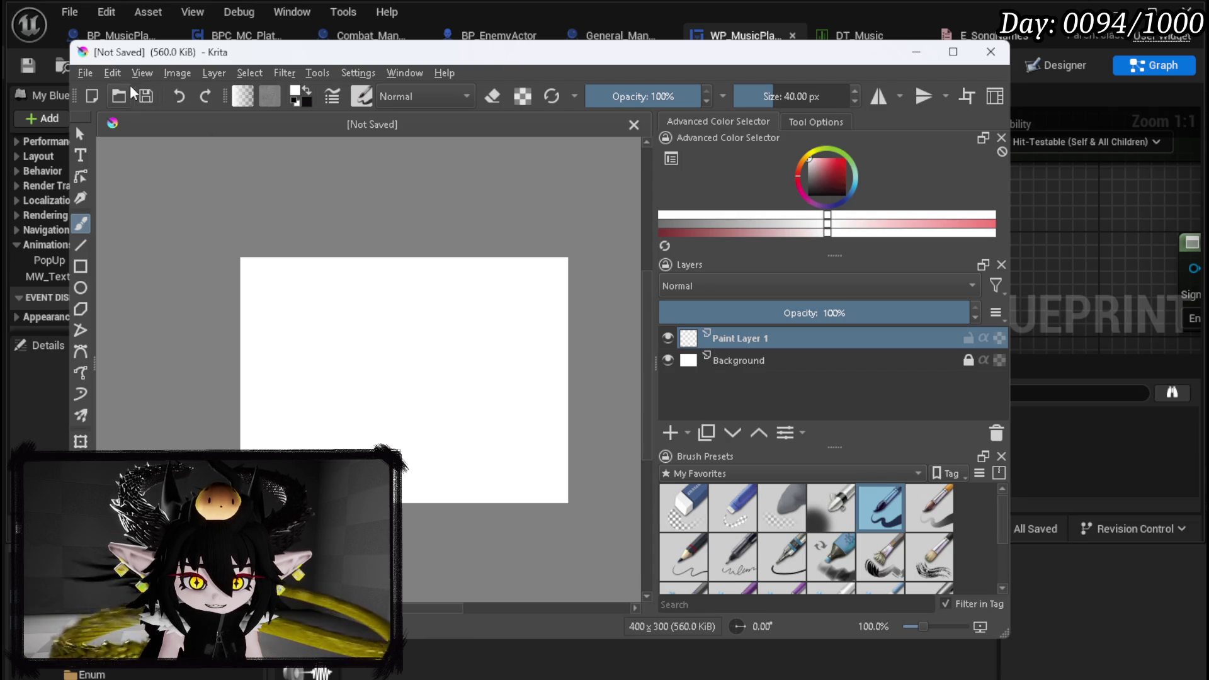
Resize the canvas width to 500 px, keeping the height at 300 px
{"action": "left_click", "coordinate": [143, 74]}
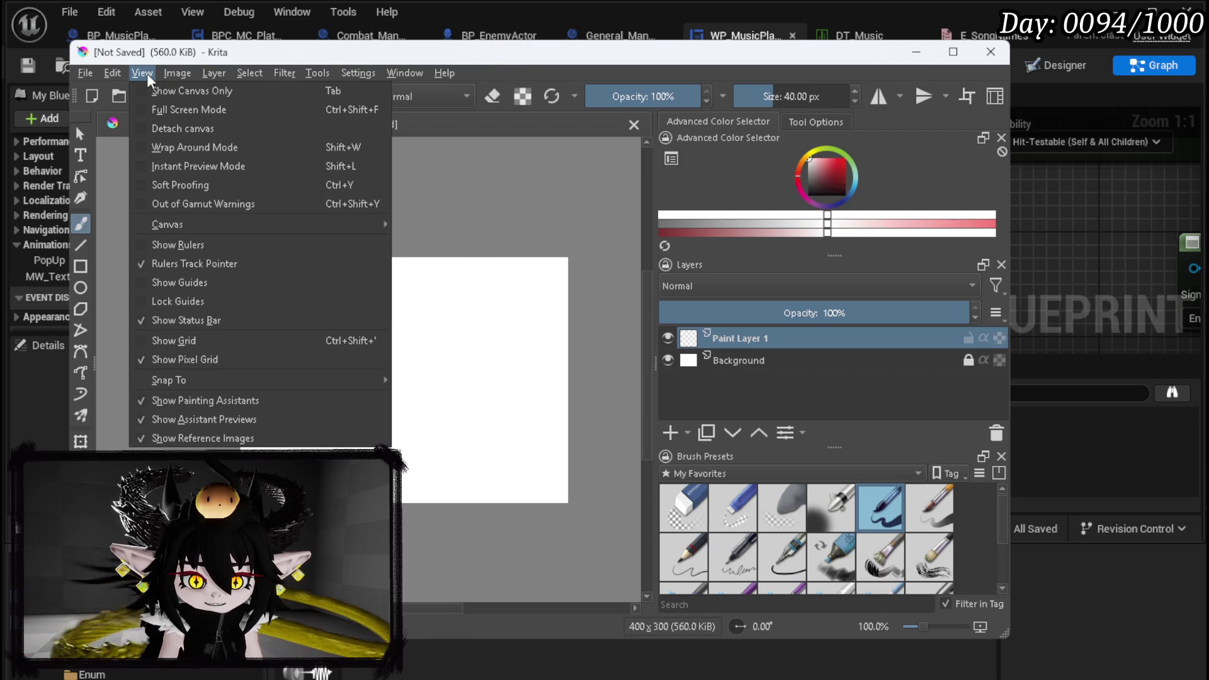
{"action": "mouse_move", "coordinate": [113, 77]}
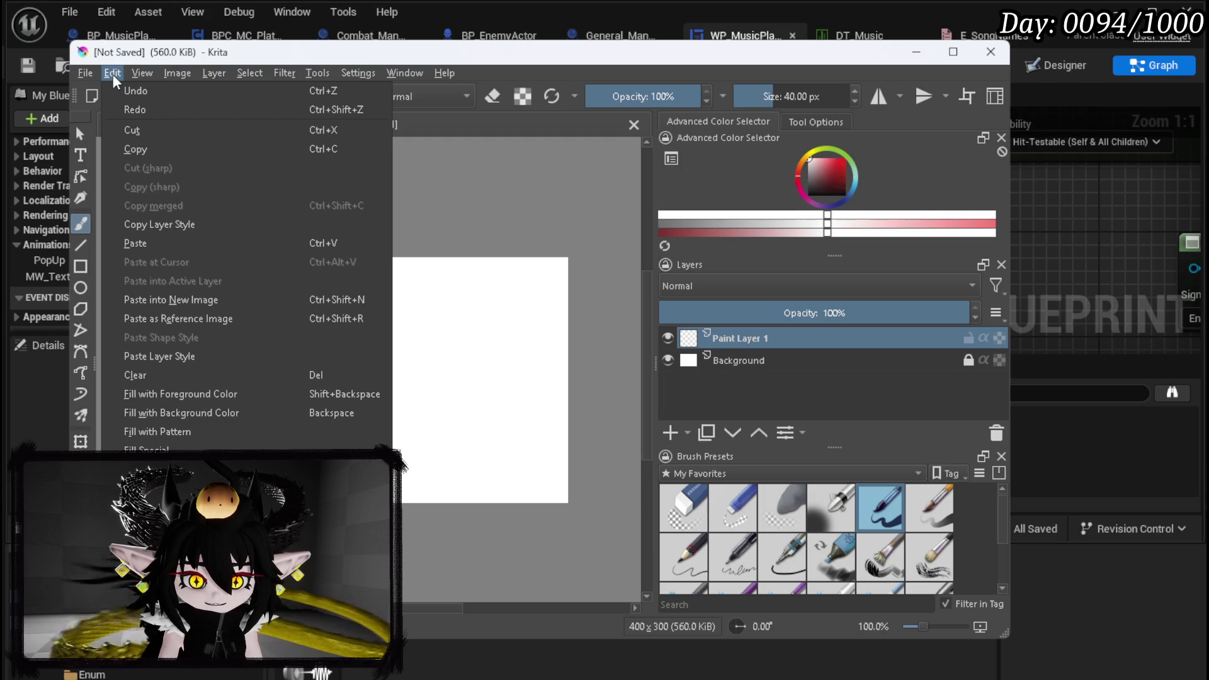
{"action": "mouse_move", "coordinate": [152, 74]}
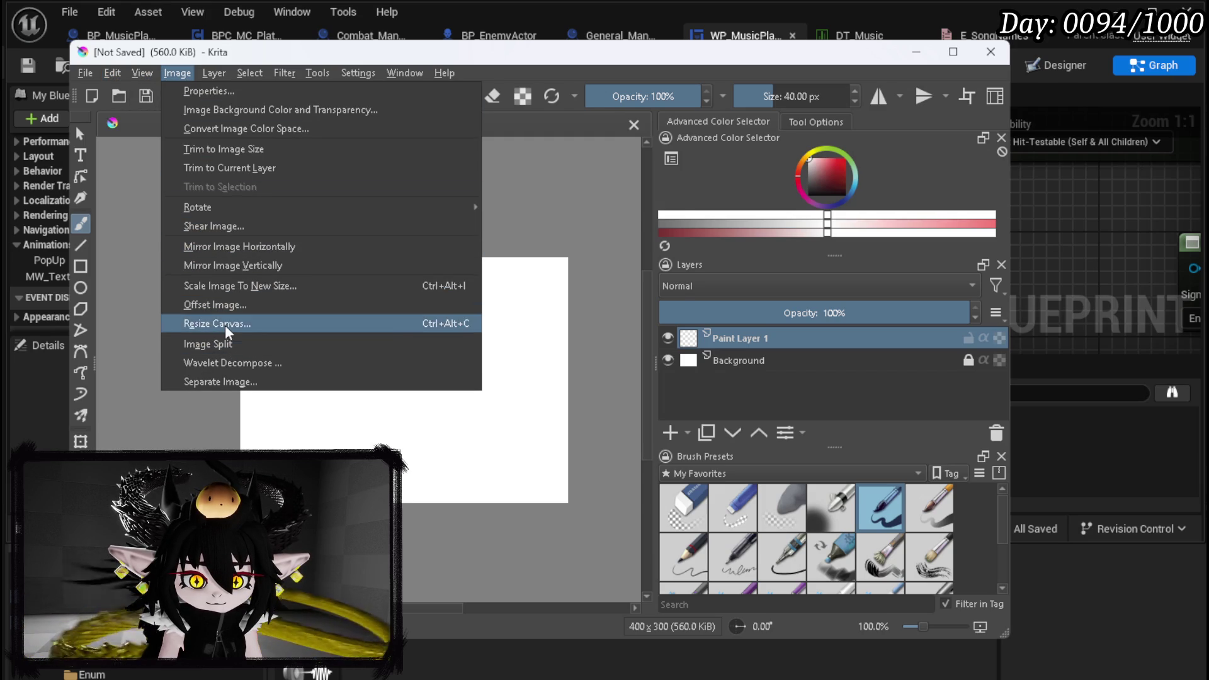
{"action": "left_click", "coordinate": [228, 324]}
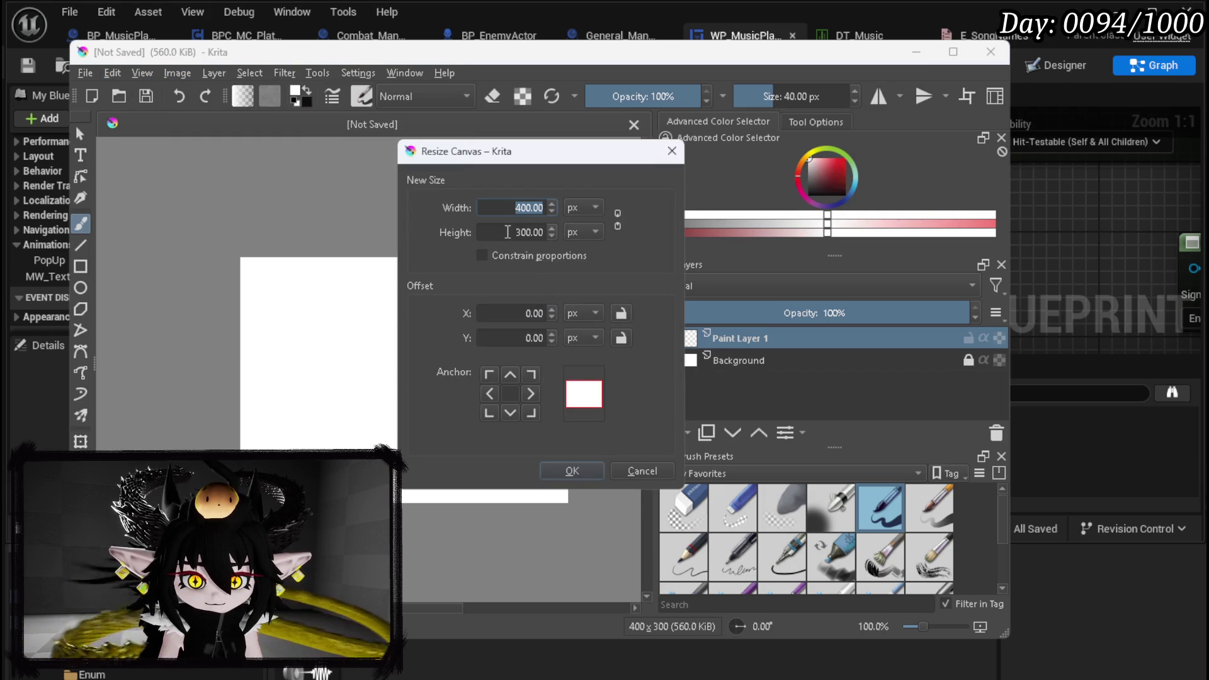
{"action": "type", "text": "500"}
{"action": "key", "text": "Return"}
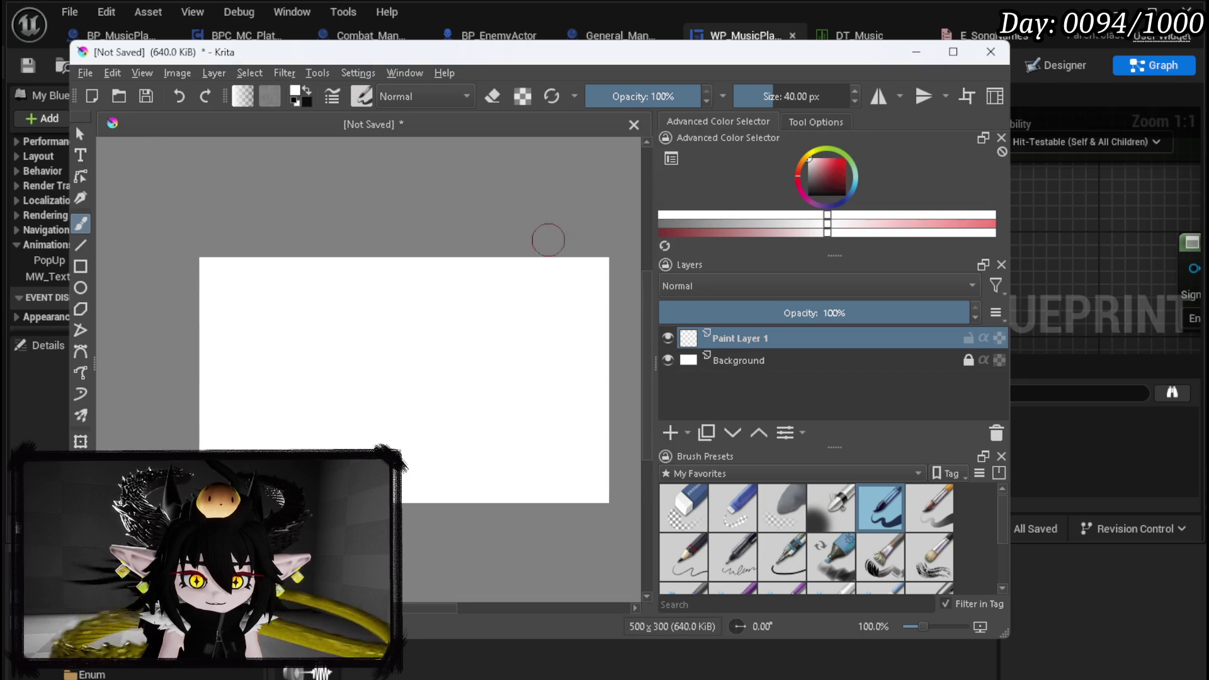
Make black the painting colour
{"action": "scroll", "coordinate": [368, 292], "scroll_direction": "down", "scroll_amount": 3}
{"action": "scroll", "coordinate": [368, 291], "scroll_direction": "up", "scroll_amount": 3}
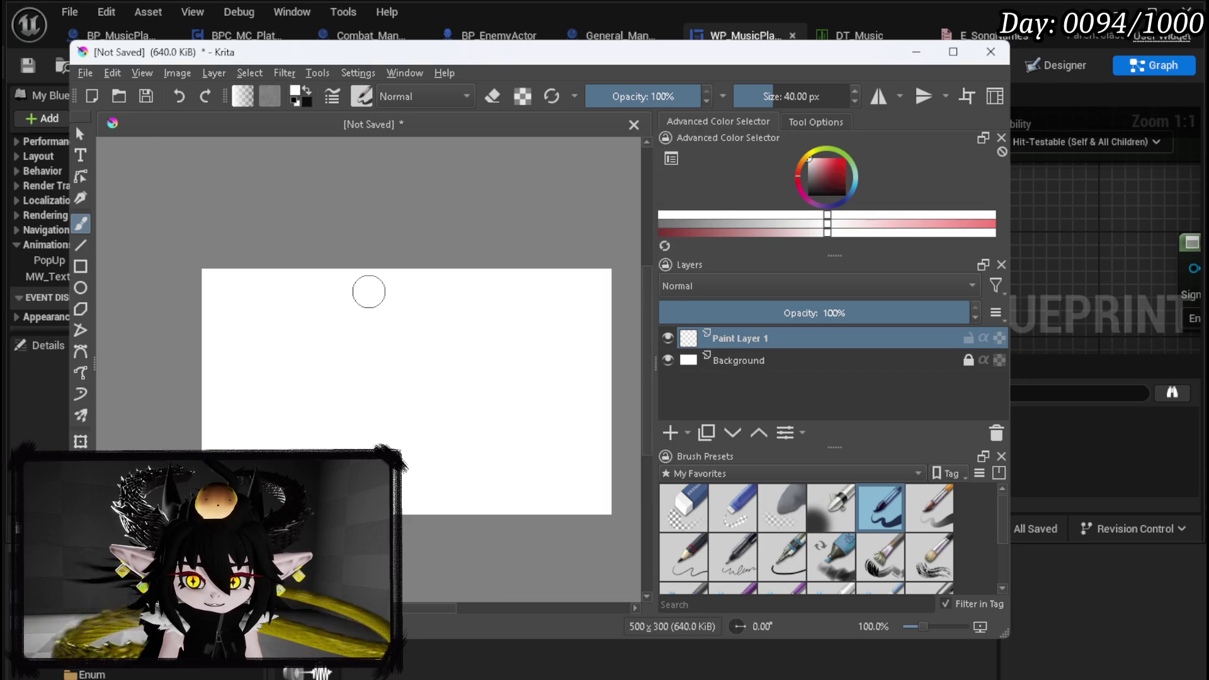
{"action": "left_click", "coordinate": [809, 196]}
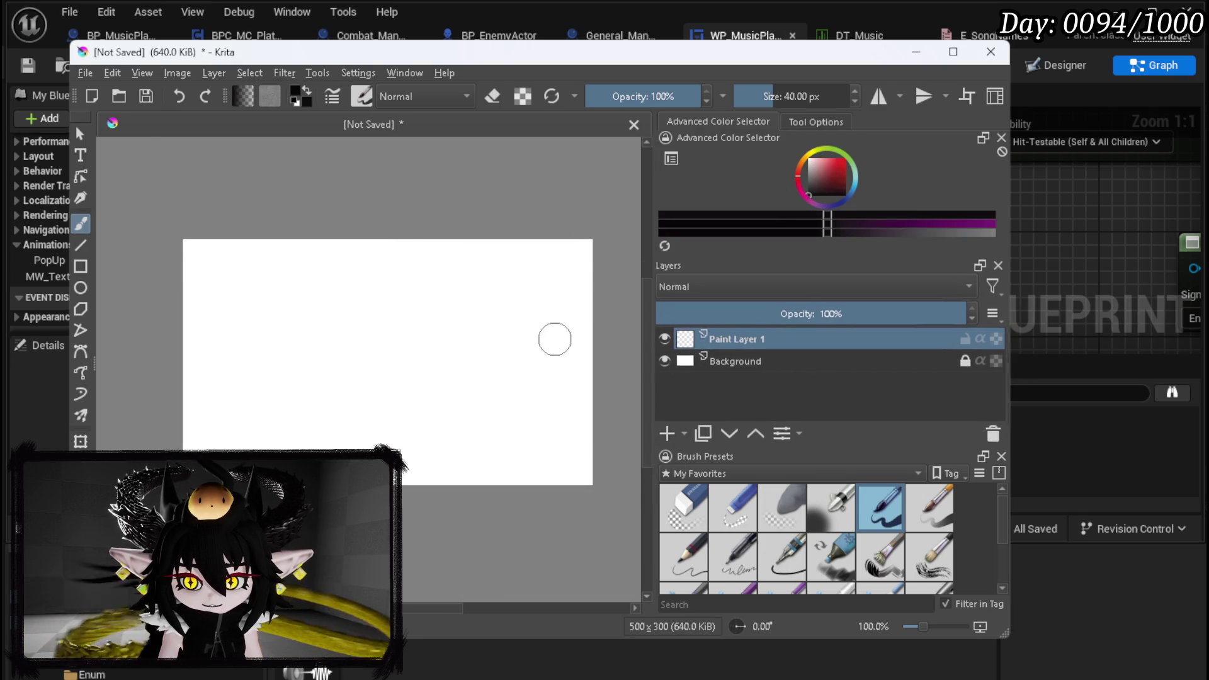
{"action": "scroll", "coordinate": [458, 332], "scroll_direction": "up", "scroll_amount": 1}
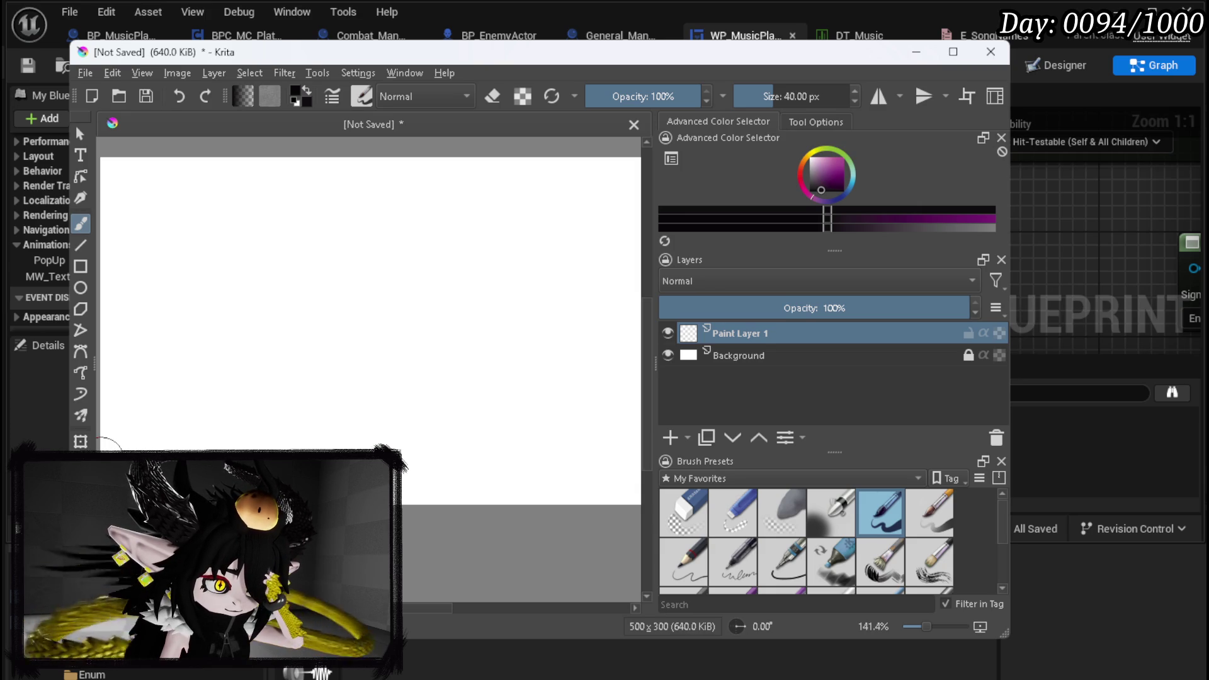
{"action": "key", "text": "1"}
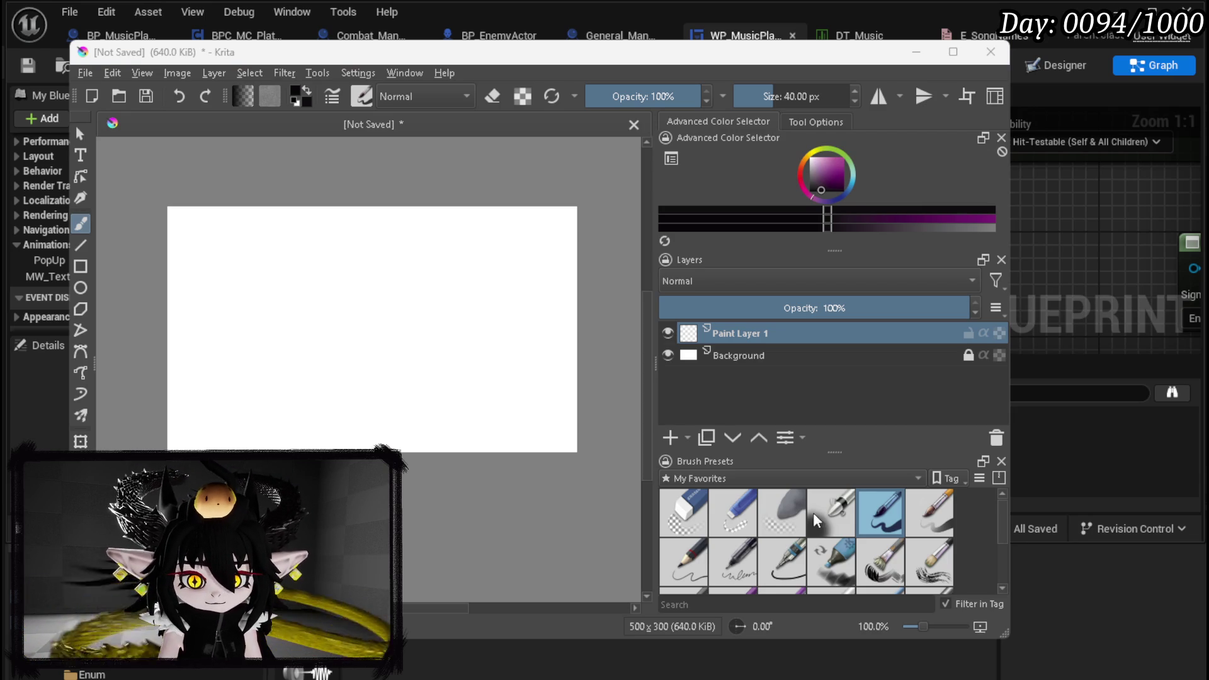
{"action": "left_click", "coordinate": [482, 328]}
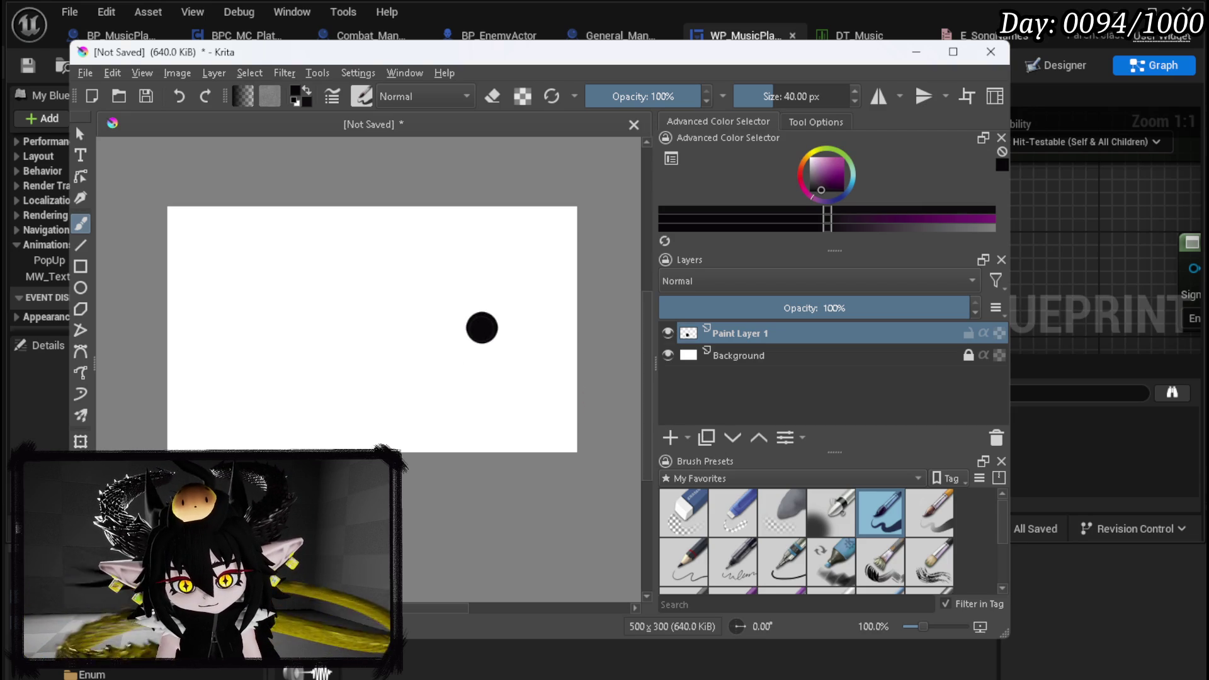
Sketch the black head with an oval eye and trailing strands, then pick the Eraser and add Paint Layer 2
{"action": "mouse_move", "coordinate": [470, 309]}
{"action": "left_mouse_down"}
{"action": "mouse_move", "coordinate": [425, 387]}
{"action": "mouse_move", "coordinate": [466, 316]}
{"action": "mouse_move", "coordinate": [429, 412]}
{"action": "mouse_move", "coordinate": [535, 343]}
{"action": "mouse_move", "coordinate": [434, 409]}
{"action": "mouse_move", "coordinate": [504, 417]}
{"action": "mouse_move", "coordinate": [406, 329]}
{"action": "left_mouse_up"}
{"action": "key", "text": "ctrl+z"}
{"action": "key", "text": "ctrl+z"}
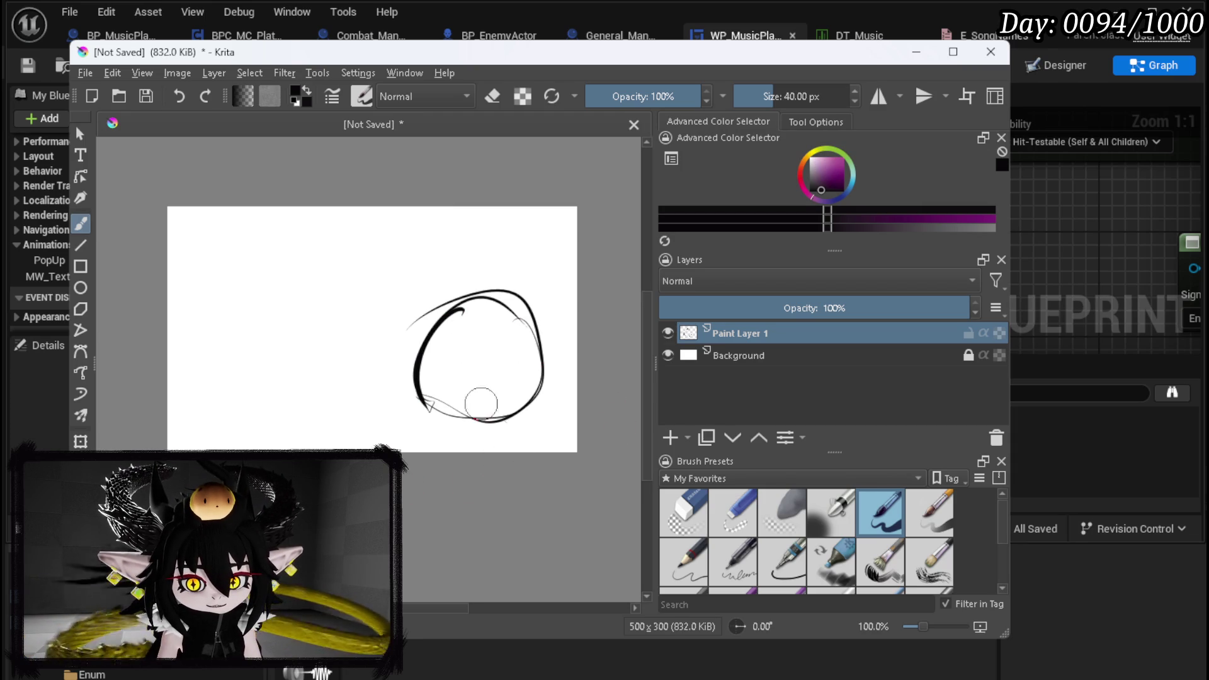
{"action": "mouse_move", "coordinate": [483, 352]}
{"action": "left_mouse_down"}
{"action": "mouse_move", "coordinate": [439, 417]}
{"action": "mouse_move", "coordinate": [538, 409]}
{"action": "left_mouse_up"}
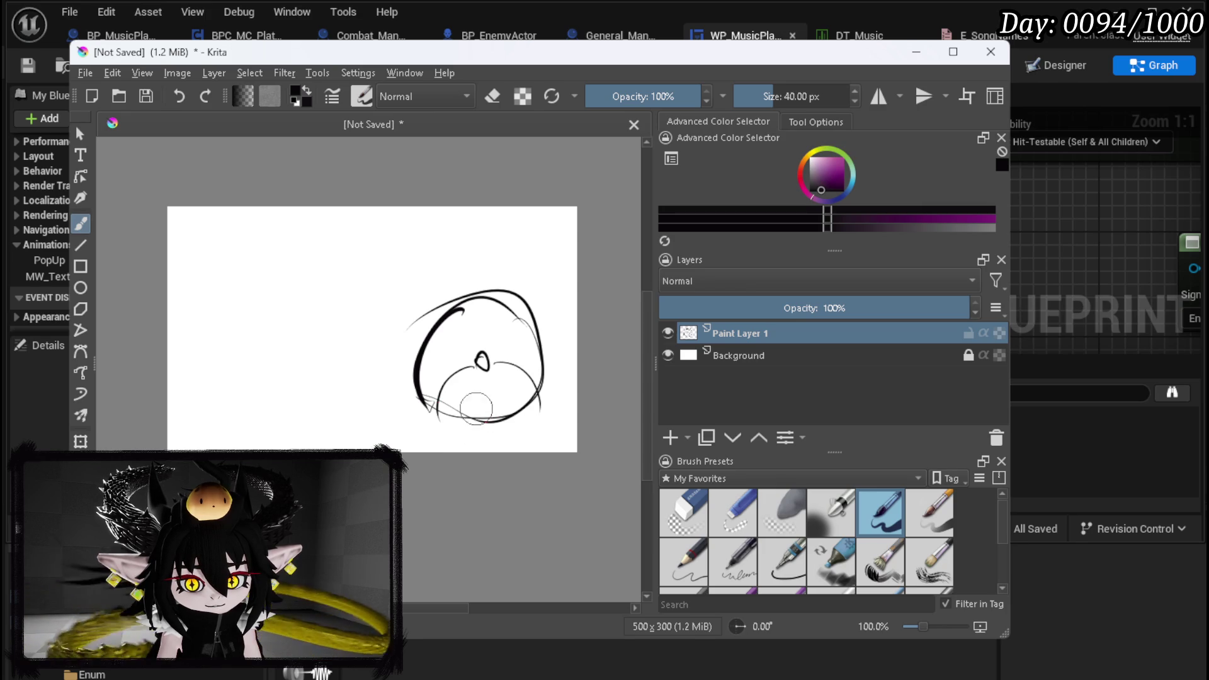
{"action": "mouse_move", "coordinate": [444, 281]}
{"action": "left_mouse_down"}
{"action": "mouse_move", "coordinate": [297, 238]}
{"action": "mouse_move", "coordinate": [207, 245]}
{"action": "mouse_move", "coordinate": [226, 284]}
{"action": "mouse_move", "coordinate": [179, 307]}
{"action": "mouse_move", "coordinate": [208, 335]}
{"action": "left_mouse_up"}
{"action": "mouse_move", "coordinate": [232, 350]}
{"action": "left_mouse_down"}
{"action": "mouse_move", "coordinate": [221, 368]}
{"action": "mouse_move", "coordinate": [259, 392]}
{"action": "left_mouse_up"}
{"action": "left_click_drag", "start_coordinate": [322, 404], "coordinate": [403, 411]}
{"action": "mouse_move", "coordinate": [463, 307]}
{"action": "left_mouse_down"}
{"action": "mouse_move", "coordinate": [429, 354]}
{"action": "mouse_move", "coordinate": [449, 360]}
{"action": "left_mouse_up"}
{"action": "mouse_move", "coordinate": [517, 319]}
{"action": "left_mouse_down"}
{"action": "mouse_move", "coordinate": [526, 346]}
{"action": "mouse_move", "coordinate": [505, 358]}
{"action": "left_mouse_up"}
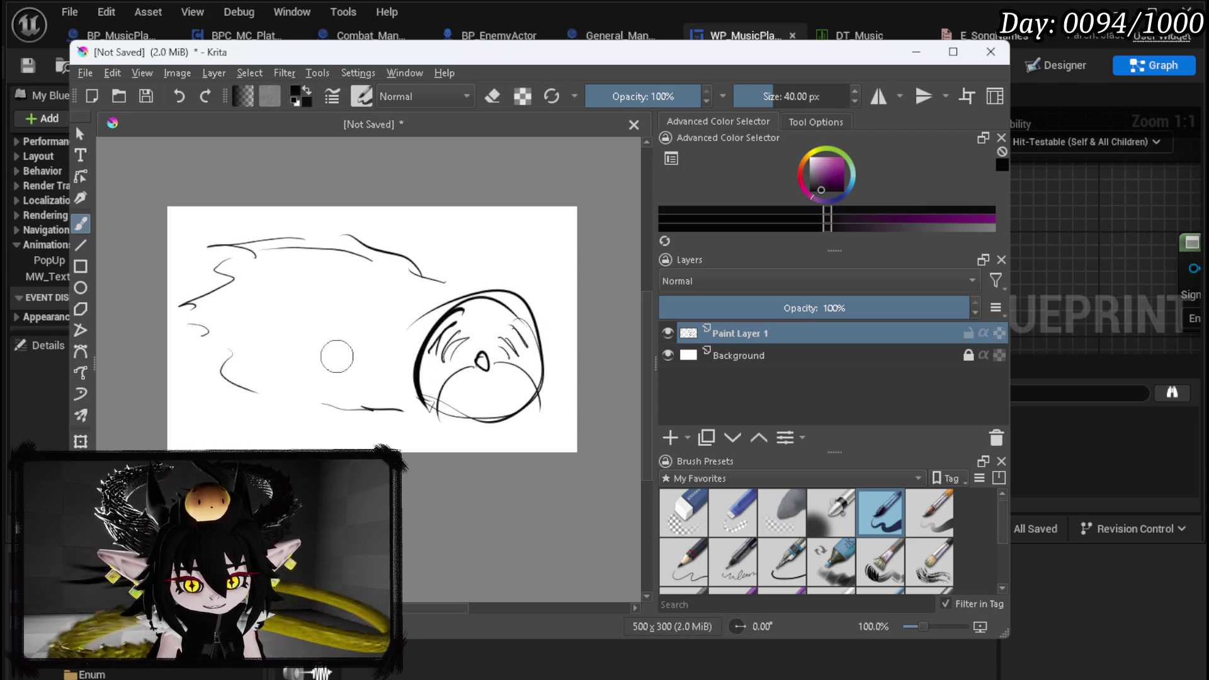
{"action": "left_click_drag", "start_coordinate": [404, 411], "coordinate": [297, 408]}
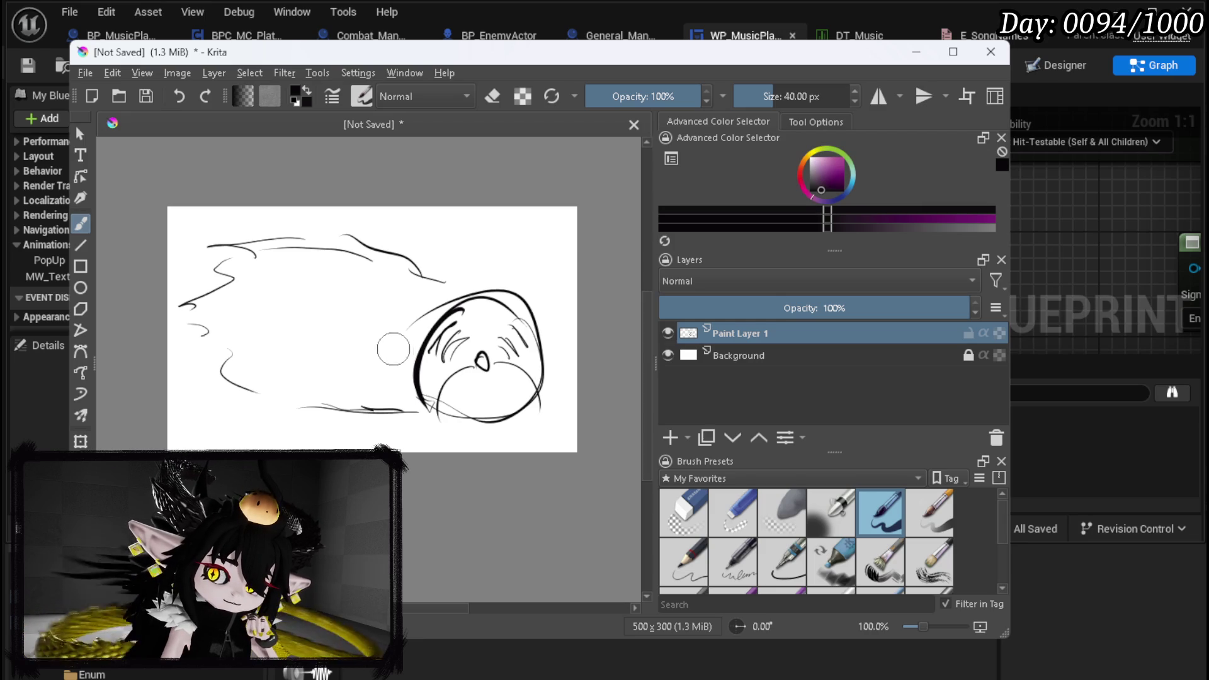
{"action": "left_click", "coordinate": [691, 518]}
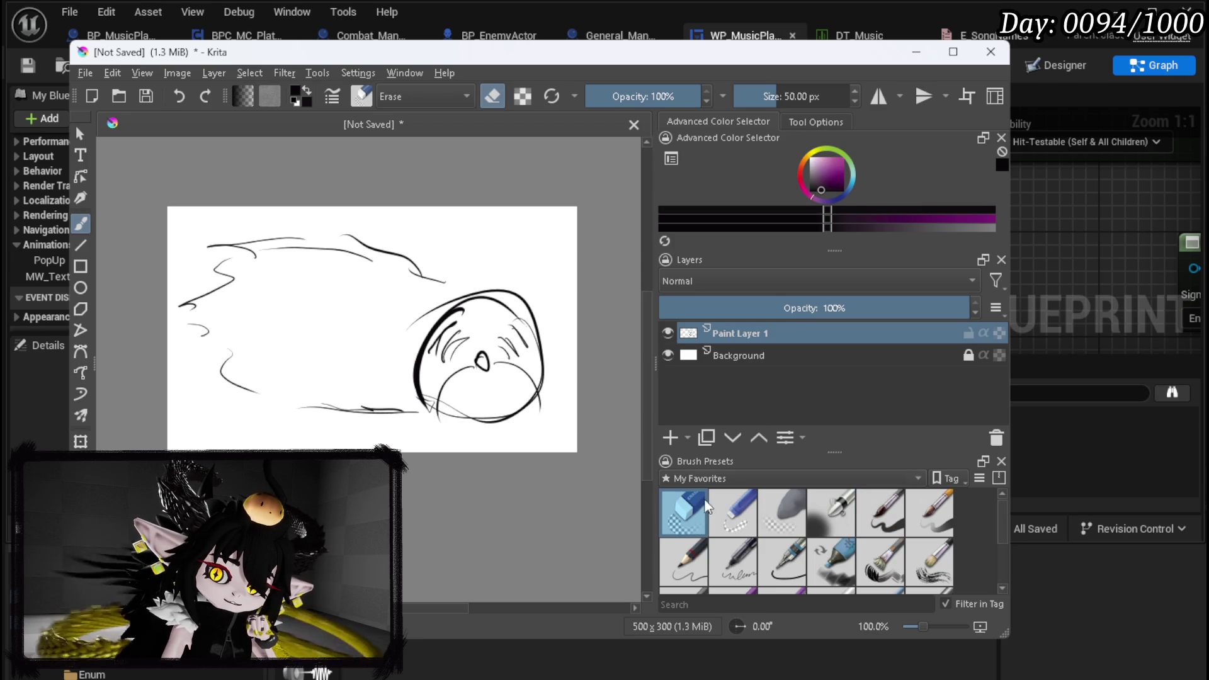
{"action": "left_click", "coordinate": [671, 437]}
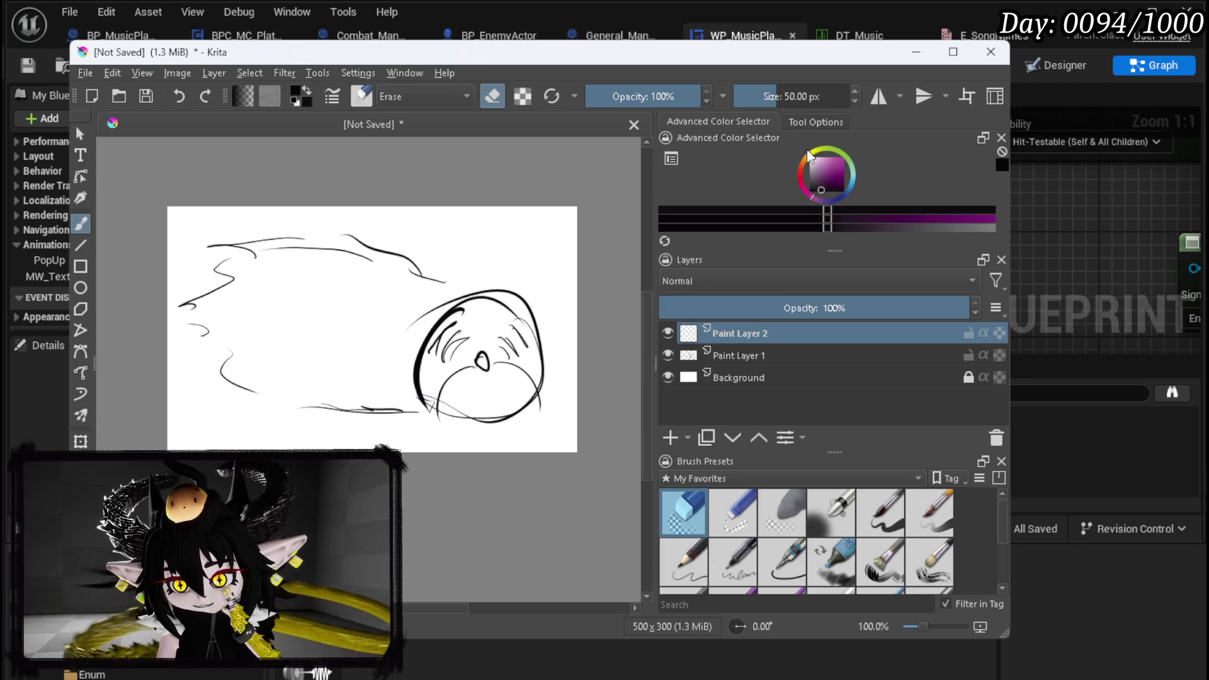
Switch to green ink and trace the head outline, eye loop and hair strokes on Paint Layer 2
{"action": "mouse_move", "coordinate": [816, 155]}
{"action": "left_mouse_down"}
{"action": "mouse_move", "coordinate": [829, 146]}
{"action": "mouse_move", "coordinate": [843, 157]}
{"action": "left_mouse_up"}
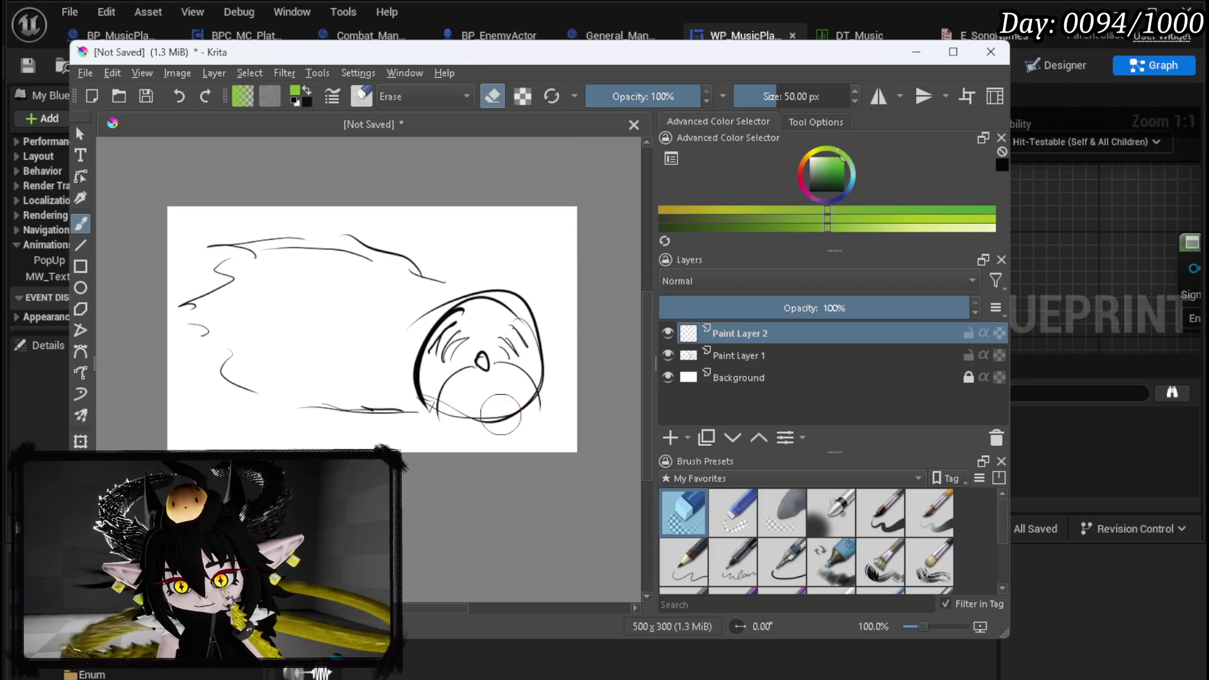
{"action": "left_click", "coordinate": [891, 513]}
{"action": "mouse_move", "coordinate": [434, 417]}
{"action": "left_mouse_down"}
{"action": "mouse_move", "coordinate": [483, 364]}
{"action": "mouse_move", "coordinate": [526, 373]}
{"action": "mouse_move", "coordinate": [546, 399]}
{"action": "left_mouse_up"}
{"action": "mouse_move", "coordinate": [492, 353]}
{"action": "left_mouse_down"}
{"action": "mouse_move", "coordinate": [474, 356]}
{"action": "mouse_move", "coordinate": [486, 366]}
{"action": "left_mouse_up"}
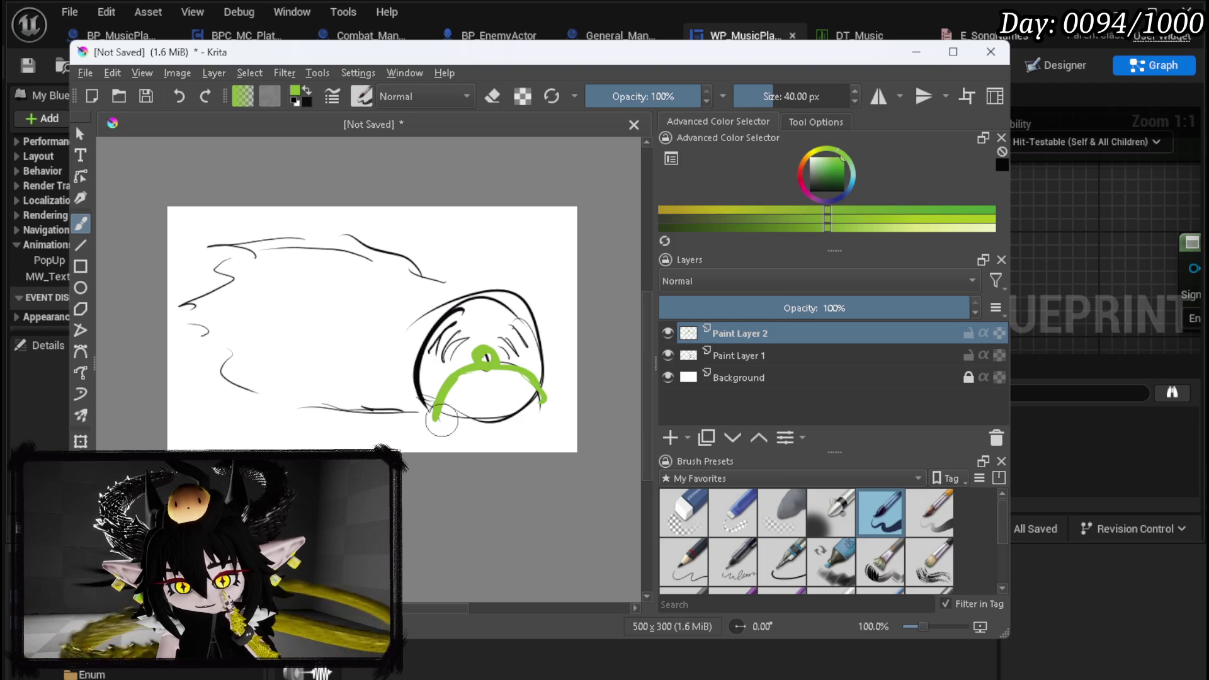
{"action": "mouse_move", "coordinate": [434, 318]}
{"action": "left_mouse_down"}
{"action": "mouse_move", "coordinate": [452, 304]}
{"action": "mouse_move", "coordinate": [412, 353]}
{"action": "mouse_move", "coordinate": [411, 408]}
{"action": "mouse_move", "coordinate": [425, 428]}
{"action": "mouse_move", "coordinate": [529, 431]}
{"action": "mouse_move", "coordinate": [548, 417]}
{"action": "mouse_move", "coordinate": [543, 324]}
{"action": "mouse_move", "coordinate": [440, 291]}
{"action": "mouse_move", "coordinate": [454, 306]}
{"action": "left_mouse_up"}
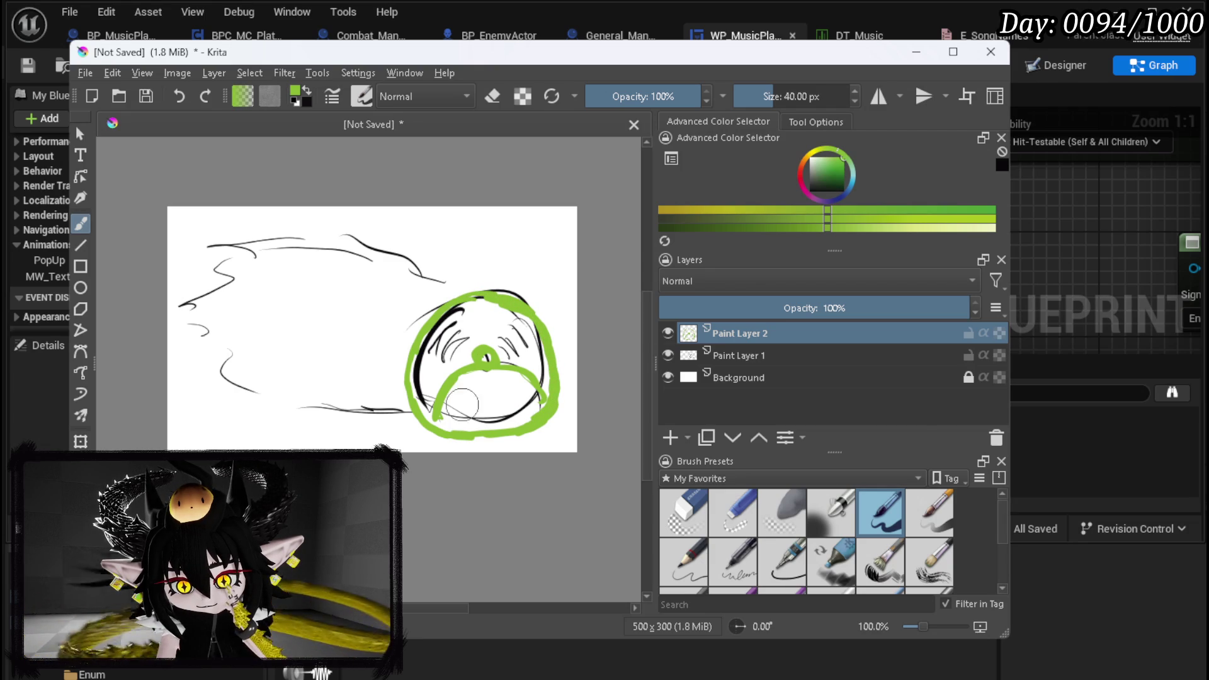
{"action": "mouse_move", "coordinate": [457, 403]}
{"action": "left_mouse_down"}
{"action": "mouse_move", "coordinate": [460, 420]}
{"action": "mouse_move", "coordinate": [528, 392]}
{"action": "mouse_move", "coordinate": [460, 397]}
{"action": "mouse_move", "coordinate": [475, 416]}
{"action": "left_mouse_up"}
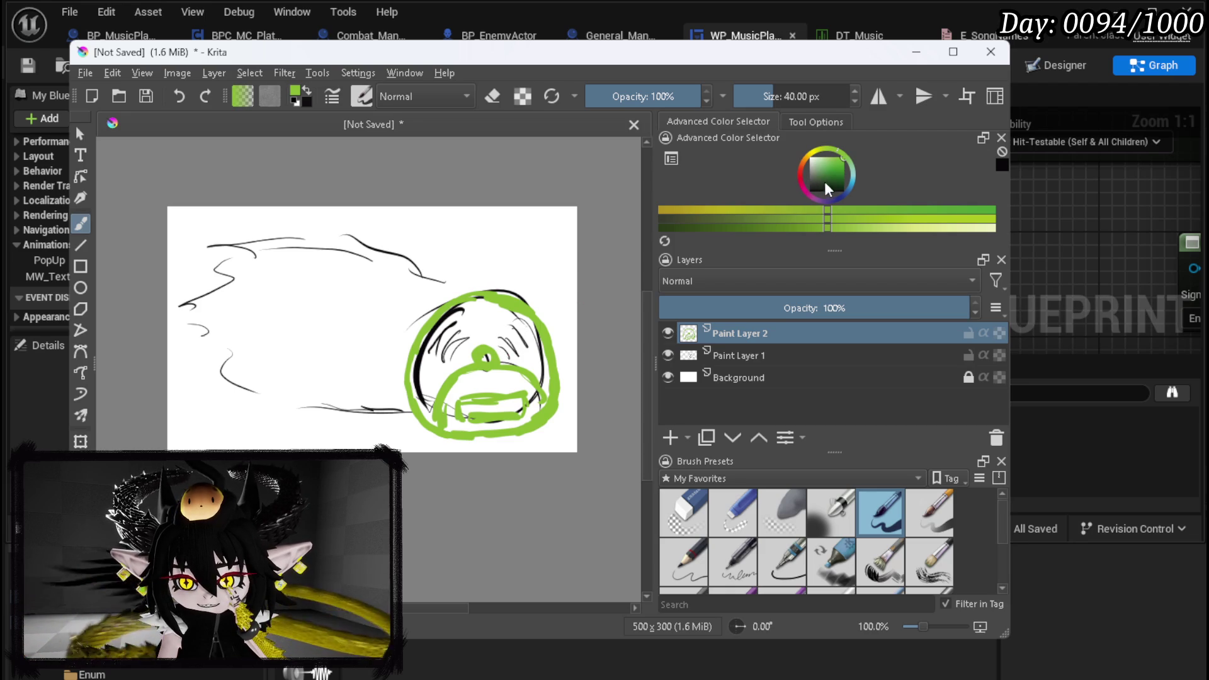
{"action": "mouse_move", "coordinate": [472, 318]}
{"action": "left_mouse_down"}
{"action": "mouse_move", "coordinate": [428, 353]}
{"action": "mouse_move", "coordinate": [448, 351]}
{"action": "mouse_move", "coordinate": [421, 354]}
{"action": "left_mouse_up"}
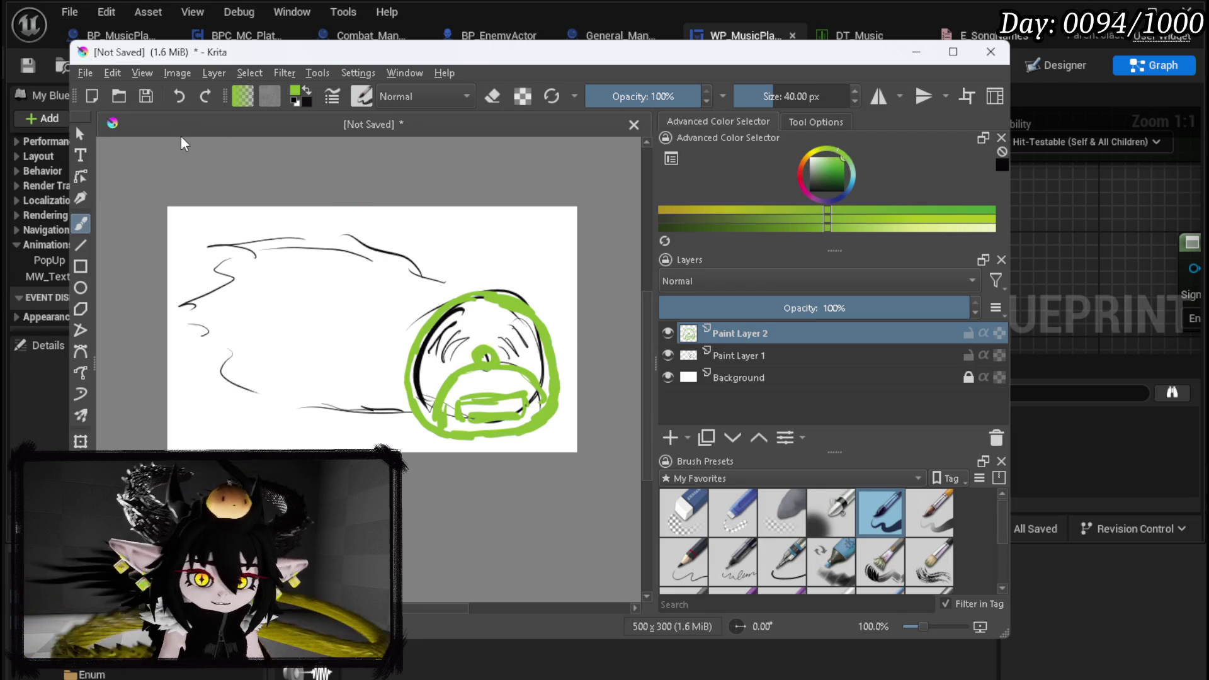
Start a new document and select its width value
{"action": "left_click", "coordinate": [78, 71]}
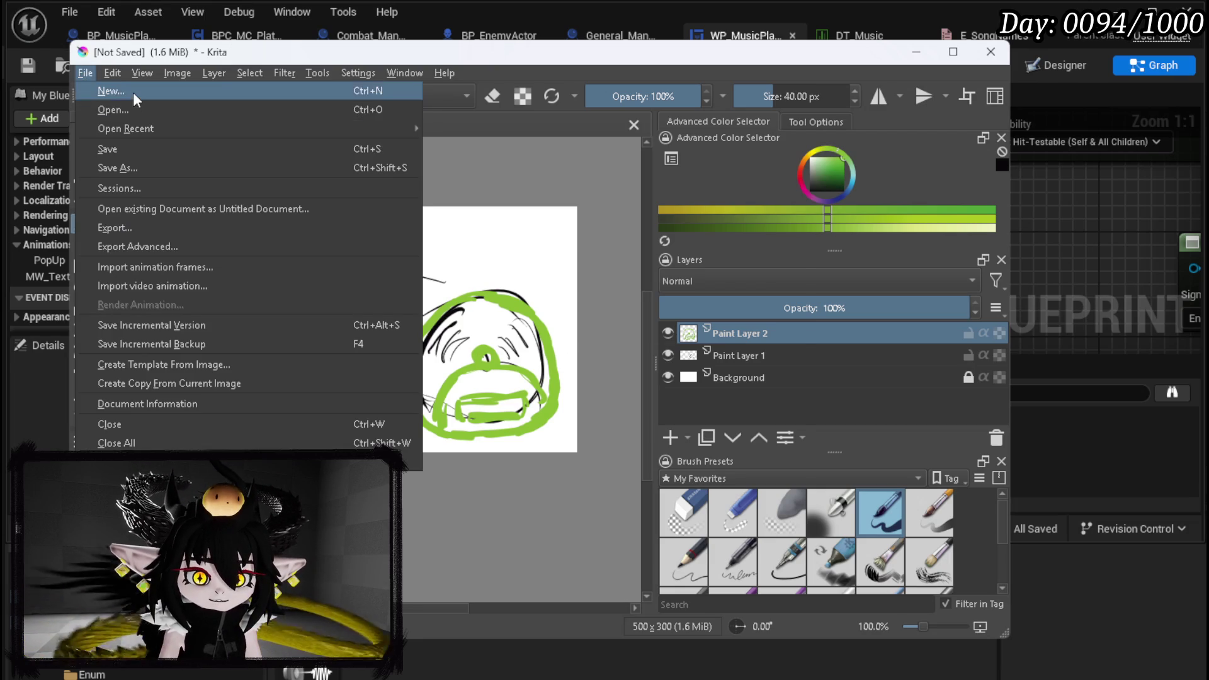
{"action": "left_click", "coordinate": [133, 92]}
{"action": "left_click_drag", "start_coordinate": [560, 245], "coordinate": [433, 239]}
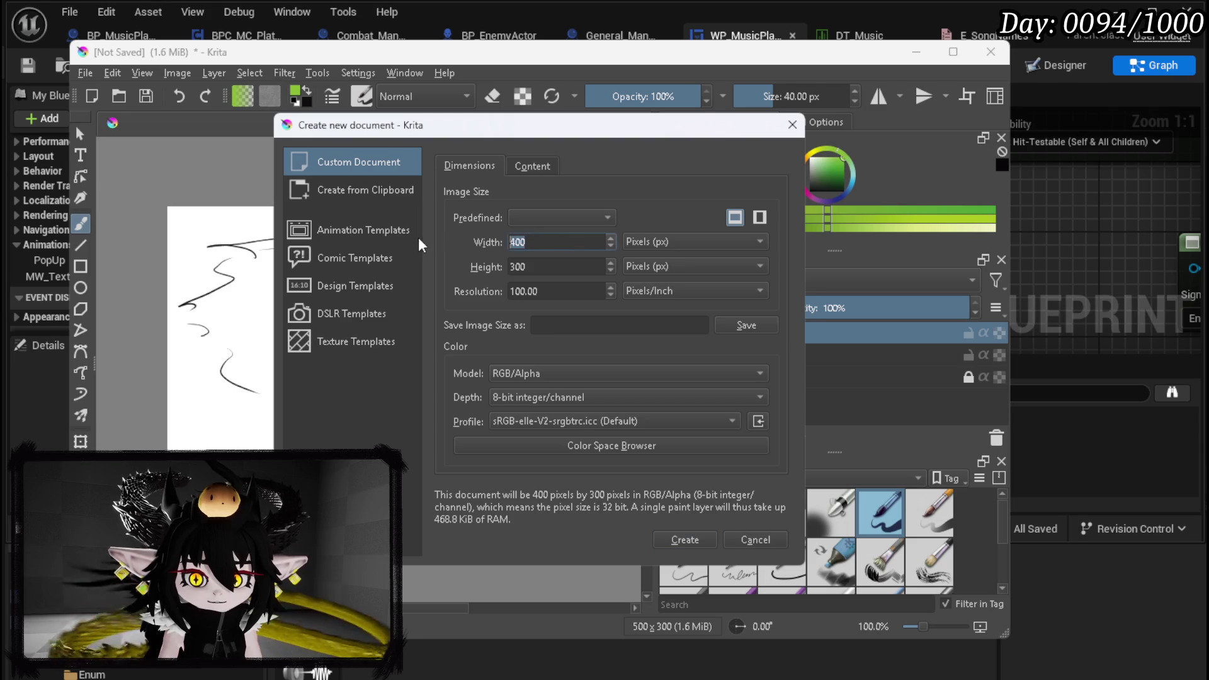
Set the new document to 128 × 128 px and create it
{"action": "left_click", "coordinate": [554, 217]}
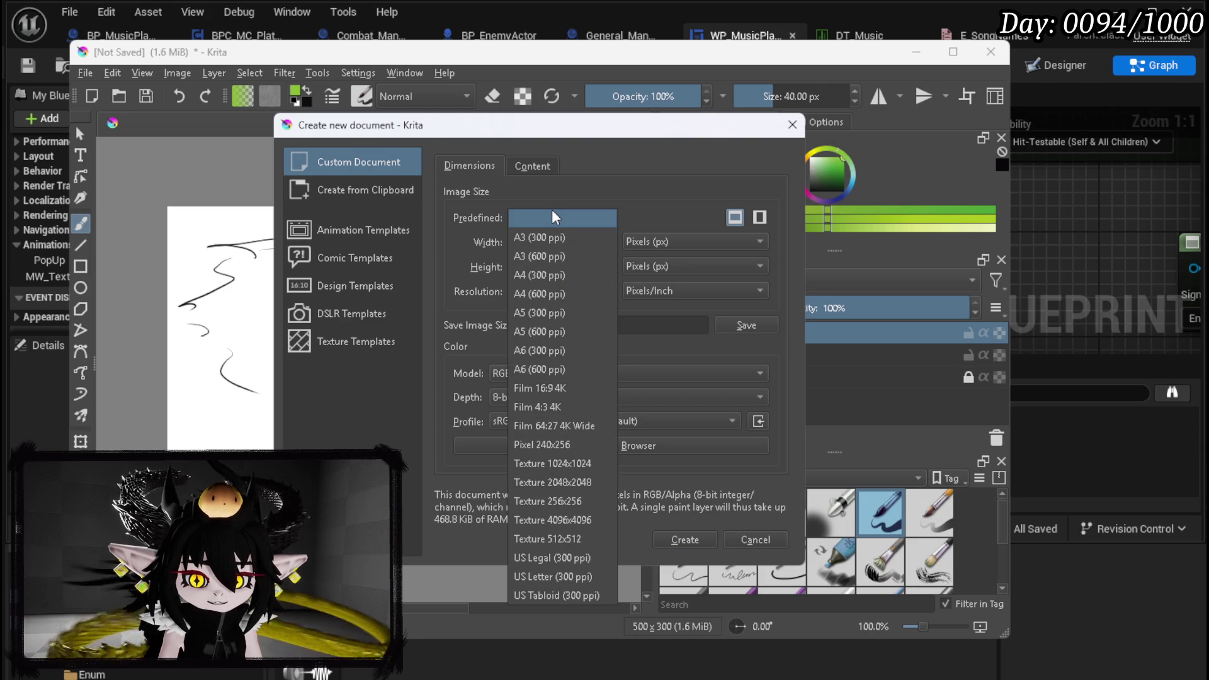
{"action": "left_click", "coordinate": [534, 214]}
{"action": "left_click", "coordinate": [534, 214]}
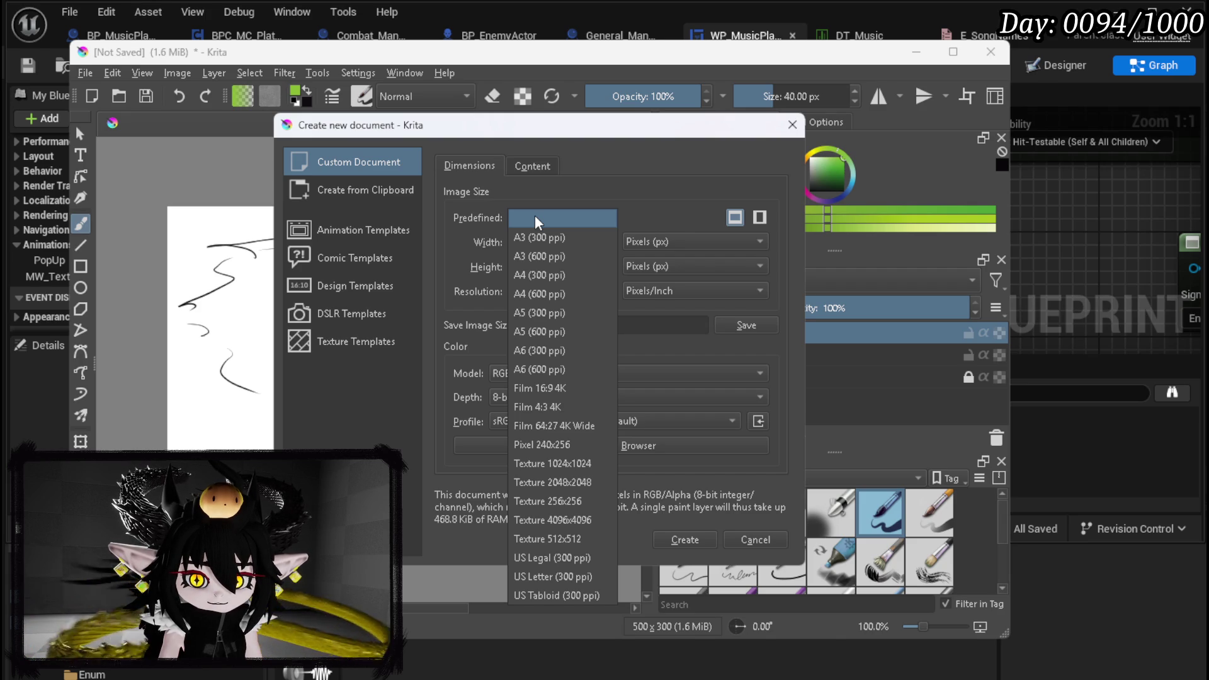
{"action": "left_click", "coordinate": [534, 217]}
{"action": "double_click", "coordinate": [536, 242]}
{"action": "type", "text": "128"}
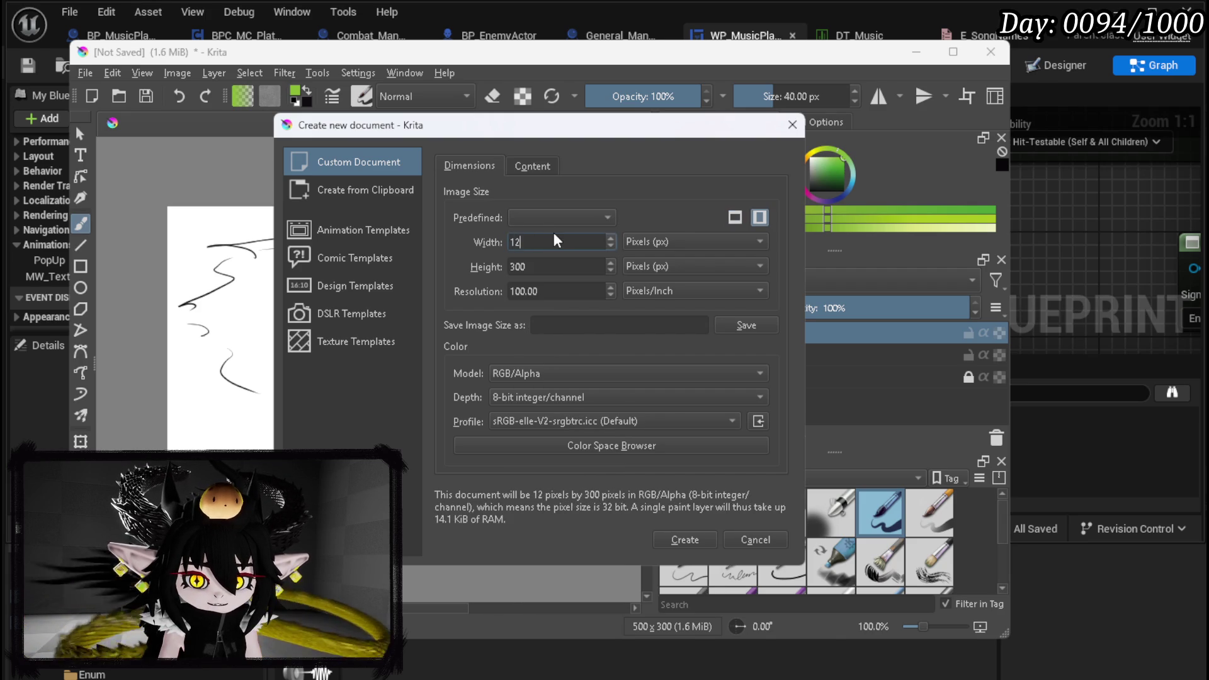
{"action": "key", "text": "Tab"}
{"action": "type", "text": "128"}
{"action": "left_click", "coordinate": [683, 536]}
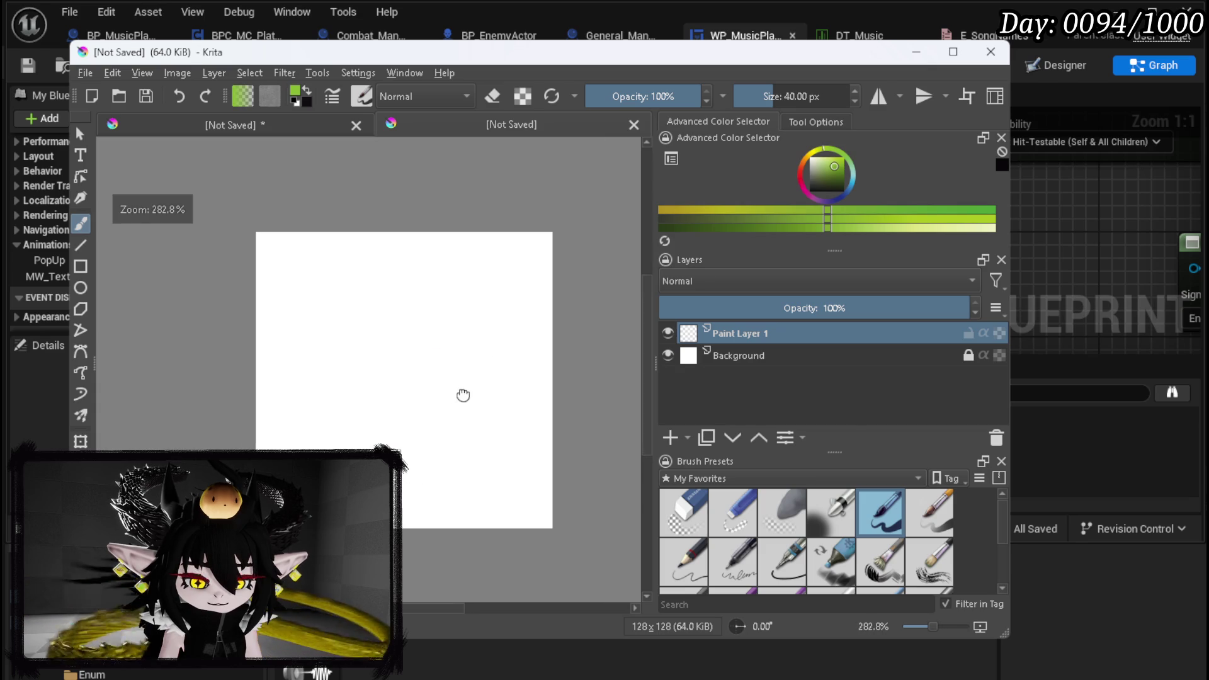
Pick near-black as the painting colour and bring up the Brave CD player image search
{"action": "left_click", "coordinate": [812, 184]}
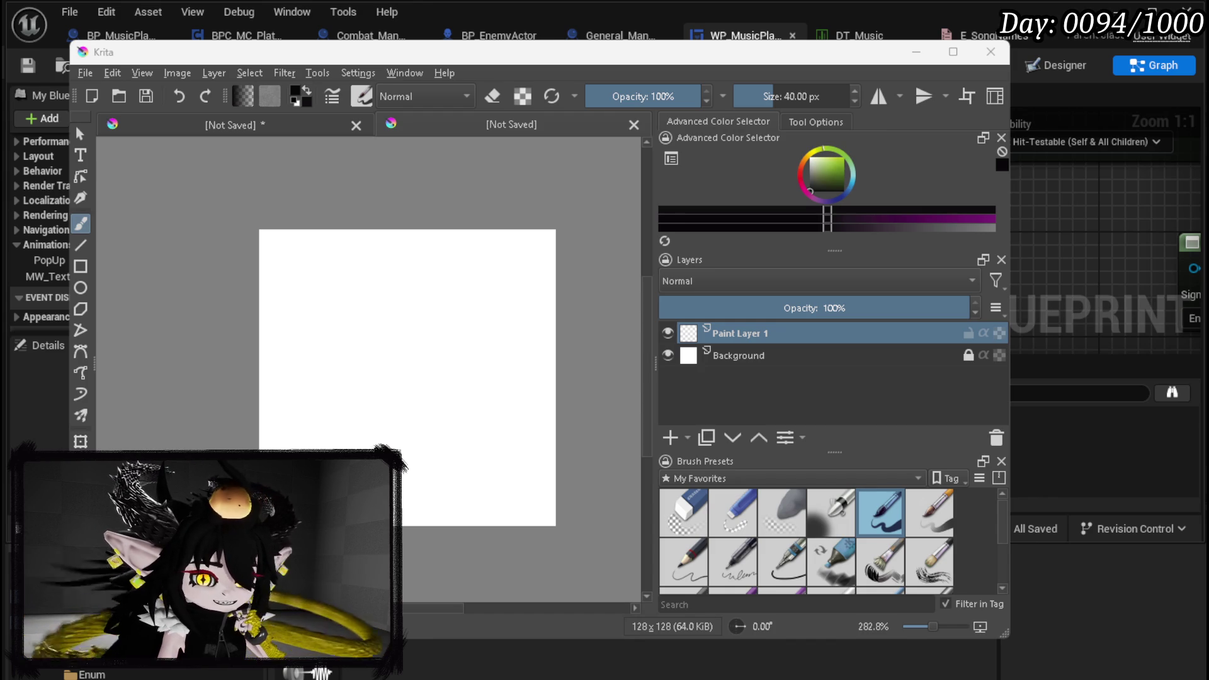
{"action": "key", "text": "alt+Tab"}
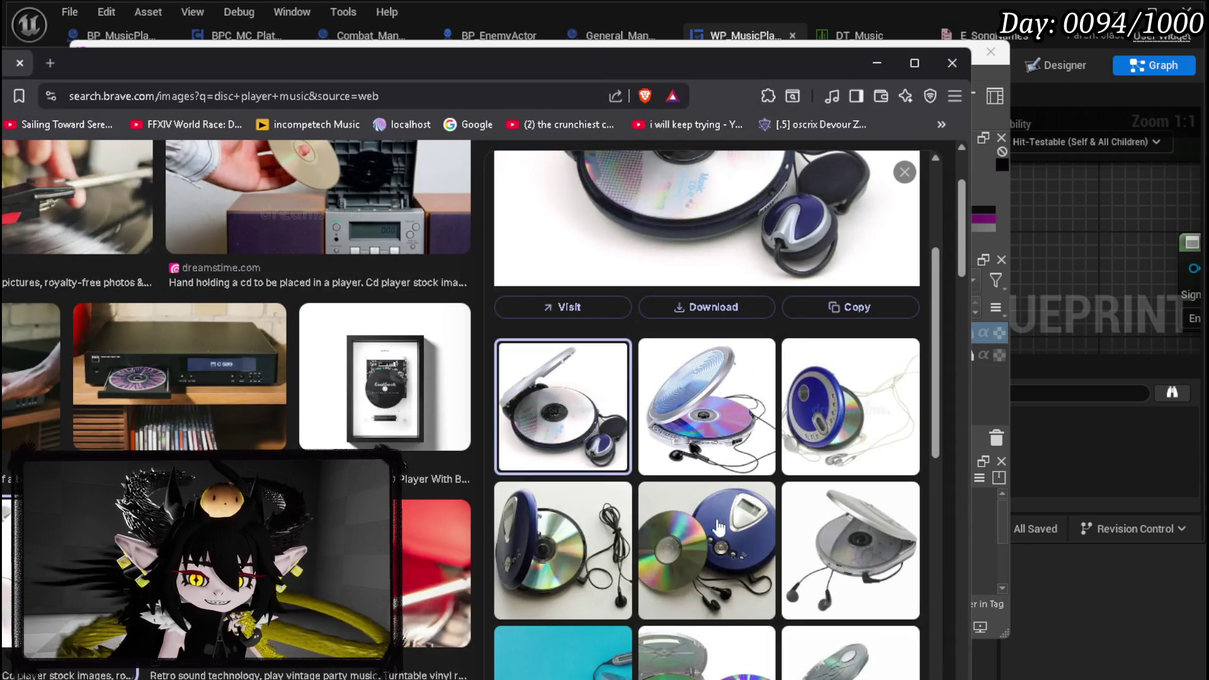
Browse the 'disc player music' image results for reference, then bring Krita back to the front
{"action": "scroll", "coordinate": [724, 518], "scroll_direction": "down", "scroll_amount": 4}
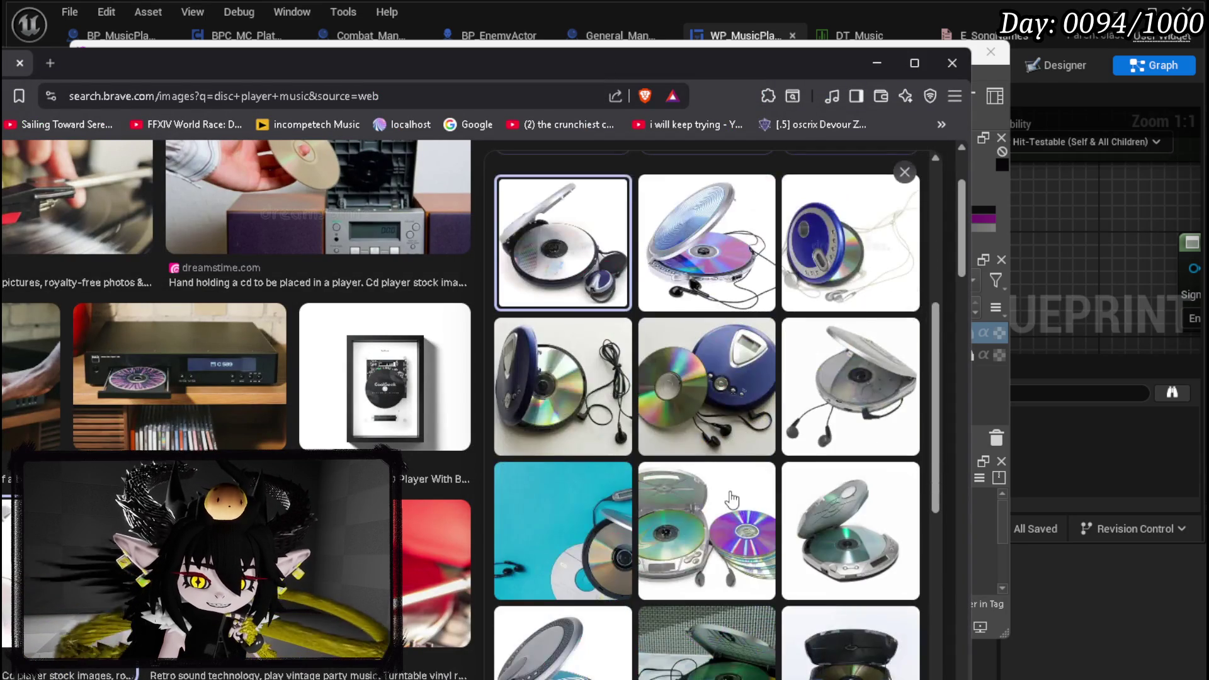
{"action": "scroll", "coordinate": [732, 500], "scroll_direction": "down", "scroll_amount": 1}
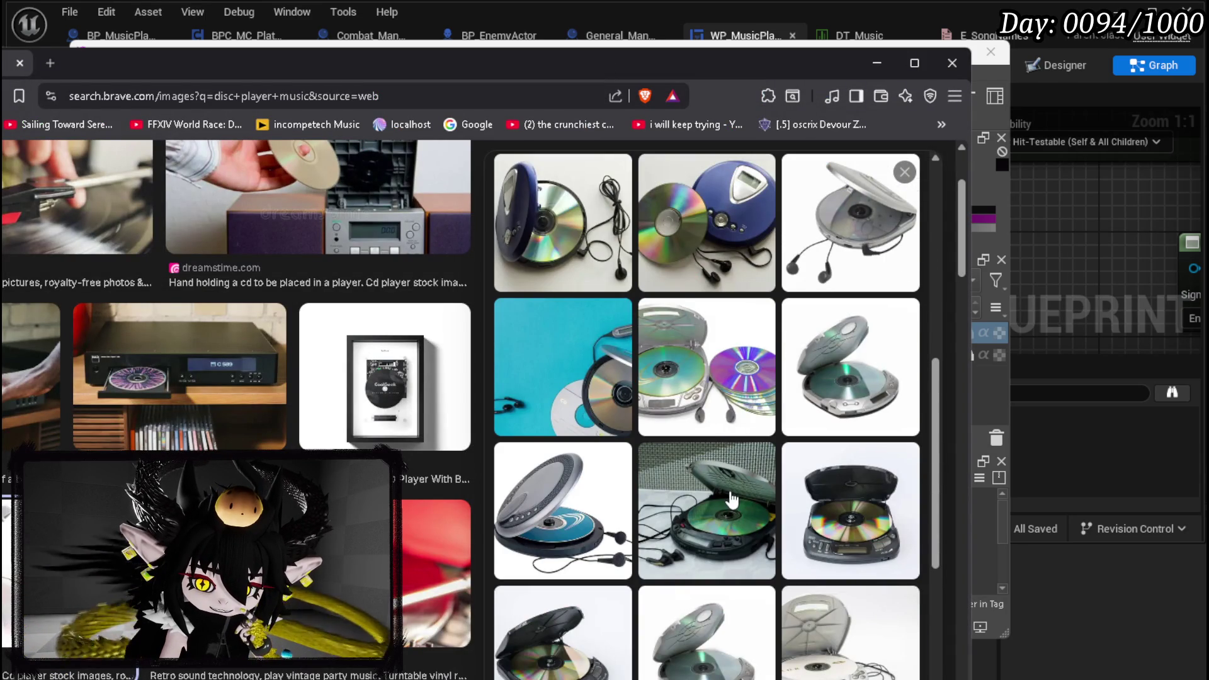
{"action": "scroll", "coordinate": [731, 499], "scroll_direction": "up", "scroll_amount": 4}
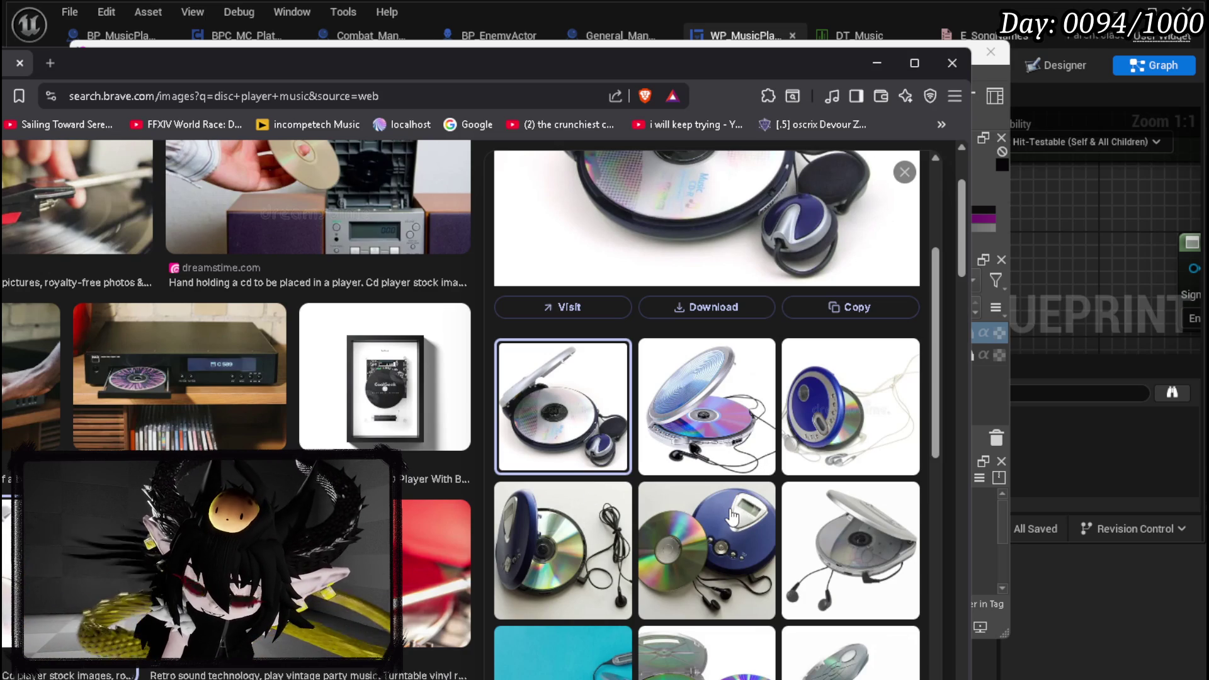
{"action": "scroll", "coordinate": [594, 570], "scroll_direction": "down", "scroll_amount": 3}
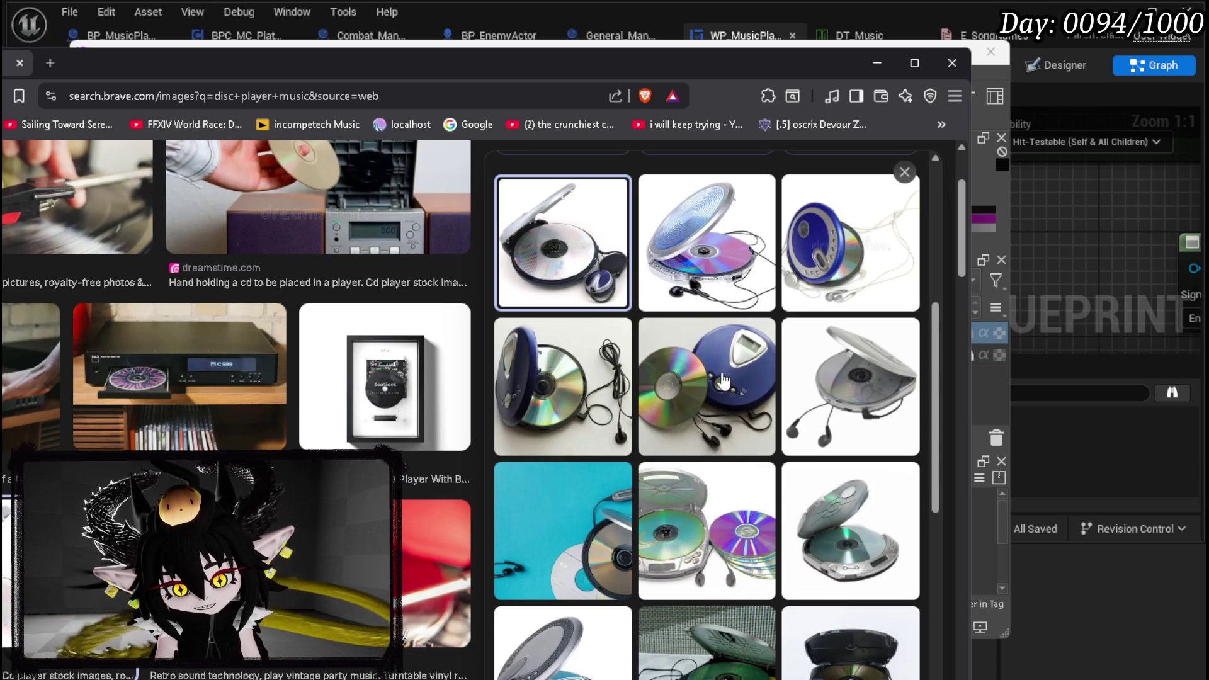
{"action": "scroll", "coordinate": [787, 482], "scroll_direction": "down", "scroll_amount": 4}
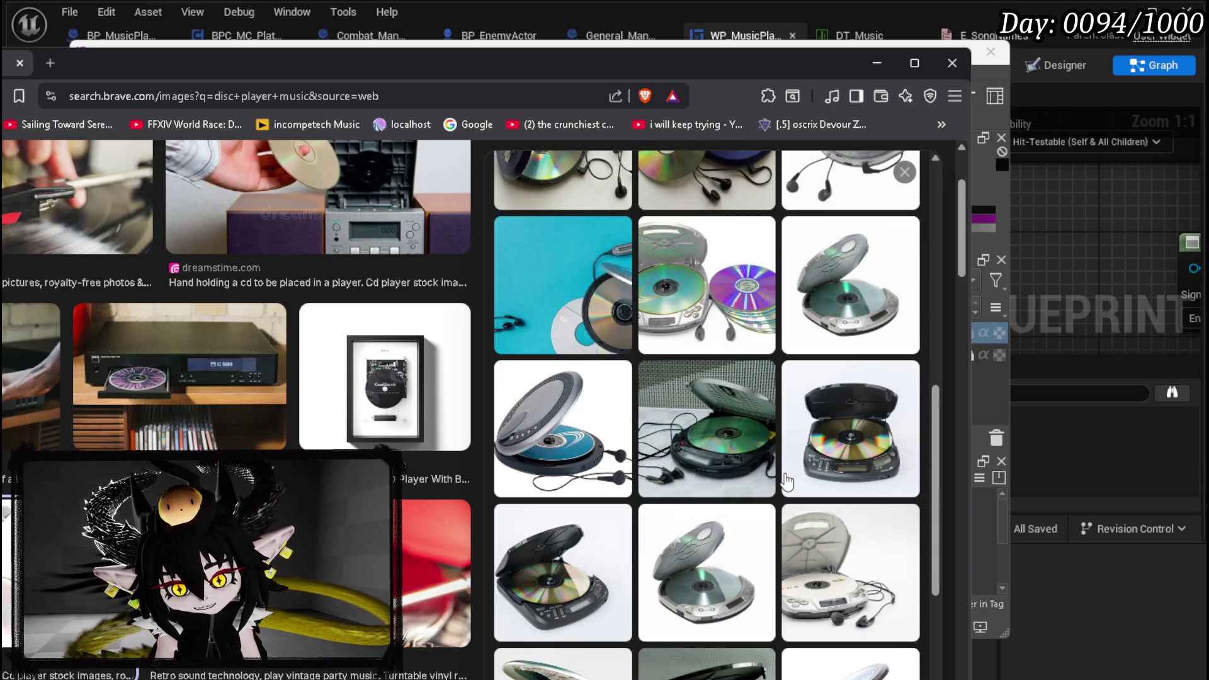
{"action": "scroll", "coordinate": [898, 381], "scroll_direction": "down", "scroll_amount": 1}
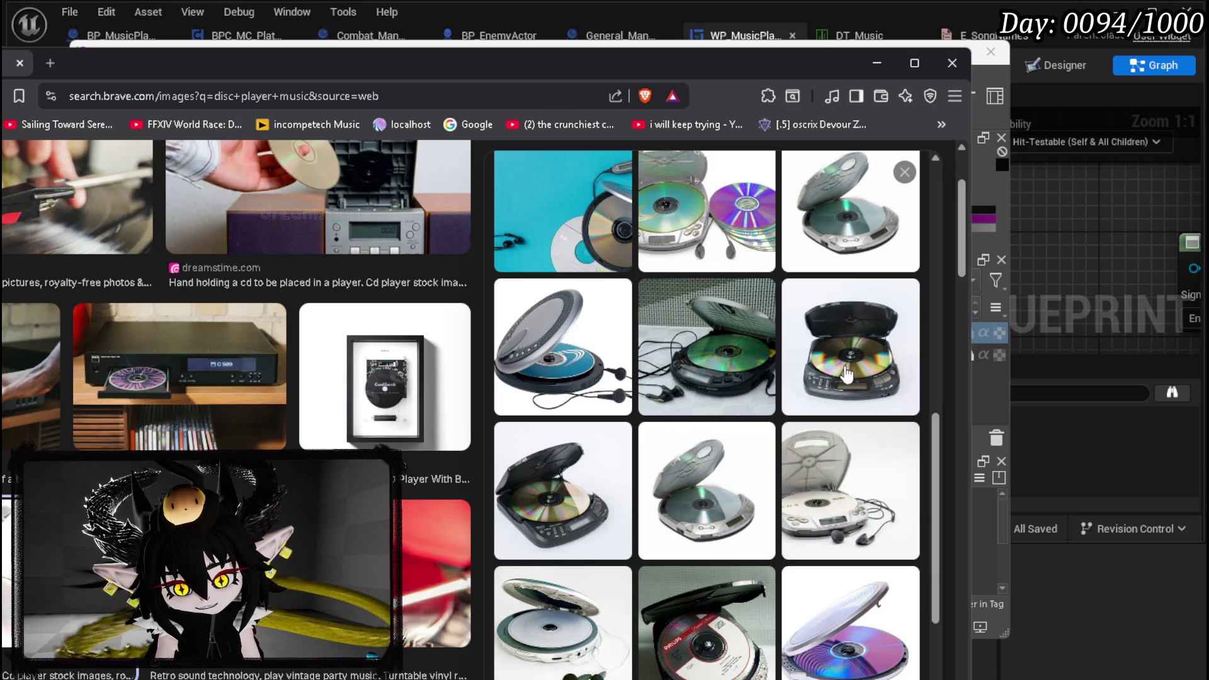
{"action": "scroll", "coordinate": [848, 375], "scroll_direction": "down", "scroll_amount": 5}
{"action": "scroll", "coordinate": [847, 374], "scroll_direction": "up", "scroll_amount": 5}
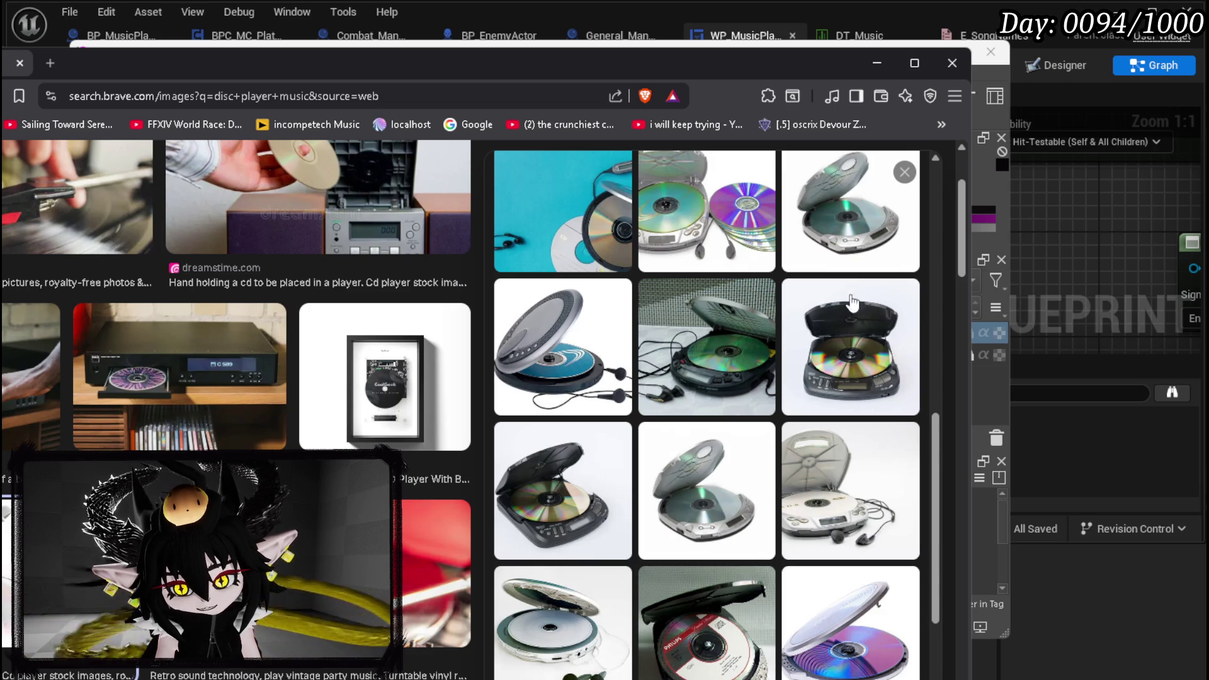
{"action": "scroll", "coordinate": [839, 319], "scroll_direction": "up", "scroll_amount": 2}
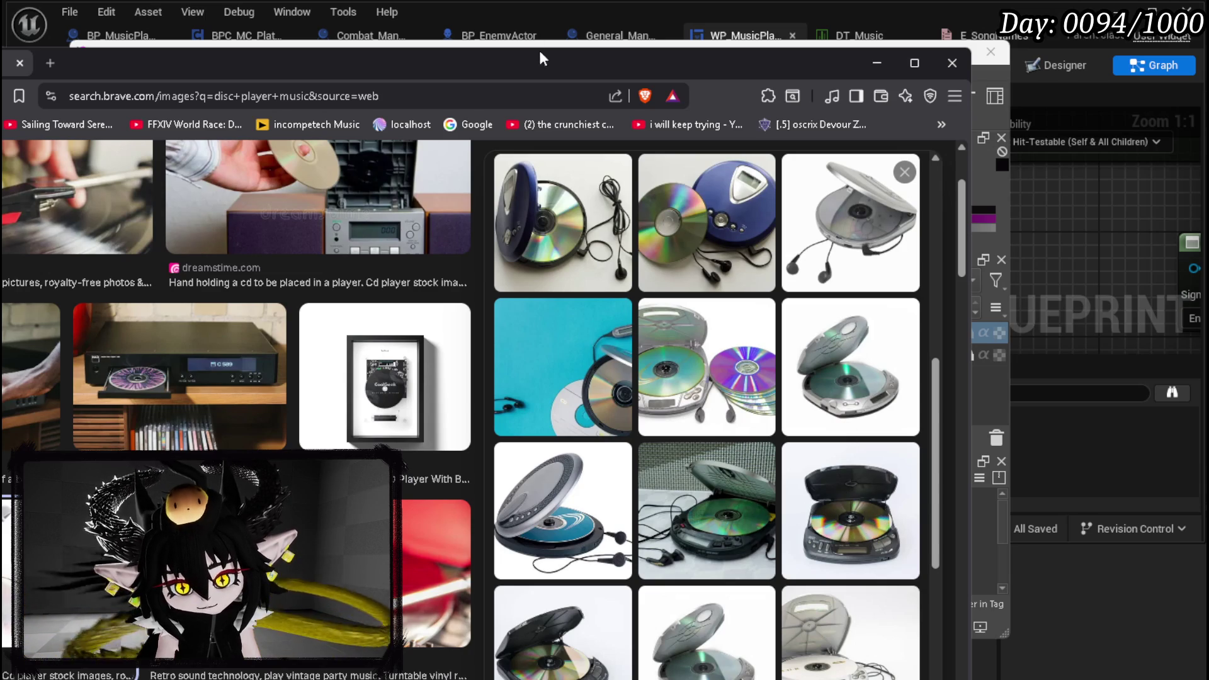
{"action": "left_click", "coordinate": [567, 43]}
{"action": "scroll", "coordinate": [442, 422], "scroll_direction": "up", "scroll_amount": 1}
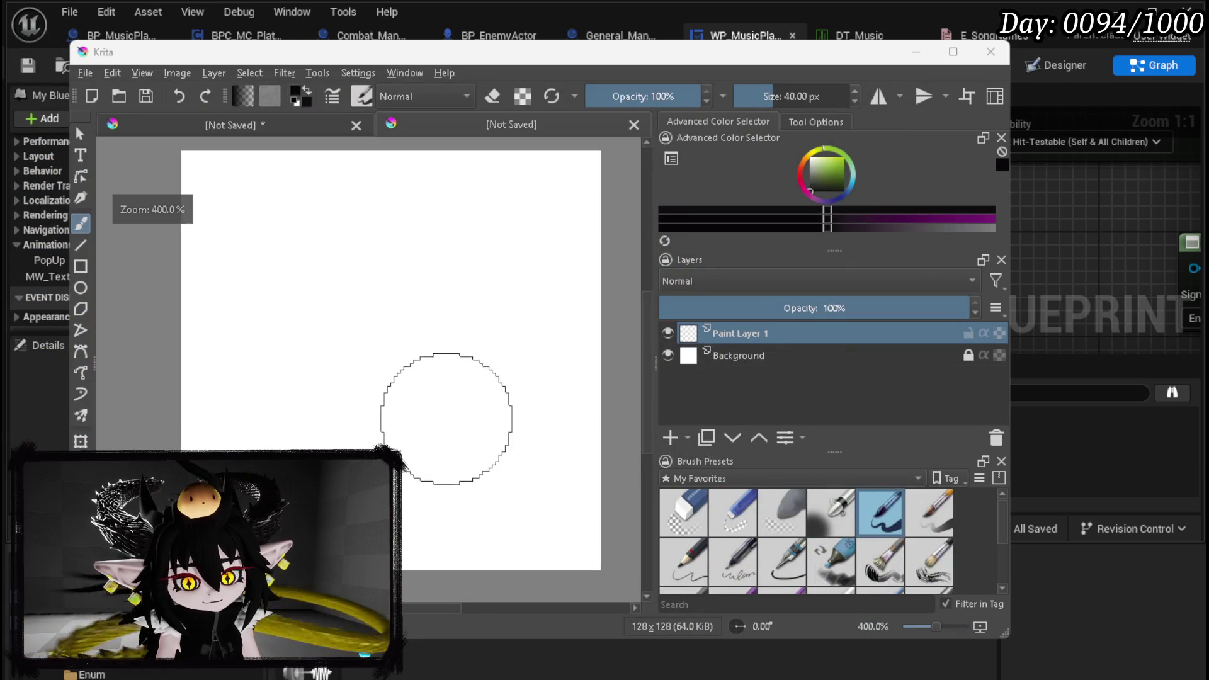
With horizontal mirroring on, sketch the rounded disc outline and small details near the bottom
{"action": "left_click_drag", "start_coordinate": [443, 316], "coordinate": [381, 291]}
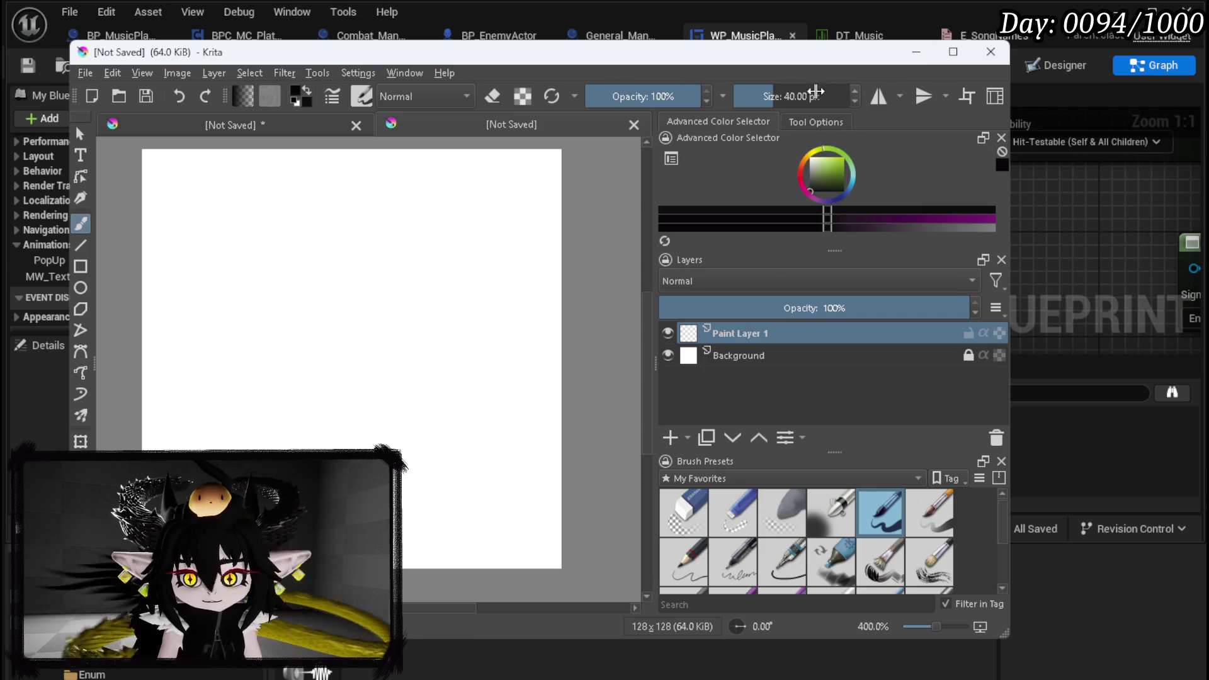
{"action": "left_click", "coordinate": [879, 98]}
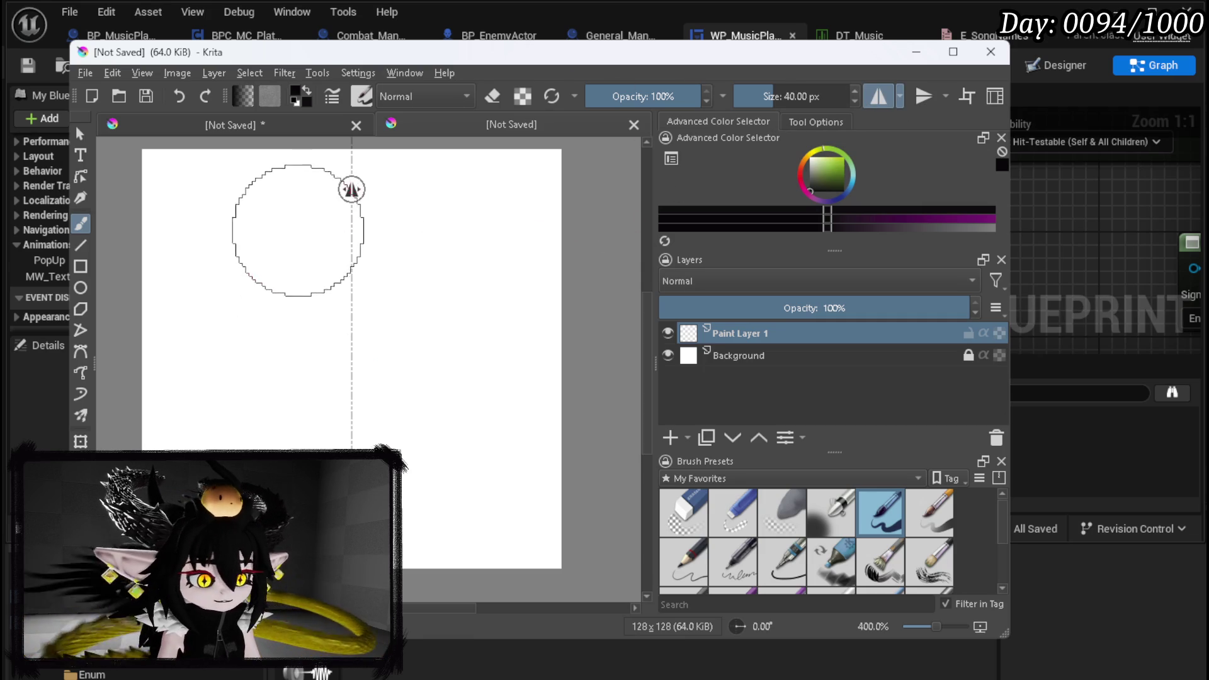
{"action": "mouse_move", "coordinate": [336, 205]}
{"action": "left_mouse_down"}
{"action": "mouse_move", "coordinate": [240, 214]}
{"action": "mouse_move", "coordinate": [189, 303]}
{"action": "mouse_move", "coordinate": [196, 468]}
{"action": "mouse_move", "coordinate": [221, 510]}
{"action": "mouse_move", "coordinate": [265, 538]}
{"action": "mouse_move", "coordinate": [302, 541]}
{"action": "mouse_move", "coordinate": [218, 523]}
{"action": "mouse_move", "coordinate": [183, 438]}
{"action": "mouse_move", "coordinate": [177, 340]}
{"action": "left_mouse_up"}
{"action": "mouse_move", "coordinate": [526, 343]}
{"action": "left_mouse_down"}
{"action": "mouse_move", "coordinate": [526, 503]}
{"action": "mouse_move", "coordinate": [441, 554]}
{"action": "mouse_move", "coordinate": [378, 551]}
{"action": "left_mouse_up"}
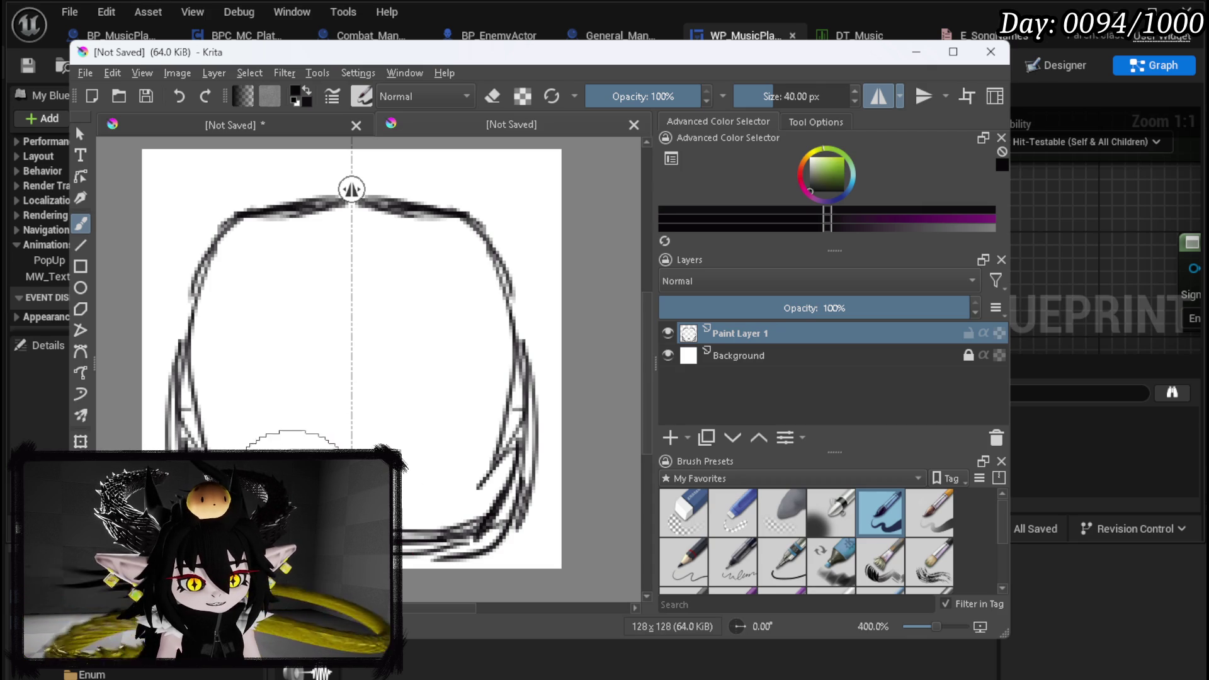
{"action": "left_click", "coordinate": [287, 478]}
{"action": "mouse_move", "coordinate": [281, 477]}
{"action": "left_mouse_down"}
{"action": "mouse_move", "coordinate": [271, 515]}
{"action": "mouse_move", "coordinate": [272, 484]}
{"action": "mouse_move", "coordinate": [254, 504]}
{"action": "mouse_move", "coordinate": [270, 497]}
{"action": "left_mouse_up"}
{"action": "left_click_drag", "start_coordinate": [268, 484], "coordinate": [268, 503]}
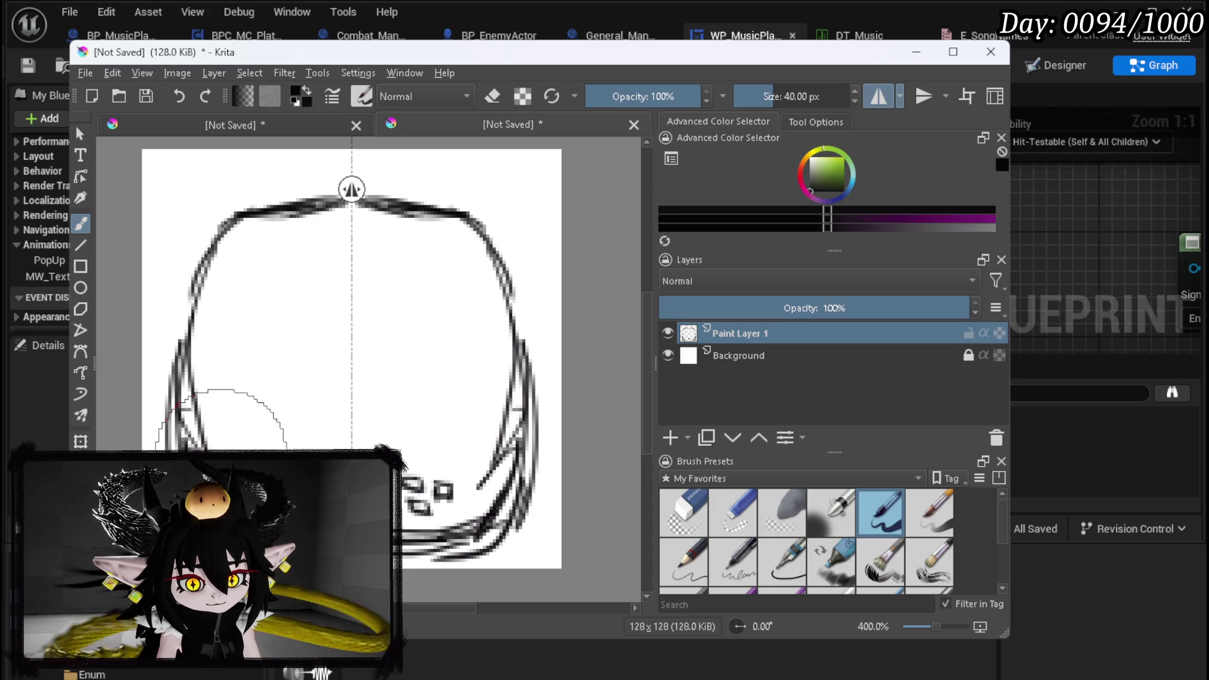
Thicken the outline's left and right sides and add a new paint layer above
{"action": "mouse_move", "coordinate": [483, 555]}
{"action": "left_mouse_down"}
{"action": "mouse_move", "coordinate": [529, 517]}
{"action": "mouse_move", "coordinate": [515, 371]}
{"action": "mouse_move", "coordinate": [487, 298]}
{"action": "left_mouse_up"}
{"action": "mouse_move", "coordinate": [182, 415]}
{"action": "left_mouse_down"}
{"action": "mouse_move", "coordinate": [189, 302]}
{"action": "mouse_move", "coordinate": [252, 214]}
{"action": "mouse_move", "coordinate": [269, 217]}
{"action": "mouse_move", "coordinate": [202, 282]}
{"action": "mouse_move", "coordinate": [180, 399]}
{"action": "left_mouse_up"}
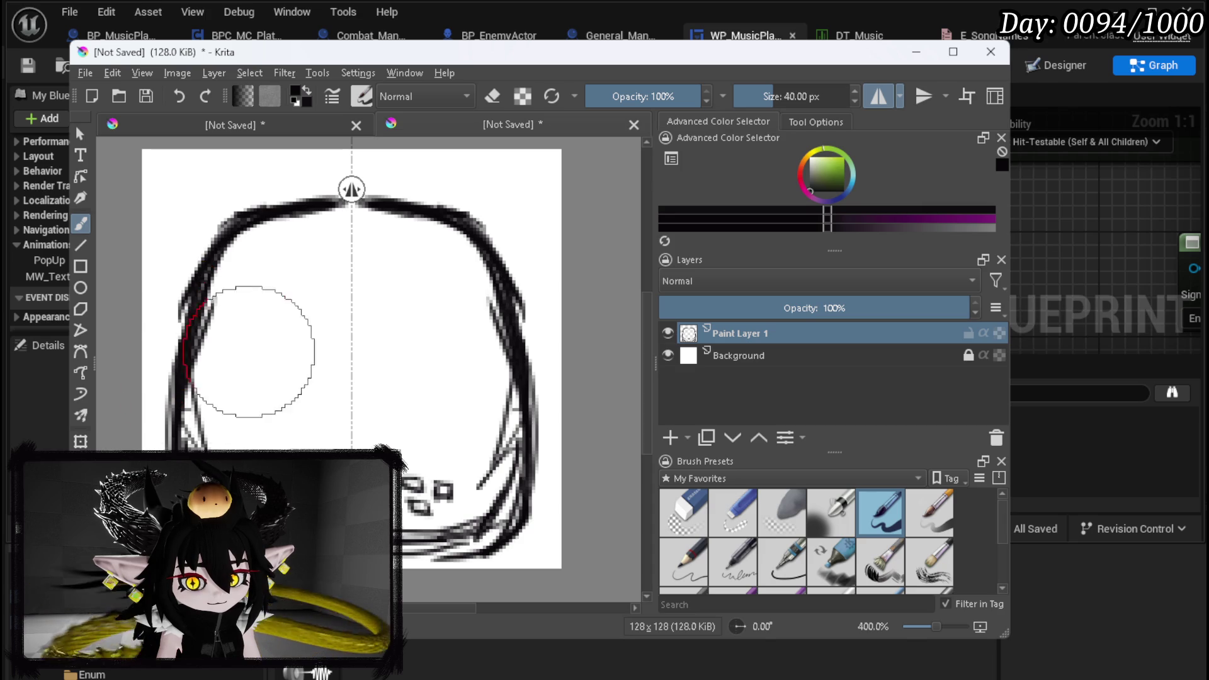
{"action": "left_click", "coordinate": [671, 435]}
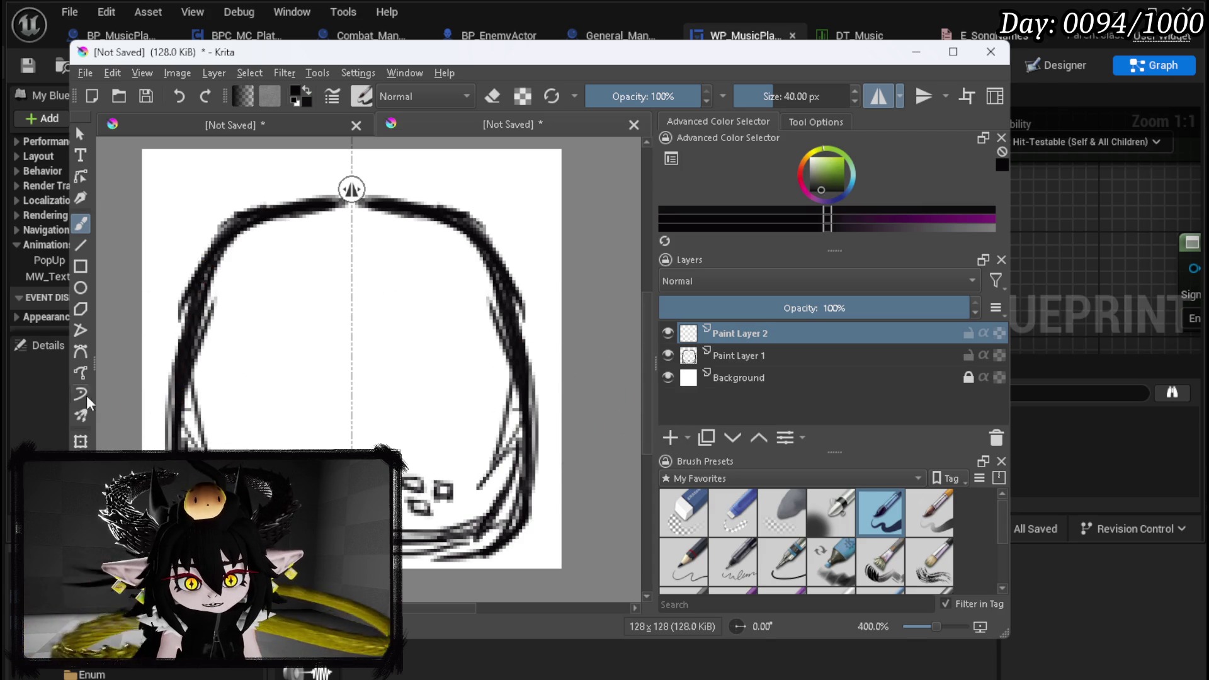
Draw a thin circle with the Ellipse tool at 5 px brush size over the sketch
{"action": "left_click", "coordinate": [81, 288]}
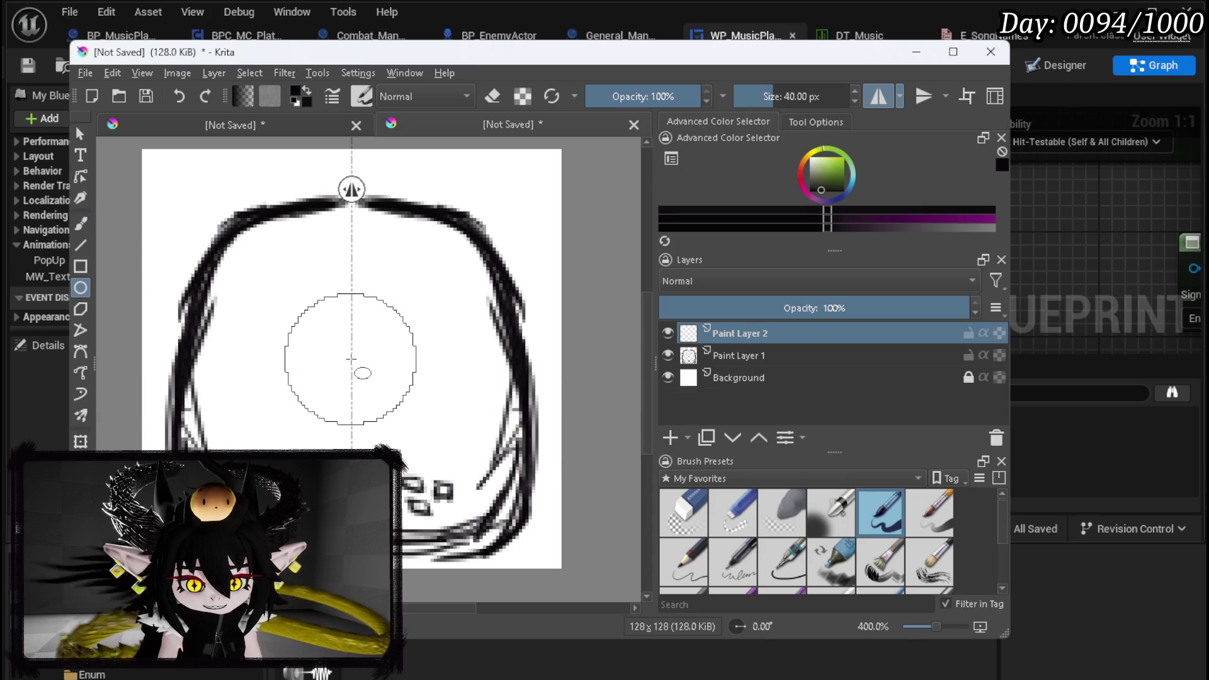
{"action": "mouse_move", "coordinate": [351, 356]}
{"action": "left_mouse_down"}
{"action": "mouse_move", "coordinate": [420, 409]}
{"action": "mouse_move", "coordinate": [464, 484]}
{"action": "mouse_move", "coordinate": [504, 473]}
{"action": "mouse_move", "coordinate": [539, 497]}
{"action": "mouse_move", "coordinate": [607, 511]}
{"action": "mouse_move", "coordinate": [554, 501]}
{"action": "mouse_move", "coordinate": [583, 513]}
{"action": "left_mouse_up"}
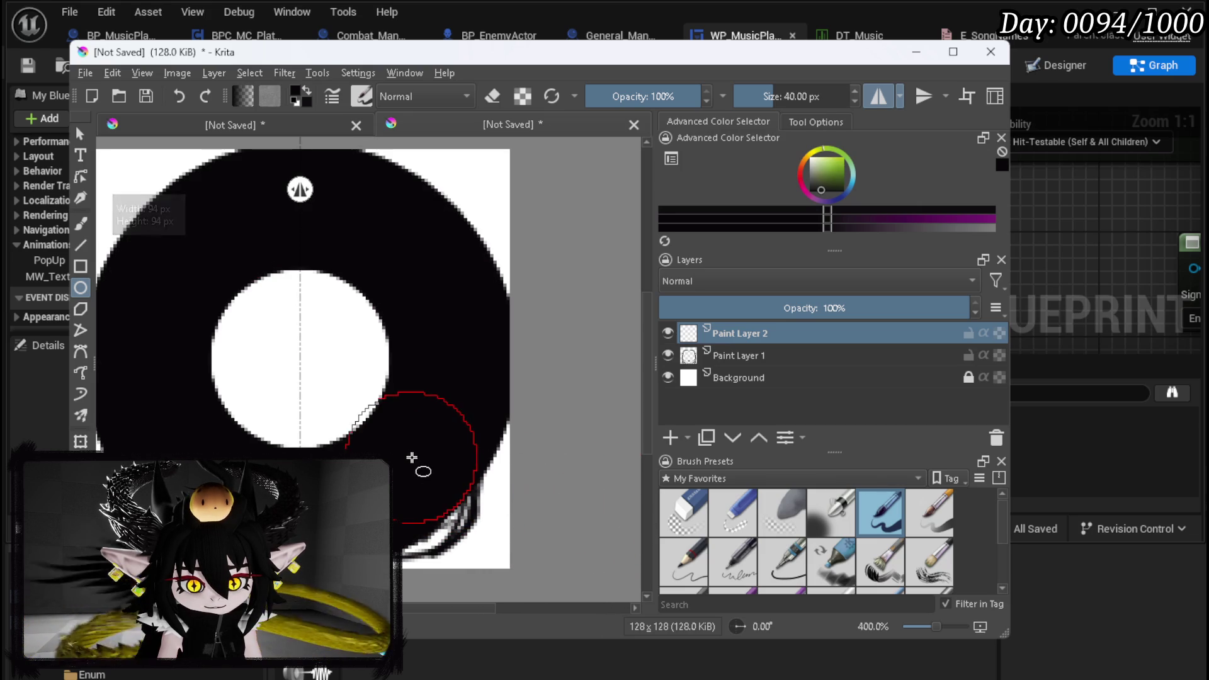
{"action": "key", "text": "ctrl+z"}
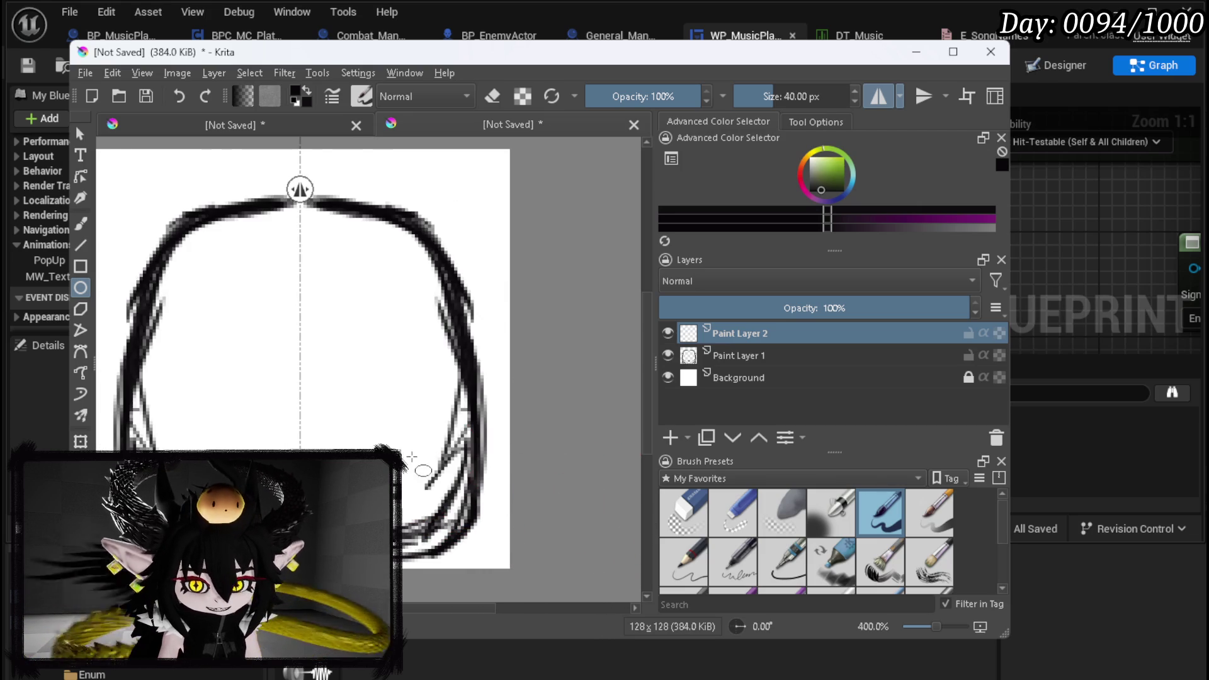
{"action": "left_click", "coordinate": [789, 99]}
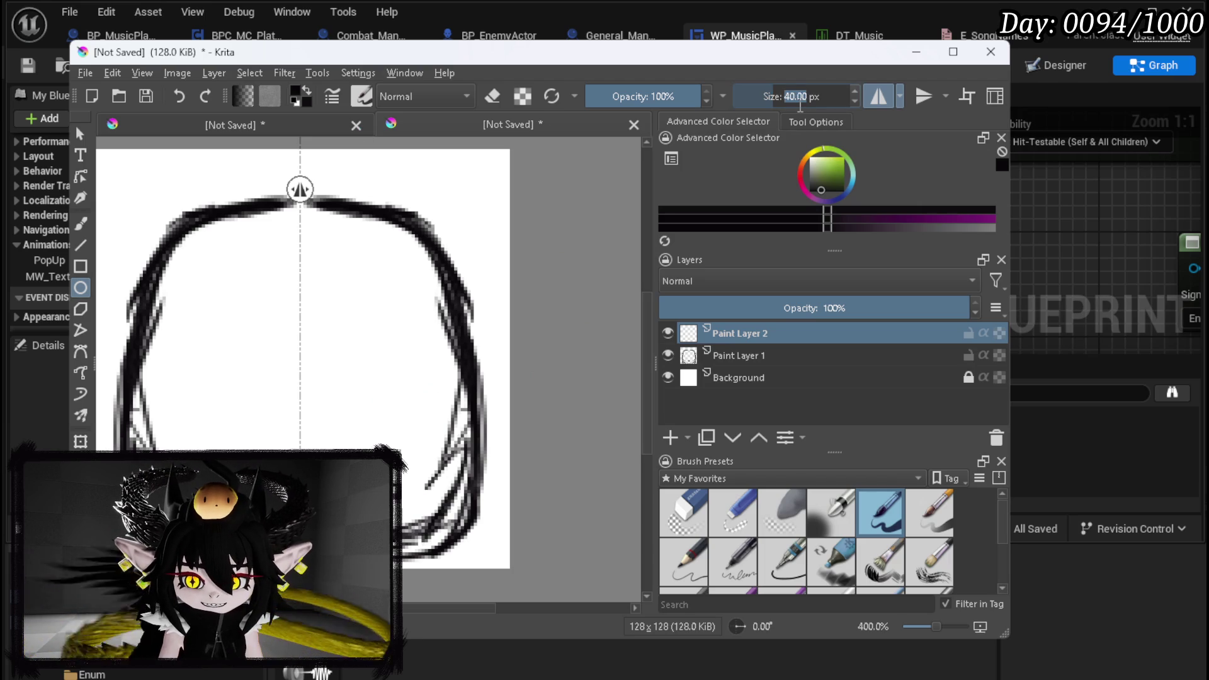
{"action": "type", "text": "5"}
{"action": "key", "text": "Return"}
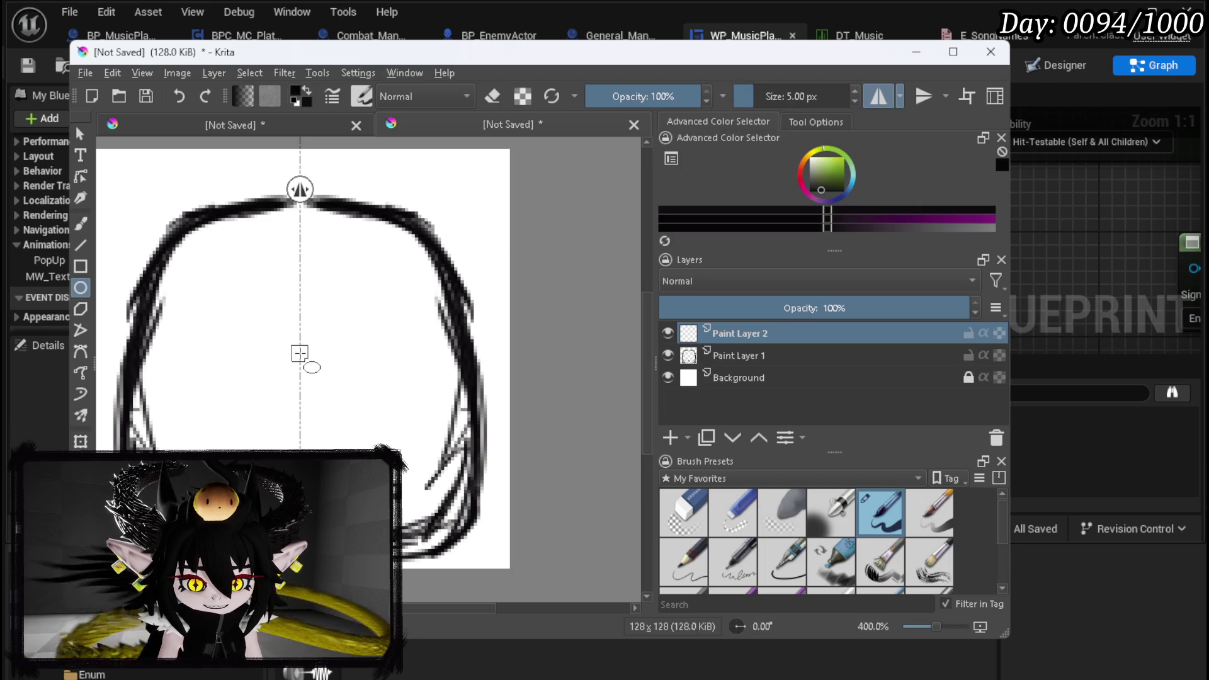
{"action": "mouse_move", "coordinate": [300, 356]}
{"action": "left_mouse_down"}
{"action": "mouse_move", "coordinate": [489, 486]}
{"action": "mouse_move", "coordinate": [633, 541]}
{"action": "mouse_move", "coordinate": [563, 513]}
{"action": "left_mouse_up"}
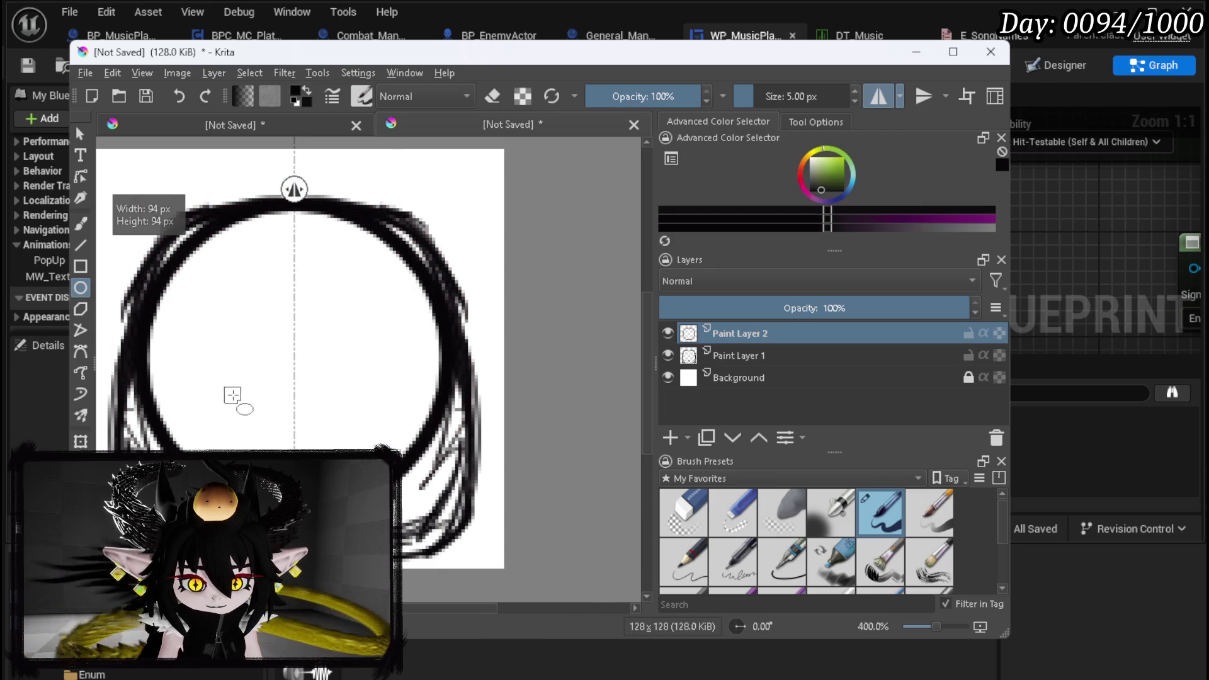
{"action": "left_click_drag", "start_coordinate": [235, 400], "coordinate": [403, 413]}
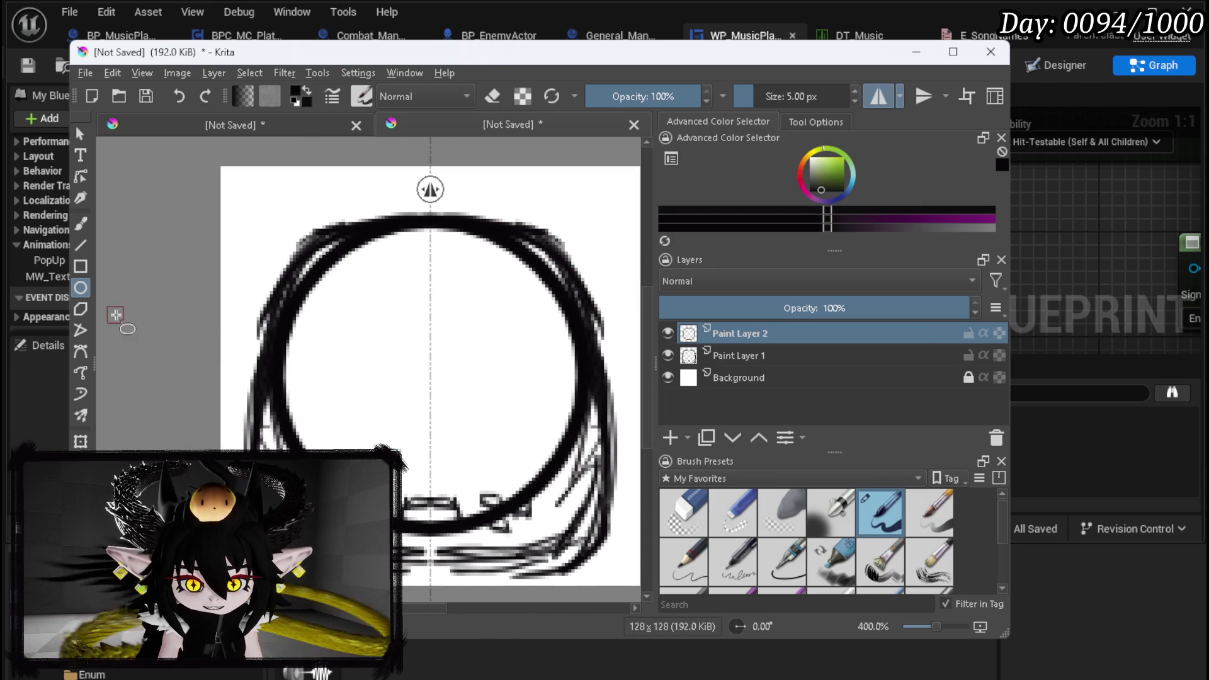
Transform the circle upward into line with the outline, then select Paint Layer 1 and the eraser
{"action": "key", "text": "ctrl+t"}
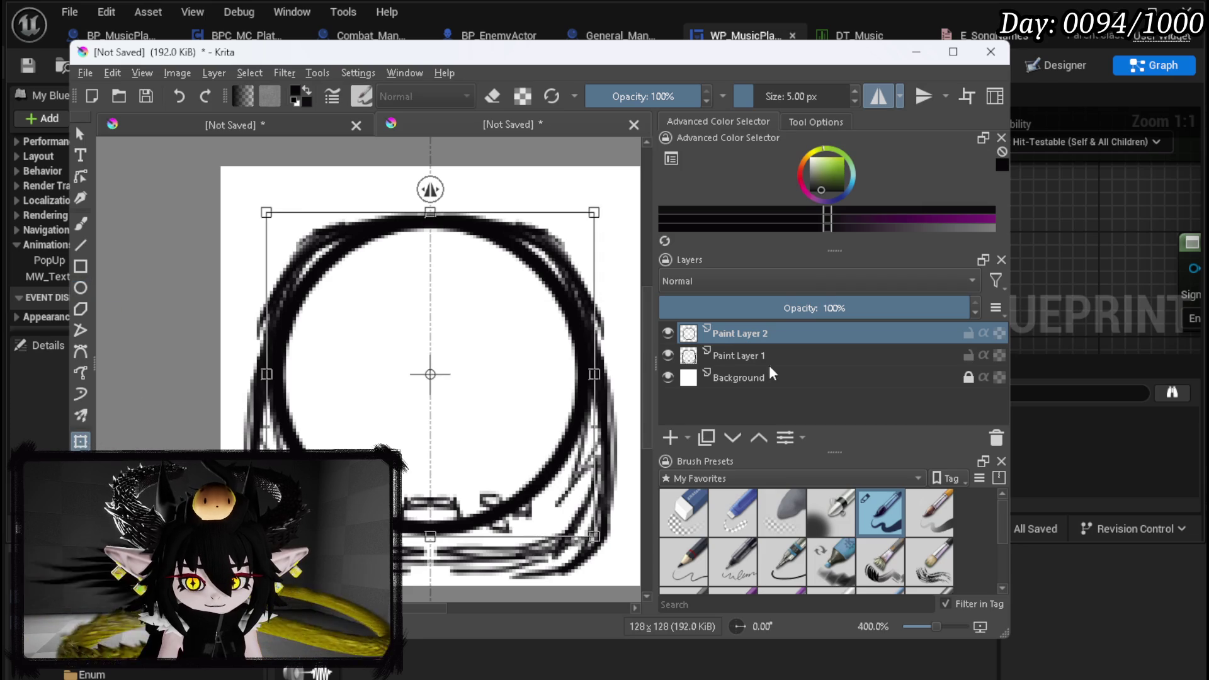
{"action": "key", "text": "Up"}
{"action": "key", "text": "Up"}
{"action": "key", "text": "Up"}
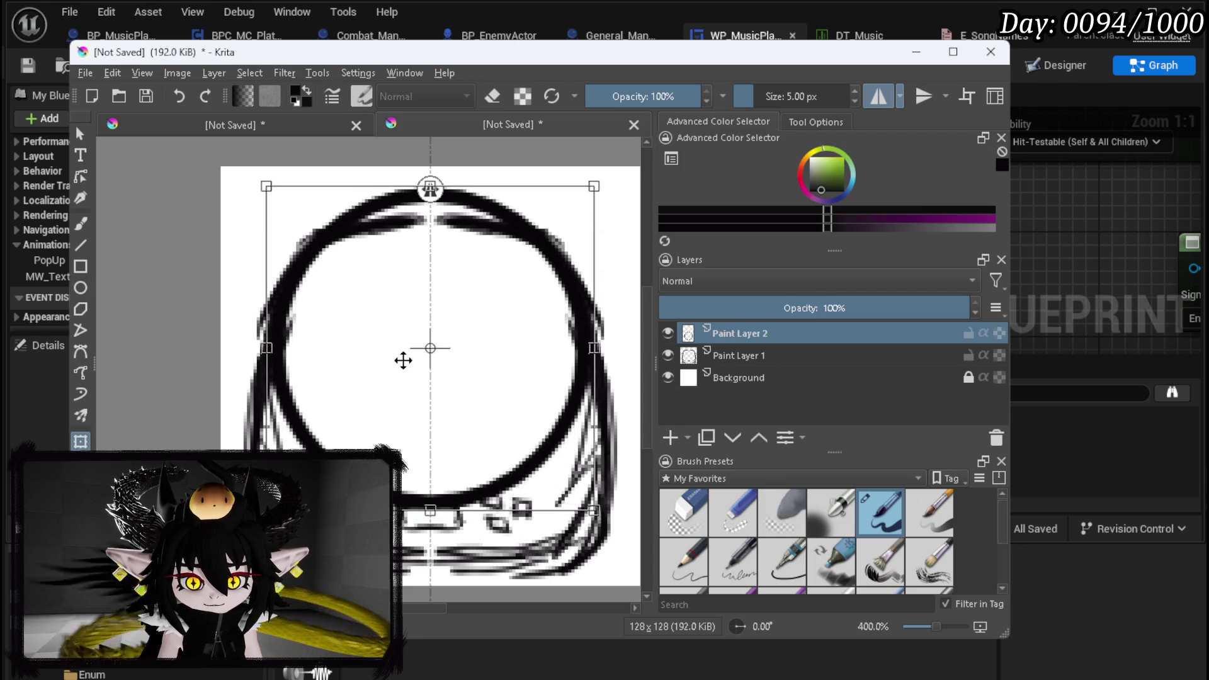
{"action": "key", "text": "Return"}
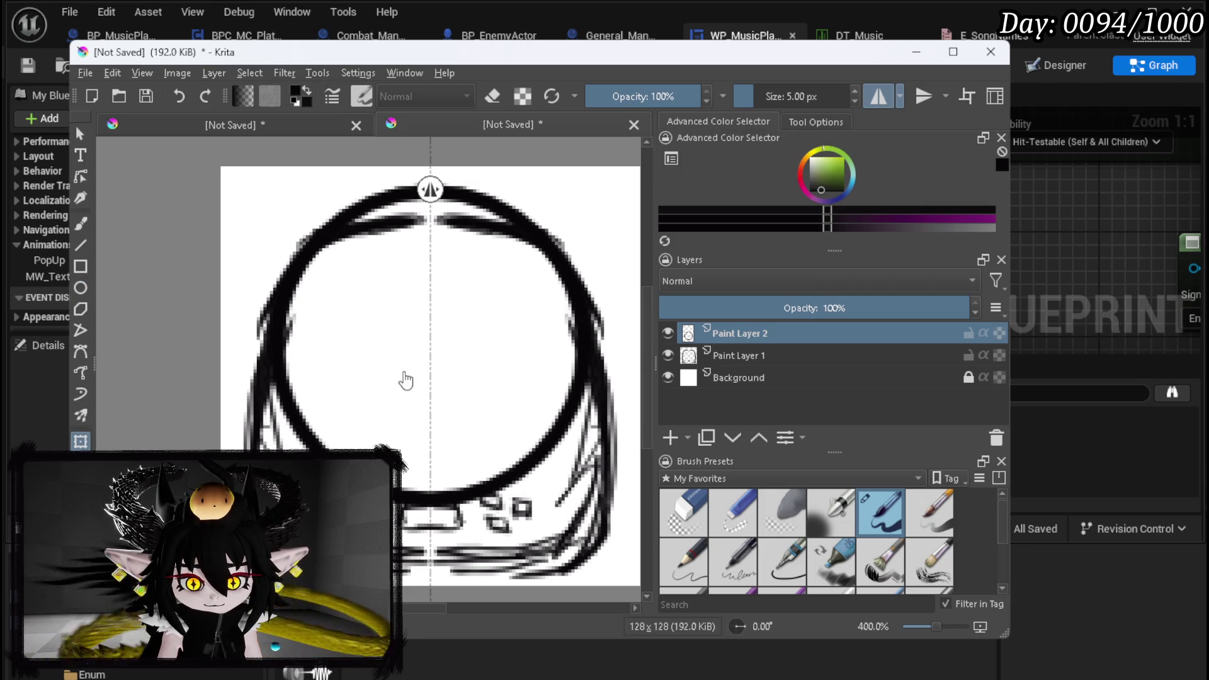
{"action": "left_click", "coordinate": [756, 355]}
{"action": "left_click", "coordinate": [691, 503]}
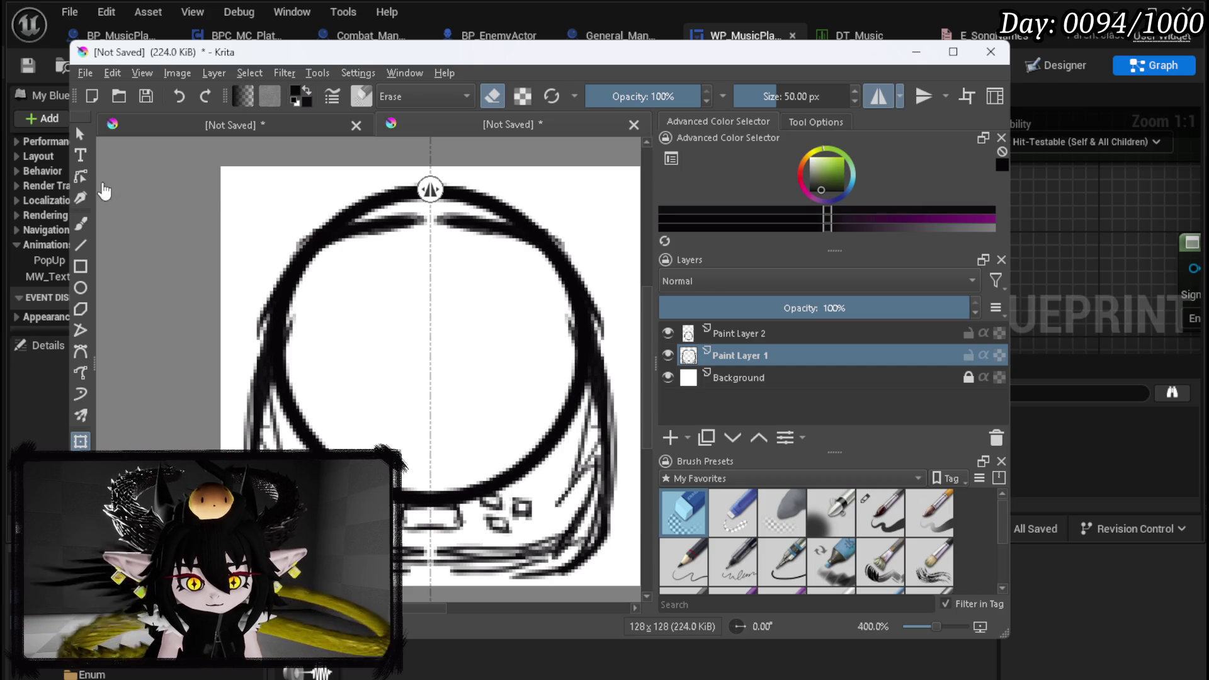
Erase the messy sketch lines around the circle and the leftover marks at lower right
{"action": "left_click", "coordinate": [83, 221]}
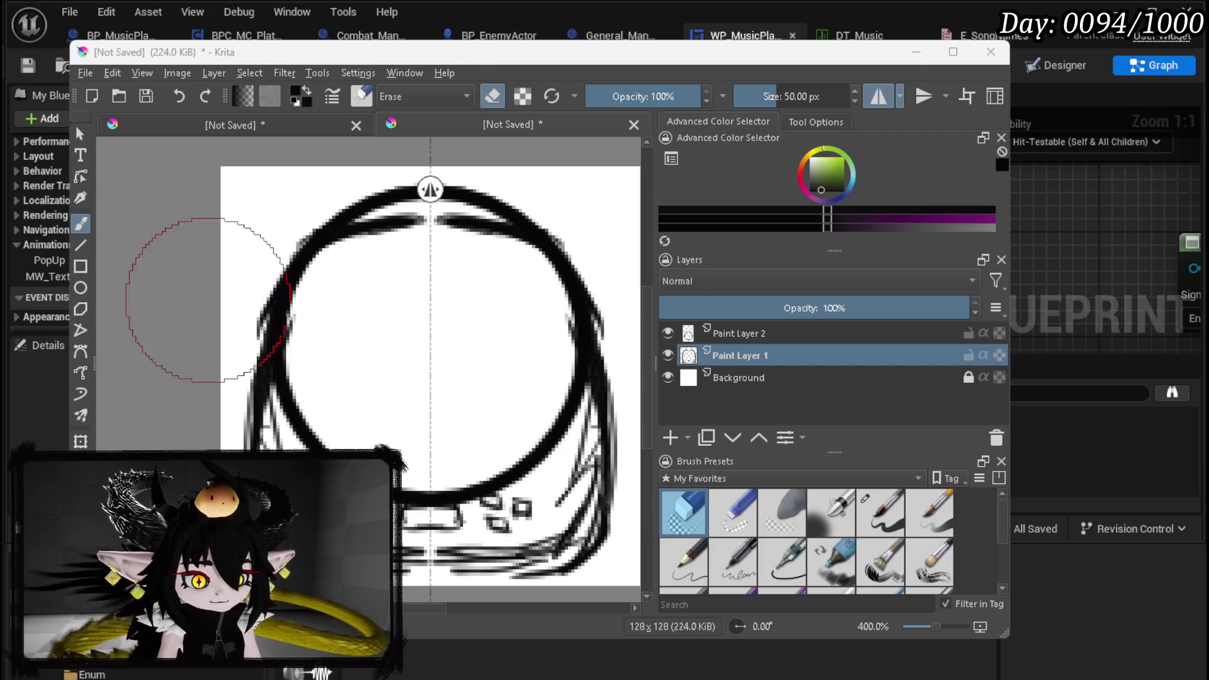
{"action": "left_click_drag", "start_coordinate": [457, 369], "coordinate": [450, 363]}
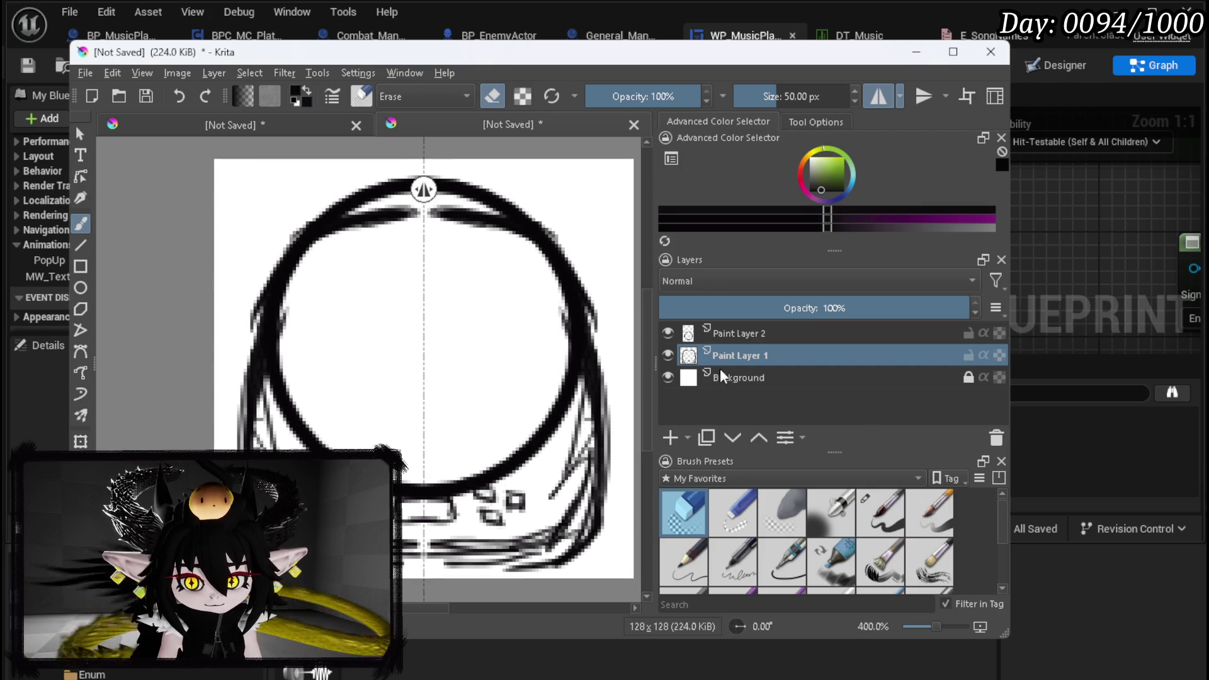
{"action": "mouse_move", "coordinate": [504, 237]}
{"action": "left_mouse_down"}
{"action": "mouse_move", "coordinate": [540, 235]}
{"action": "mouse_move", "coordinate": [460, 211]}
{"action": "mouse_move", "coordinate": [582, 372]}
{"action": "mouse_move", "coordinate": [572, 265]}
{"action": "mouse_move", "coordinate": [560, 469]}
{"action": "mouse_move", "coordinate": [485, 504]}
{"action": "mouse_move", "coordinate": [271, 482]}
{"action": "mouse_move", "coordinate": [277, 523]}
{"action": "mouse_move", "coordinate": [365, 554]}
{"action": "mouse_move", "coordinate": [490, 493]}
{"action": "left_mouse_up"}
{"action": "mouse_move", "coordinate": [286, 482]}
{"action": "left_mouse_down"}
{"action": "mouse_move", "coordinate": [249, 479]}
{"action": "mouse_move", "coordinate": [270, 533]}
{"action": "left_mouse_up"}
Redraw a clean mirrored outer rim around the circle with the thin ink pen
{"action": "left_click", "coordinate": [881, 517]}
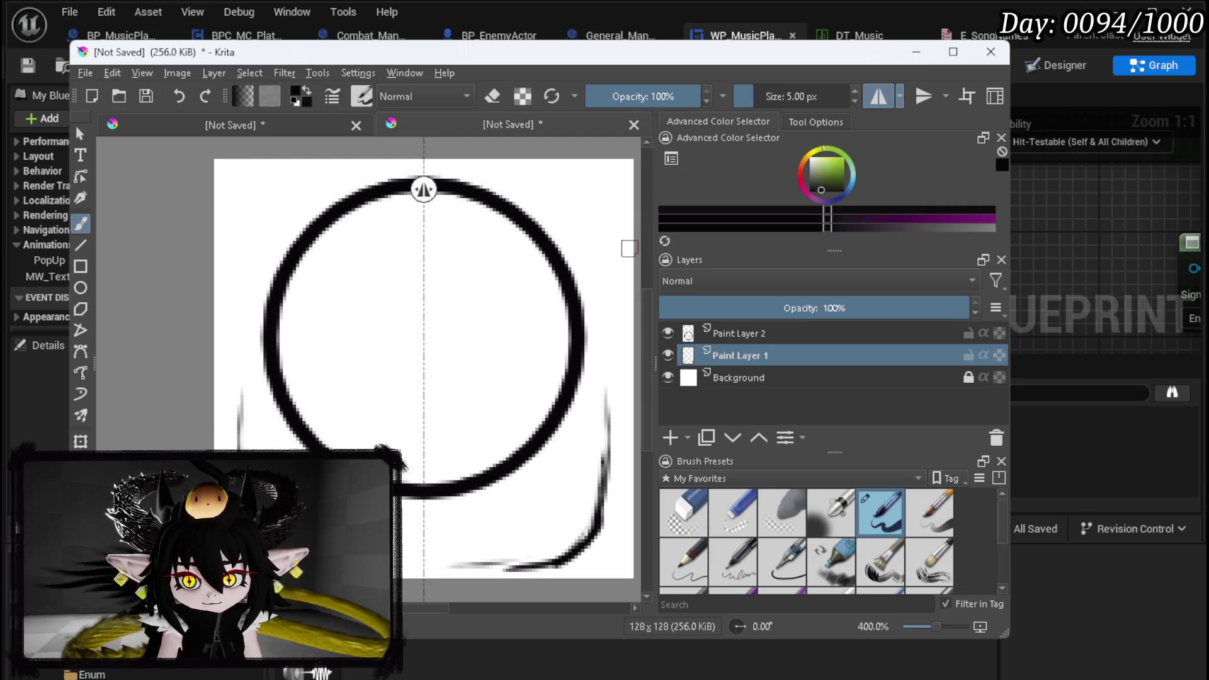
{"action": "left_click_drag", "start_coordinate": [240, 450], "coordinate": [239, 349]}
{"action": "mouse_move", "coordinate": [233, 413]}
{"action": "left_mouse_down"}
{"action": "mouse_move", "coordinate": [249, 265]}
{"action": "mouse_move", "coordinate": [293, 225]}
{"action": "left_mouse_up"}
{"action": "mouse_move", "coordinate": [249, 303]}
{"action": "left_mouse_down"}
{"action": "mouse_move", "coordinate": [315, 206]}
{"action": "mouse_move", "coordinate": [243, 252]}
{"action": "mouse_move", "coordinate": [343, 183]}
{"action": "mouse_move", "coordinate": [401, 169]}
{"action": "mouse_move", "coordinate": [334, 192]}
{"action": "mouse_move", "coordinate": [266, 257]}
{"action": "mouse_move", "coordinate": [238, 330]}
{"action": "mouse_move", "coordinate": [237, 414]}
{"action": "mouse_move", "coordinate": [251, 469]}
{"action": "mouse_move", "coordinate": [298, 531]}
{"action": "mouse_move", "coordinate": [421, 567]}
{"action": "left_mouse_up"}
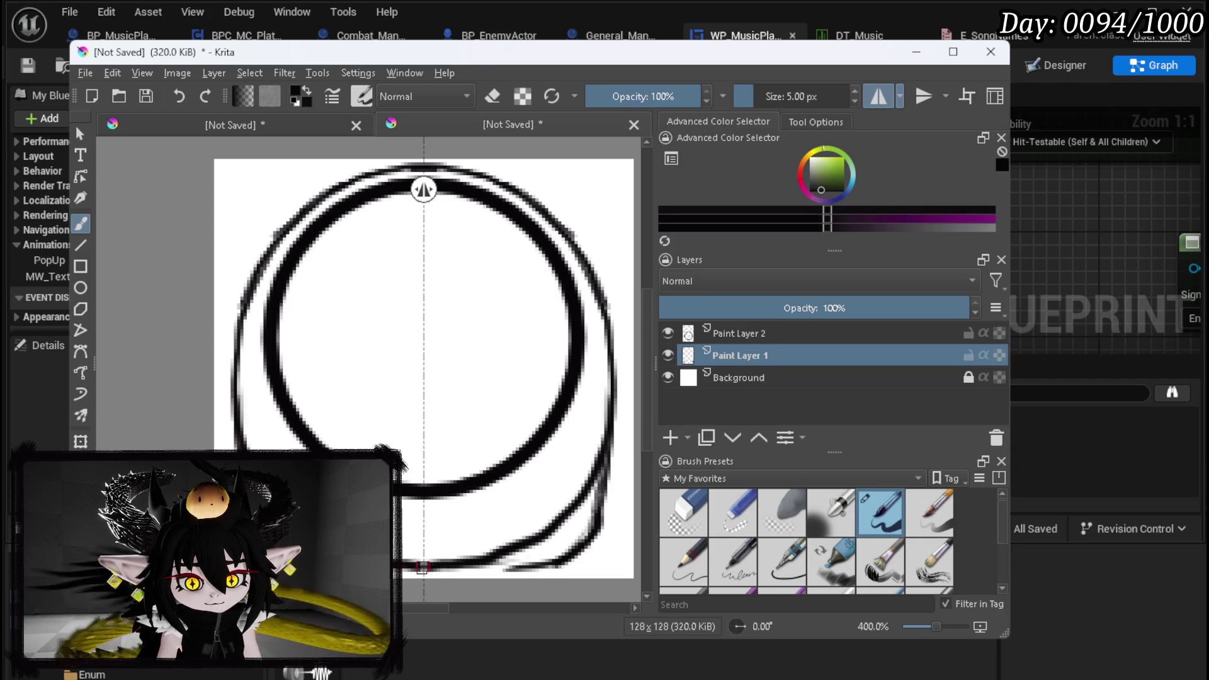
{"action": "left_click", "coordinate": [679, 535]}
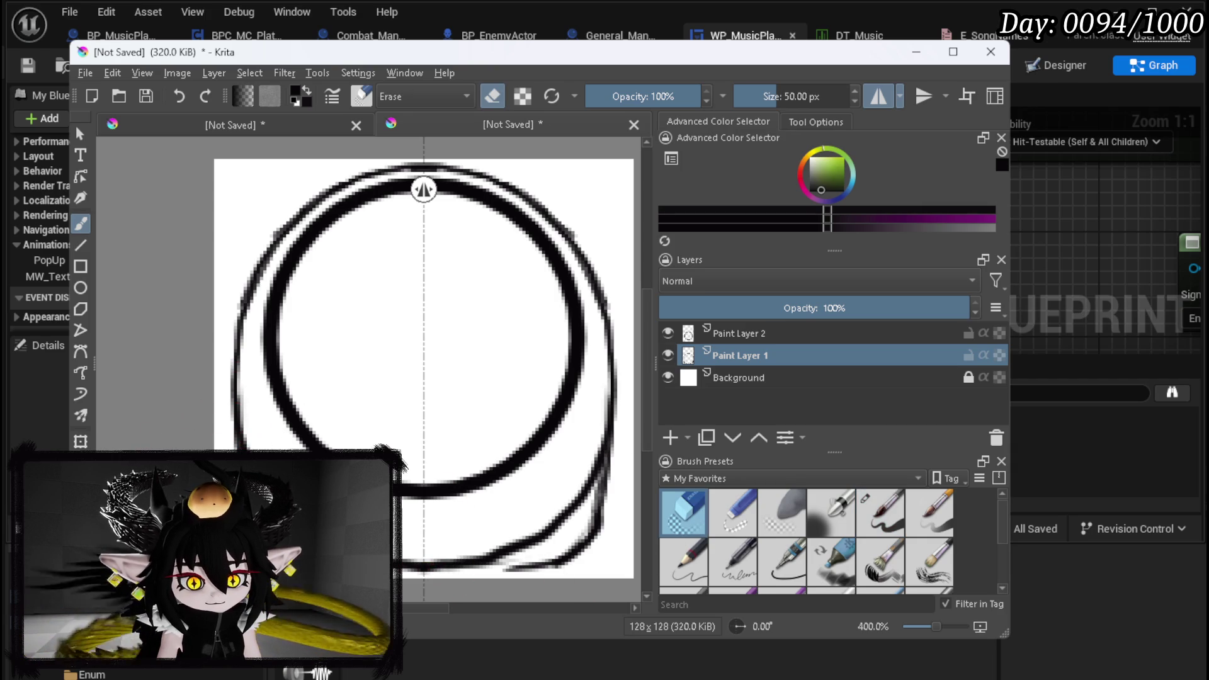
Trim the outer rim's lower stroke and turn off mirrored drawing
{"action": "mouse_move", "coordinate": [235, 435]}
{"action": "left_mouse_down"}
{"action": "mouse_move", "coordinate": [262, 548]}
{"action": "mouse_move", "coordinate": [331, 570]}
{"action": "left_mouse_up"}
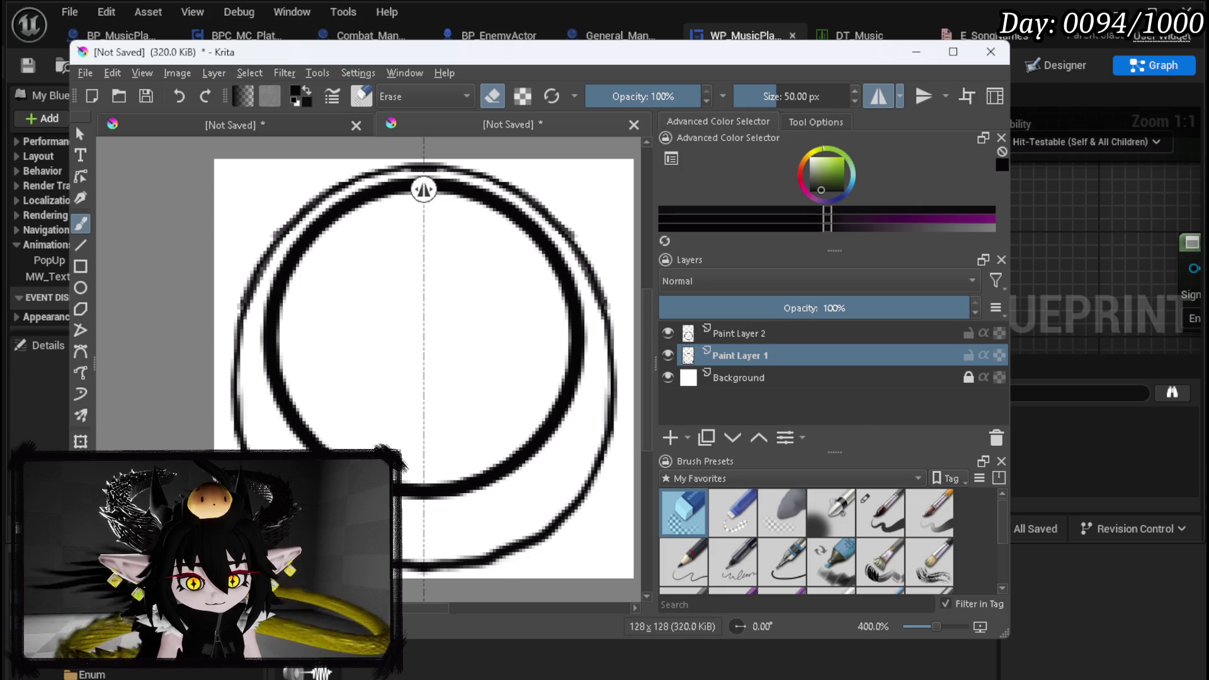
{"action": "left_click", "coordinate": [868, 534]}
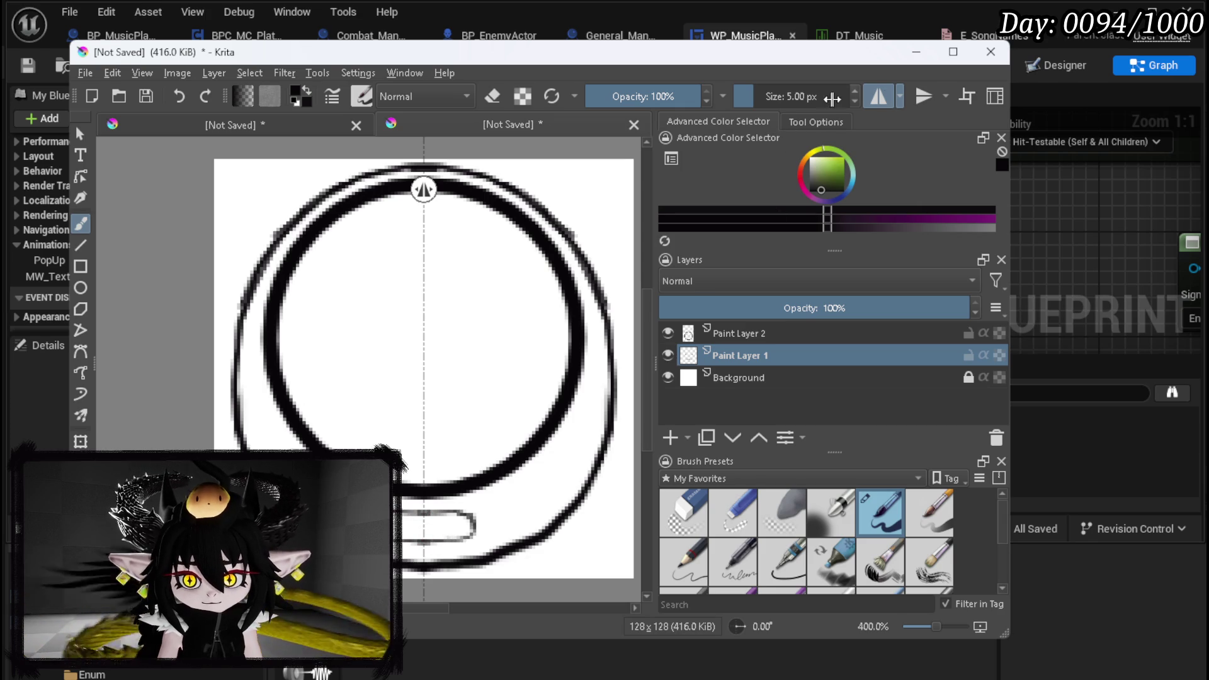
{"action": "left_click", "coordinate": [877, 100]}
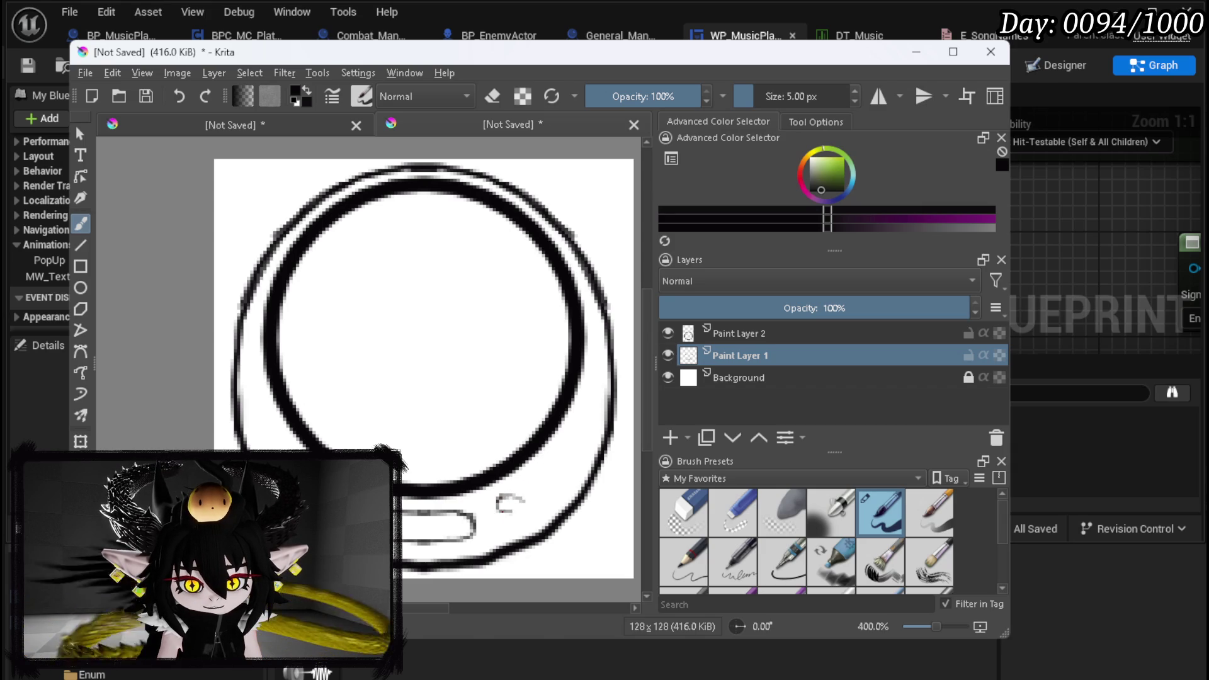
Draw a small oval and a dark rounded slot below the circle
{"action": "left_click_drag", "start_coordinate": [525, 505], "coordinate": [499, 501]}
{"action": "mouse_move", "coordinate": [520, 499]}
{"action": "left_mouse_down"}
{"action": "mouse_move", "coordinate": [495, 504]}
{"action": "mouse_move", "coordinate": [521, 524]}
{"action": "mouse_move", "coordinate": [492, 519]}
{"action": "mouse_move", "coordinate": [516, 528]}
{"action": "left_mouse_up"}
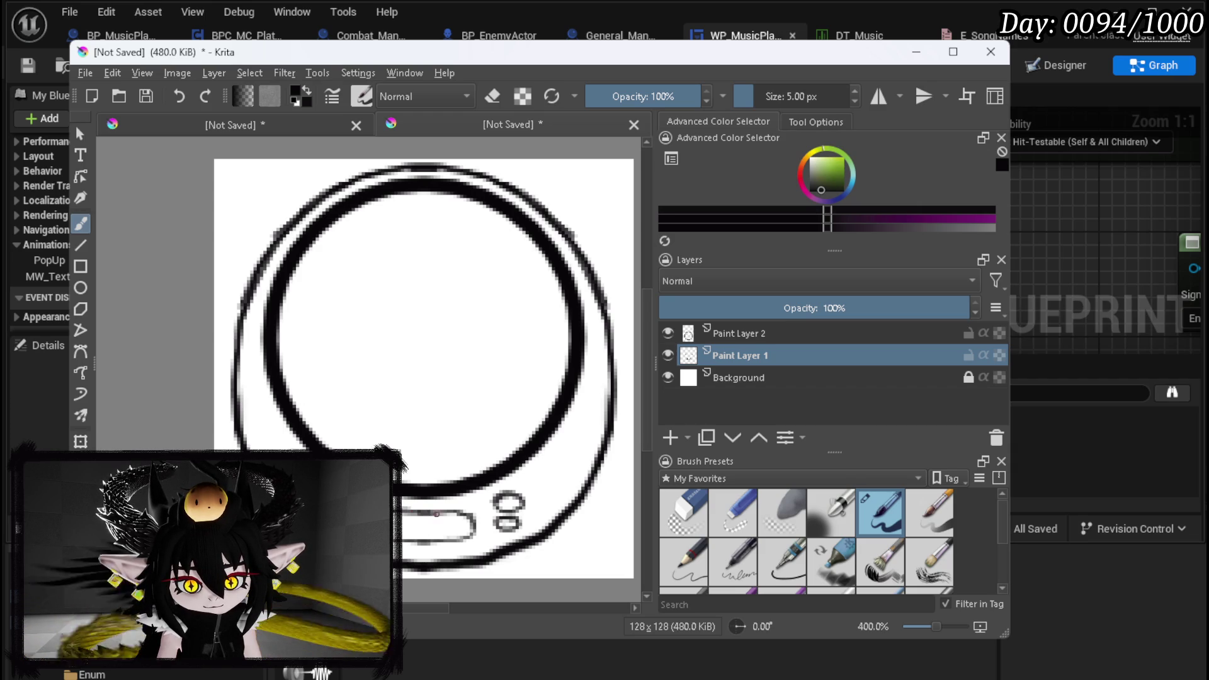
{"action": "left_click_drag", "start_coordinate": [460, 513], "coordinate": [417, 511]}
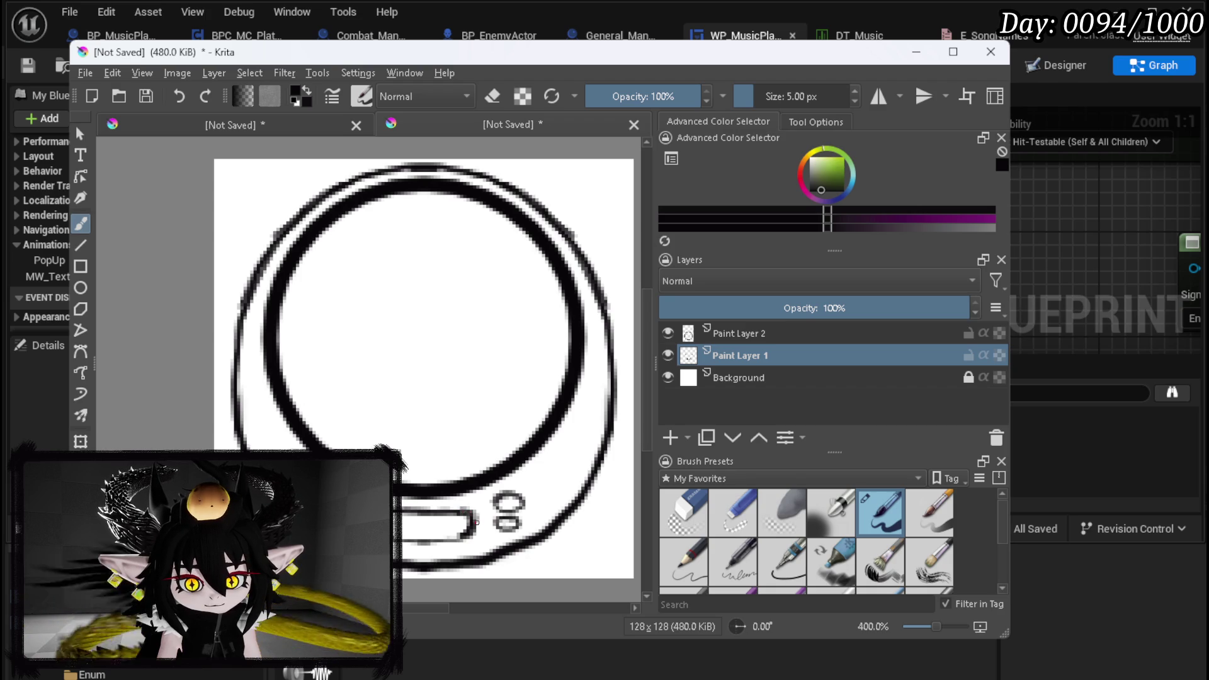
{"action": "left_click_drag", "start_coordinate": [477, 518], "coordinate": [406, 510]}
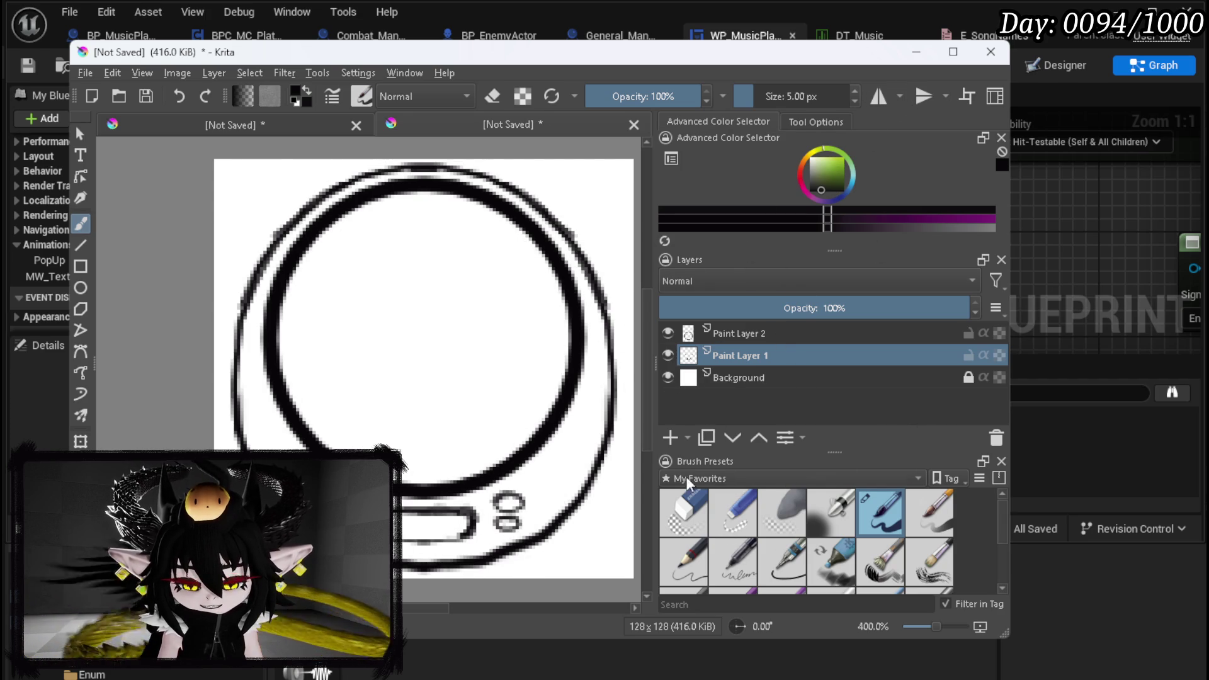
Fill the disc body with dark grey on a new layer above the background
{"action": "left_click", "coordinate": [779, 96]}
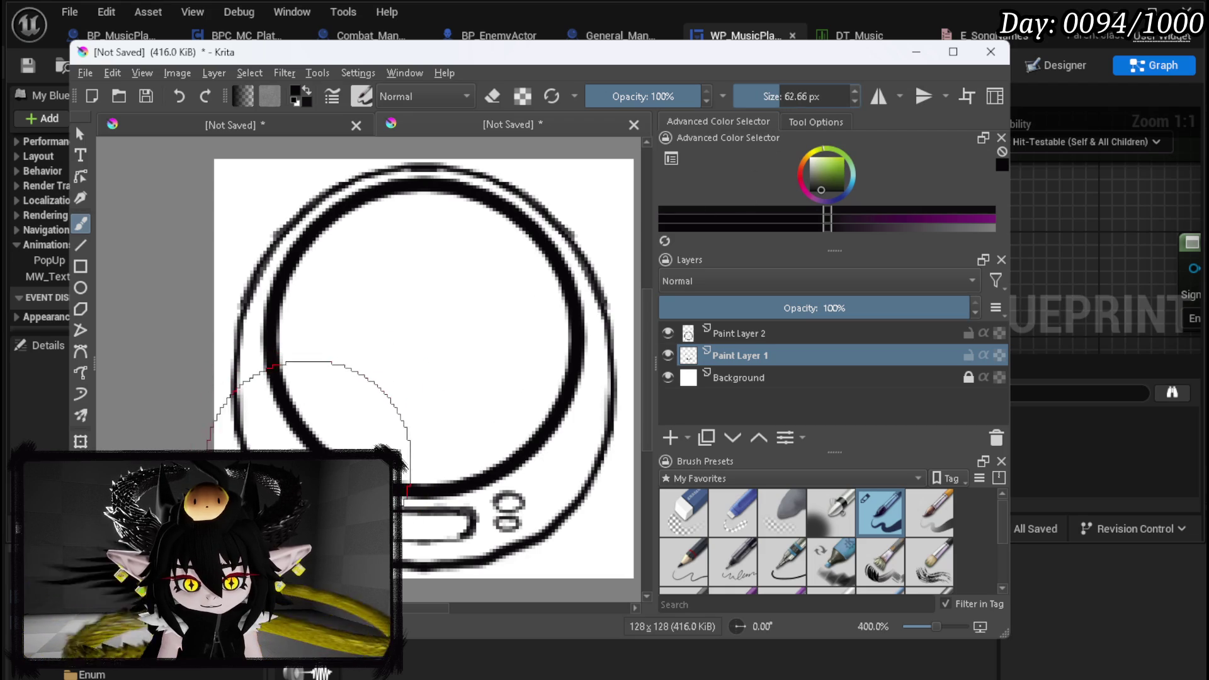
{"action": "left_click", "coordinate": [810, 182]}
{"action": "left_click", "coordinate": [810, 185]}
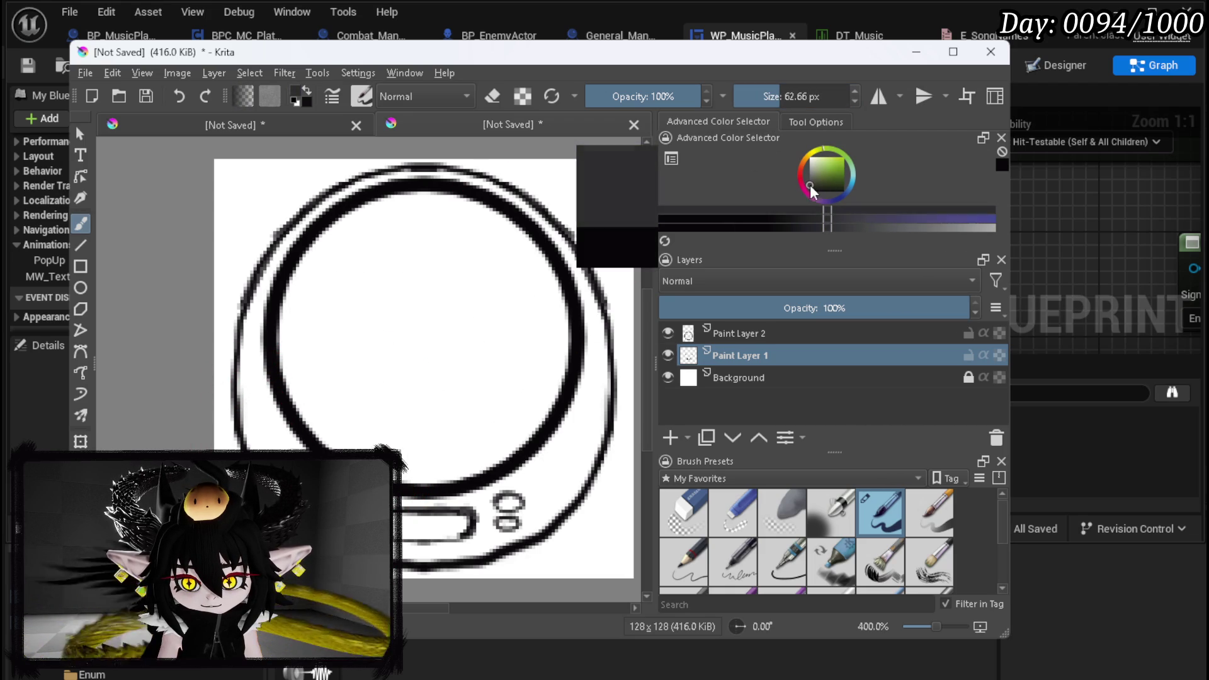
{"action": "left_click", "coordinate": [718, 380]}
{"action": "left_click", "coordinate": [670, 438]}
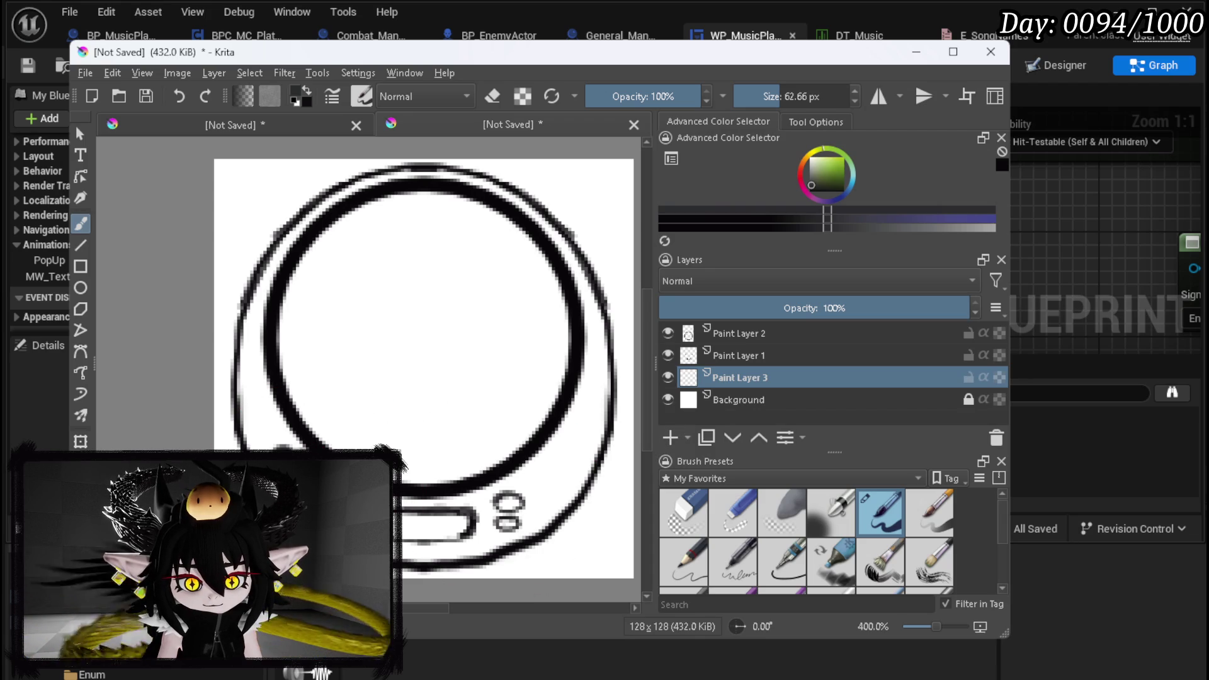
{"action": "mouse_move", "coordinate": [287, 444]}
{"action": "left_mouse_down"}
{"action": "mouse_move", "coordinate": [277, 410]}
{"action": "mouse_move", "coordinate": [407, 504]}
{"action": "mouse_move", "coordinate": [403, 551]}
{"action": "mouse_move", "coordinate": [454, 504]}
{"action": "mouse_move", "coordinate": [434, 498]}
{"action": "mouse_move", "coordinate": [406, 534]}
{"action": "mouse_move", "coordinate": [498, 513]}
{"action": "mouse_move", "coordinate": [548, 472]}
{"action": "mouse_move", "coordinate": [501, 526]}
{"action": "mouse_move", "coordinate": [554, 498]}
{"action": "mouse_move", "coordinate": [576, 403]}
{"action": "mouse_move", "coordinate": [592, 454]}
{"action": "mouse_move", "coordinate": [546, 270]}
{"action": "mouse_move", "coordinate": [572, 338]}
{"action": "mouse_move", "coordinate": [573, 401]}
{"action": "mouse_move", "coordinate": [529, 256]}
{"action": "mouse_move", "coordinate": [540, 262]}
{"action": "mouse_move", "coordinate": [472, 204]}
{"action": "mouse_move", "coordinate": [410, 199]}
{"action": "mouse_move", "coordinate": [383, 214]}
{"action": "mouse_move", "coordinate": [445, 197]}
{"action": "mouse_move", "coordinate": [441, 183]}
{"action": "mouse_move", "coordinate": [392, 201]}
{"action": "mouse_move", "coordinate": [367, 189]}
{"action": "mouse_move", "coordinate": [287, 256]}
{"action": "mouse_move", "coordinate": [271, 287]}
{"action": "mouse_move", "coordinate": [252, 343]}
{"action": "mouse_move", "coordinate": [281, 449]}
{"action": "left_mouse_up"}
{"action": "mouse_move", "coordinate": [290, 526]}
{"action": "left_mouse_down"}
{"action": "mouse_move", "coordinate": [306, 318]}
{"action": "mouse_move", "coordinate": [441, 341]}
{"action": "mouse_move", "coordinate": [454, 419]}
{"action": "left_mouse_up"}
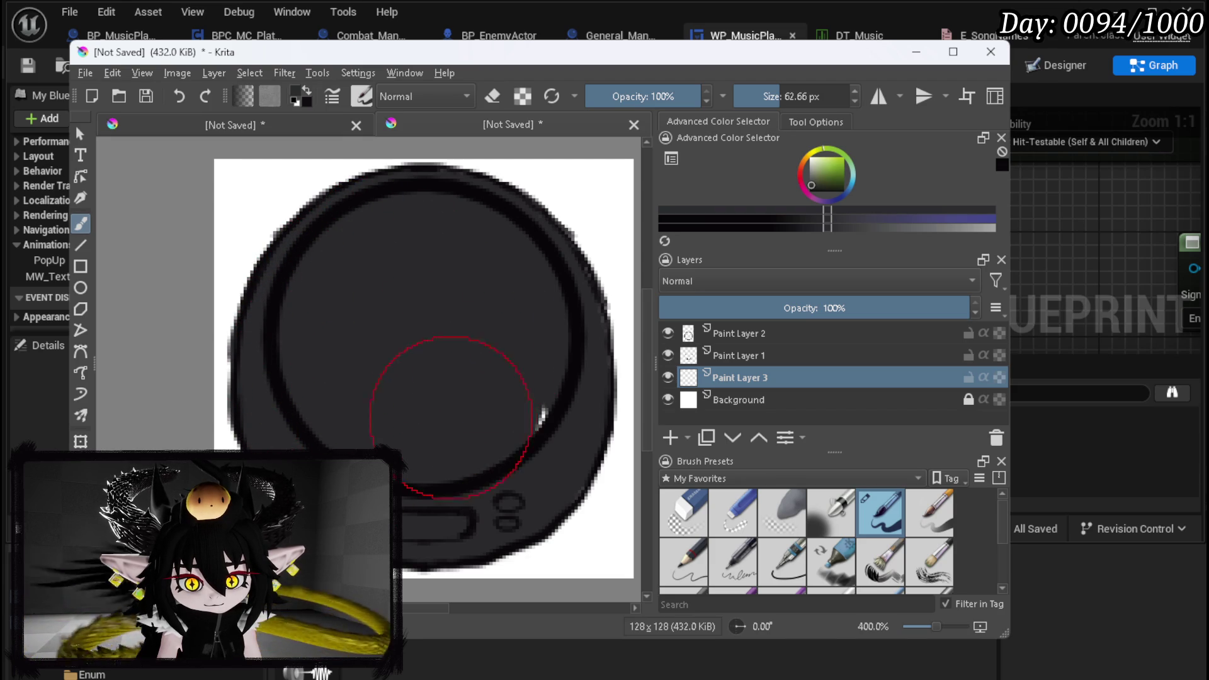
Add white highlights across the bottom slot and a white dot on the small oval
{"action": "left_click", "coordinate": [812, 160]}
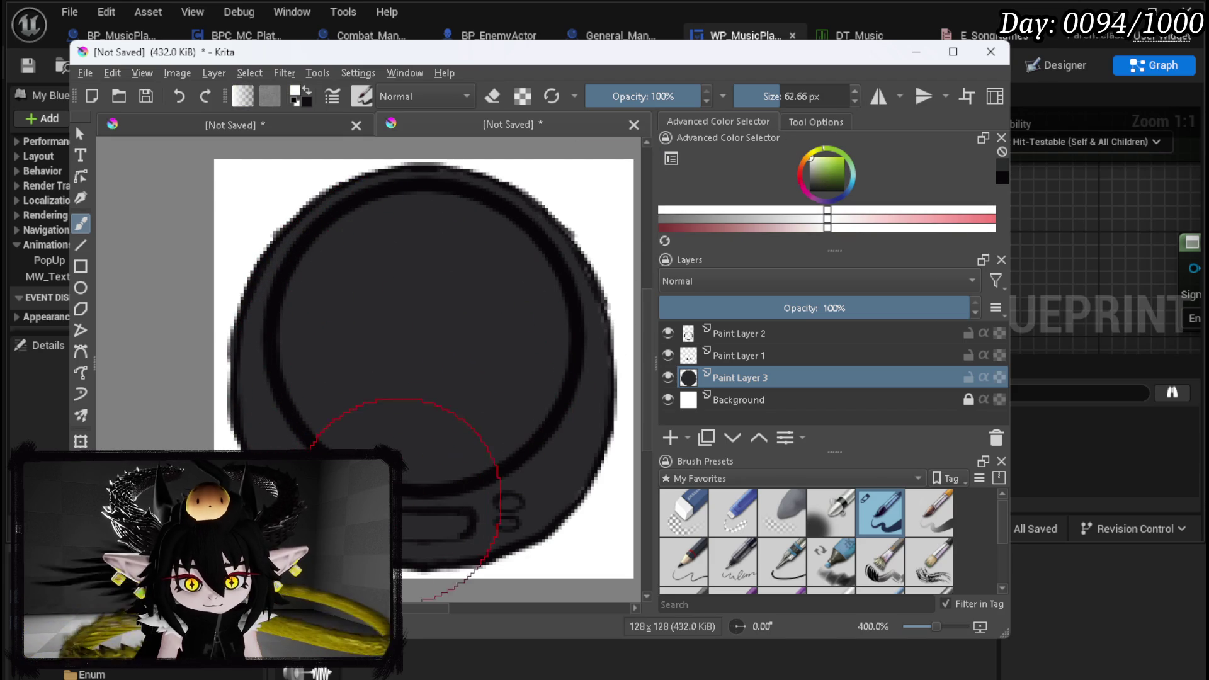
{"action": "left_click", "coordinate": [406, 492]}
{"action": "left_click", "coordinate": [428, 567]}
{"action": "key", "text": "ctrl+z"}
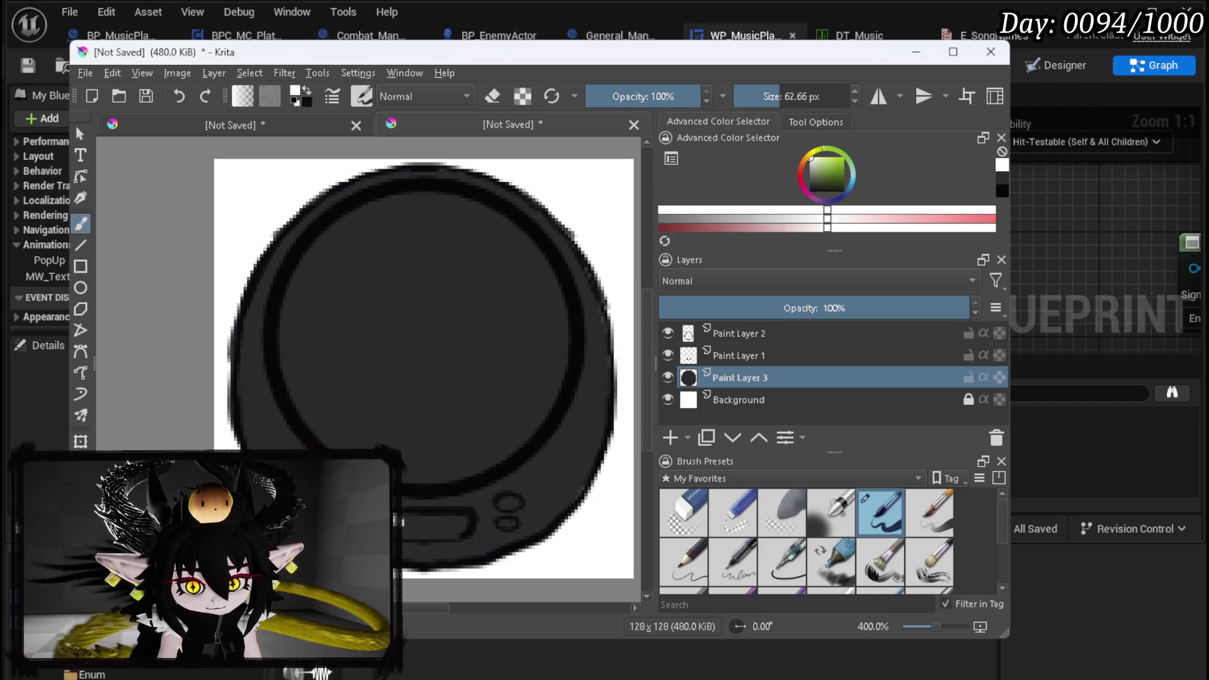
{"action": "mouse_move", "coordinate": [395, 524]}
{"action": "left_mouse_down"}
{"action": "mouse_move", "coordinate": [467, 528]}
{"action": "mouse_move", "coordinate": [409, 532]}
{"action": "mouse_move", "coordinate": [435, 531]}
{"action": "left_mouse_up"}
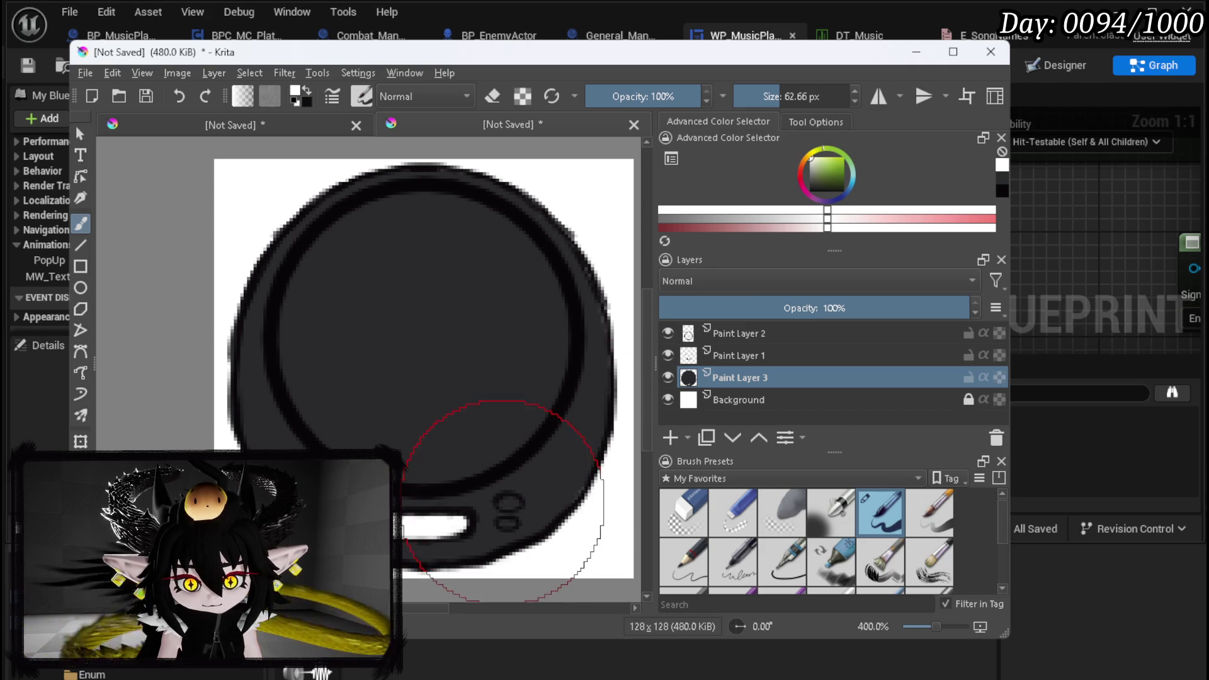
{"action": "left_click", "coordinate": [504, 503]}
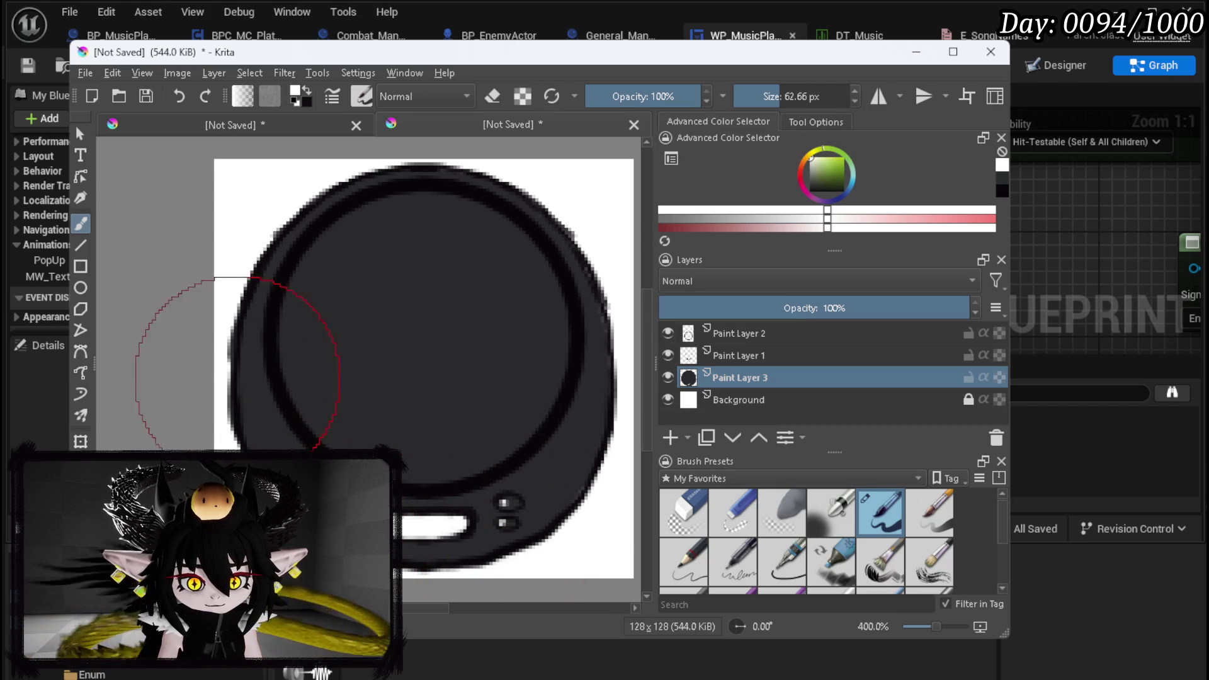
Shade the ring's left edge in grey, refining with a 5 px brush after an airbrush attempt
{"action": "mouse_move", "coordinate": [245, 398]}
{"action": "left_mouse_down"}
{"action": "mouse_move", "coordinate": [256, 440]}
{"action": "mouse_move", "coordinate": [265, 398]}
{"action": "left_mouse_up"}
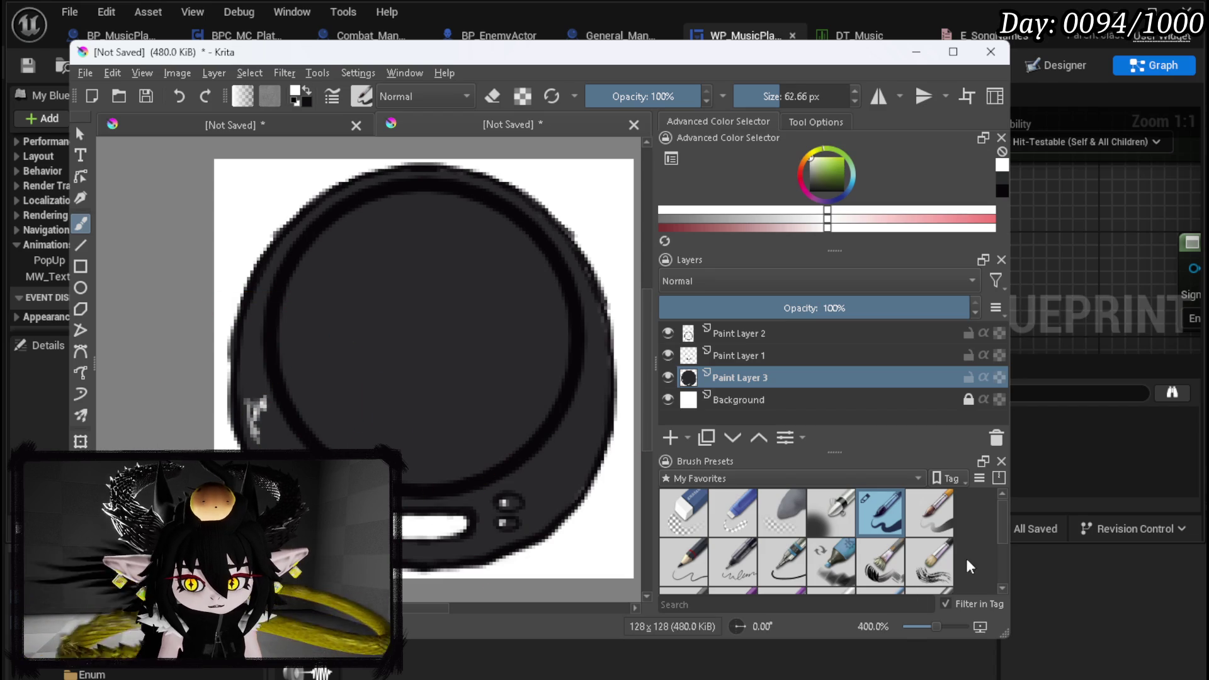
{"action": "scroll", "coordinate": [999, 522], "scroll_direction": "down", "scroll_amount": 1}
{"action": "left_click", "coordinate": [880, 554]}
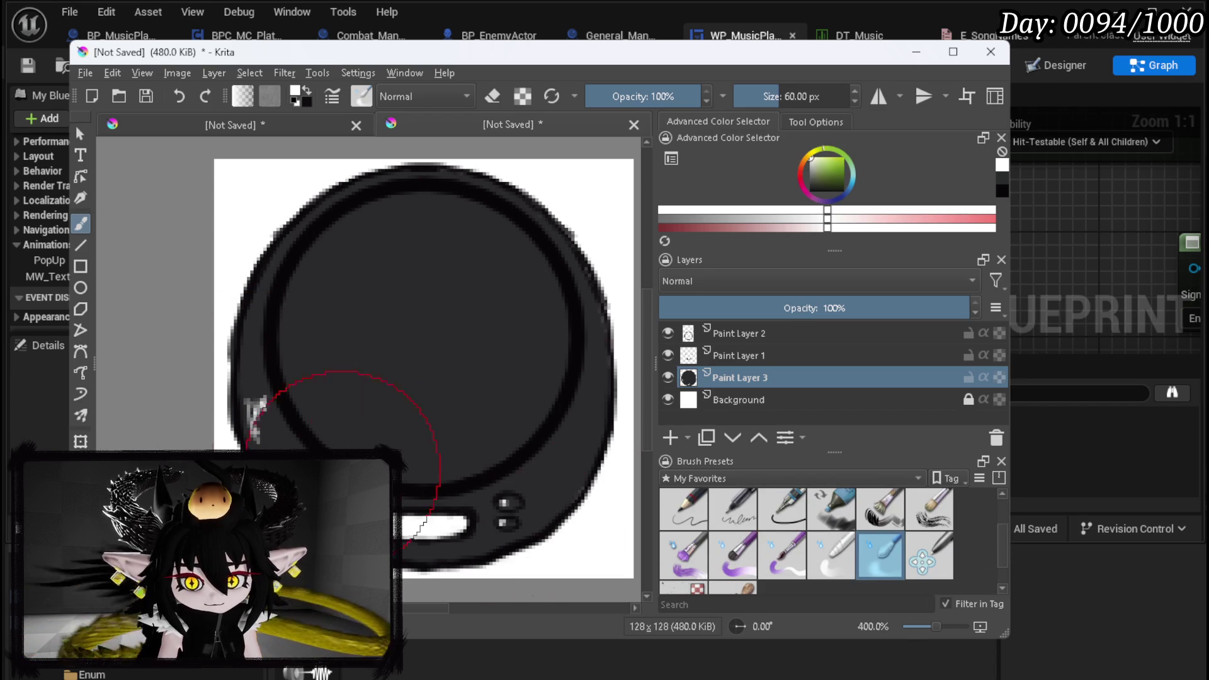
{"action": "mouse_move", "coordinate": [256, 379]}
{"action": "left_mouse_down"}
{"action": "mouse_move", "coordinate": [202, 365]}
{"action": "mouse_move", "coordinate": [229, 377]}
{"action": "left_mouse_up"}
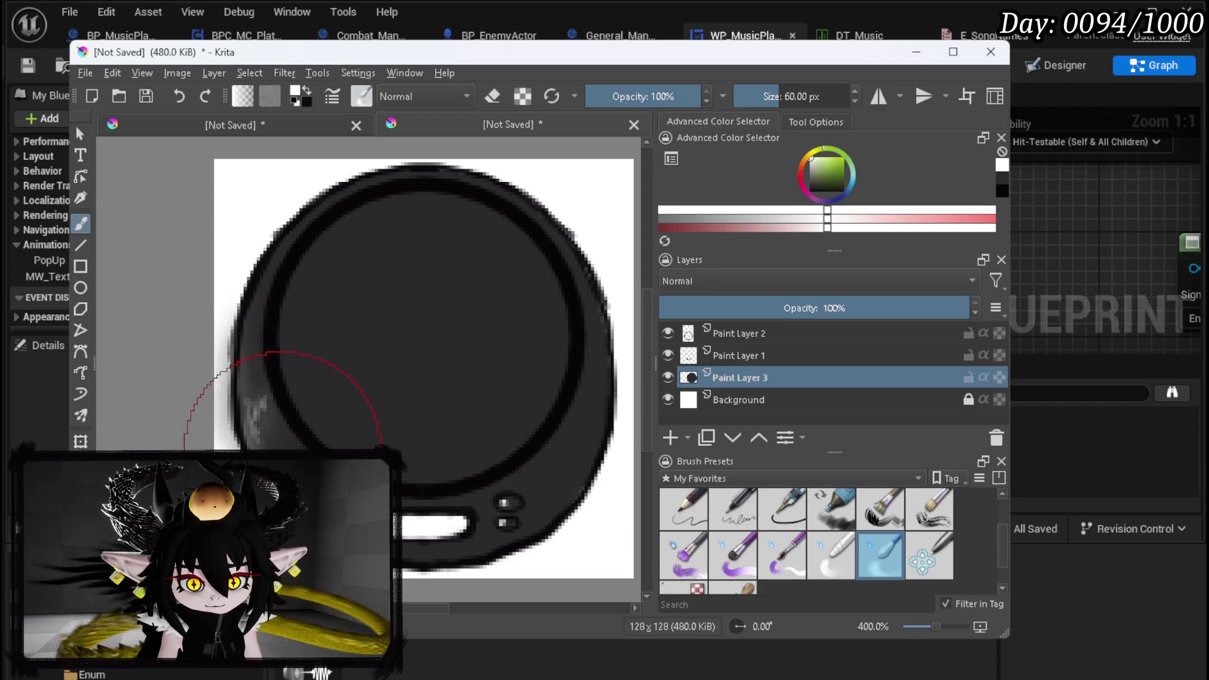
{"action": "key", "text": "ctrl+z"}
{"action": "left_click_drag", "start_coordinate": [781, 95], "coordinate": [744, 96]}
{"action": "left_click_drag", "start_coordinate": [259, 406], "coordinate": [268, 424]}
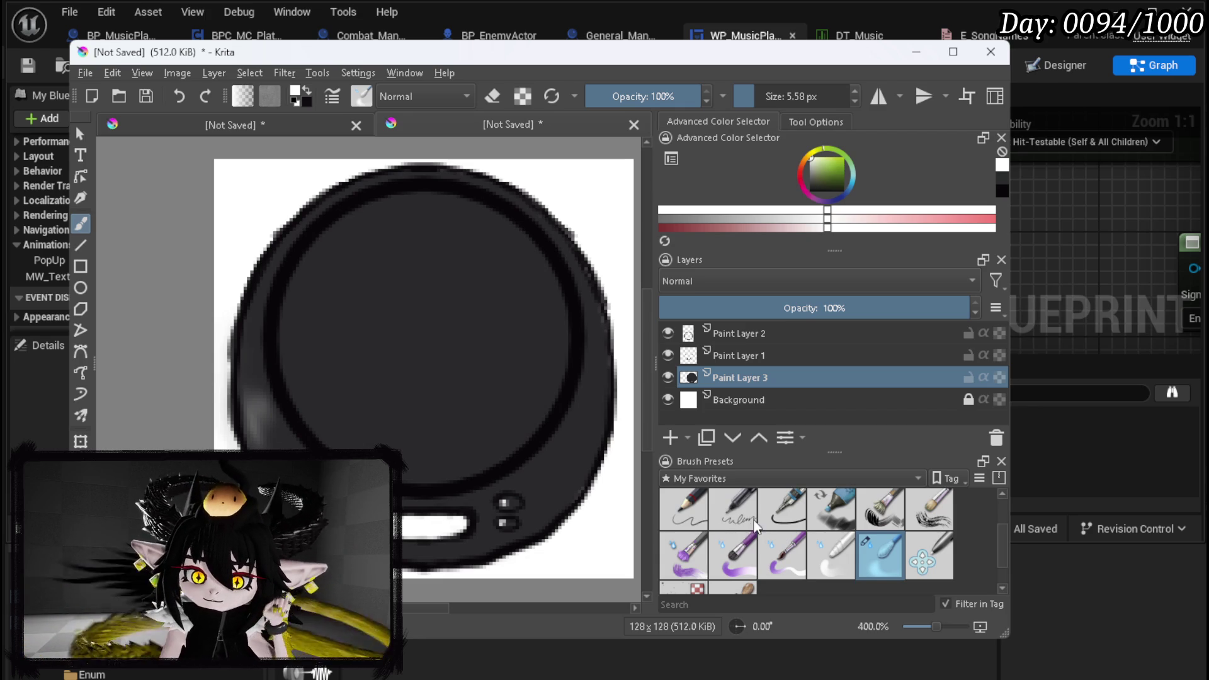
{"action": "key", "text": "x"}
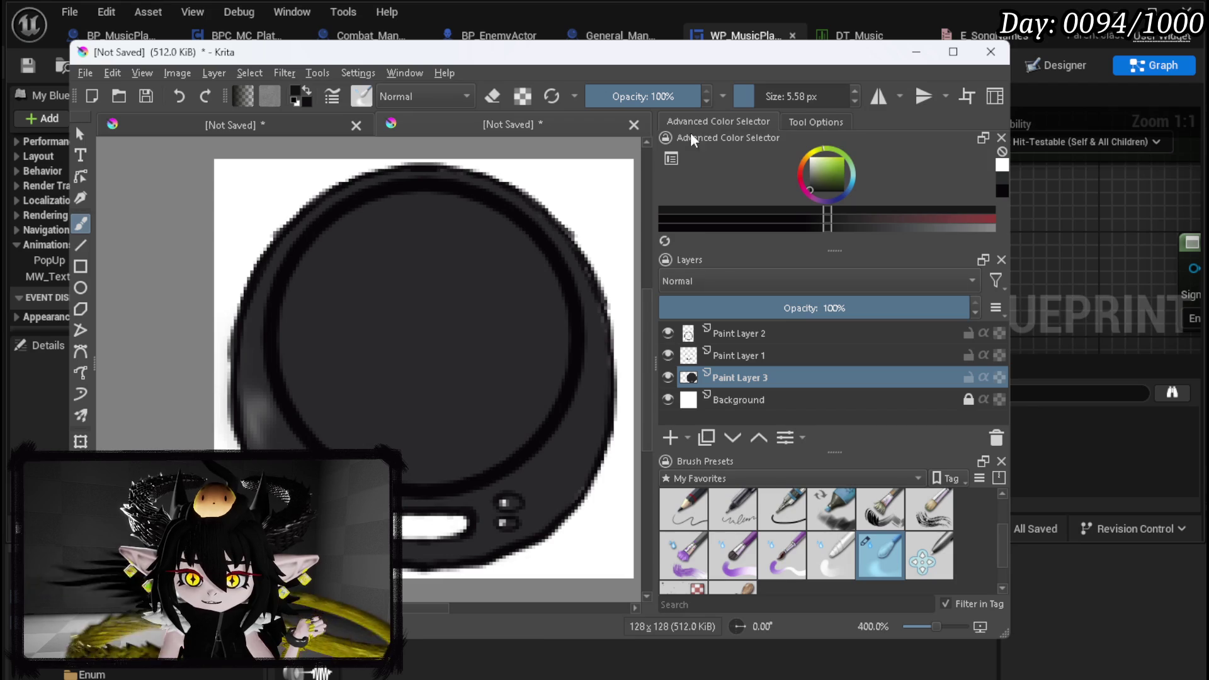
{"action": "left_click", "coordinate": [878, 97]}
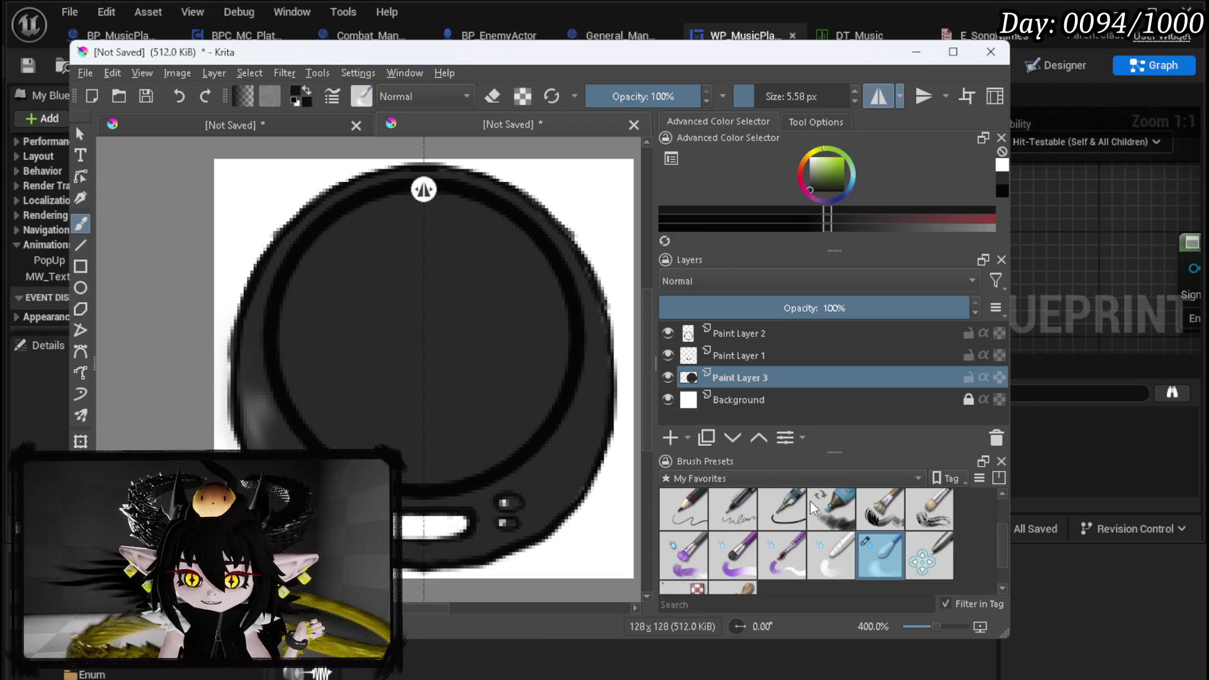
Darken the ring's lower part symmetrically on both sides with the mirrored pen
{"action": "scroll", "coordinate": [1002, 561], "scroll_direction": "up", "scroll_amount": 2}
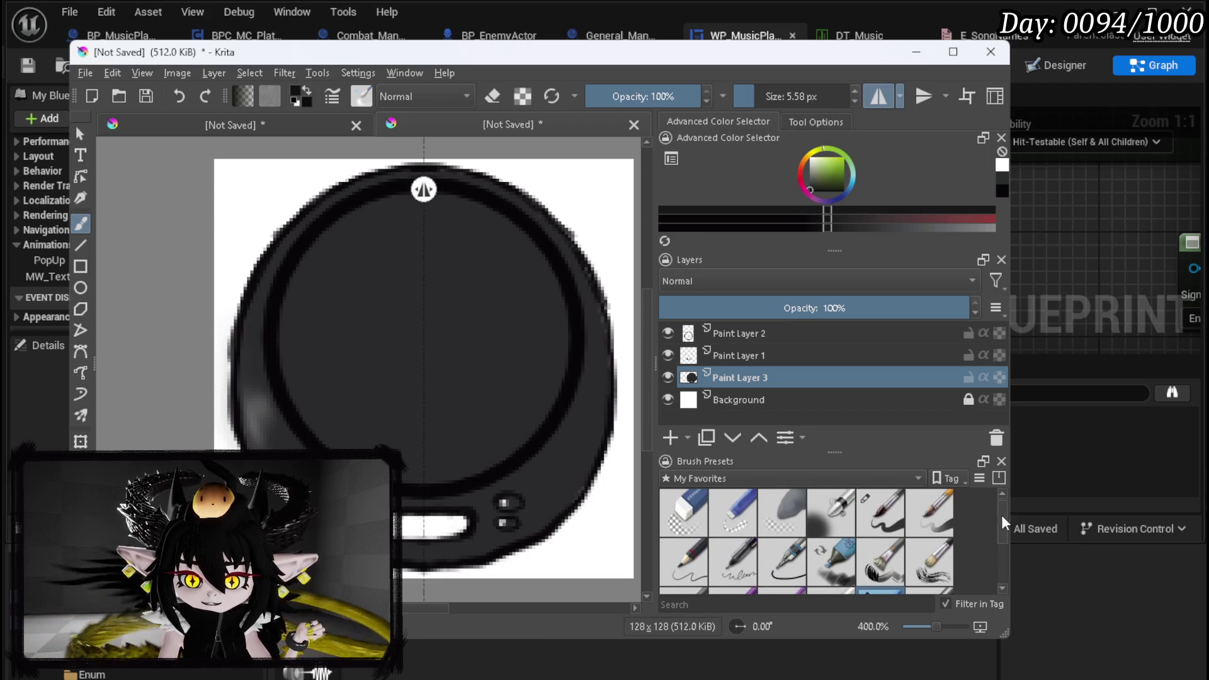
{"action": "mouse_move", "coordinate": [1001, 513]}
{"action": "left_mouse_down"}
{"action": "mouse_move", "coordinate": [999, 543]}
{"action": "mouse_move", "coordinate": [990, 510]}
{"action": "left_mouse_up"}
{"action": "left_click", "coordinate": [884, 523]}
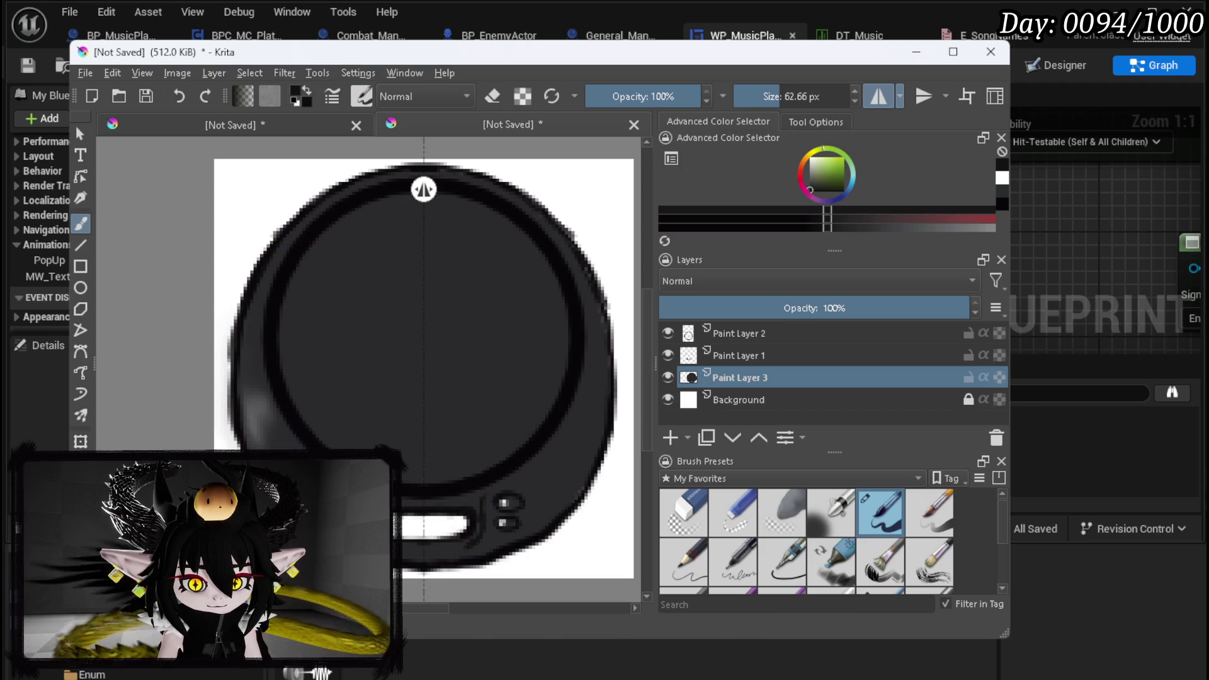
{"action": "left_click_drag", "start_coordinate": [448, 550], "coordinate": [408, 551]}
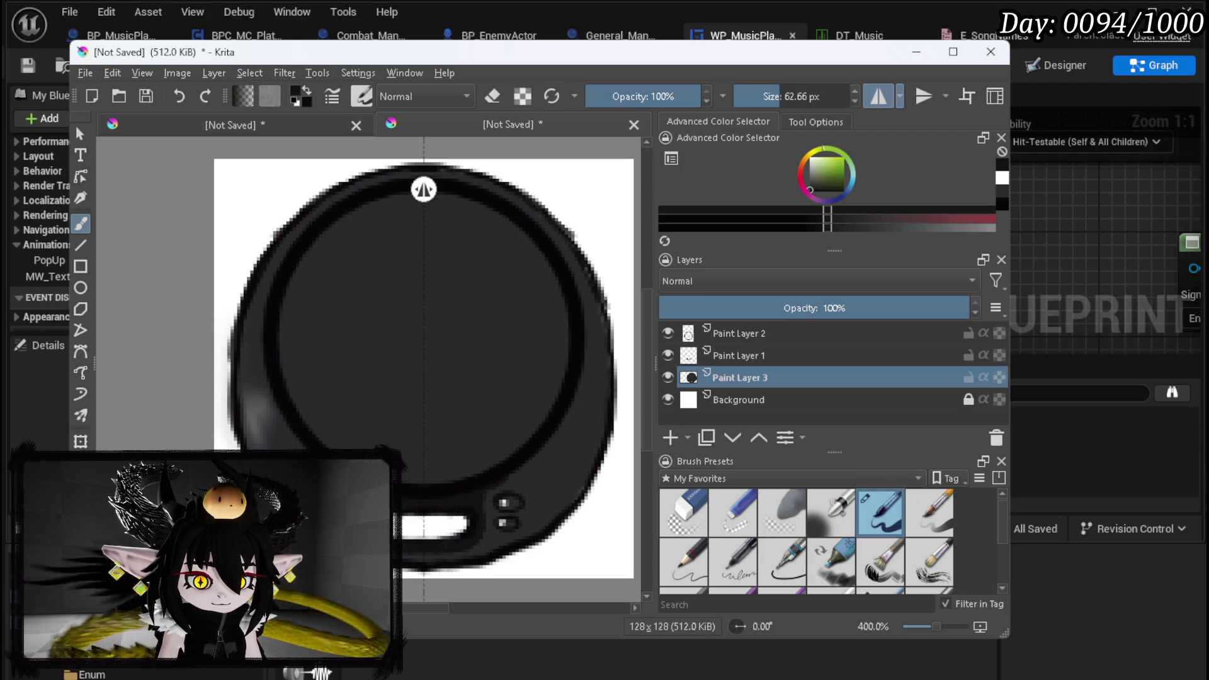
{"action": "mouse_move", "coordinate": [314, 458]}
{"action": "left_mouse_down"}
{"action": "mouse_move", "coordinate": [268, 378]}
{"action": "mouse_move", "coordinate": [306, 451]}
{"action": "left_mouse_up"}
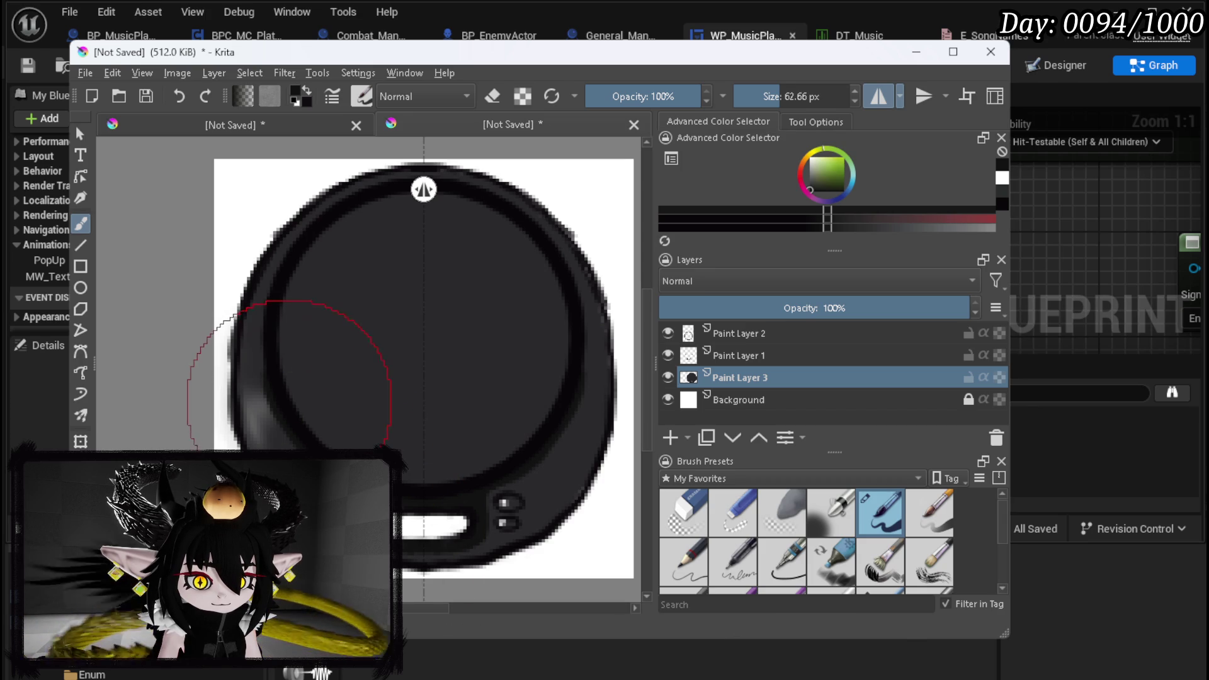
{"action": "mouse_move", "coordinate": [266, 378]}
{"action": "left_mouse_down"}
{"action": "mouse_move", "coordinate": [260, 392]}
{"action": "mouse_move", "coordinate": [282, 433]}
{"action": "left_mouse_up"}
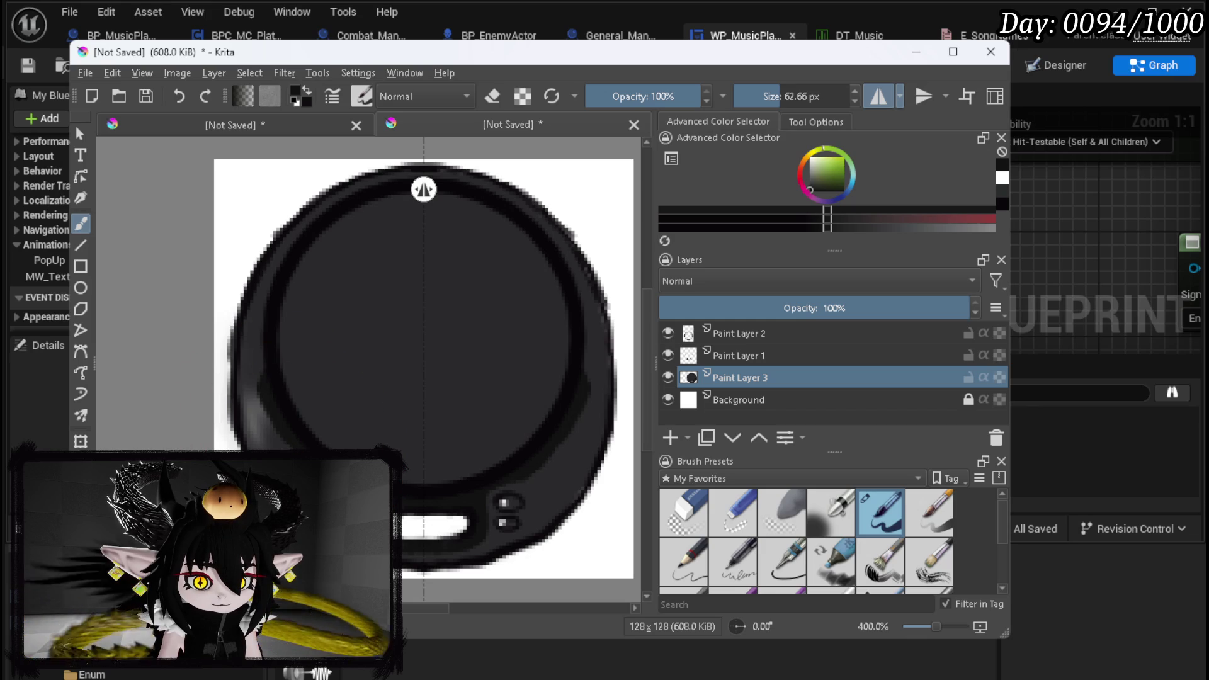
{"action": "key", "text": "ctrl+z"}
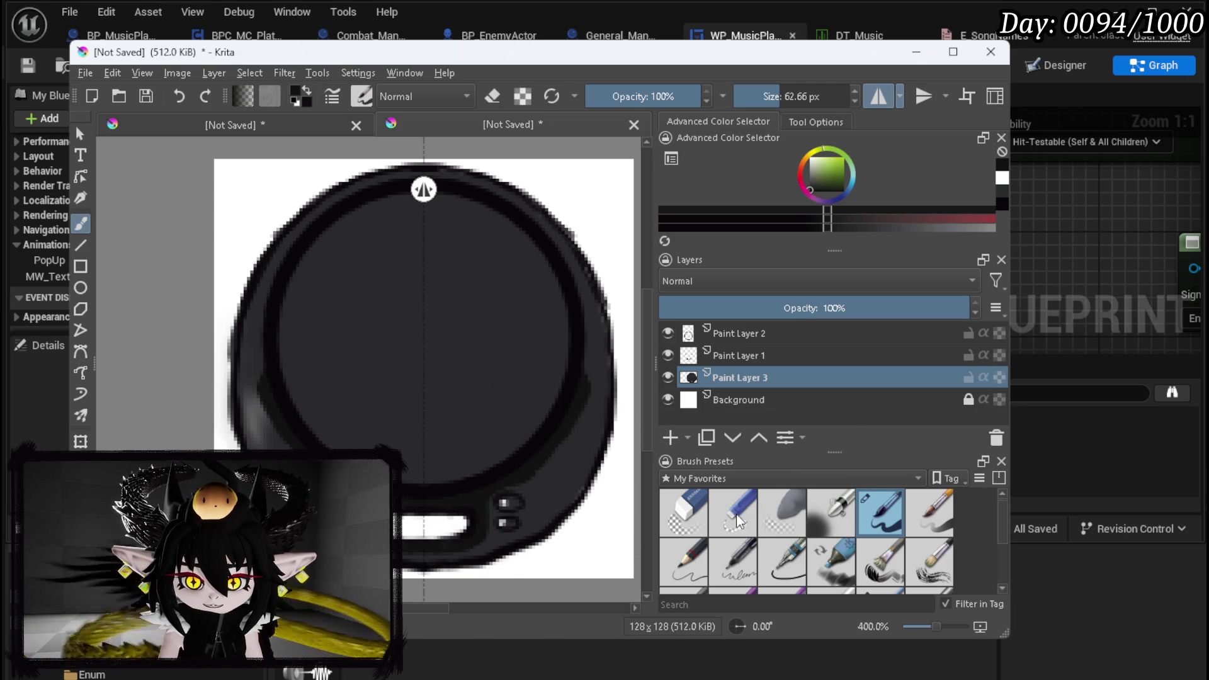
Dab a small white highlight on the ring's left edge, then disable mirroring
{"action": "left_click", "coordinate": [812, 158]}
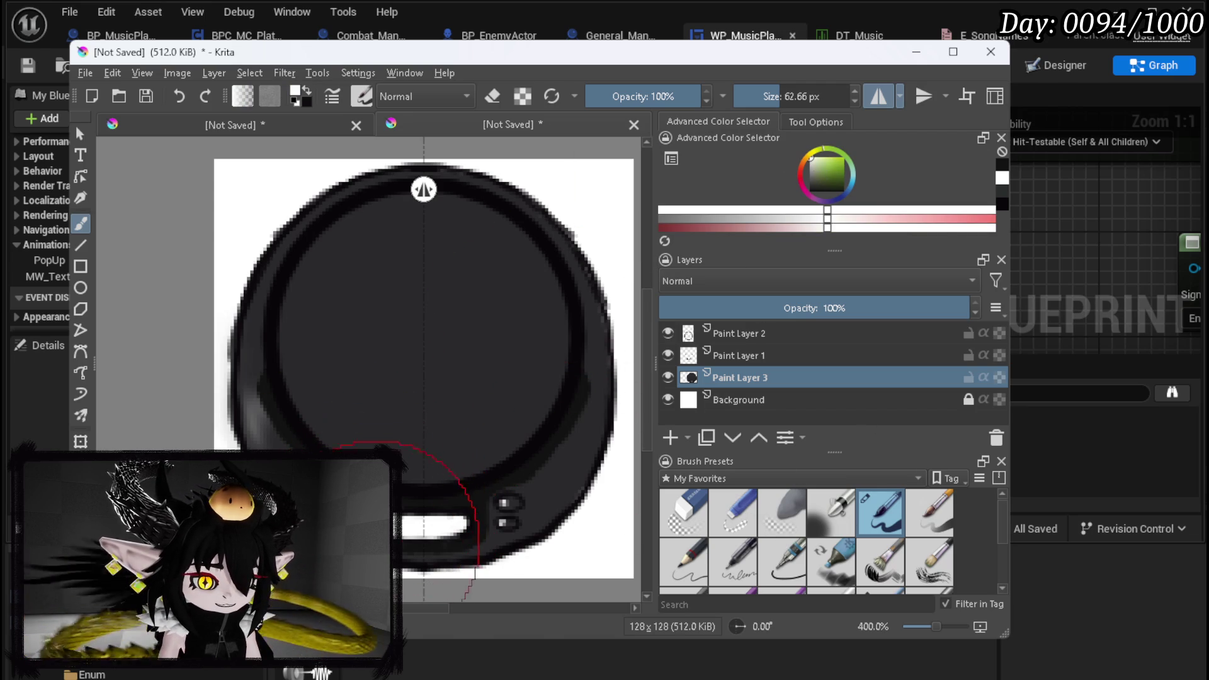
{"action": "left_click", "coordinate": [394, 524]}
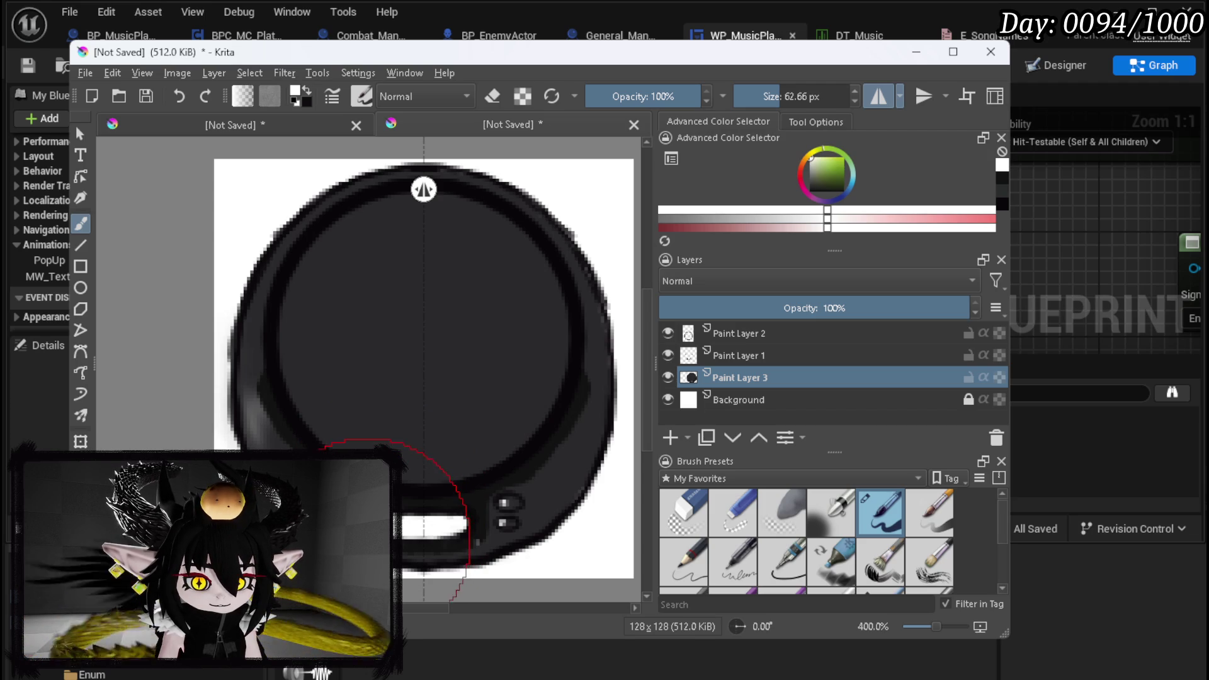
{"action": "left_click", "coordinate": [880, 97]}
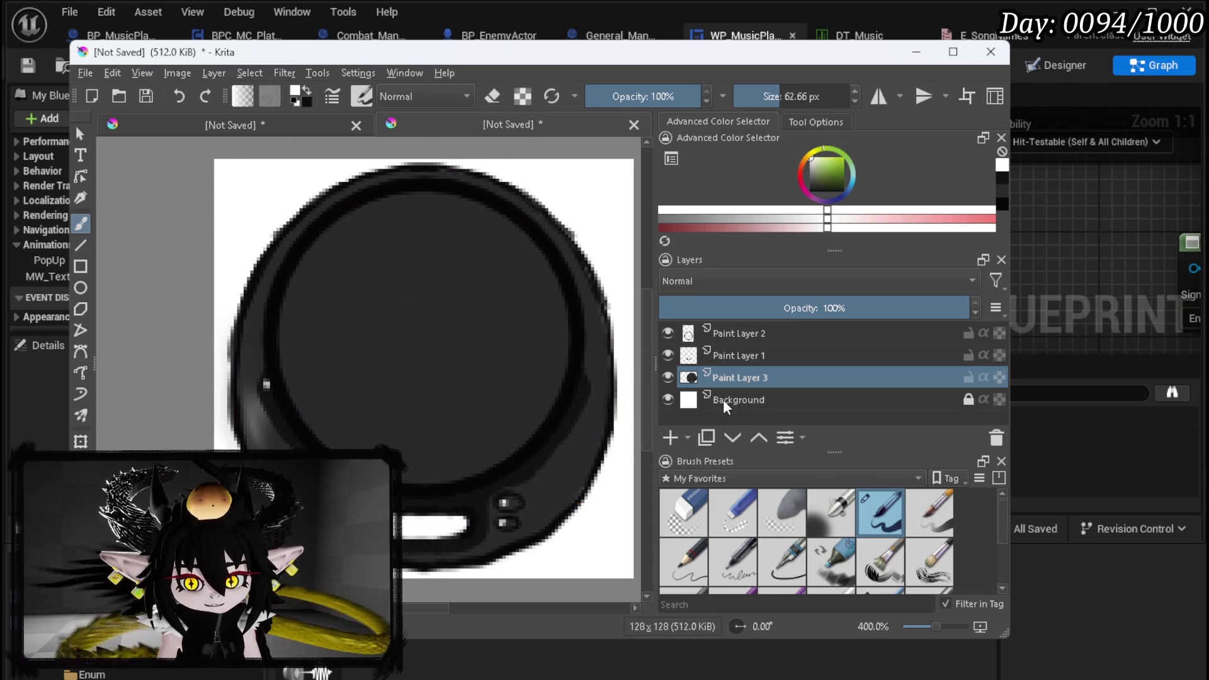
Hide the Background, duplicate Paint Layer 2, and darken the disc's inside with black
{"action": "left_click", "coordinate": [671, 401]}
{"action": "scroll", "coordinate": [308, 342], "scroll_direction": "down", "scroll_amount": 2}
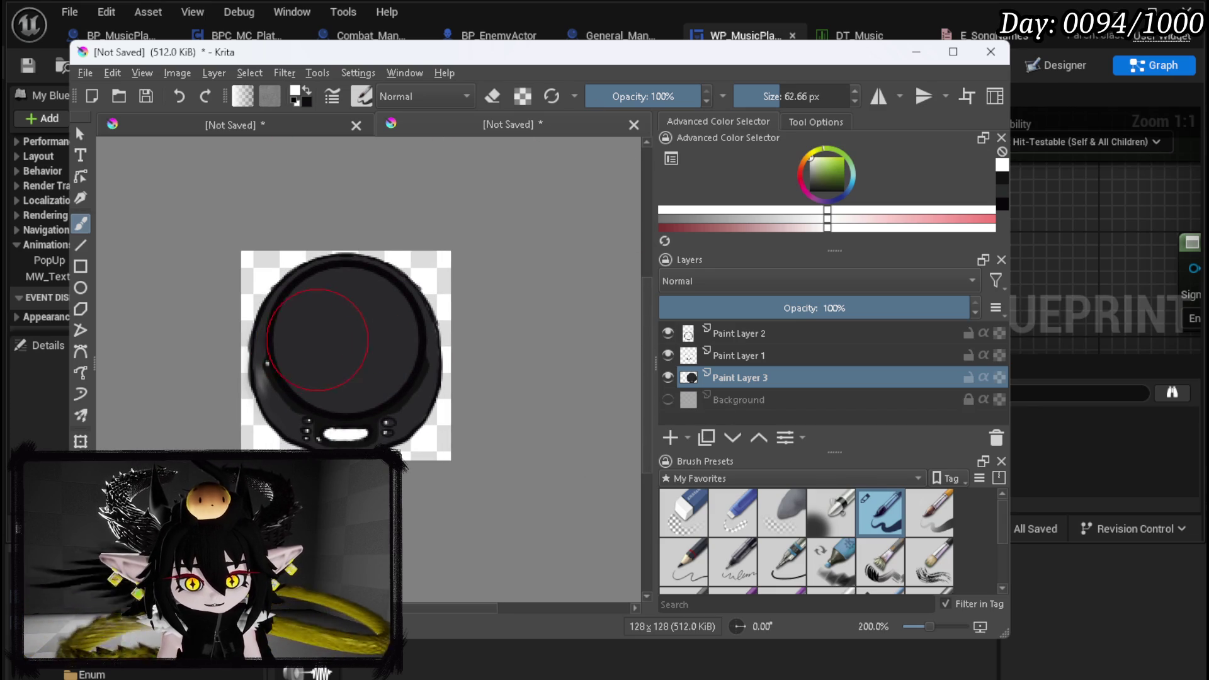
{"action": "left_click", "coordinate": [753, 340]}
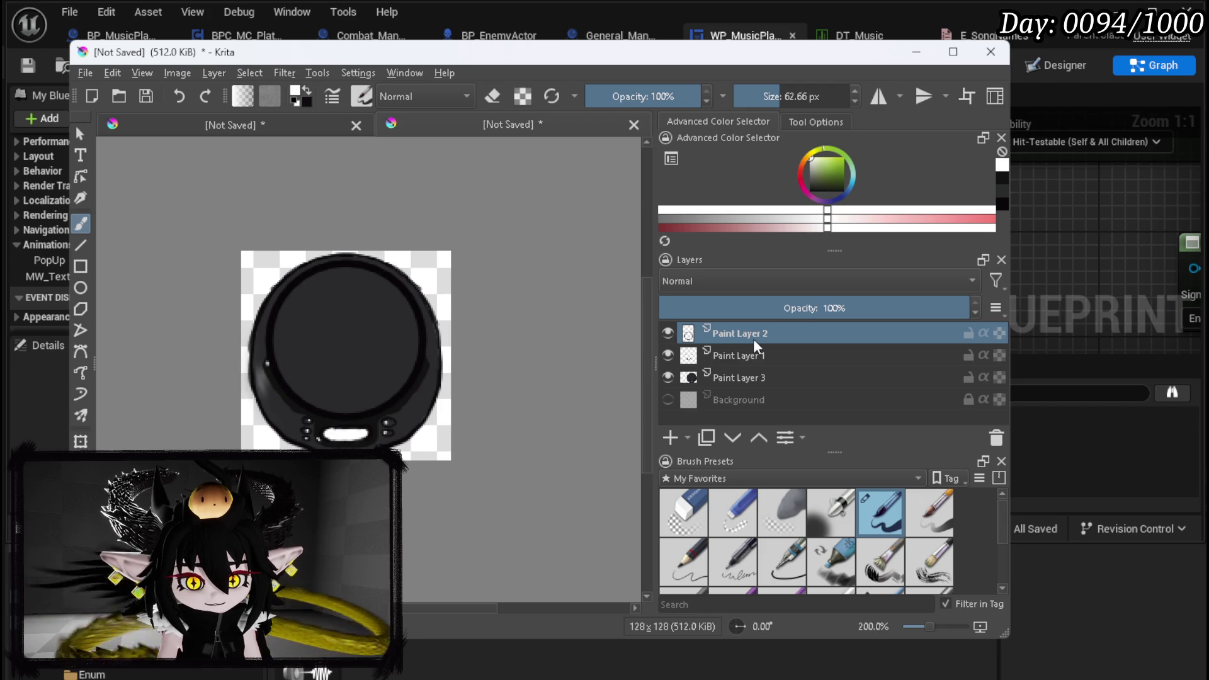
{"action": "key", "text": "ctrl+j"}
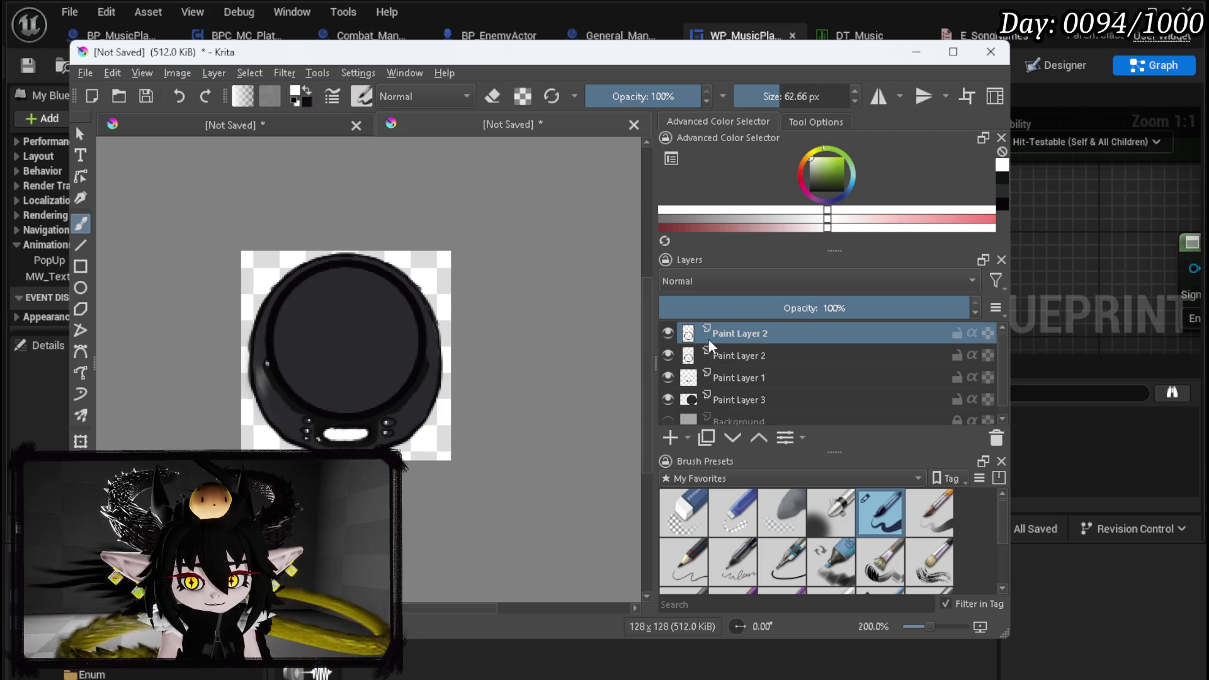
{"action": "mouse_move", "coordinate": [711, 334]}
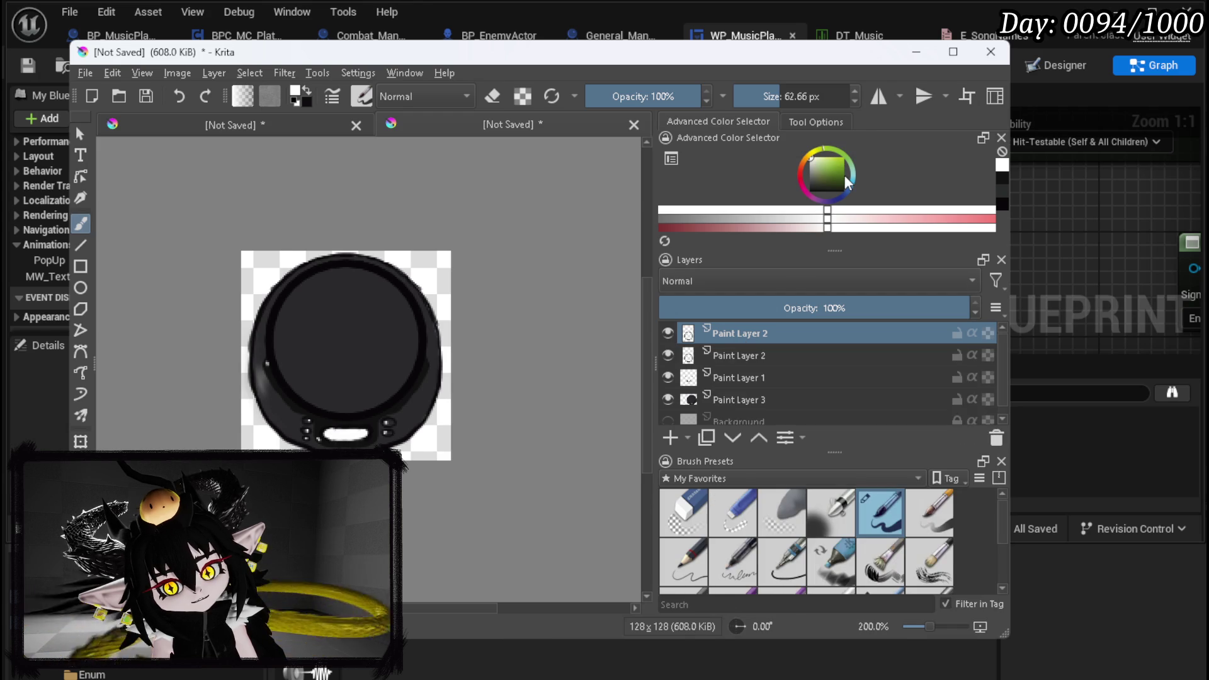
{"action": "left_click", "coordinate": [811, 190]}
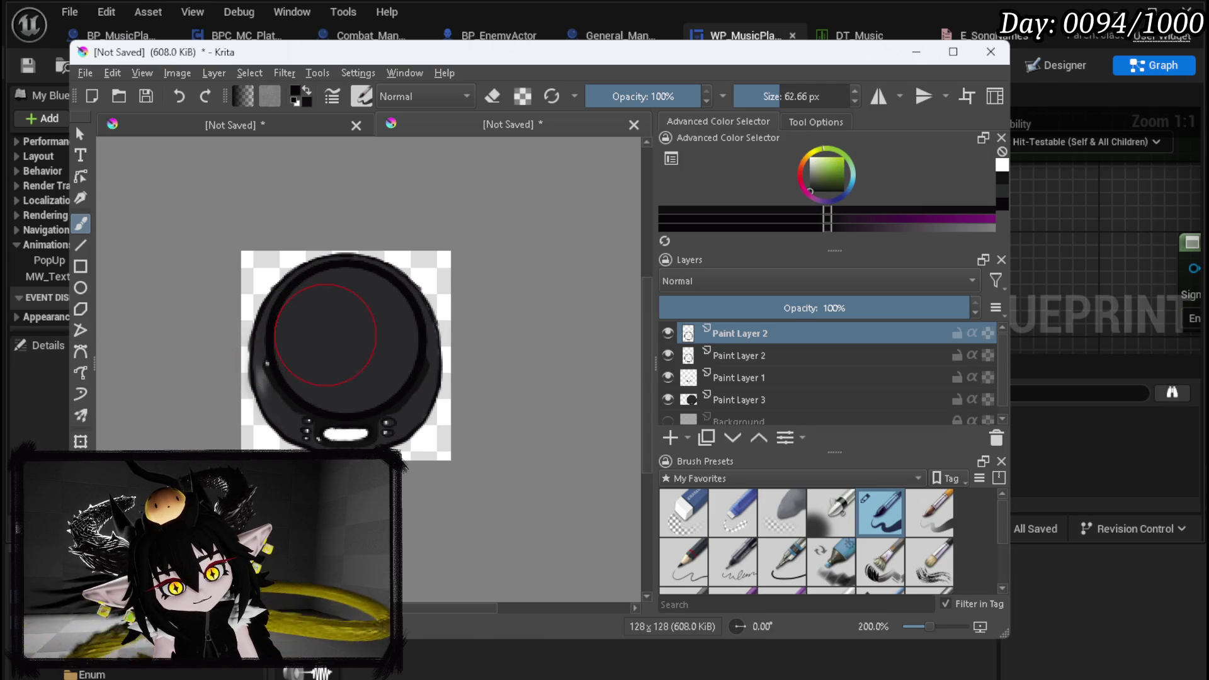
{"action": "left_click", "coordinate": [326, 335]}
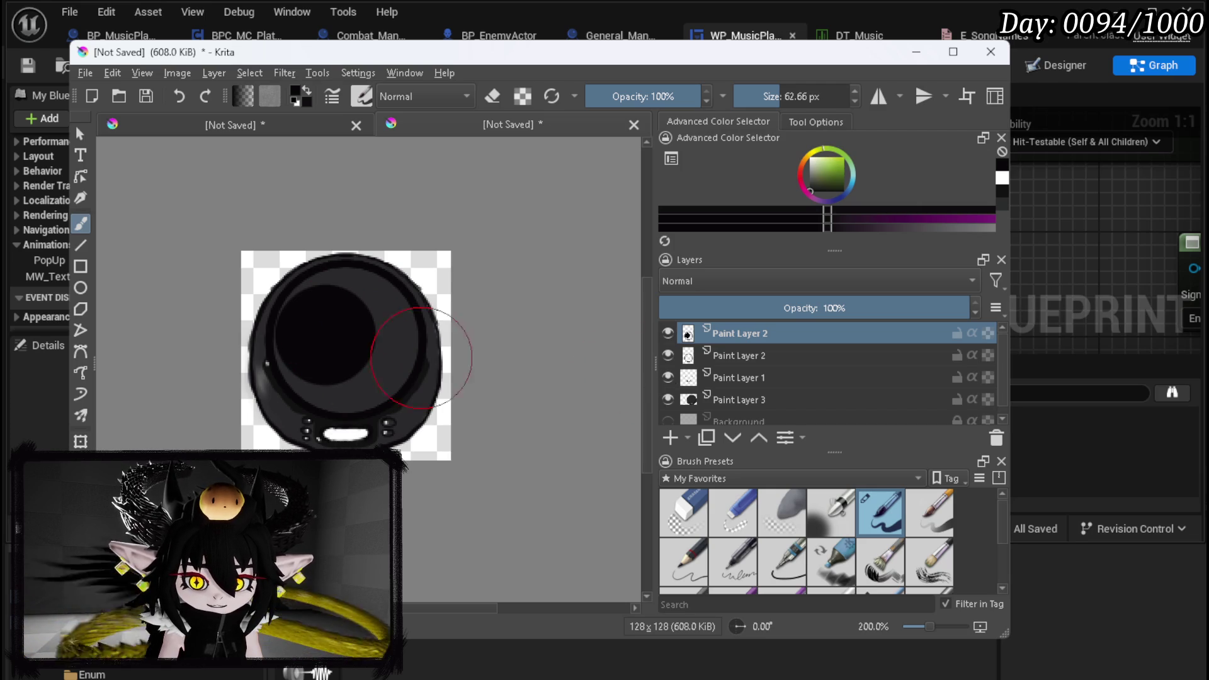
{"action": "mouse_move", "coordinate": [290, 346]}
{"action": "left_mouse_down"}
{"action": "mouse_move", "coordinate": [319, 405]}
{"action": "mouse_move", "coordinate": [381, 378]}
{"action": "mouse_move", "coordinate": [357, 388]}
{"action": "mouse_move", "coordinate": [403, 356]}
{"action": "mouse_move", "coordinate": [405, 334]}
{"action": "mouse_move", "coordinate": [367, 354]}
{"action": "mouse_move", "coordinate": [353, 346]}
{"action": "mouse_move", "coordinate": [393, 338]}
{"action": "mouse_move", "coordinate": [397, 318]}
{"action": "mouse_move", "coordinate": [350, 278]}
{"action": "mouse_move", "coordinate": [311, 283]}
{"action": "mouse_move", "coordinate": [291, 345]}
{"action": "left_mouse_up"}
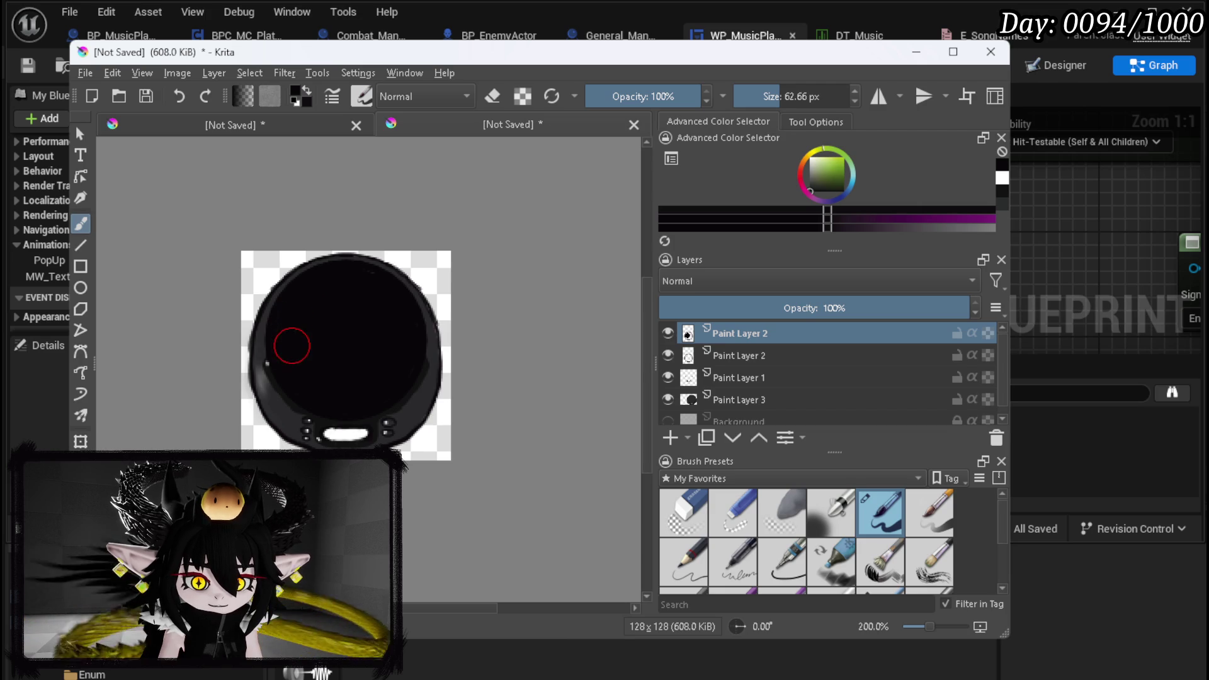
Paint over all the white highlight marks in black until the disc is solid
{"action": "left_click_drag", "start_coordinate": [836, 171], "coordinate": [811, 157]}
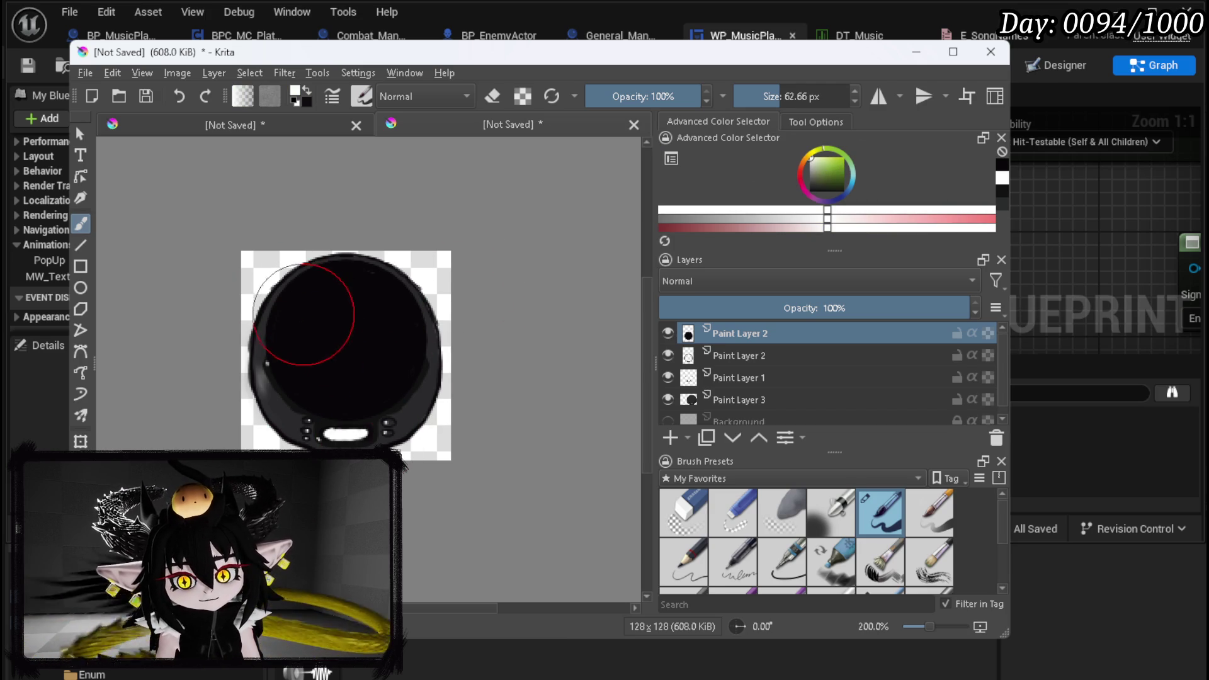
{"action": "left_click", "coordinate": [299, 302]}
{"action": "mouse_move", "coordinate": [289, 310]}
{"action": "left_mouse_down"}
{"action": "mouse_move", "coordinate": [320, 285]}
{"action": "mouse_move", "coordinate": [331, 328]}
{"action": "mouse_move", "coordinate": [378, 378]}
{"action": "mouse_move", "coordinate": [409, 360]}
{"action": "left_mouse_up"}
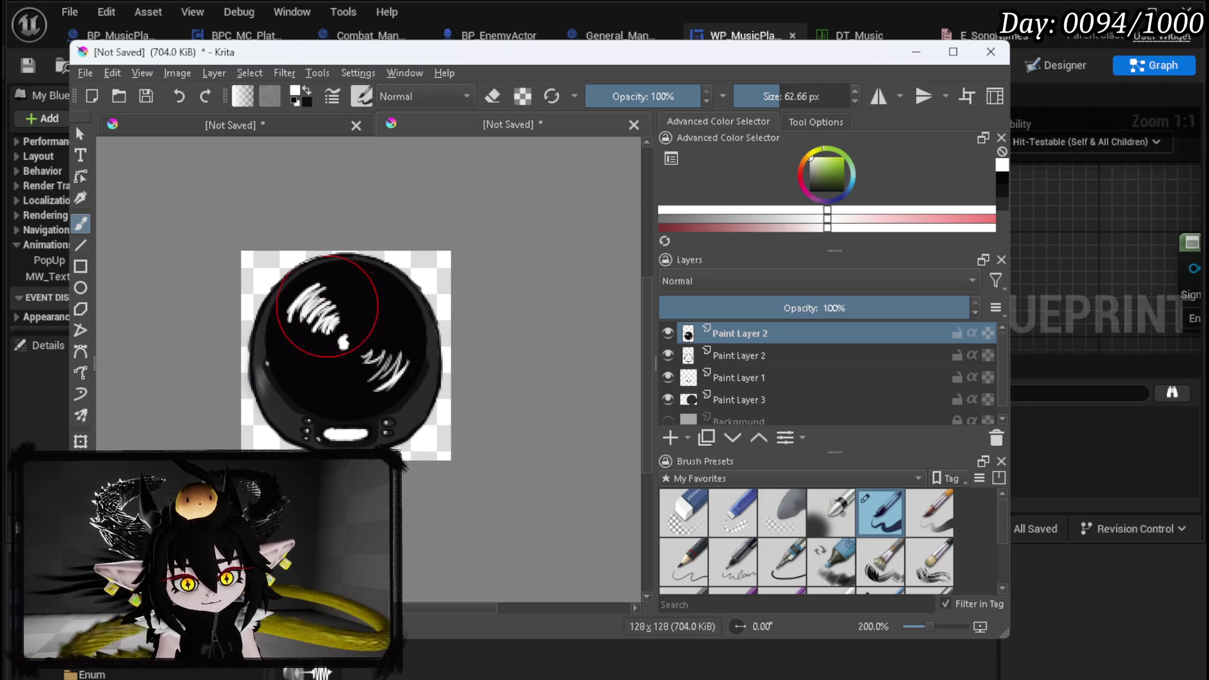
{"action": "left_click_drag", "start_coordinate": [324, 318], "coordinate": [344, 343]}
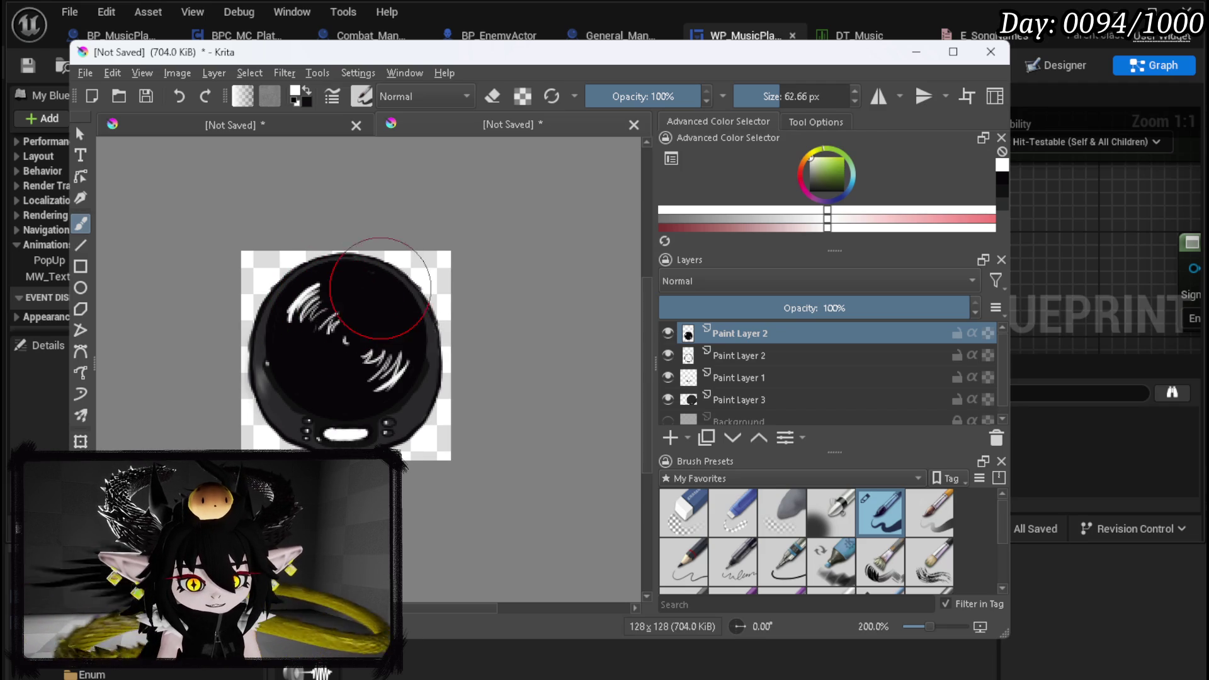
{"action": "left_click", "coordinate": [397, 376]}
{"action": "left_click", "coordinate": [395, 367]}
{"action": "left_click", "coordinate": [378, 344]}
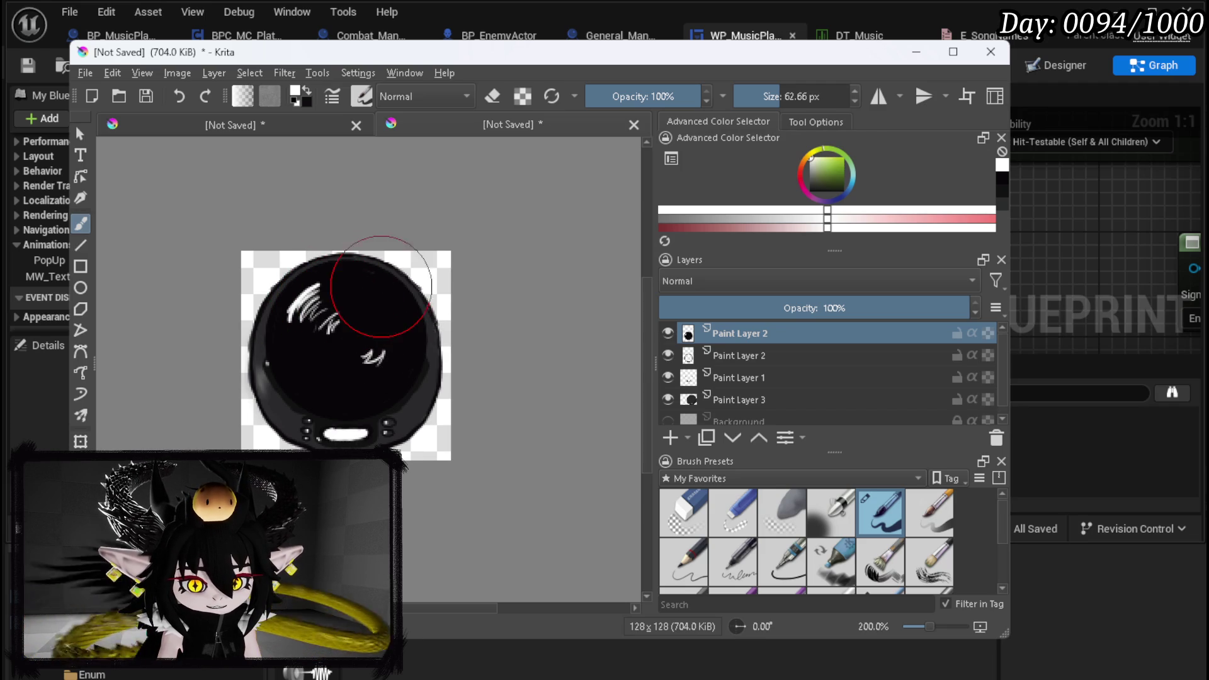
{"action": "left_click", "coordinate": [365, 356]}
{"action": "left_click", "coordinate": [330, 321]}
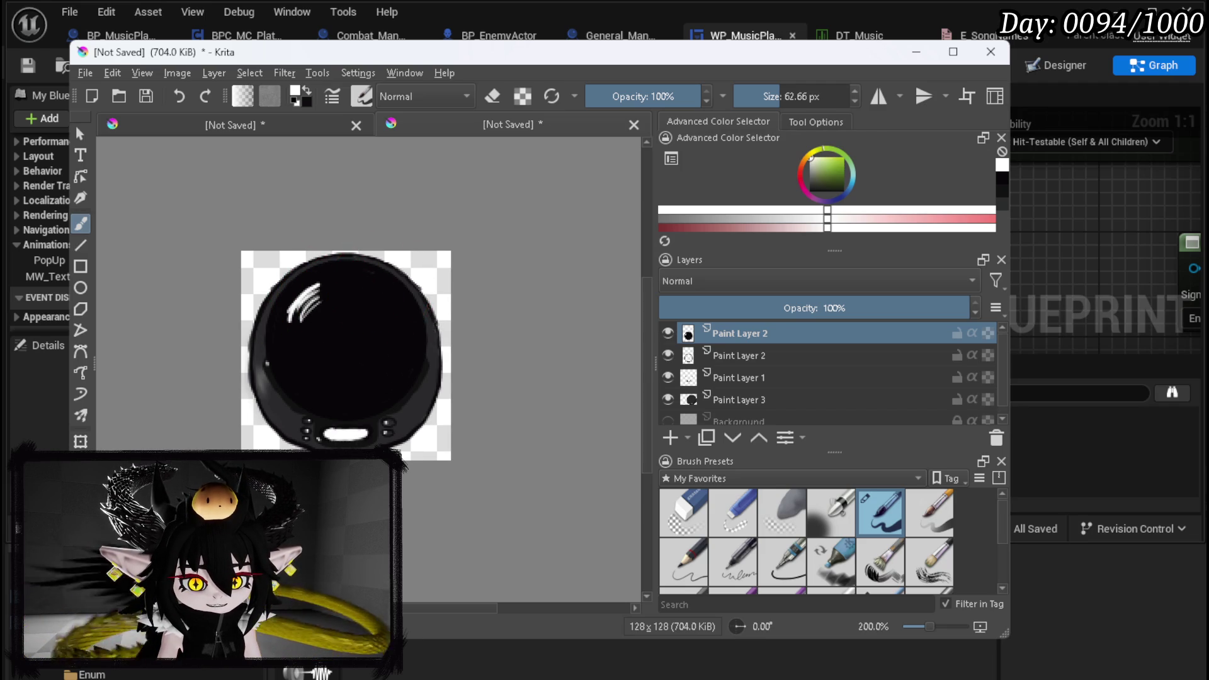
{"action": "left_click", "coordinate": [810, 190]}
{"action": "left_click", "coordinate": [309, 308]}
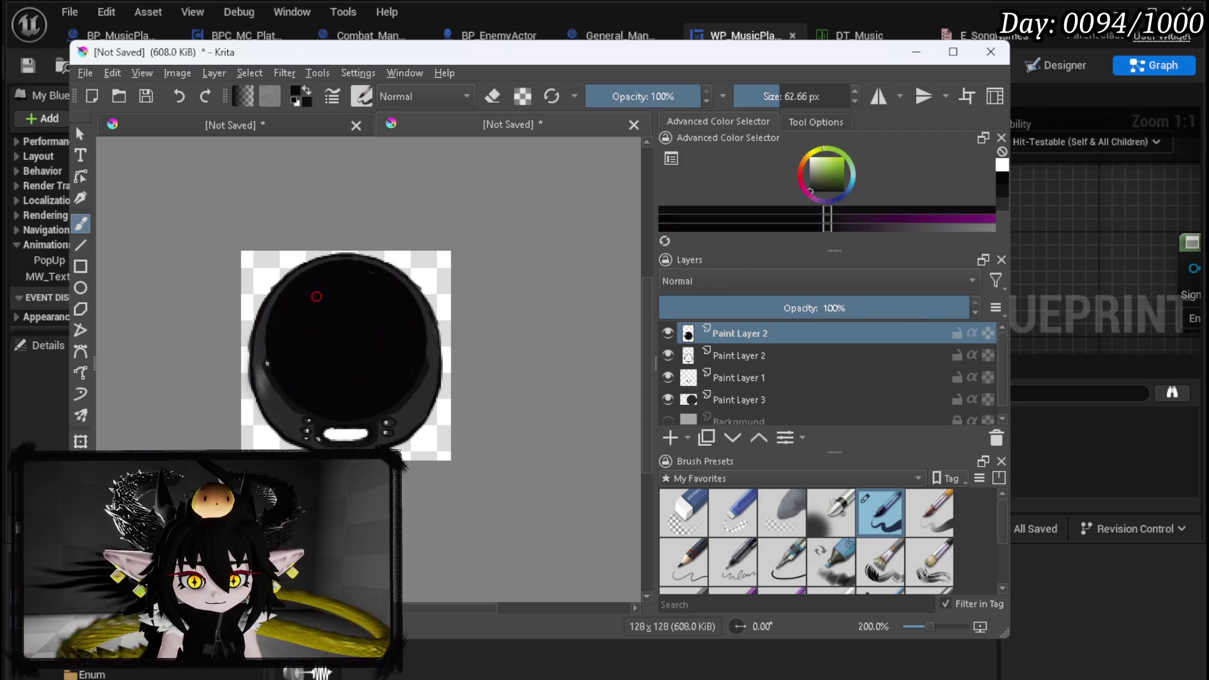
On a new layer, brush white curved groove highlights on the disc and rotate them slightly
{"action": "left_click", "coordinate": [670, 438]}
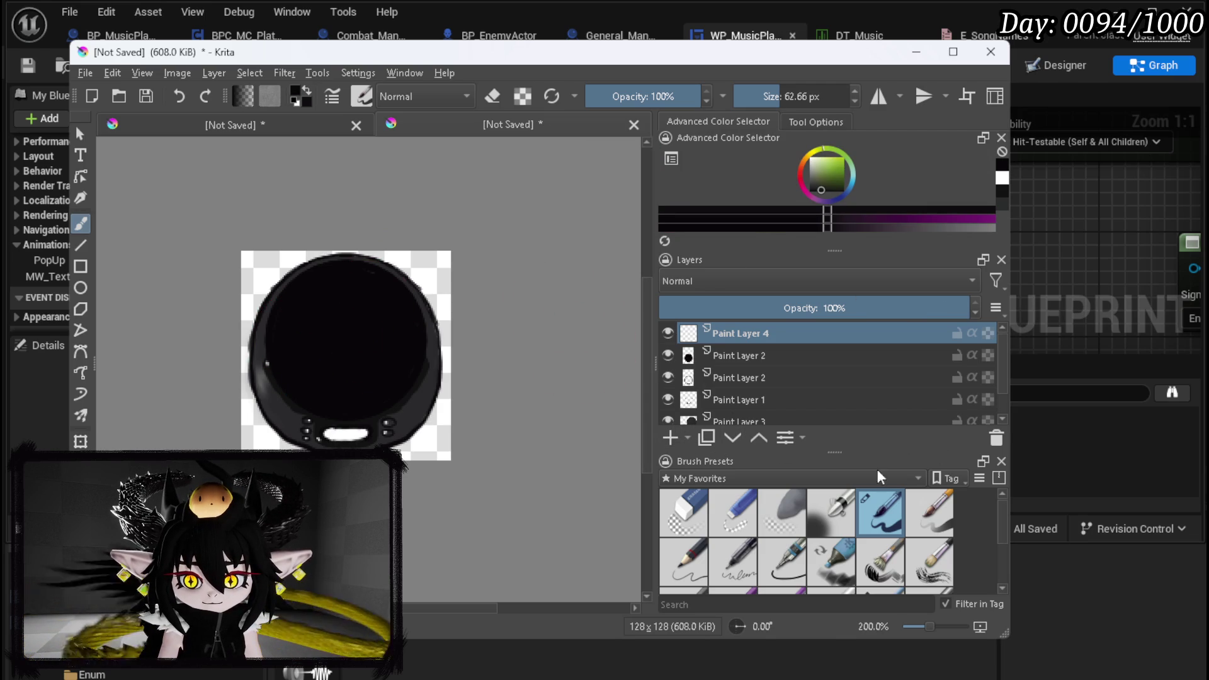
{"action": "left_click", "coordinate": [812, 158]}
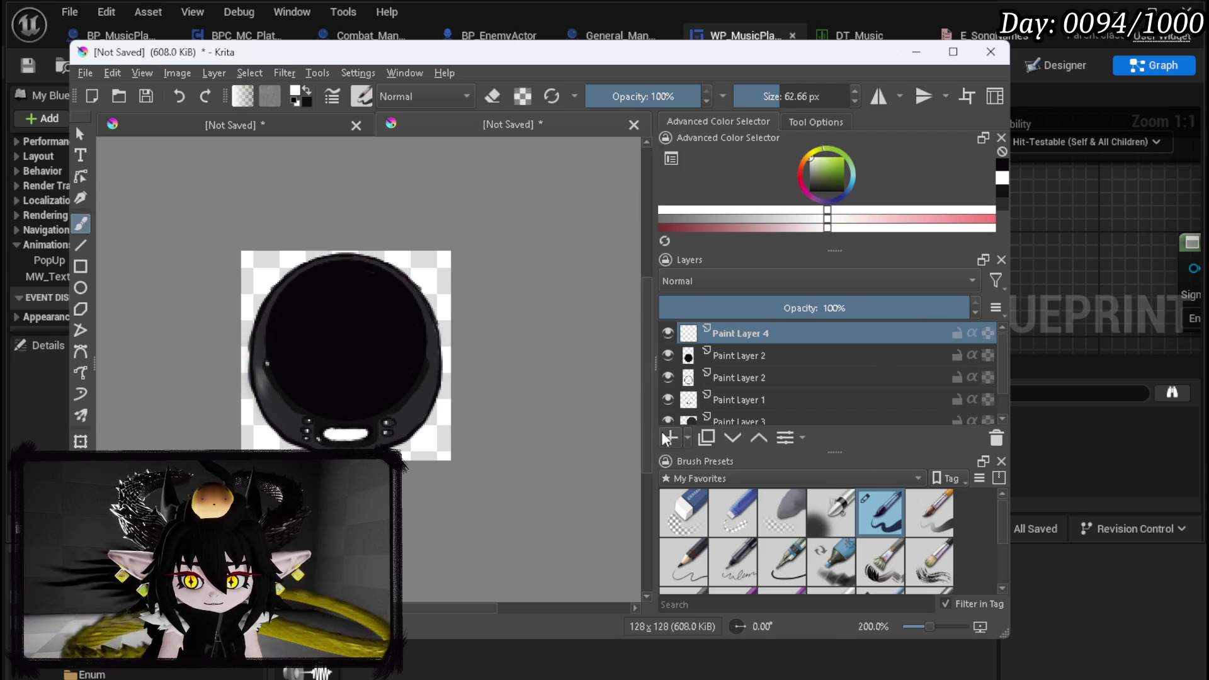
{"action": "left_click_drag", "start_coordinate": [297, 318], "coordinate": [323, 285]}
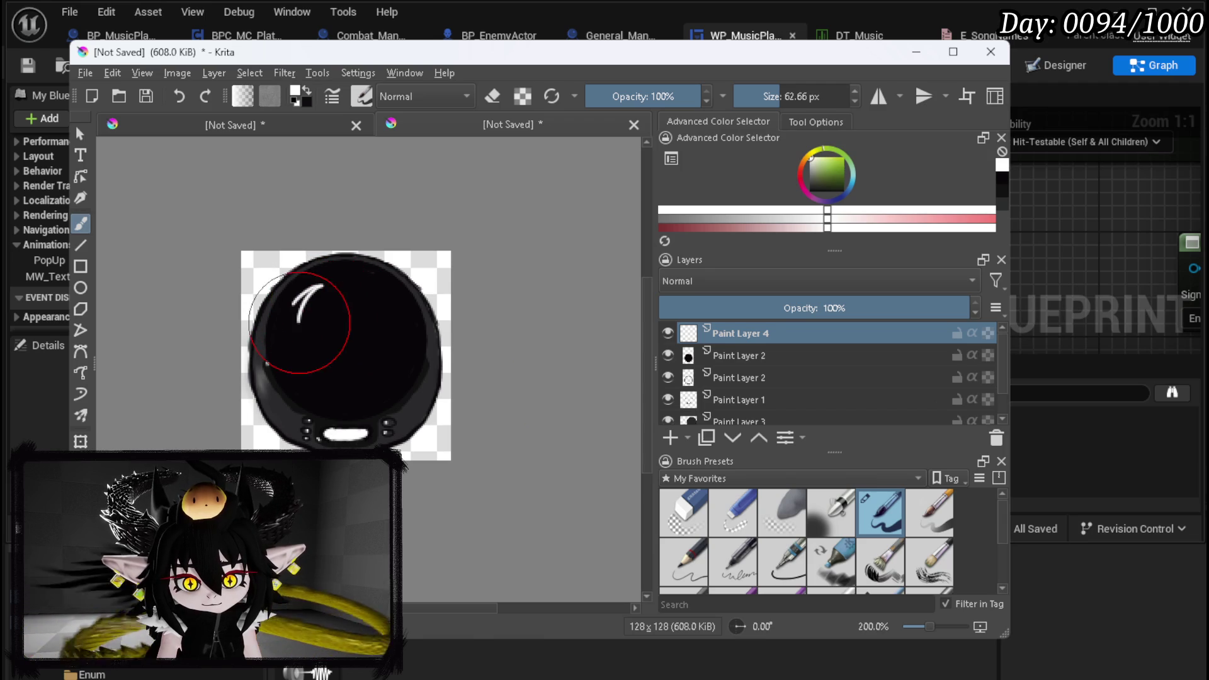
{"action": "mouse_move", "coordinate": [307, 338]}
{"action": "left_mouse_down"}
{"action": "mouse_move", "coordinate": [342, 289]}
{"action": "mouse_move", "coordinate": [316, 286]}
{"action": "mouse_move", "coordinate": [327, 285]}
{"action": "mouse_move", "coordinate": [333, 308]}
{"action": "left_mouse_up"}
{"action": "key", "text": "ctrl+z"}
{"action": "key", "text": "ctrl+z"}
{"action": "key", "text": "ctrl+z"}
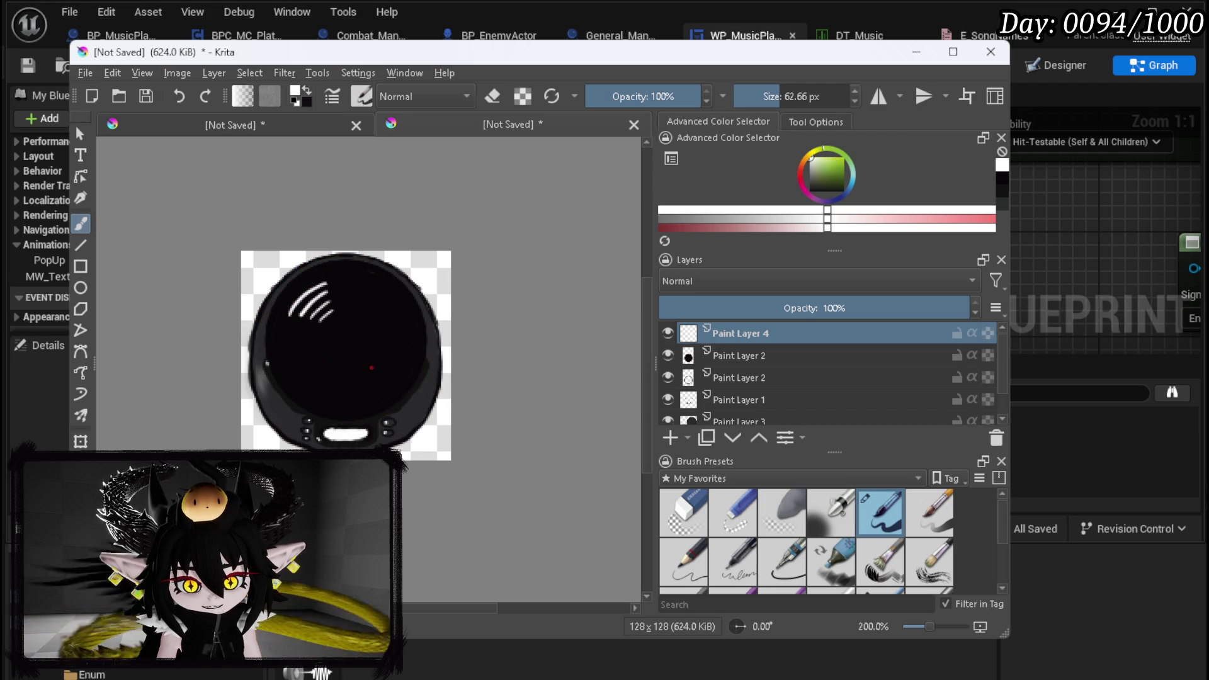
{"action": "left_click_drag", "start_coordinate": [377, 363], "coordinate": [379, 395]}
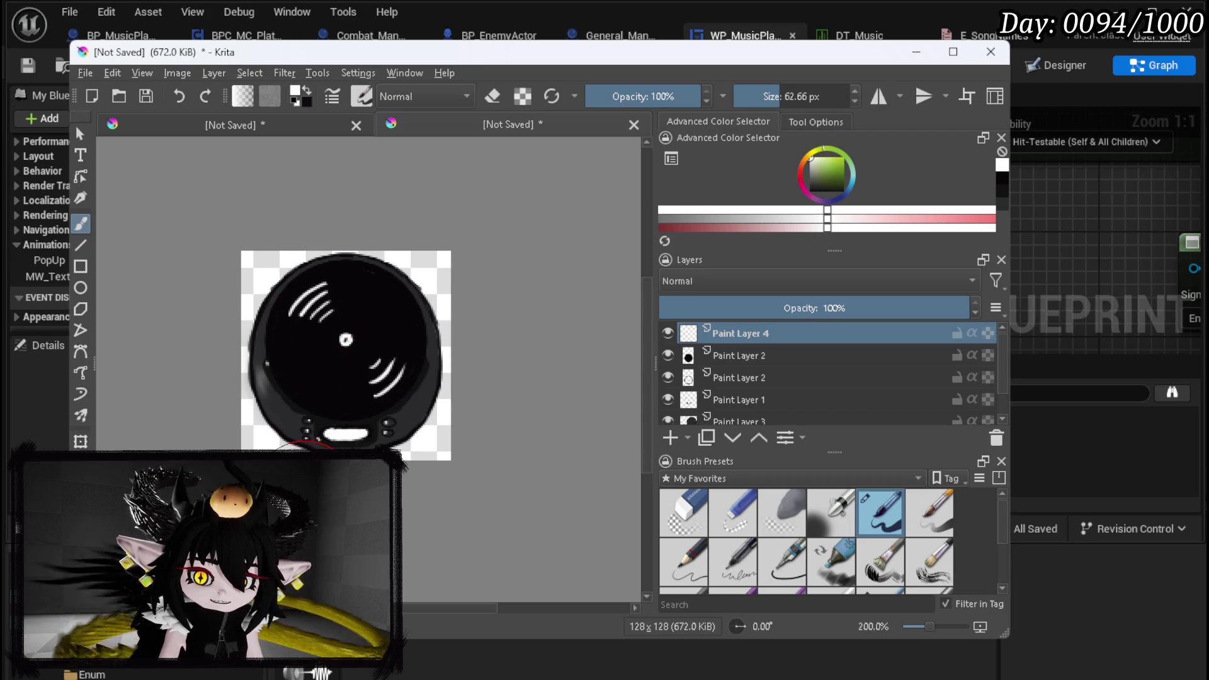
{"action": "left_click", "coordinate": [84, 443]}
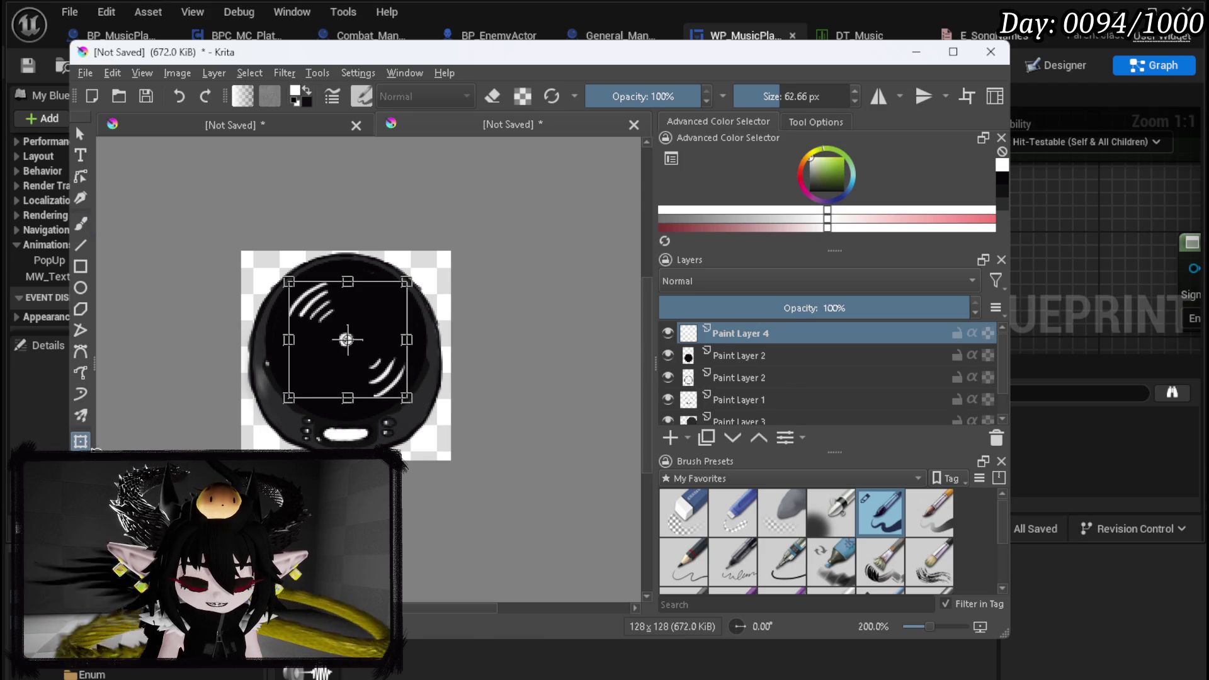
{"action": "mouse_move", "coordinate": [280, 270]}
{"action": "left_mouse_down"}
{"action": "mouse_move", "coordinate": [209, 300]}
{"action": "mouse_move", "coordinate": [273, 262]}
{"action": "mouse_move", "coordinate": [221, 273]}
{"action": "mouse_move", "coordinate": [252, 272]}
{"action": "left_mouse_up"}
Commit the highlight rotation and add Paint Layer 2 to the layer selection
{"action": "scroll", "coordinate": [313, 349], "scroll_direction": "up", "scroll_amount": 3}
{"action": "scroll", "coordinate": [313, 348], "scroll_direction": "down", "scroll_amount": 2}
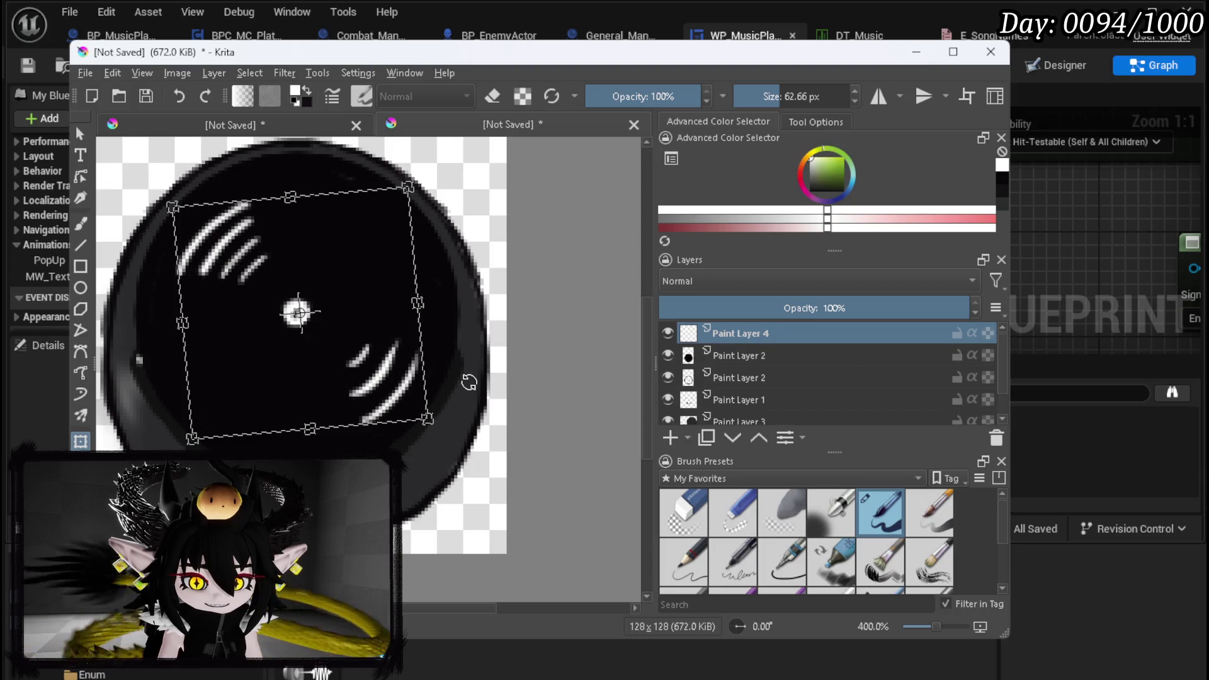
{"action": "key", "text": "Return"}
{"action": "scroll", "coordinate": [272, 397], "scroll_direction": "up", "scroll_amount": 2}
{"action": "scroll", "coordinate": [304, 403], "scroll_direction": "down", "scroll_amount": 1}
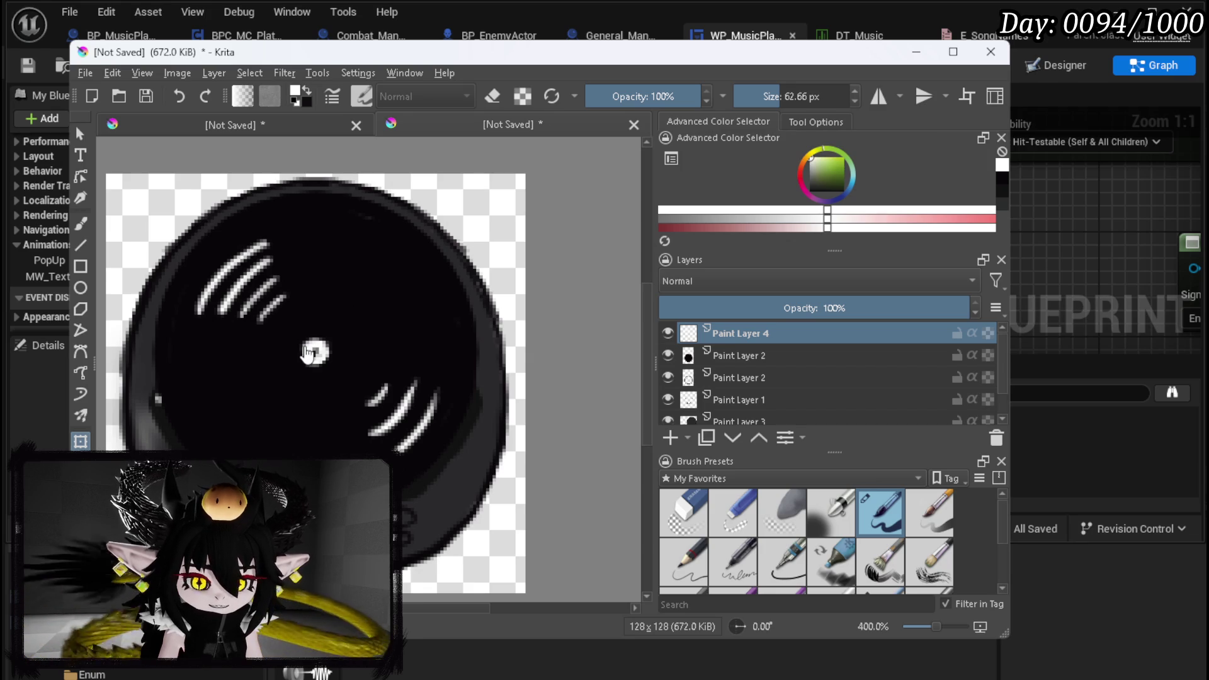
{"action": "left_click", "coordinate": [728, 350], "text": "ctrl"}
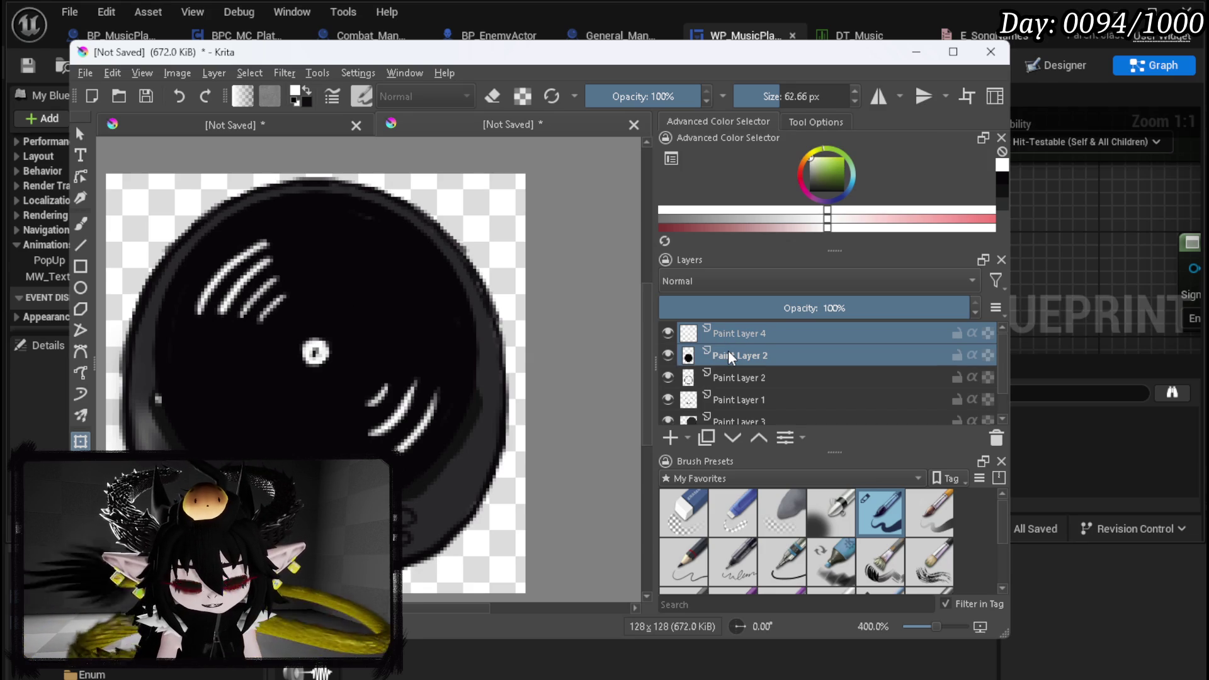
Quick-group Paint Layer 4 and Paint Layer 2 into Group 5 and check its visibility
{"action": "right_click", "coordinate": [728, 350]}
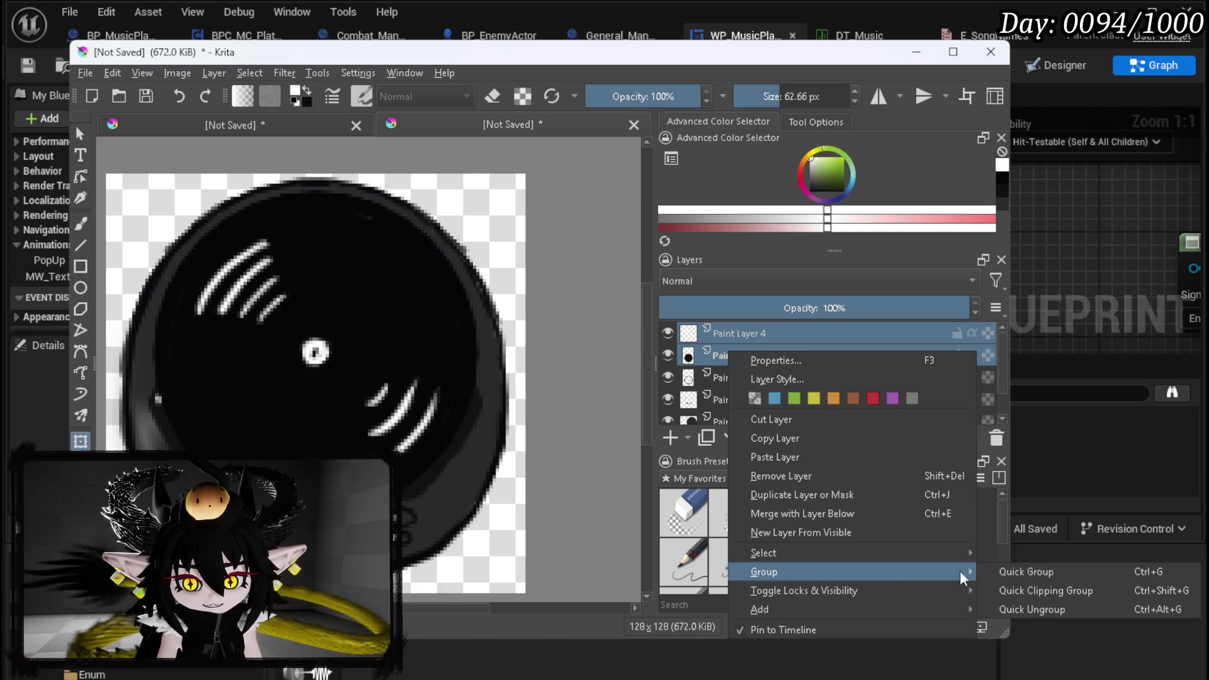
{"action": "left_click", "coordinate": [1051, 570]}
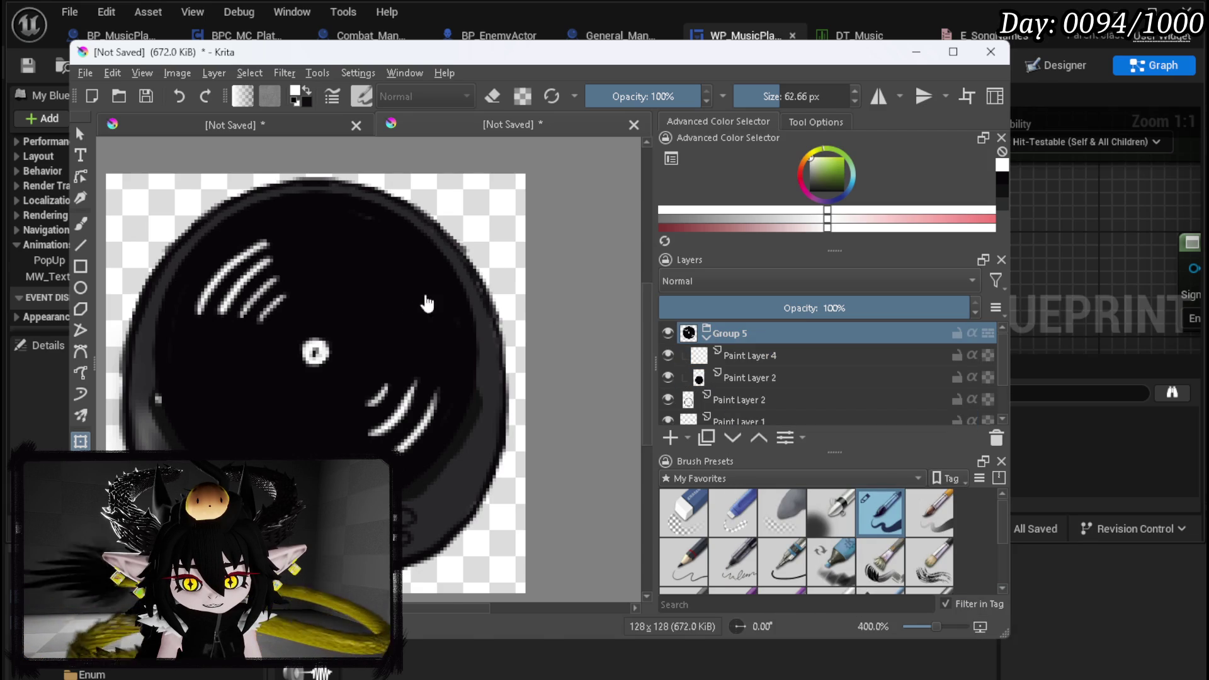
{"action": "left_click", "coordinate": [668, 334]}
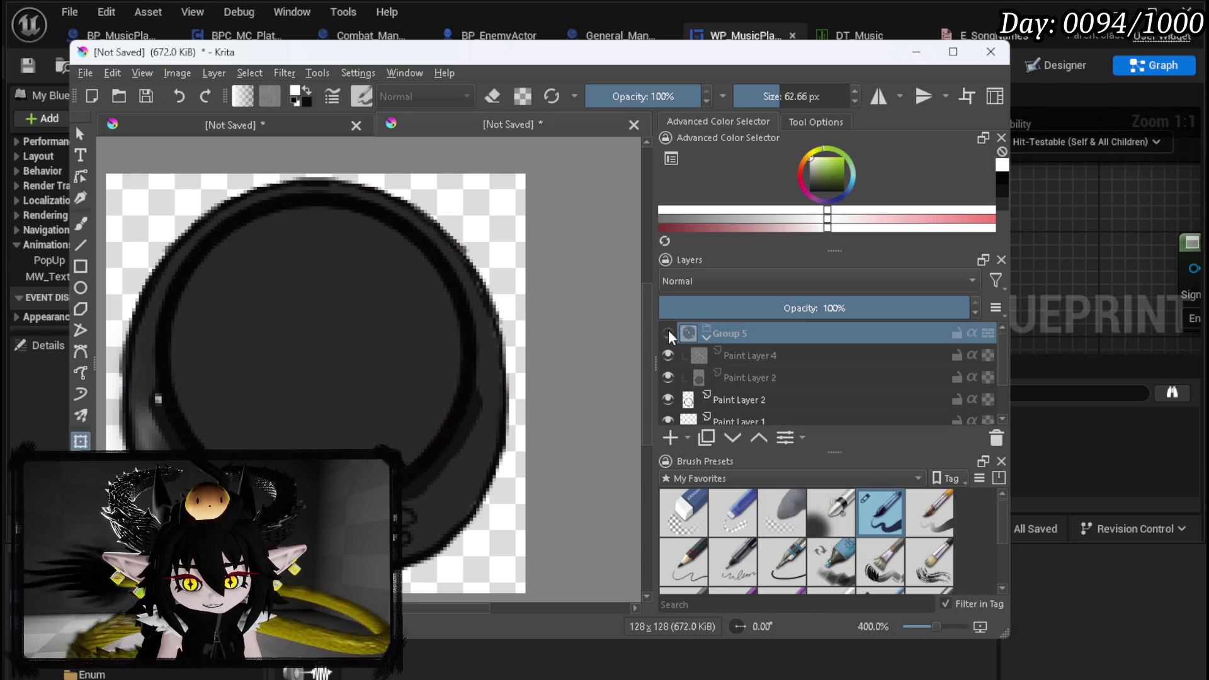
{"action": "left_click", "coordinate": [668, 334]}
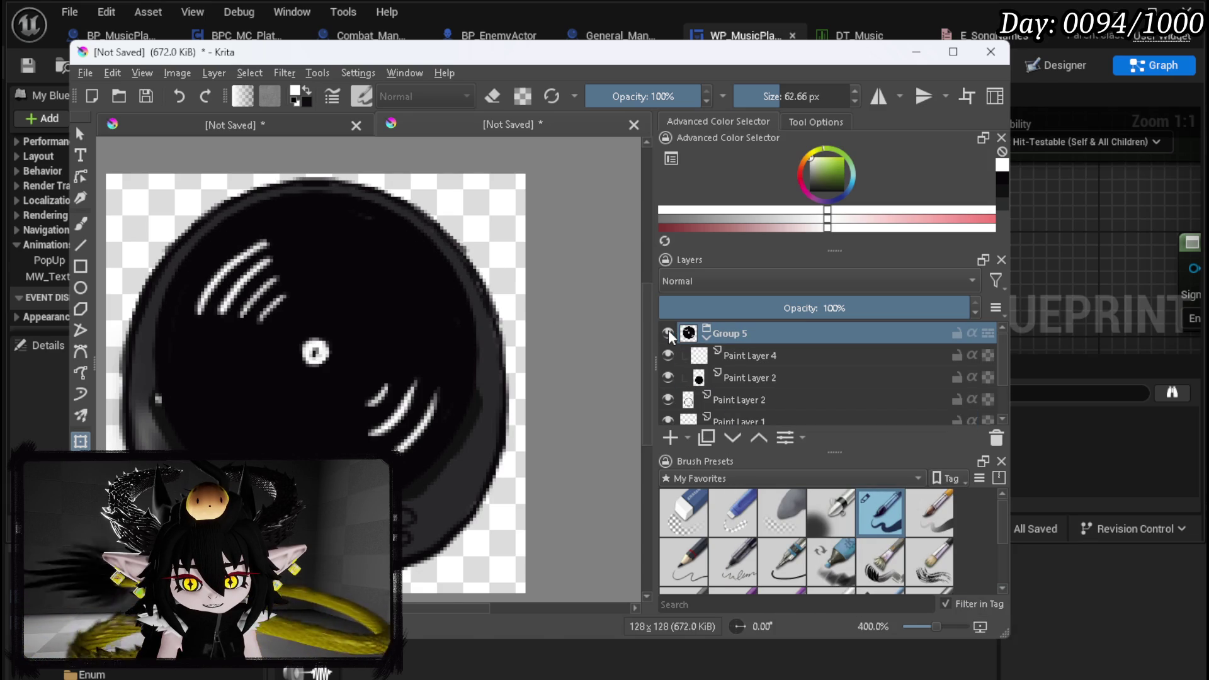
Test slight rotations of Group 5 with Transform, then leave the disc level
{"action": "mouse_move", "coordinate": [482, 522]}
{"action": "left_mouse_down"}
{"action": "mouse_move", "coordinate": [474, 540]}
{"action": "mouse_move", "coordinate": [441, 548]}
{"action": "mouse_move", "coordinate": [513, 472]}
{"action": "mouse_move", "coordinate": [304, 206]}
{"action": "mouse_move", "coordinate": [500, 302]}
{"action": "mouse_move", "coordinate": [353, 247]}
{"action": "mouse_move", "coordinate": [548, 353]}
{"action": "mouse_move", "coordinate": [573, 397]}
{"action": "mouse_move", "coordinate": [533, 473]}
{"action": "mouse_move", "coordinate": [472, 534]}
{"action": "mouse_move", "coordinate": [495, 521]}
{"action": "mouse_move", "coordinate": [507, 548]}
{"action": "mouse_move", "coordinate": [468, 602]}
{"action": "mouse_move", "coordinate": [523, 570]}
{"action": "left_mouse_up"}
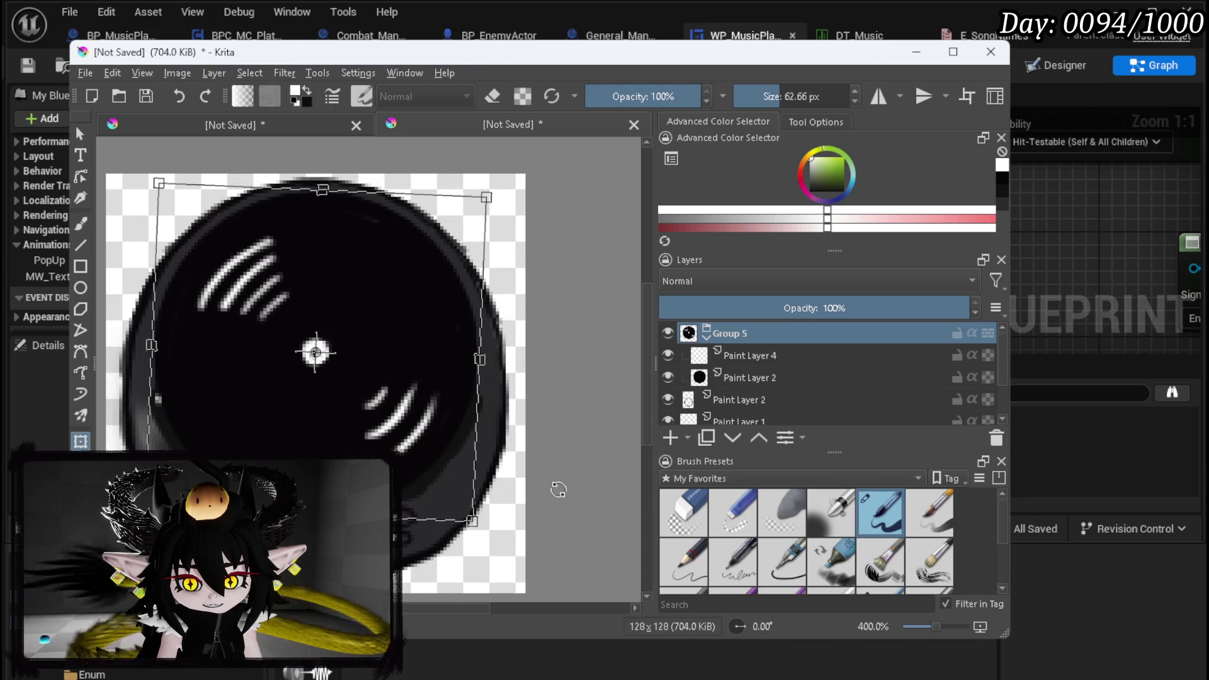
{"action": "left_click_drag", "start_coordinate": [558, 491], "coordinate": [553, 483]}
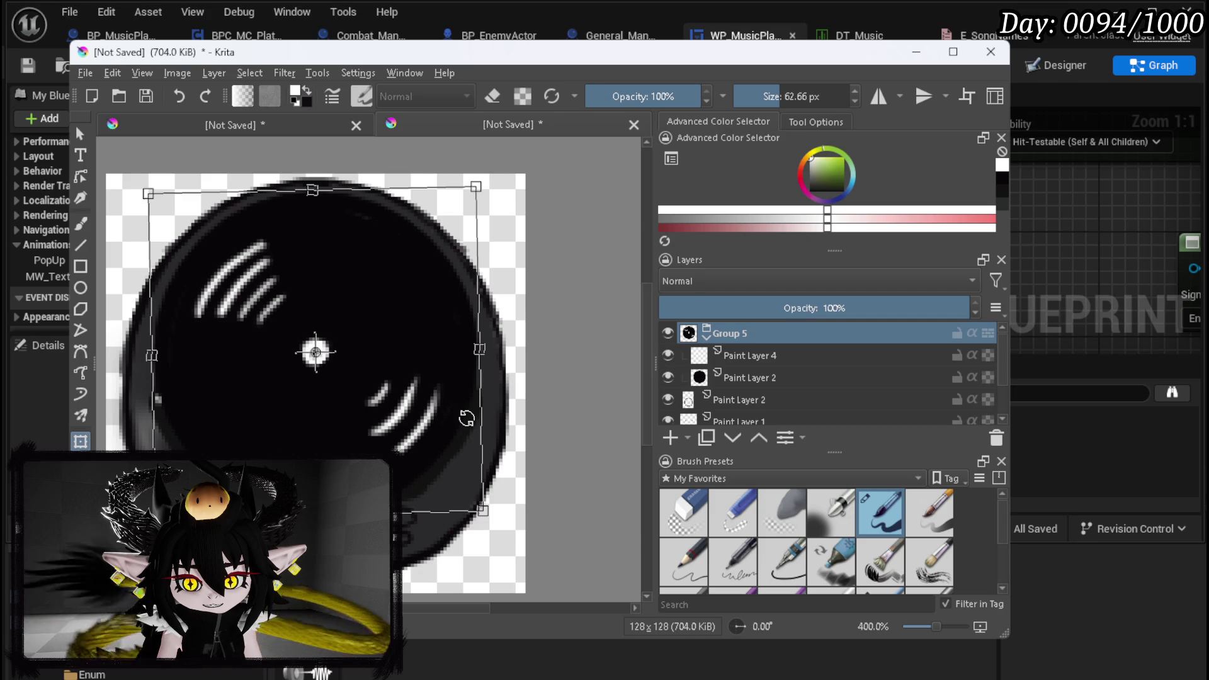
{"action": "left_click_drag", "start_coordinate": [467, 418], "coordinate": [466, 417]}
{"action": "right_click", "coordinate": [417, 413]}
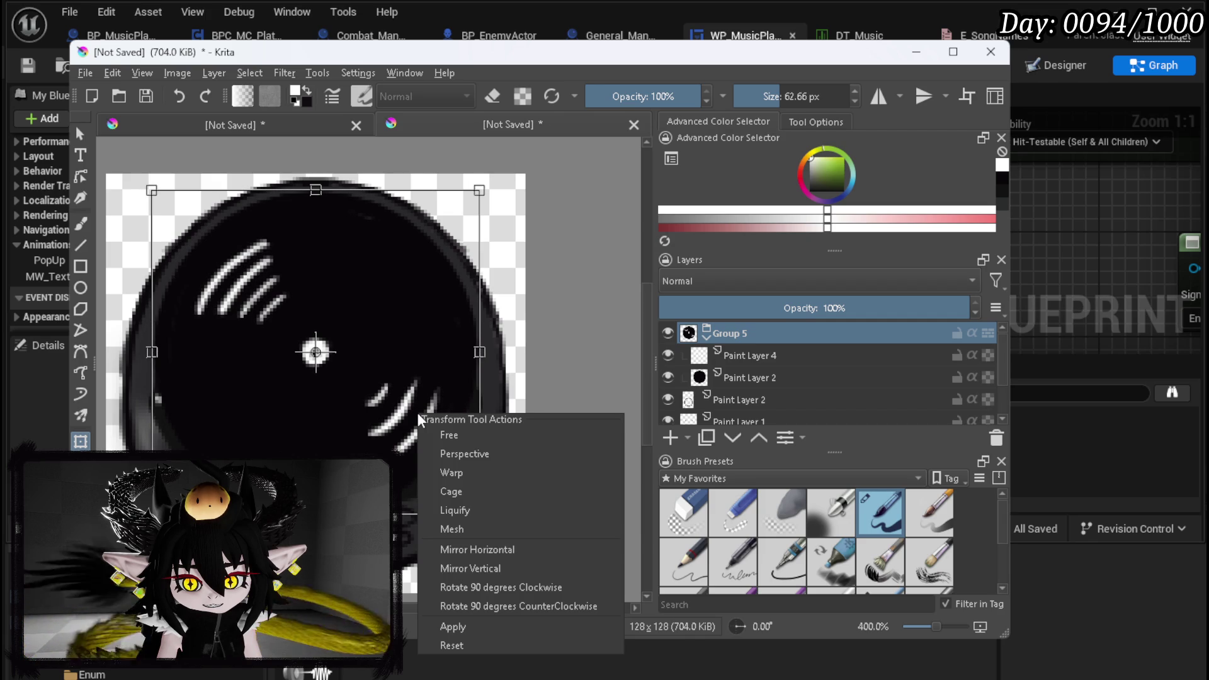
{"action": "right_click", "coordinate": [718, 331]}
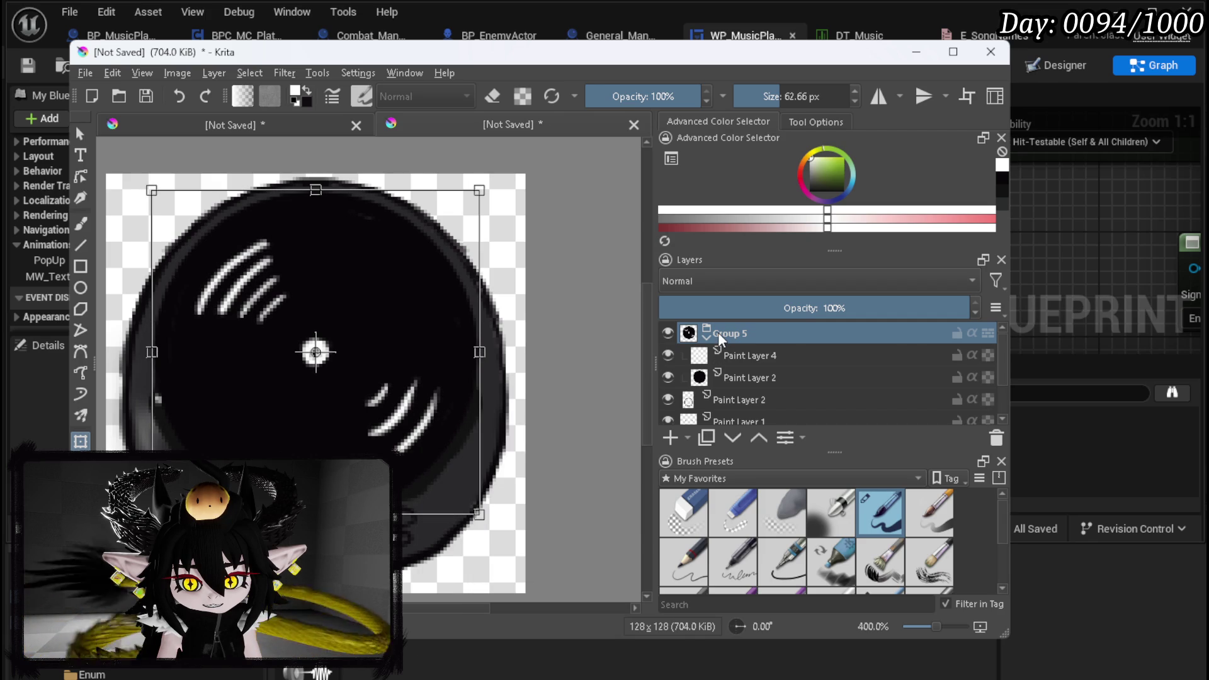
{"action": "right_click", "coordinate": [718, 331]}
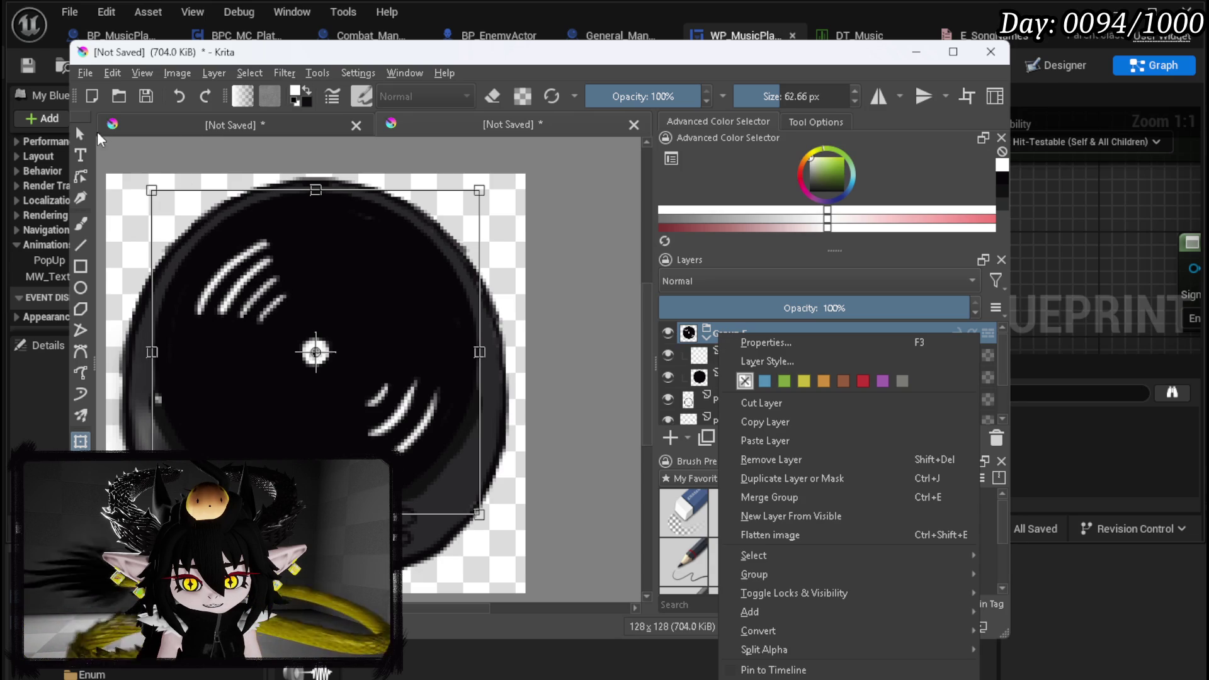
Create a new 128×128 image via File > New
{"action": "left_click", "coordinate": [80, 70]}
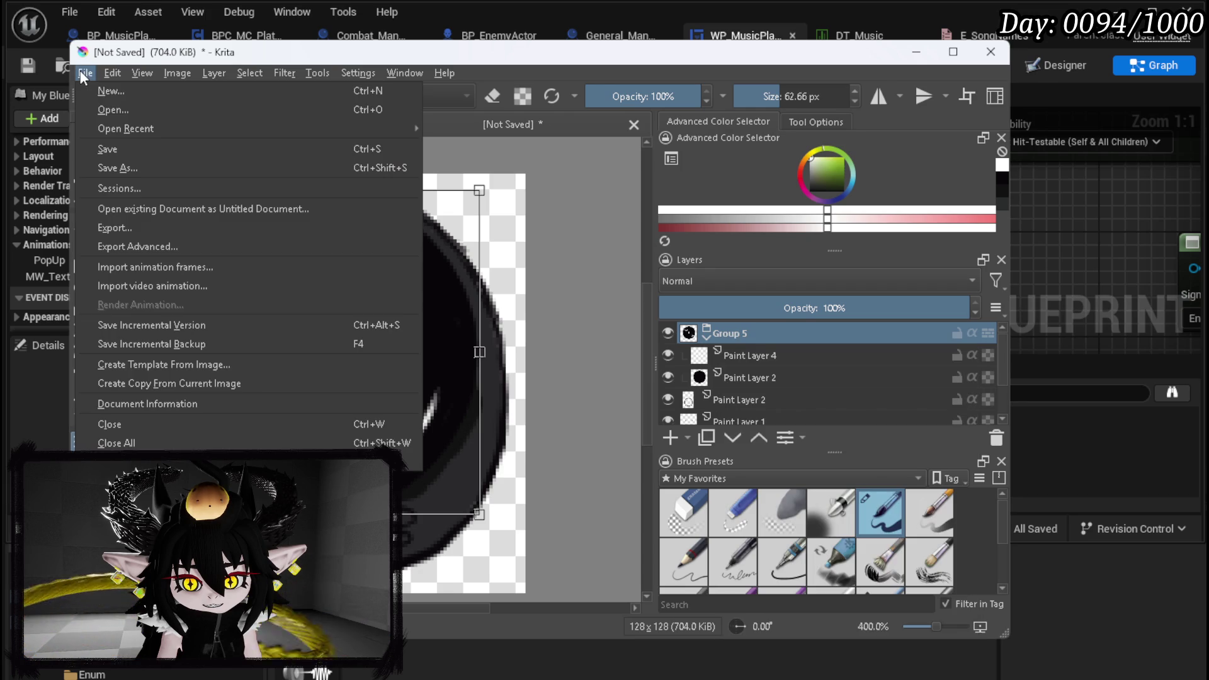
{"action": "left_click", "coordinate": [116, 92]}
{"action": "left_click", "coordinate": [540, 243]}
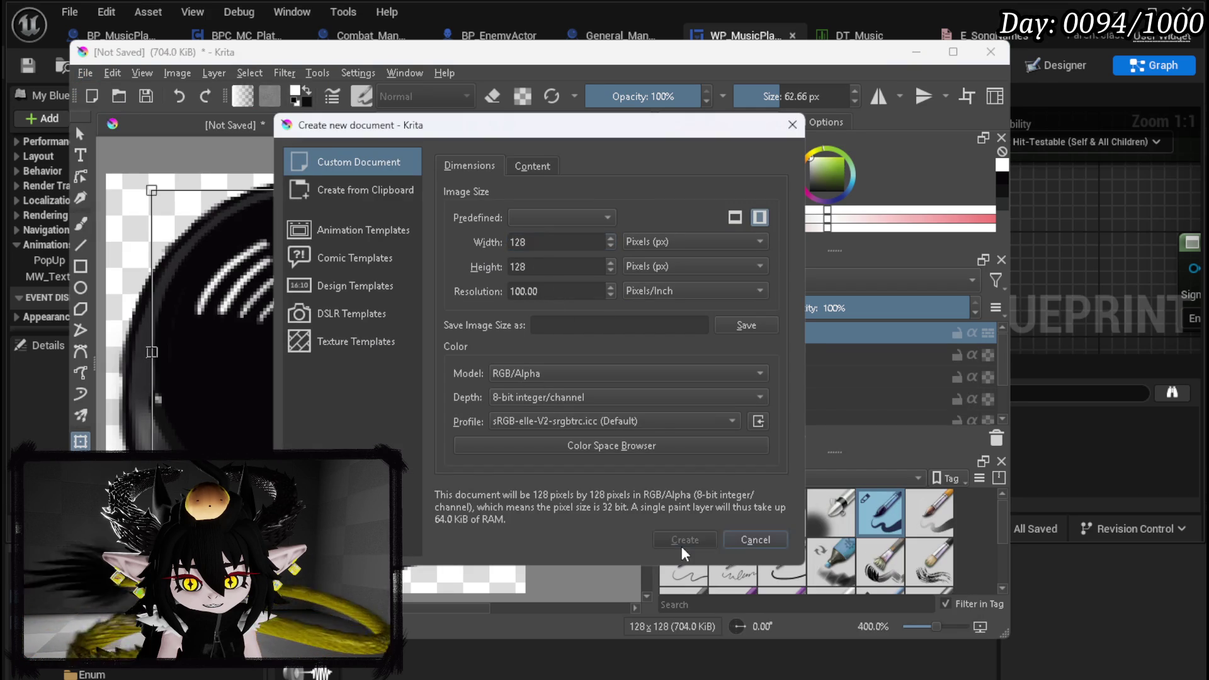
{"action": "left_click", "coordinate": [682, 543]}
Bring in the disc layers, then touch up Paint Layer 2's fill with black
{"action": "key", "text": "ctrl+Tab"}
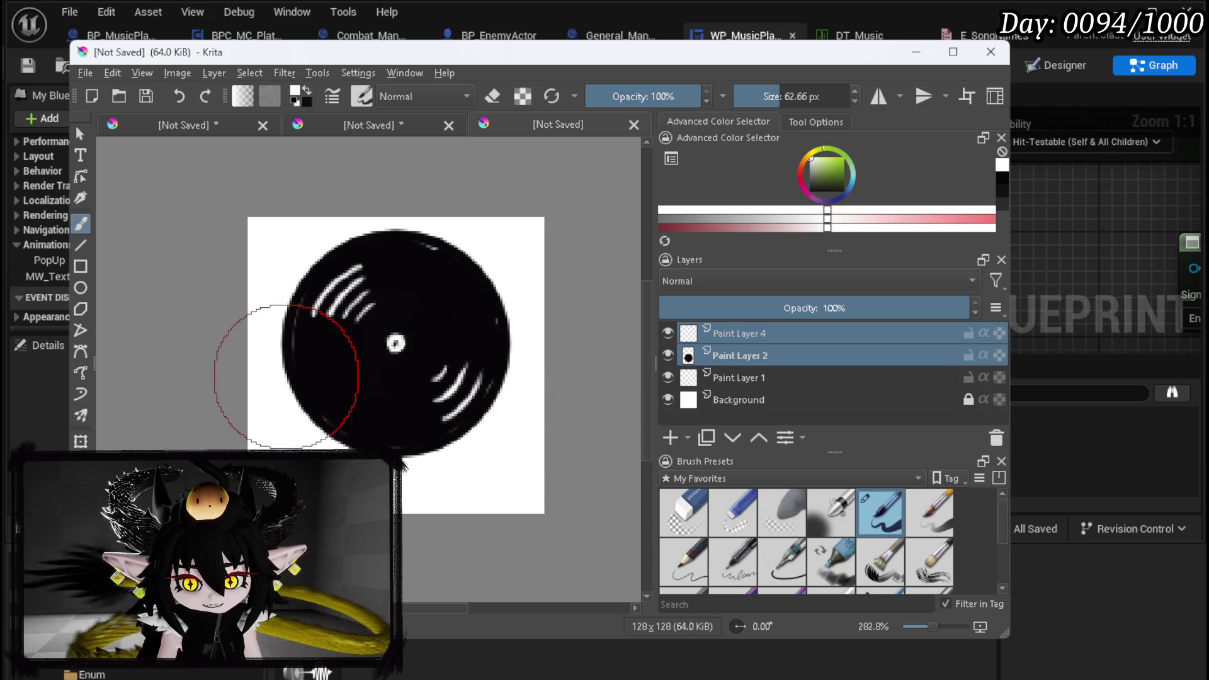
{"action": "scroll", "coordinate": [366, 371], "scroll_direction": "up", "scroll_amount": 1}
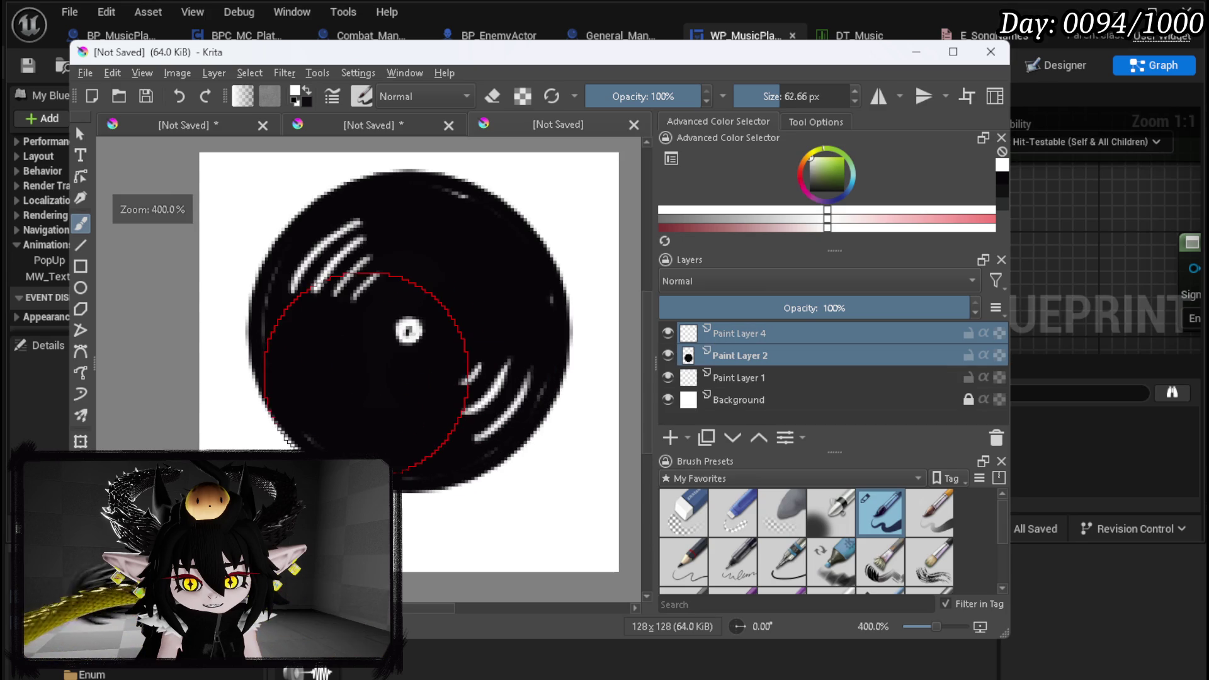
{"action": "left_click", "coordinate": [713, 356]}
{"action": "left_click", "coordinate": [810, 191]}
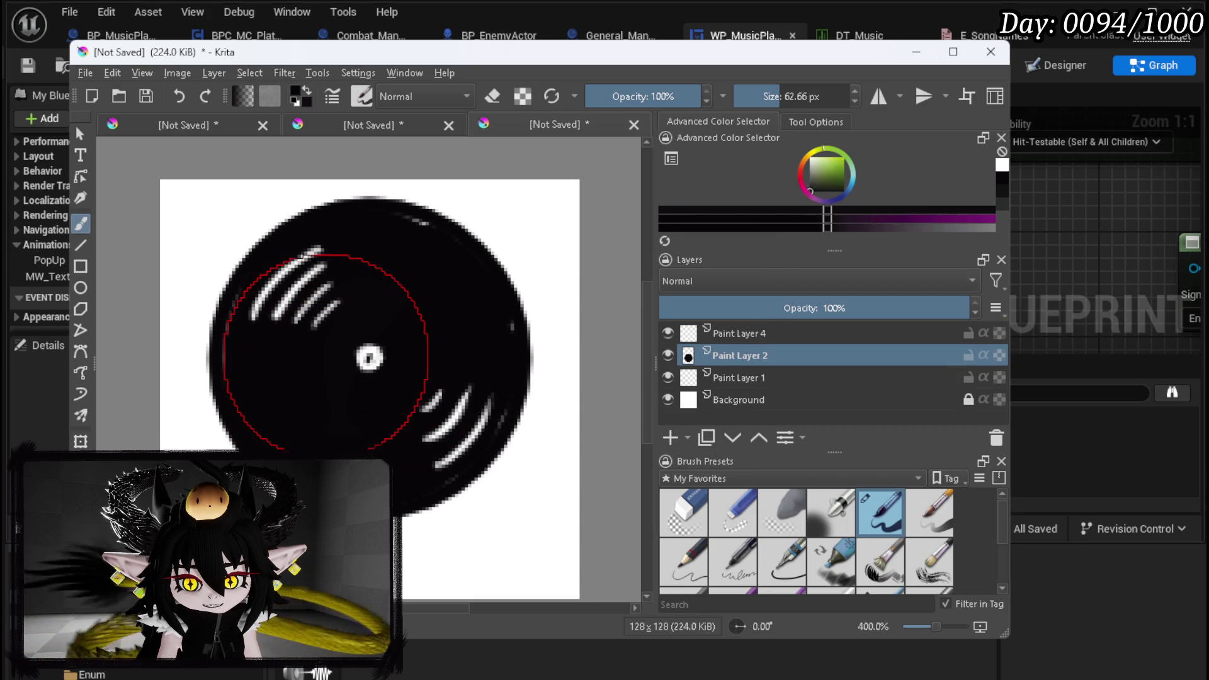
{"action": "mouse_move", "coordinate": [320, 350]}
{"action": "left_mouse_down"}
{"action": "mouse_move", "coordinate": [396, 297]}
{"action": "mouse_move", "coordinate": [357, 312]}
{"action": "mouse_move", "coordinate": [386, 309]}
{"action": "left_mouse_up"}
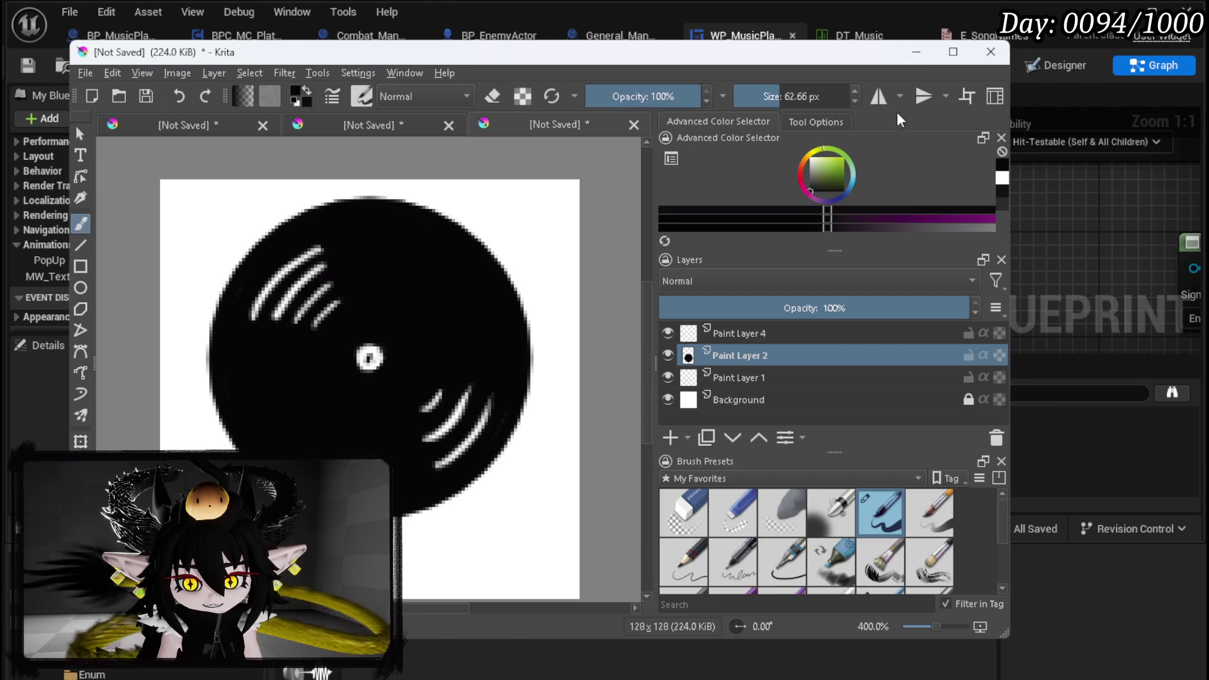
Toggle left-right and top-bottom mirror painting, then test-nudge the disc layer and cancel the move
{"action": "left_click", "coordinate": [879, 101]}
{"action": "left_click", "coordinate": [917, 104]}
{"action": "scroll", "coordinate": [453, 372], "scroll_direction": "down", "scroll_amount": 1}
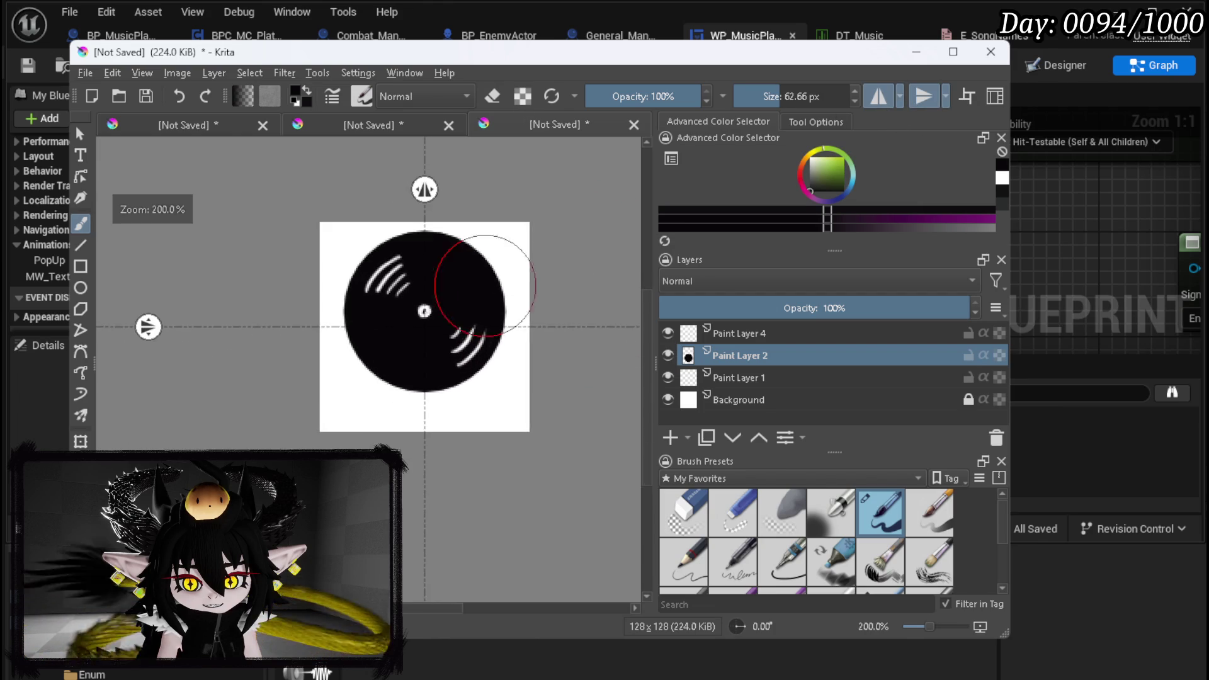
{"action": "scroll", "coordinate": [419, 364], "scroll_direction": "up", "scroll_amount": 1}
{"action": "left_click", "coordinate": [81, 441]}
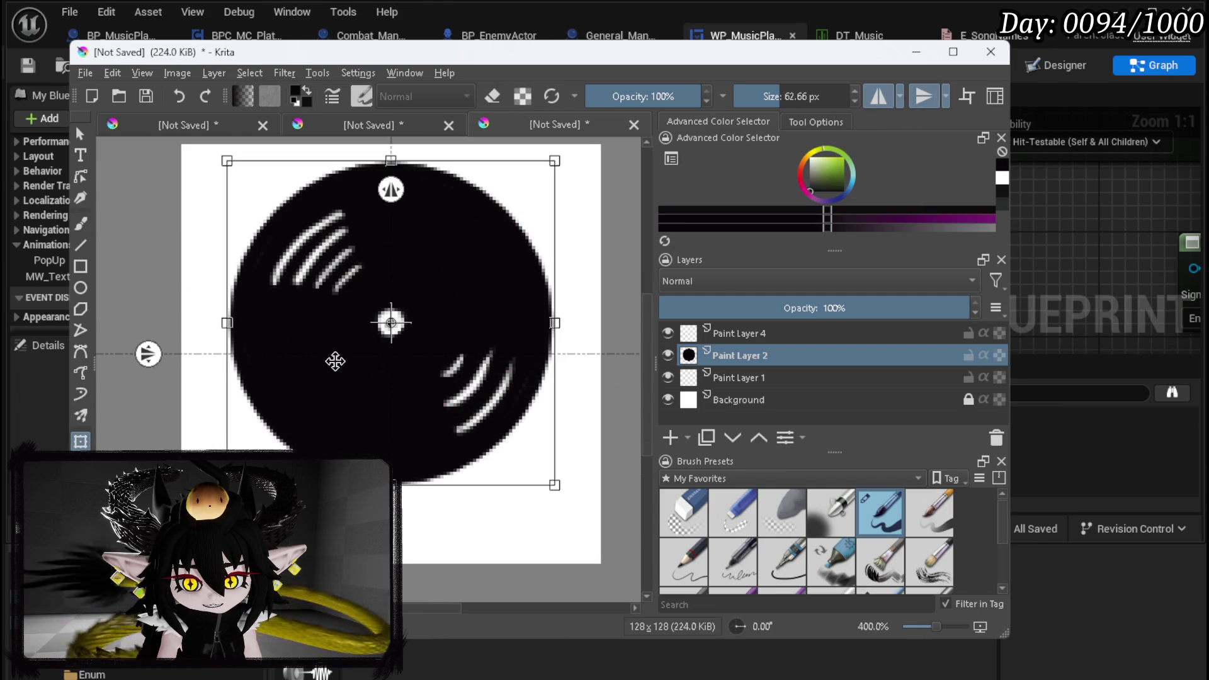
{"action": "key", "text": "Down"}
{"action": "key", "text": "Down"}
{"action": "key", "text": "Down"}
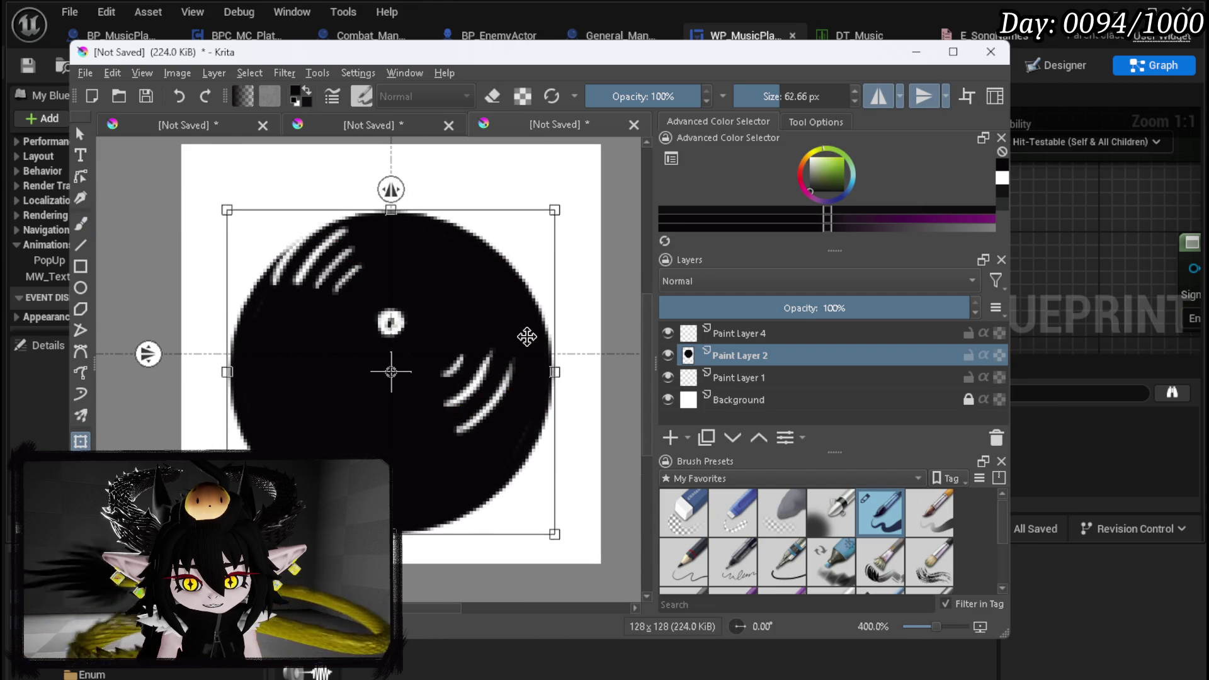
{"action": "key", "text": "Escape"}
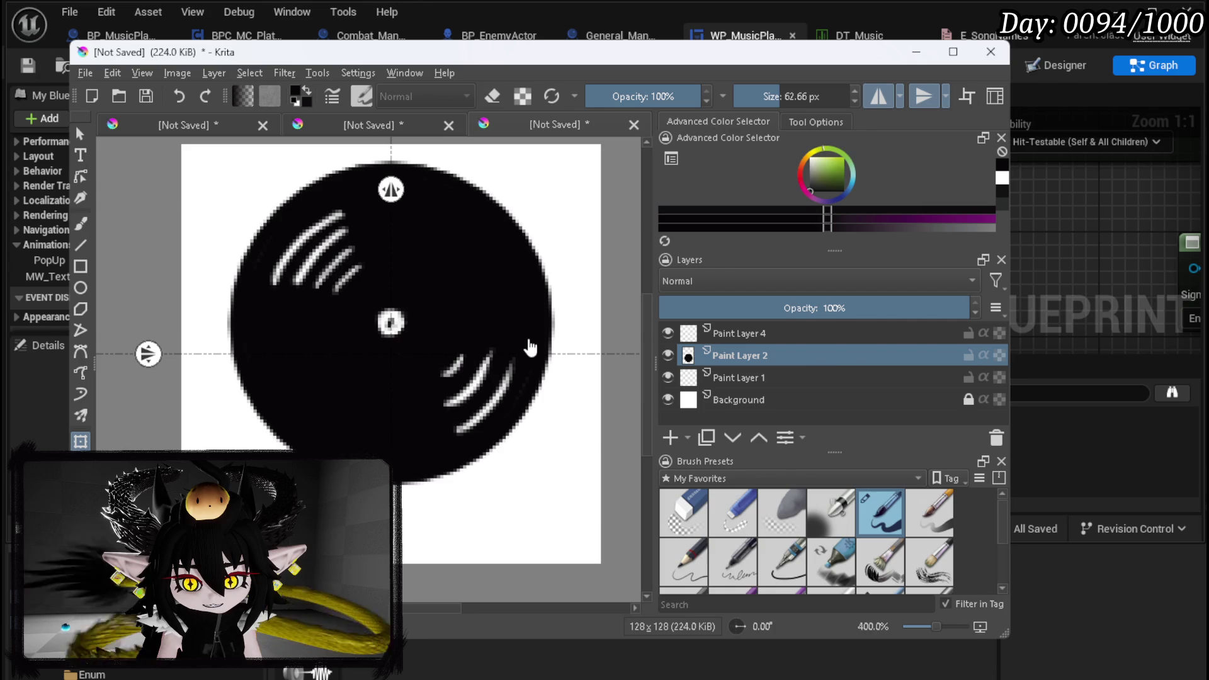
Quick Group Paint Layer 4 and Paint Layer 2 into Group 5
{"action": "left_click", "coordinate": [759, 337], "text": "ctrl"}
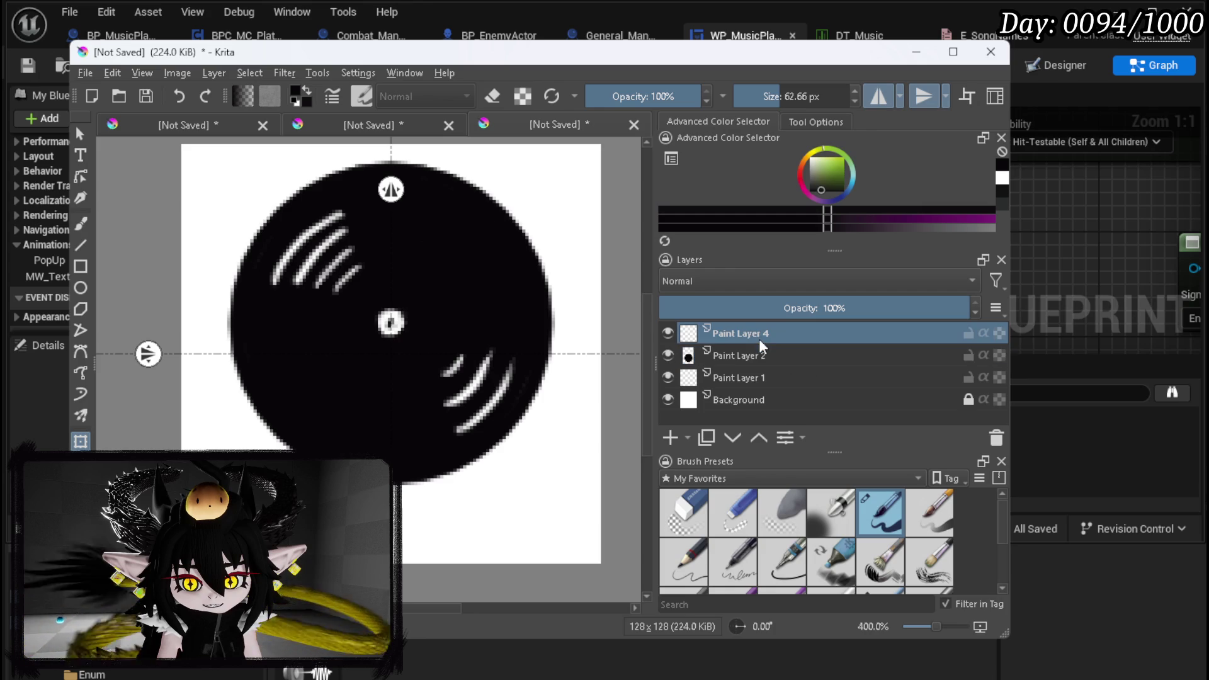
{"action": "right_click", "coordinate": [746, 354]}
{"action": "mouse_move", "coordinate": [807, 574]}
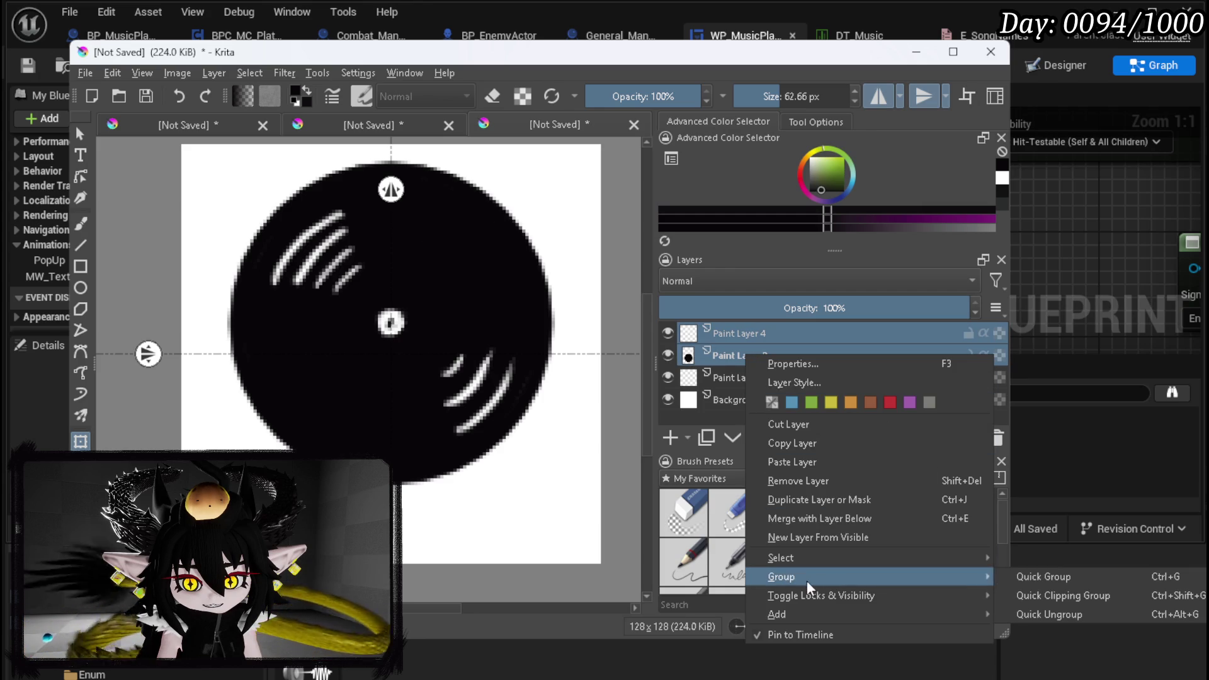
{"action": "left_click", "coordinate": [1026, 570]}
{"action": "key", "text": "Down"}
{"action": "key", "text": "Down"}
{"action": "key", "text": "Down"}
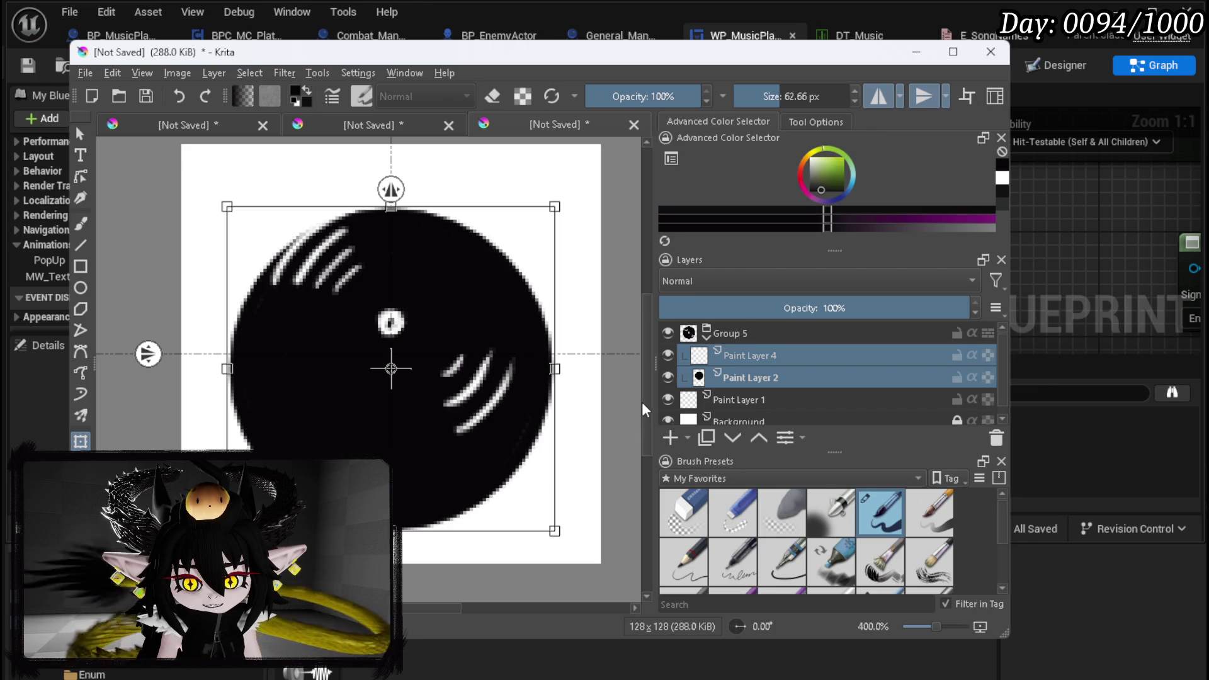
{"action": "key", "text": "Escape"}
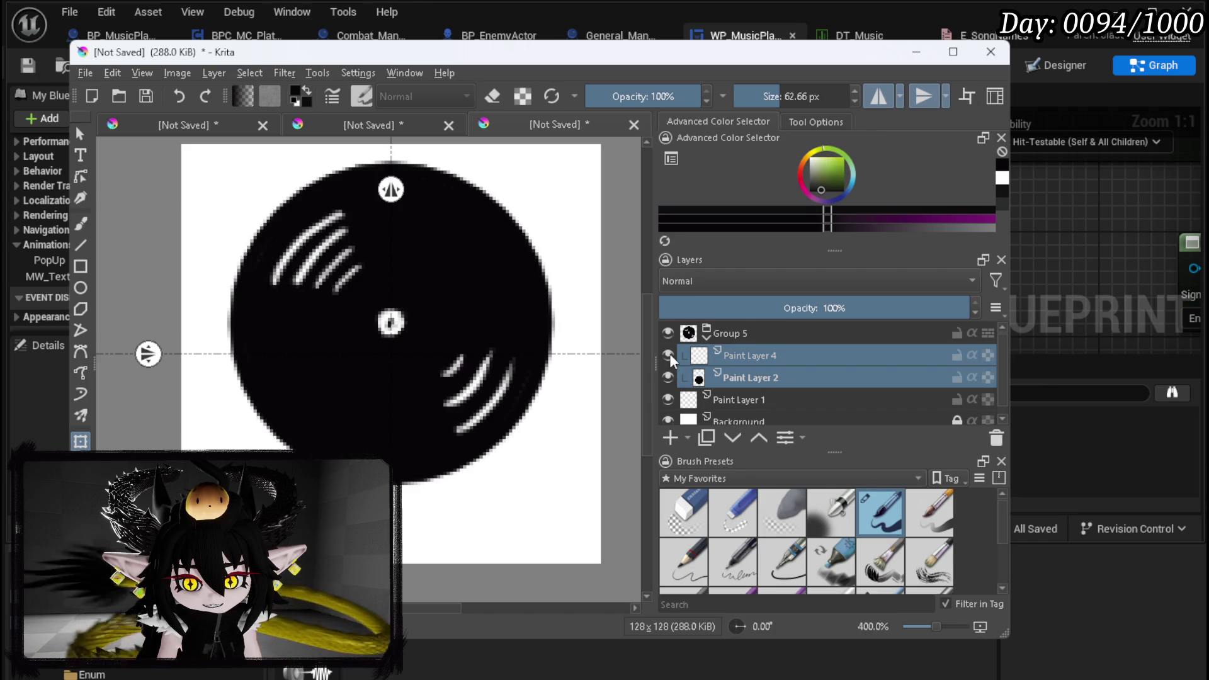
Move Group 5 down a few pixels so the whole disc sits centred on the canvas
{"action": "left_click", "coordinate": [724, 335]}
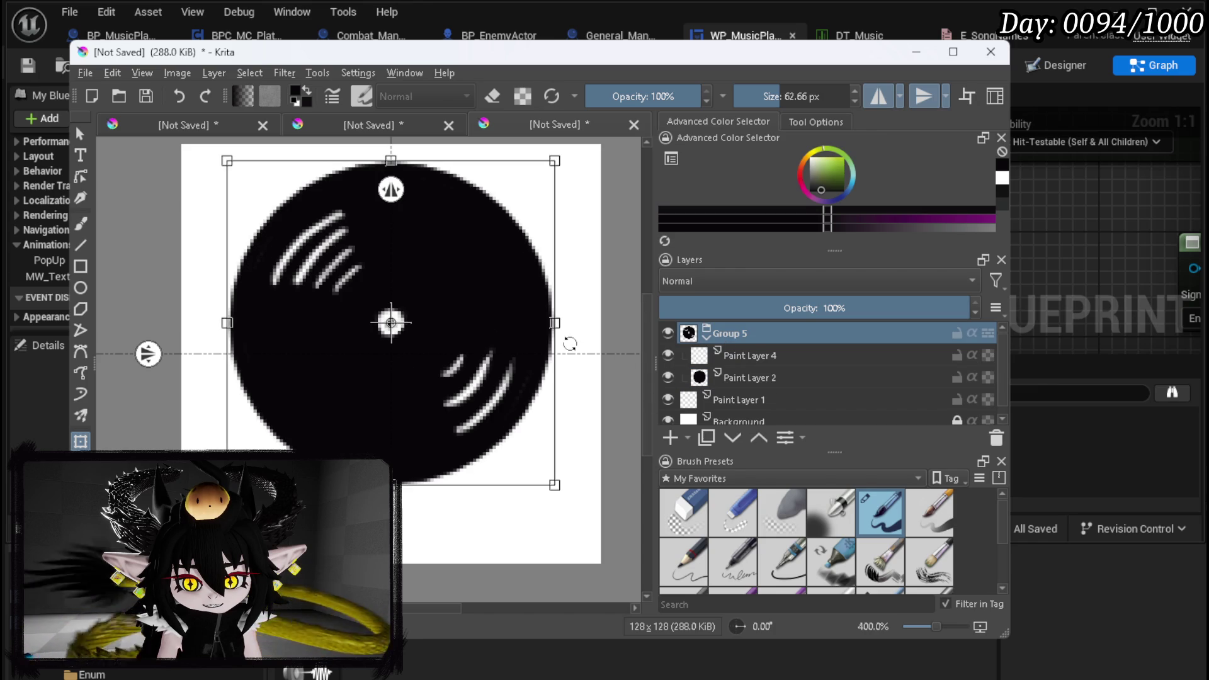
{"action": "key", "text": "Down"}
{"action": "key", "text": "Down"}
{"action": "key", "text": "Down"}
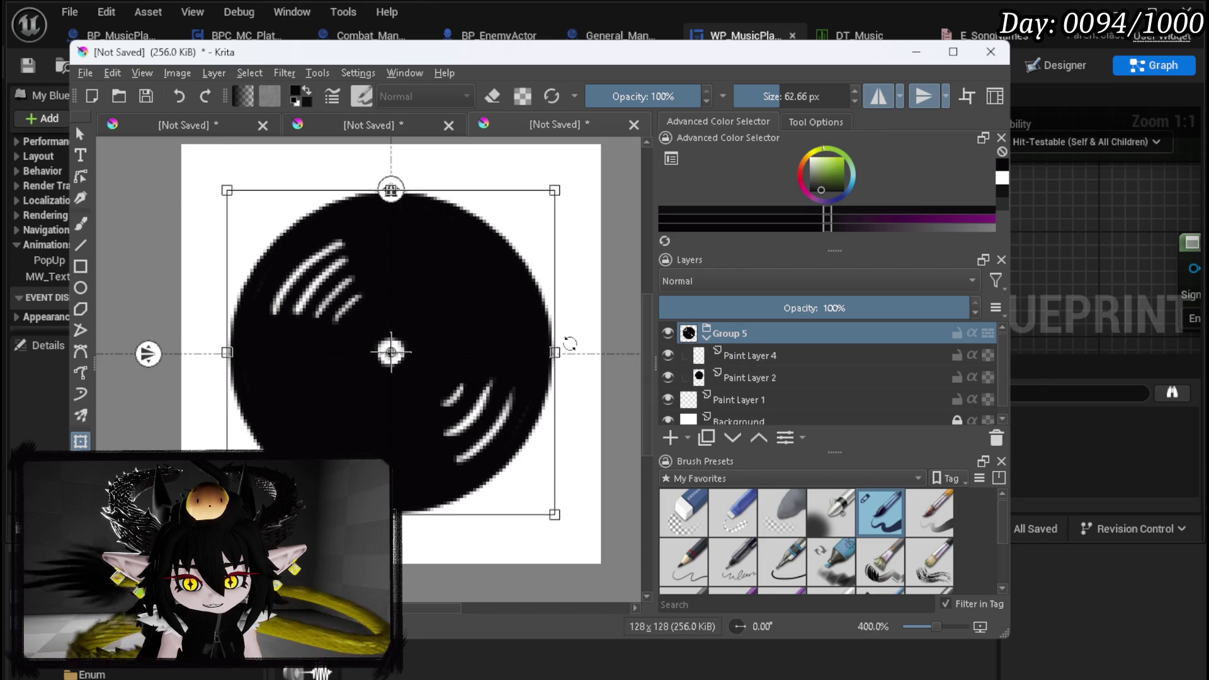
{"action": "key", "text": "Down"}
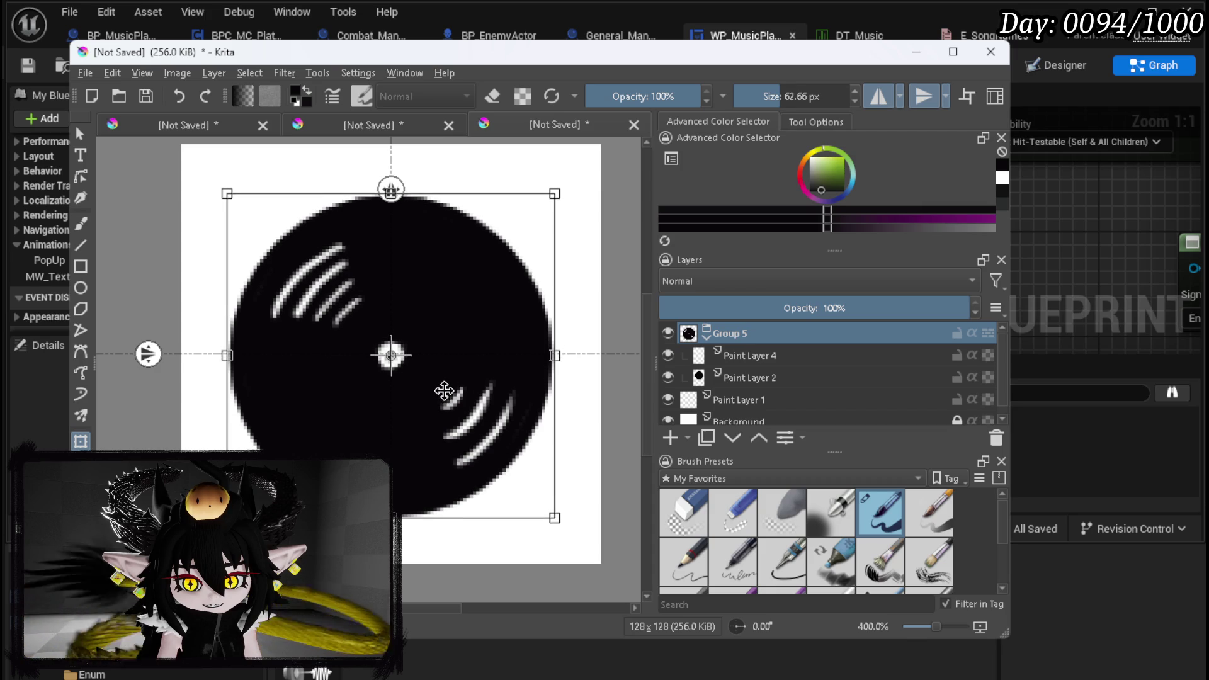
{"action": "scroll", "coordinate": [340, 376], "scroll_direction": "up", "scroll_amount": 1}
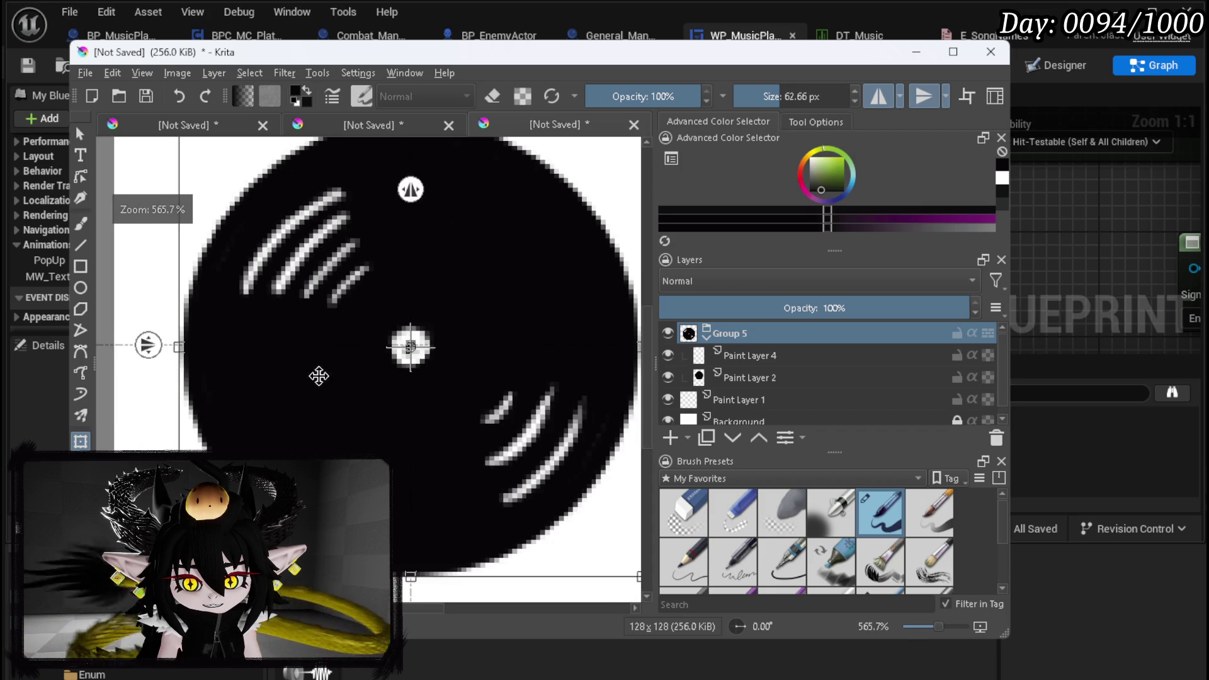
{"action": "scroll", "coordinate": [339, 378], "scroll_direction": "down", "scroll_amount": 1}
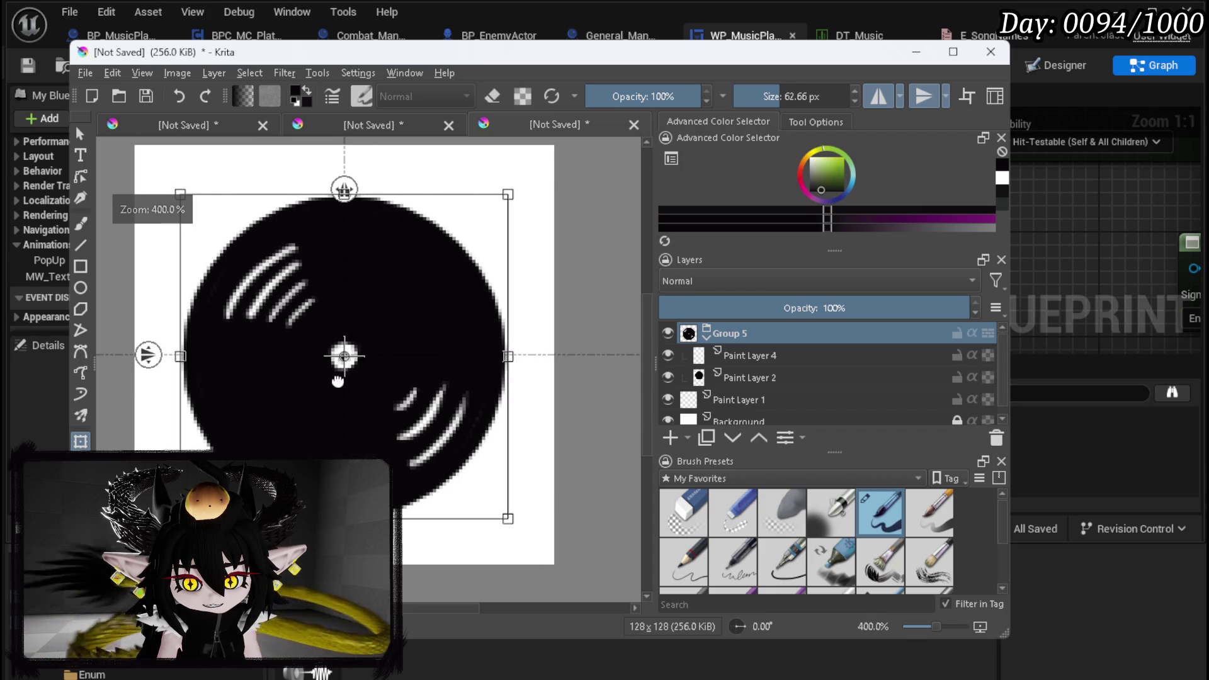
{"action": "left_click_drag", "start_coordinate": [338, 381], "coordinate": [427, 378]}
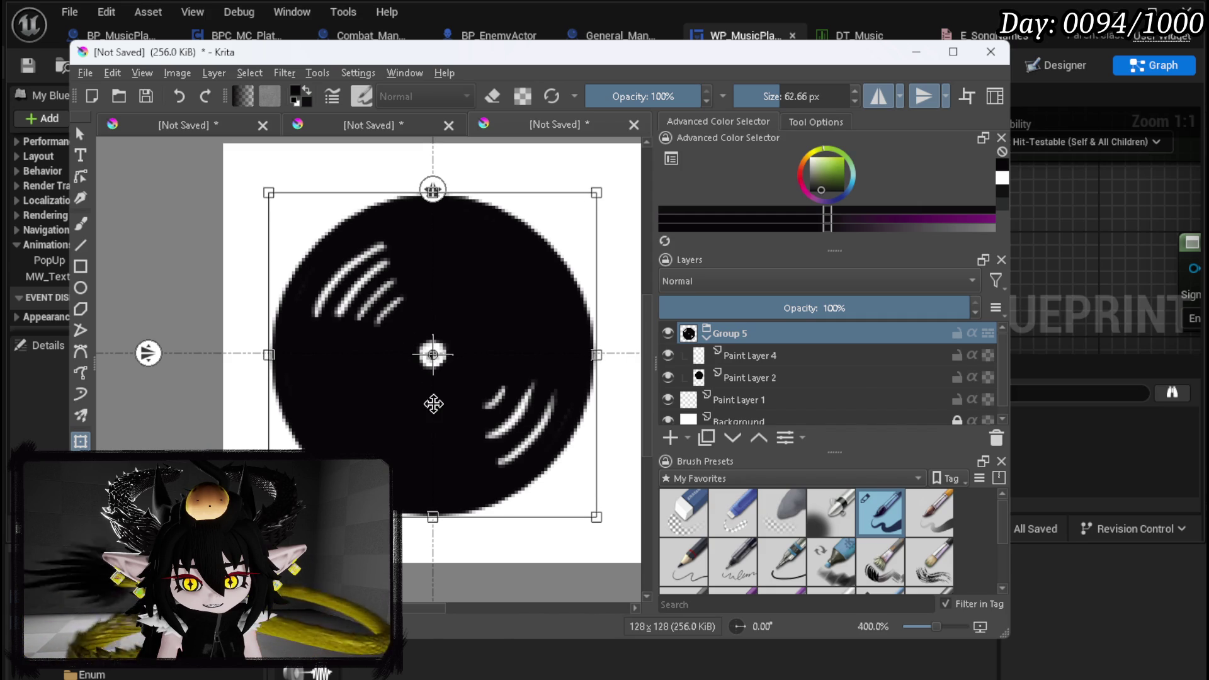
{"action": "scroll", "coordinate": [434, 404], "scroll_direction": "down", "scroll_amount": 2}
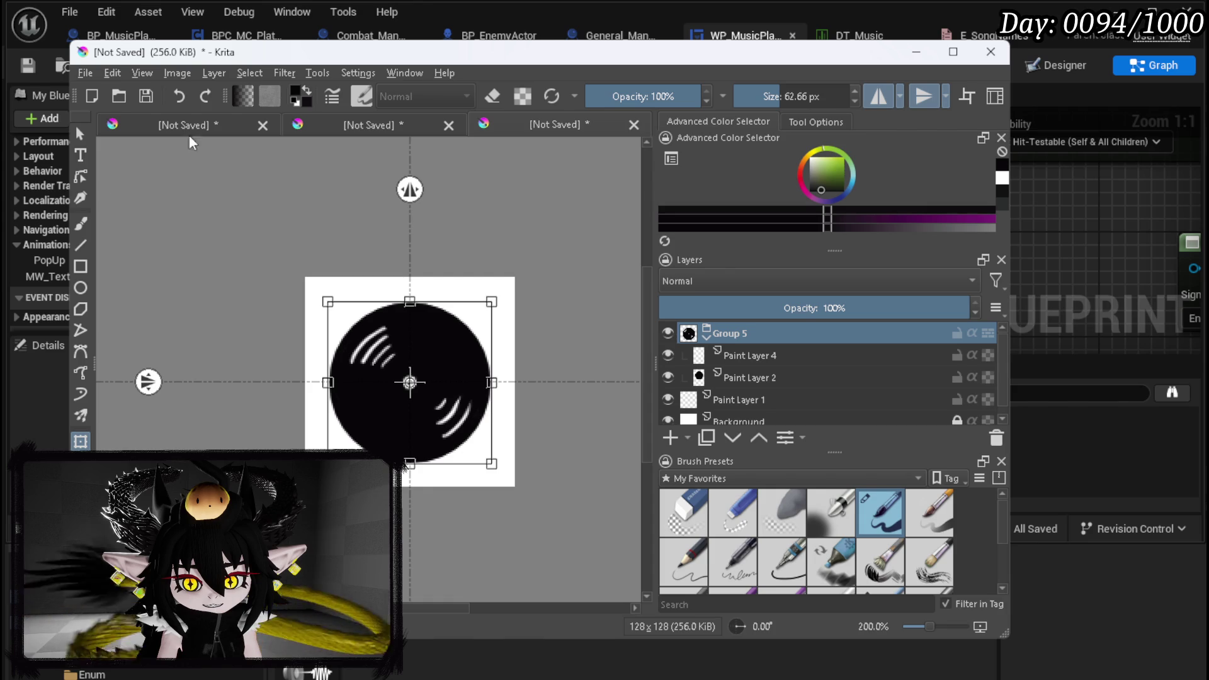
Remove Paint Layer 1 and the white Background layer, leaving only Group 5
{"action": "left_click", "coordinate": [755, 402]}
{"action": "right_click", "coordinate": [756, 402]}
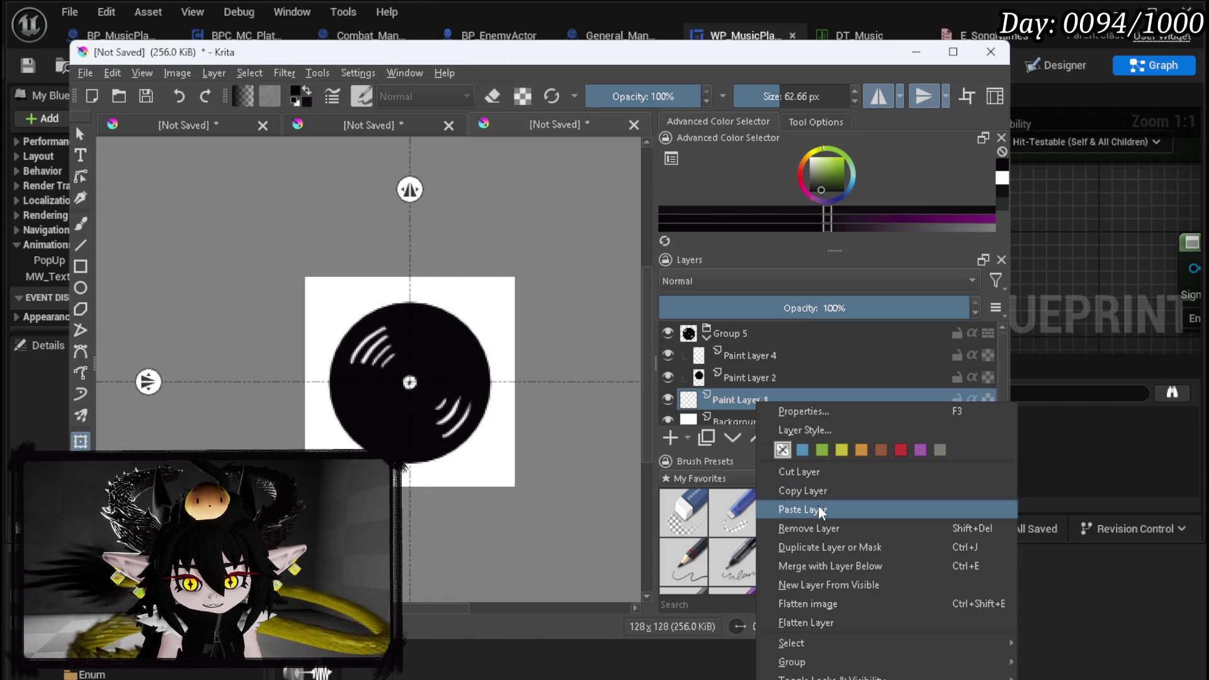
{"action": "left_click", "coordinate": [811, 522]}
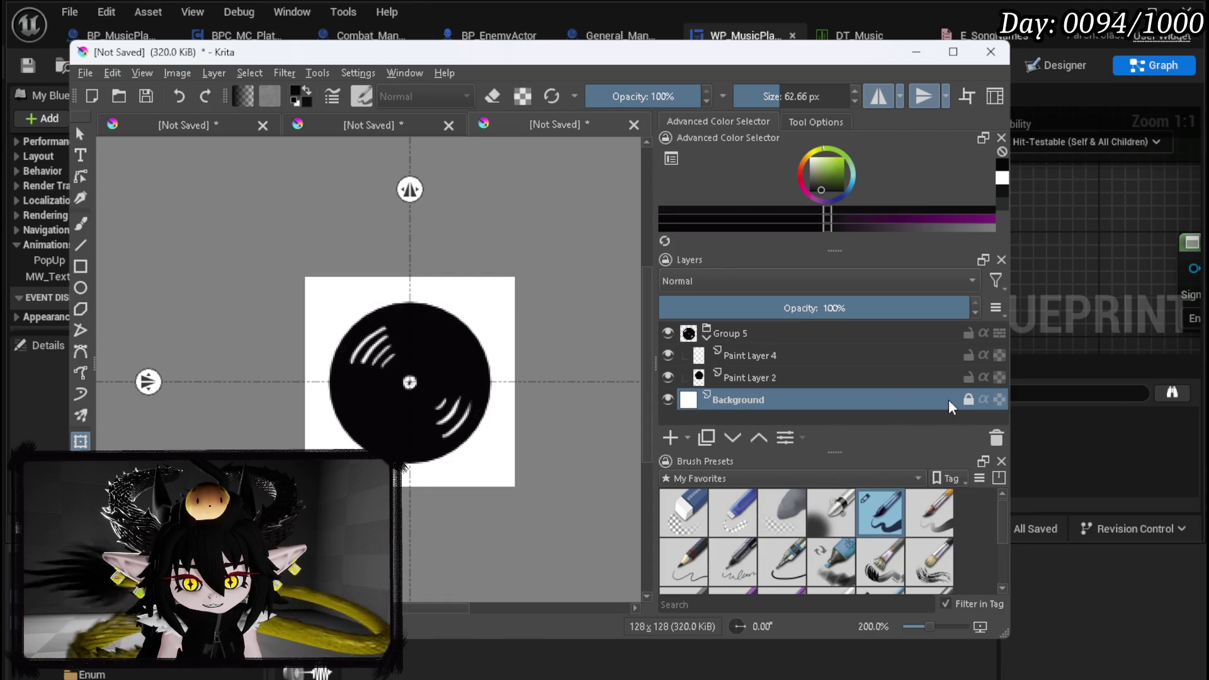
{"action": "right_click", "coordinate": [861, 402]}
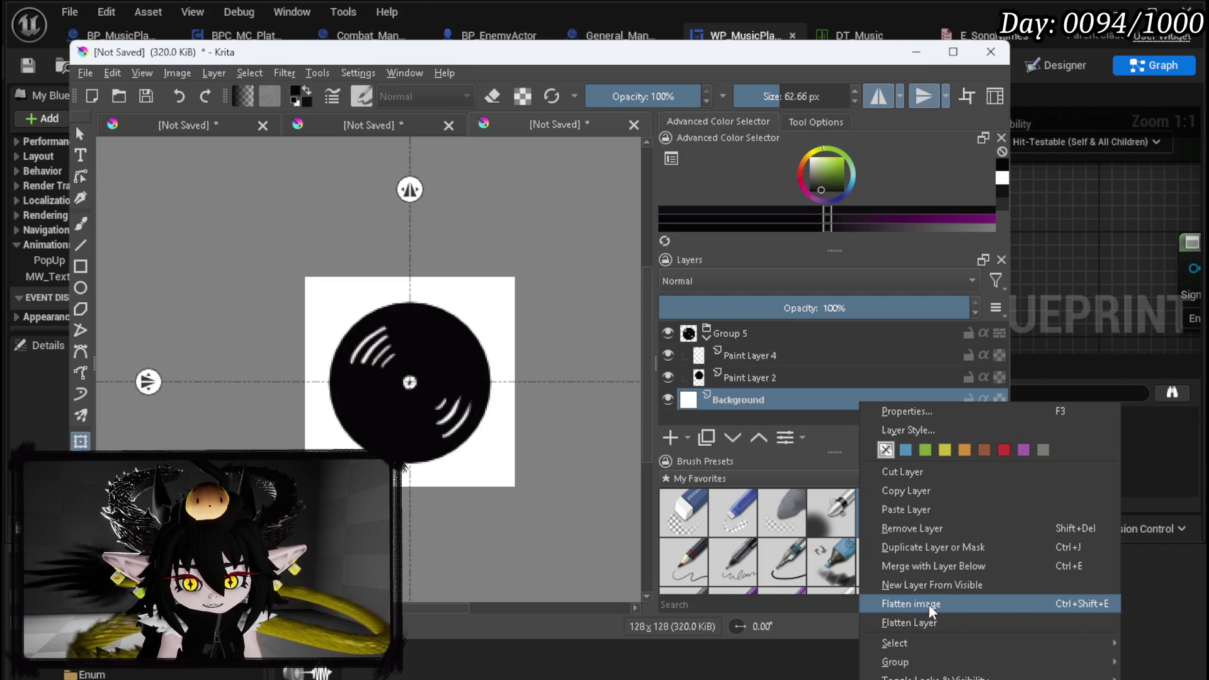
{"action": "mouse_move", "coordinate": [925, 644]}
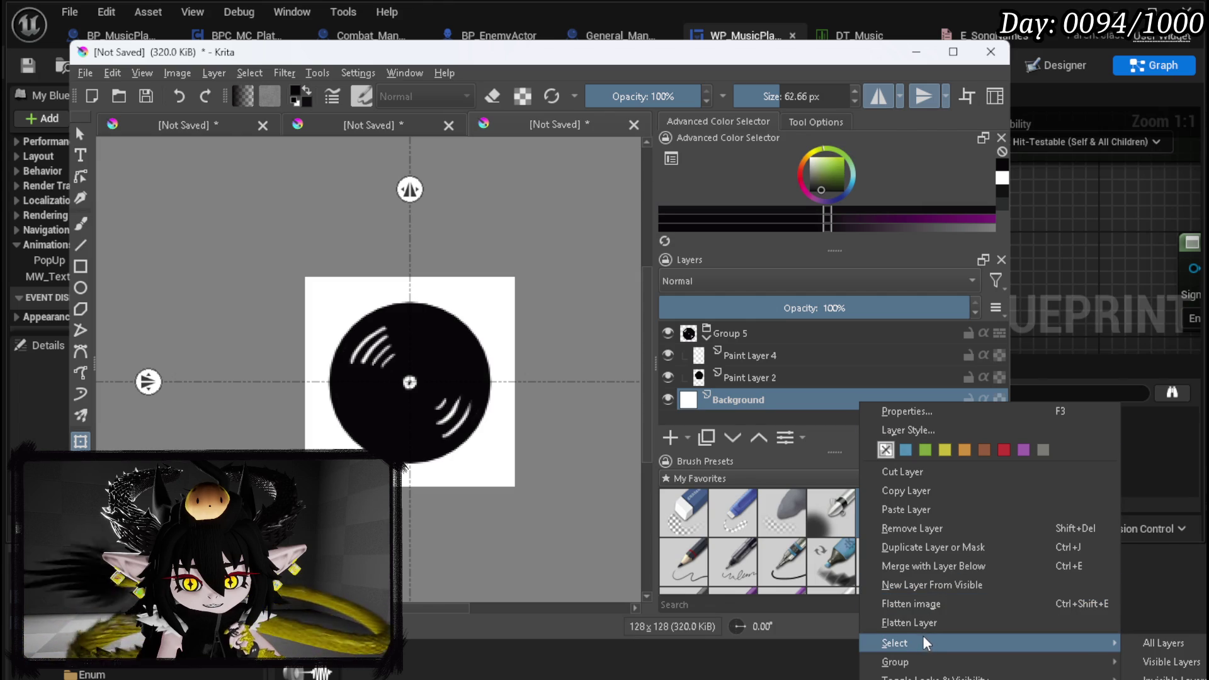
{"action": "left_click", "coordinate": [944, 531]}
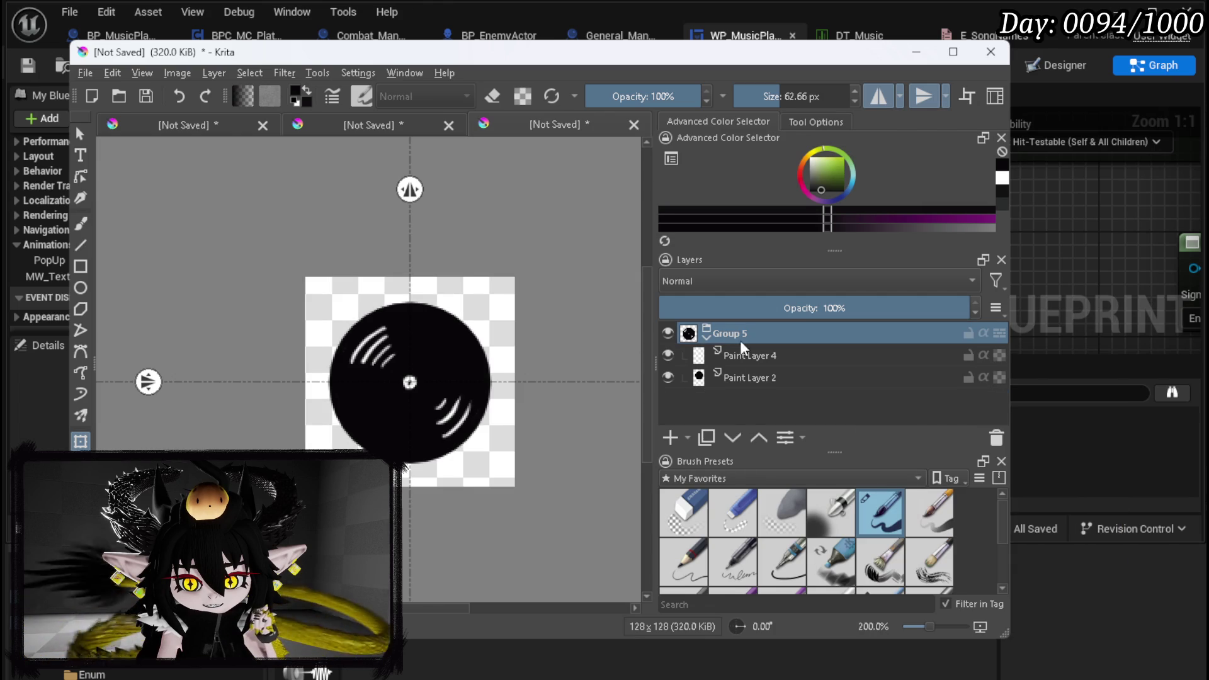
{"action": "left_click", "coordinate": [85, 74]}
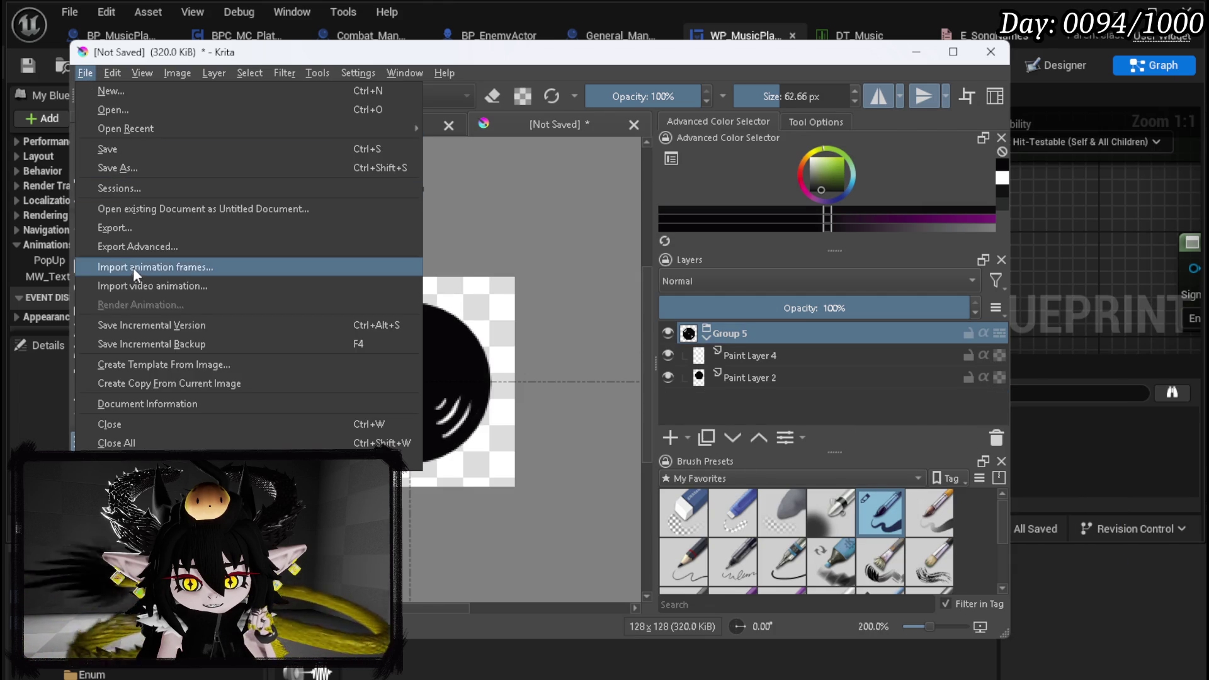
Export the disc image as a transparent PNG
{"action": "left_click", "coordinate": [127, 230]}
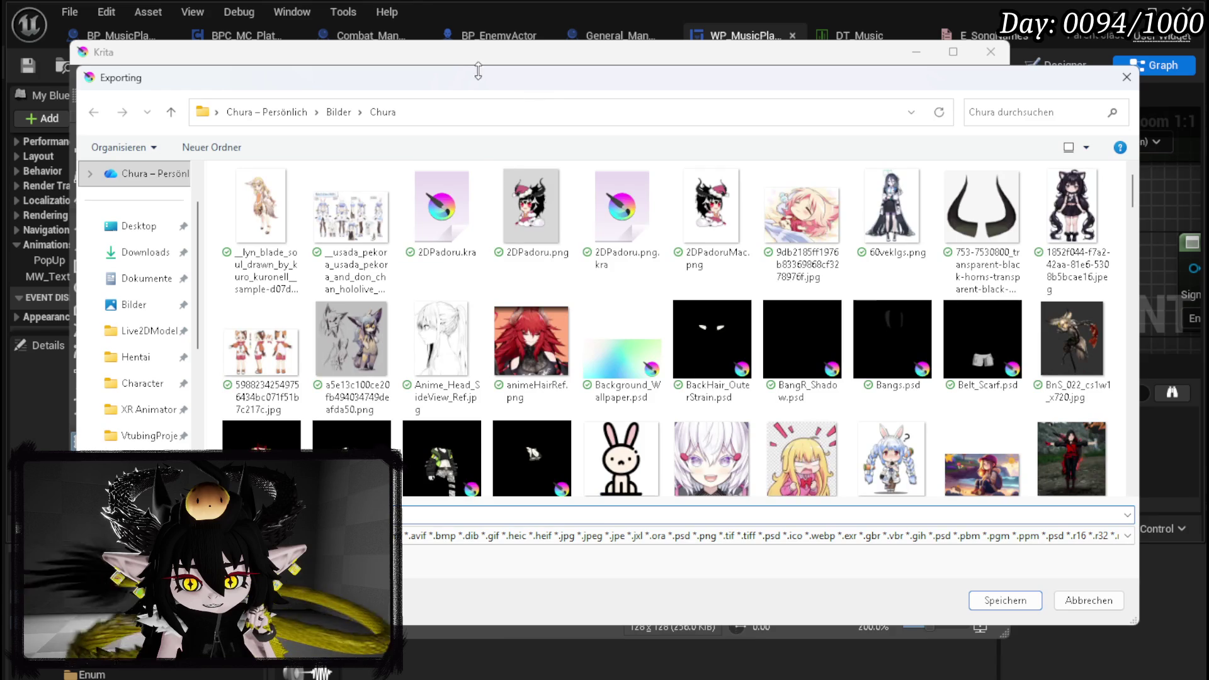
{"action": "key", "text": "Escape"}
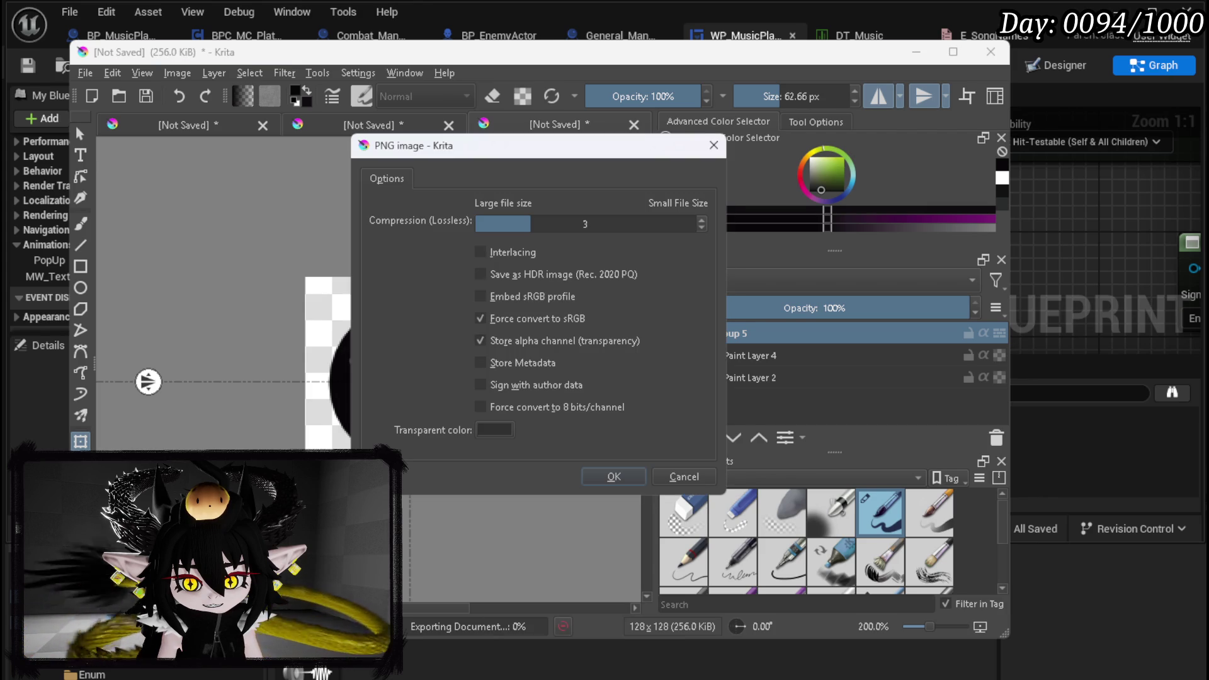
{"action": "left_click", "coordinate": [614, 477]}
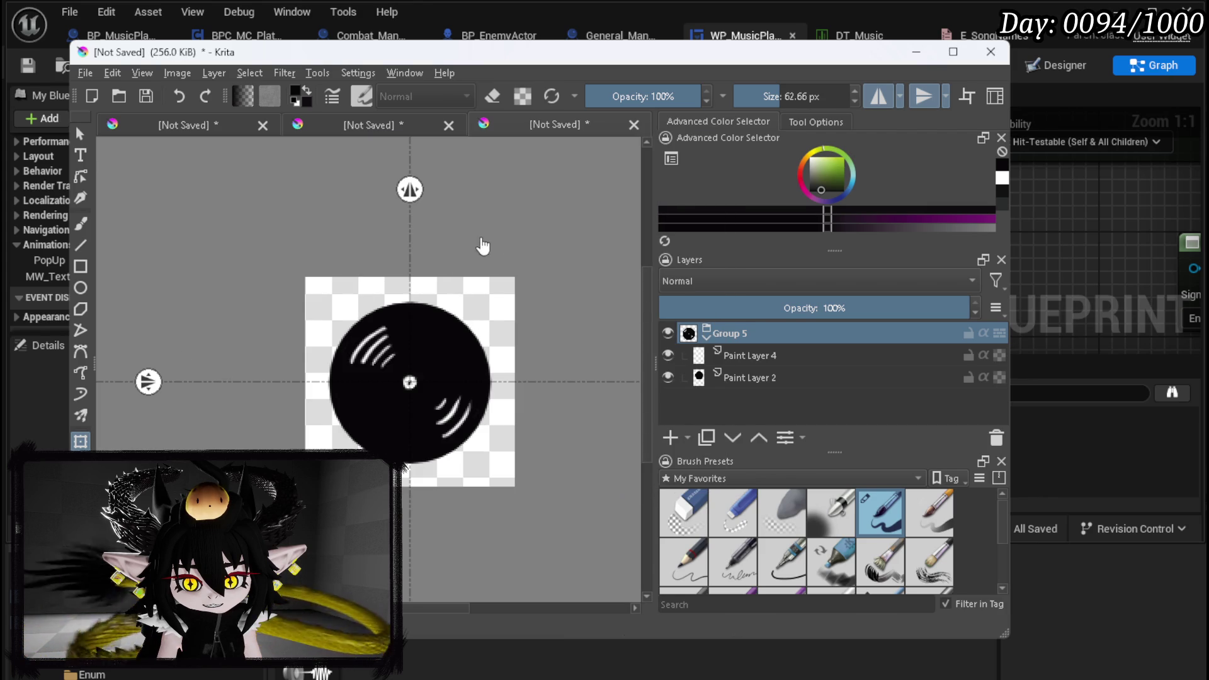
In the record player document, hide Group 5 and export the remaining ring as PNG
{"action": "left_click", "coordinate": [370, 122]}
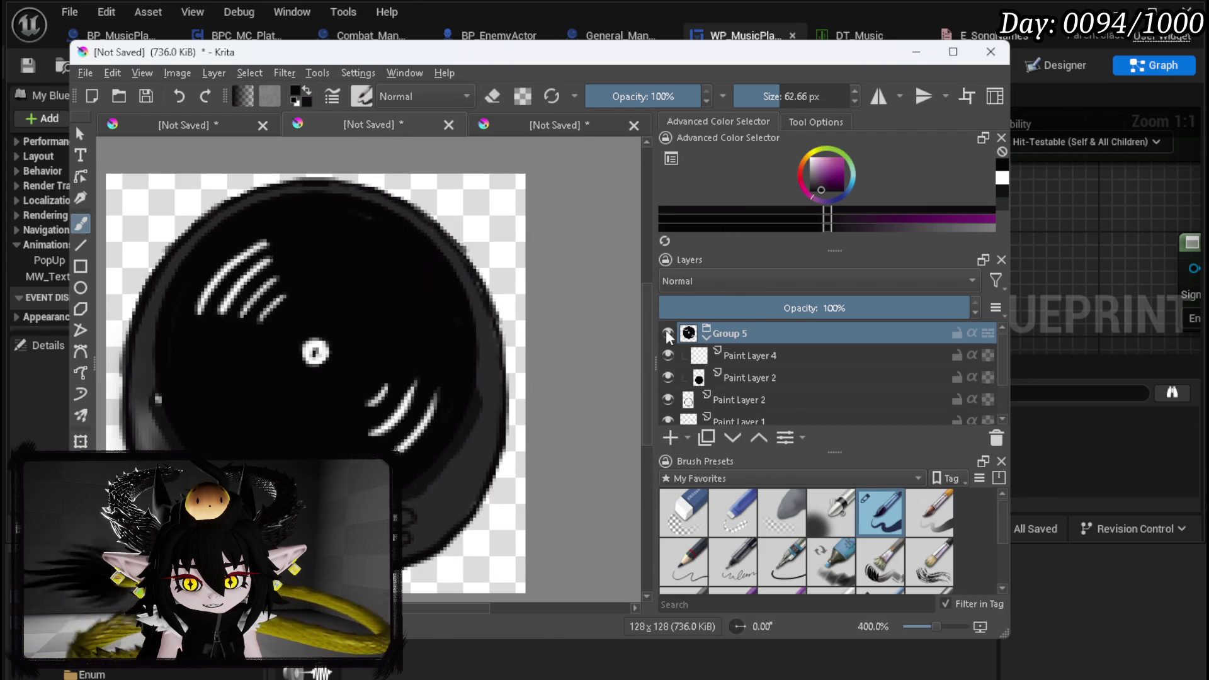
{"action": "left_click", "coordinate": [668, 334]}
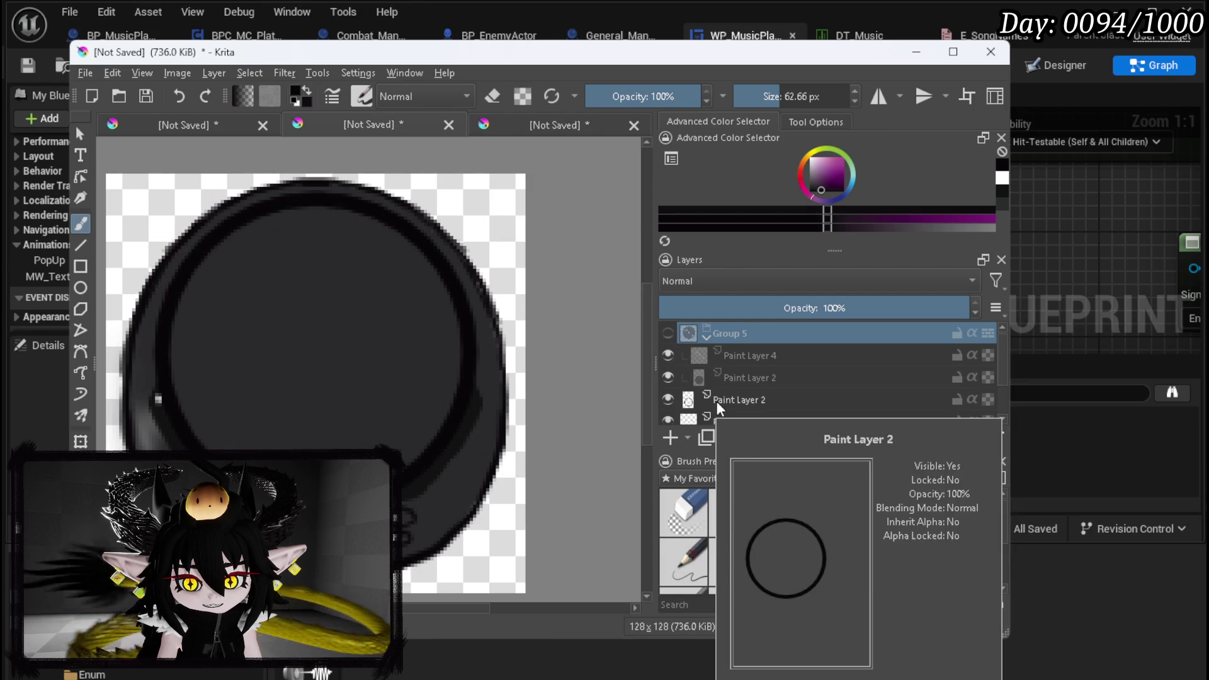
{"action": "left_click", "coordinate": [83, 72]}
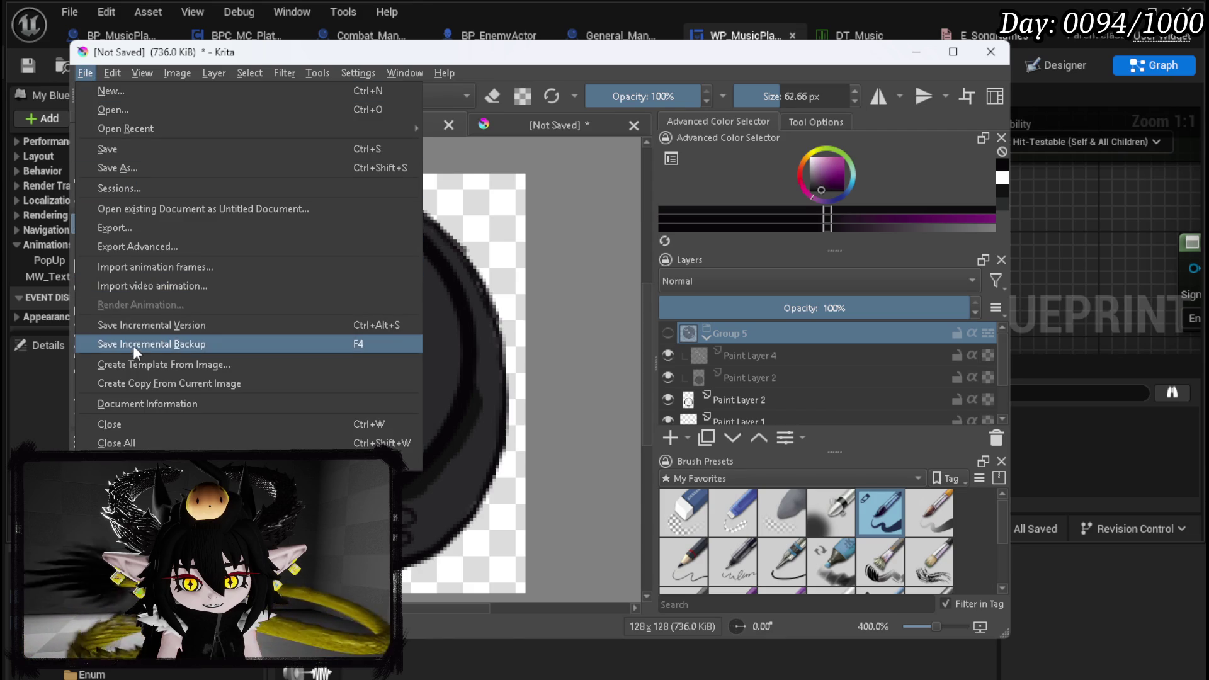
{"action": "left_click", "coordinate": [123, 230]}
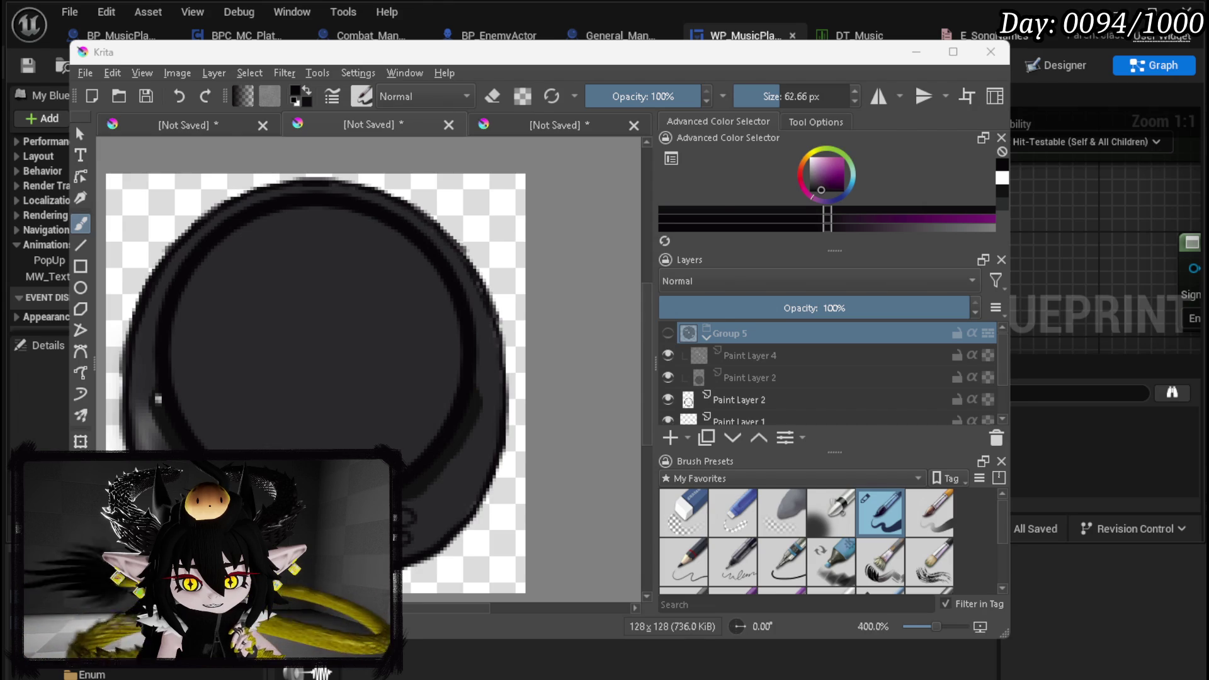
{"action": "left_click", "coordinate": [606, 477]}
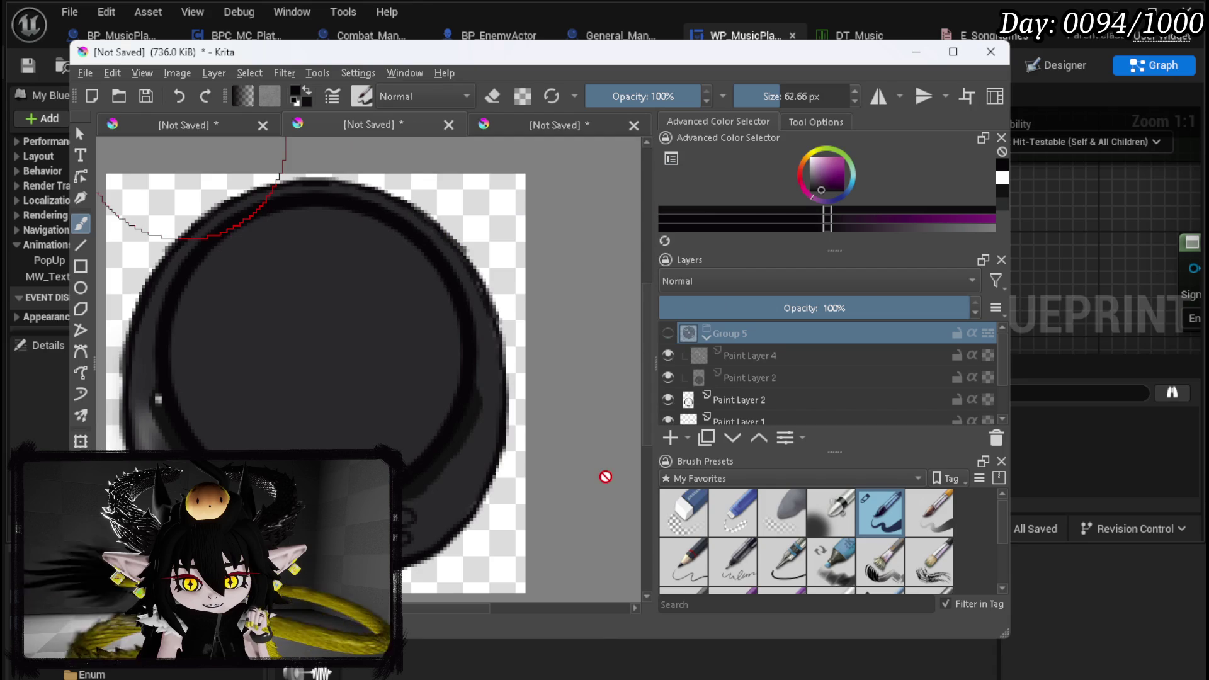
Minimize Krita and return to Unreal's main level editor for L_DungeonCreationTest
{"action": "left_click", "coordinate": [917, 52]}
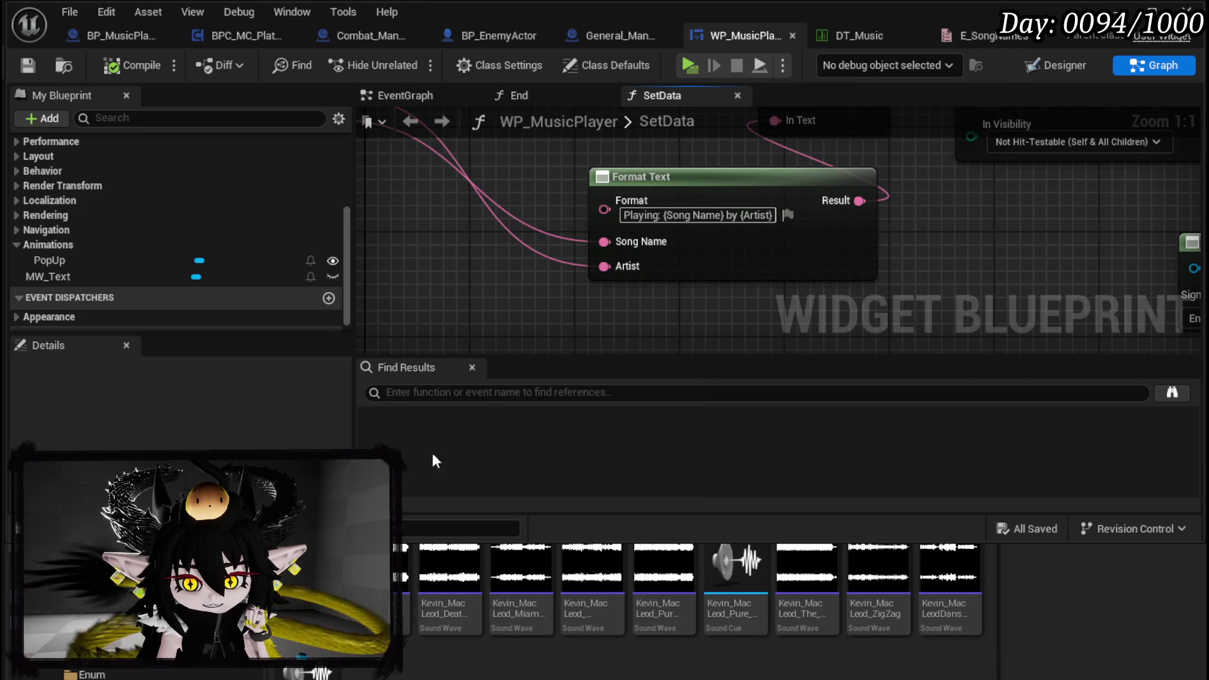
{"action": "scroll", "coordinate": [665, 268], "scroll_direction": "down", "scroll_amount": 2}
{"action": "scroll", "coordinate": [665, 269], "scroll_direction": "down", "scroll_amount": 1}
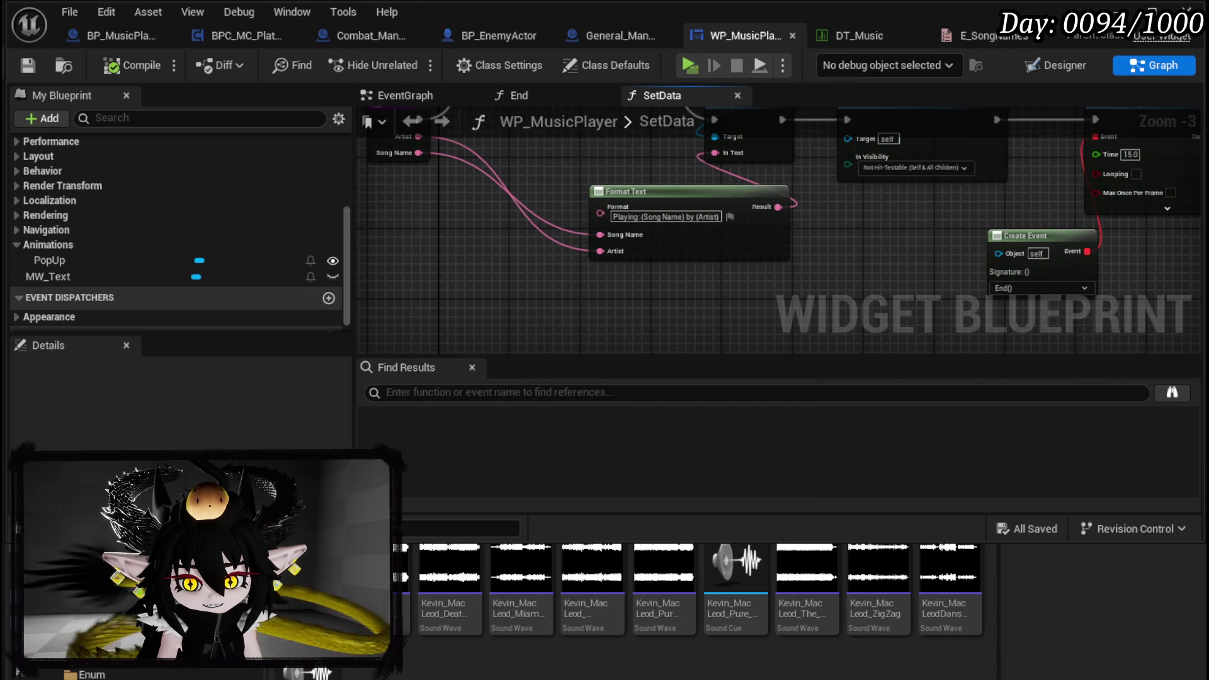
{"action": "scroll", "coordinate": [132, 673], "scroll_direction": "up", "scroll_amount": 2}
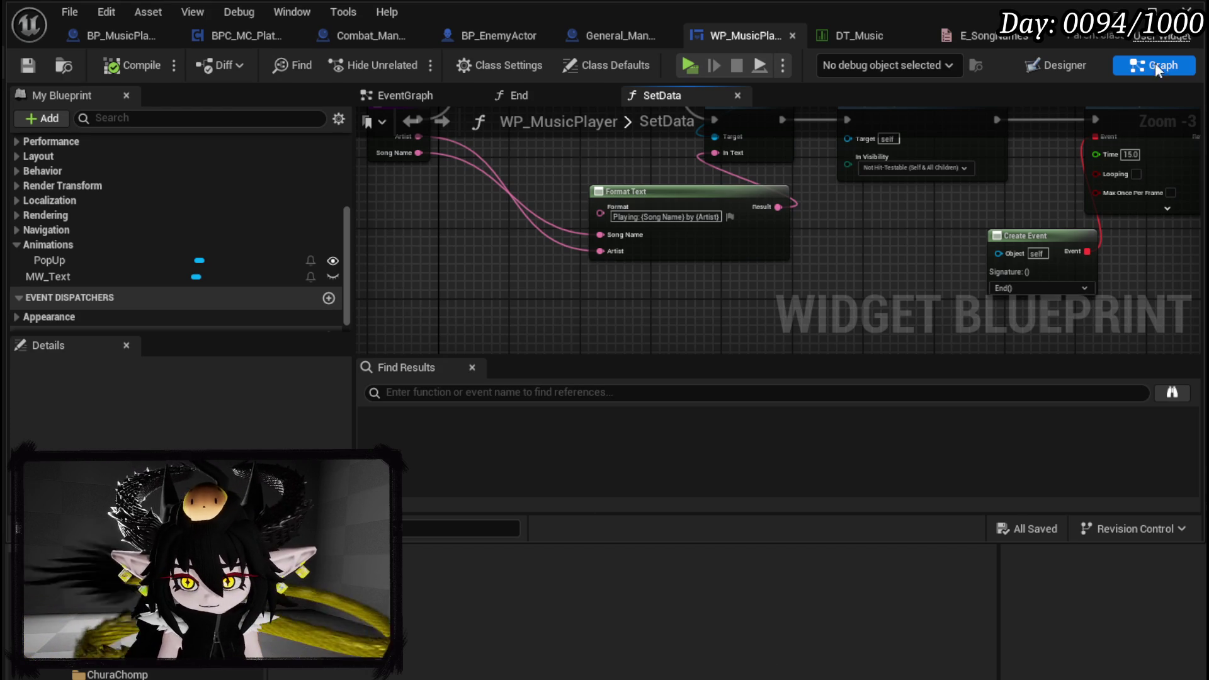
{"action": "left_click", "coordinate": [1152, 8]}
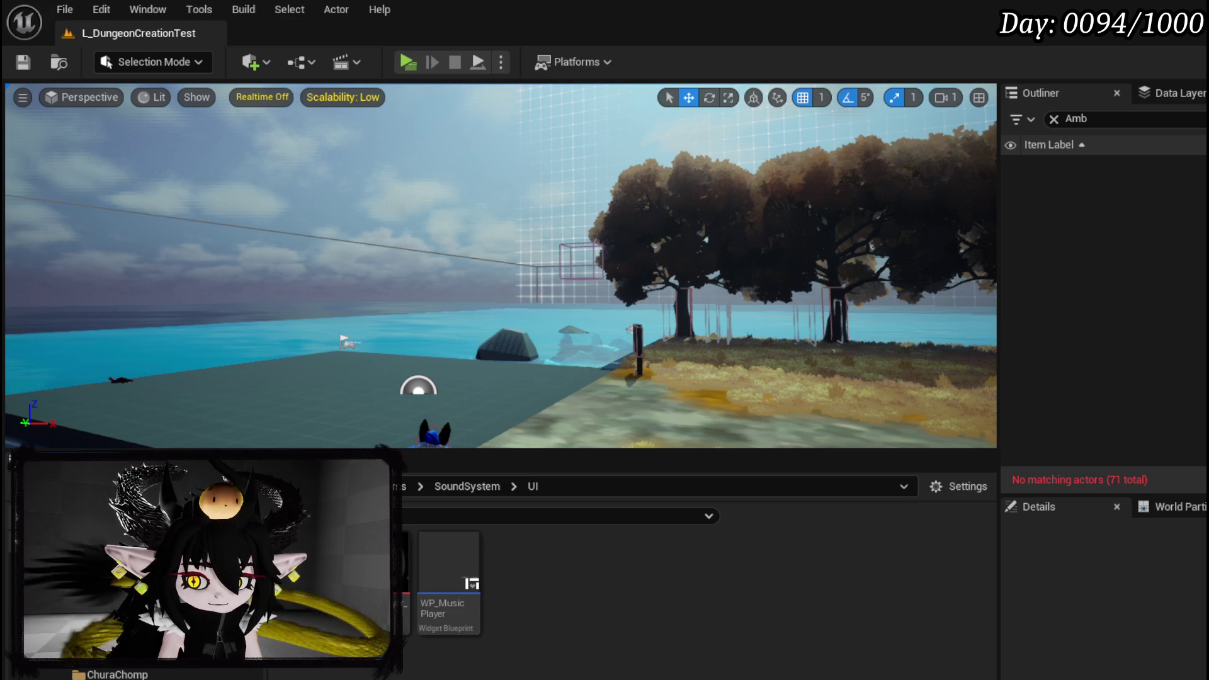
Save the new textures, then create a UserWidget blueprint named WP_MusicPlayerVisual in the UI folder
{"action": "key", "text": "ctrl+shift+s"}
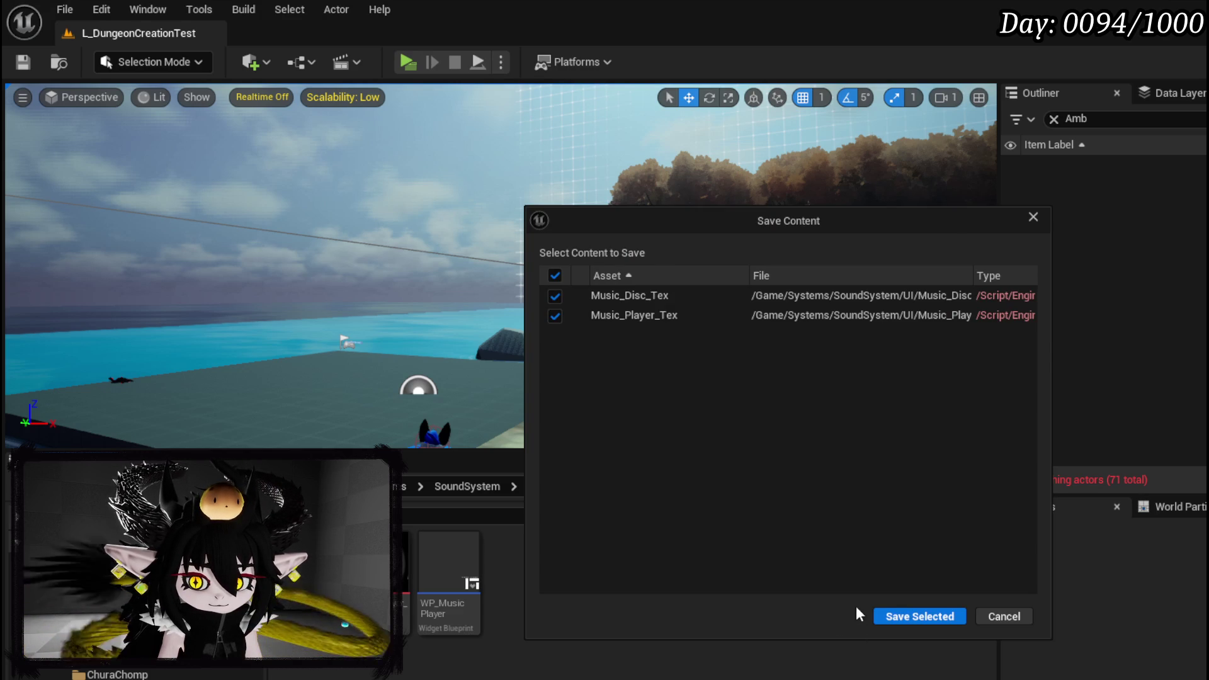
{"action": "key", "text": "Return"}
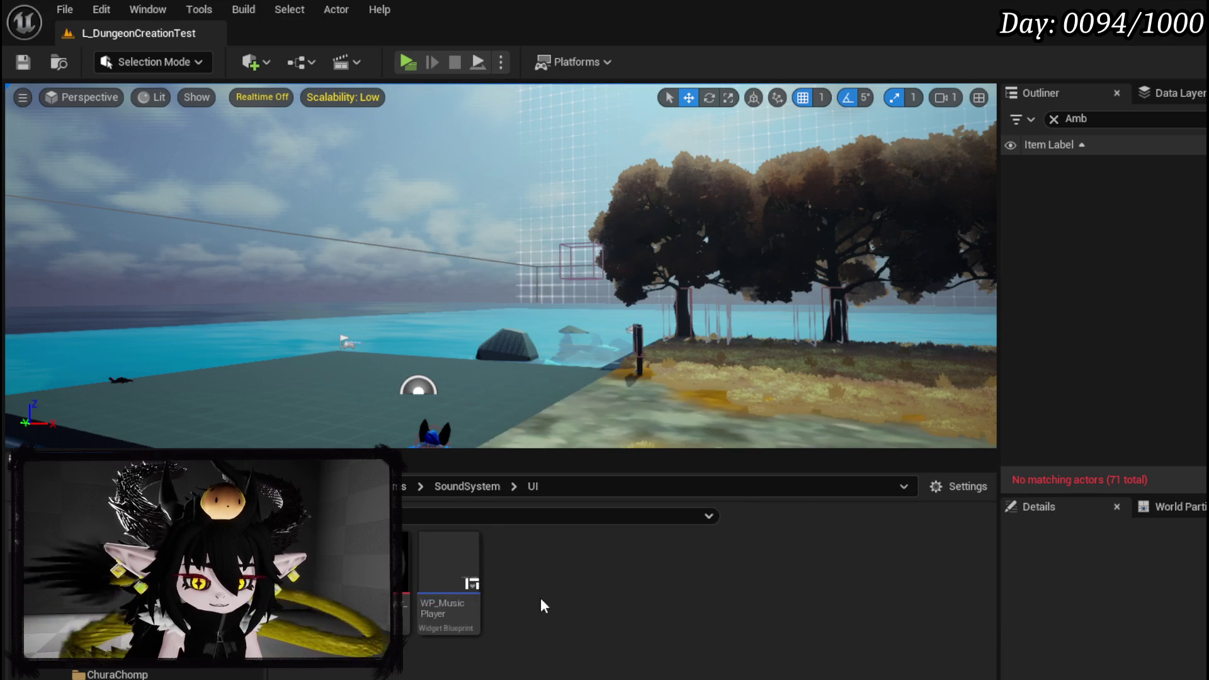
{"action": "right_click", "coordinate": [540, 603]}
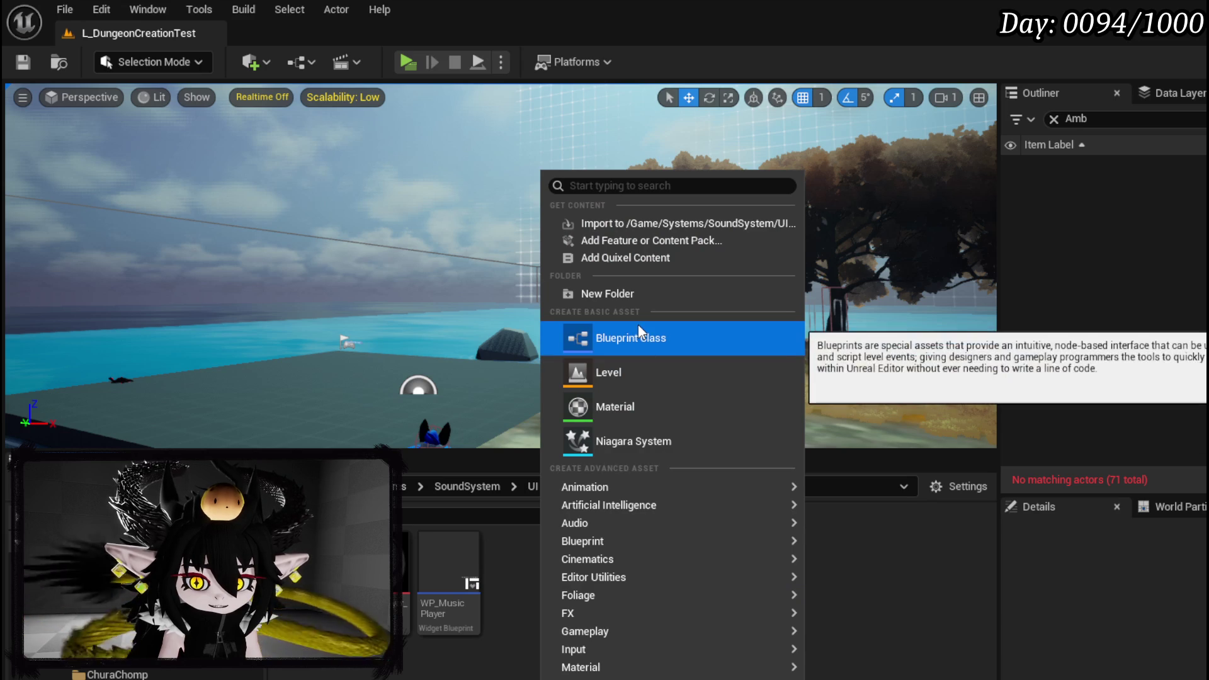
{"action": "mouse_move", "coordinate": [655, 678]}
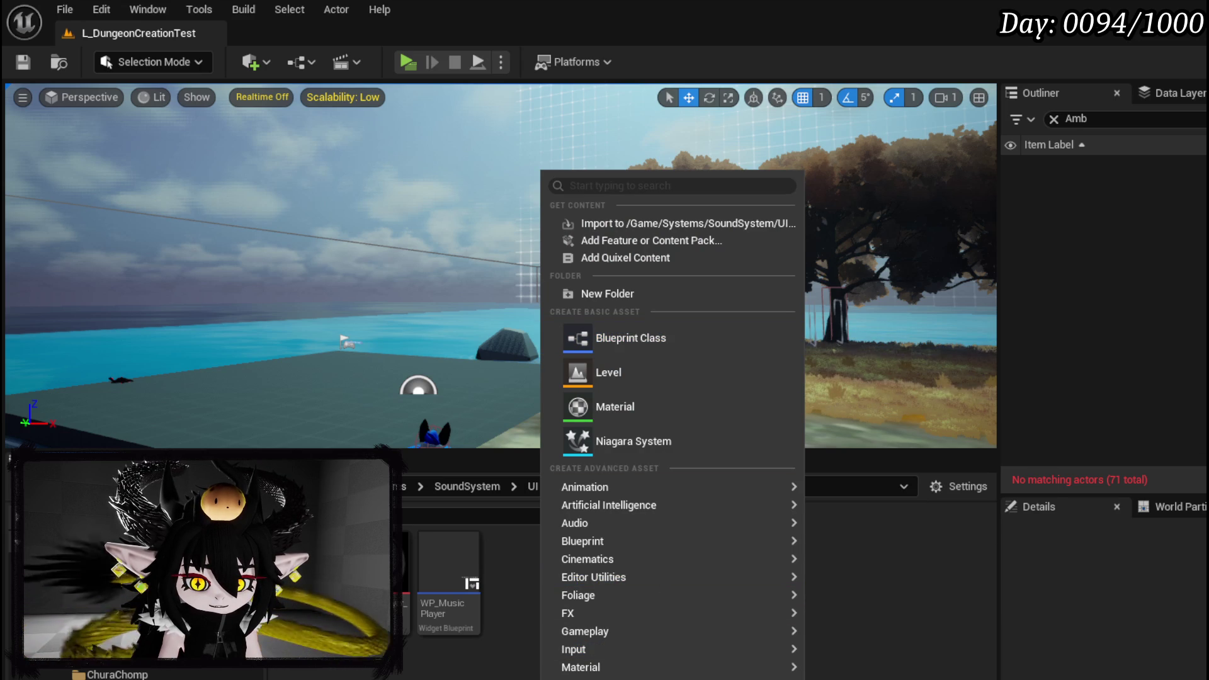
{"action": "mouse_move", "coordinate": [600, 489]}
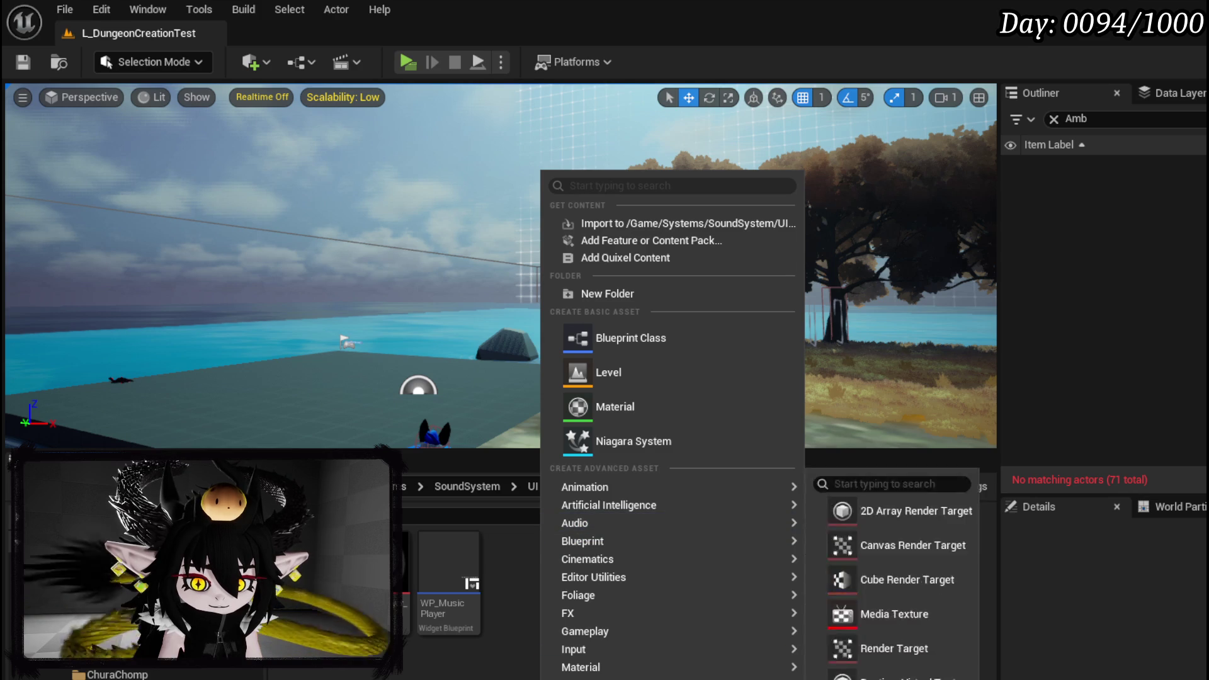
{"action": "left_click", "coordinate": [882, 677]}
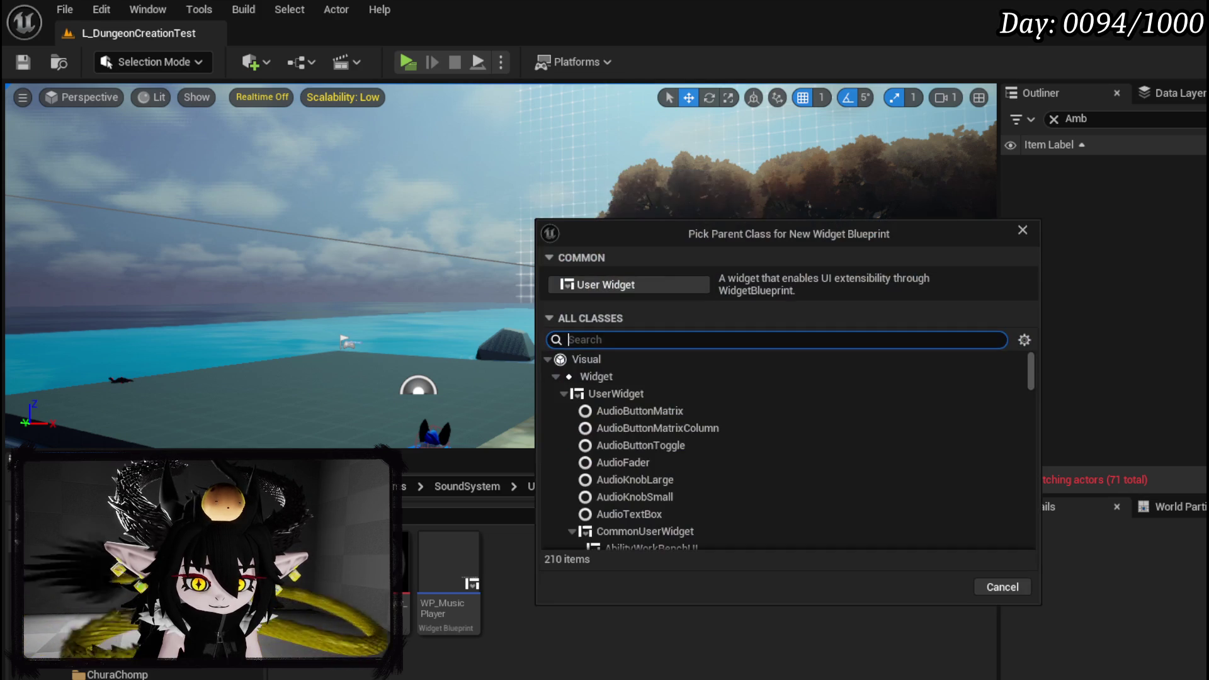
{"action": "left_click", "coordinate": [937, 586]}
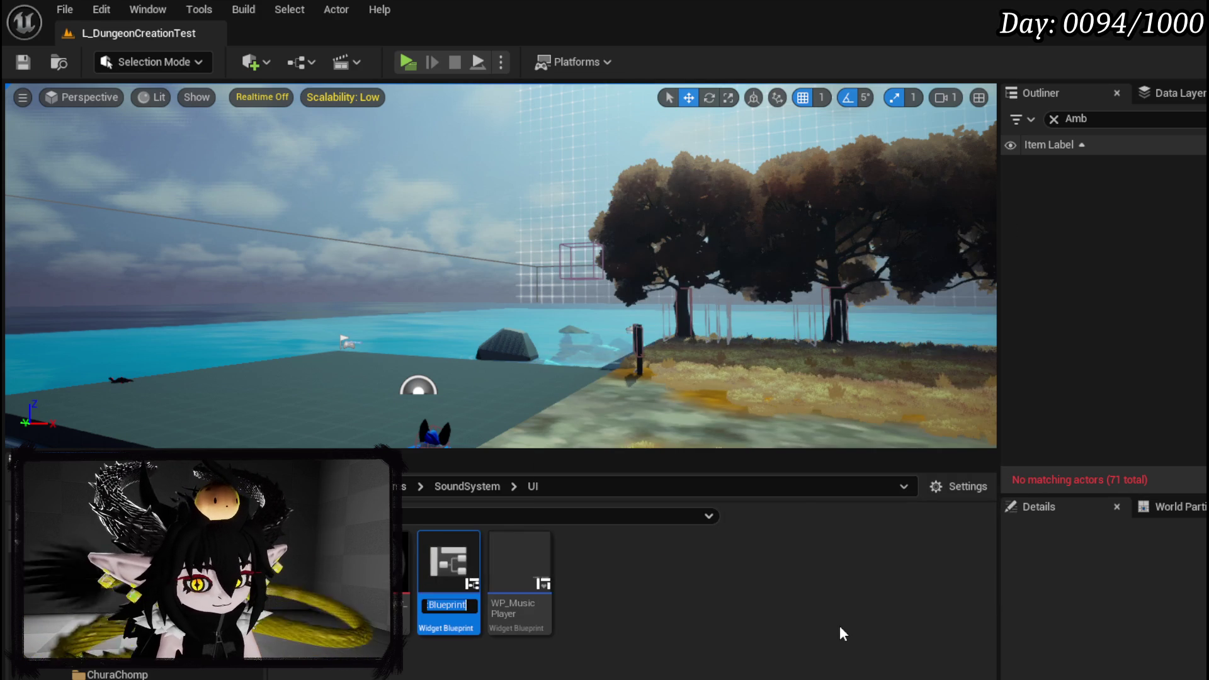
{"action": "type", "text": "WP"}
{"action": "type", "text": "sic"}
{"action": "type", "text": "ayerVisual"}
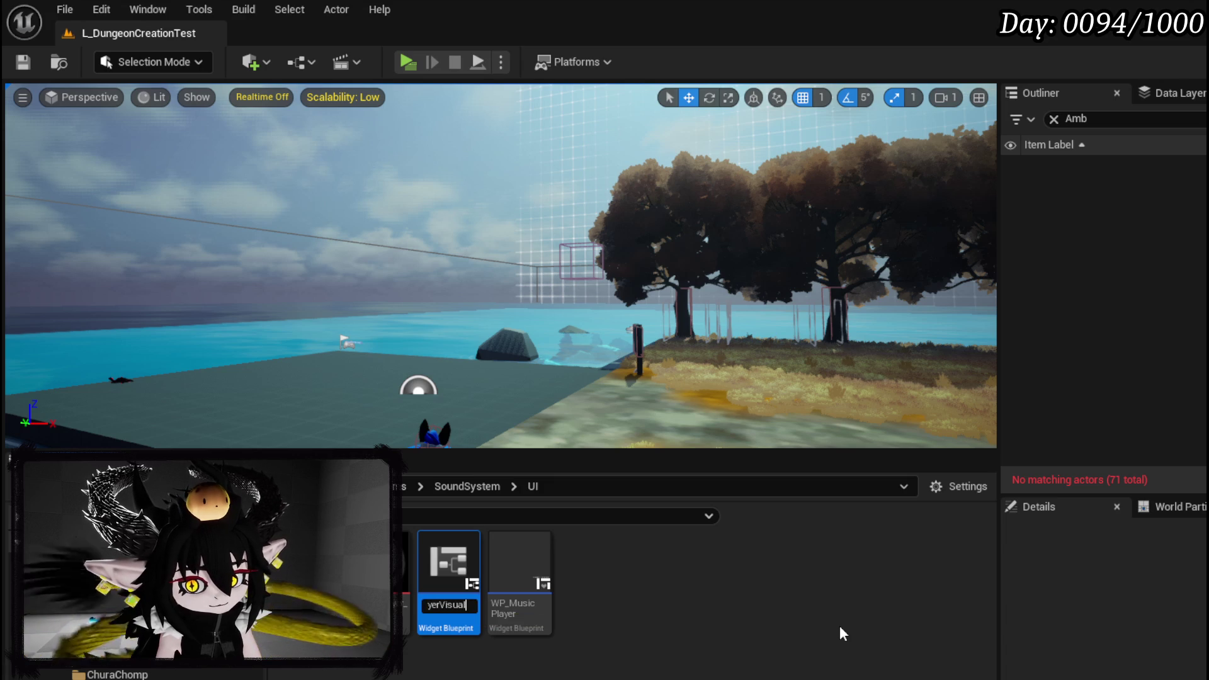
{"action": "key", "text": "Return"}
Save WP_MusicPlayerVisual and open it in the widget editor
{"action": "key", "text": "ctrl+shift+s"}
{"action": "left_click", "coordinate": [920, 620]}
{"action": "double_click", "coordinate": [526, 596]}
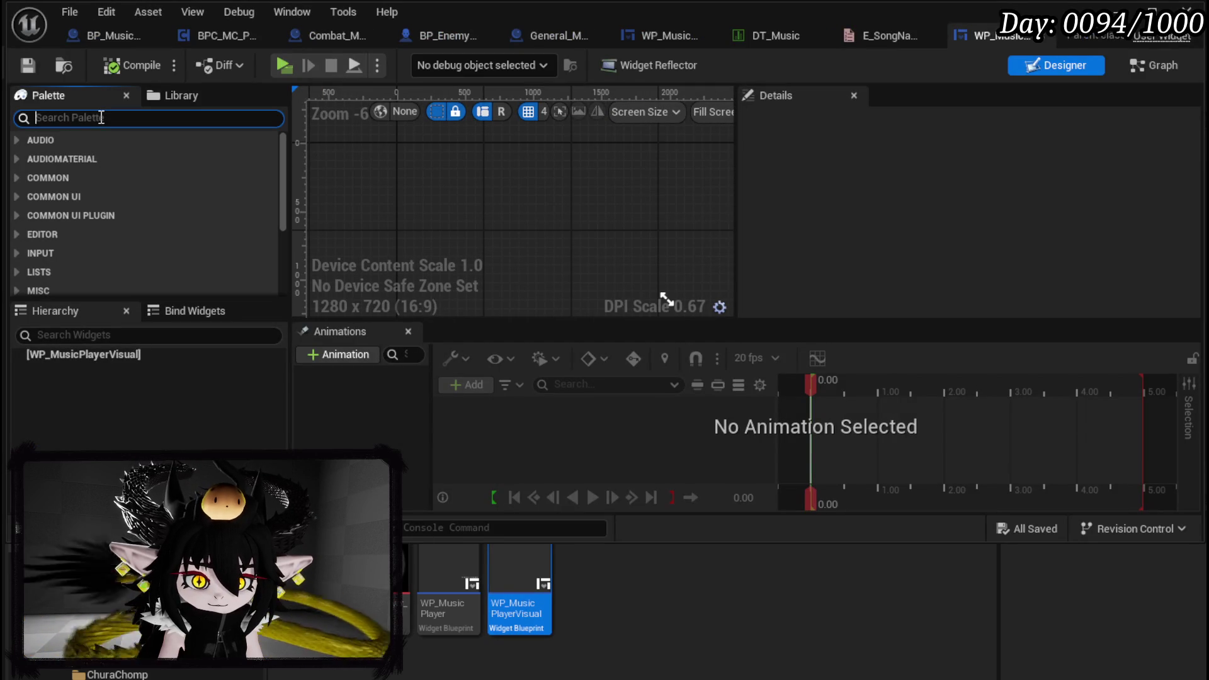
Add an Image widget, wrap it in an Overlay, and add a second Image inside
{"action": "type", "text": "Image"}
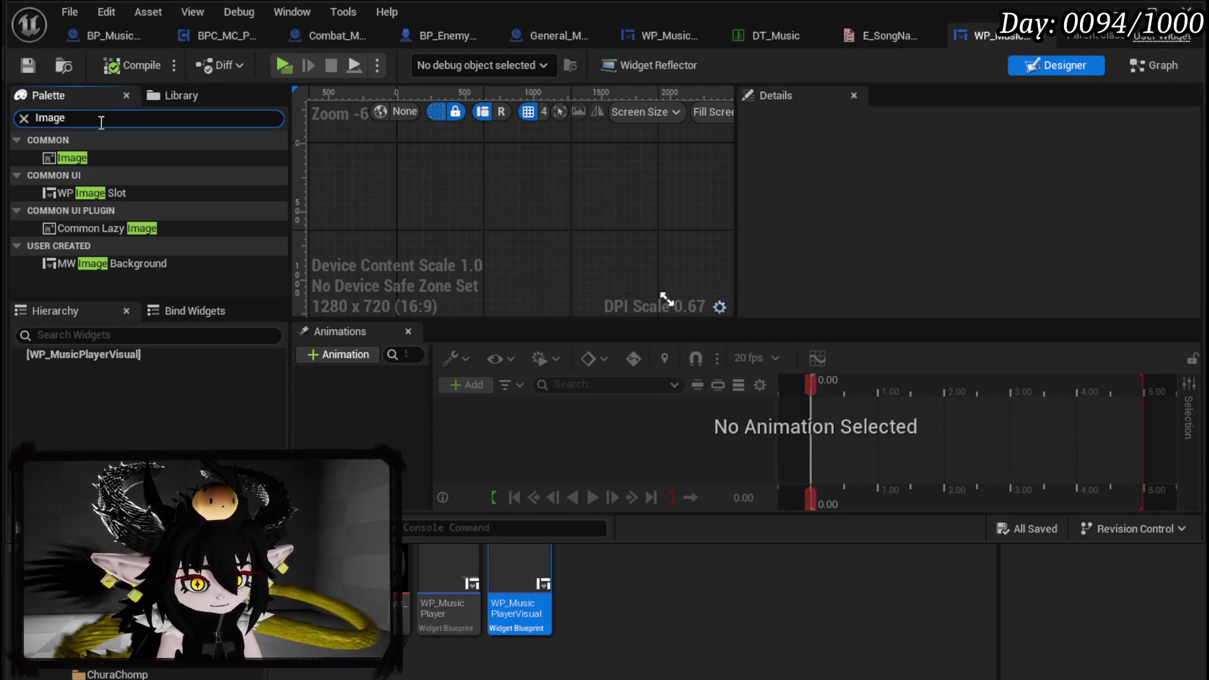
{"action": "left_click_drag", "start_coordinate": [86, 155], "coordinate": [100, 353]}
{"action": "mouse_move", "coordinate": [70, 158]}
{"action": "left_mouse_down"}
{"action": "mouse_move", "coordinate": [82, 387]}
{"action": "mouse_move", "coordinate": [63, 342]}
{"action": "left_mouse_up"}
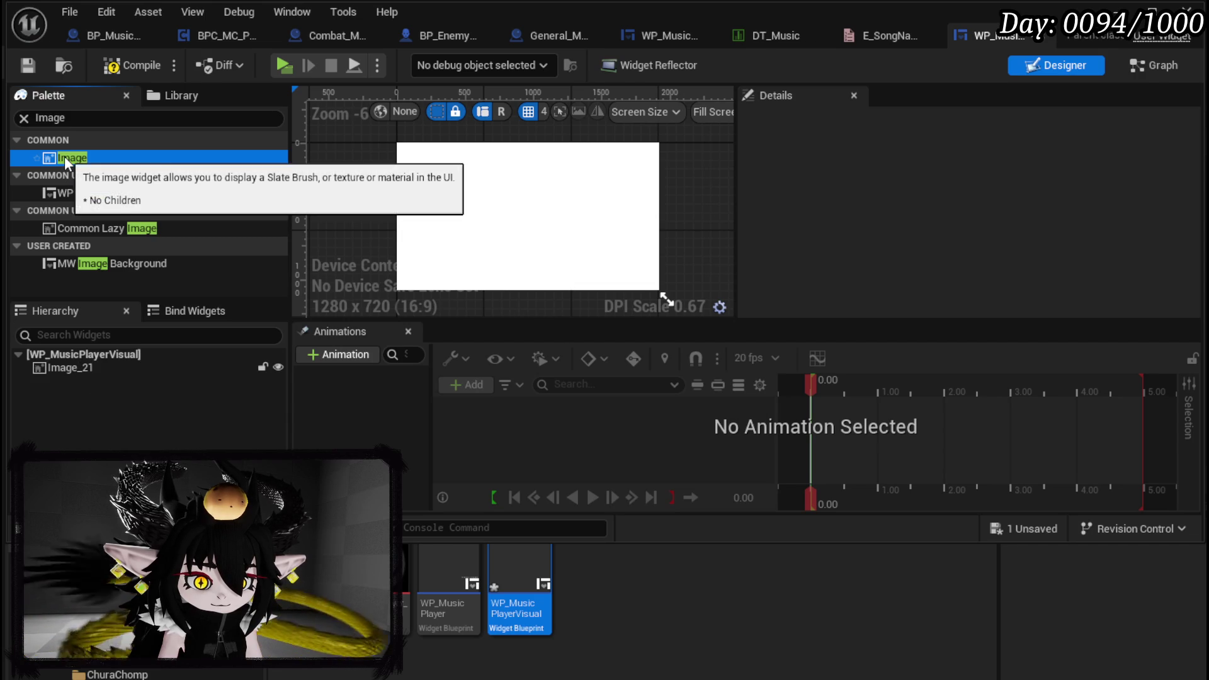
{"action": "left_click", "coordinate": [59, 367]}
{"action": "right_click", "coordinate": [59, 364]}
{"action": "mouse_move", "coordinate": [126, 548]}
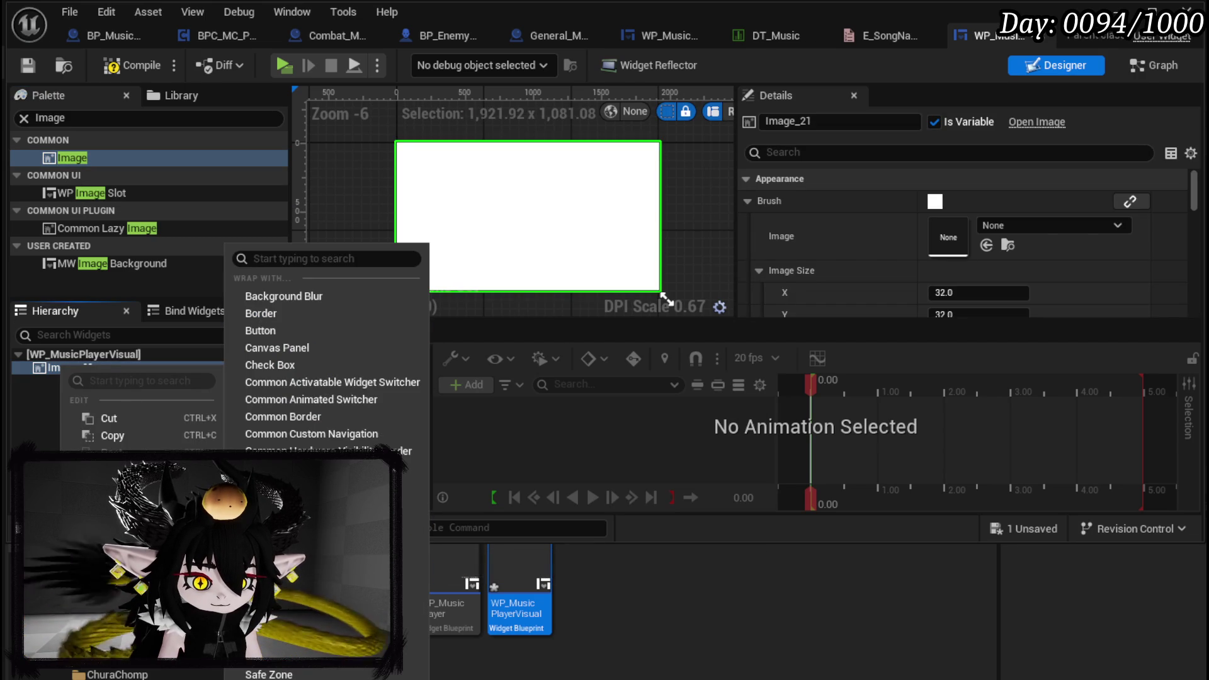
{"action": "left_click", "coordinate": [315, 657]}
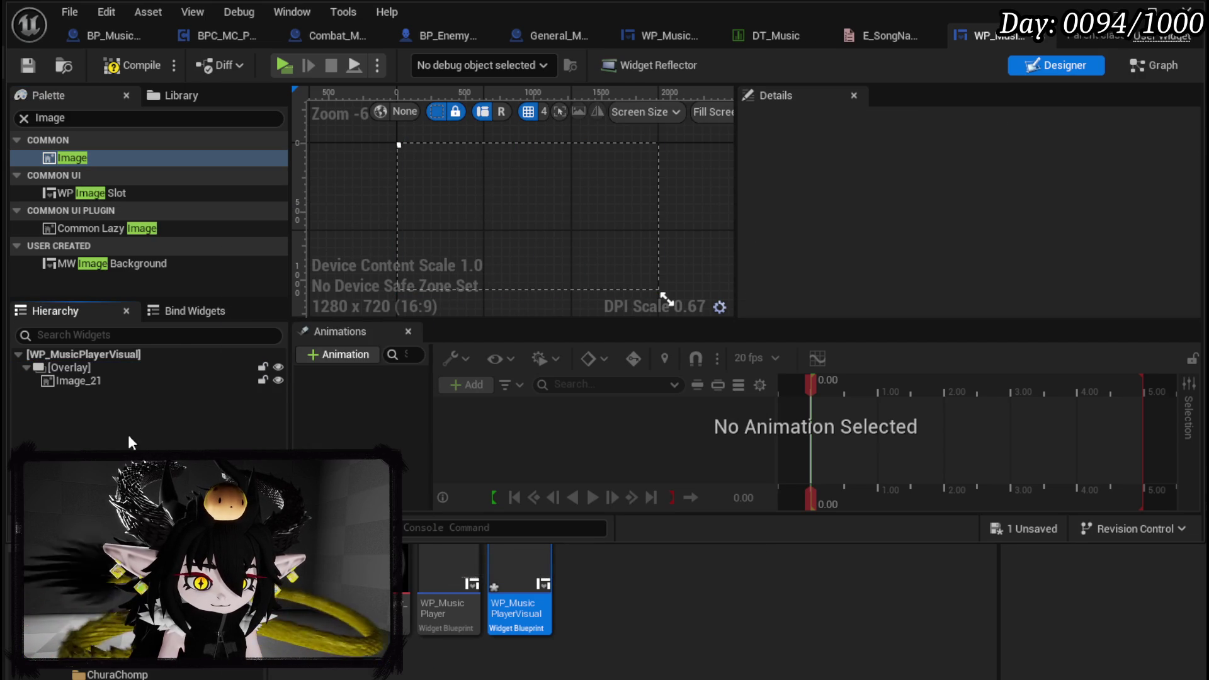
{"action": "mouse_move", "coordinate": [70, 159]}
{"action": "left_mouse_down"}
{"action": "mouse_move", "coordinate": [78, 353]}
{"action": "mouse_move", "coordinate": [67, 380]}
{"action": "mouse_move", "coordinate": [66, 368]}
{"action": "left_mouse_up"}
Assign Music_Player_Tex to Image_21 and Music_Disc_Tex to Image_184
{"action": "left_click", "coordinate": [76, 380]}
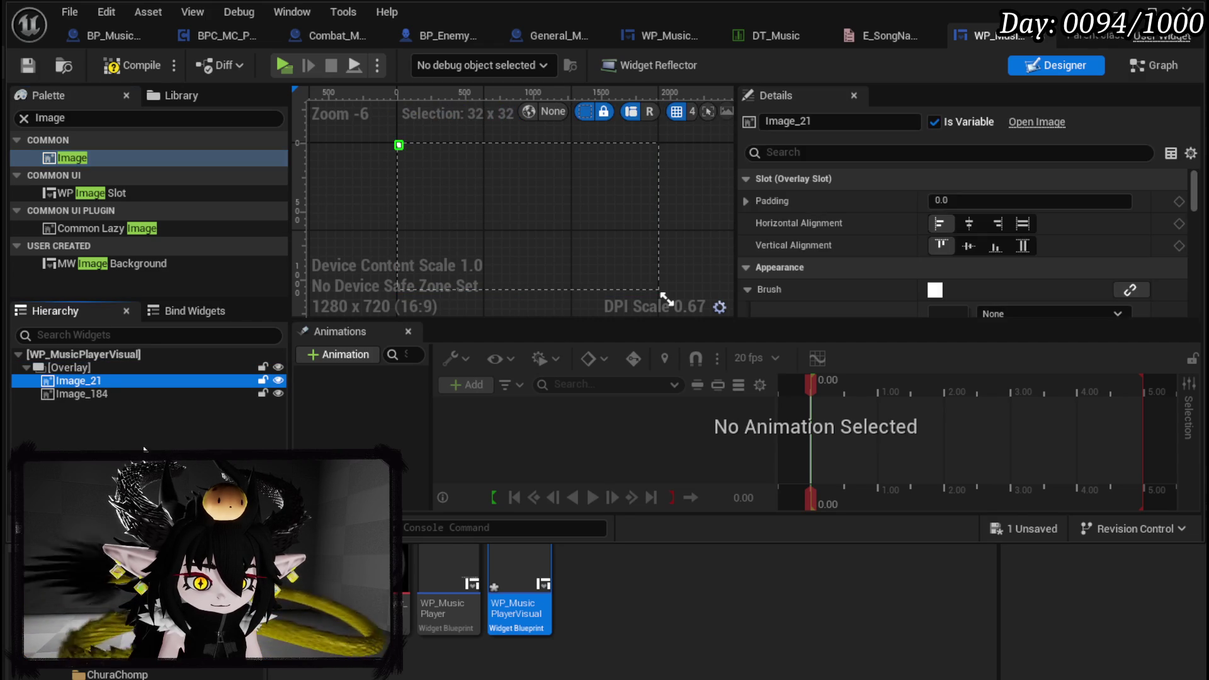
{"action": "scroll", "coordinate": [1102, 190], "scroll_direction": "down", "scroll_amount": 3}
{"action": "mouse_move", "coordinate": [403, 586]}
{"action": "left_mouse_down"}
{"action": "mouse_move", "coordinate": [661, 302]}
{"action": "mouse_move", "coordinate": [948, 246]}
{"action": "left_mouse_up"}
{"action": "left_click", "coordinate": [82, 393]}
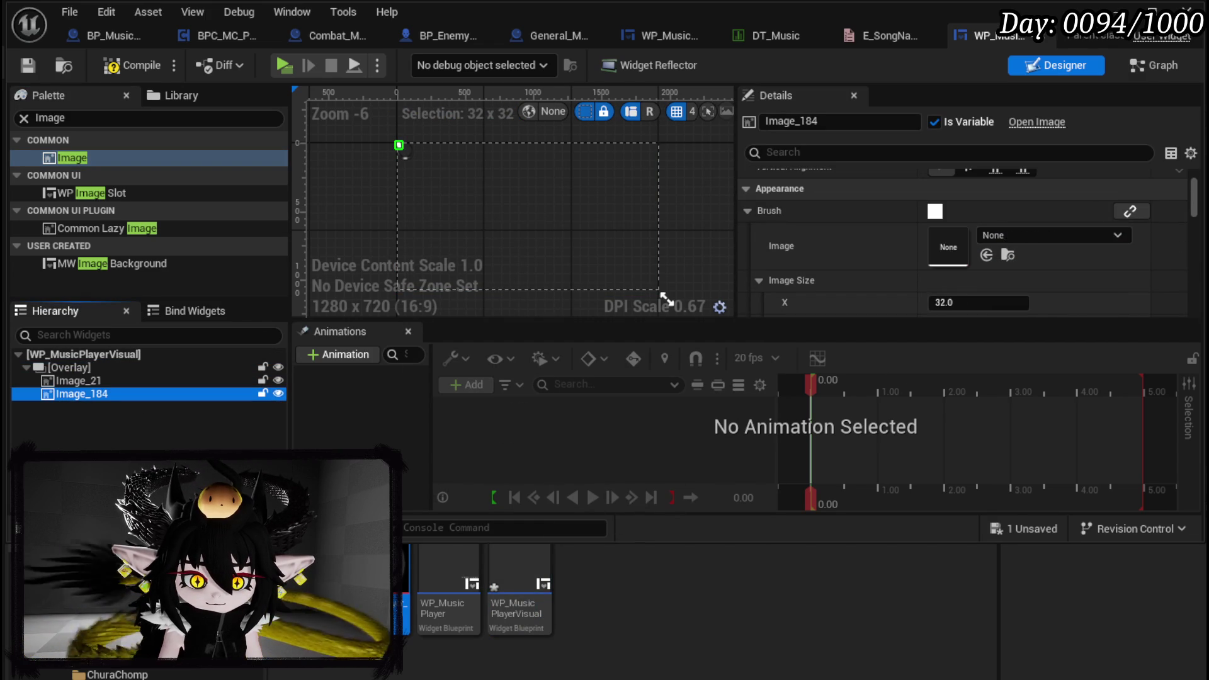
{"action": "mouse_move", "coordinate": [397, 585]}
{"action": "left_mouse_down"}
{"action": "mouse_move", "coordinate": [972, 243]}
{"action": "mouse_move", "coordinate": [949, 246]}
{"action": "left_mouse_up"}
{"action": "scroll", "coordinate": [342, 147], "scroll_direction": "up", "scroll_amount": 6}
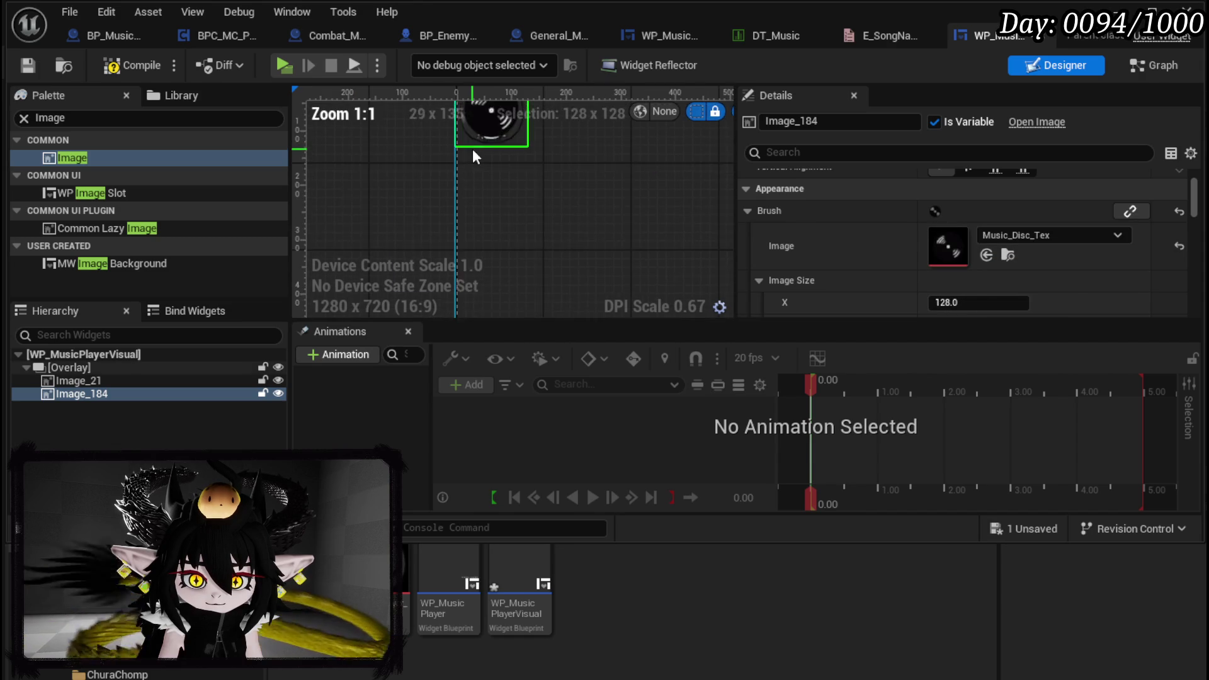
{"action": "scroll", "coordinate": [504, 266], "scroll_direction": "up", "scroll_amount": 6}
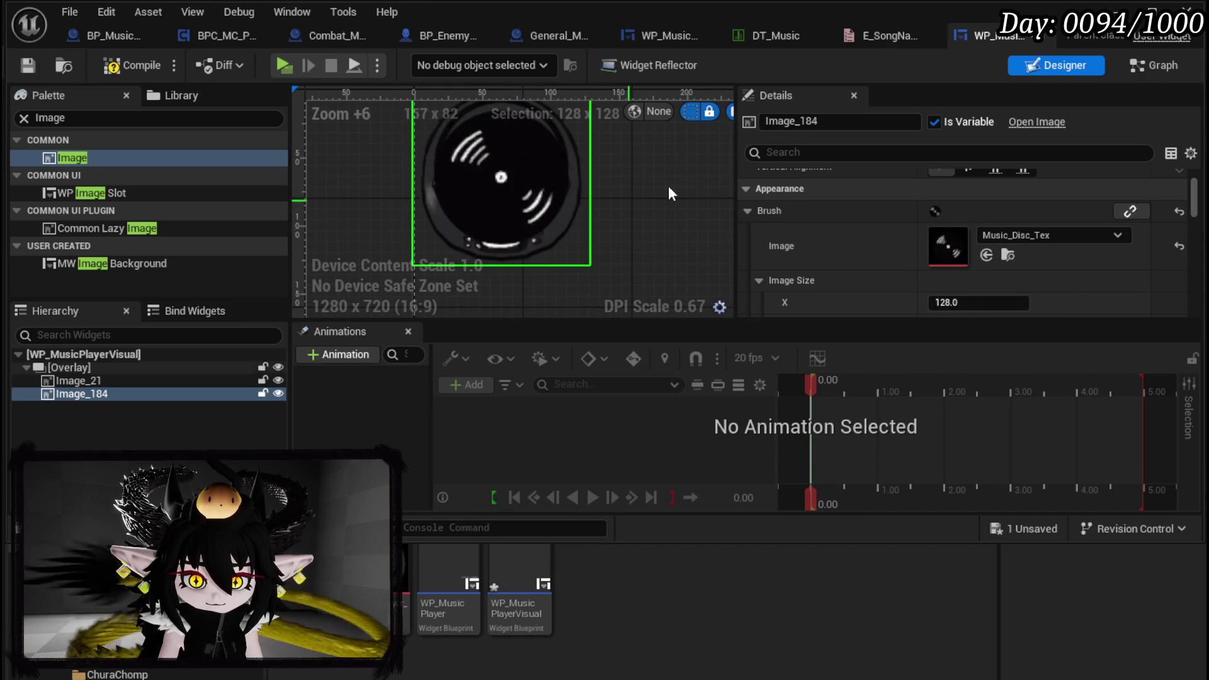
Switch the designer preview to Desired size
{"action": "left_click", "coordinate": [854, 95]}
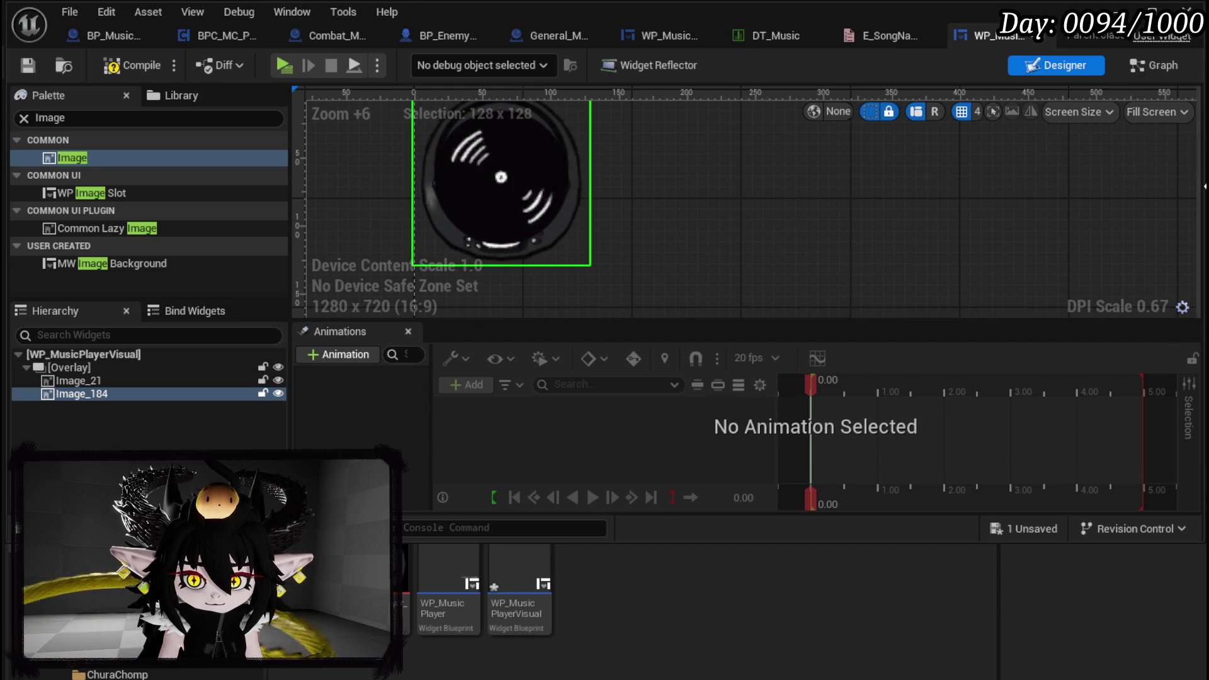
{"action": "left_click", "coordinate": [1169, 114]}
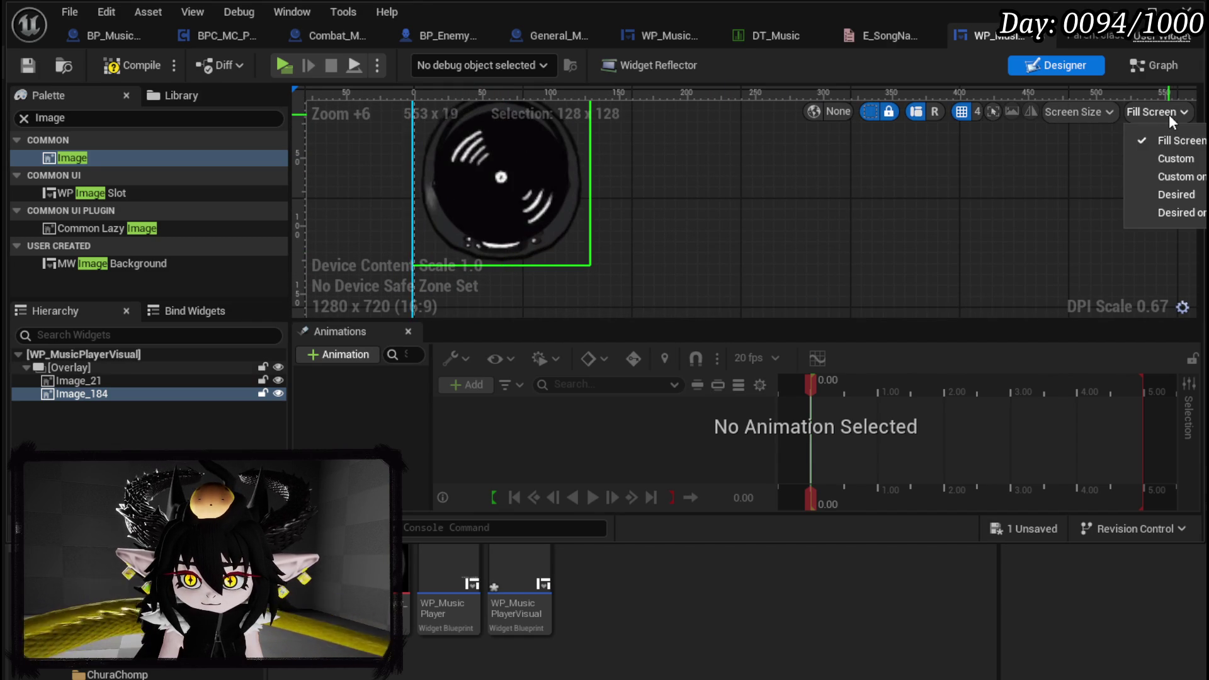
{"action": "left_click", "coordinate": [1176, 195]}
{"action": "scroll", "coordinate": [950, 206], "scroll_direction": "down", "scroll_amount": 3}
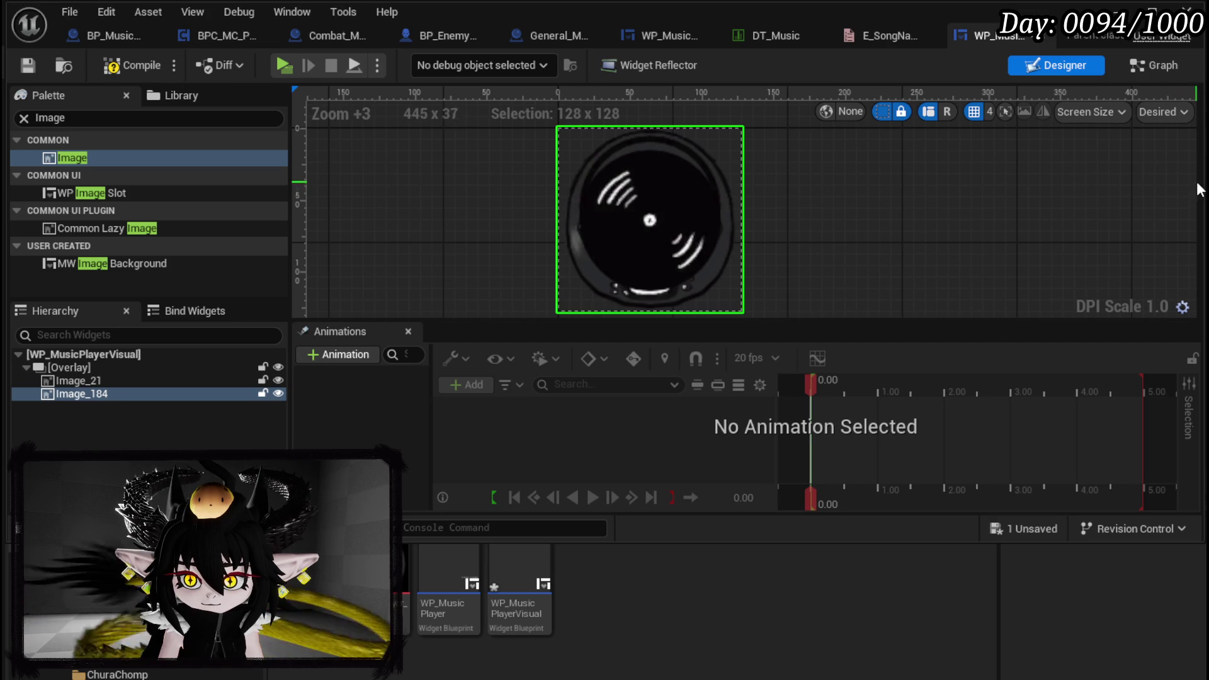
{"action": "left_click_drag", "start_coordinate": [1199, 180], "coordinate": [914, 173]}
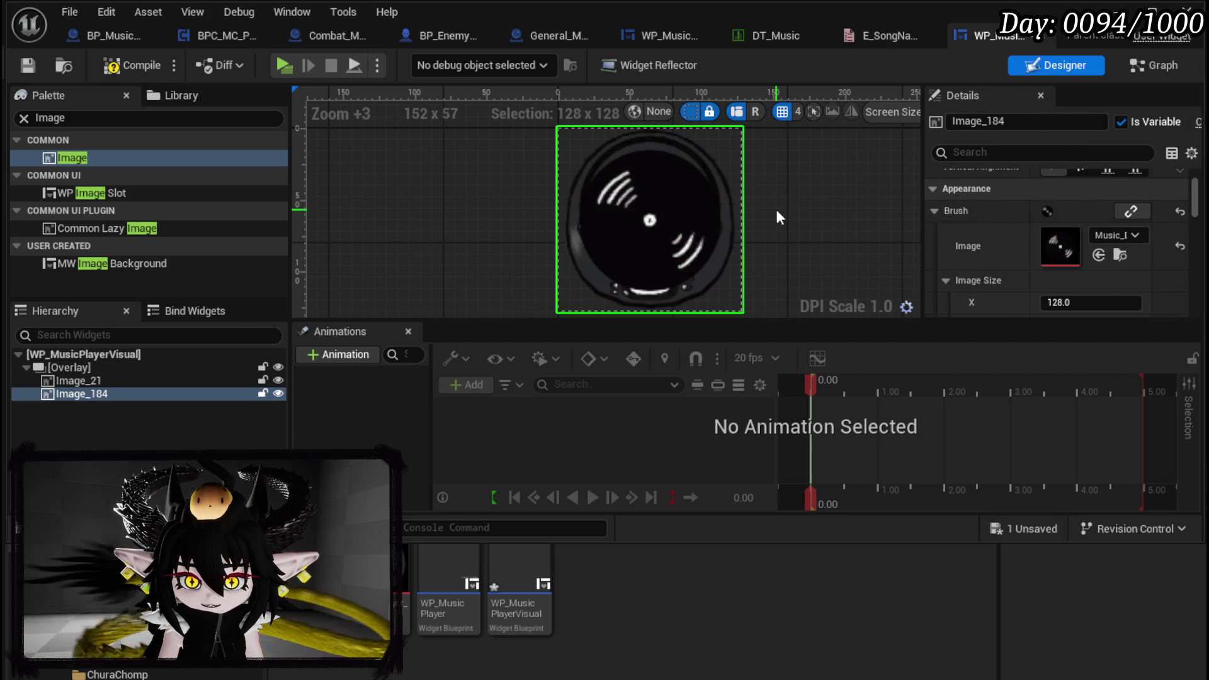
{"action": "scroll", "coordinate": [1015, 219], "scroll_direction": "up", "scroll_amount": 3}
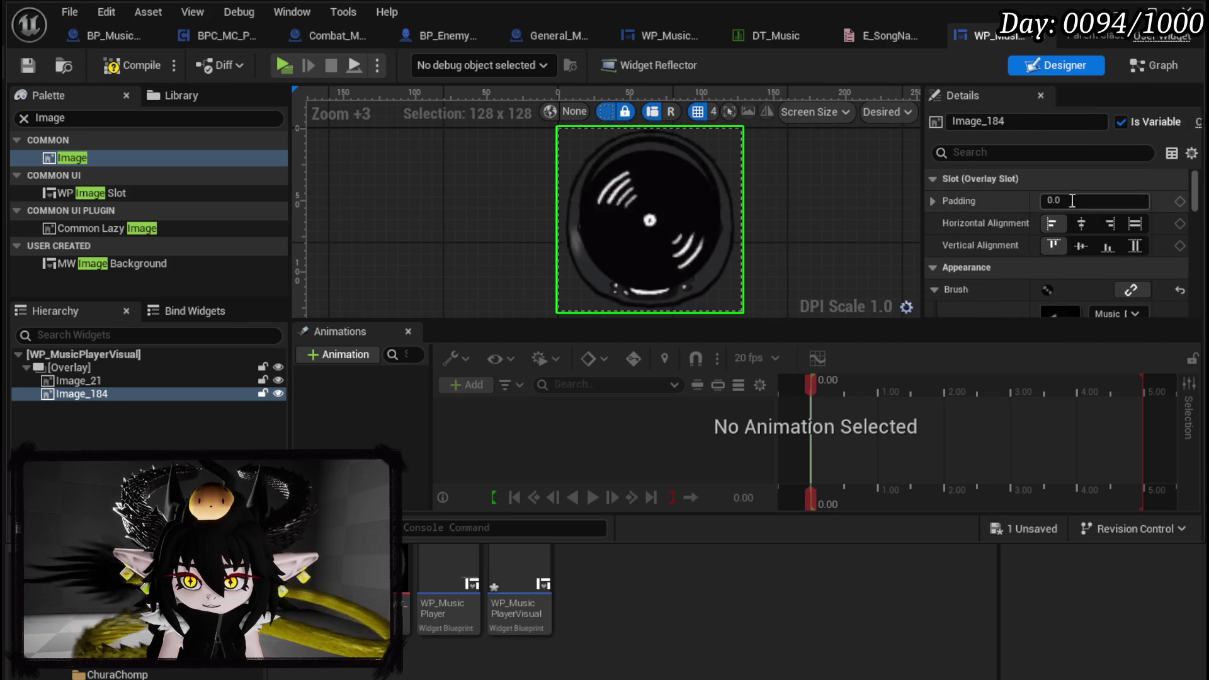
Set Image_184's bottom padding to 20
{"action": "left_click", "coordinate": [934, 201]}
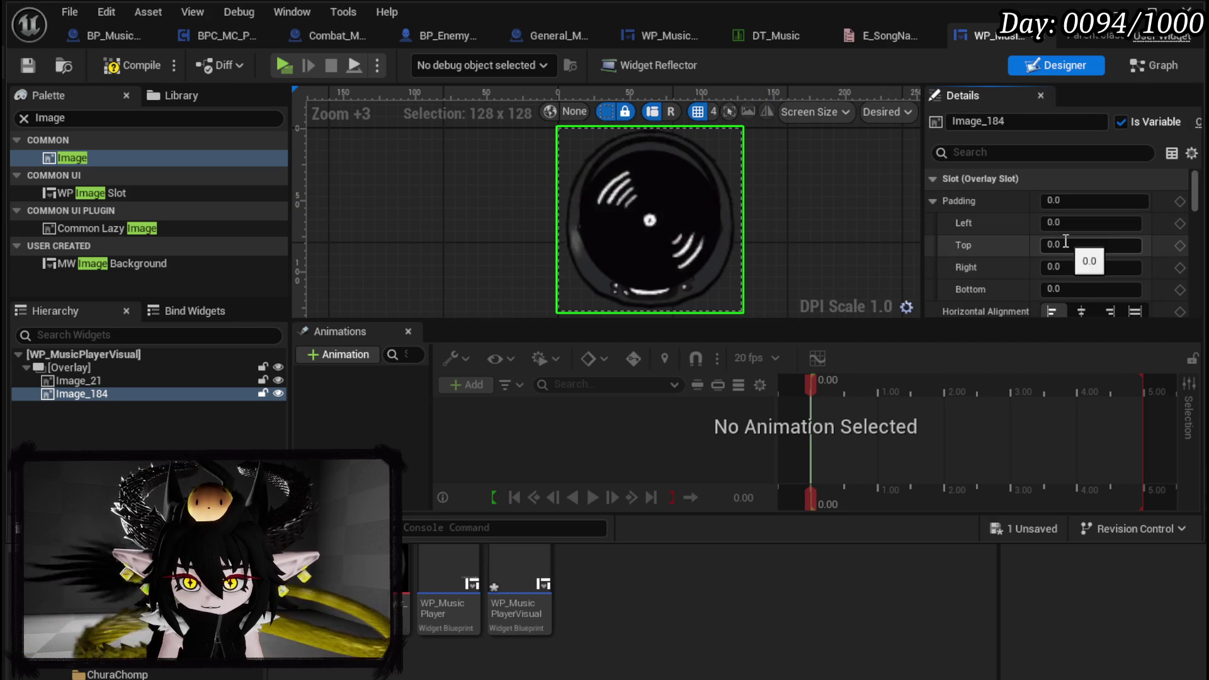
{"action": "left_click", "coordinate": [1094, 290]}
{"action": "type", "text": "10"}
{"action": "key", "text": "Return"}
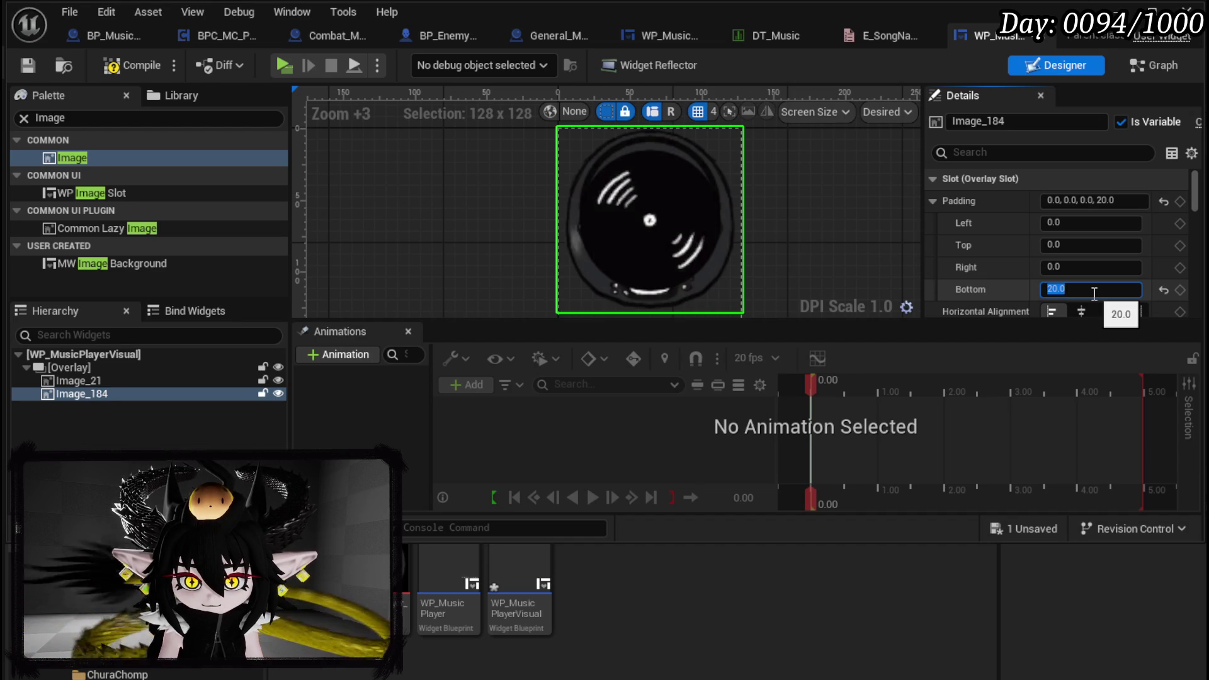
{"action": "left_click", "coordinate": [1041, 282]}
Center Image_184 horizontally and vertically, compile, and add a new animation
{"action": "scroll", "coordinate": [851, 241], "scroll_direction": "down", "scroll_amount": 1}
{"action": "scroll", "coordinate": [1041, 266], "scroll_direction": "down", "scroll_amount": 1}
{"action": "scroll", "coordinate": [1041, 266], "scroll_direction": "down", "scroll_amount": 1}
{"action": "left_click", "coordinate": [1081, 259]}
{"action": "left_click", "coordinate": [1082, 281]}
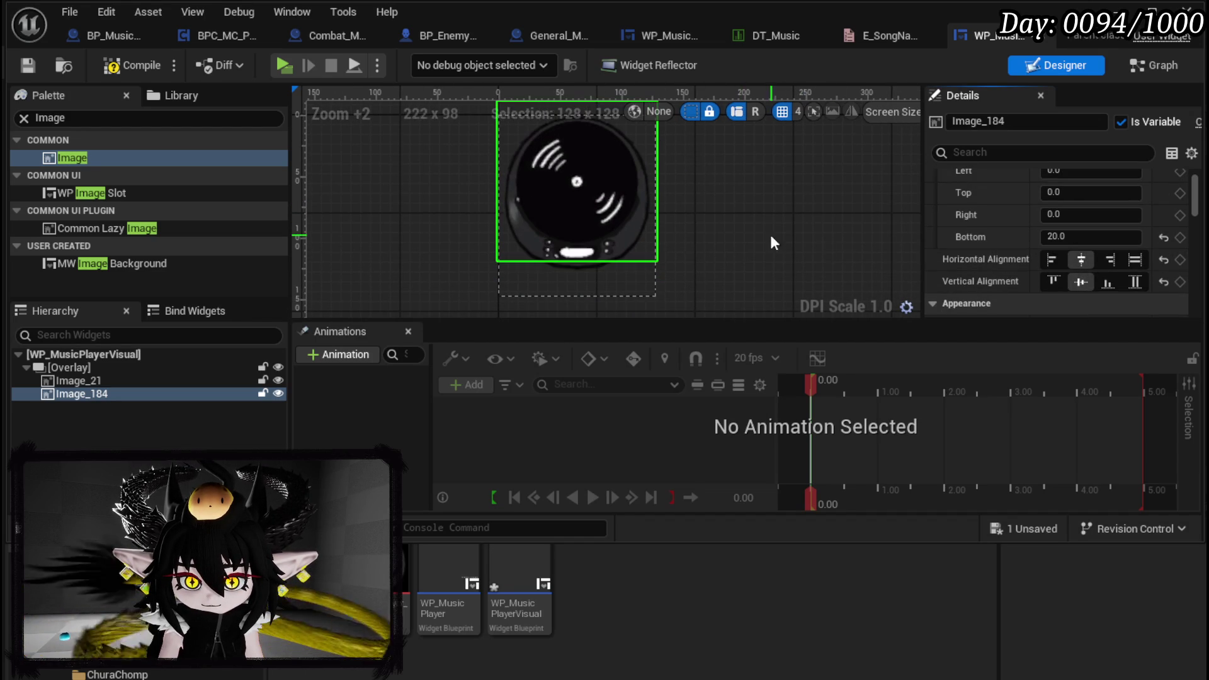
{"action": "scroll", "coordinate": [680, 216], "scroll_direction": "up", "scroll_amount": 3}
{"action": "left_click_drag", "start_coordinate": [680, 216], "coordinate": [762, 242]}
{"action": "scroll", "coordinate": [783, 265], "scroll_direction": "up", "scroll_amount": 2}
{"action": "scroll", "coordinate": [769, 243], "scroll_direction": "down", "scroll_amount": 6}
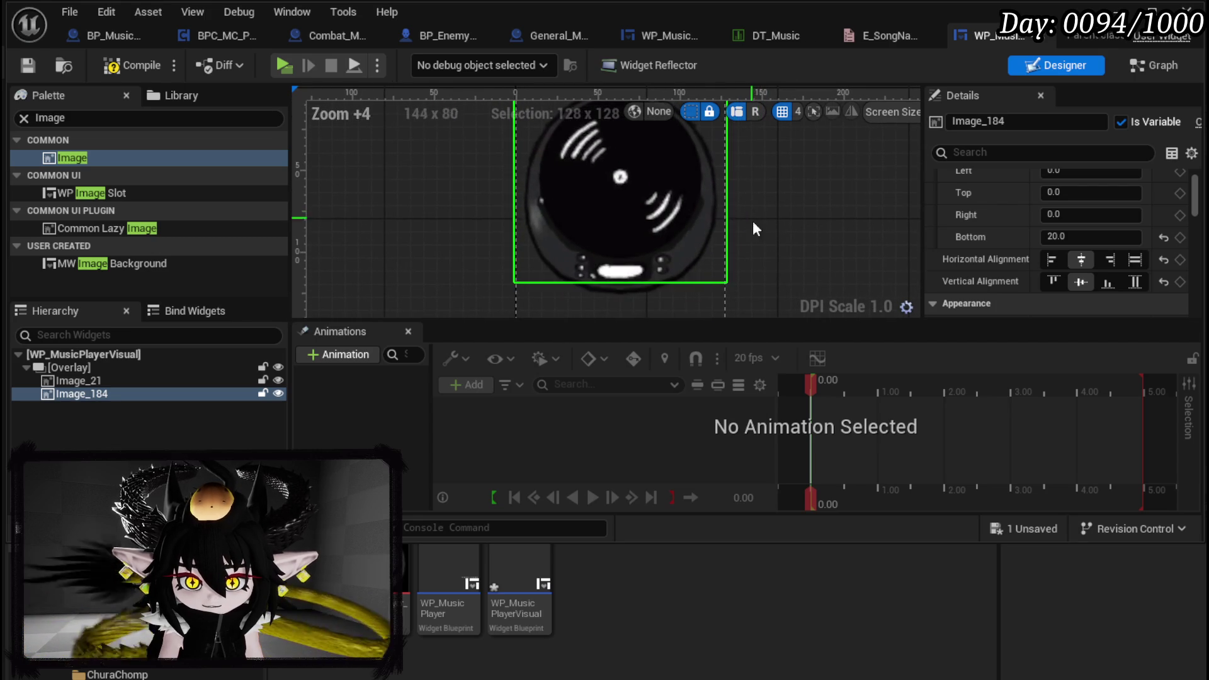
{"action": "left_click", "coordinate": [129, 64]}
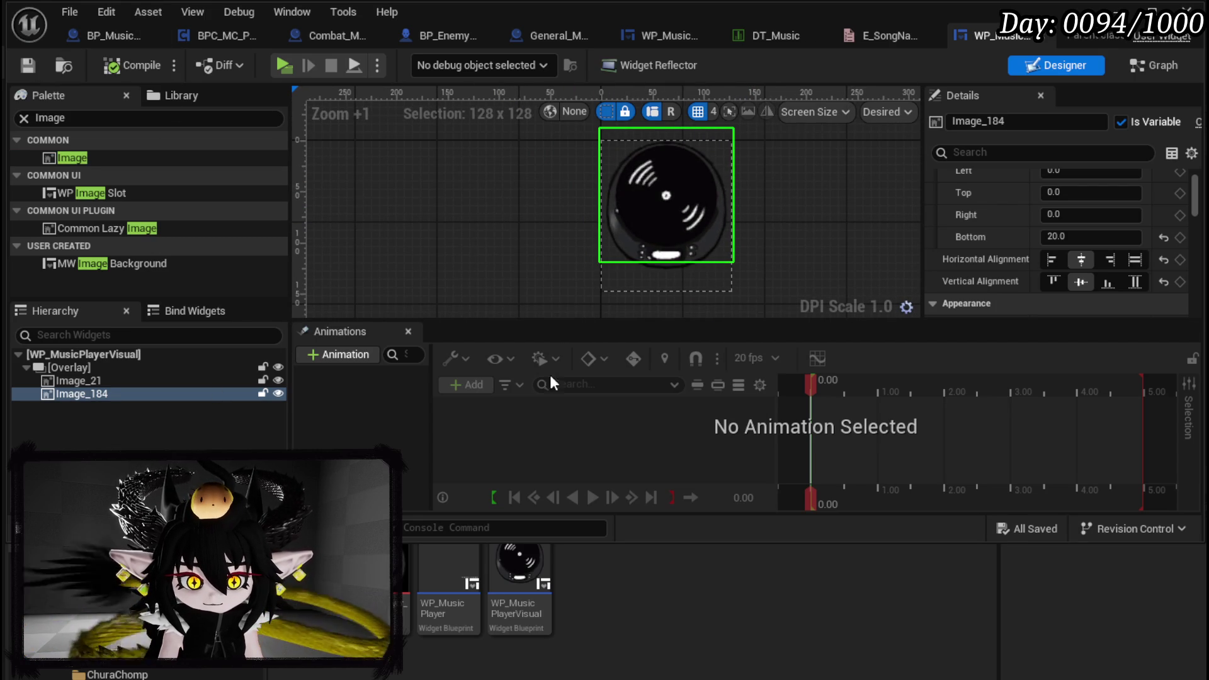
{"action": "left_click", "coordinate": [340, 354]}
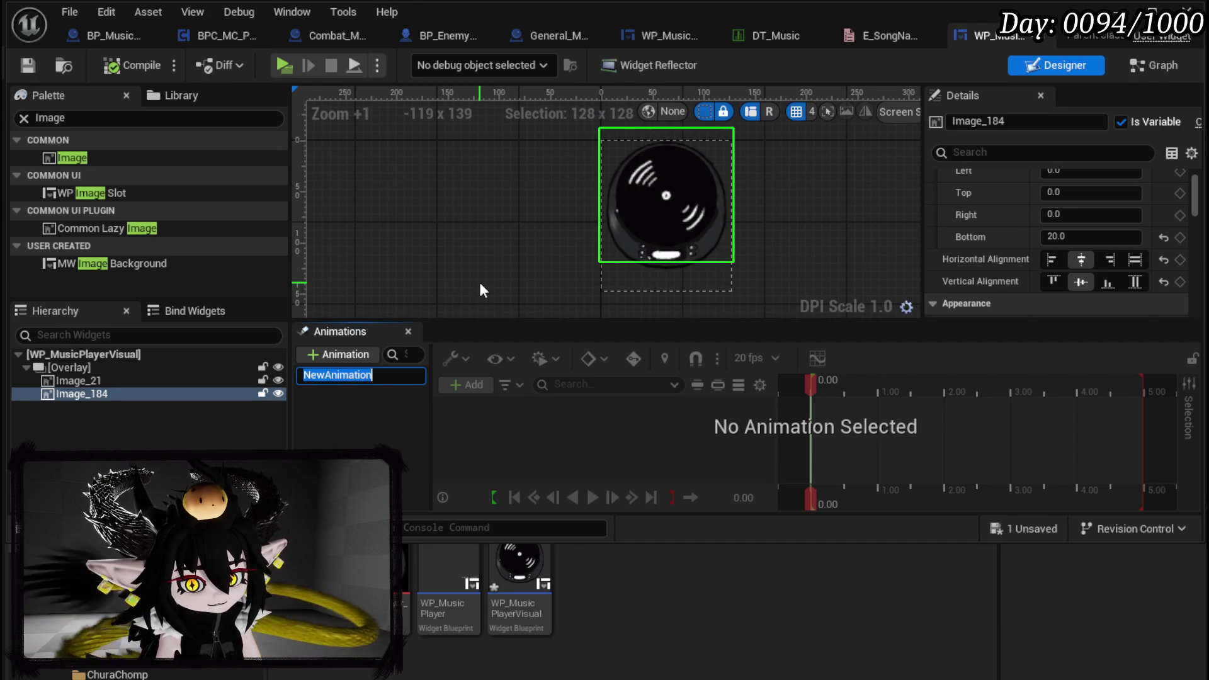
Name the animation MoveDisc and give it a Transform track for Image_184
{"action": "type", "text": "MoveDisc"}
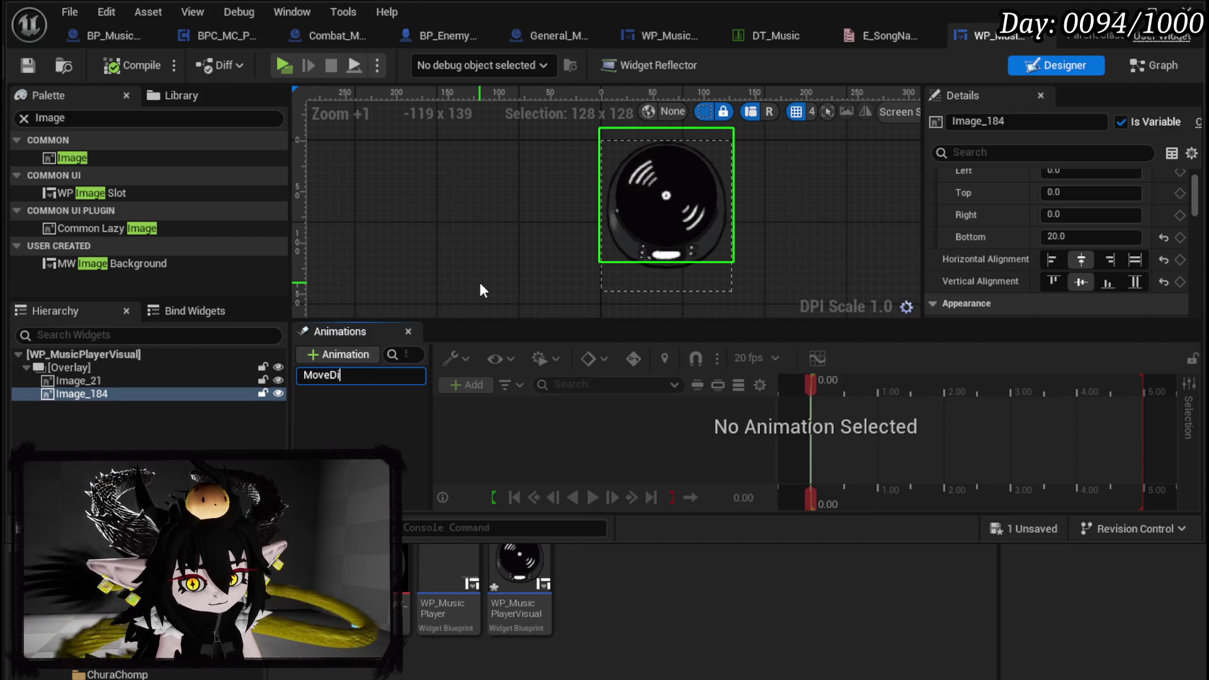
{"action": "key", "text": "Return"}
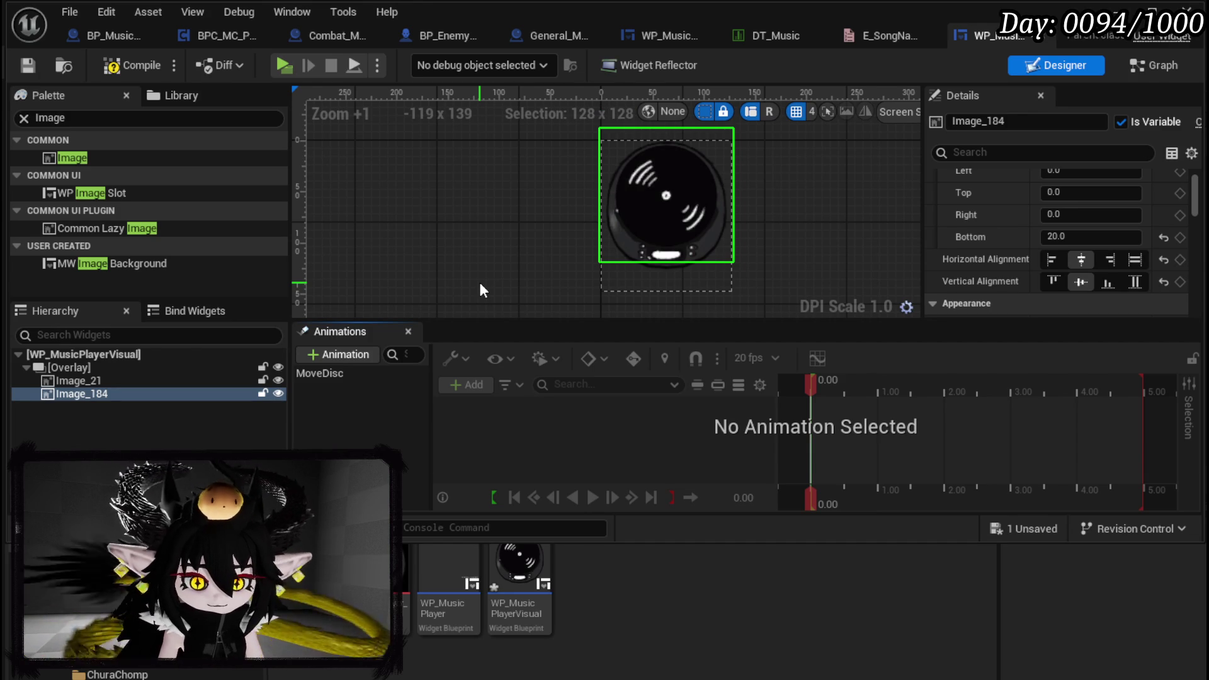
{"action": "left_click", "coordinate": [315, 373]}
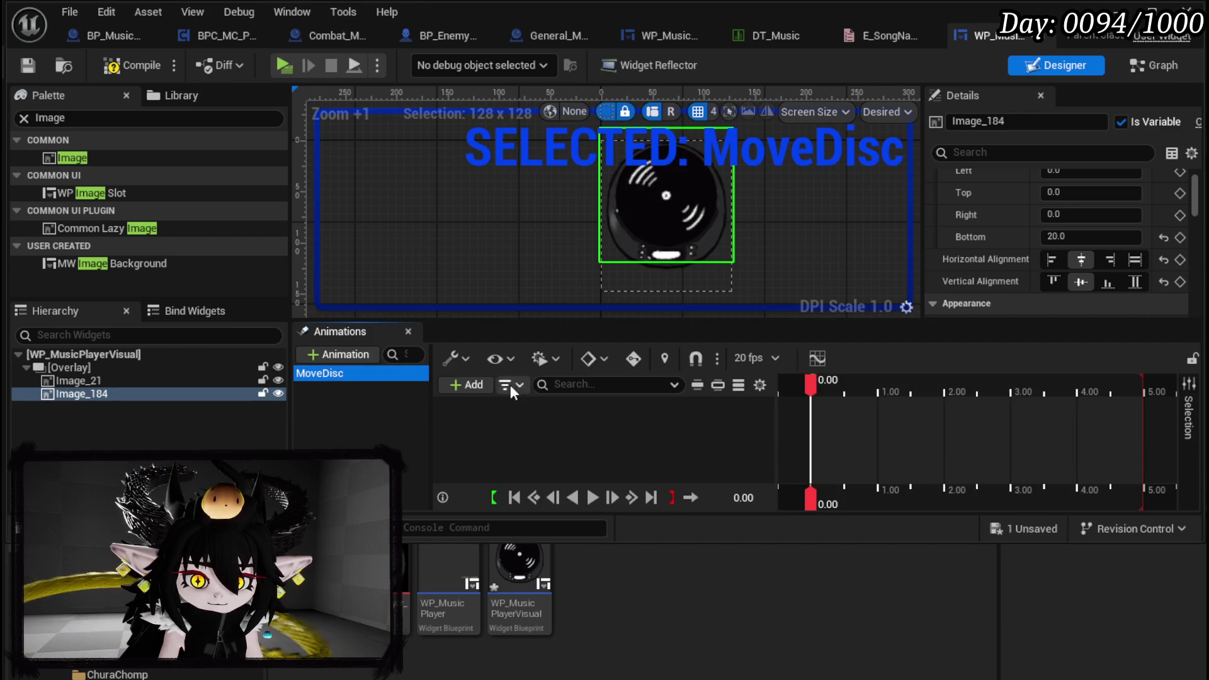
{"action": "left_click", "coordinate": [463, 383]}
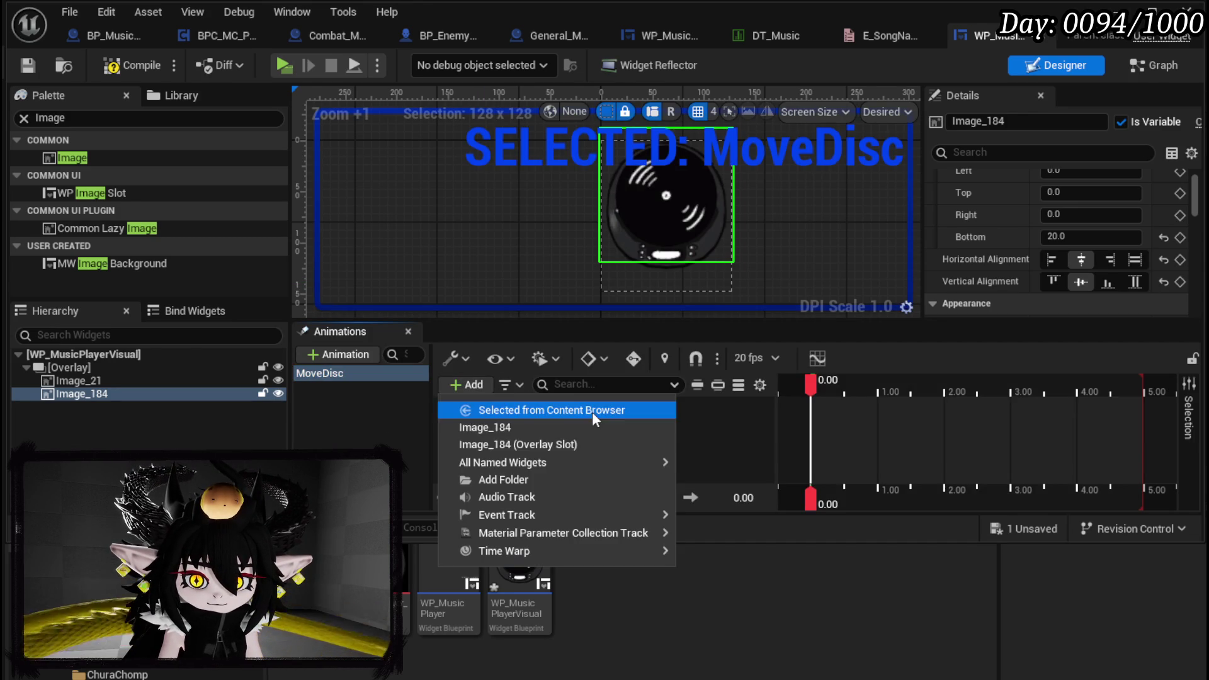
{"action": "left_click", "coordinate": [526, 427]}
{"action": "left_click", "coordinate": [695, 408]}
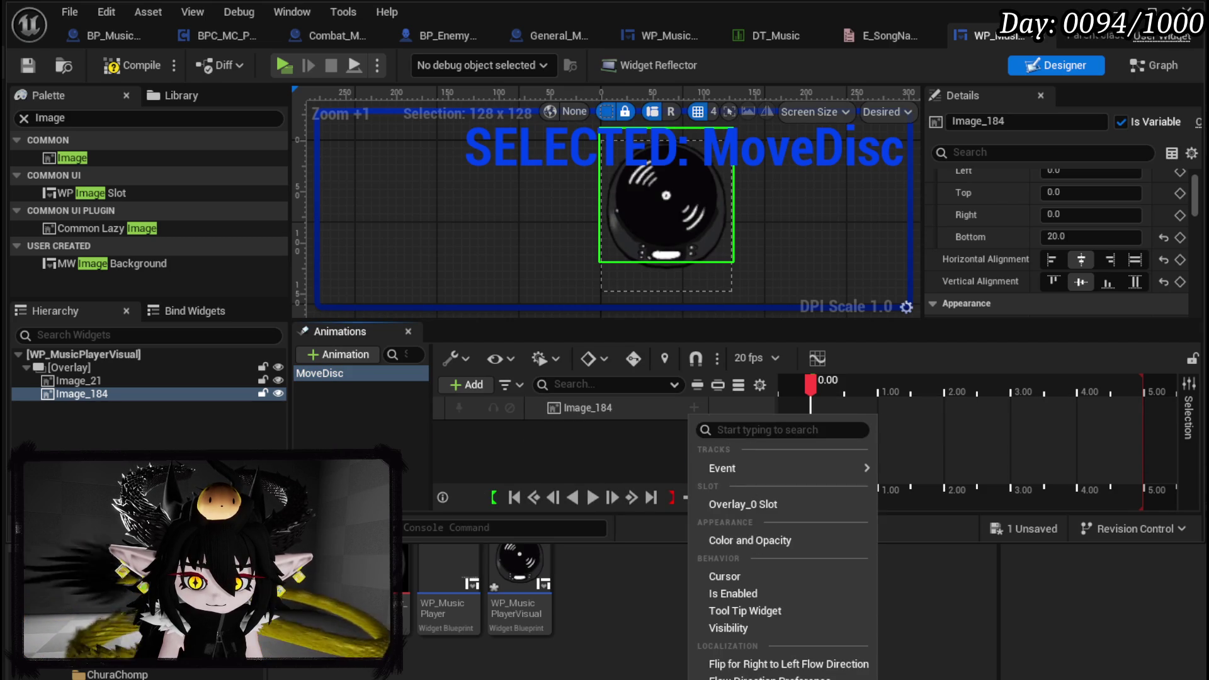
{"action": "left_click", "coordinate": [724, 671]}
Key the disc's rotation angle at 0 at the start and 270 at 0.62 s
{"action": "left_click", "coordinate": [547, 432]}
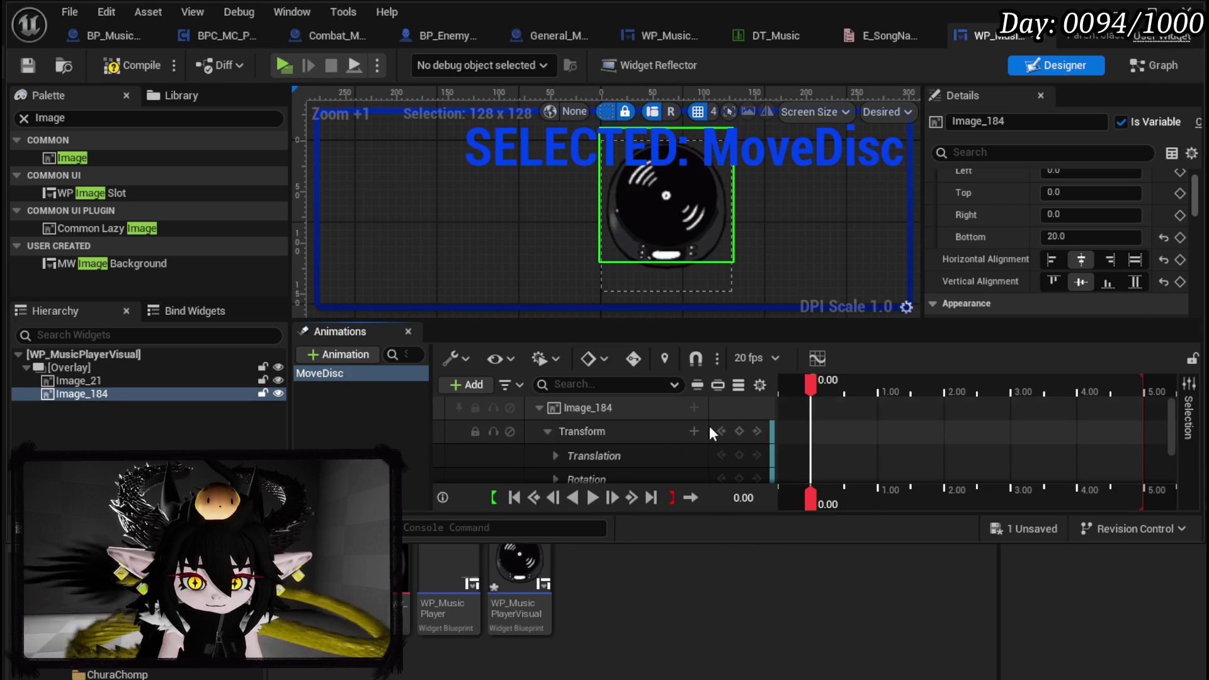
{"action": "scroll", "coordinate": [655, 433], "scroll_direction": "down", "scroll_amount": 2}
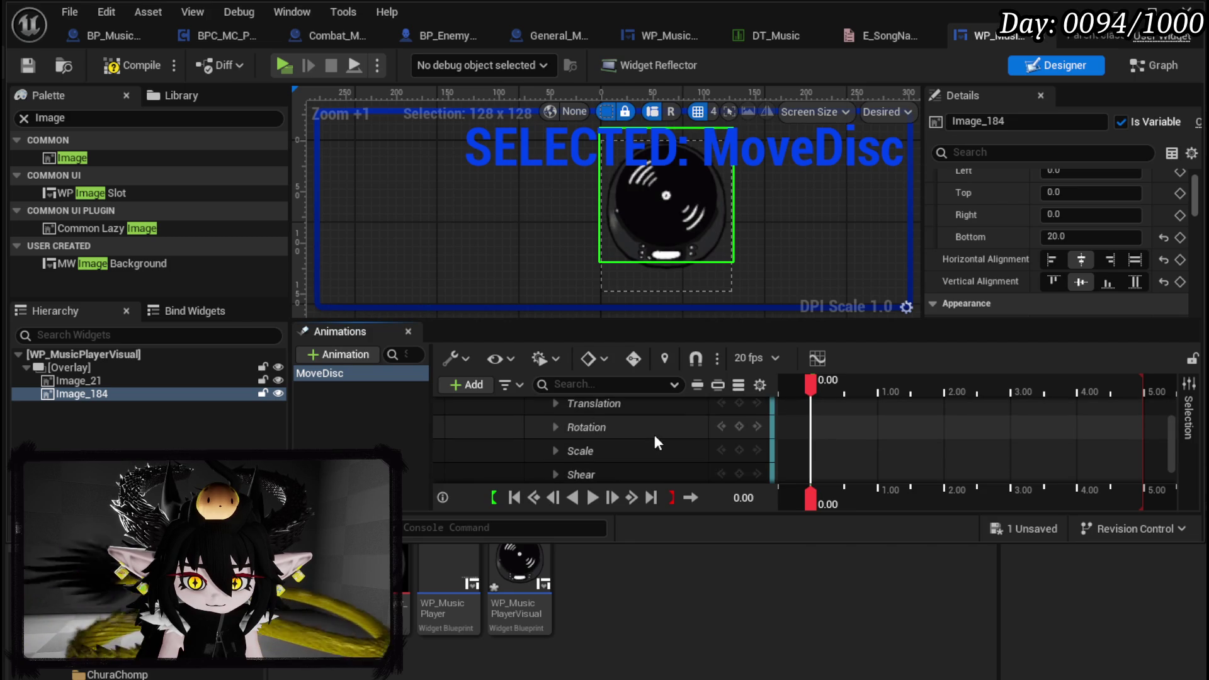
{"action": "left_click", "coordinate": [558, 425]}
{"action": "mouse_move", "coordinate": [634, 448]}
{"action": "left_mouse_down"}
{"action": "mouse_move", "coordinate": [724, 448]}
{"action": "mouse_move", "coordinate": [699, 449]}
{"action": "mouse_move", "coordinate": [712, 456]}
{"action": "left_mouse_up"}
{"action": "type", "text": "0"}
{"action": "key", "text": "Return"}
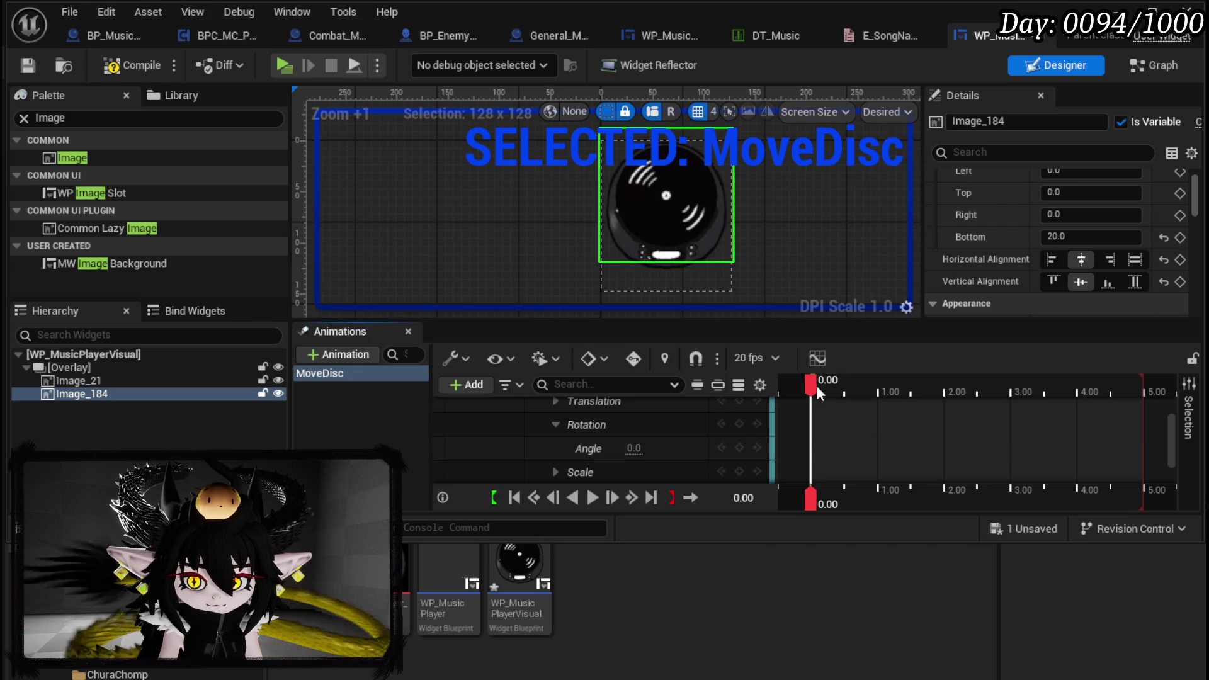
{"action": "mouse_move", "coordinate": [811, 386]}
{"action": "left_mouse_down"}
{"action": "mouse_move", "coordinate": [818, 393]}
{"action": "mouse_move", "coordinate": [811, 386]}
{"action": "left_mouse_up"}
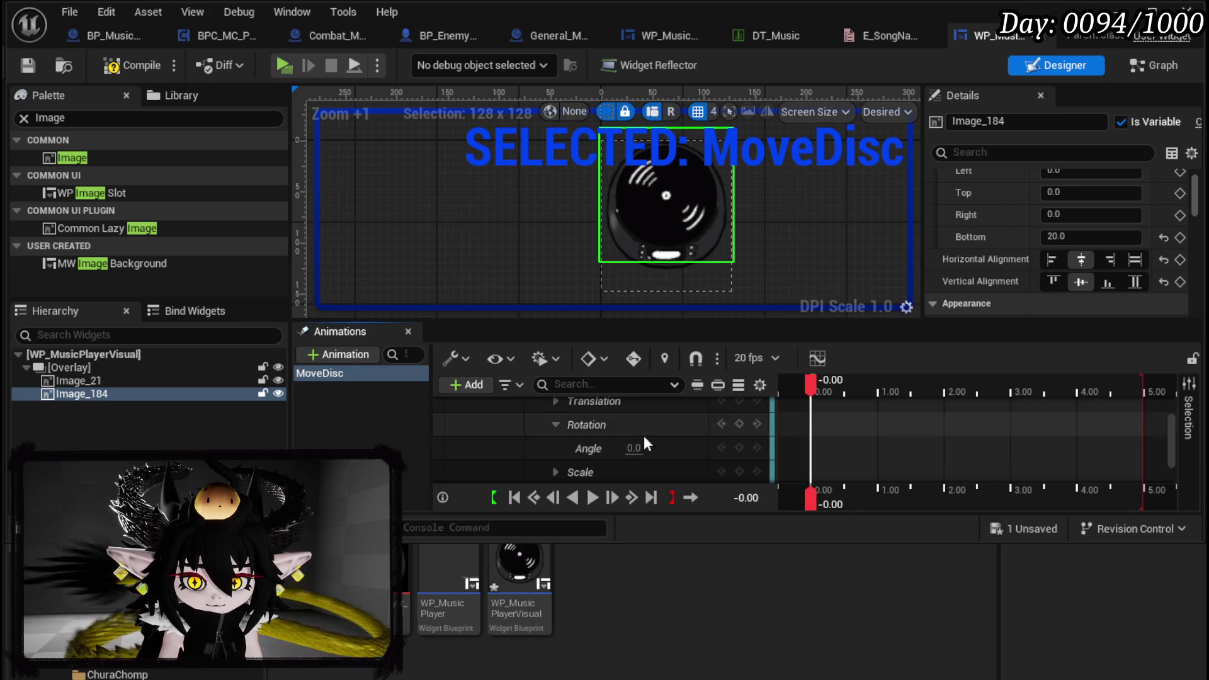
{"action": "mouse_move", "coordinate": [830, 379]}
{"action": "left_mouse_down"}
{"action": "mouse_move", "coordinate": [871, 386]}
{"action": "mouse_move", "coordinate": [854, 392]}
{"action": "left_mouse_up"}
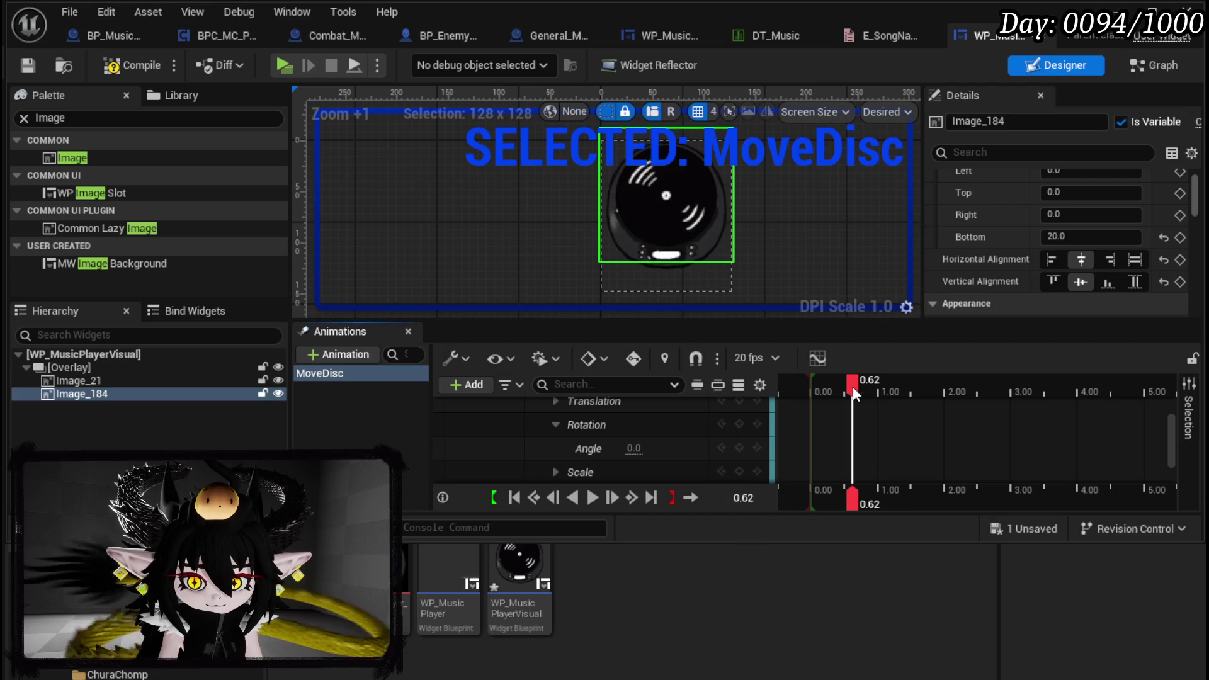
{"action": "left_click", "coordinate": [635, 447]}
{"action": "type", "text": "27"}
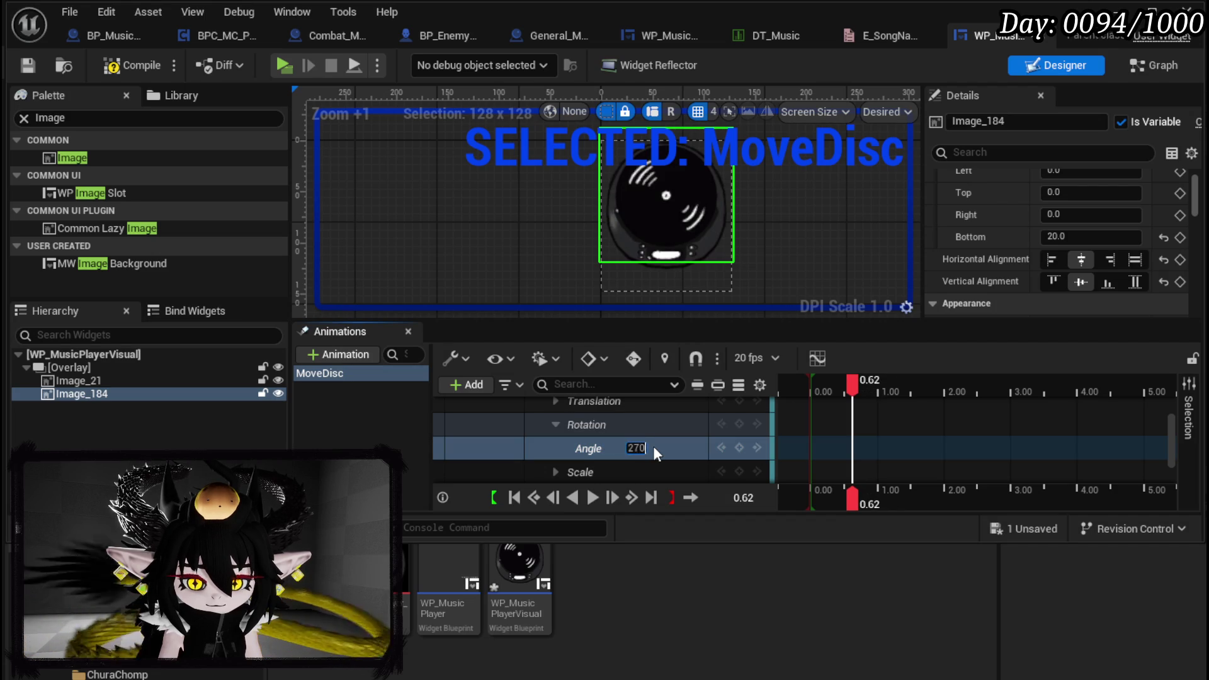
{"action": "type", "text": "0"}
{"action": "key", "text": "Return"}
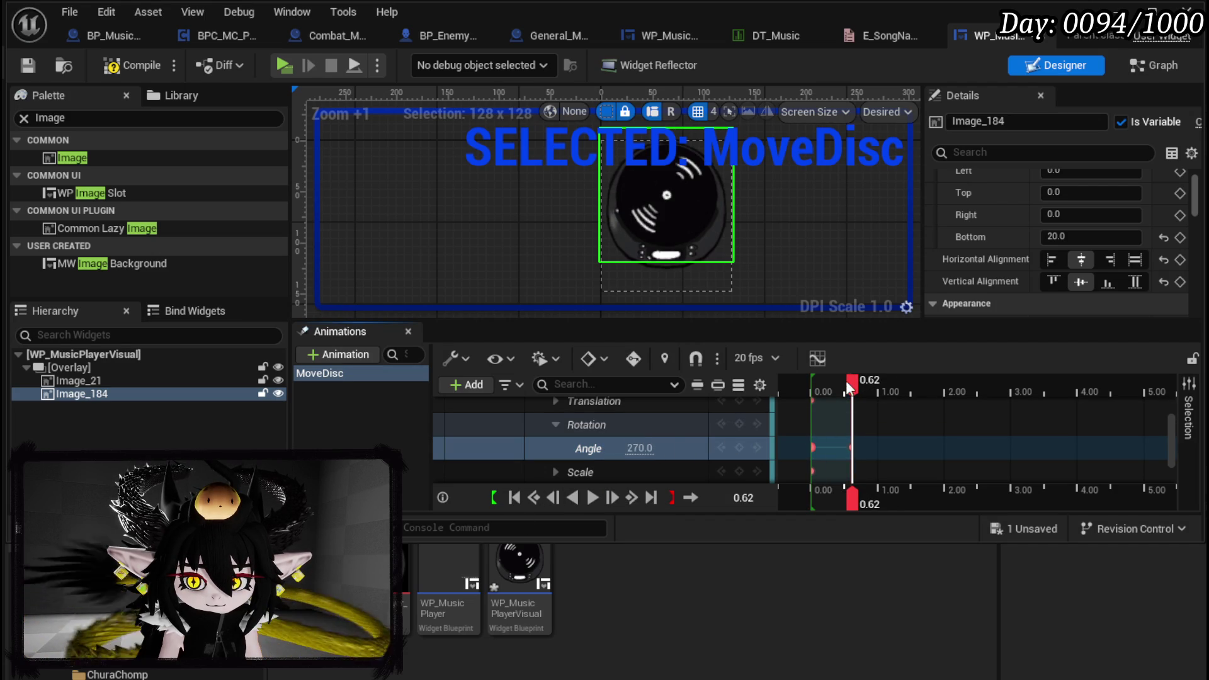
Key 360° at 0.88 s, then pull that keyframe earlier and preview the faster spin
{"action": "left_click_drag", "start_coordinate": [851, 387], "coordinate": [871, 394]}
{"action": "left_click", "coordinate": [641, 448]}
{"action": "type", "text": "0"}
{"action": "key", "text": "Return"}
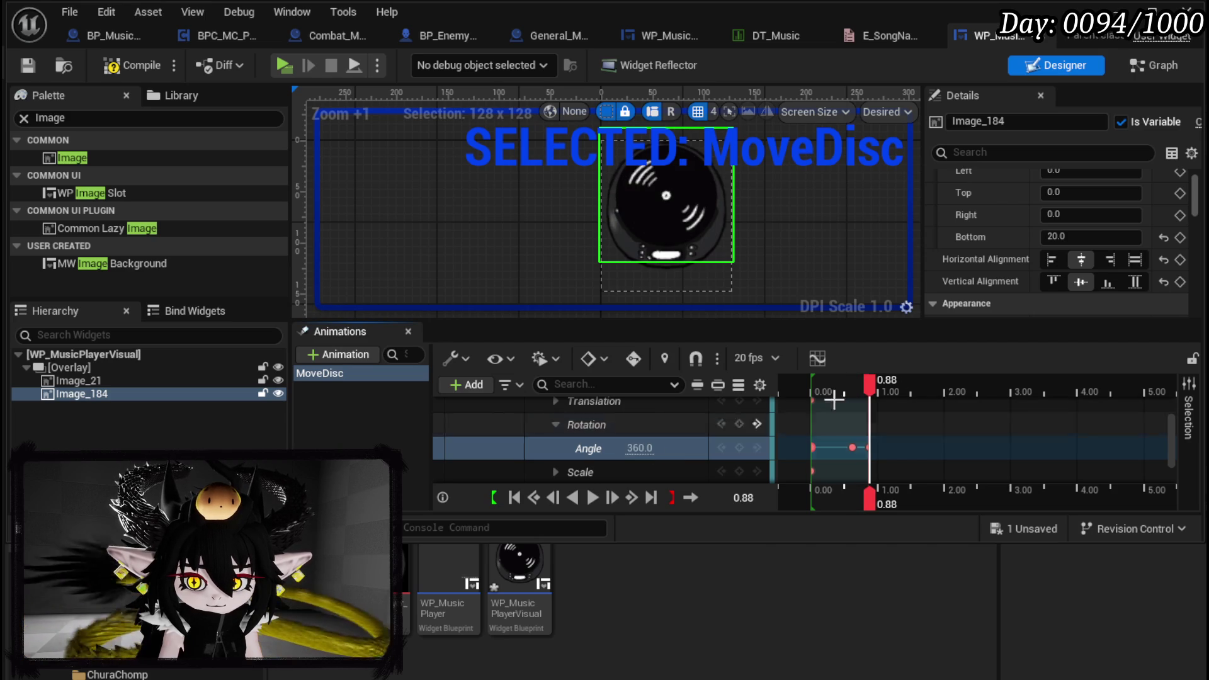
{"action": "left_click", "coordinate": [597, 499]}
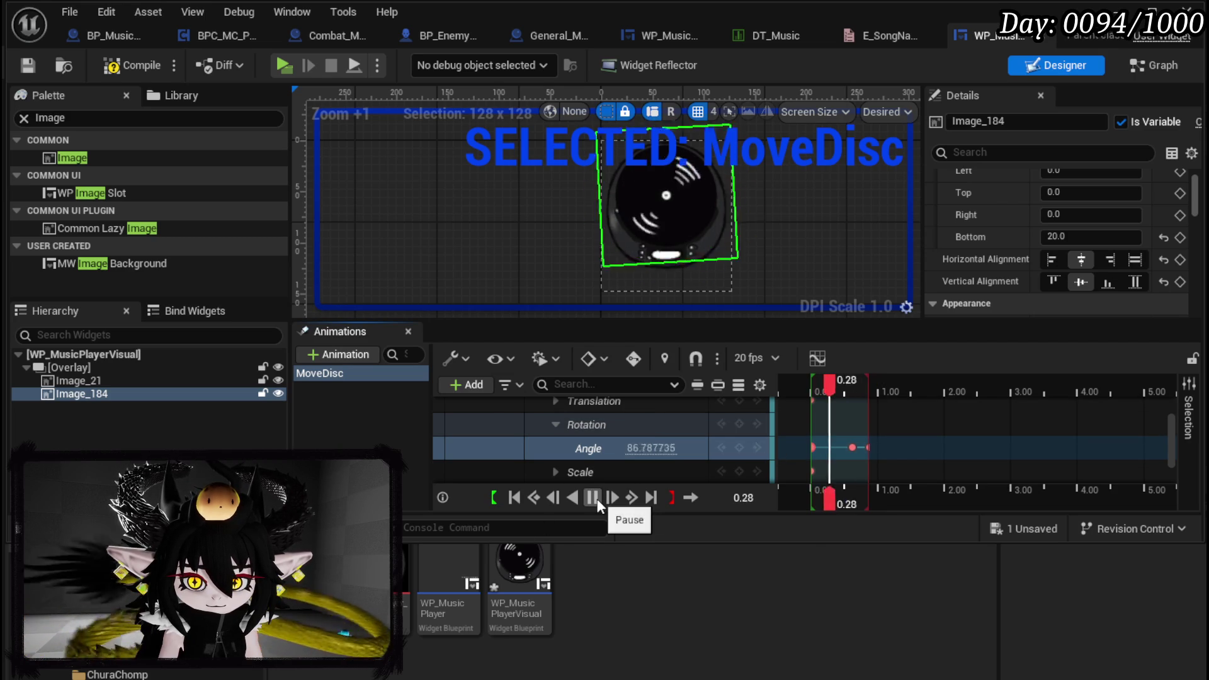
{"action": "left_click", "coordinate": [597, 499]}
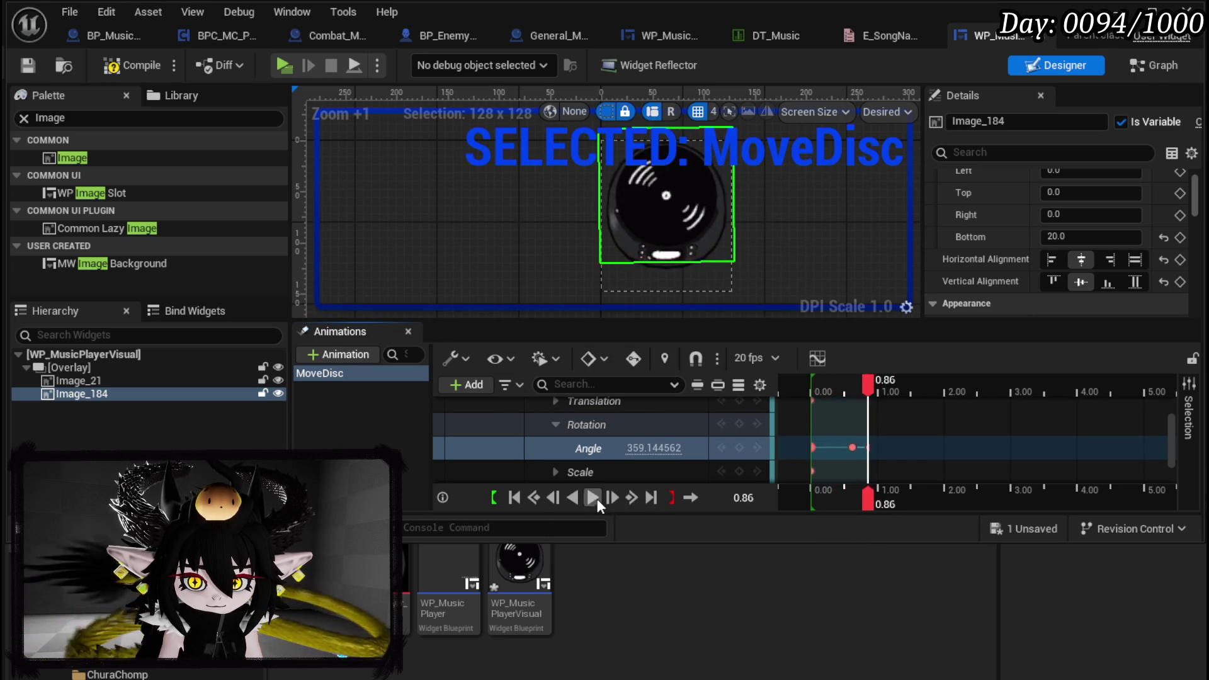
{"action": "left_click", "coordinate": [597, 499]}
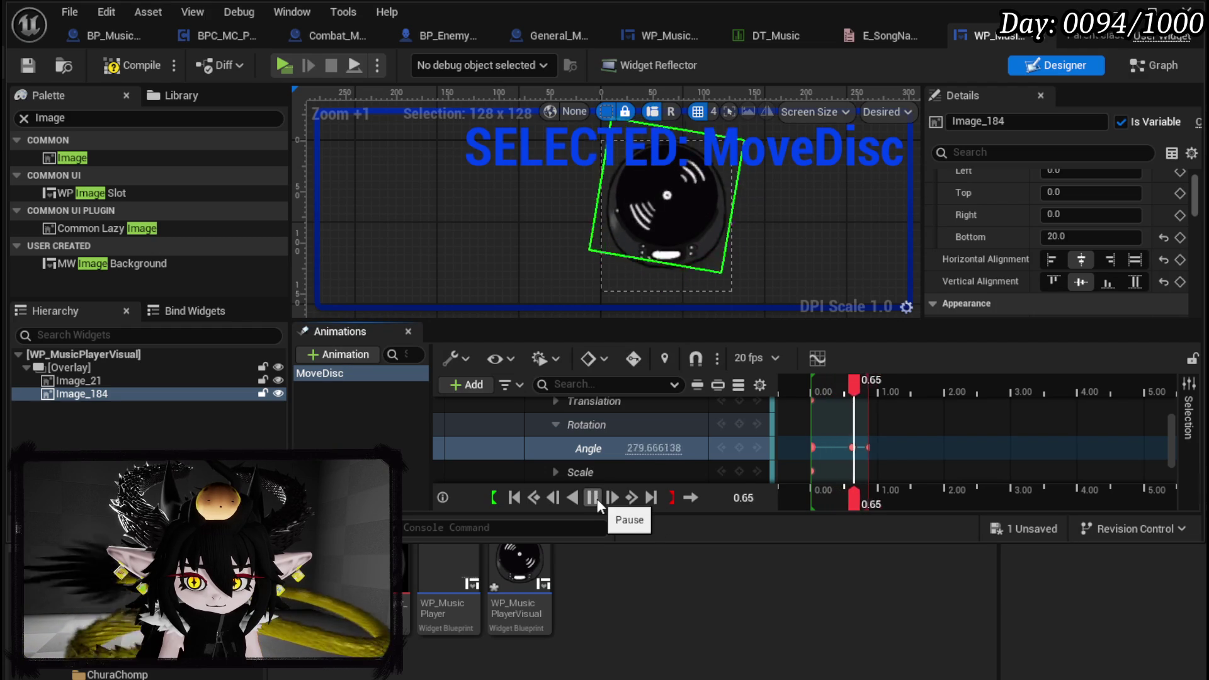
{"action": "mouse_move", "coordinate": [852, 447]}
{"action": "left_mouse_down"}
{"action": "mouse_move", "coordinate": [829, 448]}
{"action": "mouse_move", "coordinate": [844, 448]}
{"action": "mouse_move", "coordinate": [854, 424]}
{"action": "left_mouse_up"}
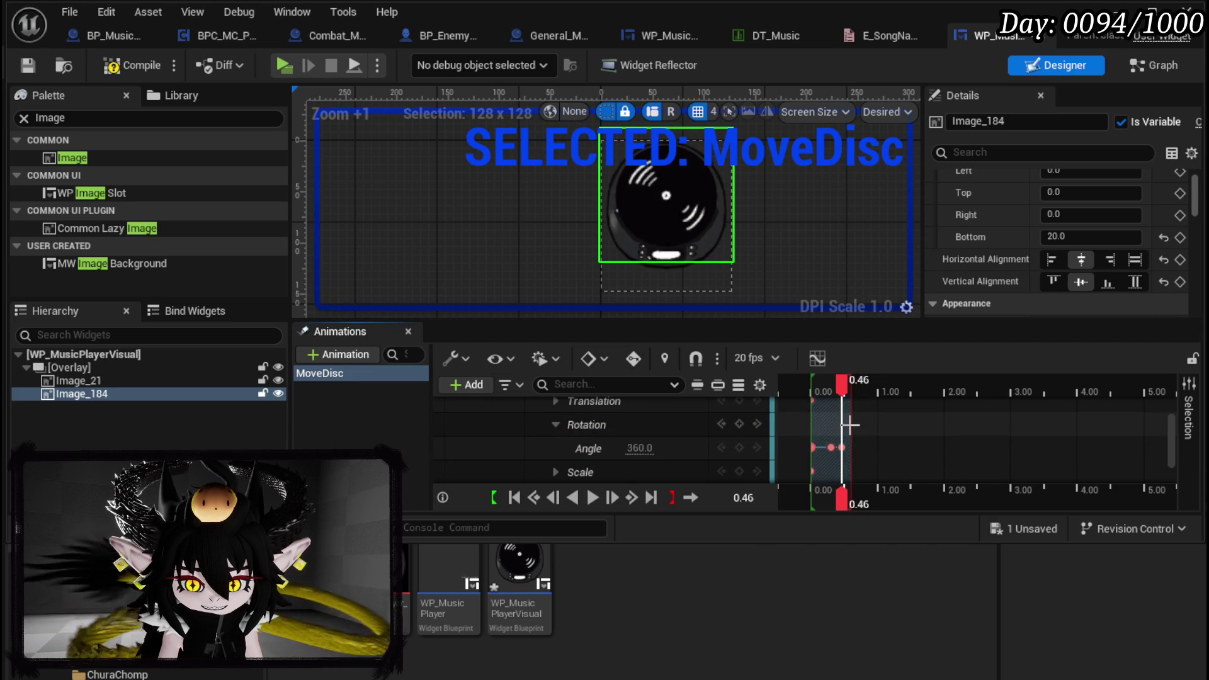
{"action": "left_click", "coordinate": [592, 497]}
{"action": "left_click", "coordinate": [592, 497]}
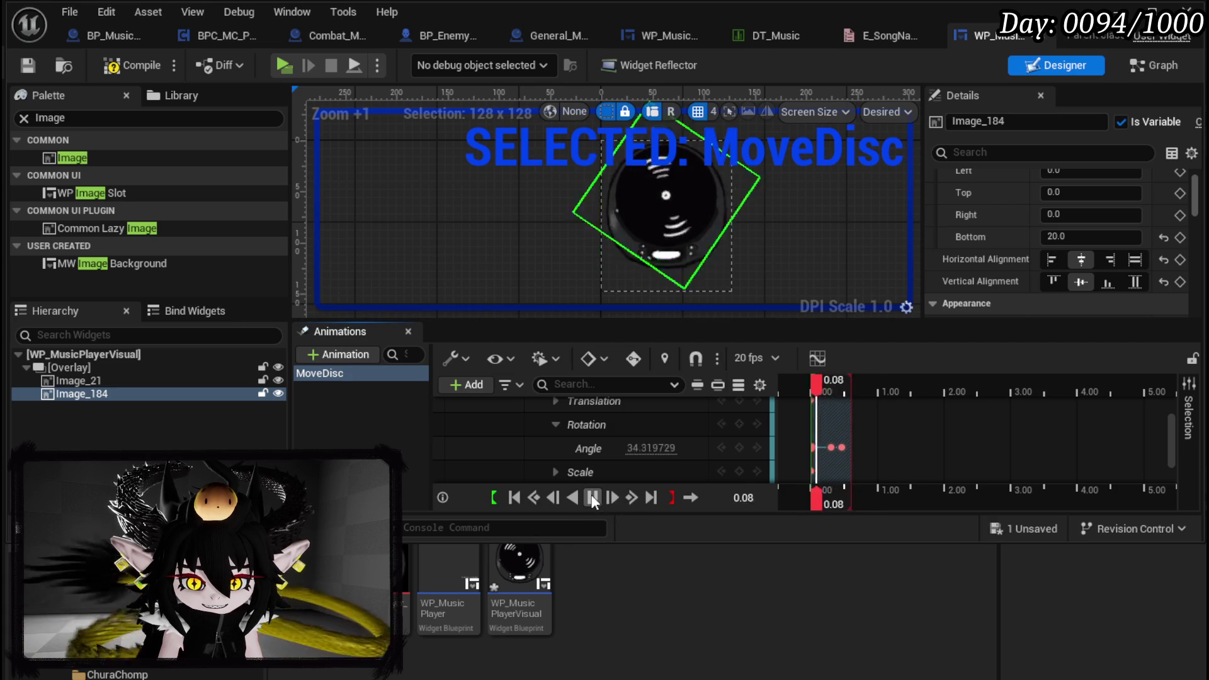
{"action": "left_click", "coordinate": [592, 497]}
Compile the widget and switch to its EventGraph
{"action": "left_click", "coordinate": [133, 65]}
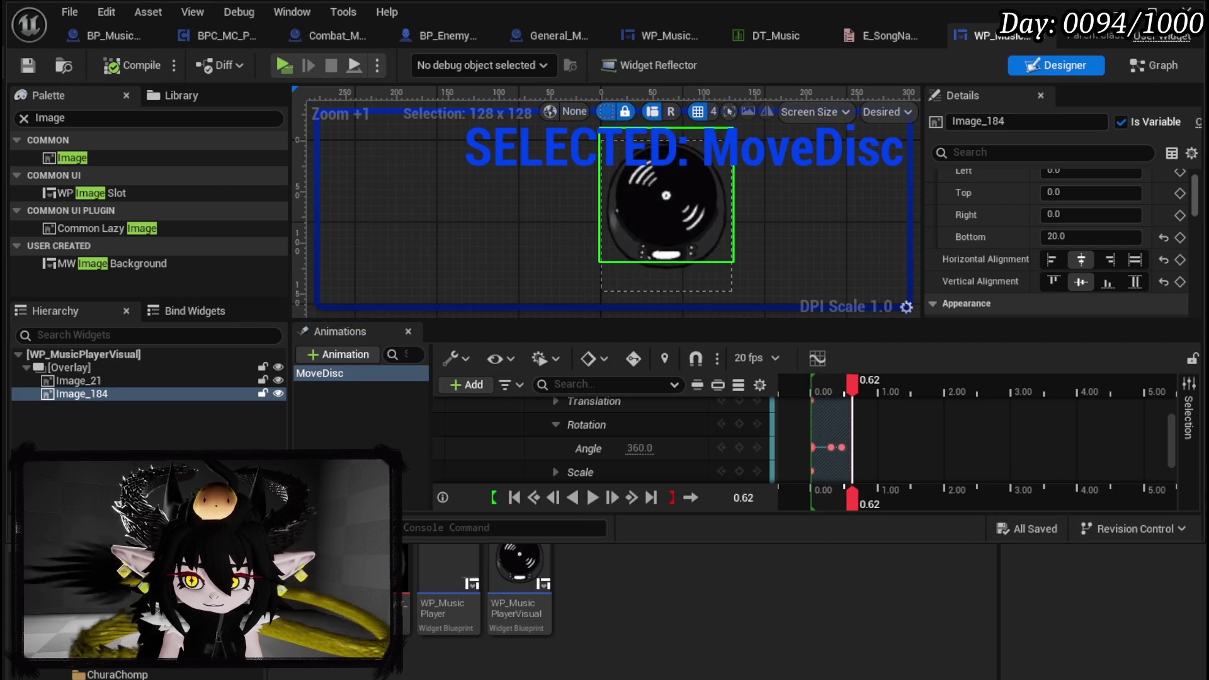
{"action": "left_click", "coordinate": [1154, 65]}
{"action": "mouse_move", "coordinate": [634, 350]}
{"action": "left_mouse_down"}
{"action": "mouse_move", "coordinate": [871, 133]}
{"action": "mouse_move", "coordinate": [856, 145]}
{"action": "left_mouse_up"}
{"action": "scroll", "coordinate": [101, 208], "scroll_direction": "up", "scroll_amount": 5}
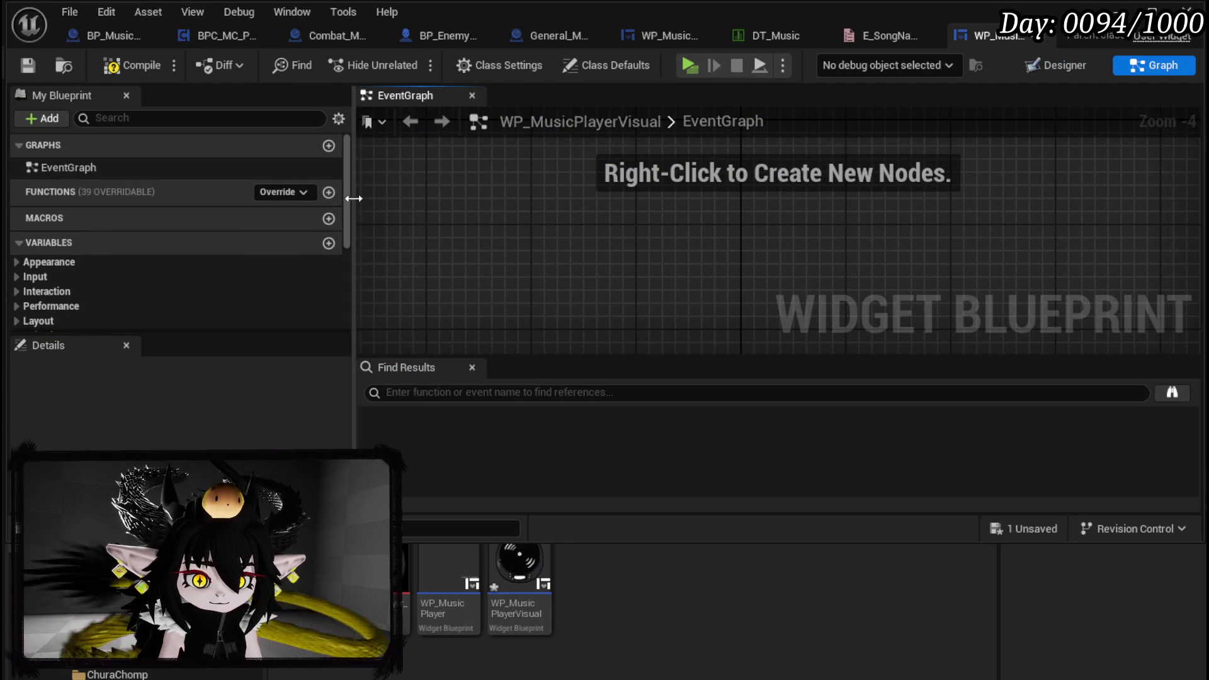
Create a function named Play in the widget and drag the MoveDisc animation into its graph
{"action": "left_click", "coordinate": [328, 192]}
{"action": "type", "text": "lay"}
{"action": "key", "text": "Return"}
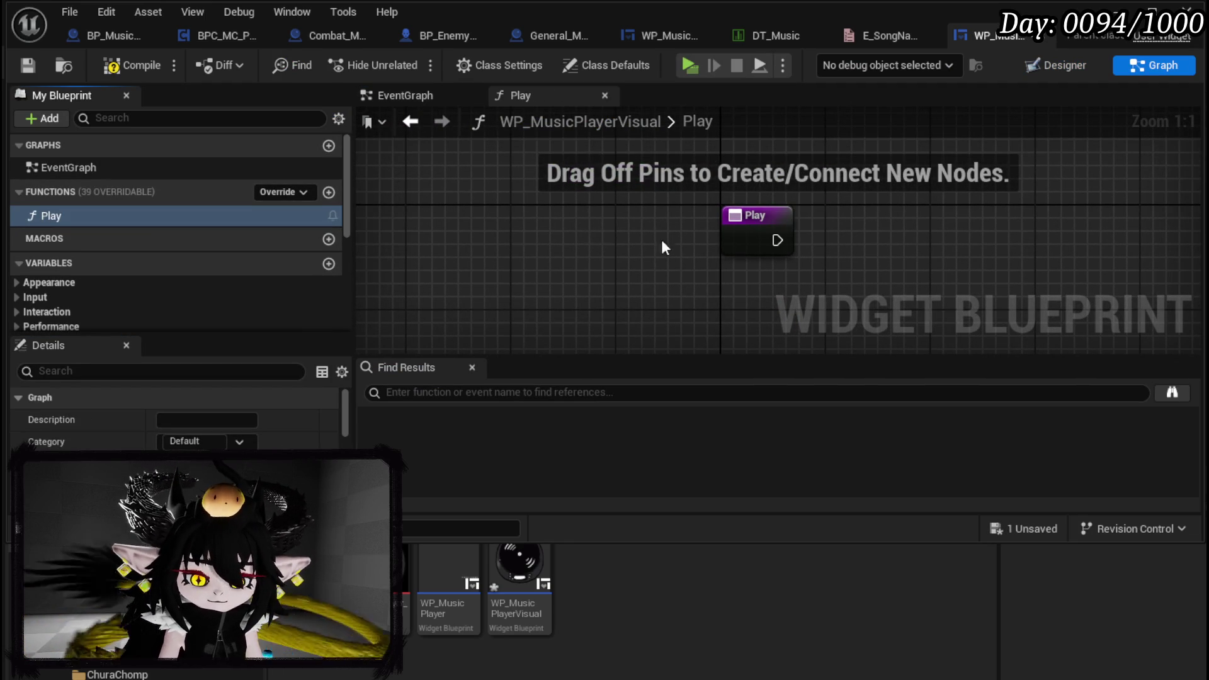
{"action": "scroll", "coordinate": [119, 239], "scroll_direction": "down", "scroll_amount": 5}
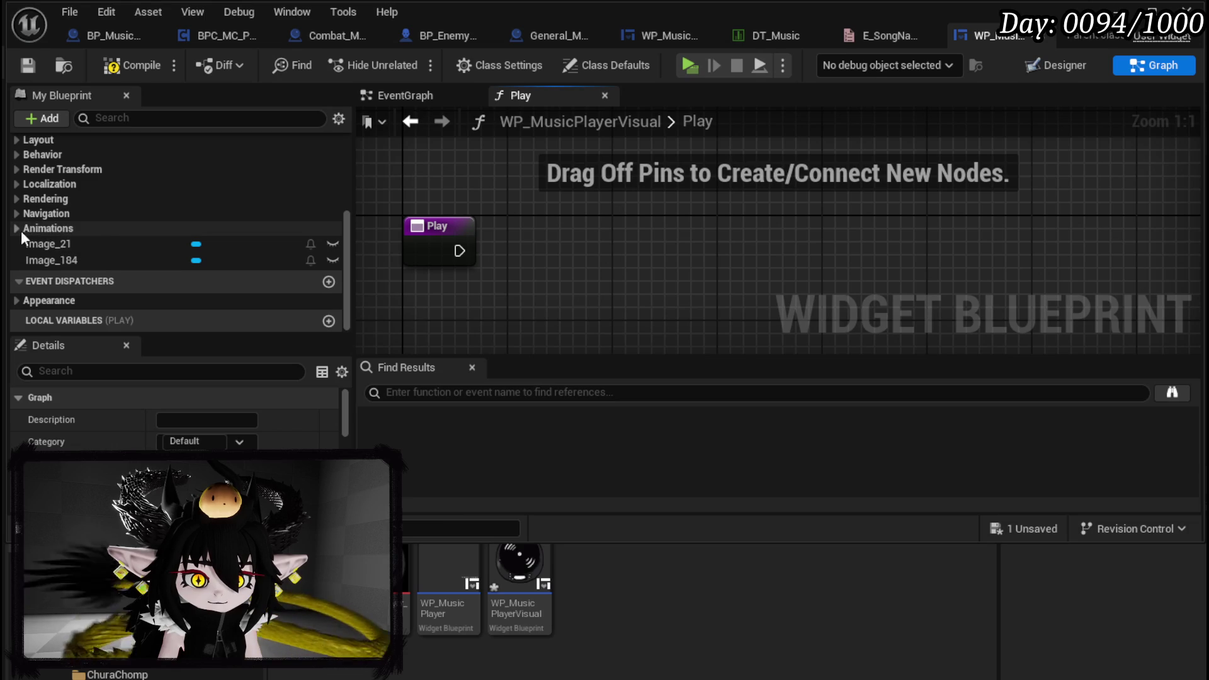
{"action": "left_click", "coordinate": [22, 231]}
{"action": "mouse_move", "coordinate": [62, 245]}
{"action": "left_mouse_down"}
{"action": "mouse_move", "coordinate": [460, 155]}
{"action": "mouse_move", "coordinate": [587, 192]}
{"action": "left_mouse_up"}
Add a Play Animation node for MoveDisc with Num Loops 0, wired from the Play entry
{"action": "type", "text": "Play"}
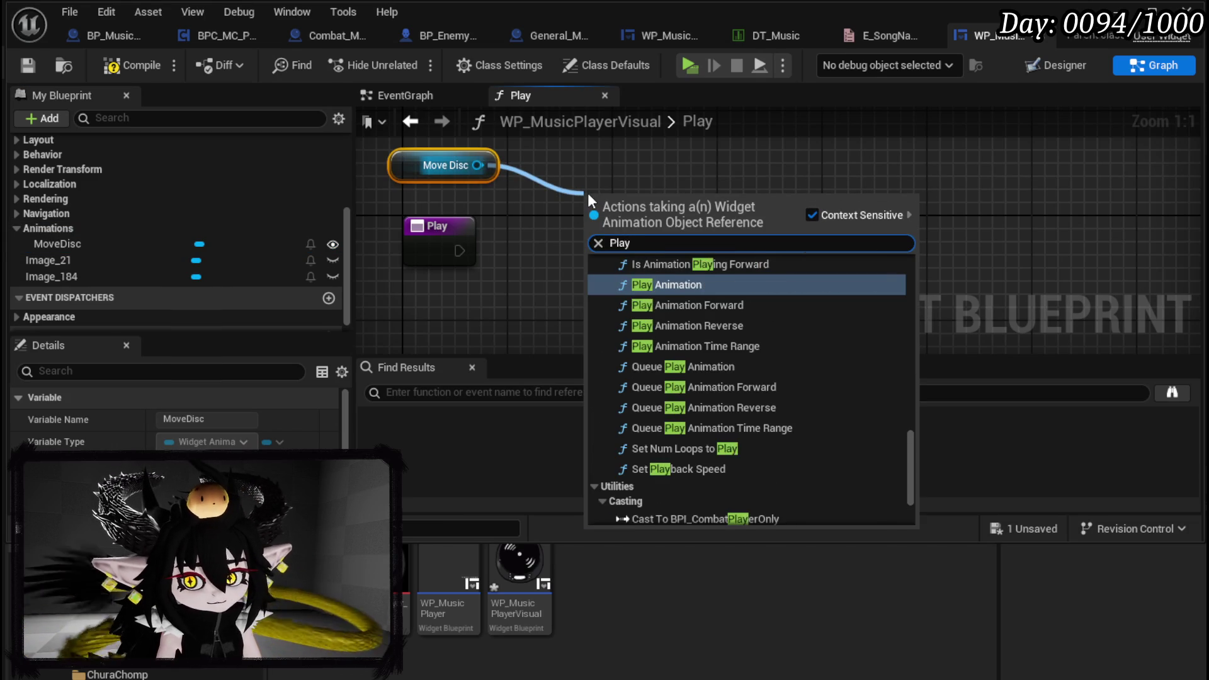
{"action": "left_click", "coordinate": [714, 309]}
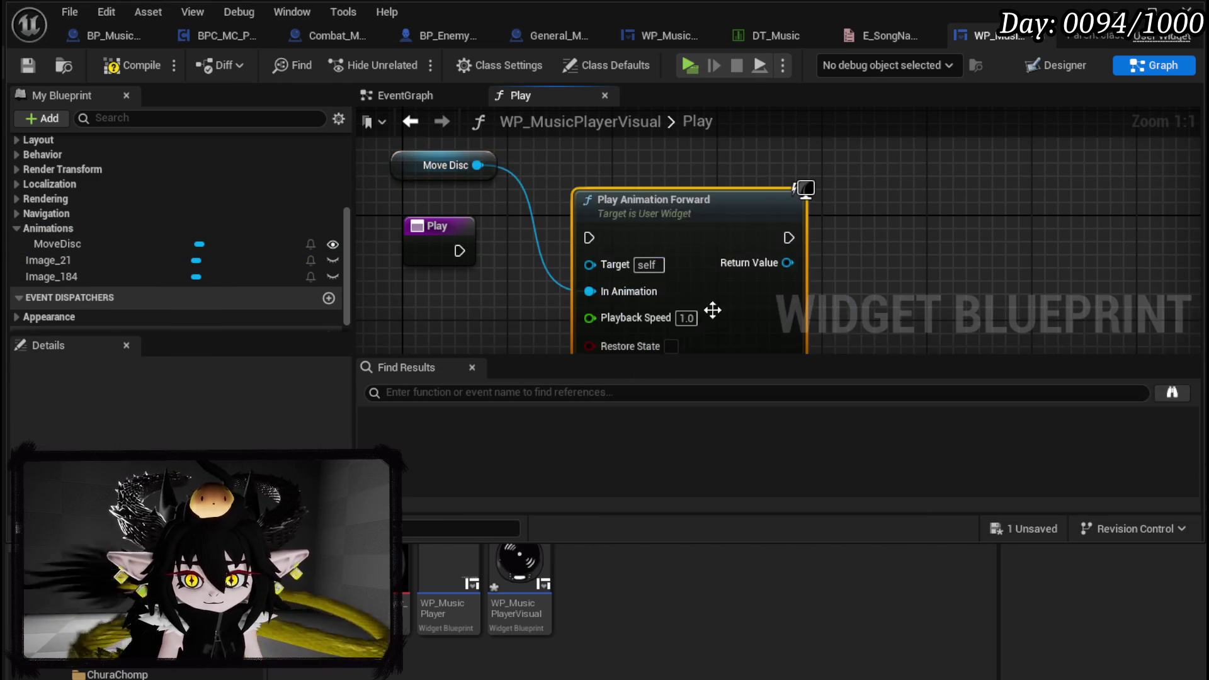
{"action": "left_click_drag", "start_coordinate": [596, 339], "coordinate": [598, 271]}
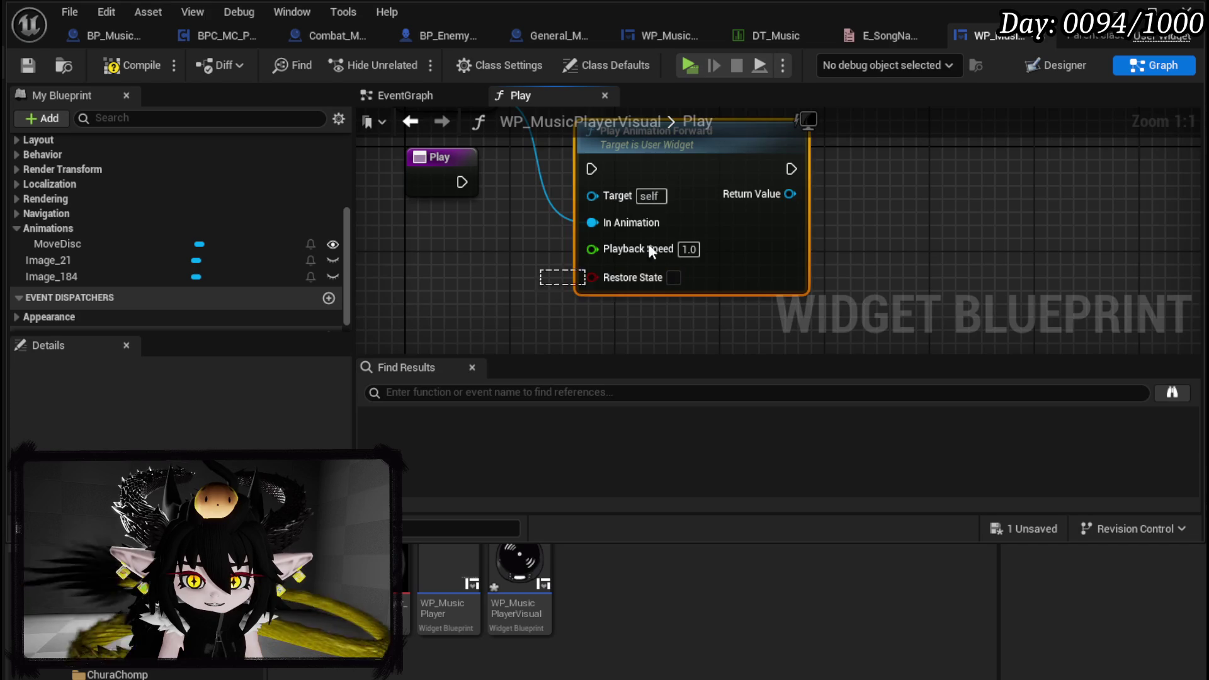
{"action": "key", "text": "ctrl+z"}
{"action": "left_click_drag", "start_coordinate": [543, 150], "coordinate": [664, 203]}
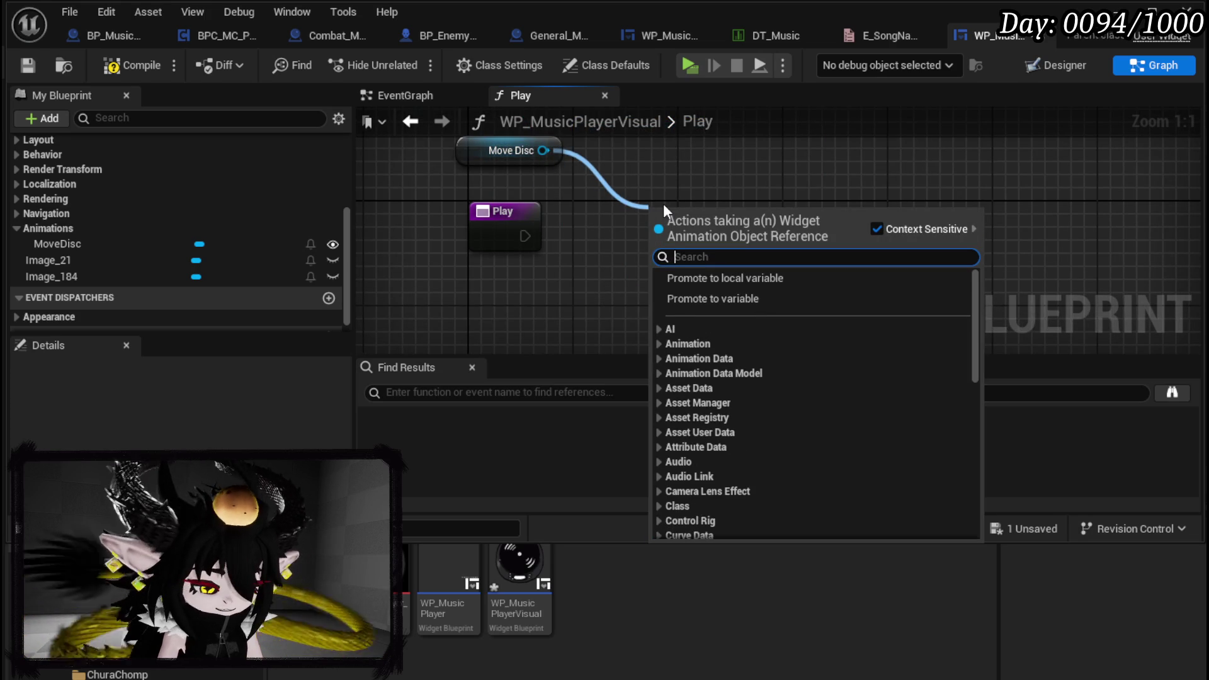
{"action": "type", "text": "play anim"}
{"action": "key", "text": "Return"}
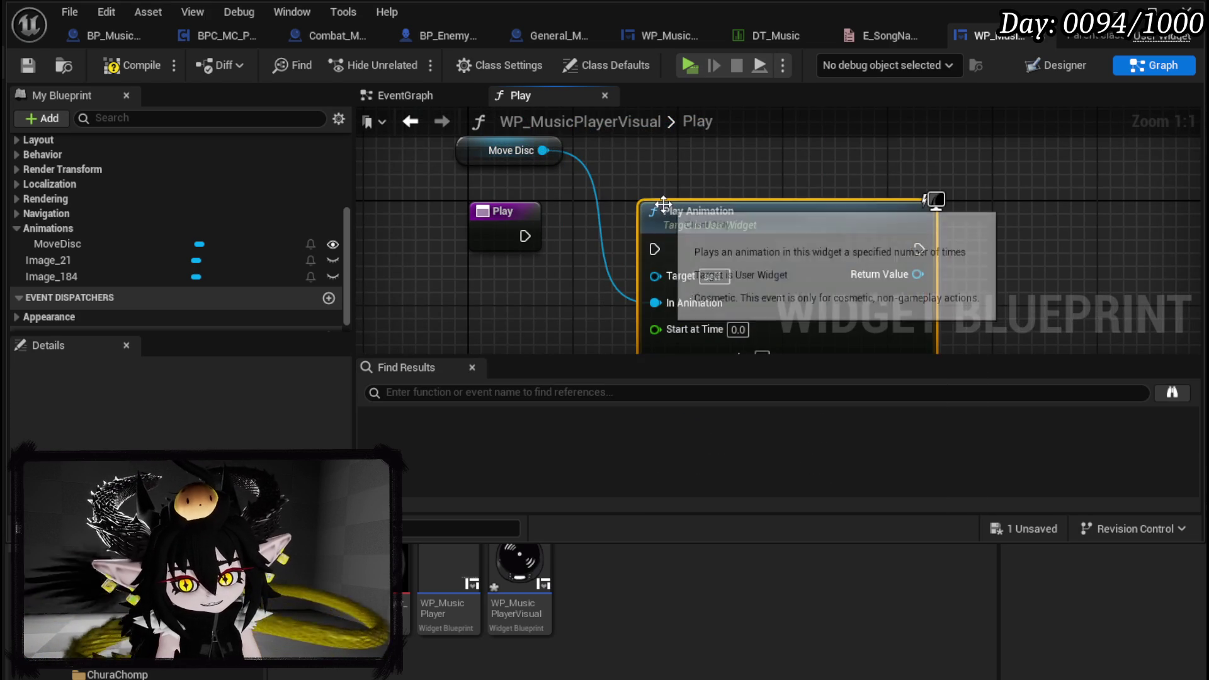
{"action": "left_click_drag", "start_coordinate": [560, 287], "coordinate": [589, 174]}
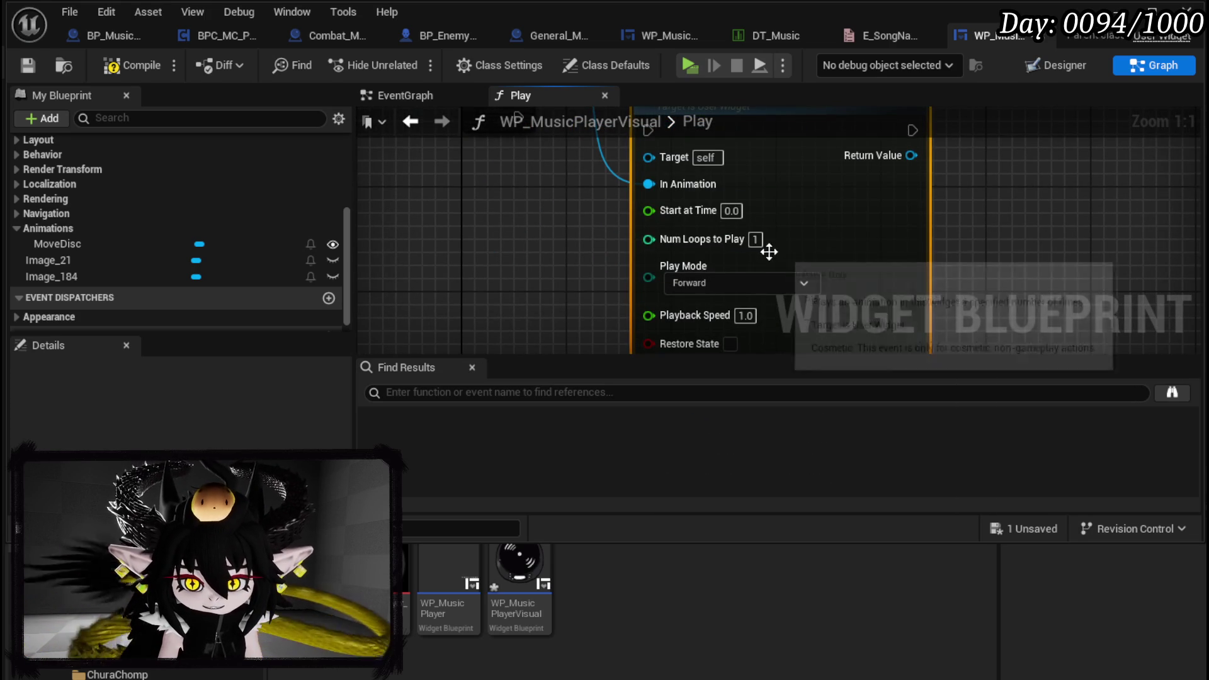
{"action": "left_click", "coordinate": [755, 239]}
{"action": "type", "text": "0"}
{"action": "mouse_move", "coordinate": [509, 131]}
{"action": "left_mouse_down"}
{"action": "mouse_move", "coordinate": [522, 210]}
{"action": "mouse_move", "coordinate": [639, 207]}
{"action": "left_mouse_up"}
{"action": "left_click", "coordinate": [508, 197]}
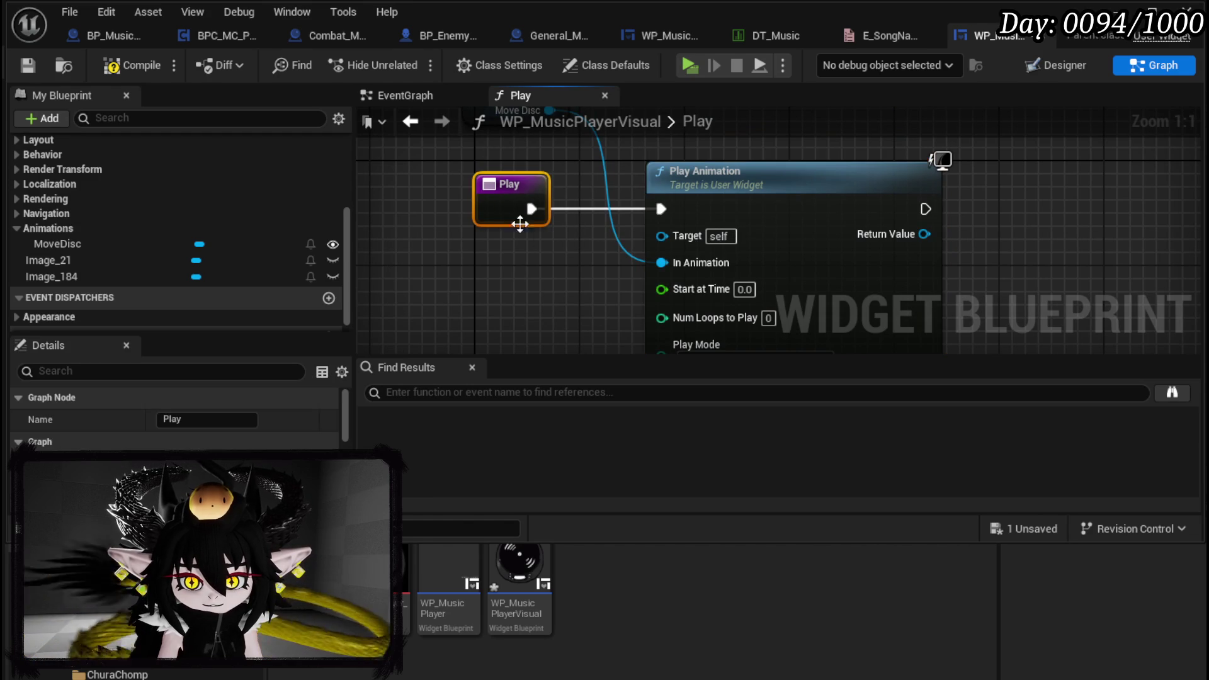
Compile and save WP_MusicPlayerVisual, then return to BP_MusicPlayer
{"action": "scroll", "coordinate": [485, 161], "scroll_direction": "down", "scroll_amount": 2}
{"action": "left_click", "coordinate": [129, 65]}
{"action": "left_click", "coordinate": [27, 65]}
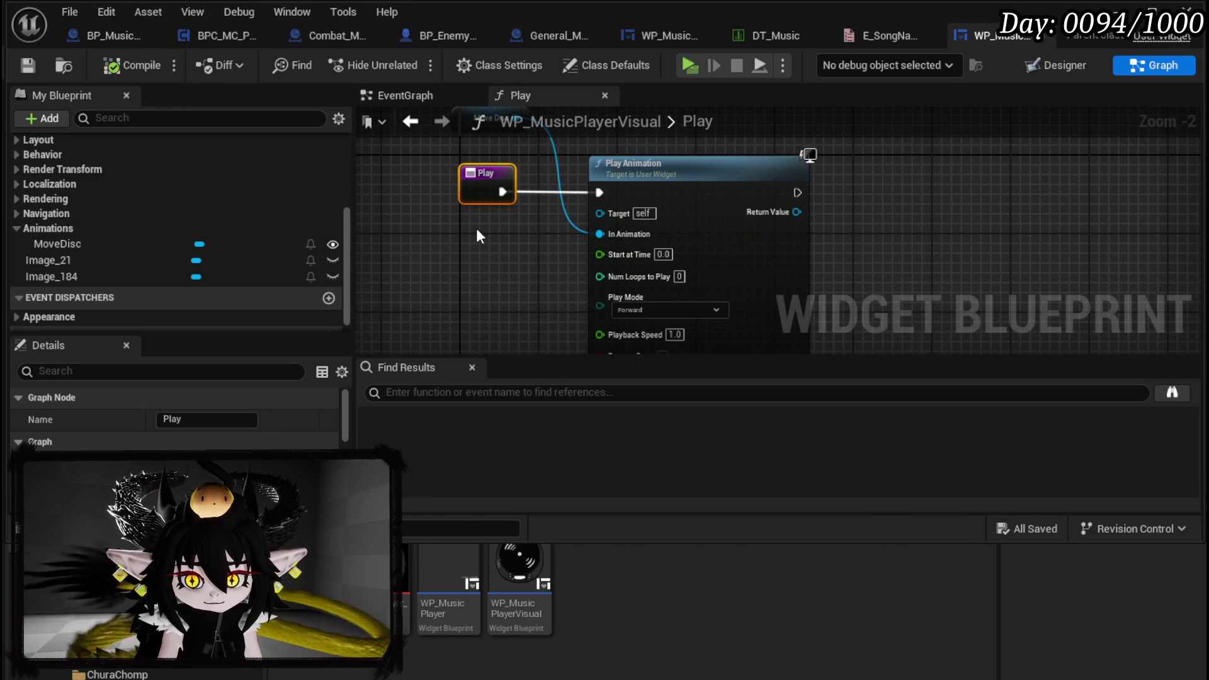
{"action": "left_click", "coordinate": [101, 34]}
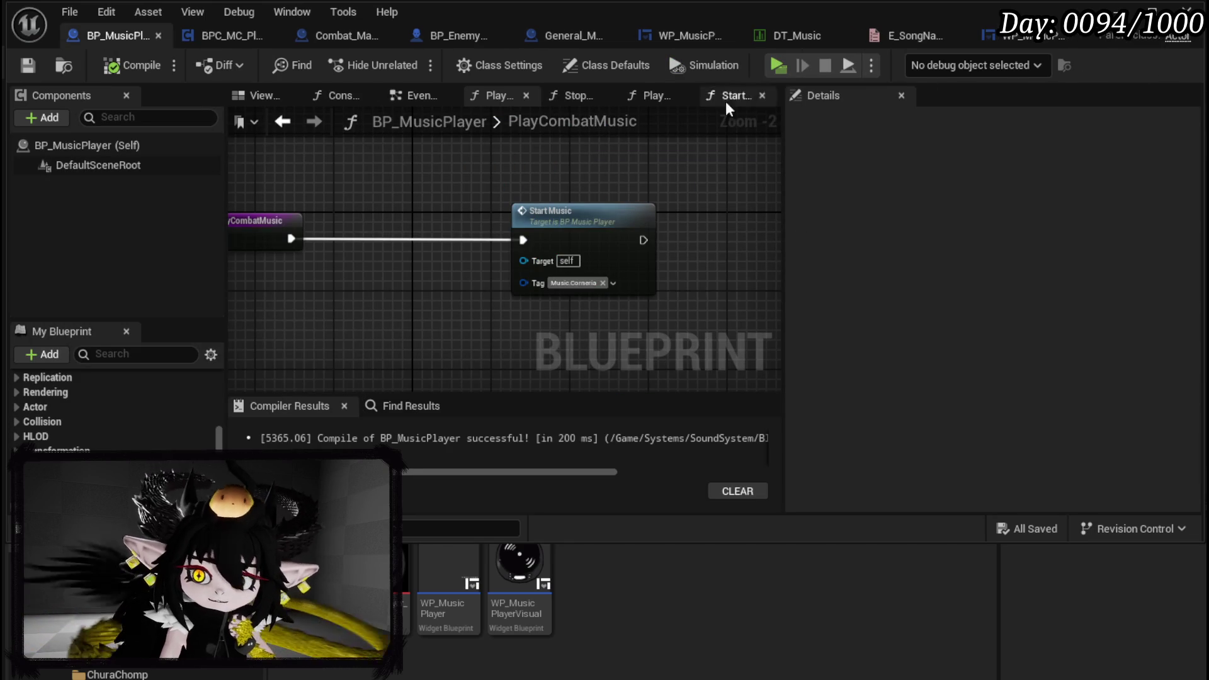
In WP_MusicPlayer's Designer, drag WP Music Player Visual from the Palette into the Overlay
{"action": "left_click", "coordinate": [697, 41]}
{"action": "left_click", "coordinate": [1065, 65]}
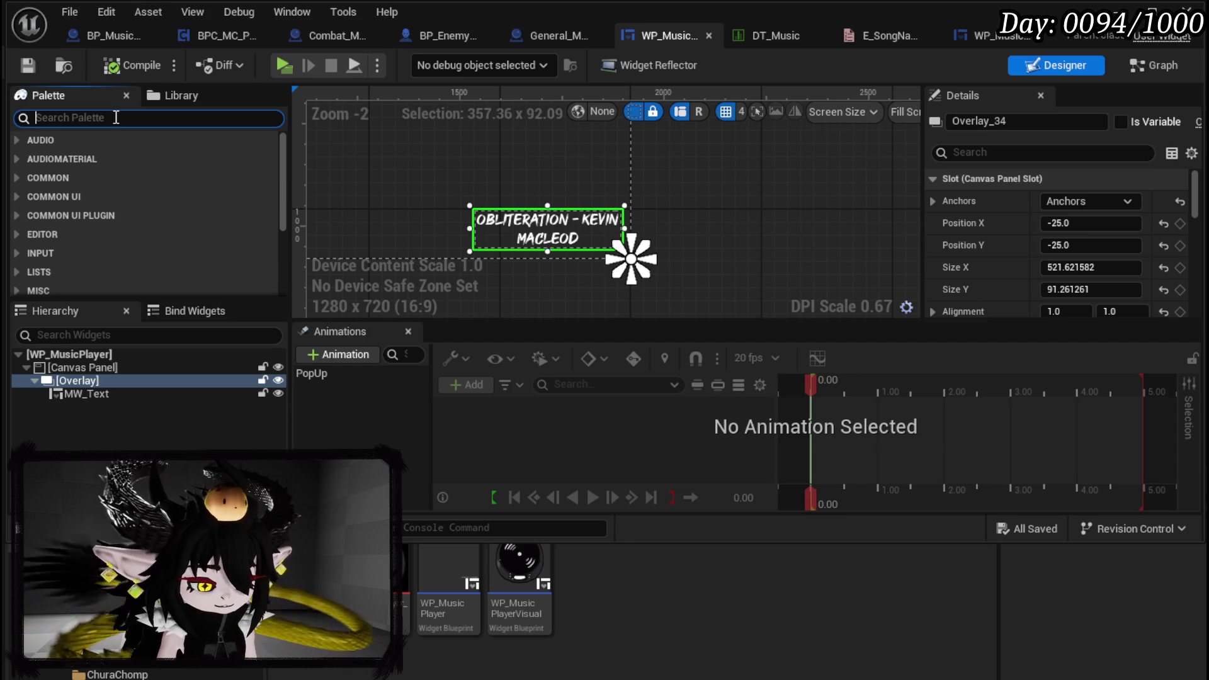
{"action": "type", "text": "Music"}
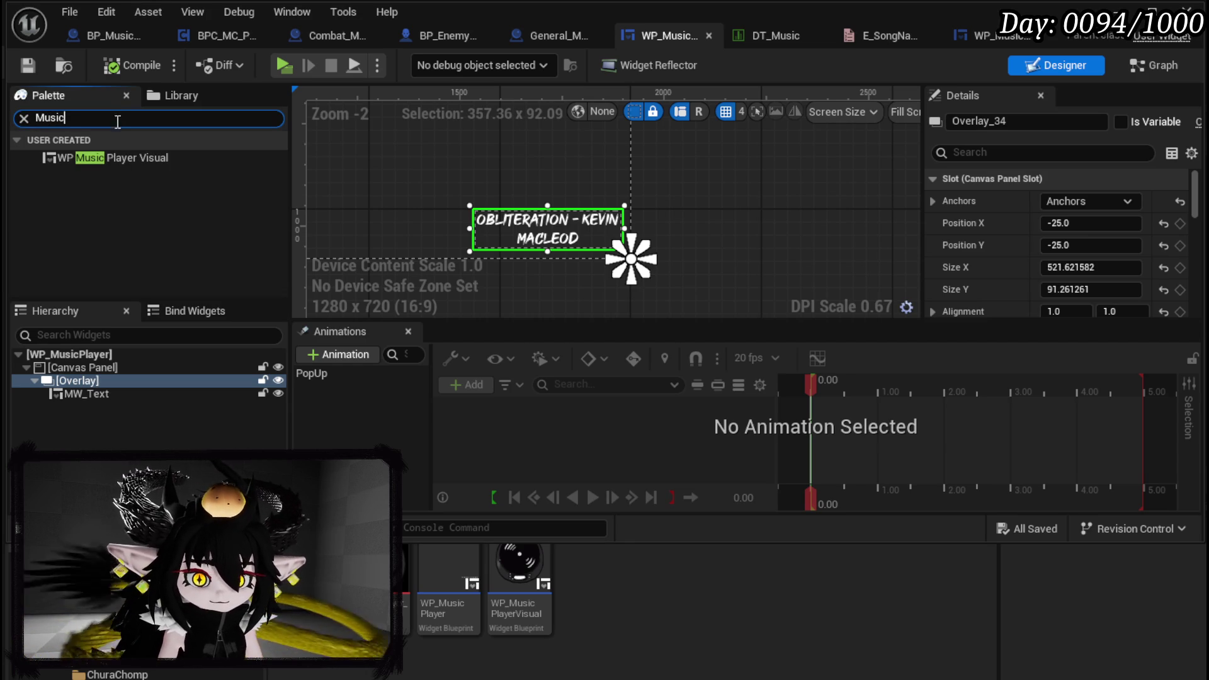
{"action": "left_click_drag", "start_coordinate": [112, 165], "coordinate": [73, 380]}
Centre the disc horizontally and vertically, then move it out of the overlay onto the canvas
{"action": "left_click", "coordinate": [437, 226]}
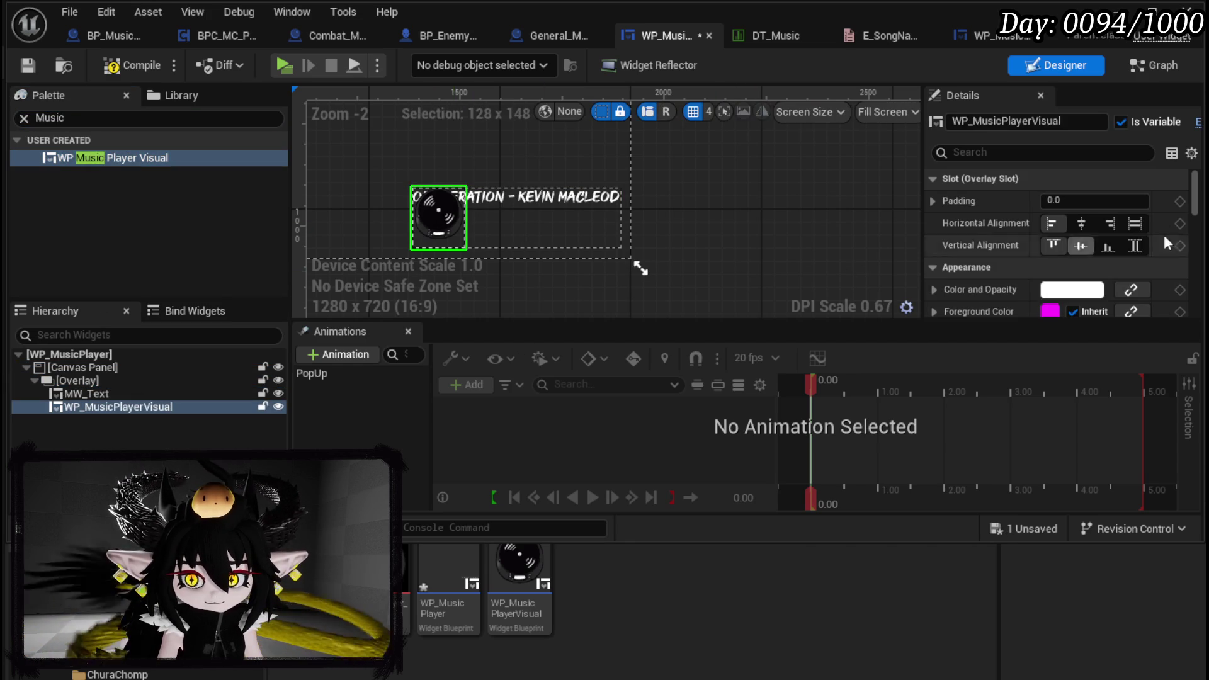
{"action": "left_click", "coordinate": [1089, 224]}
{"action": "left_click", "coordinate": [1090, 245]}
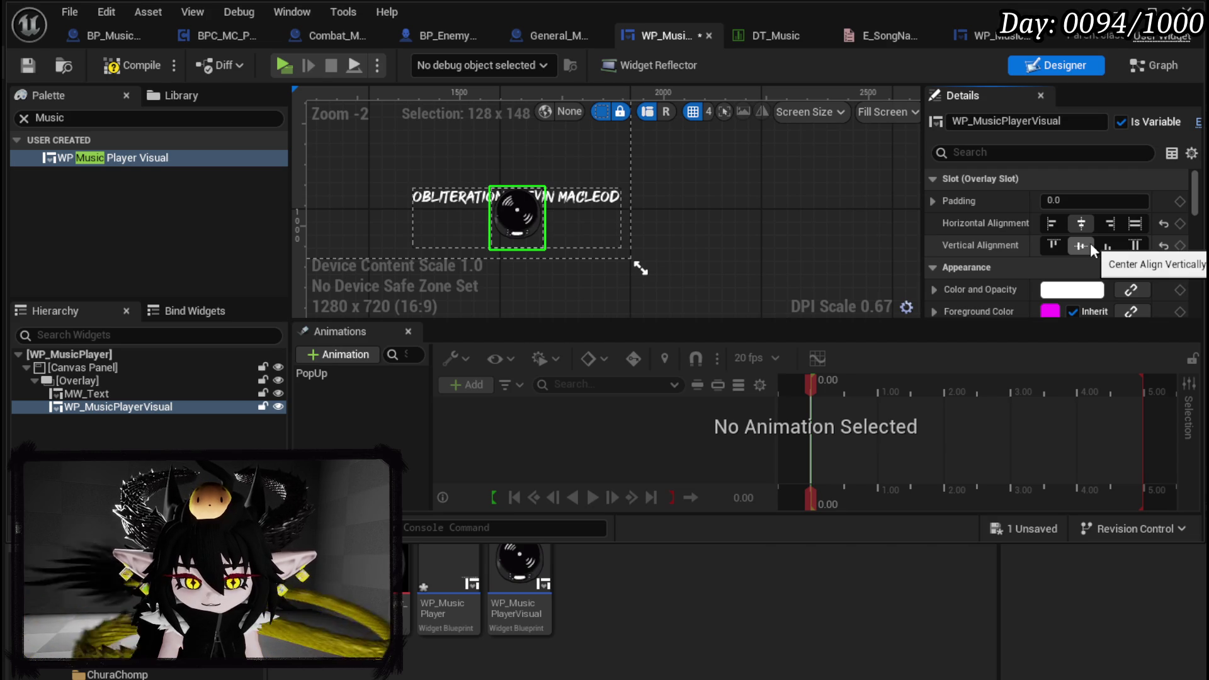
{"action": "left_click", "coordinate": [101, 408]}
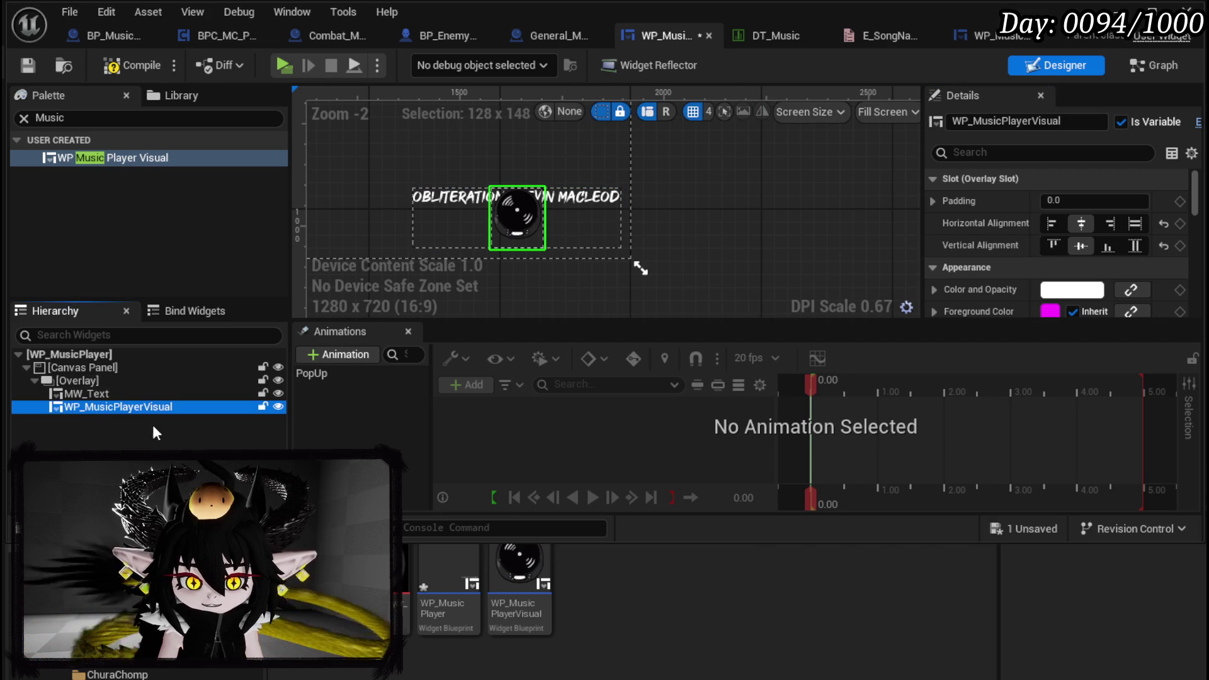
{"action": "left_click_drag", "start_coordinate": [97, 407], "coordinate": [90, 371]}
Anchor the disc to the bottom-right corner and set its width and height to 150
{"action": "scroll", "coordinate": [666, 225], "scroll_direction": "down", "scroll_amount": 6}
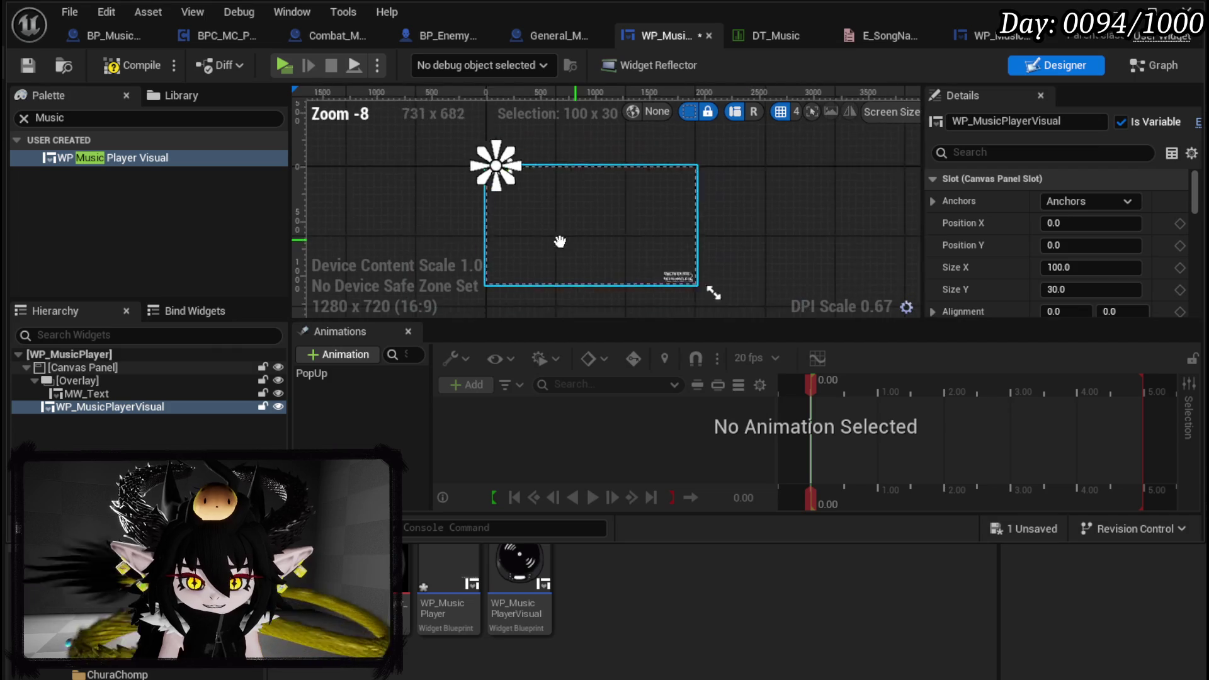
{"action": "left_click", "coordinate": [1108, 201]}
{"action": "left_click", "coordinate": [1183, 355], "text": "ctrl+shift"}
{"action": "scroll", "coordinate": [644, 262], "scroll_direction": "up", "scroll_amount": 12}
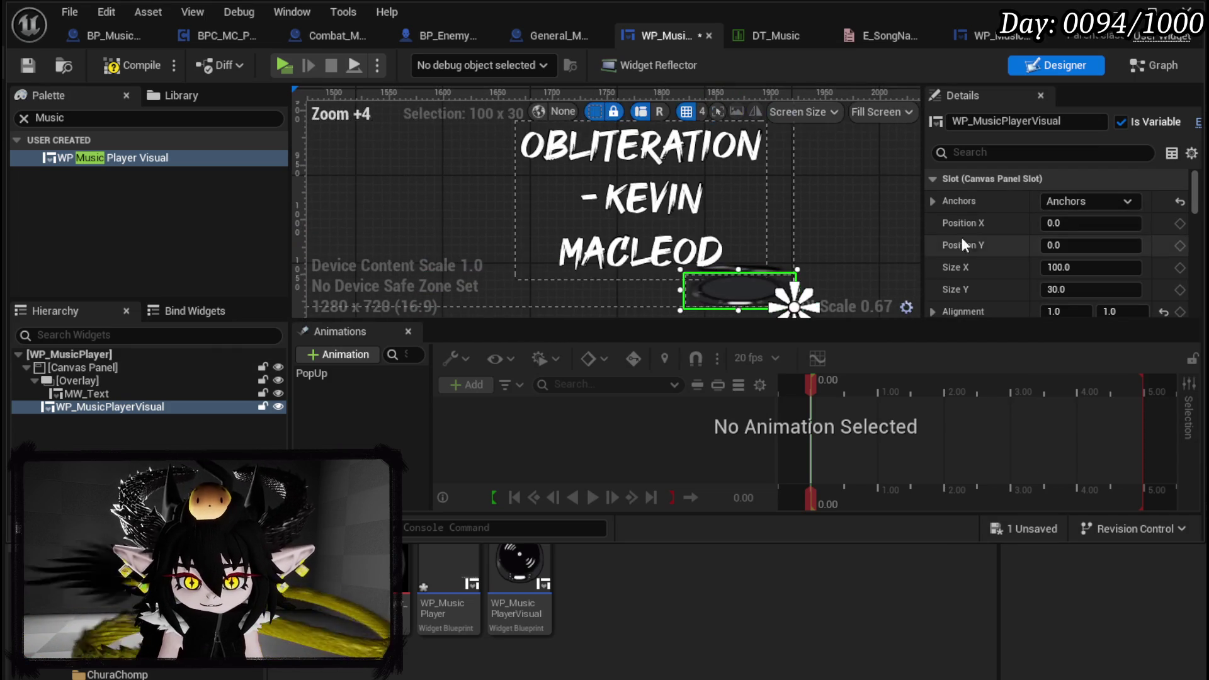
{"action": "scroll", "coordinate": [968, 244], "scroll_direction": "down", "scroll_amount": 2}
{"action": "left_click", "coordinate": [1112, 250]}
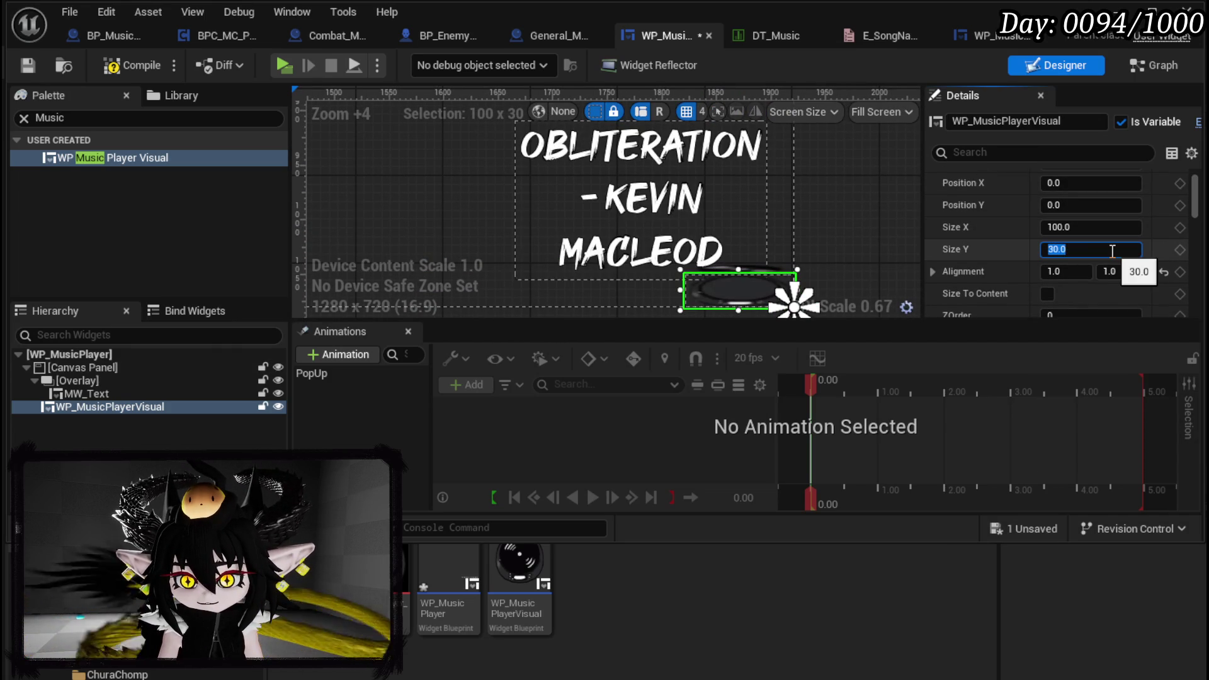
{"action": "scroll", "coordinate": [715, 232], "scroll_direction": "down", "scroll_amount": 4}
{"action": "type", "text": "150"}
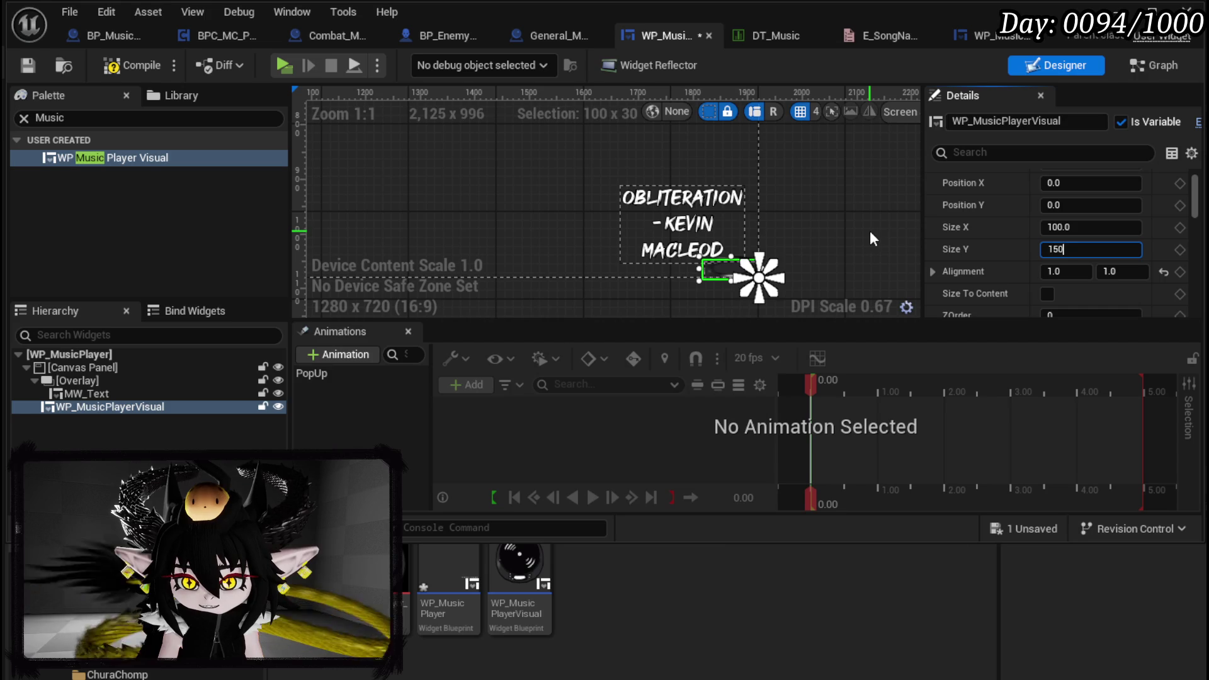
{"action": "key", "text": "Return"}
{"action": "left_click", "coordinate": [1091, 227]}
{"action": "type", "text": "150"}
{"action": "key", "text": "Return"}
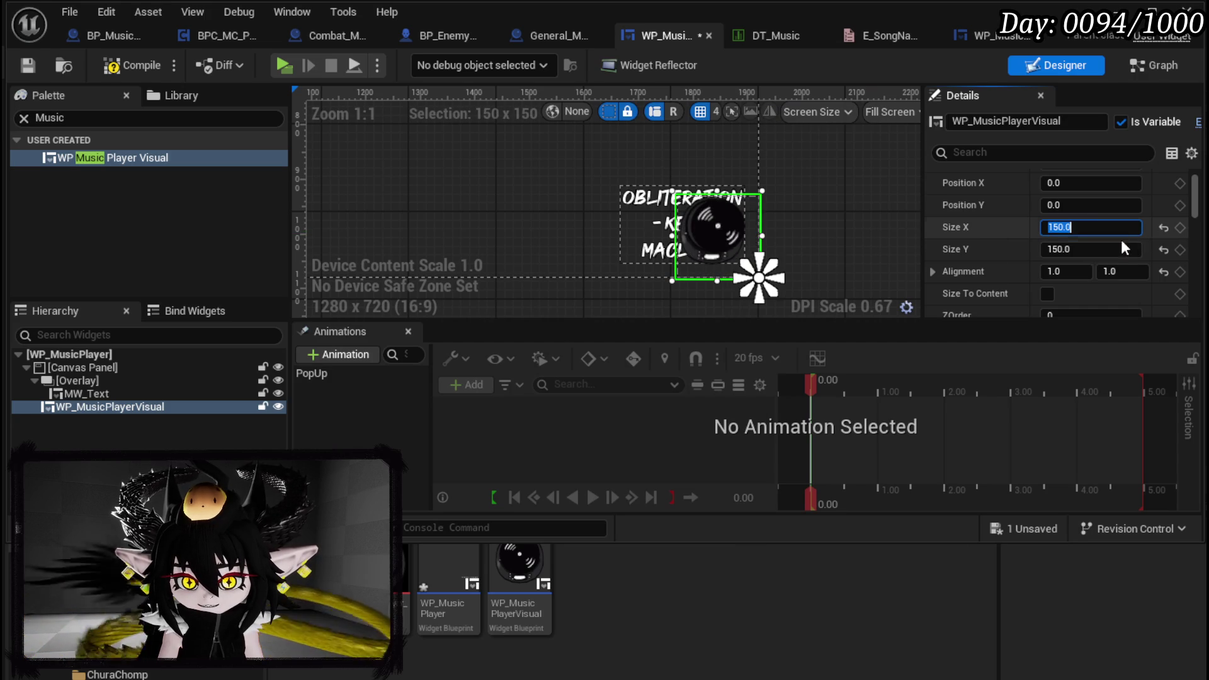
Adjust the disc size to 128 wide by 150 high and compile
{"action": "left_click", "coordinate": [126, 65]}
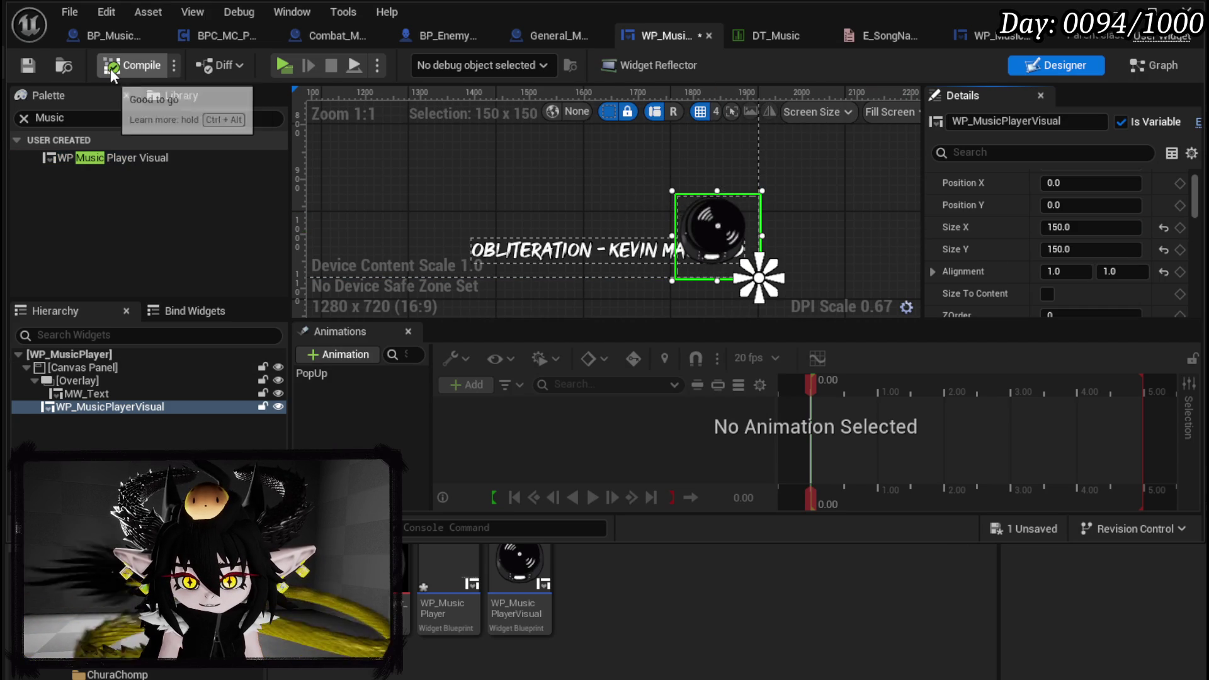
{"action": "scroll", "coordinate": [916, 235], "scroll_direction": "up", "scroll_amount": 3}
{"action": "type", "text": "128"}
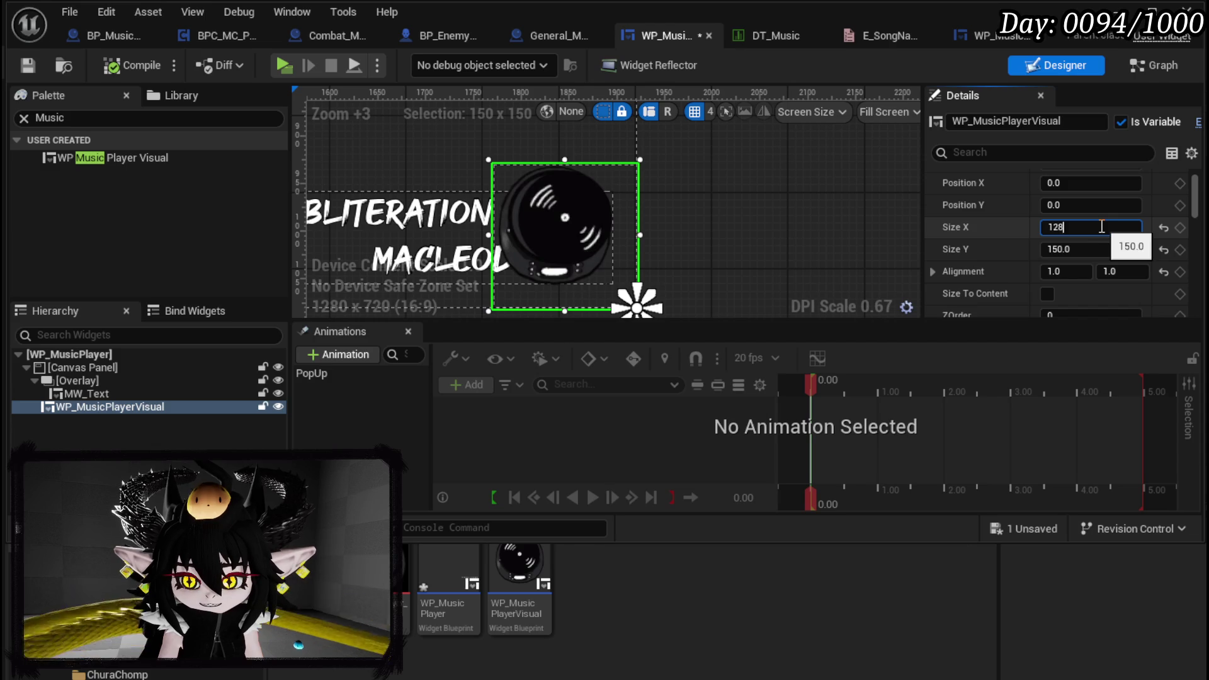
{"action": "key", "text": "Tab"}
{"action": "type", "text": "128"}
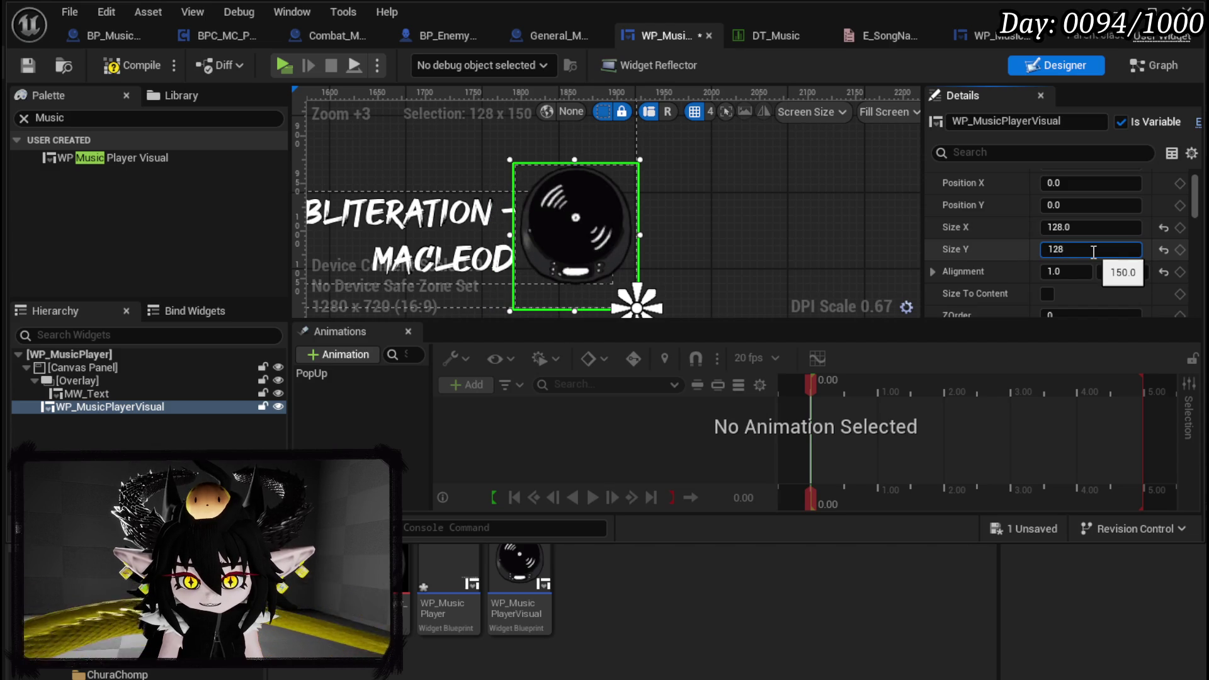
{"action": "key", "text": "Return"}
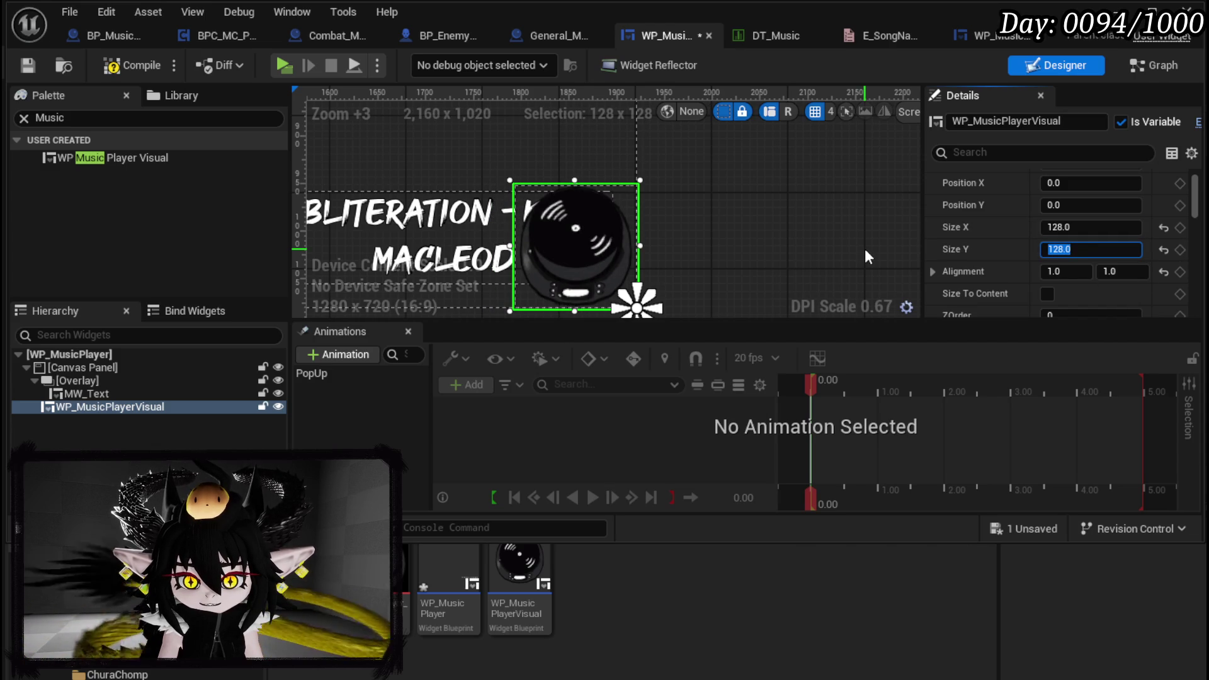
{"action": "left_click", "coordinate": [127, 66]}
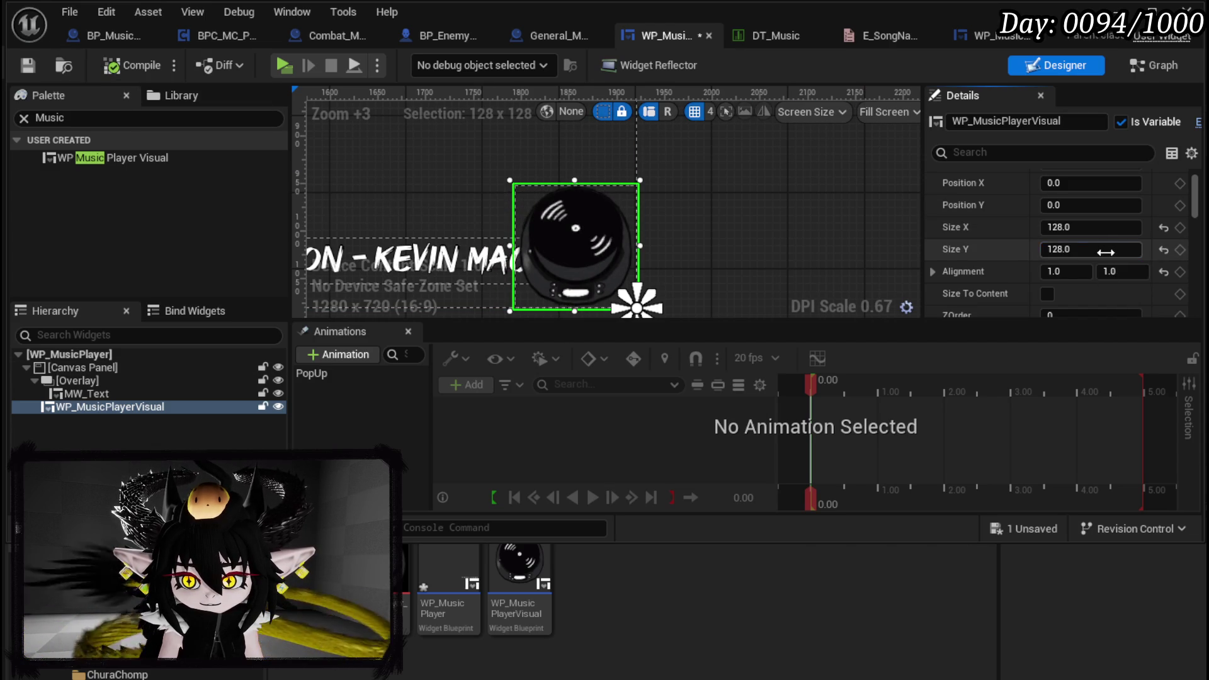
{"action": "type", "text": "150"}
{"action": "key", "text": "Return"}
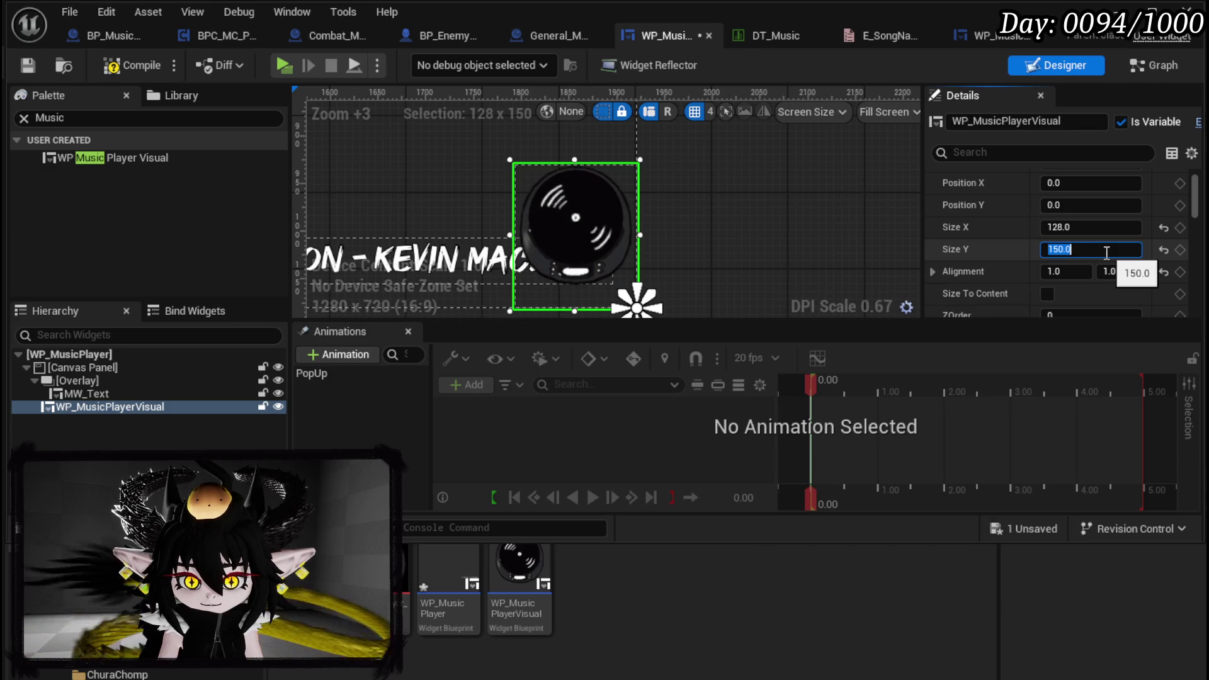
{"action": "left_click", "coordinate": [106, 69]}
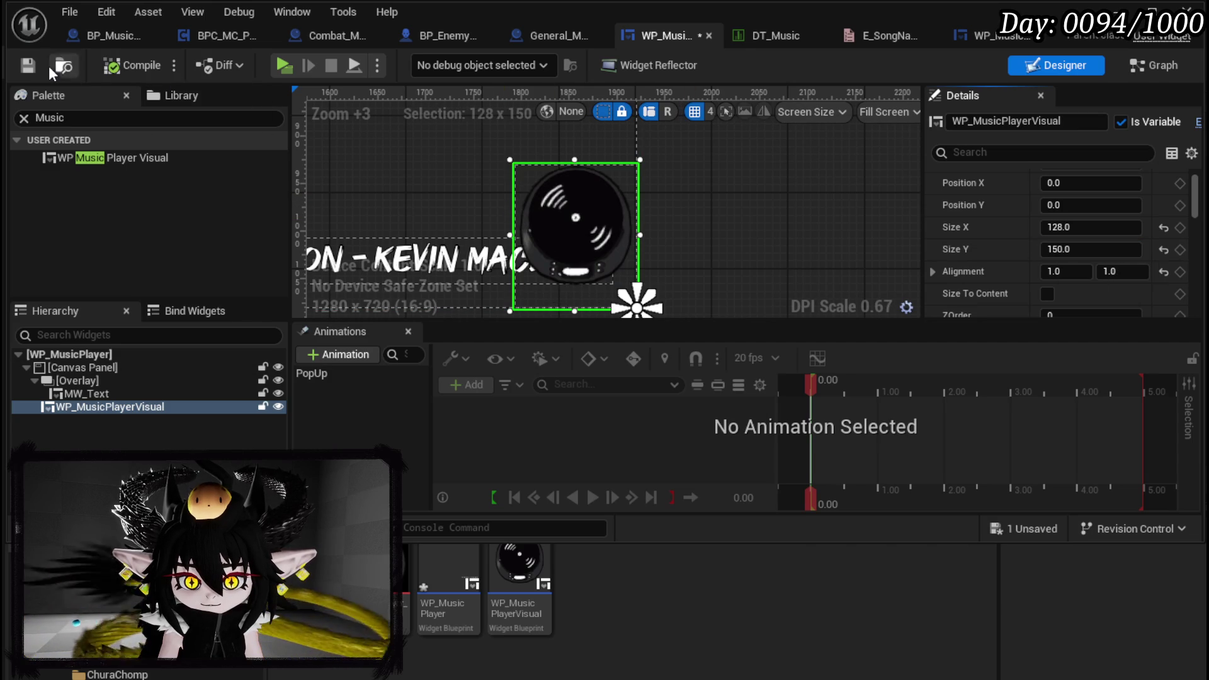
Place the disc directly in the Canvas Panel above the overlay, then compile and save
{"action": "left_click_drag", "start_coordinate": [74, 411], "coordinate": [71, 375]}
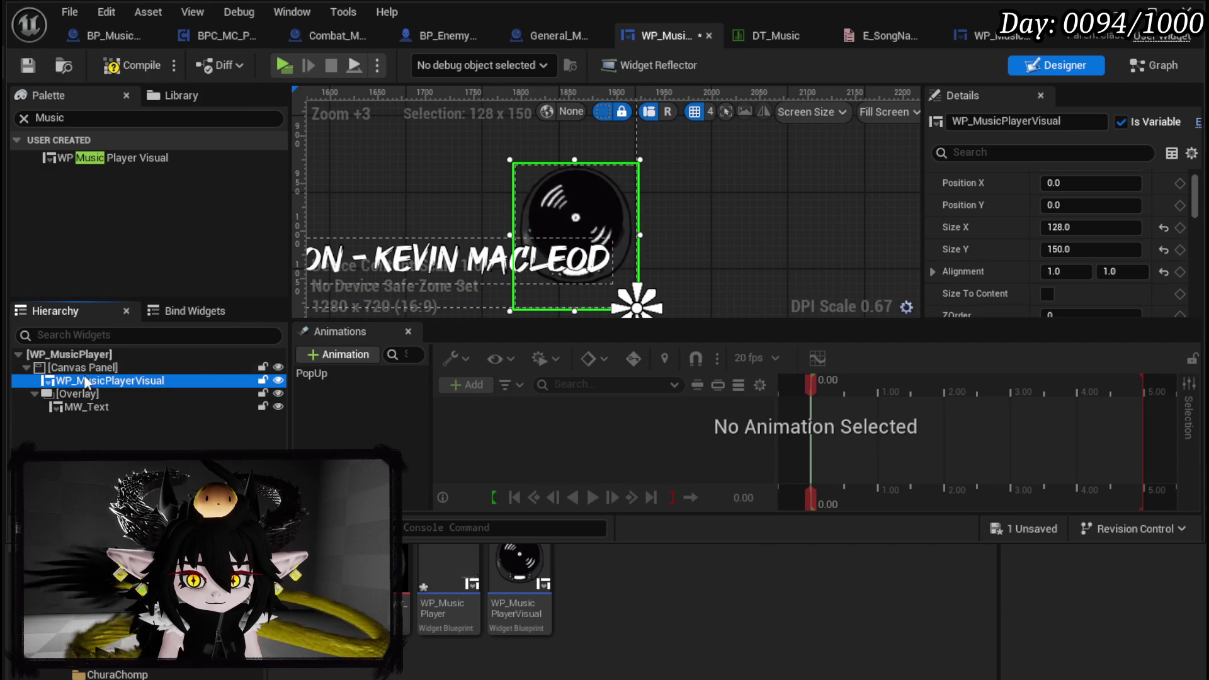
{"action": "scroll", "coordinate": [710, 169], "scroll_direction": "down", "scroll_amount": 2}
{"action": "scroll", "coordinate": [674, 198], "scroll_direction": "up", "scroll_amount": 2}
{"action": "scroll", "coordinate": [807, 225], "scroll_direction": "down", "scroll_amount": 2}
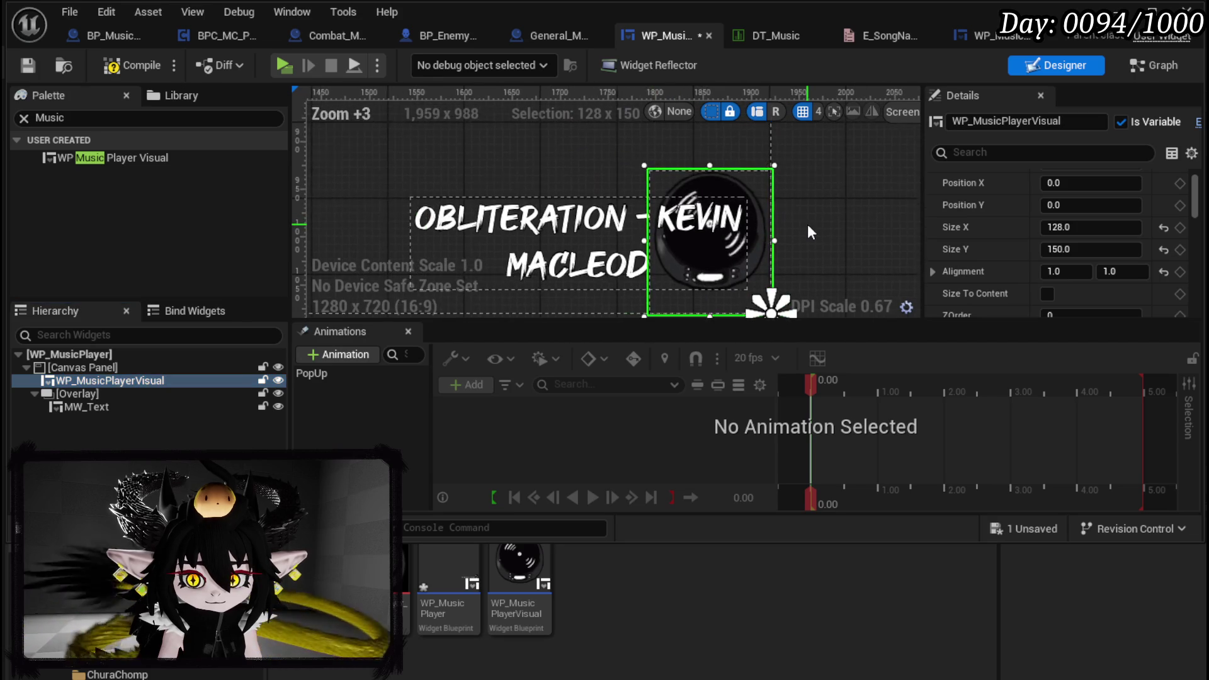
{"action": "left_click", "coordinate": [120, 71]}
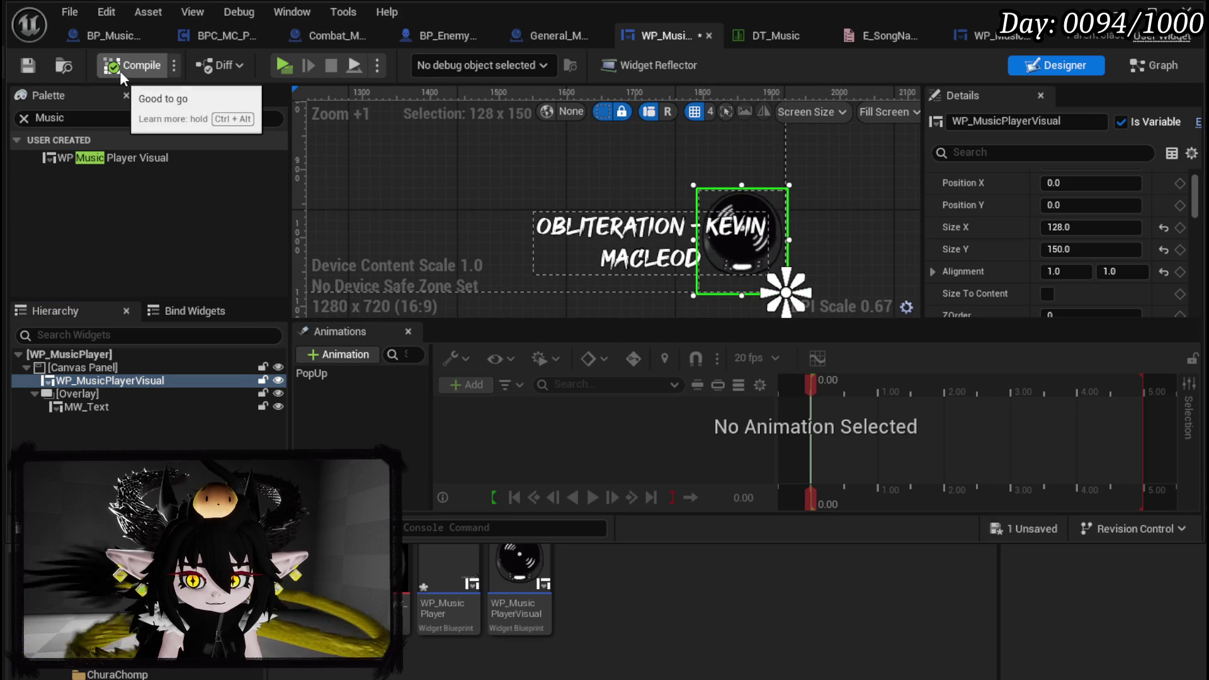
{"action": "left_click", "coordinate": [29, 66]}
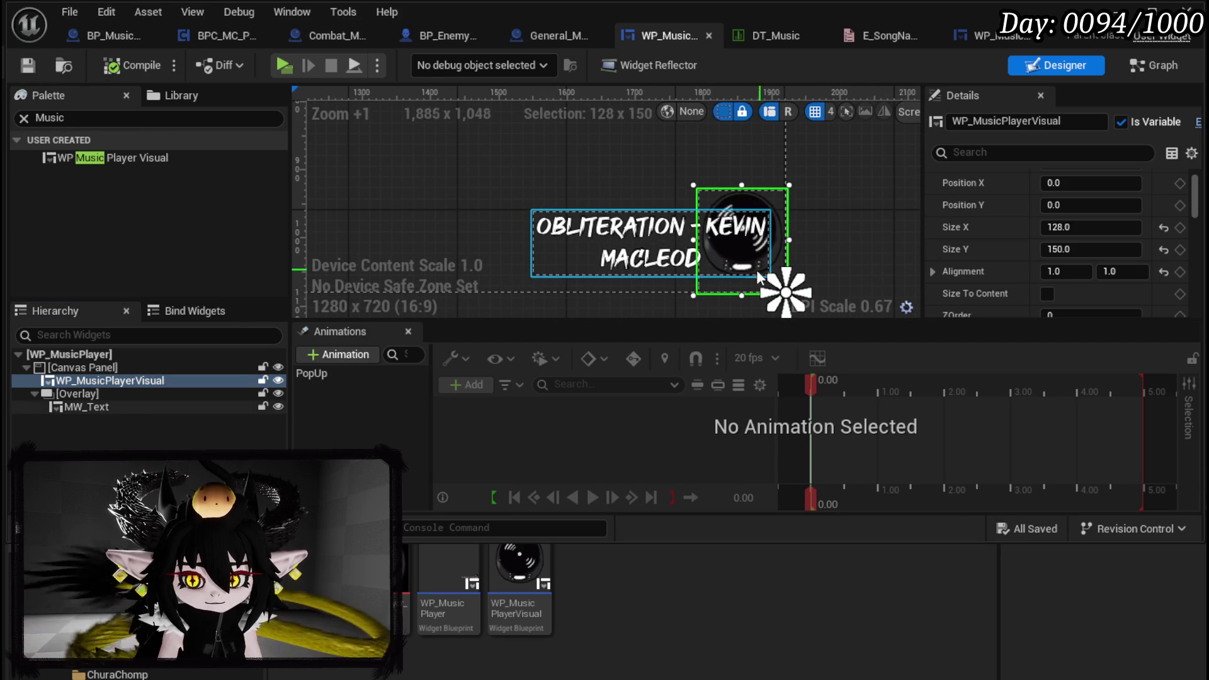
Move the disc left and down beside the song title text, then compile and save
{"action": "mouse_move", "coordinate": [731, 282]}
{"action": "left_mouse_down"}
{"action": "mouse_move", "coordinate": [697, 290]}
{"action": "mouse_move", "coordinate": [575, 250]}
{"action": "mouse_move", "coordinate": [665, 199]}
{"action": "left_mouse_up"}
{"action": "scroll", "coordinate": [845, 191], "scroll_direction": "down", "scroll_amount": 2}
{"action": "scroll", "coordinate": [850, 200], "scroll_direction": "down", "scroll_amount": 1}
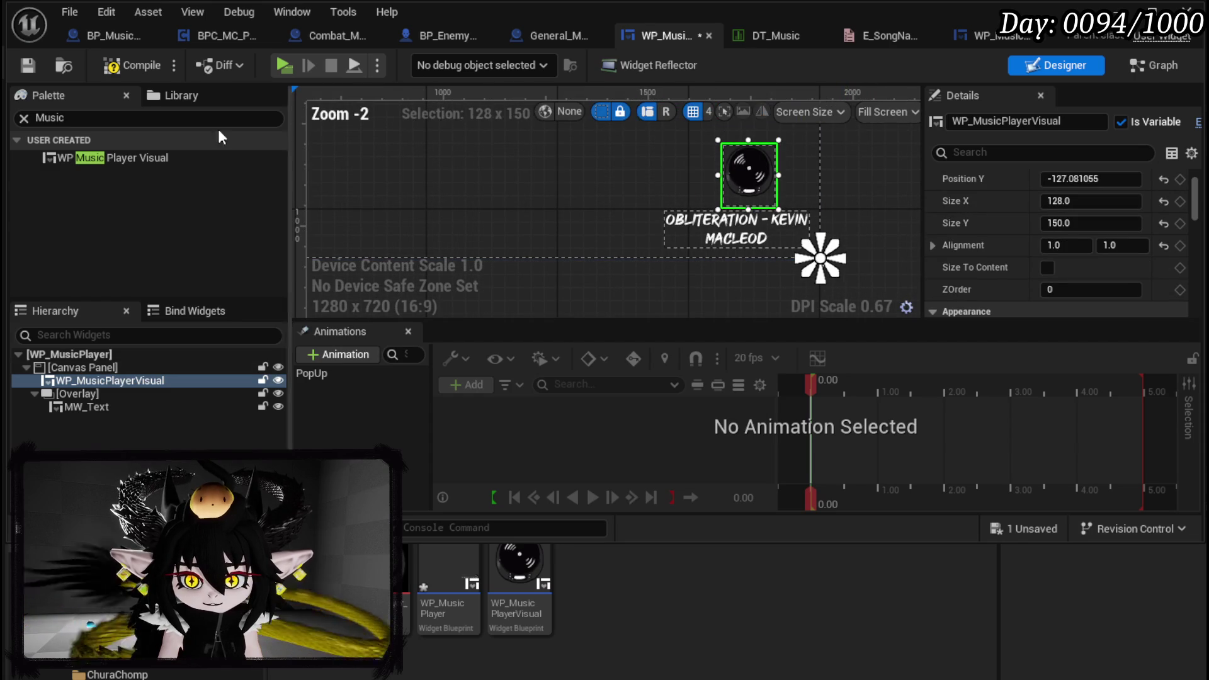
{"action": "left_click", "coordinate": [124, 67]}
{"action": "mouse_move", "coordinate": [755, 198]}
{"action": "left_mouse_down"}
{"action": "mouse_move", "coordinate": [735, 199]}
{"action": "mouse_move", "coordinate": [791, 251]}
{"action": "mouse_move", "coordinate": [591, 229]}
{"action": "mouse_move", "coordinate": [702, 215]}
{"action": "mouse_move", "coordinate": [803, 237]}
{"action": "mouse_move", "coordinate": [801, 263]}
{"action": "mouse_move", "coordinate": [797, 236]}
{"action": "left_mouse_up"}
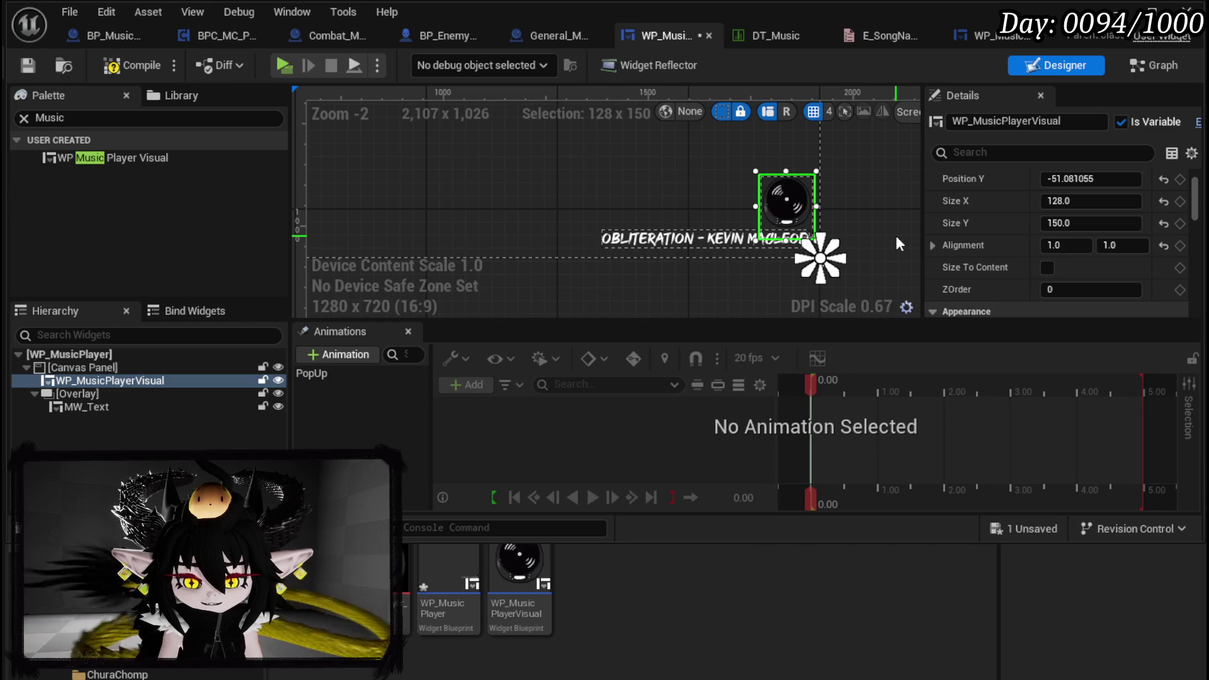
{"action": "left_click", "coordinate": [134, 65]}
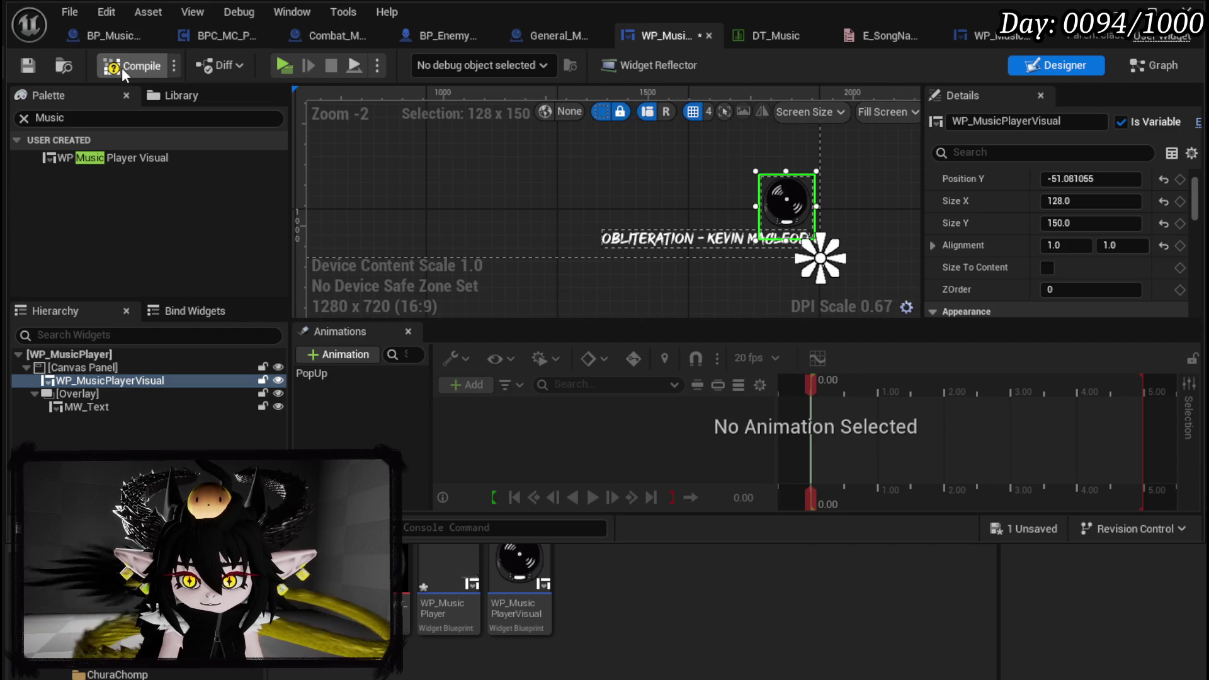
{"action": "left_click", "coordinate": [36, 64]}
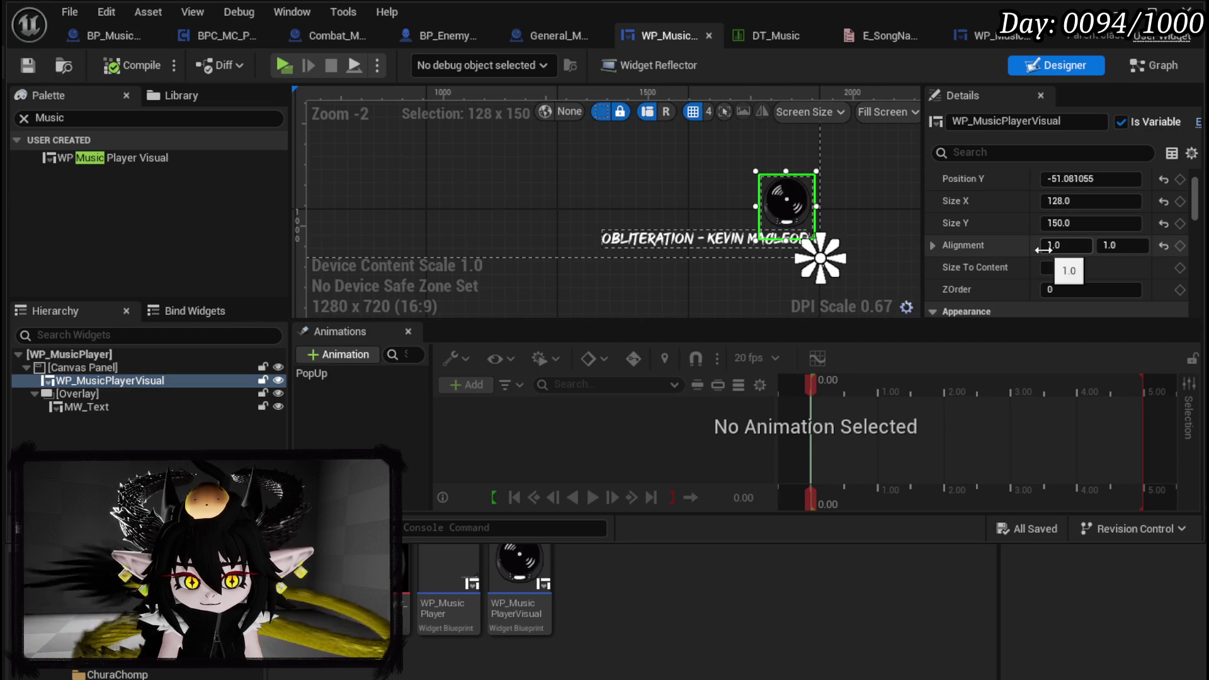
{"action": "left_click", "coordinate": [1156, 63]}
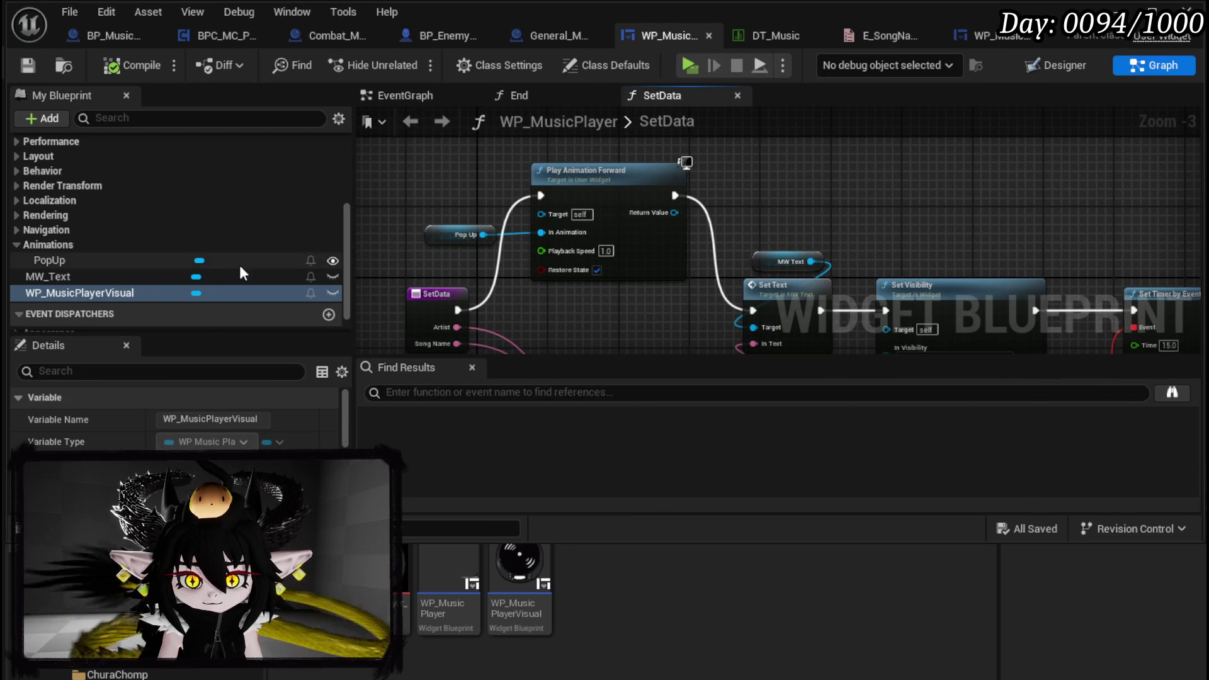
Add a WP_MusicPlayerVisual getter in SetData and call Play on it
{"action": "mouse_move", "coordinate": [67, 292]}
{"action": "left_mouse_down"}
{"action": "mouse_move", "coordinate": [614, 214]}
{"action": "mouse_move", "coordinate": [781, 204]}
{"action": "left_mouse_up"}
{"action": "left_click", "coordinate": [810, 213]}
{"action": "left_click_drag", "start_coordinate": [847, 182], "coordinate": [942, 194]}
{"action": "type", "text": "Play"}
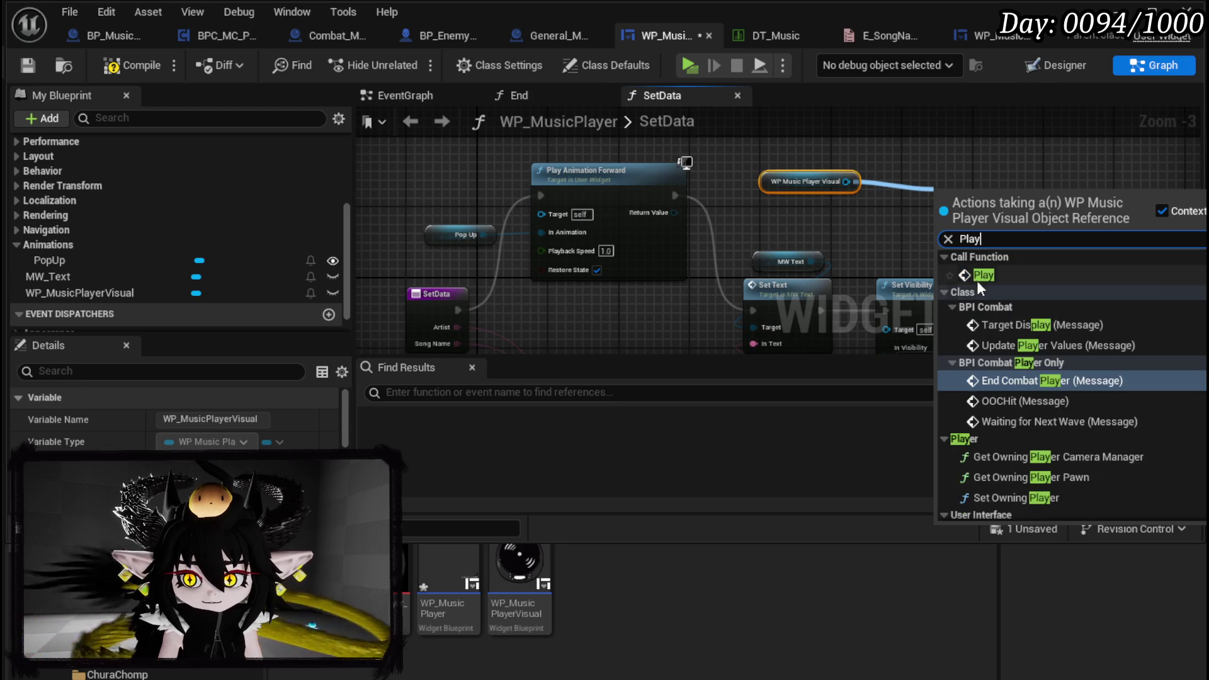
{"action": "left_click", "coordinate": [987, 288]}
Chain the disc's Play after Play Animation Forward and on to Set Text, tidying the graph
{"action": "left_click_drag", "start_coordinate": [560, 239], "coordinate": [445, 240]}
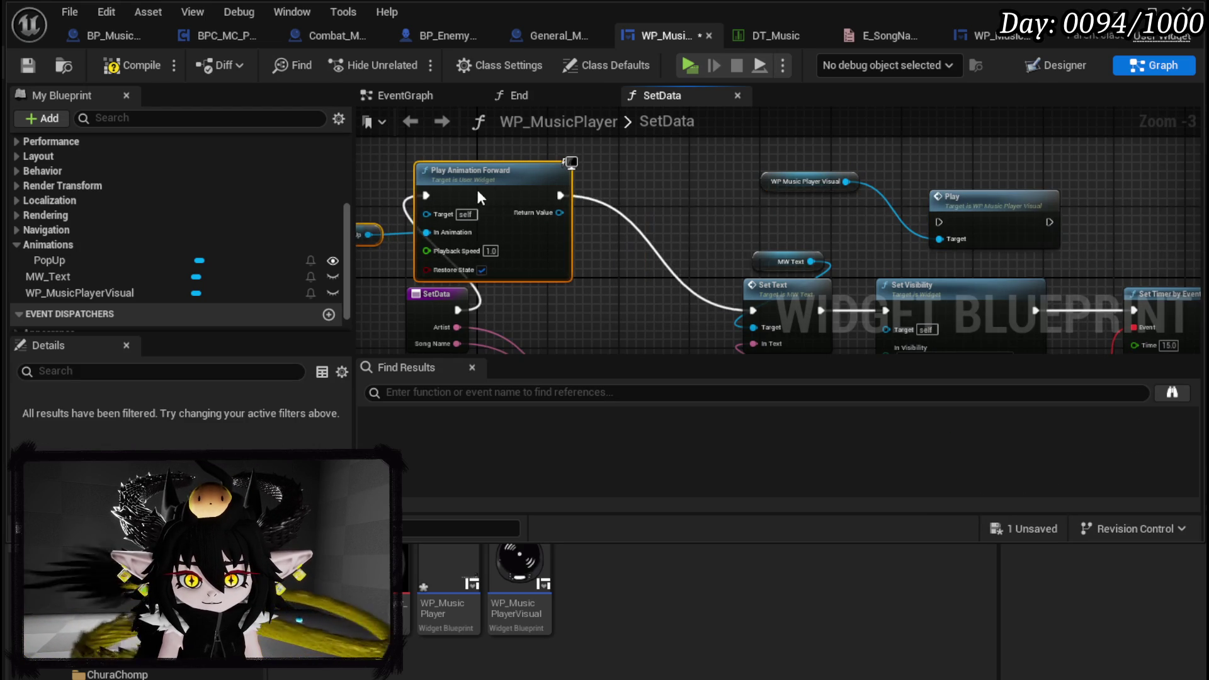
{"action": "mouse_move", "coordinate": [994, 206]}
{"action": "left_mouse_down"}
{"action": "mouse_move", "coordinate": [570, 198]}
{"action": "mouse_move", "coordinate": [661, 185]}
{"action": "left_mouse_up"}
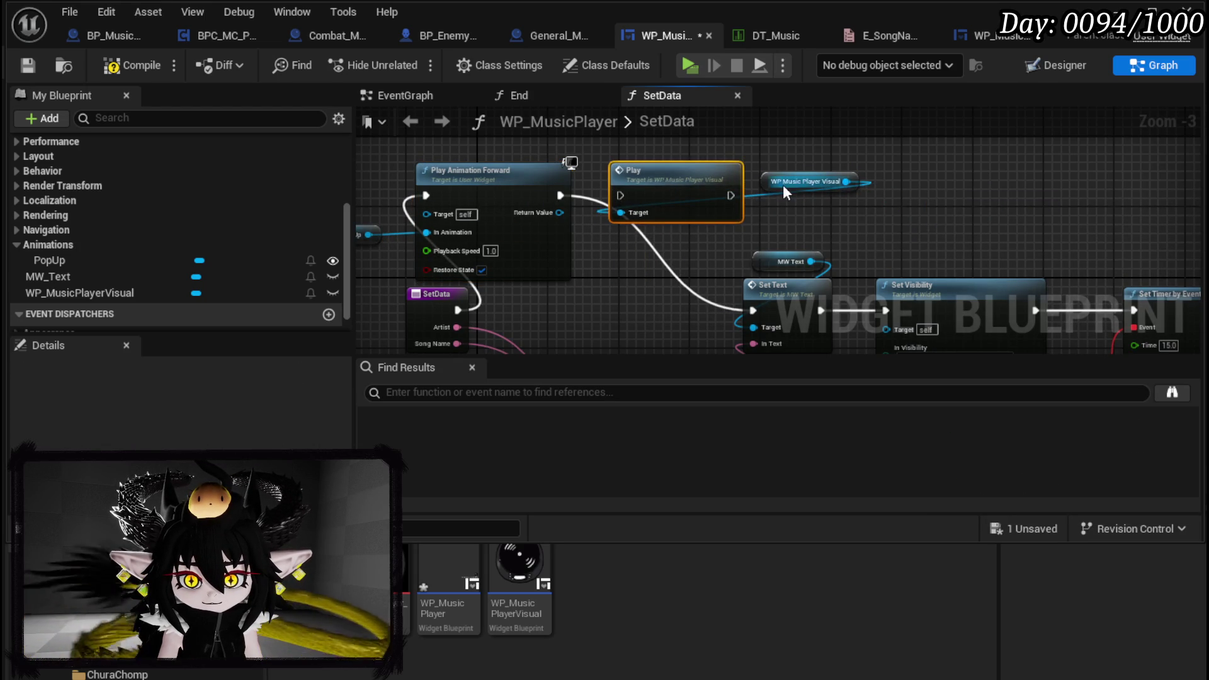
{"action": "left_click_drag", "start_coordinate": [783, 184], "coordinate": [610, 143]}
{"action": "left_click_drag", "start_coordinate": [560, 195], "coordinate": [620, 196]}
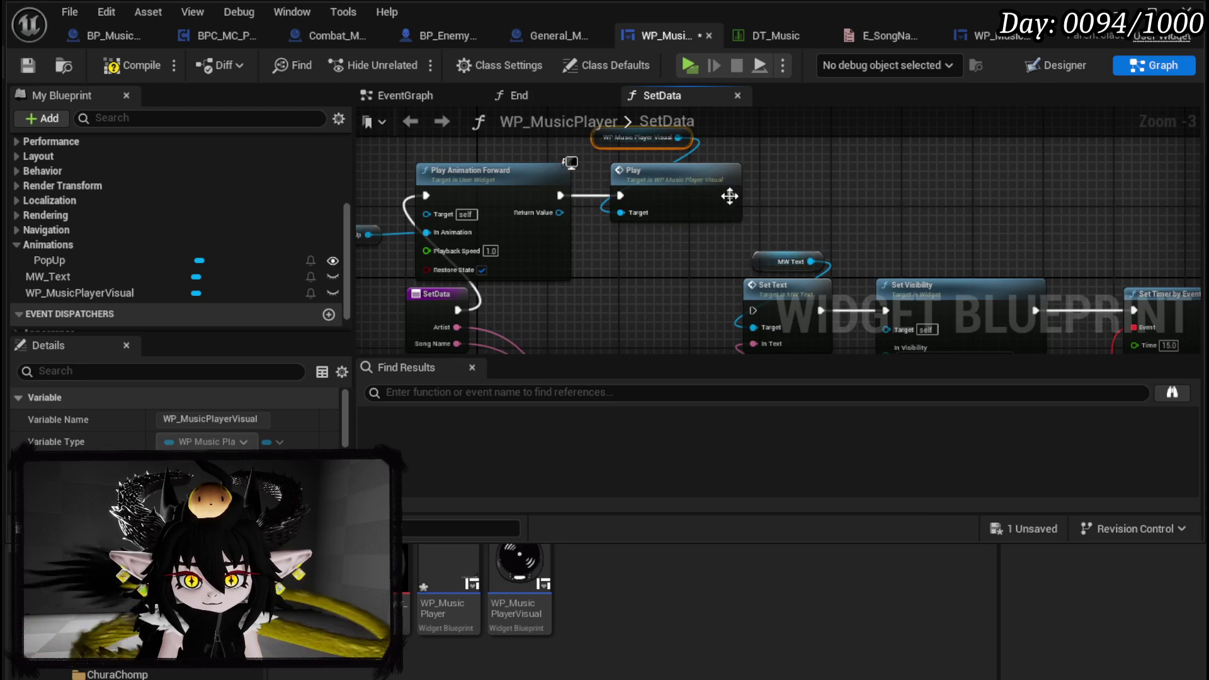
{"action": "left_click_drag", "start_coordinate": [728, 197], "coordinate": [758, 314]}
{"action": "left_click_drag", "start_coordinate": [555, 258], "coordinate": [403, 251]}
Compile and save WP_MusicPlayer, then launch a play test from the level editor
{"action": "left_click", "coordinate": [114, 65]}
{"action": "left_click", "coordinate": [28, 65]}
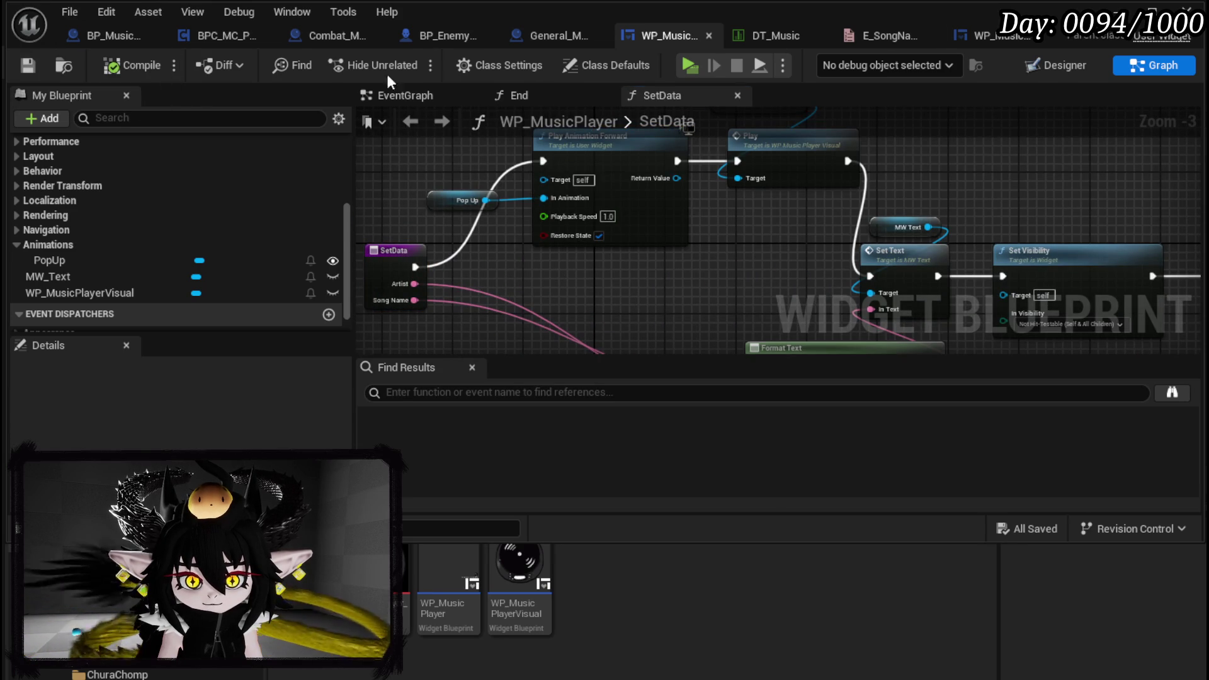
{"action": "left_click", "coordinate": [1118, 12]}
{"action": "left_click", "coordinate": [409, 62]}
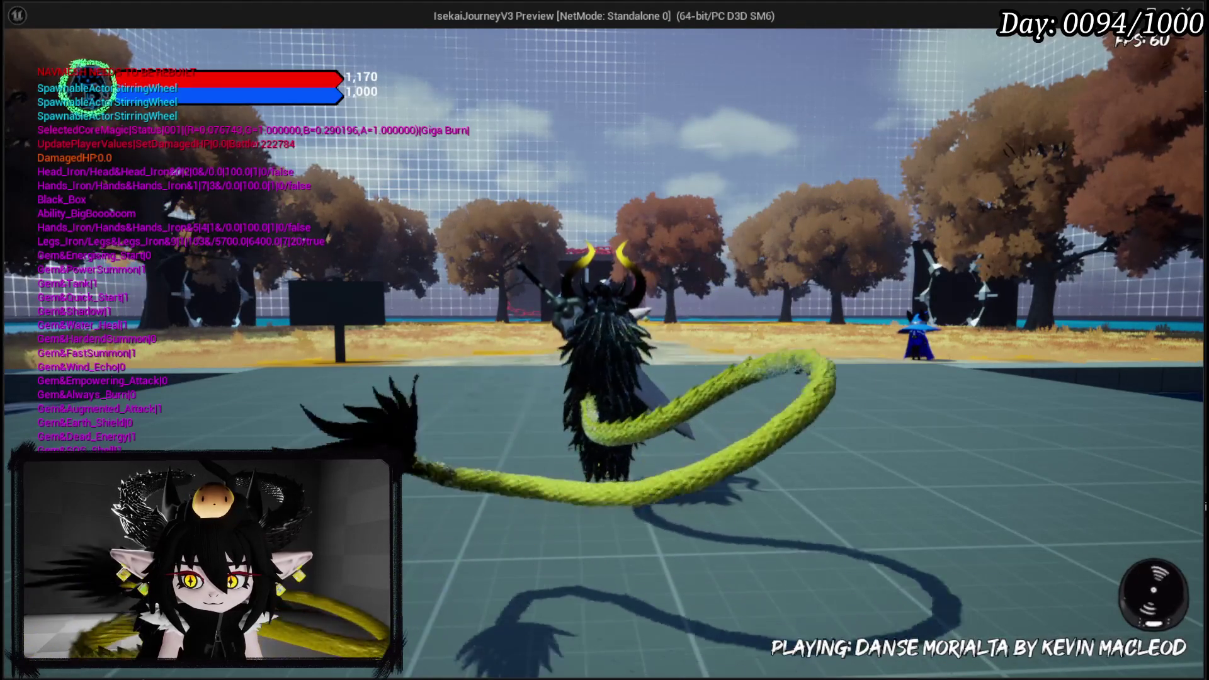
Run and jump the character around the arena with the disc showing, then end the play session
{"action": "key", "text": "a"}
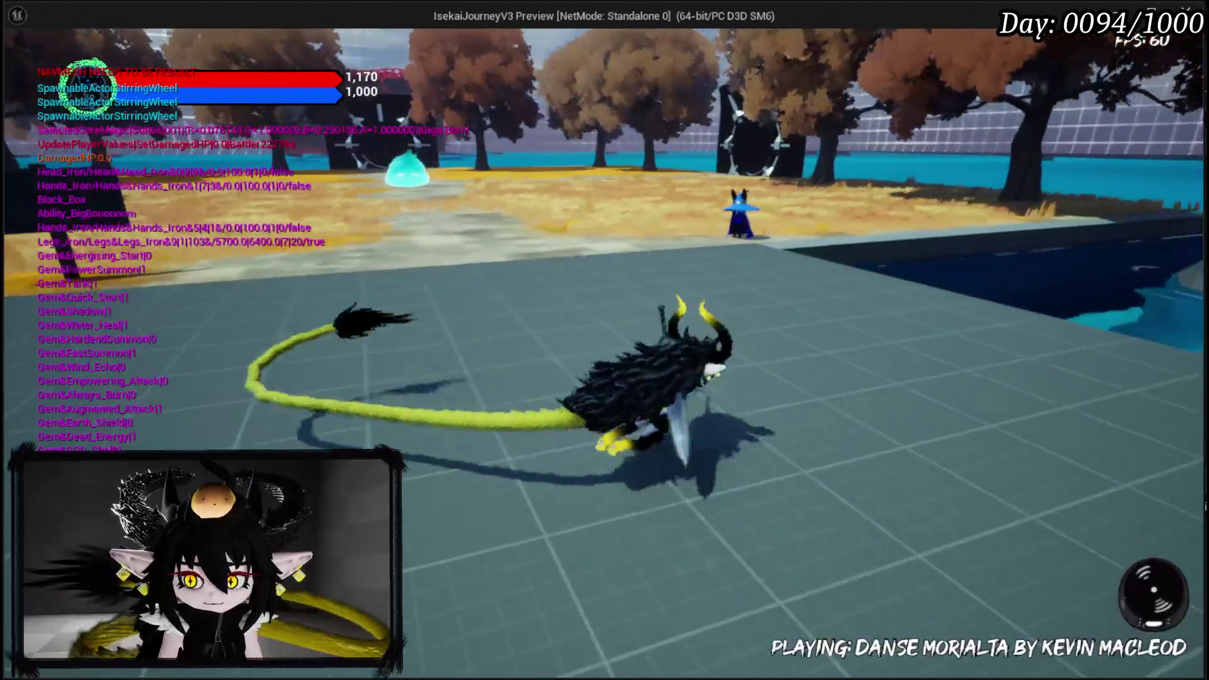
{"action": "key", "text": "space"}
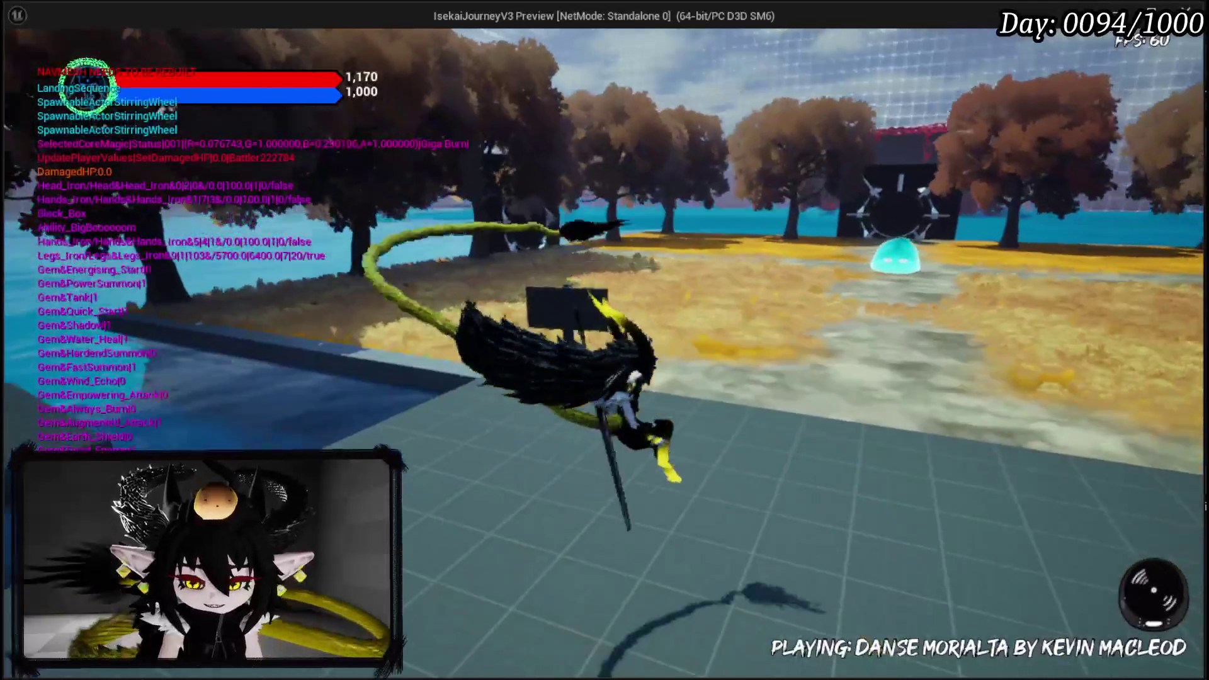
{"action": "key", "text": "space"}
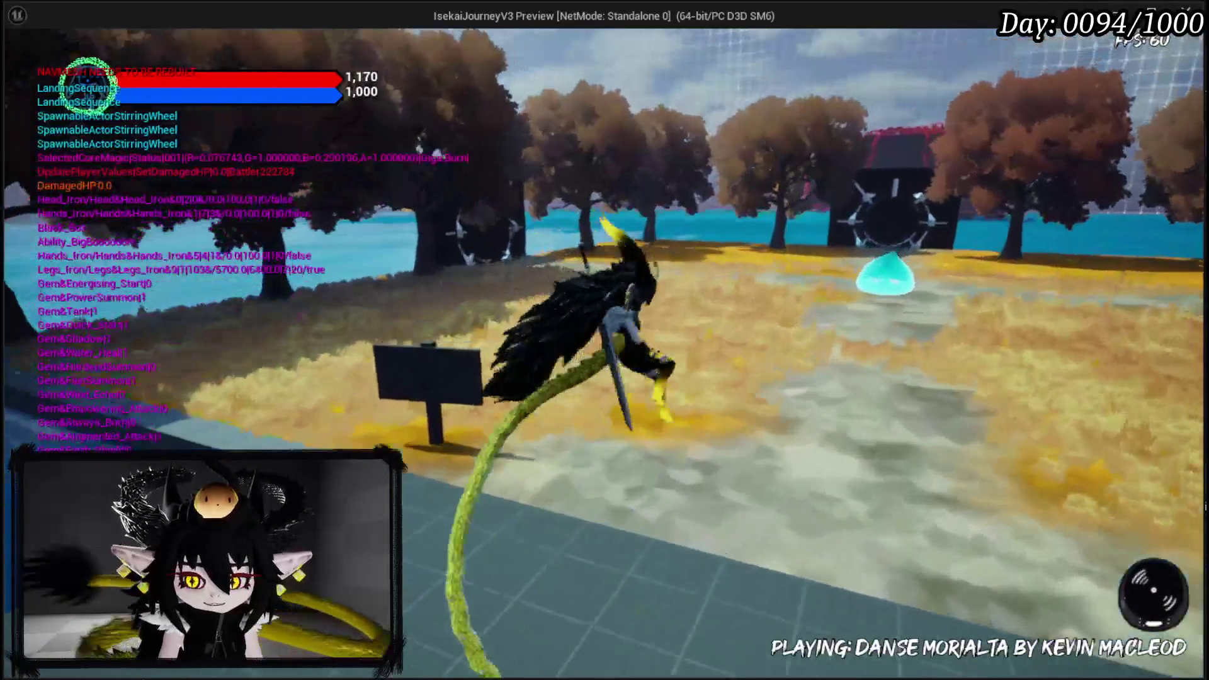
{"action": "key", "text": "space"}
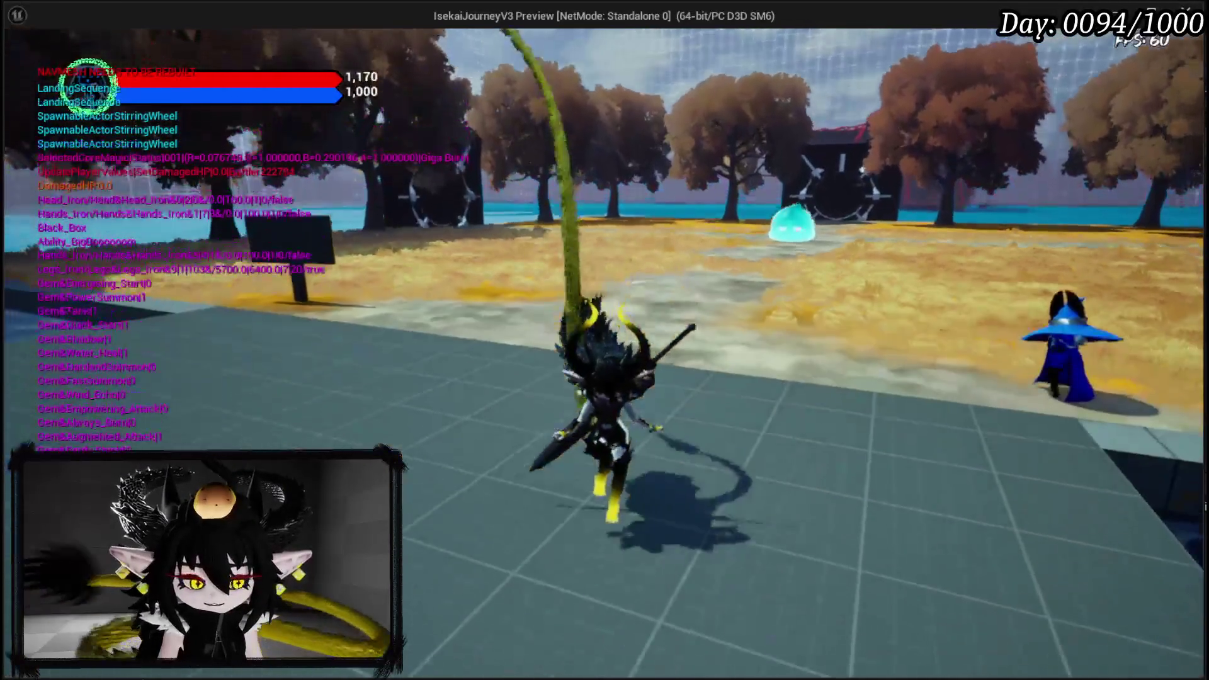
{"action": "key", "text": "Escape"}
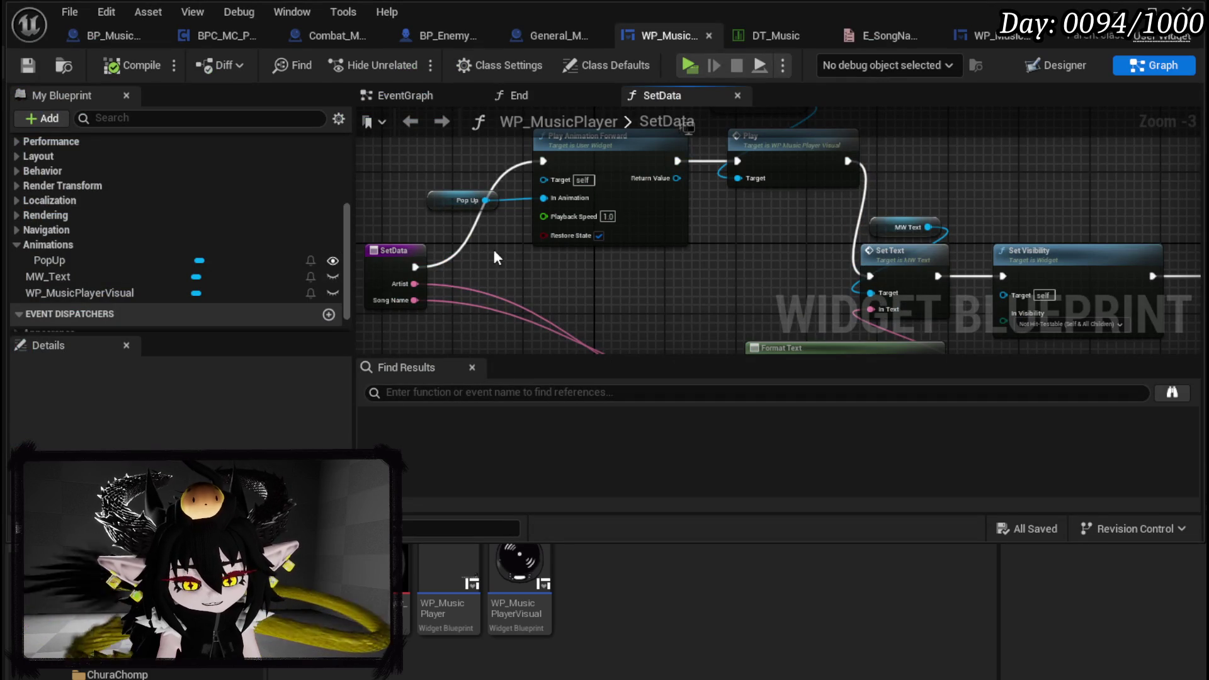
Remove 'Playing: ' from the Format Text so it reads {Song Name} by {Artist}, then view the Designer
{"action": "scroll", "coordinate": [636, 251], "scroll_direction": "up", "scroll_amount": 3}
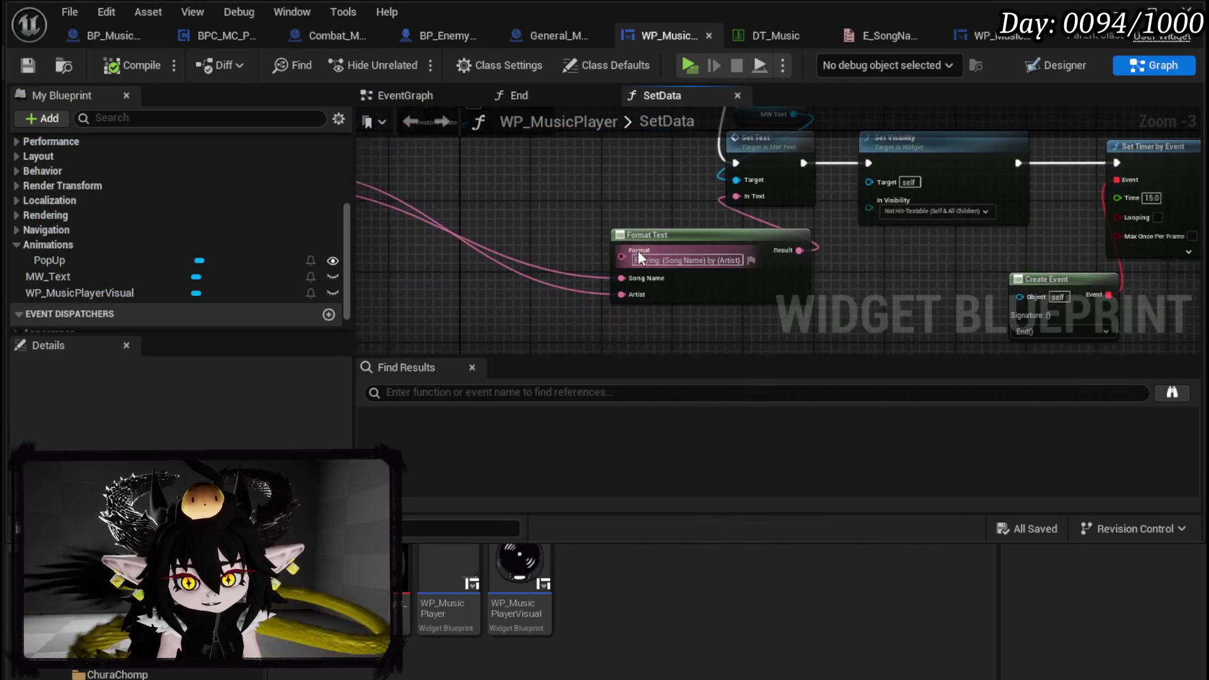
{"action": "left_click", "coordinate": [675, 266]}
{"action": "key", "text": "BackSpace"}
{"action": "key", "text": "BackSpace"}
{"action": "key", "text": "BackSpace"}
{"action": "key", "text": "Return"}
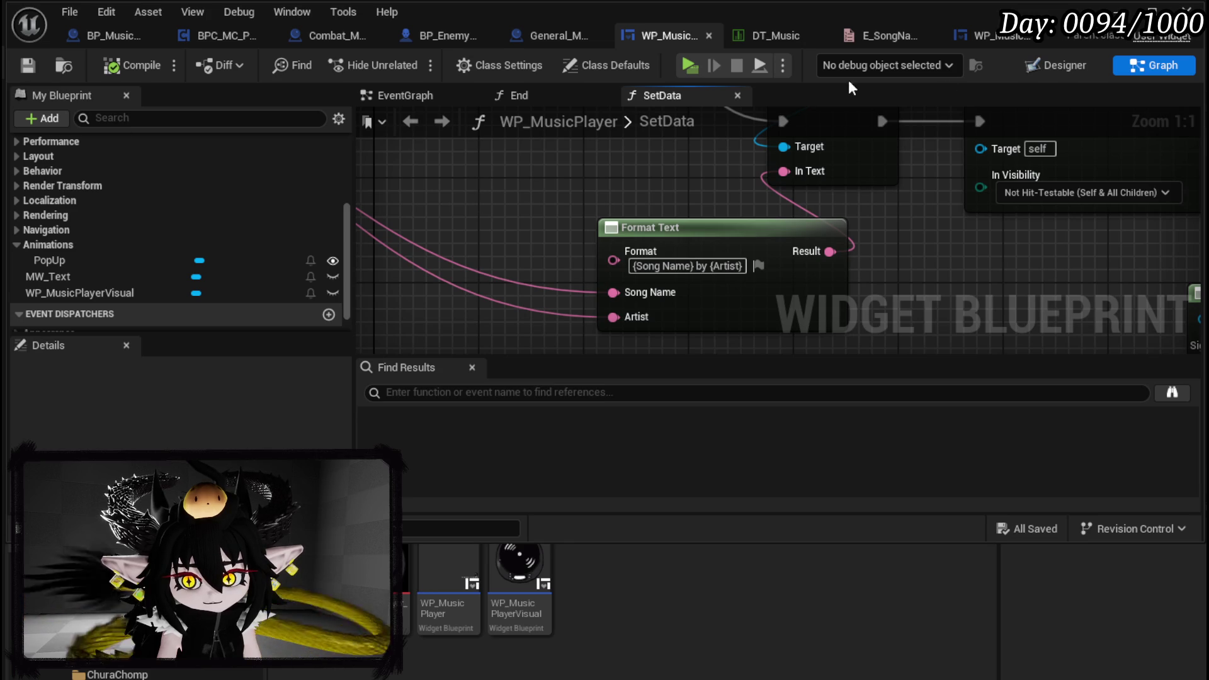
{"action": "left_click", "coordinate": [391, 95]}
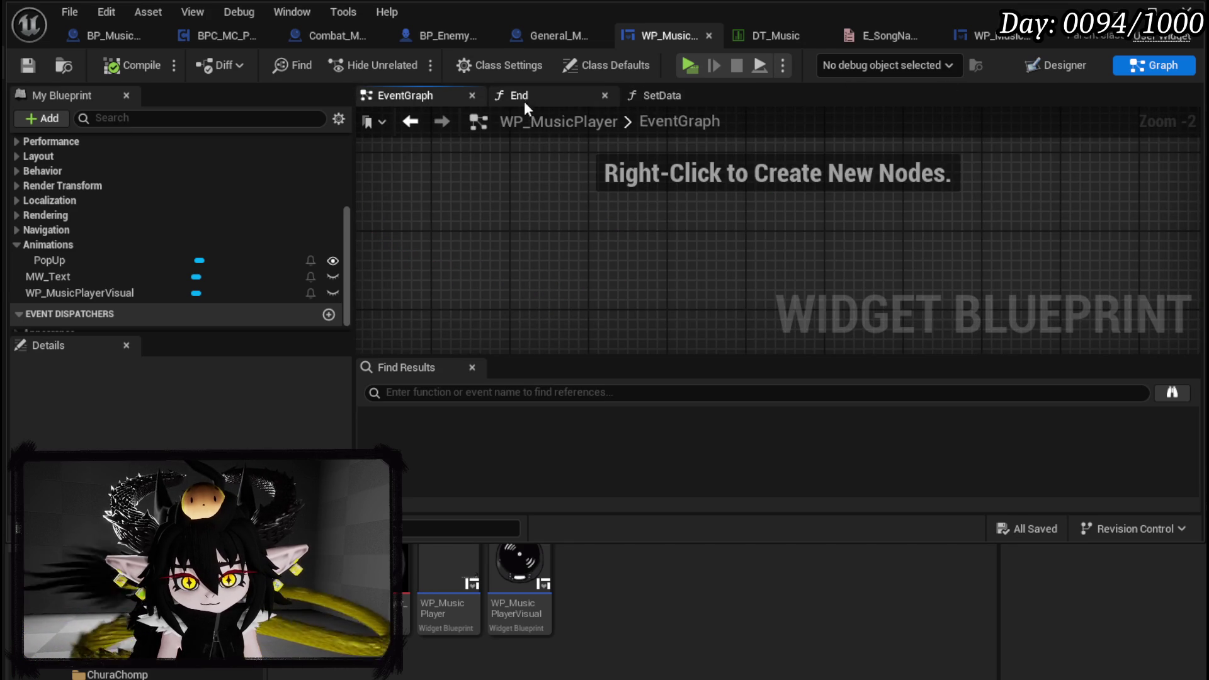
{"action": "left_click", "coordinate": [1063, 65]}
{"action": "scroll", "coordinate": [723, 270], "scroll_direction": "up", "scroll_amount": 10}
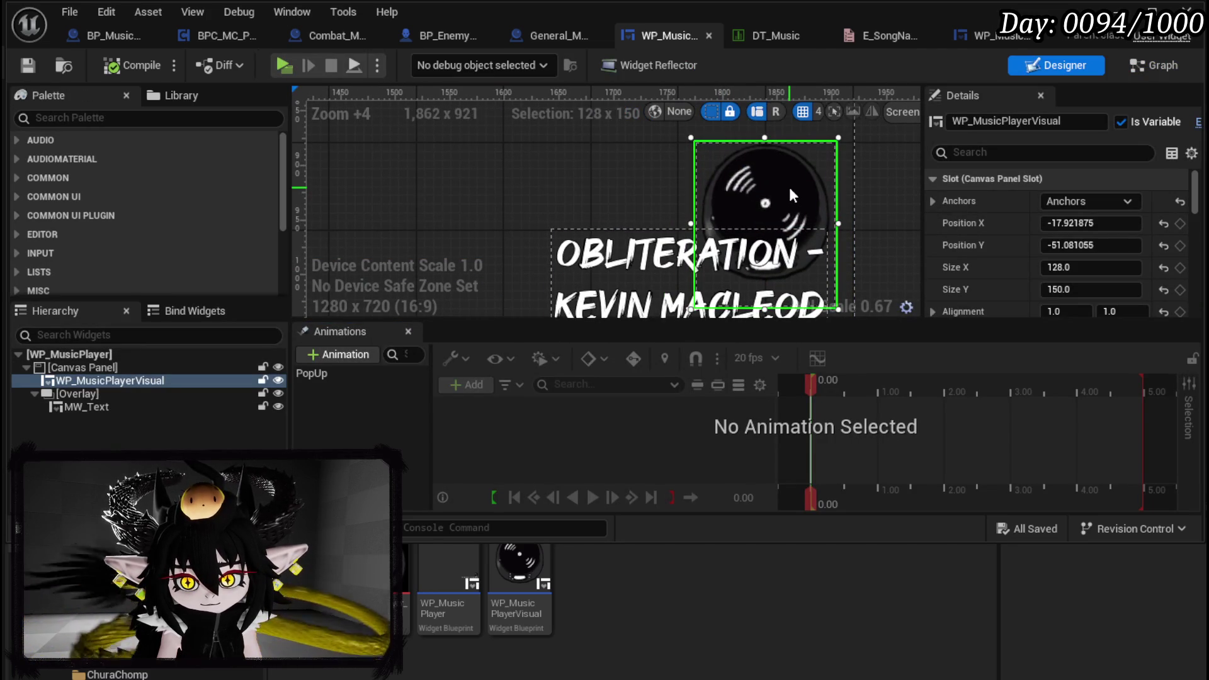
Move the disc icon up and left to Position X -53.92 and compile
{"action": "mouse_move", "coordinate": [768, 196]}
{"action": "left_mouse_down"}
{"action": "mouse_move", "coordinate": [743, 189]}
{"action": "mouse_move", "coordinate": [709, 225]}
{"action": "left_mouse_up"}
{"action": "left_click", "coordinate": [111, 72]}
{"action": "scroll", "coordinate": [698, 165], "scroll_direction": "down", "scroll_amount": 3}
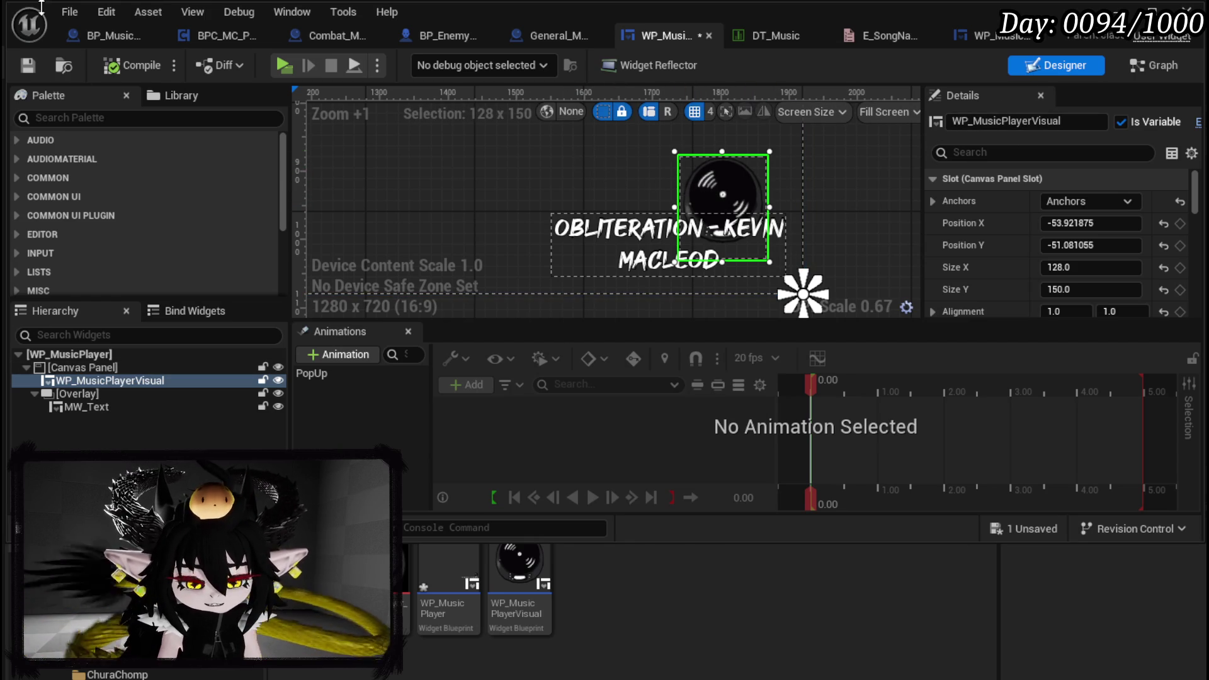
Look over the WP_MusicPlayerVisual and BP_MusicPlayer tabs, then return to WP_MusicPlayer's graph
{"action": "left_click", "coordinate": [986, 39]}
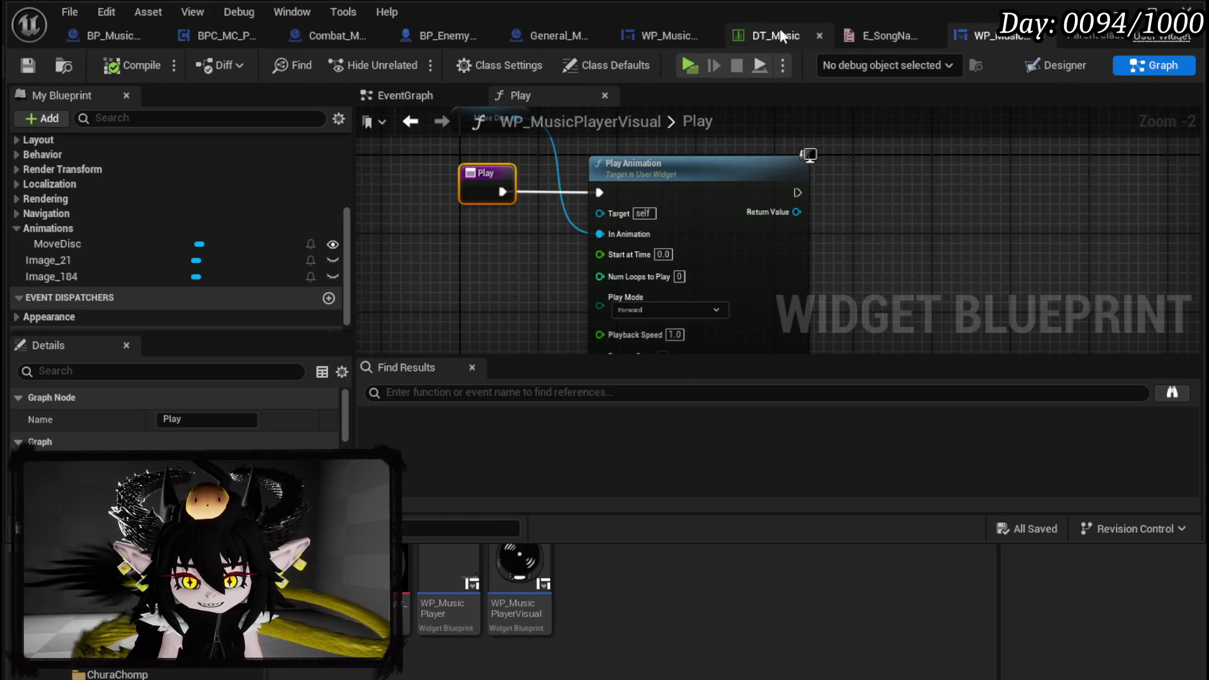
{"action": "left_click", "coordinate": [660, 39]}
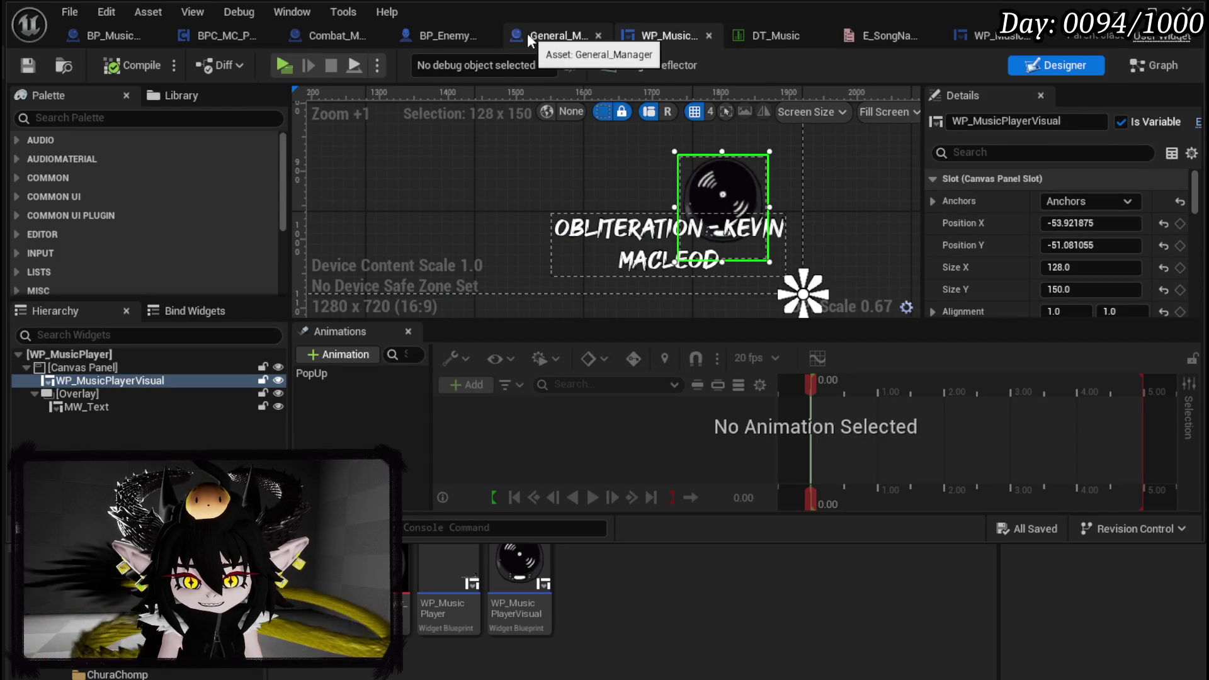
{"action": "left_click", "coordinate": [110, 34]}
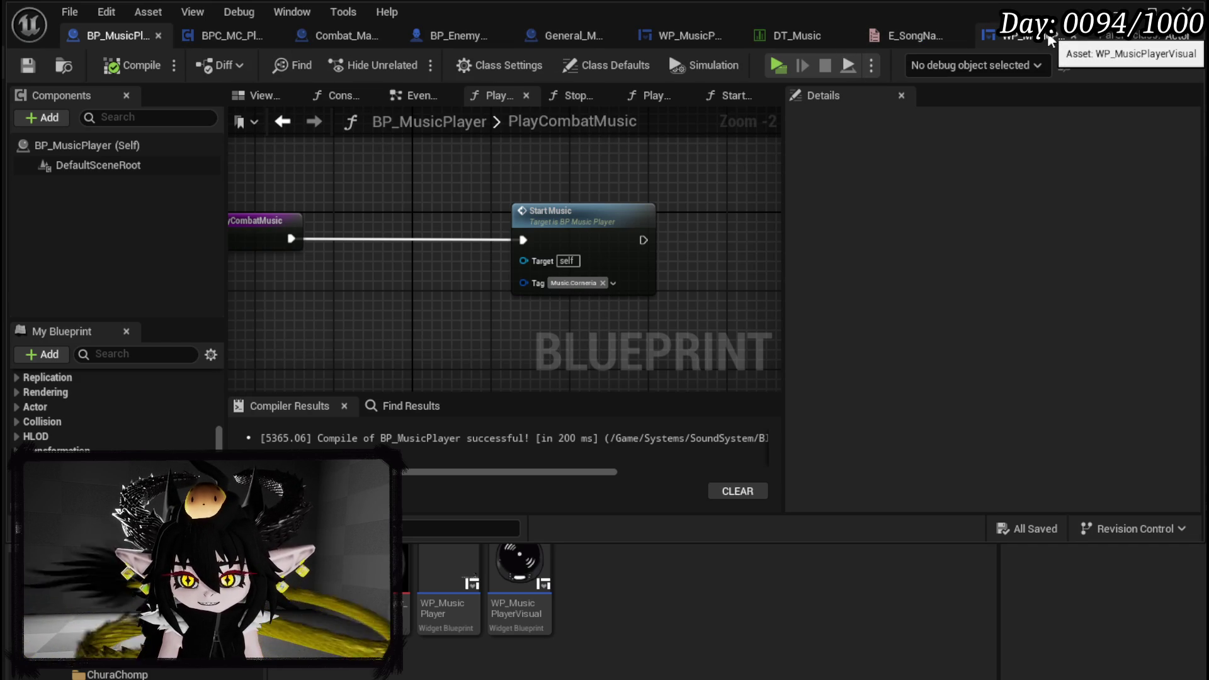
{"action": "left_click", "coordinate": [683, 32]}
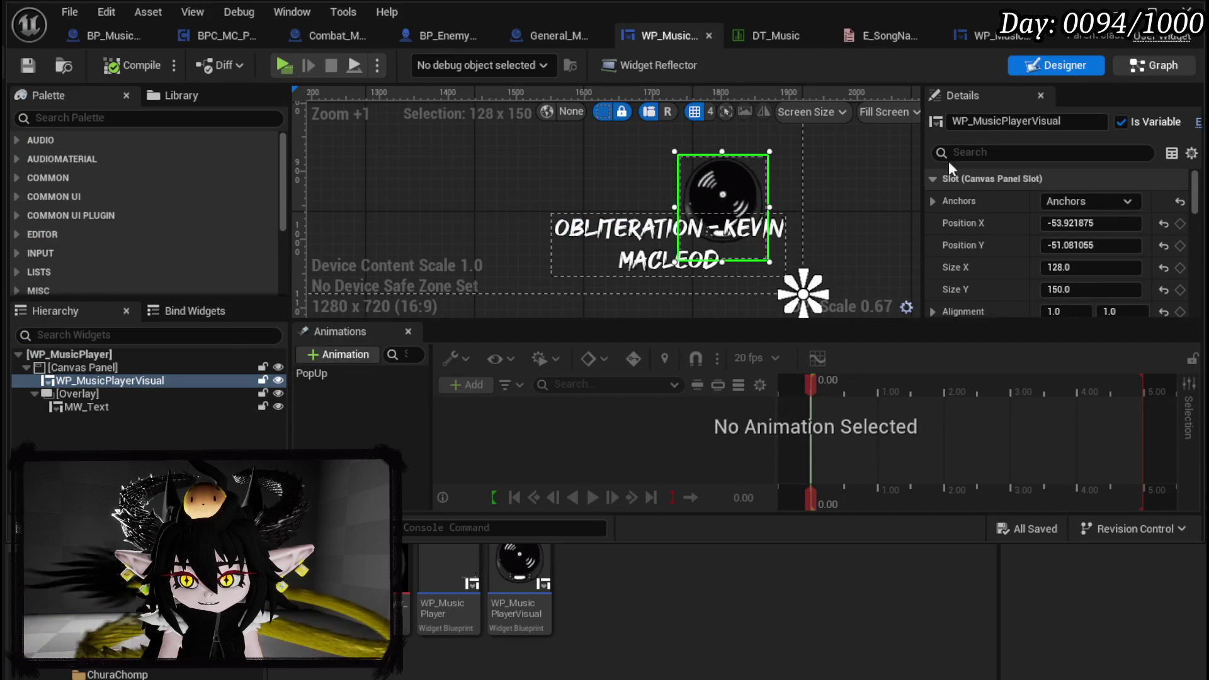
{"action": "left_click", "coordinate": [1154, 65]}
{"action": "scroll", "coordinate": [126, 252], "scroll_direction": "up", "scroll_amount": 5}
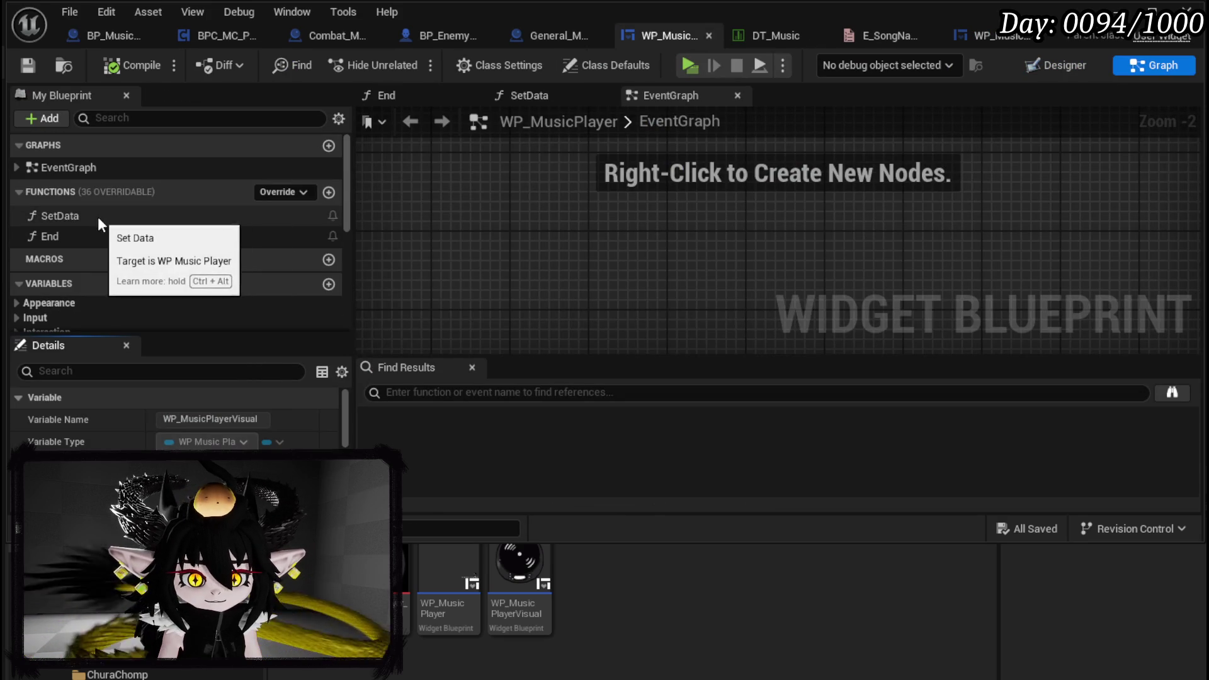
Change the SetData timer from 15 to 7 seconds, compile, and start a play session
{"action": "double_click", "coordinate": [60, 216]}
{"action": "scroll", "coordinate": [781, 217], "scroll_direction": "up", "scroll_amount": 3}
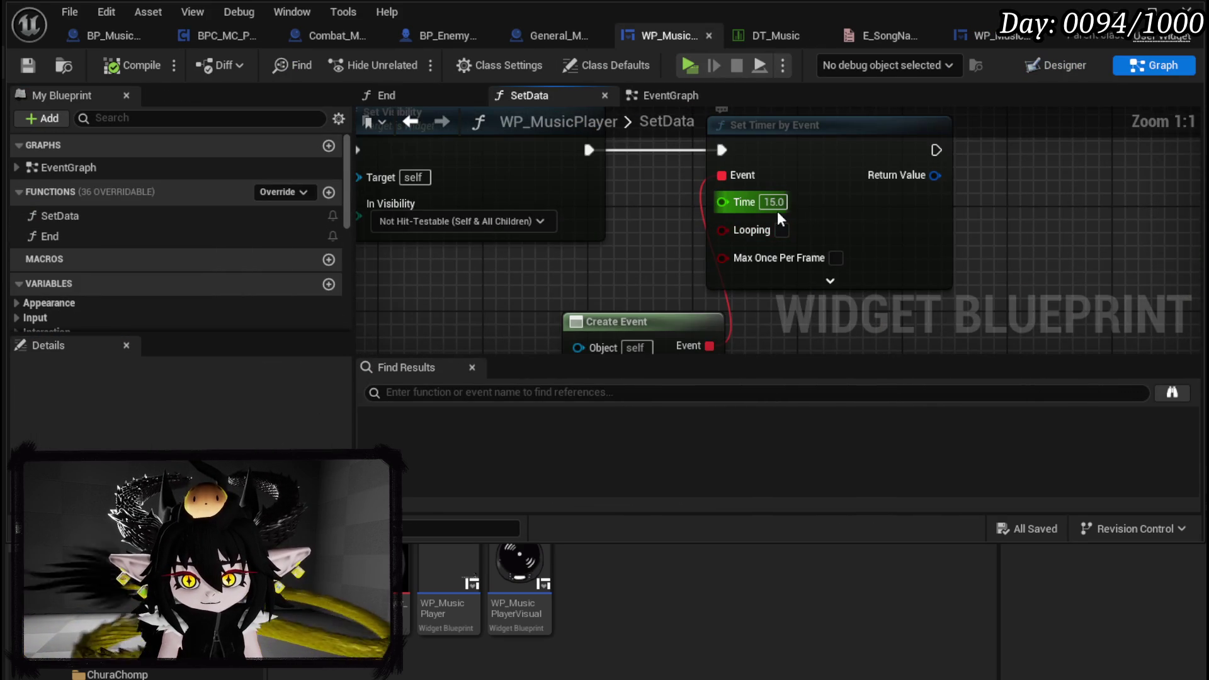
{"action": "type", "text": "7"}
{"action": "key", "text": "Return"}
{"action": "left_click", "coordinate": [106, 71]}
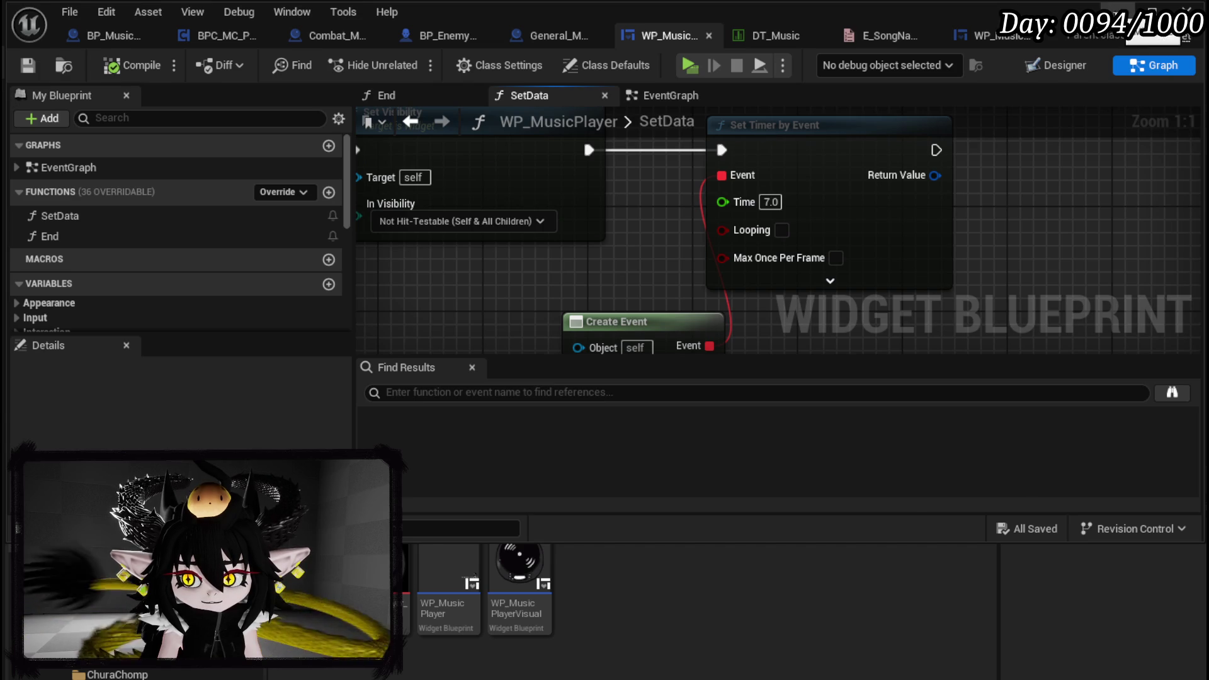
{"action": "key", "text": "alt+Tab"}
{"action": "key", "text": "alt+p"}
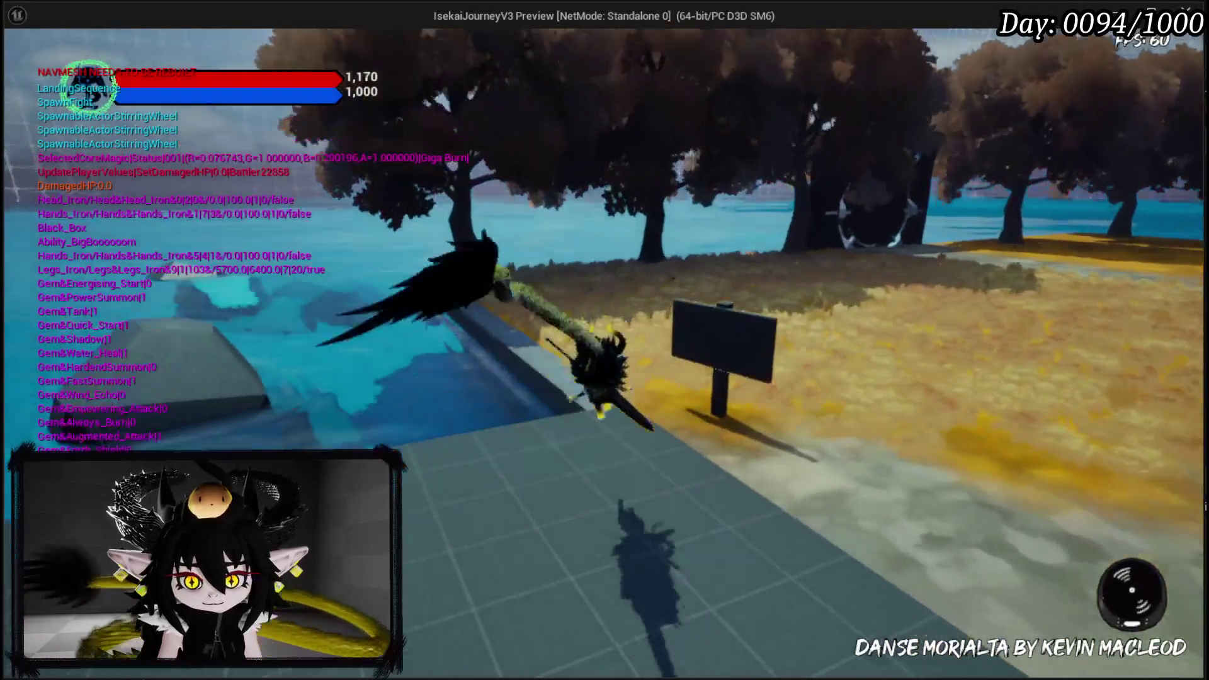
Run the character at the slime and cast a meteor ability, then end the test and save the level
{"action": "key", "text": "w"}
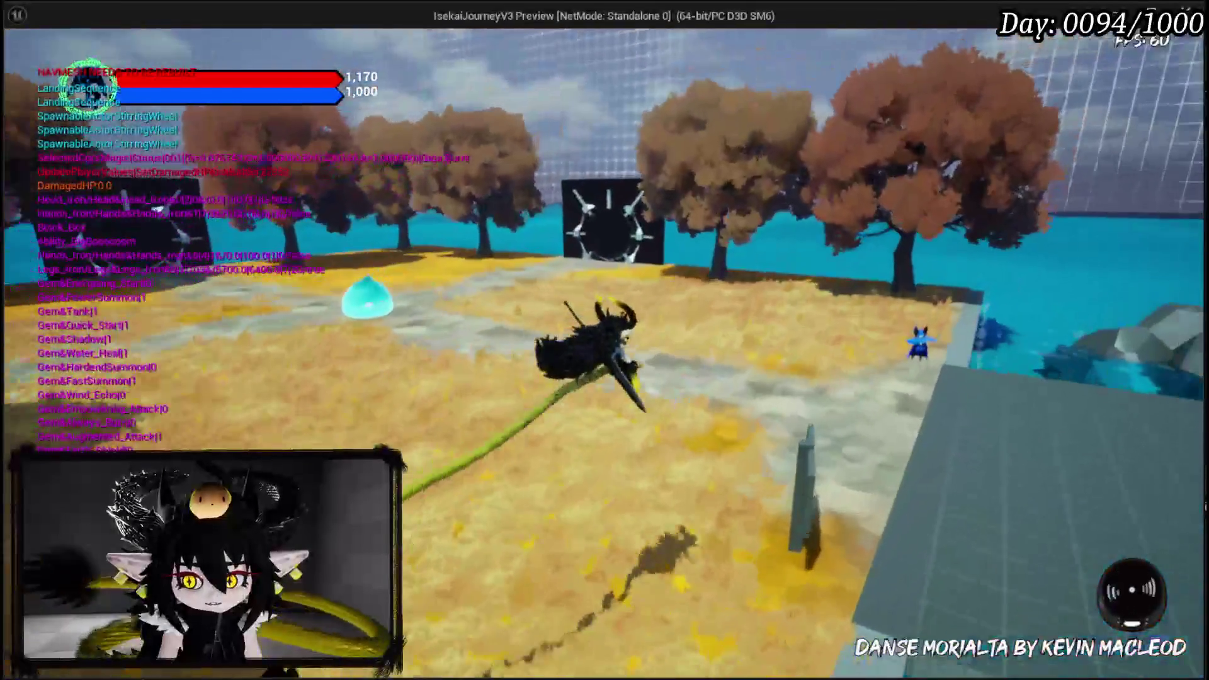
{"action": "key", "text": "w"}
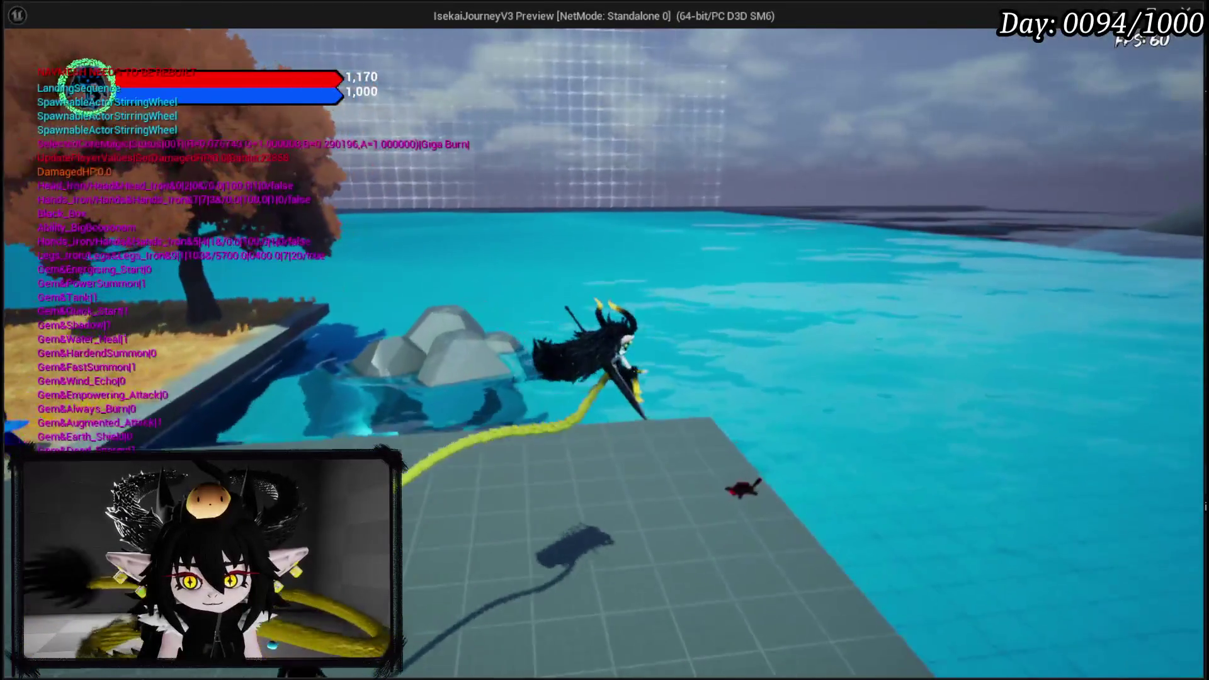
{"action": "key", "text": "w"}
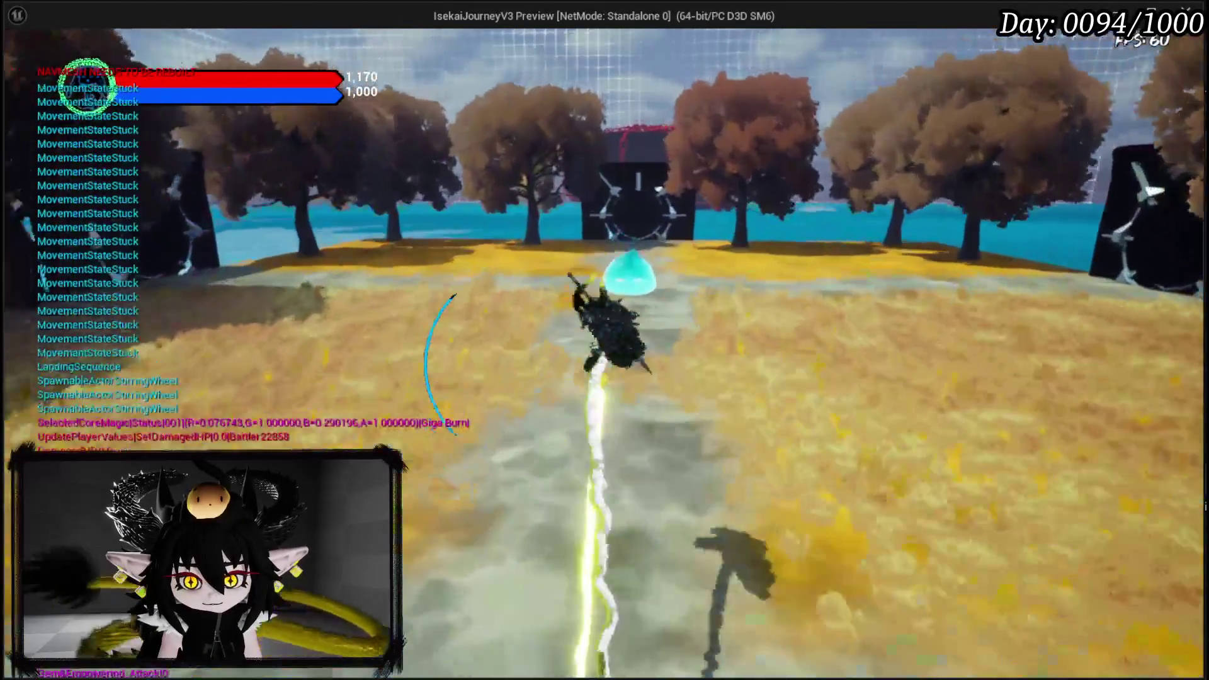
{"action": "key", "text": "1"}
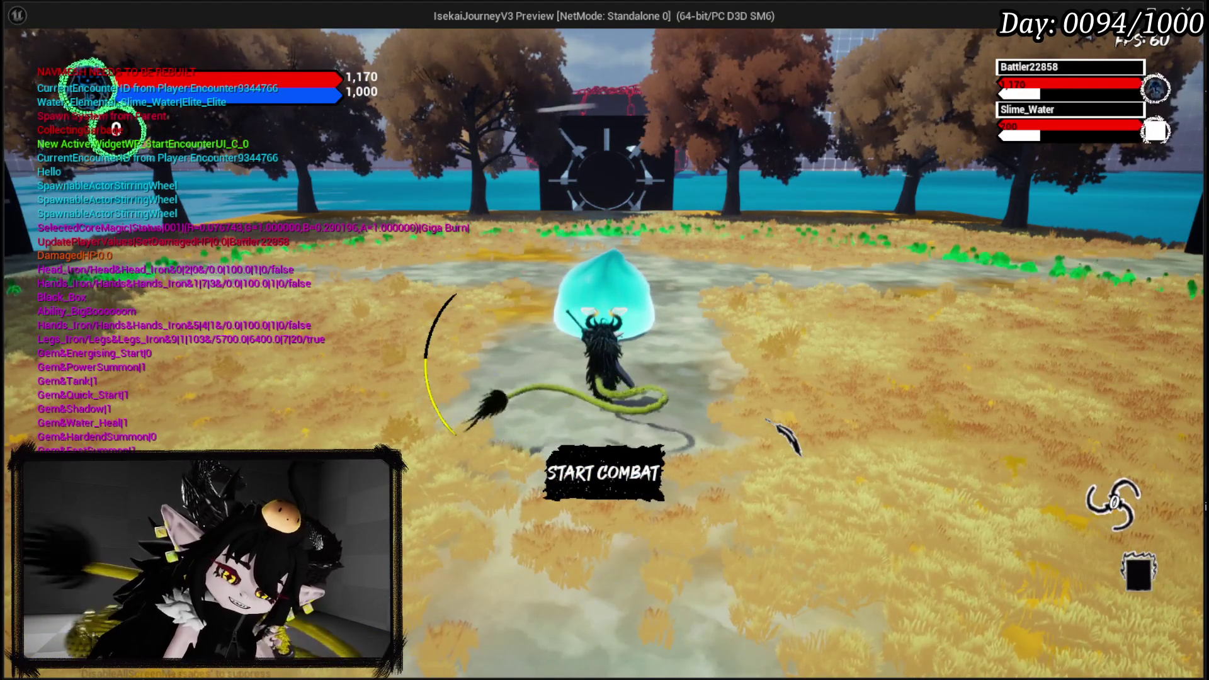
{"action": "key", "text": "Escape"}
{"action": "left_click", "coordinate": [24, 62]}
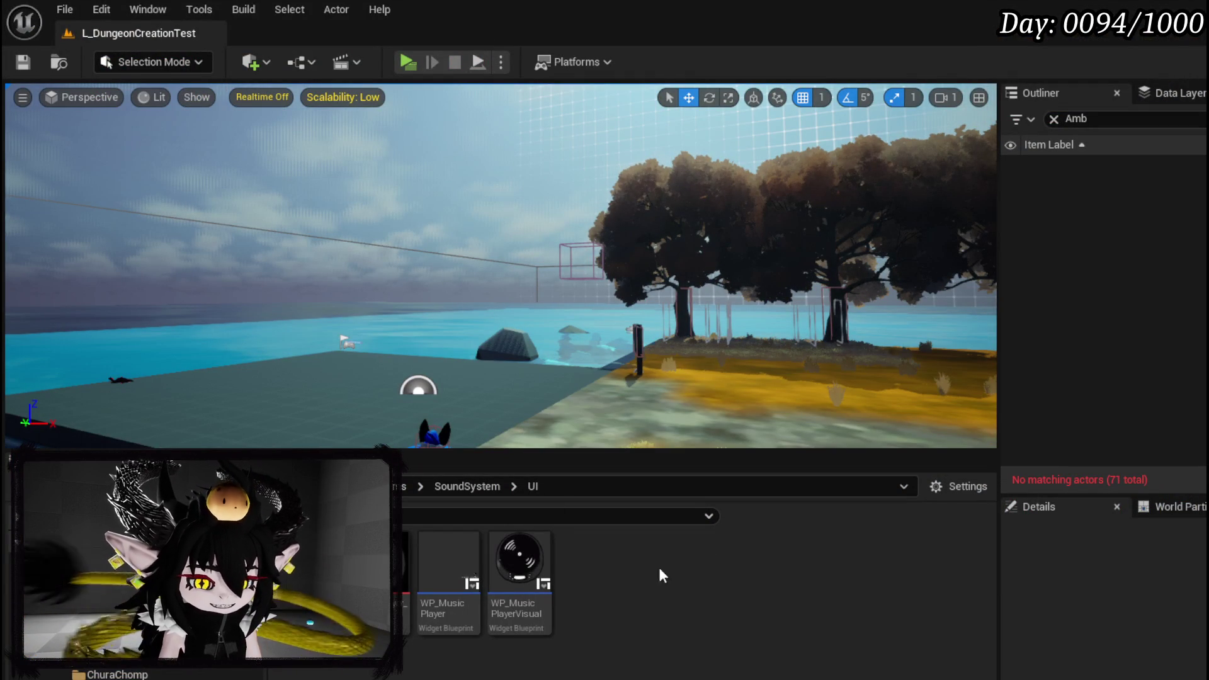
Switch back to WP_MusicPlayer and zoom out and pan across the whole SetData graph
{"action": "key", "text": "alt+Tab"}
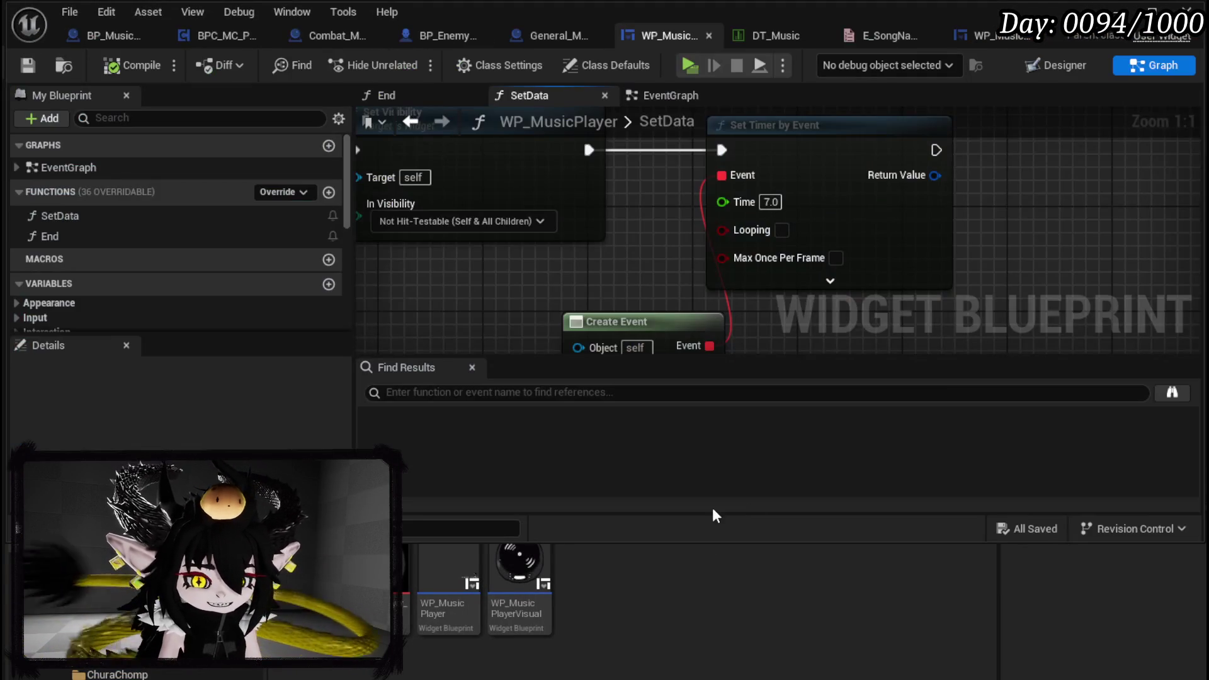
{"action": "scroll", "coordinate": [531, 308], "scroll_direction": "down", "scroll_amount": 2}
{"action": "left_click_drag", "start_coordinate": [614, 271], "coordinate": [1045, 283]}
{"action": "scroll", "coordinate": [544, 176], "scroll_direction": "down", "scroll_amount": 2}
{"action": "left_click_drag", "start_coordinate": [544, 176], "coordinate": [753, 242]}
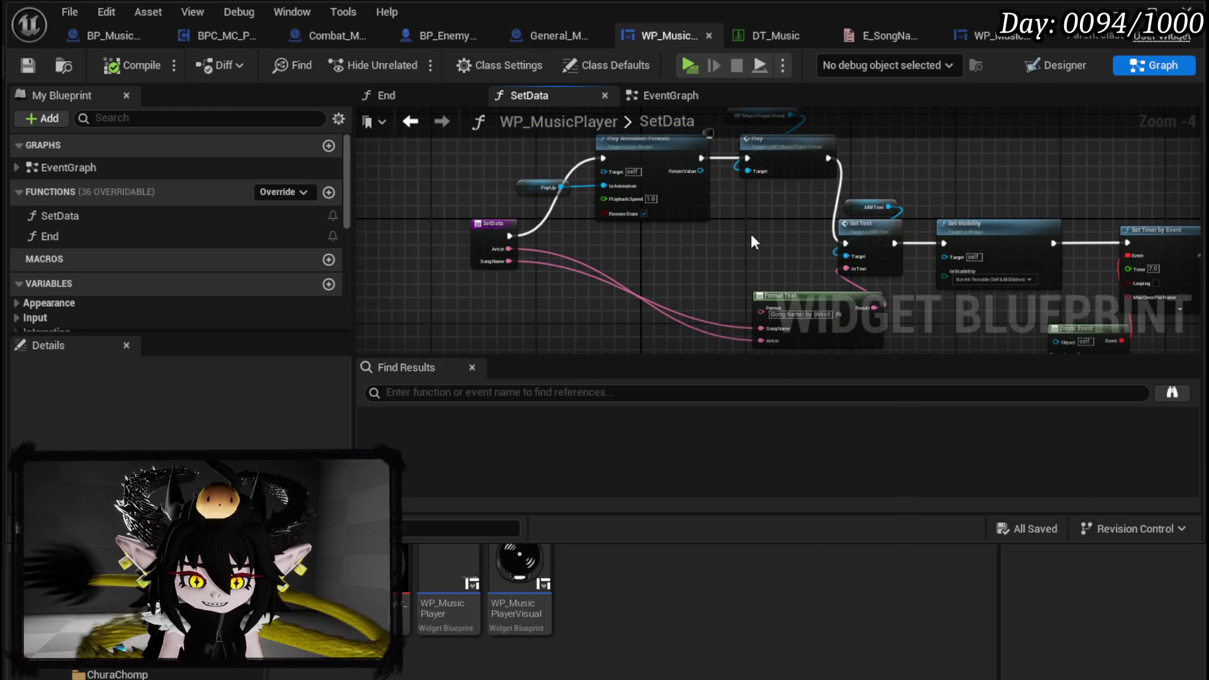
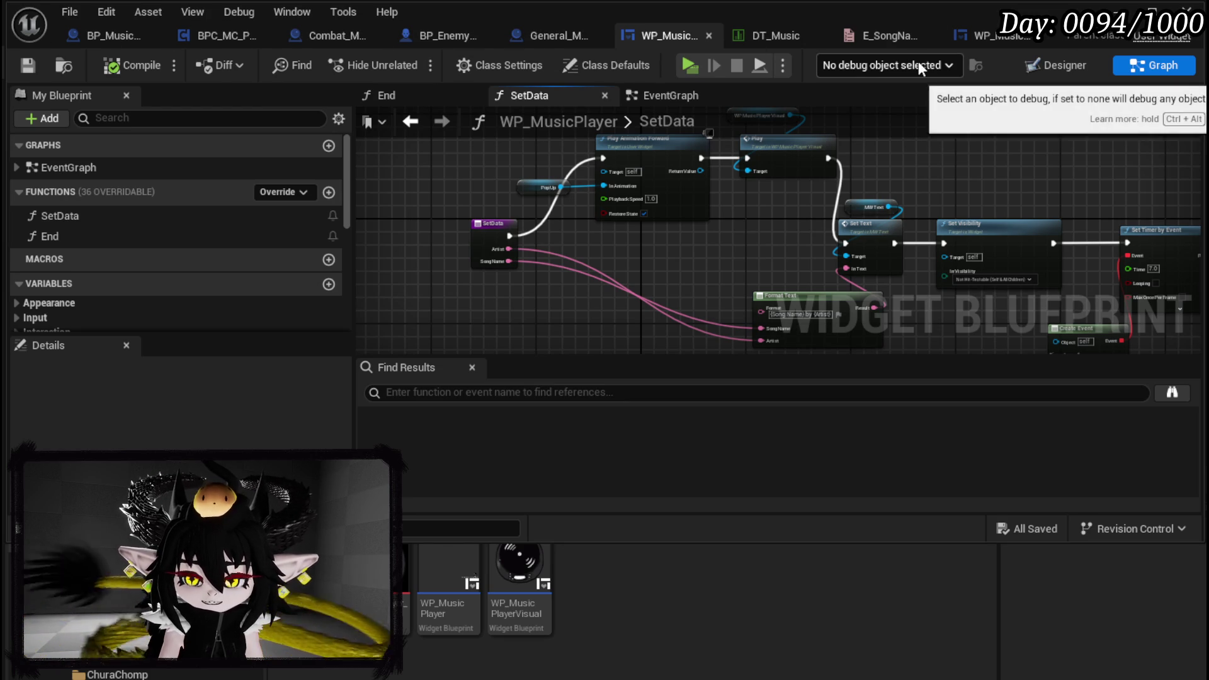
Playtest L_DungeonCreationTest, then pause and quit back to its level editor
{"action": "left_click", "coordinate": [1139, 9]}
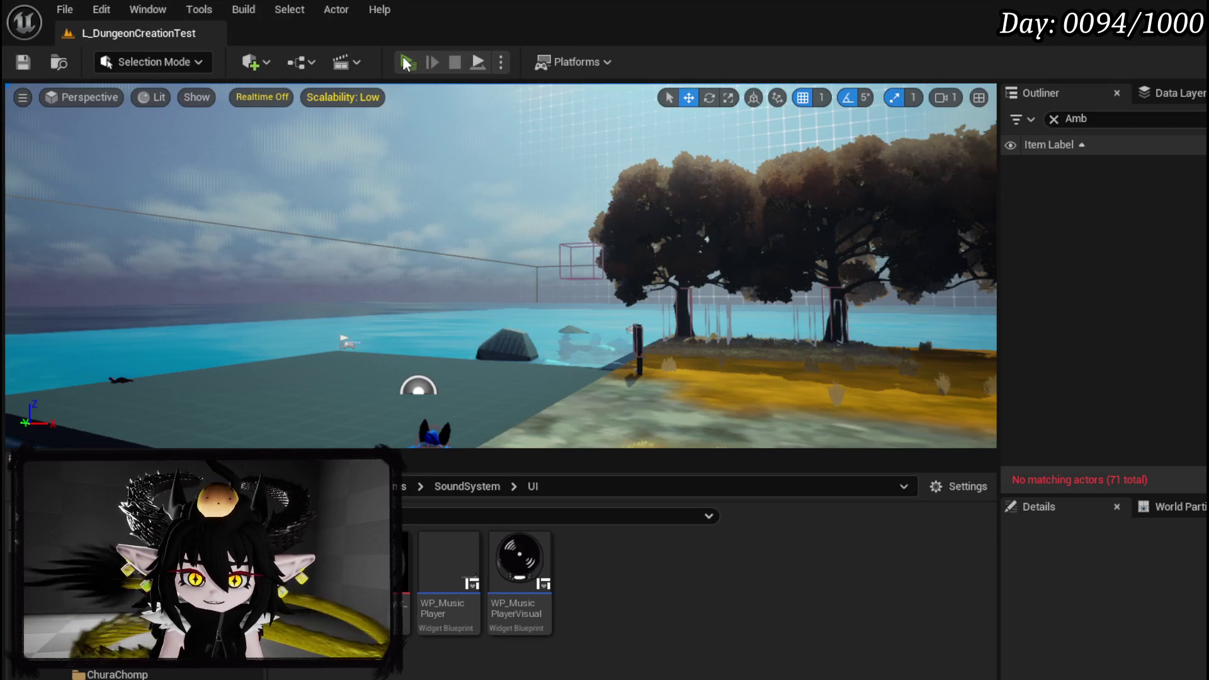
{"action": "left_click", "coordinate": [407, 62]}
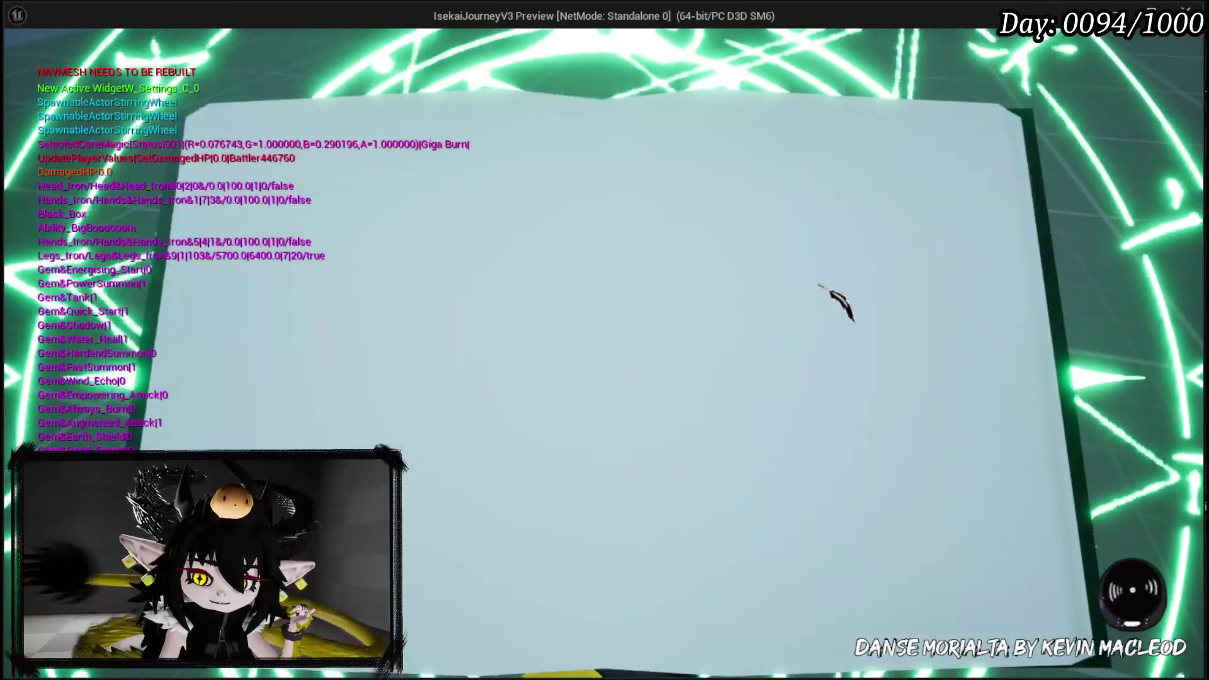
{"action": "key", "text": "Escape"}
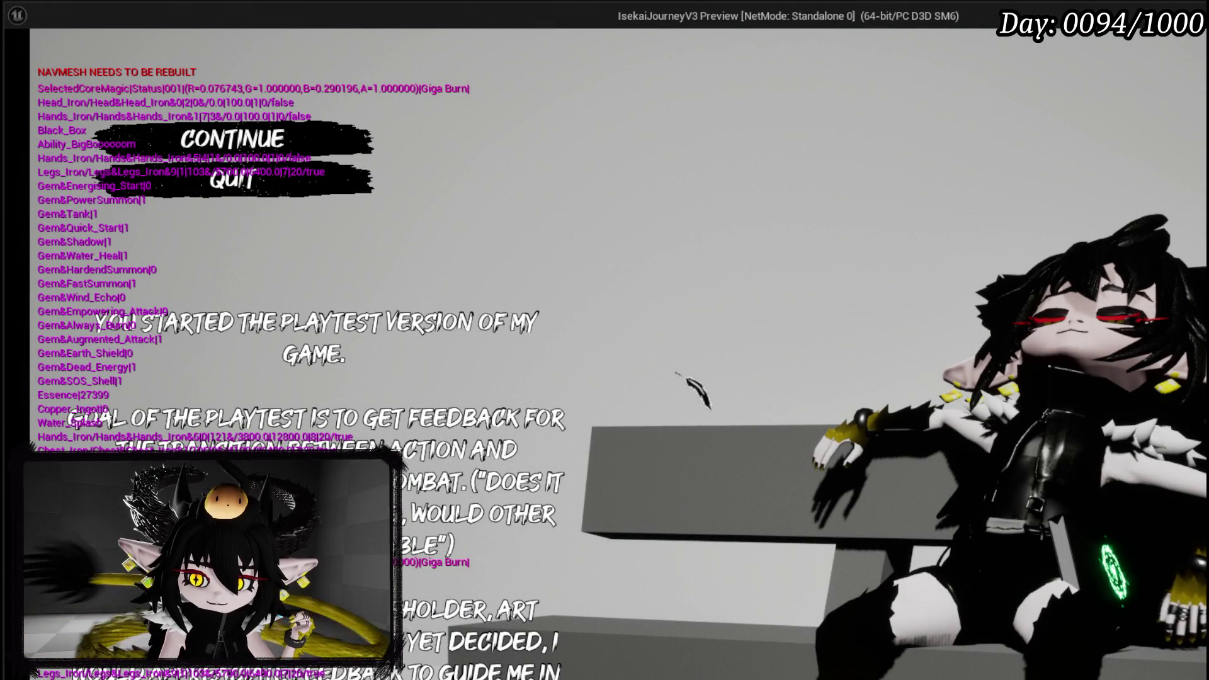
{"action": "left_click", "coordinate": [232, 180]}
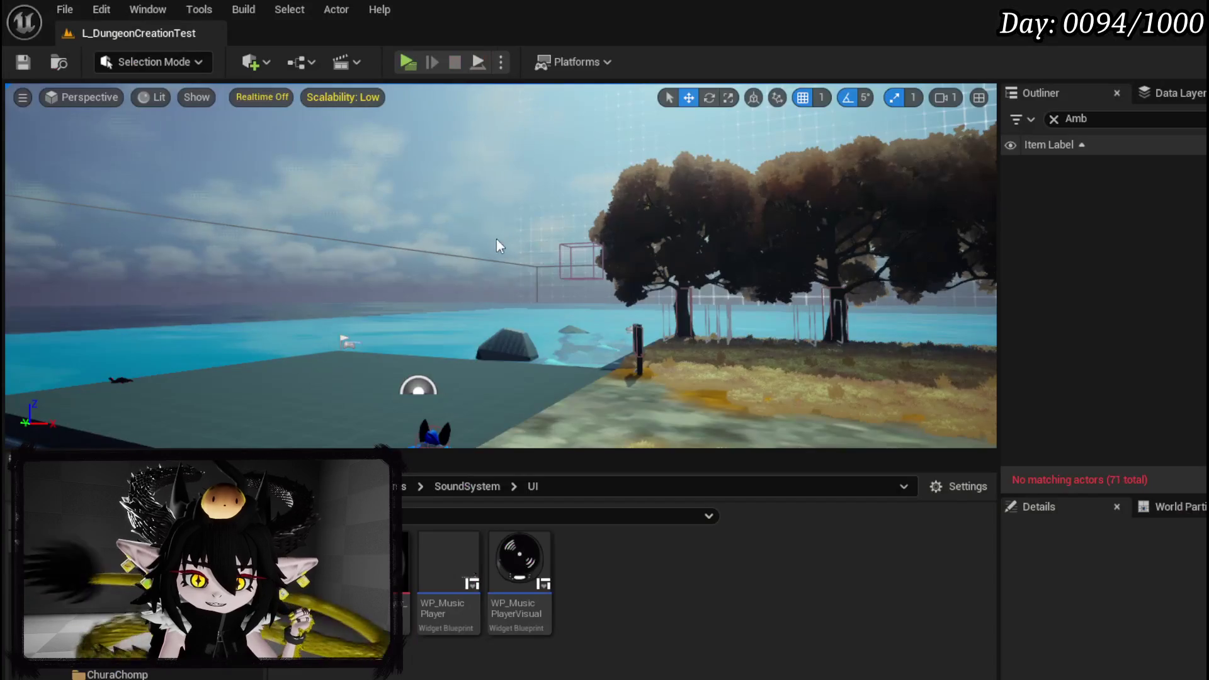
Load L_StartGameHUD from Recent Levels and show the ThirdPerson > Blueprints folder
{"action": "left_click", "coordinate": [65, 8]}
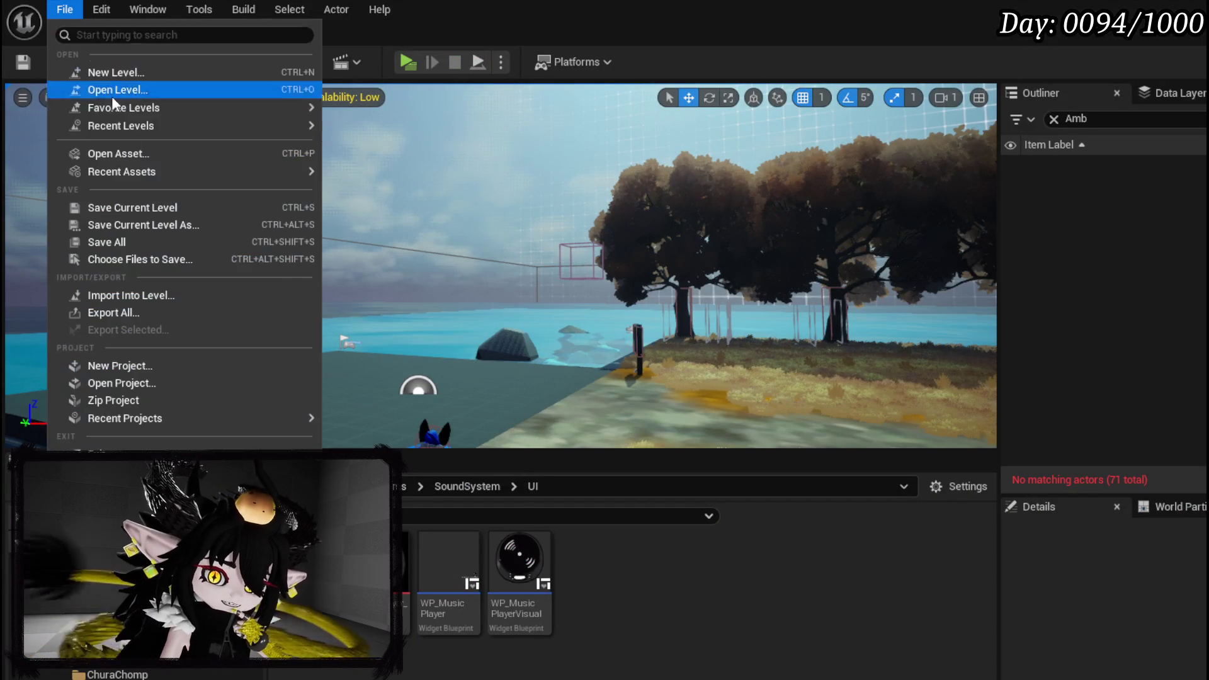
{"action": "mouse_move", "coordinate": [152, 125]}
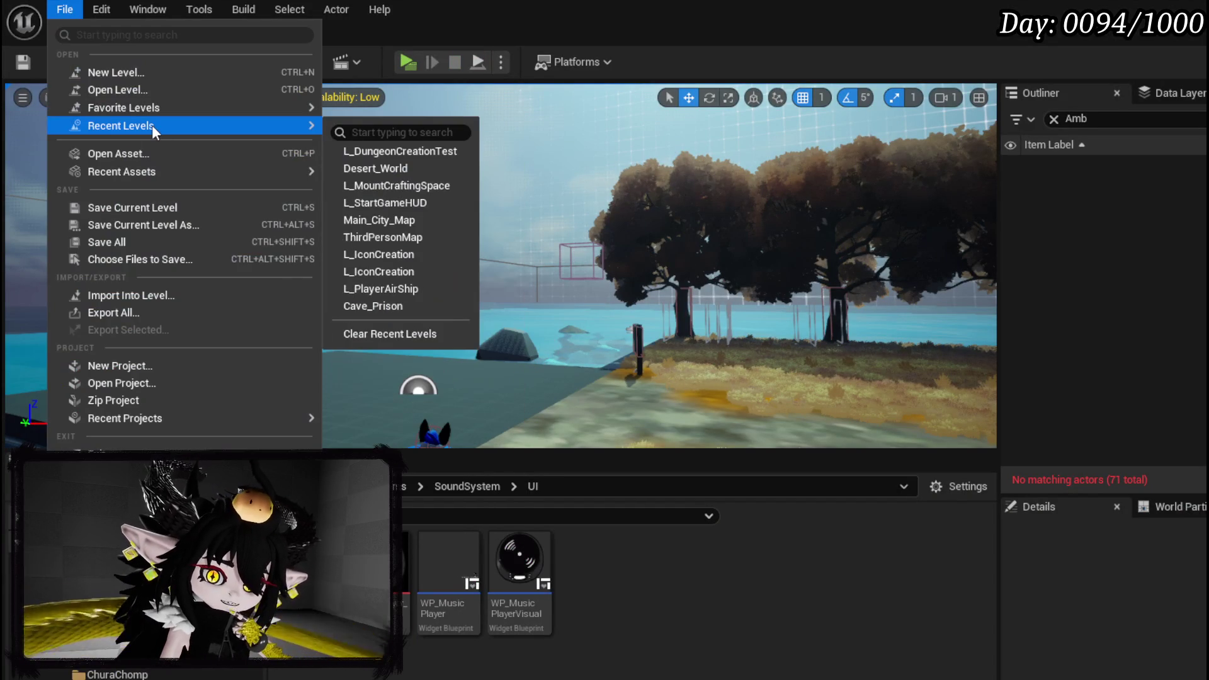
{"action": "left_click", "coordinate": [399, 199]}
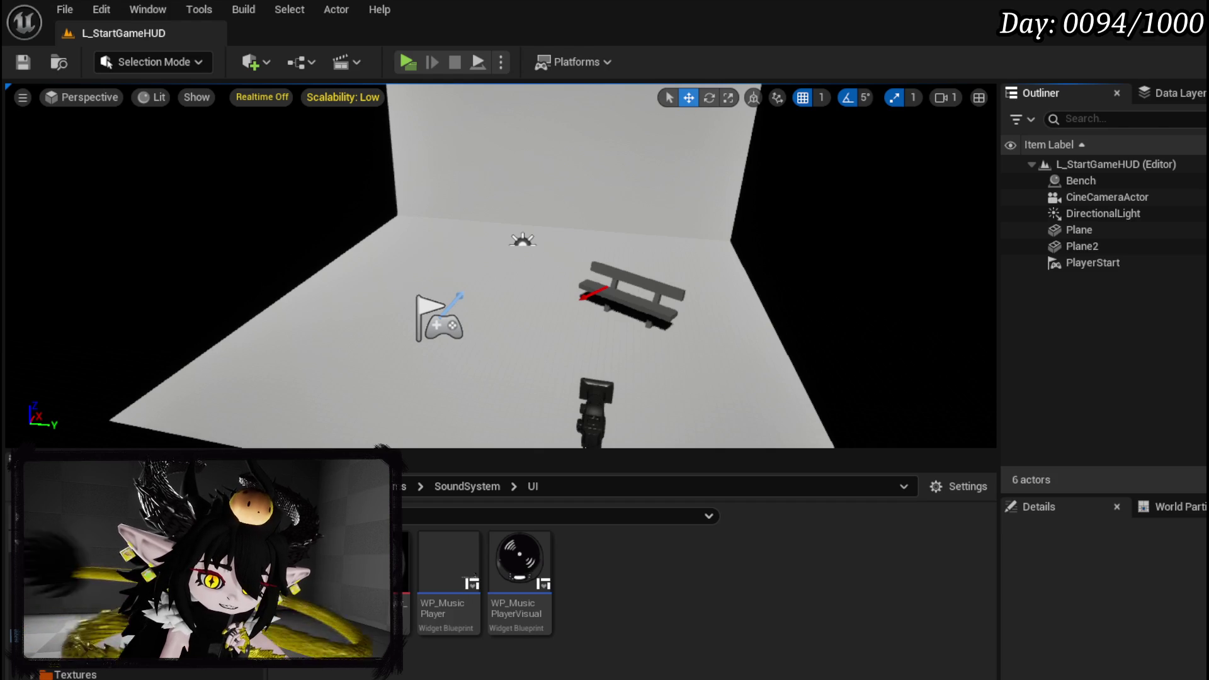
{"action": "key", "text": "alt+Left"}
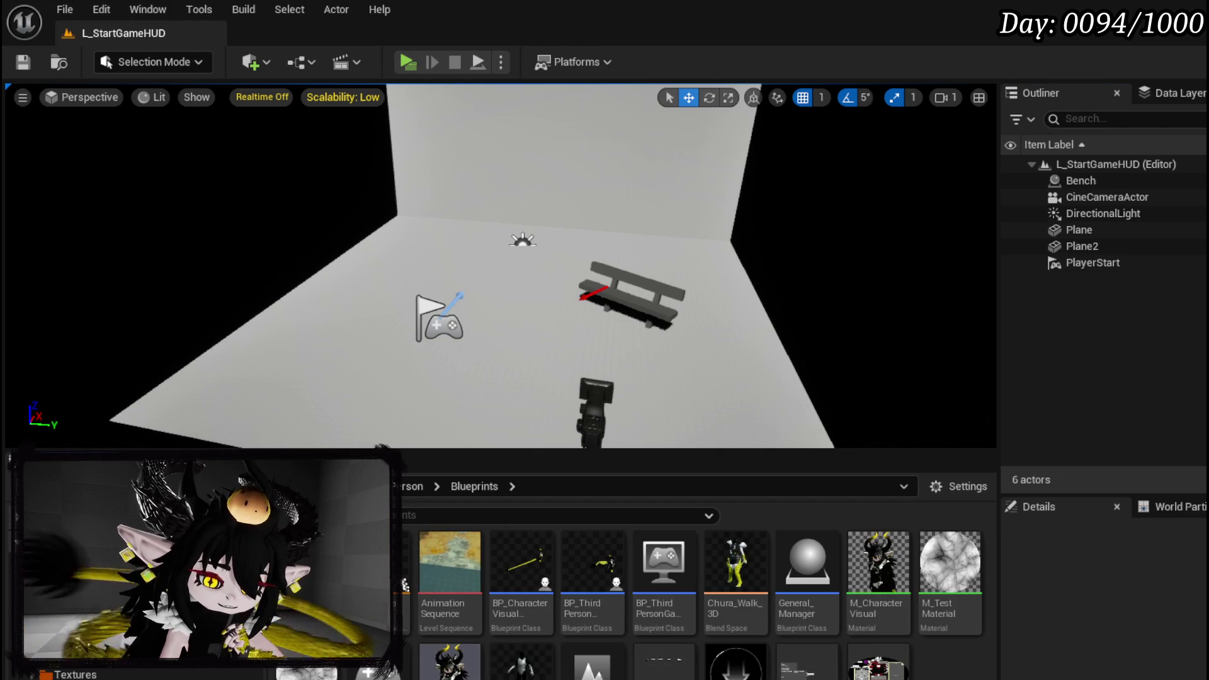
Open BP_ThirdPersonCharacter and survey its EventGraph past the input mapping and Bind Clothing Actor nodes
{"action": "double_click", "coordinate": [592, 564]}
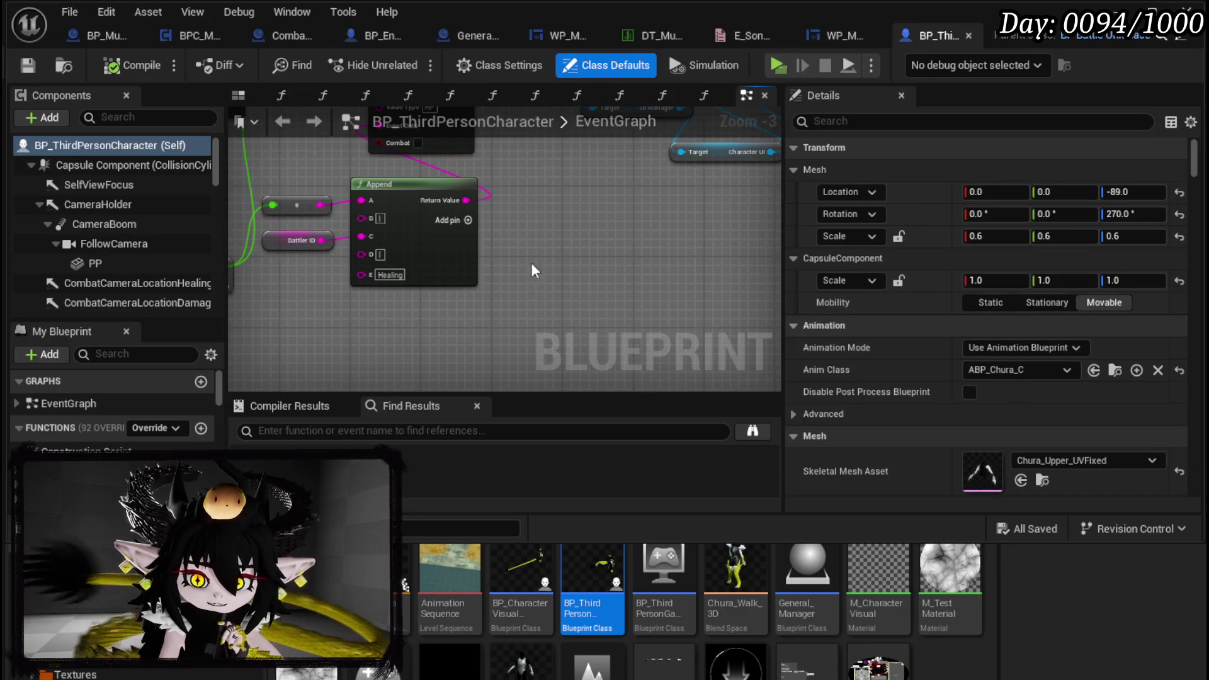
{"action": "scroll", "coordinate": [492, 276], "scroll_direction": "down", "scroll_amount": 5}
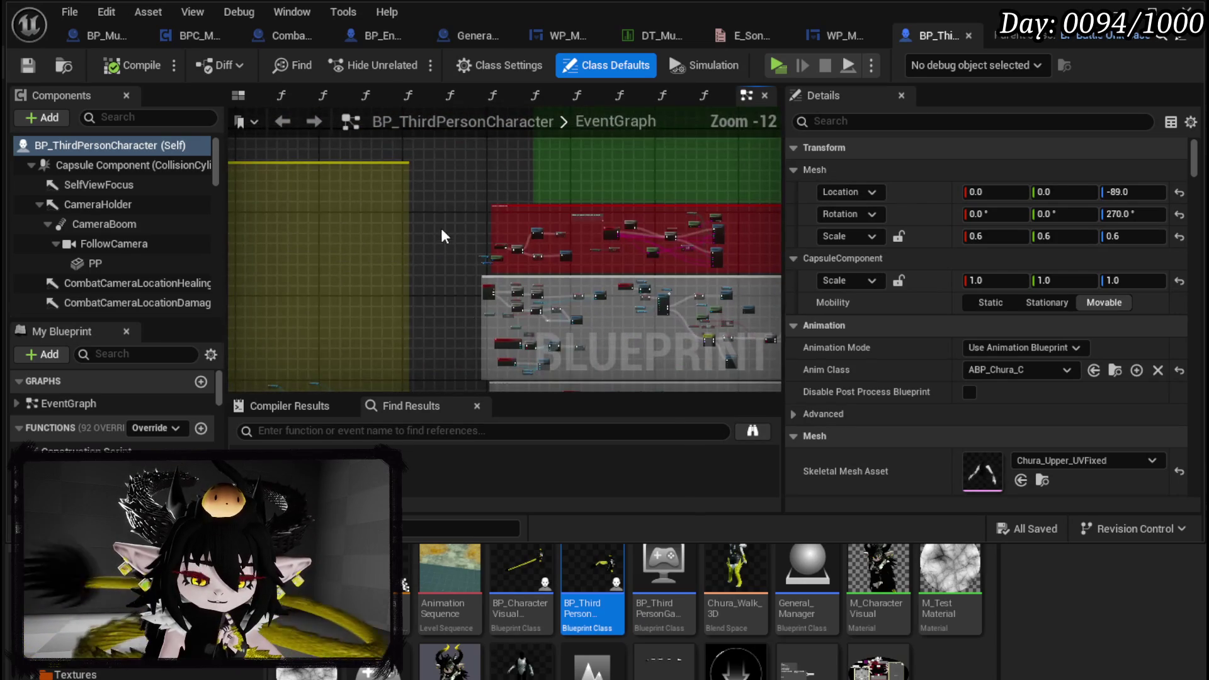
{"action": "scroll", "coordinate": [480, 264], "scroll_direction": "up", "scroll_amount": 4}
{"action": "scroll", "coordinate": [607, 211], "scroll_direction": "down", "scroll_amount": 4}
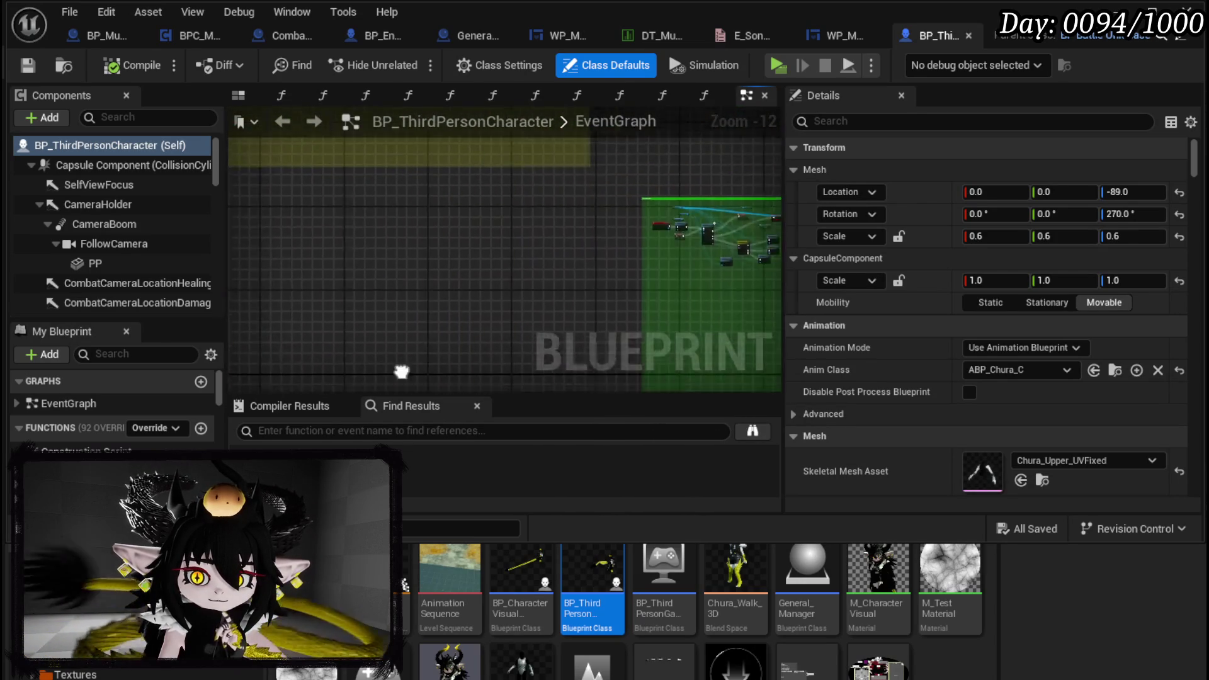
{"action": "scroll", "coordinate": [608, 211], "scroll_direction": "up", "scroll_amount": 3}
{"action": "scroll", "coordinate": [422, 227], "scroll_direction": "down", "scroll_amount": 3}
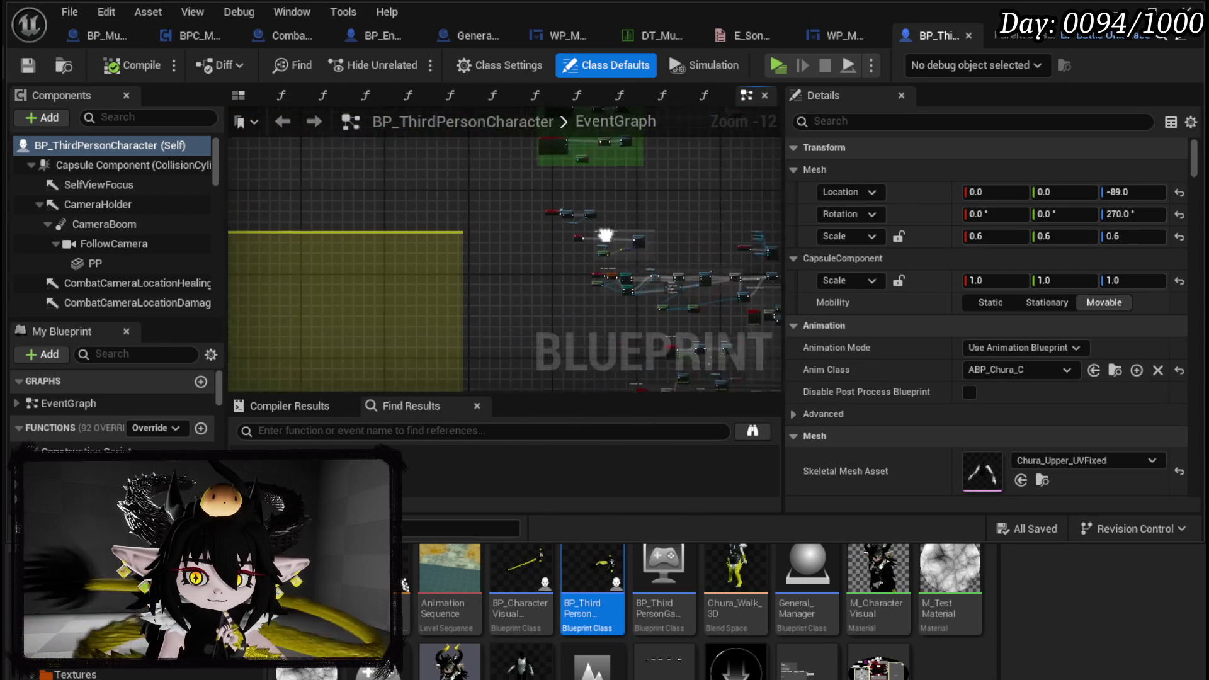
{"action": "scroll", "coordinate": [424, 218], "scroll_direction": "up", "scroll_amount": 9}
{"action": "mouse_move", "coordinate": [424, 217]}
{"action": "left_mouse_down"}
{"action": "mouse_move", "coordinate": [453, 165]}
{"action": "mouse_move", "coordinate": [297, 176]}
{"action": "left_mouse_up"}
{"action": "left_click_drag", "start_coordinate": [497, 176], "coordinate": [378, 170]}
{"action": "mouse_move", "coordinate": [567, 170]}
{"action": "left_mouse_down"}
{"action": "mouse_move", "coordinate": [299, 175]}
{"action": "mouse_move", "coordinate": [327, 162]}
{"action": "left_mouse_up"}
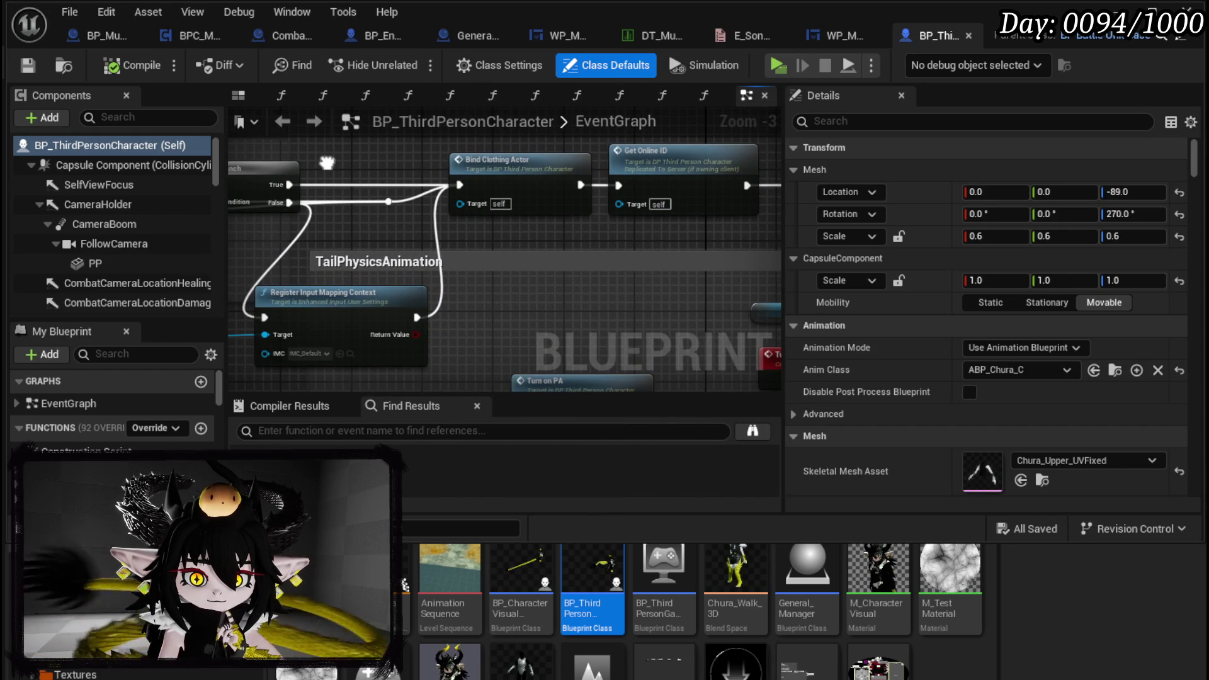
{"action": "mouse_move", "coordinate": [629, 225]}
{"action": "left_mouse_down"}
{"action": "mouse_move", "coordinate": [340, 237]}
{"action": "mouse_move", "coordinate": [513, 232]}
{"action": "left_mouse_up"}
{"action": "scroll", "coordinate": [527, 232], "scroll_direction": "down", "scroll_amount": 2}
{"action": "scroll", "coordinate": [388, 230], "scroll_direction": "up", "scroll_amount": 3}
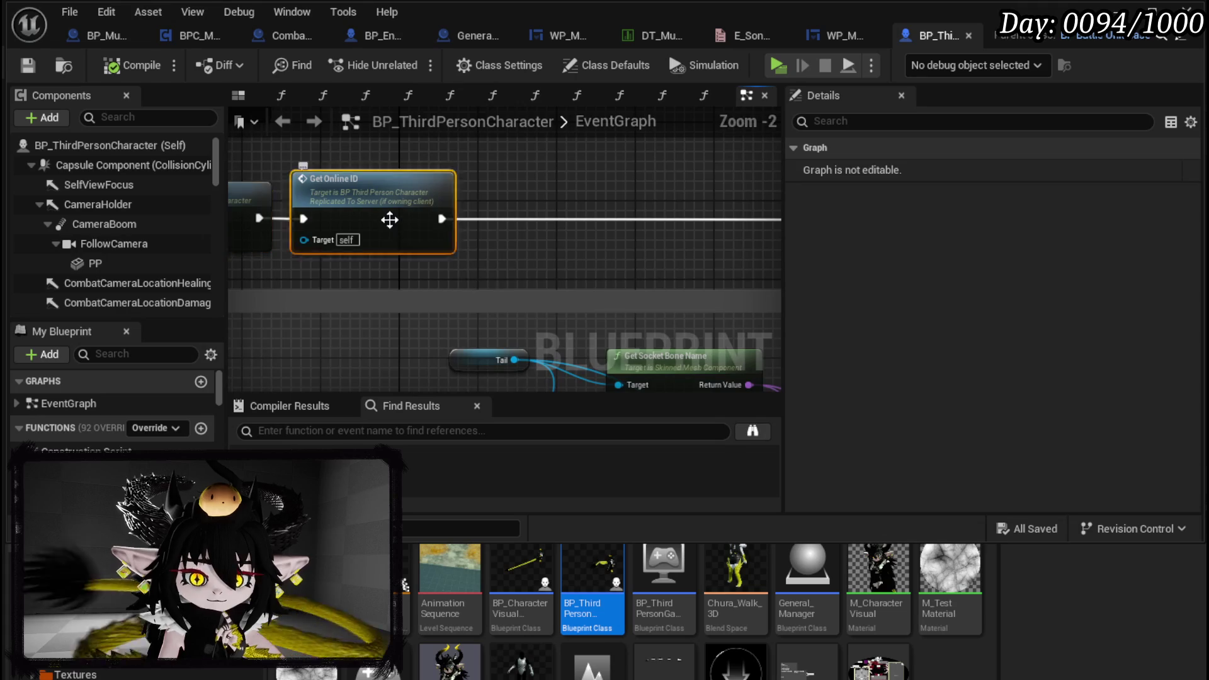
Jump from GetOnlineID to the UseOnlineID event and breakpoint its Create General Manager node
{"action": "left_click", "coordinate": [509, 228]}
{"action": "scroll", "coordinate": [423, 201], "scroll_direction": "down", "scroll_amount": 2}
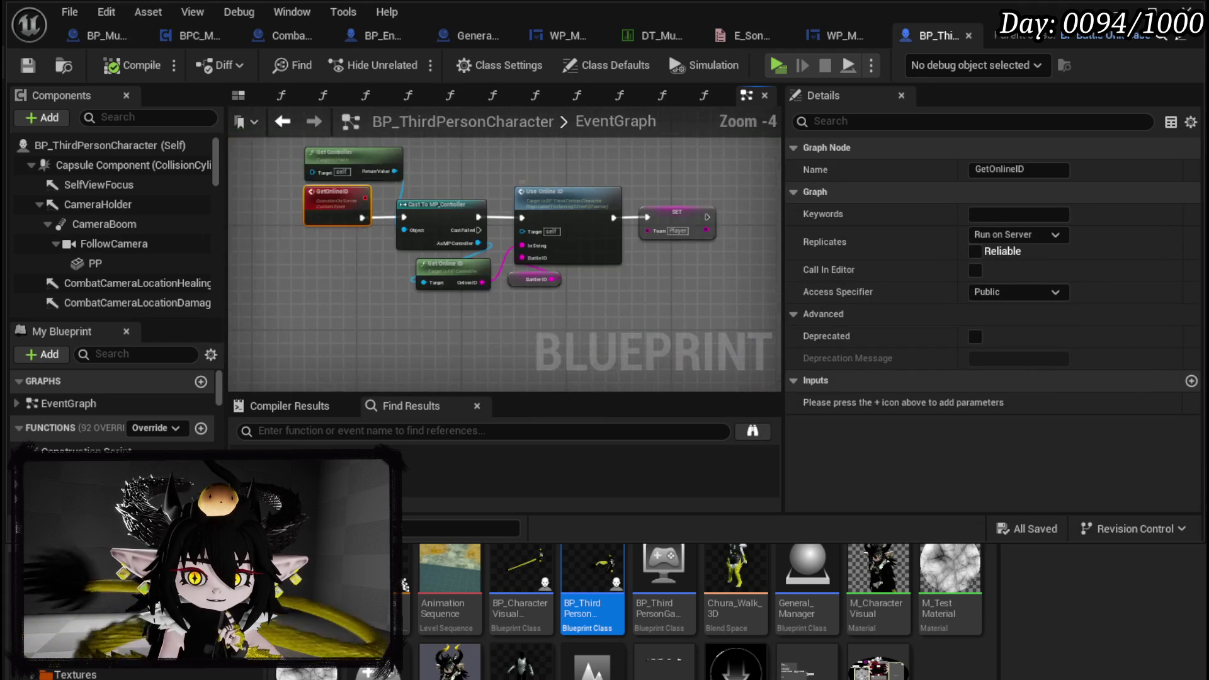
{"action": "double_click", "coordinate": [424, 192]}
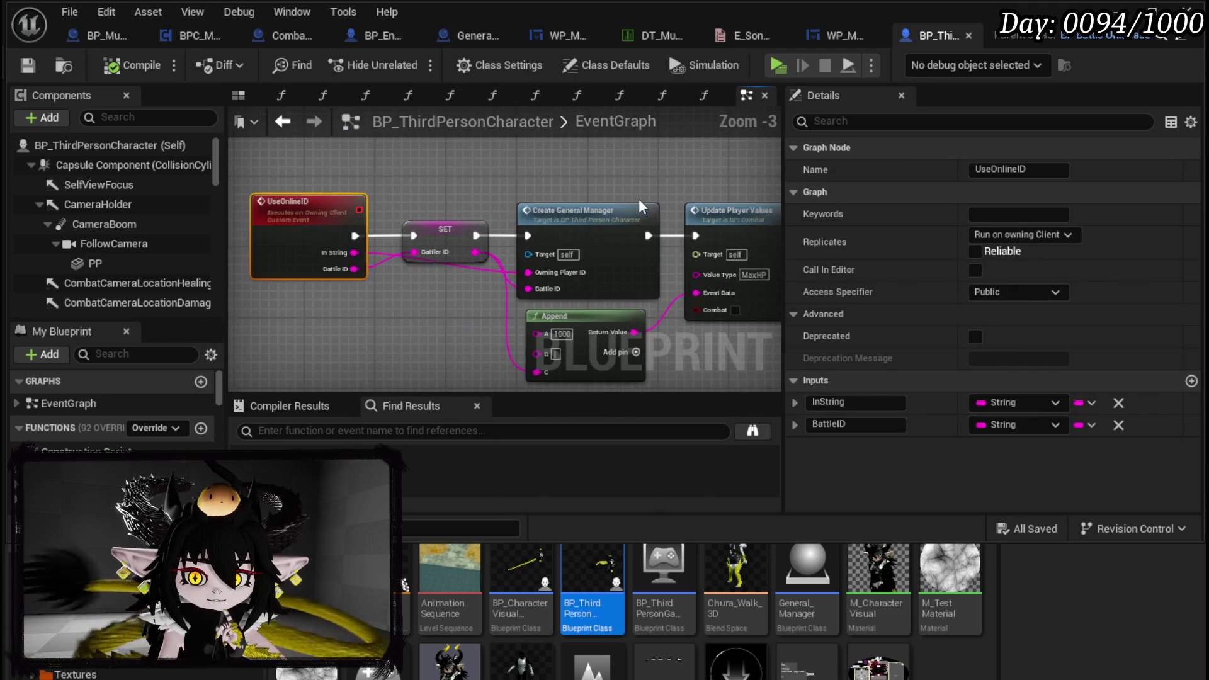
{"action": "left_click", "coordinate": [570, 213]}
{"action": "right_click", "coordinate": [574, 216]}
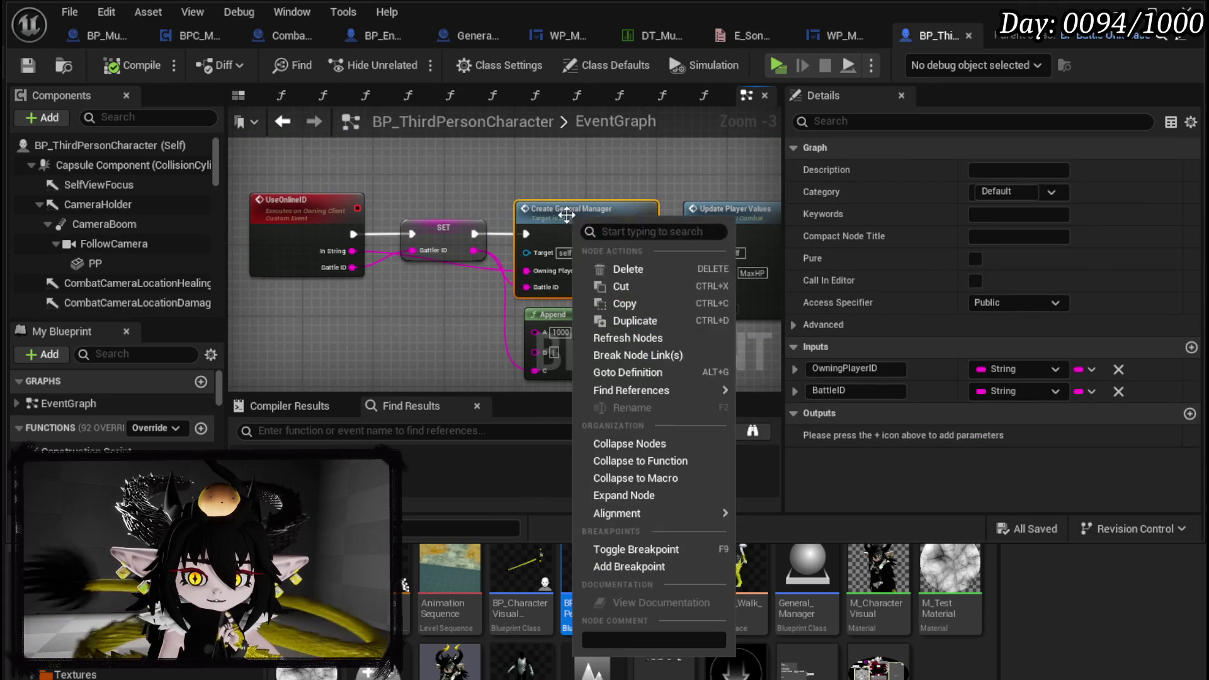
{"action": "left_click", "coordinate": [617, 564]}
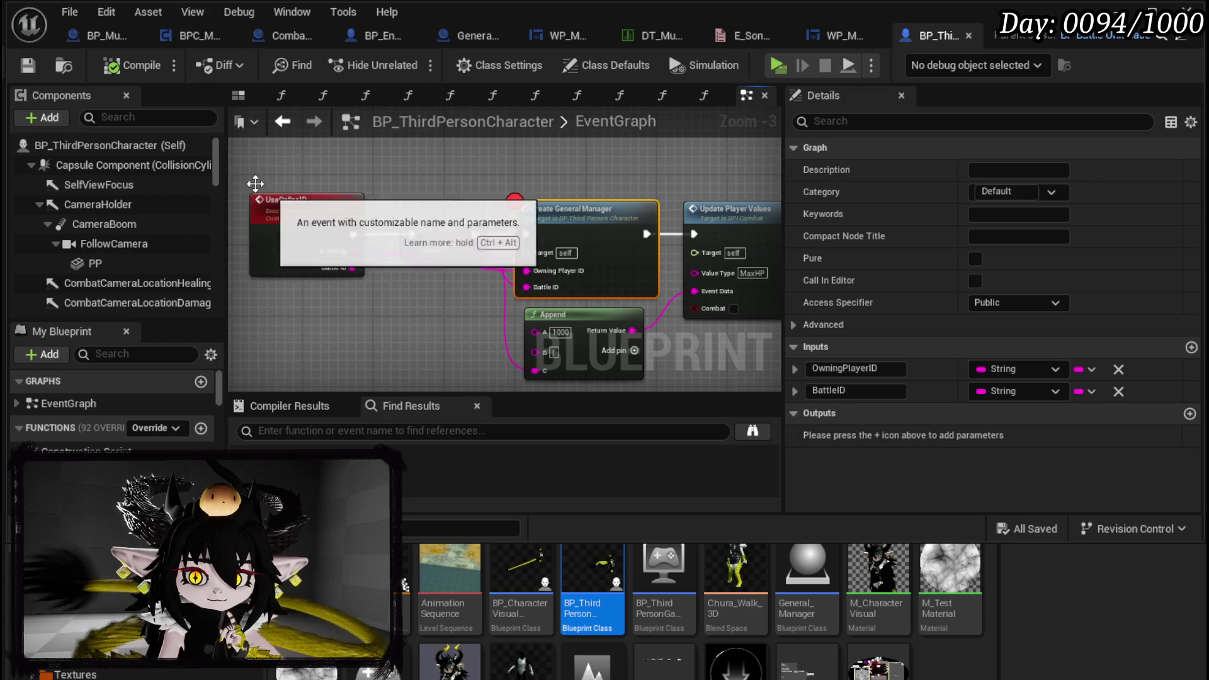
Play until the breakpoint hits and open the CreateGeneralManager function graph
{"action": "key", "text": "alt+Tab"}
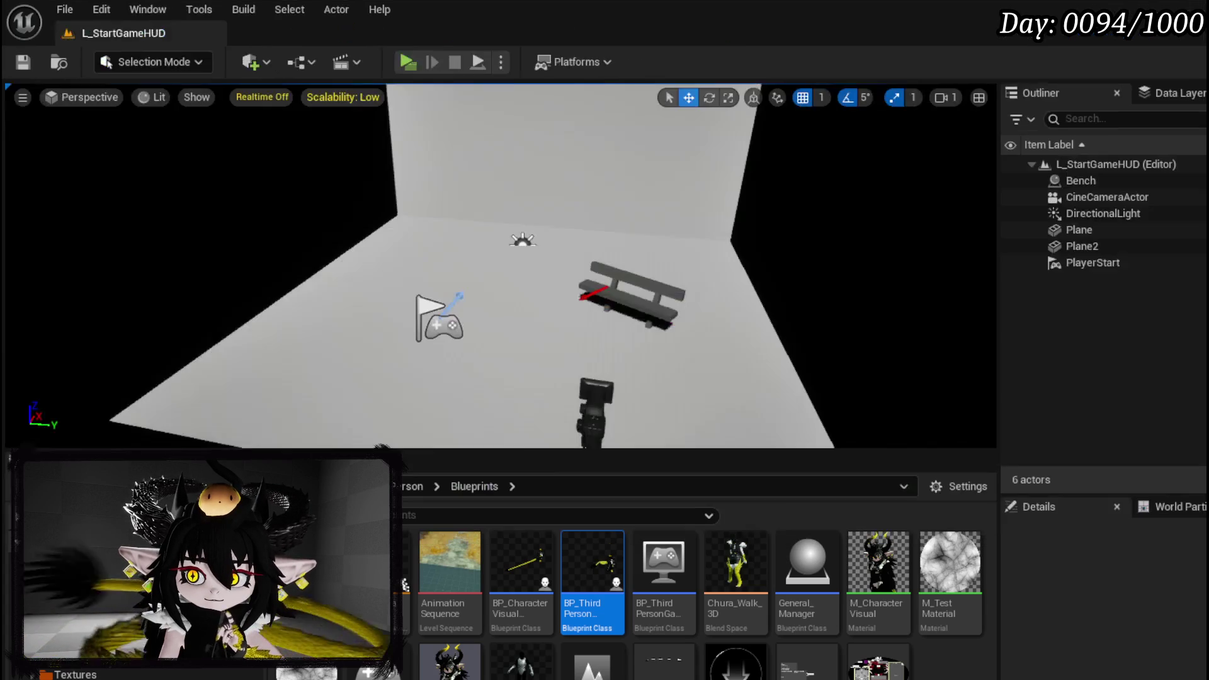
{"action": "left_click", "coordinate": [414, 60]}
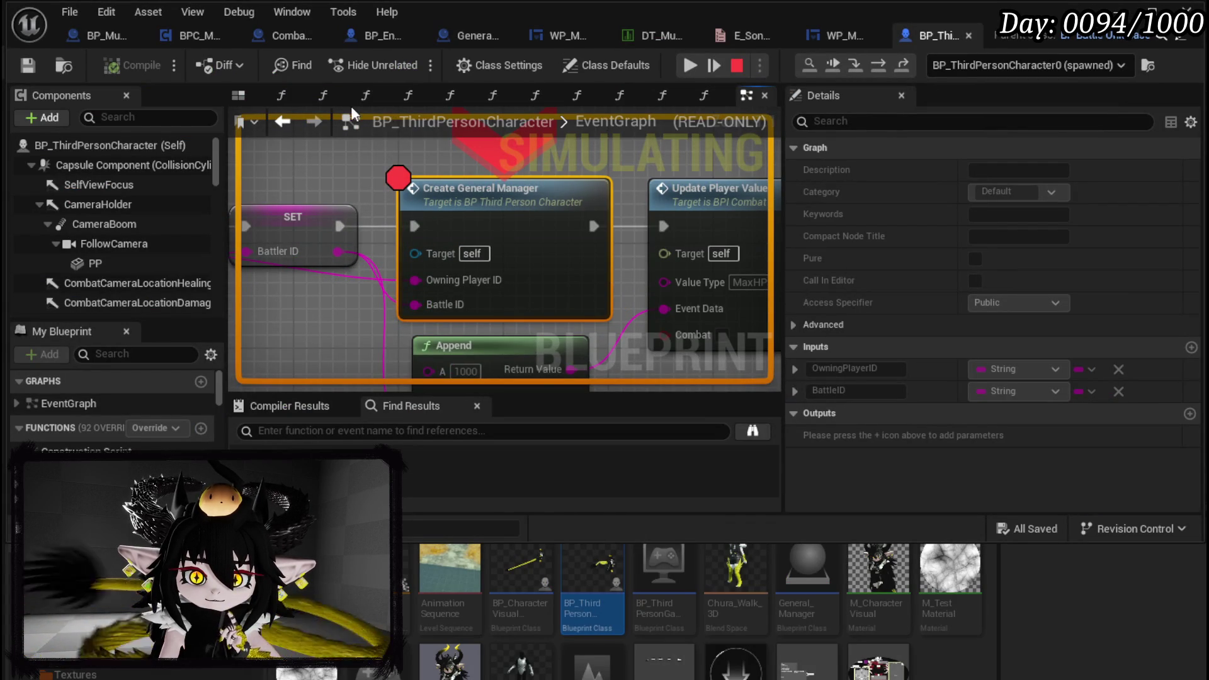
{"action": "double_click", "coordinate": [492, 227]}
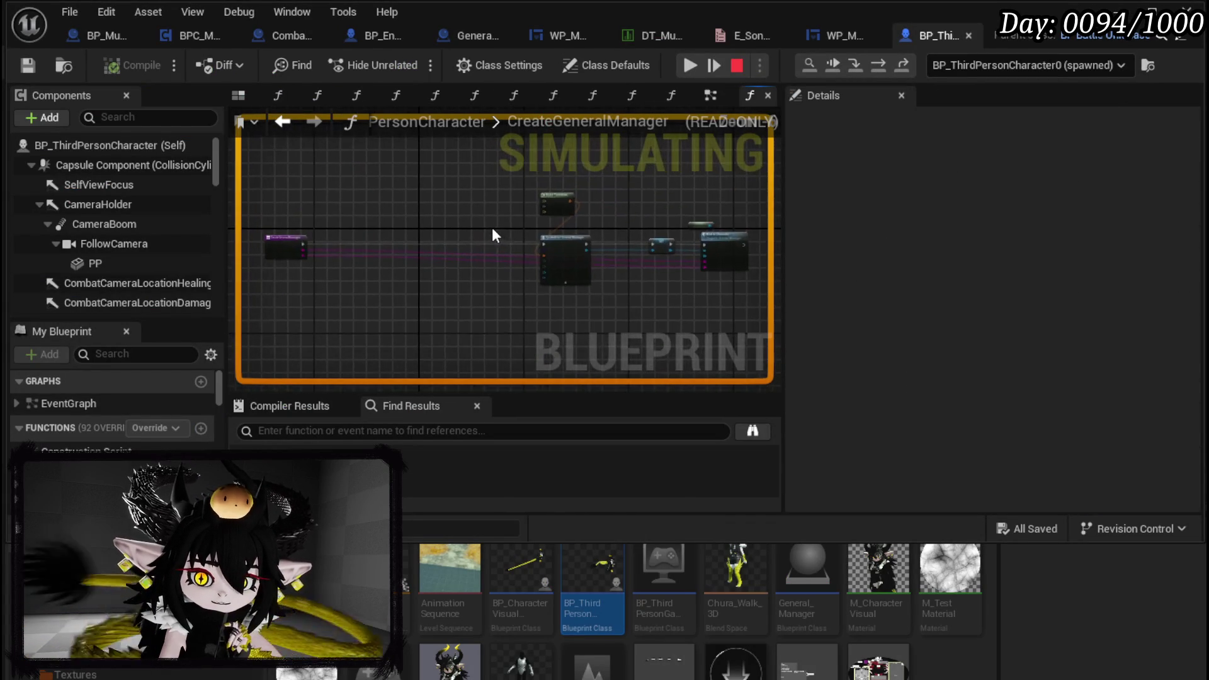
{"action": "key", "text": "F11"}
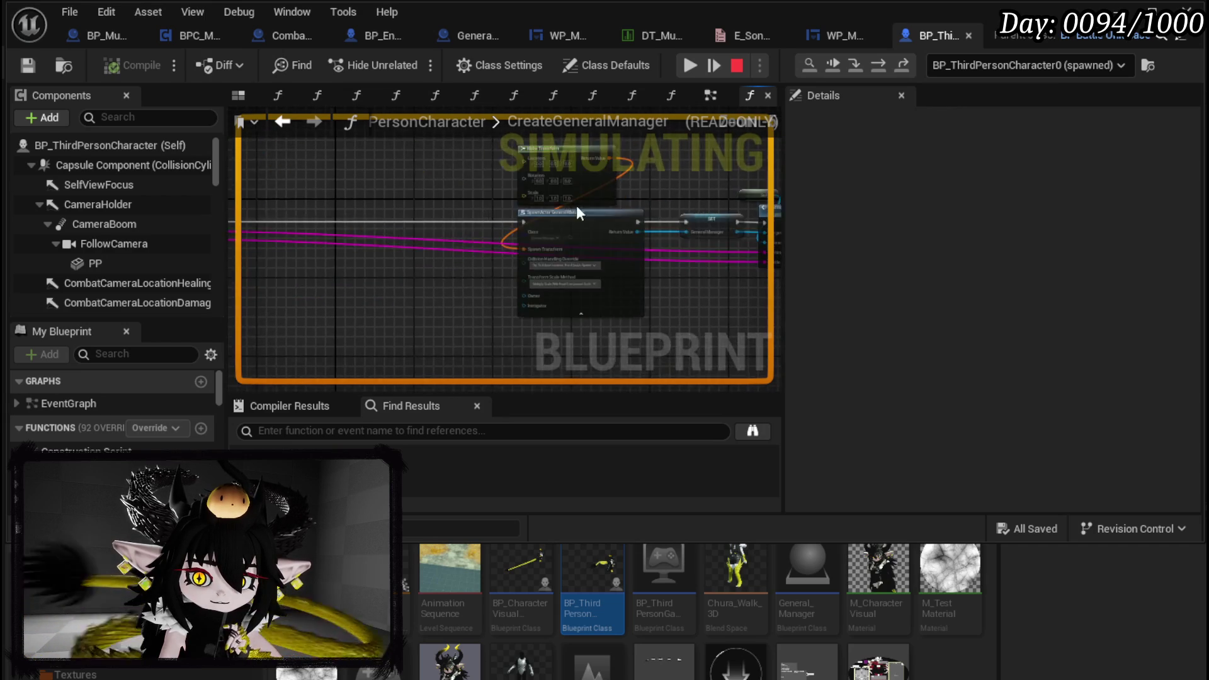
{"action": "scroll", "coordinate": [481, 204], "scroll_direction": "up", "scroll_amount": 3}
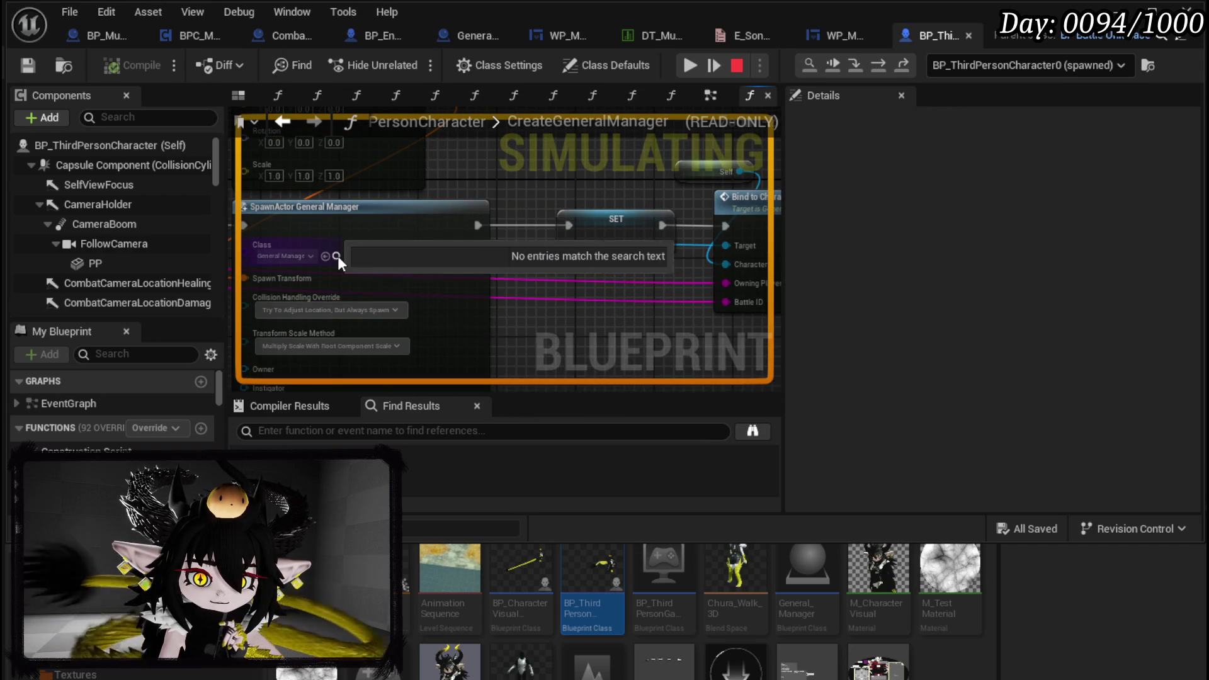
Stop the playtest, remove the Create General Manager breakpoint, and return to General_Manager's CreateManagers graph
{"action": "left_click", "coordinate": [737, 65]}
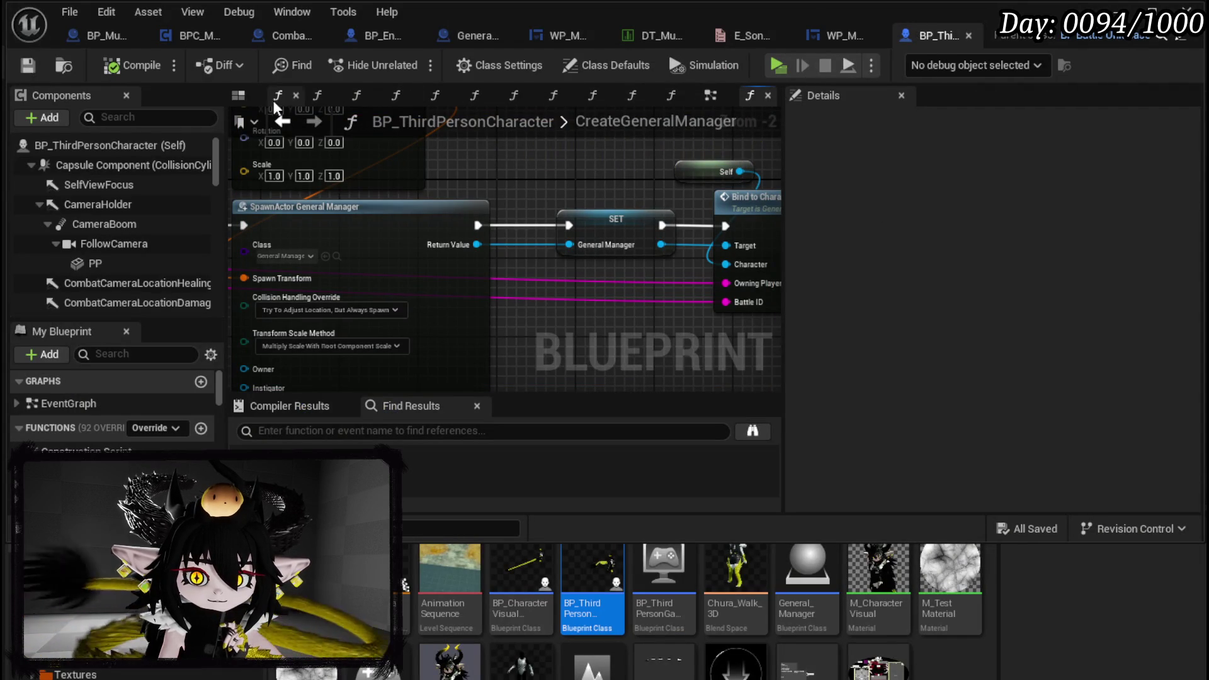
{"action": "left_click", "coordinate": [275, 125]}
{"action": "right_click", "coordinate": [512, 221]}
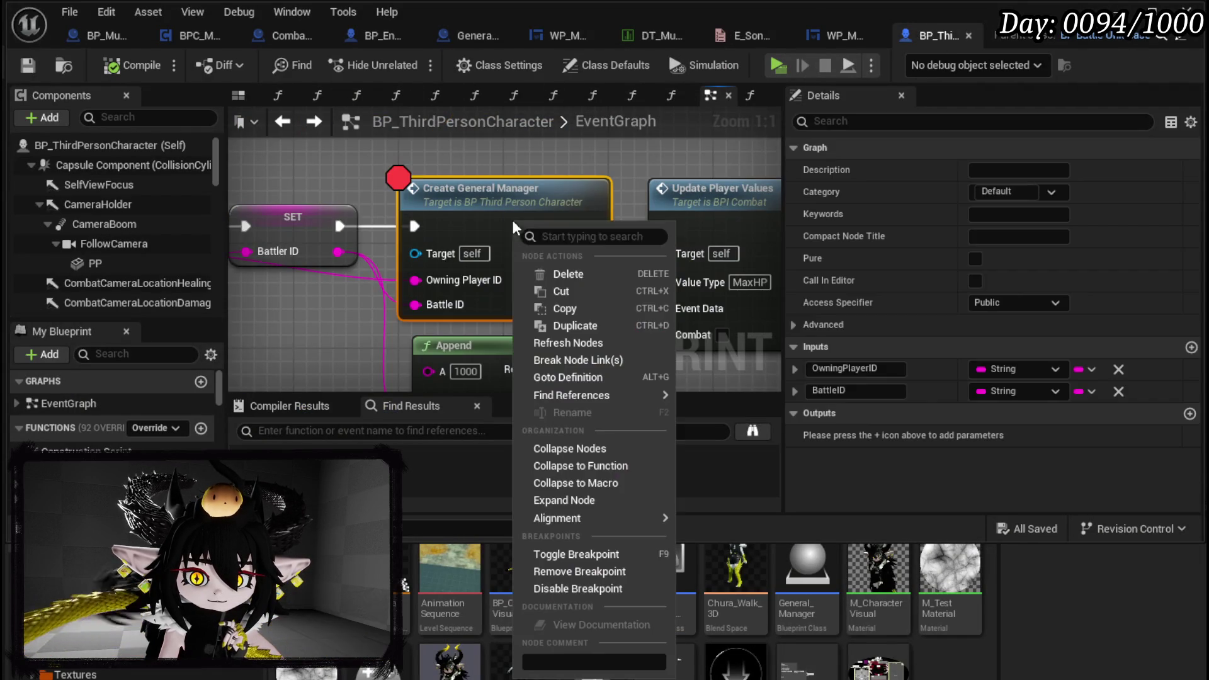
{"action": "left_click", "coordinate": [566, 573]}
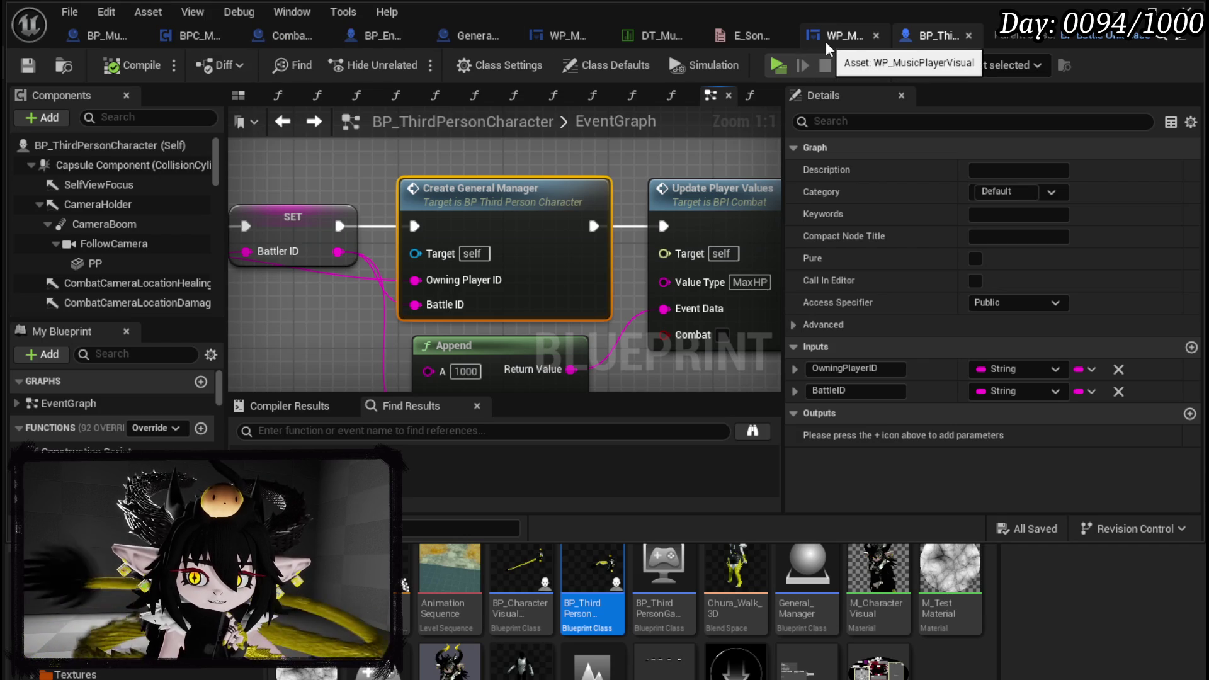
{"action": "left_click", "coordinate": [454, 31]}
Add and then remove a breakpoint on the Bind Music Manager node
{"action": "scroll", "coordinate": [689, 184], "scroll_direction": "down", "scroll_amount": 3}
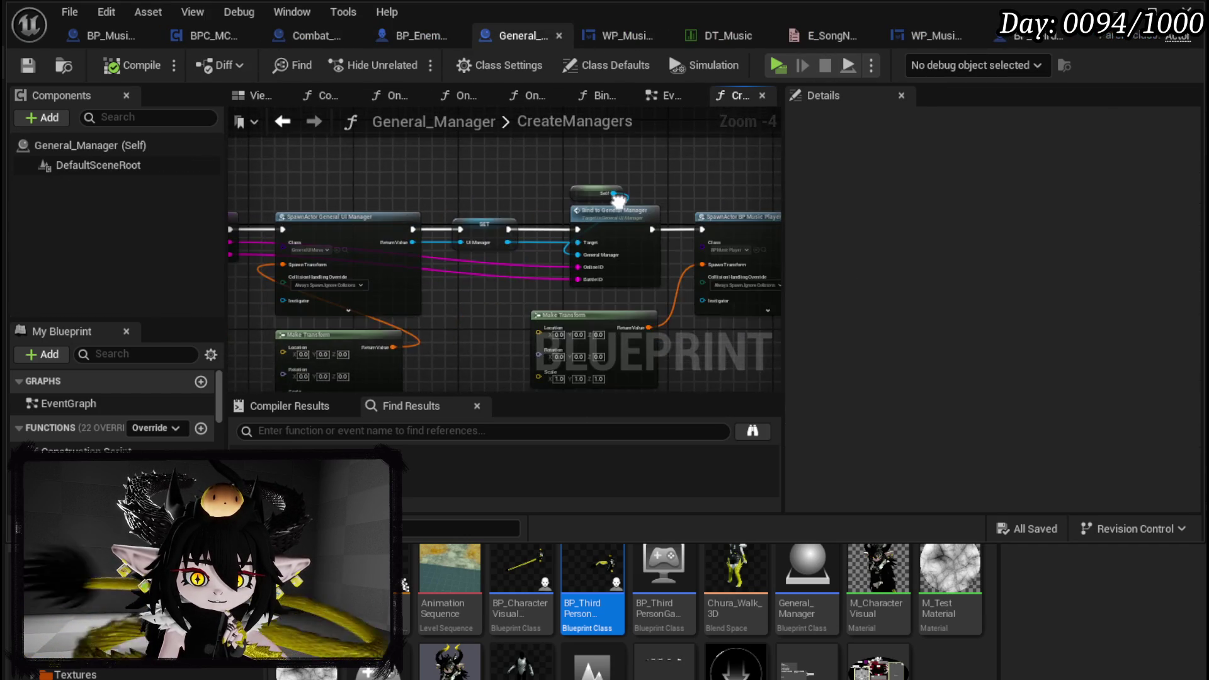
{"action": "right_click", "coordinate": [670, 190]}
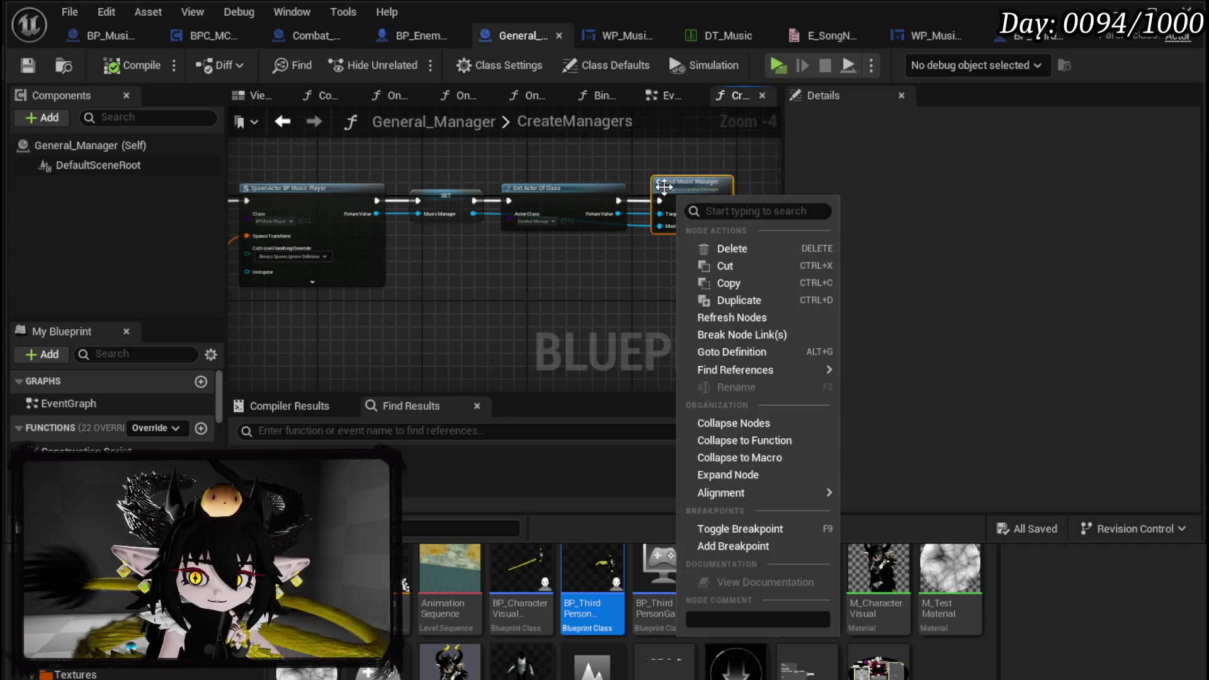
{"action": "left_click", "coordinate": [741, 544]}
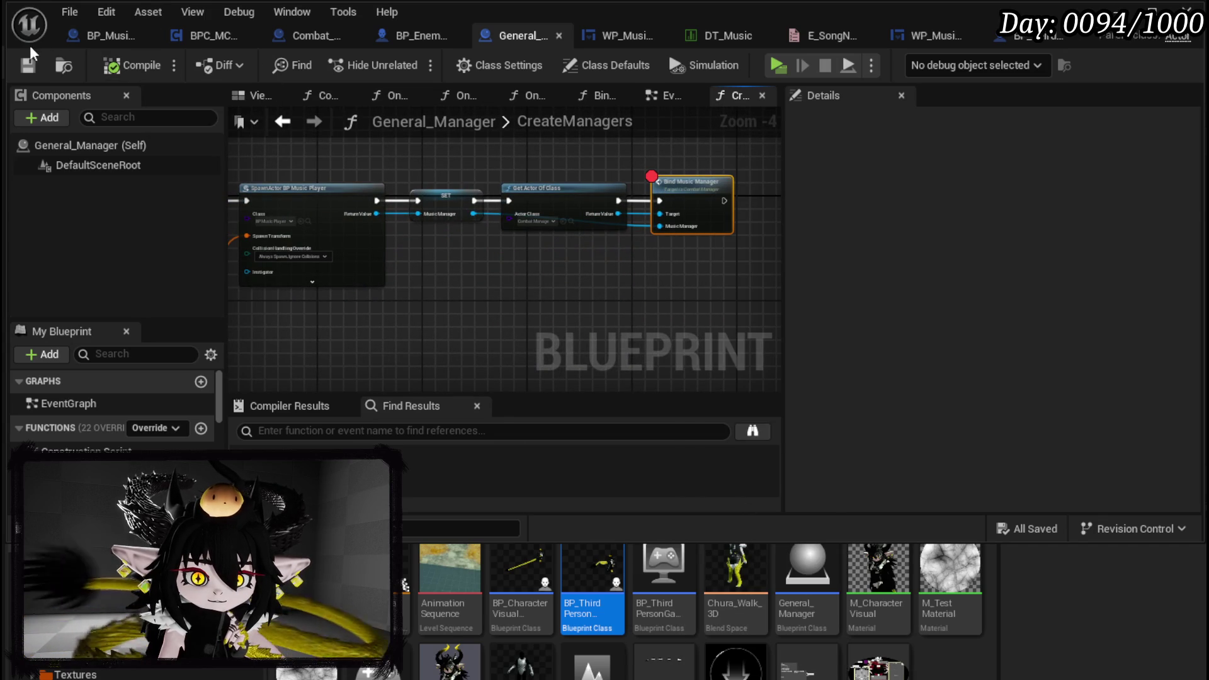
{"action": "scroll", "coordinate": [584, 203], "scroll_direction": "up", "scroll_amount": 3}
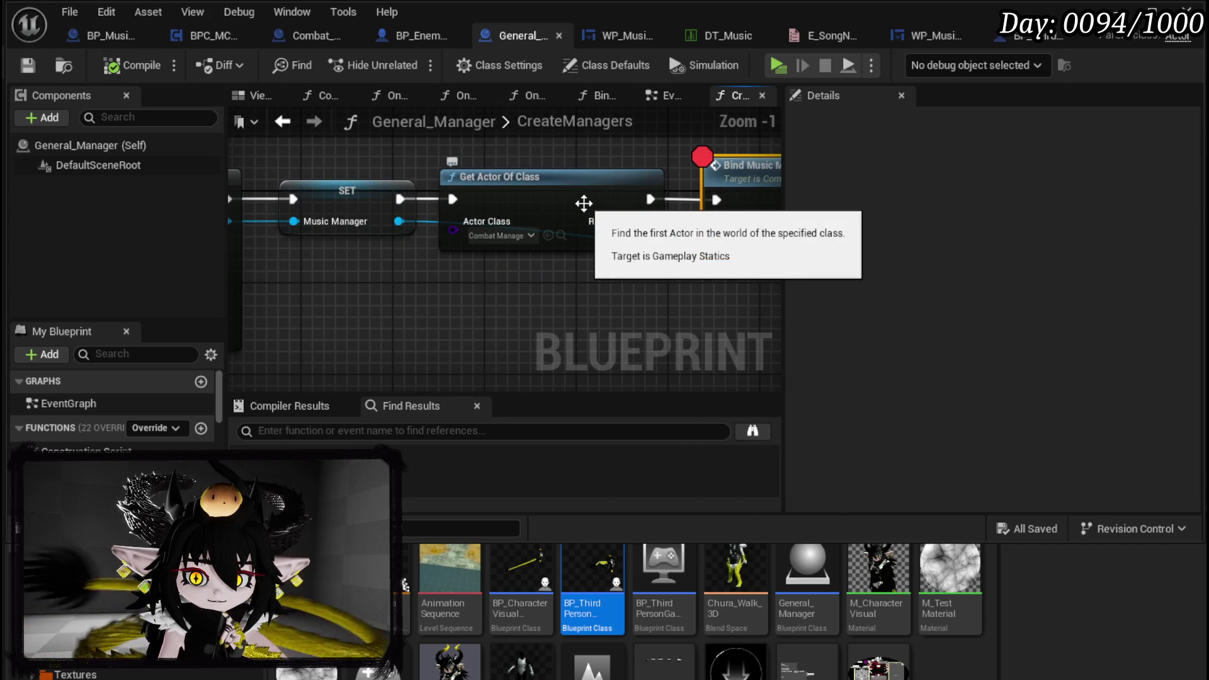
{"action": "scroll", "coordinate": [628, 168], "scroll_direction": "down", "scroll_amount": 2}
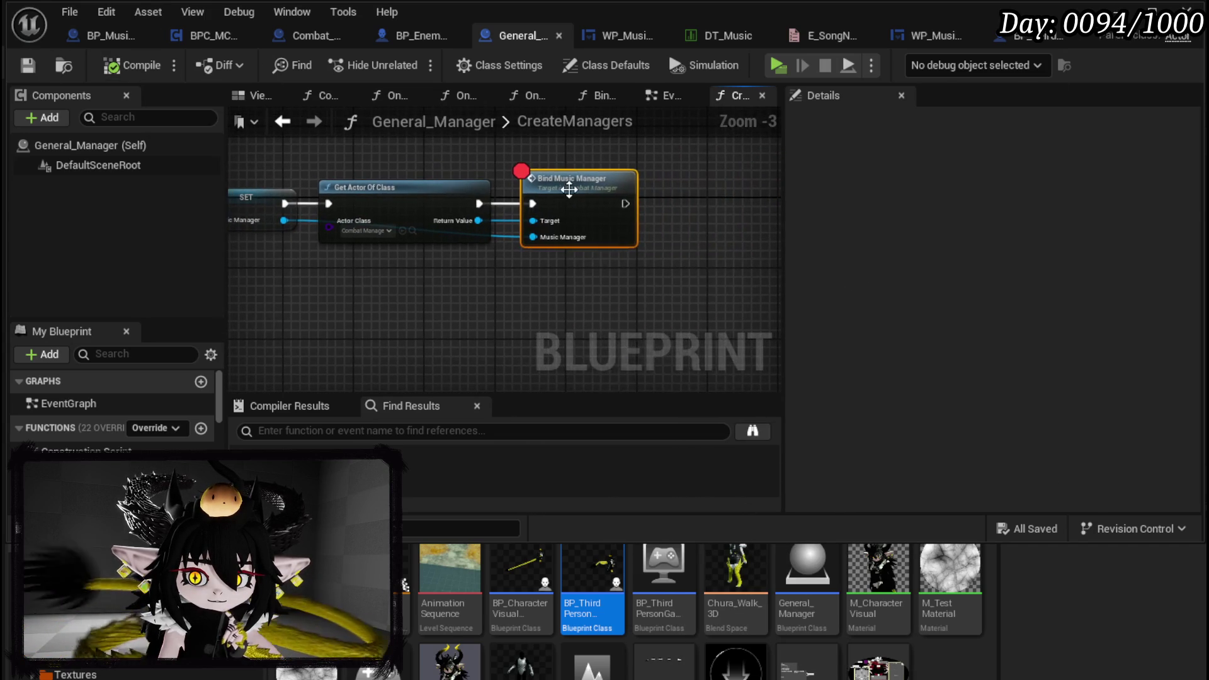
{"action": "right_click", "coordinate": [569, 190]}
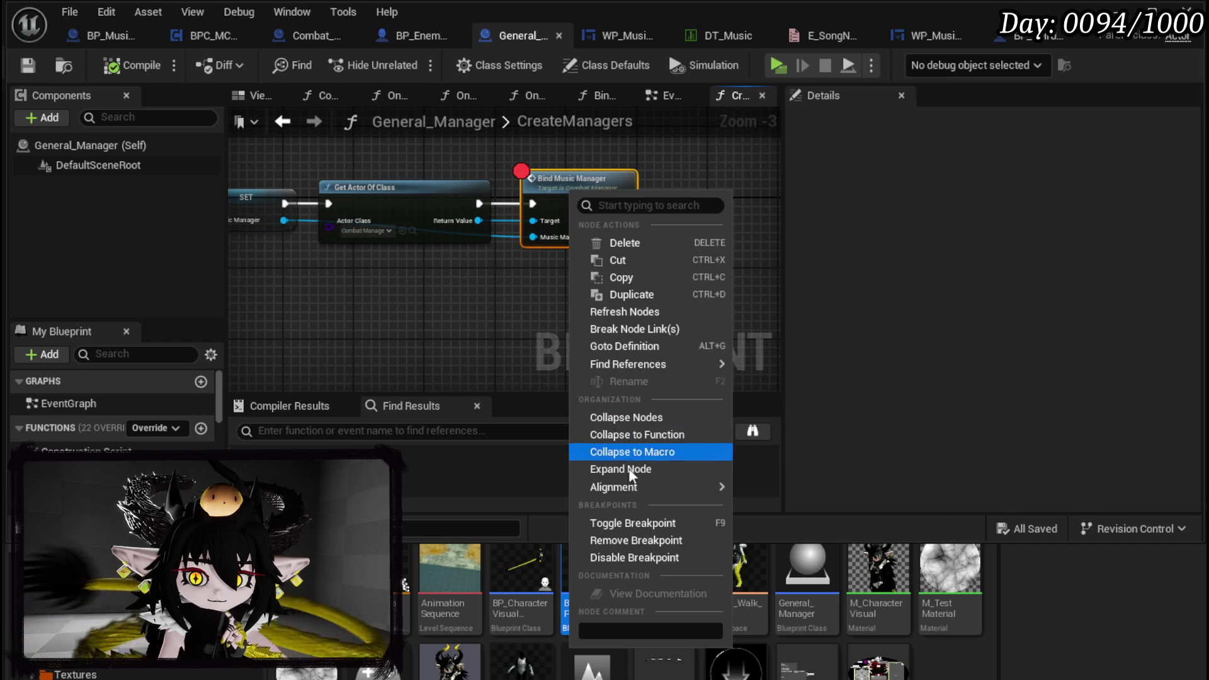
{"action": "left_click", "coordinate": [618, 542]}
Open BP_MusicPlayer from the SpawnActor BP Music Player node's class
{"action": "left_click_drag", "start_coordinate": [361, 307], "coordinate": [719, 302]}
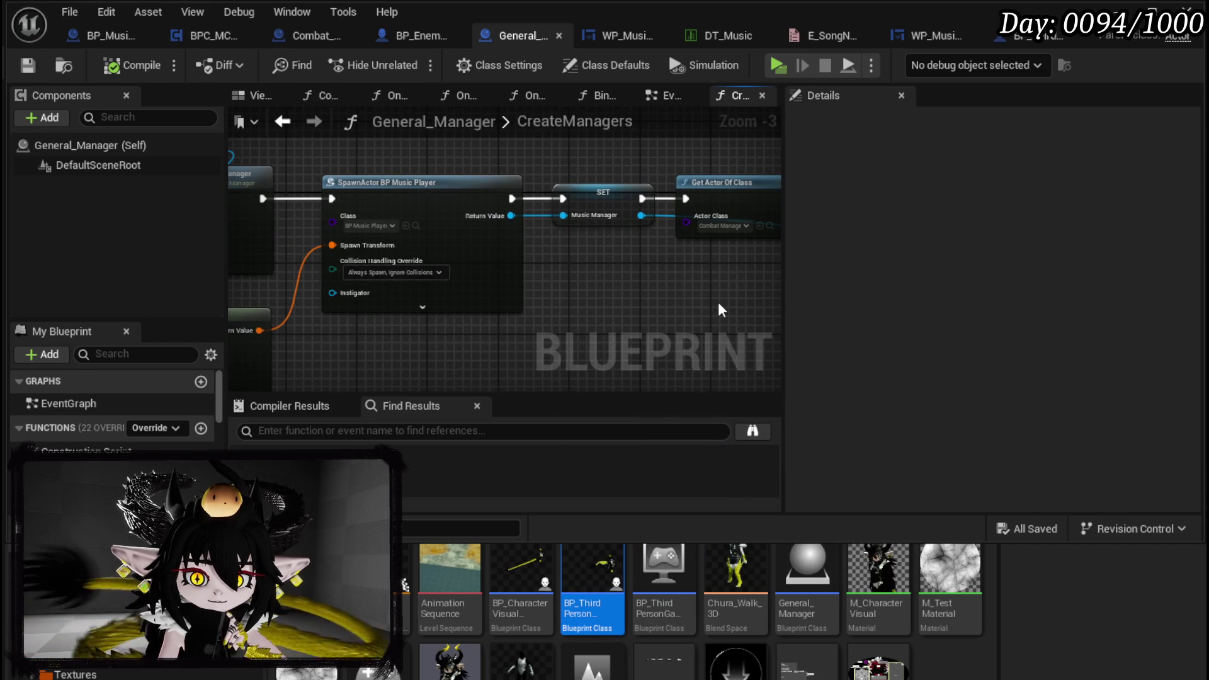
{"action": "left_click", "coordinate": [415, 226]}
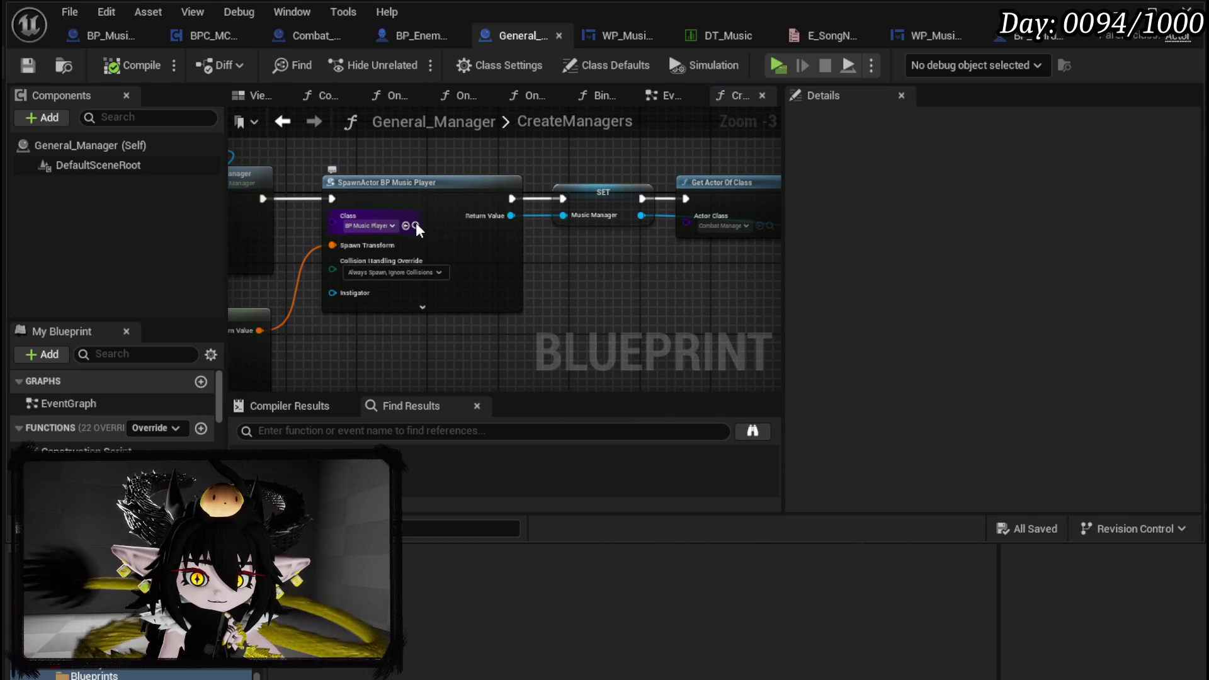
{"action": "double_click", "coordinate": [365, 611]}
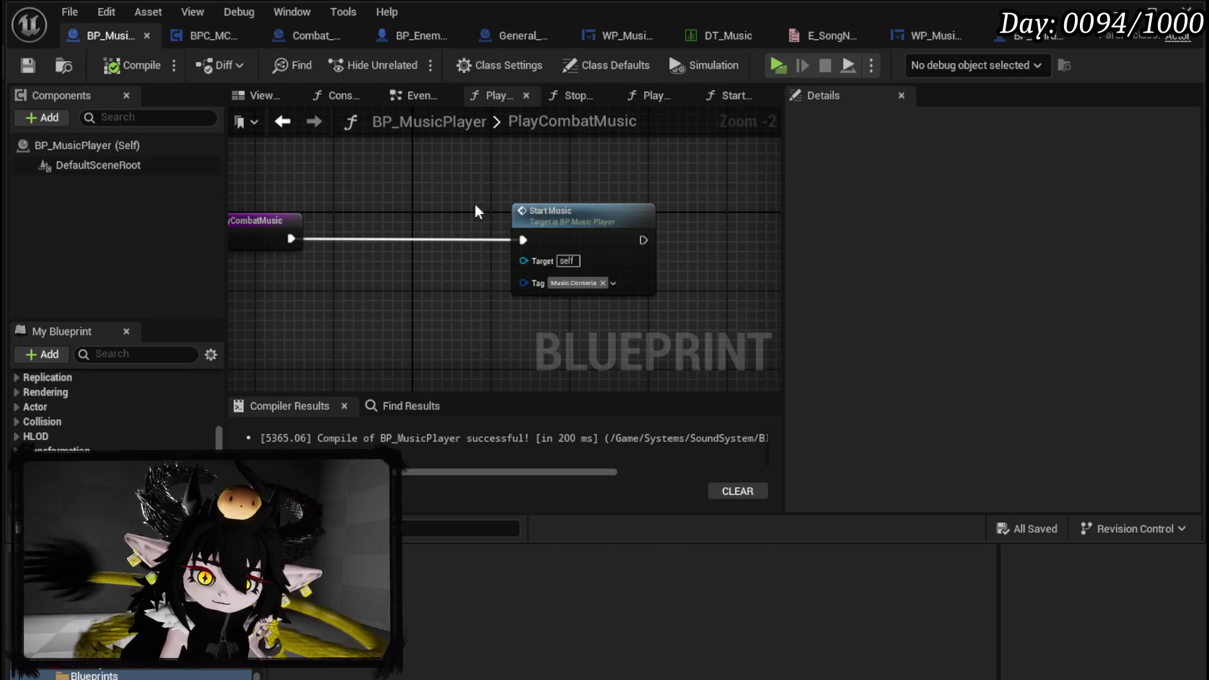
Breakpoint BP_MusicPlayer's Event BeginPlay and start a play session
{"action": "left_click", "coordinate": [403, 97]}
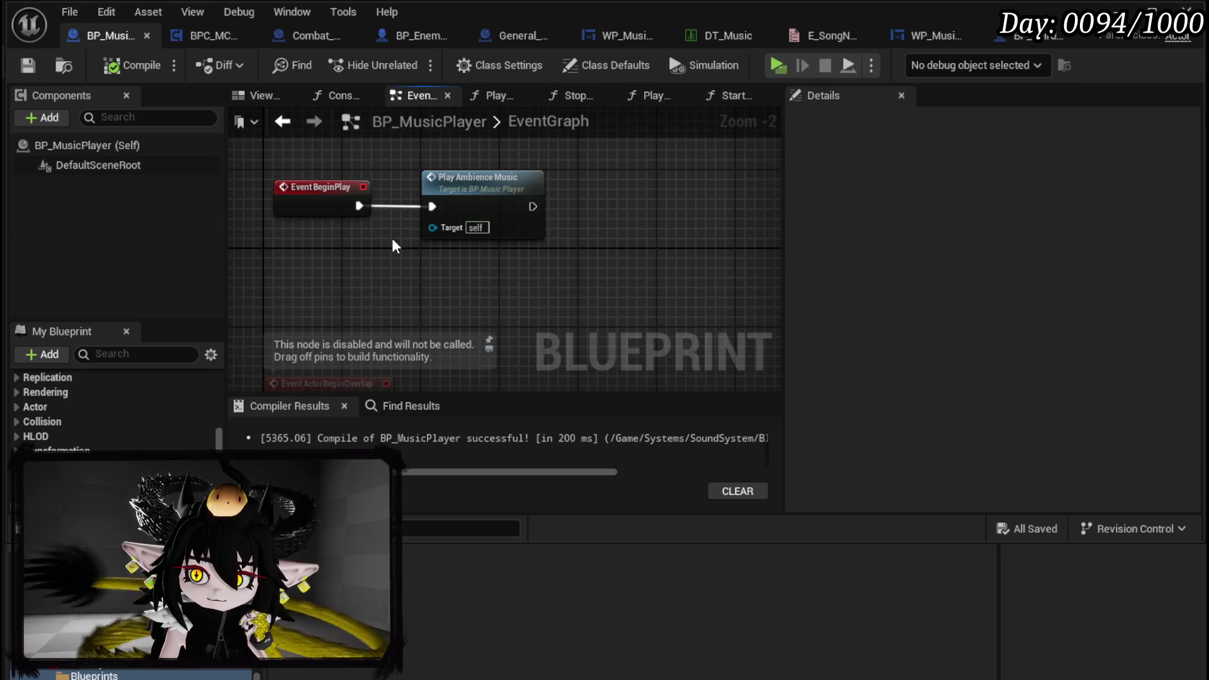
{"action": "right_click", "coordinate": [328, 184]}
{"action": "left_click", "coordinate": [441, 533]}
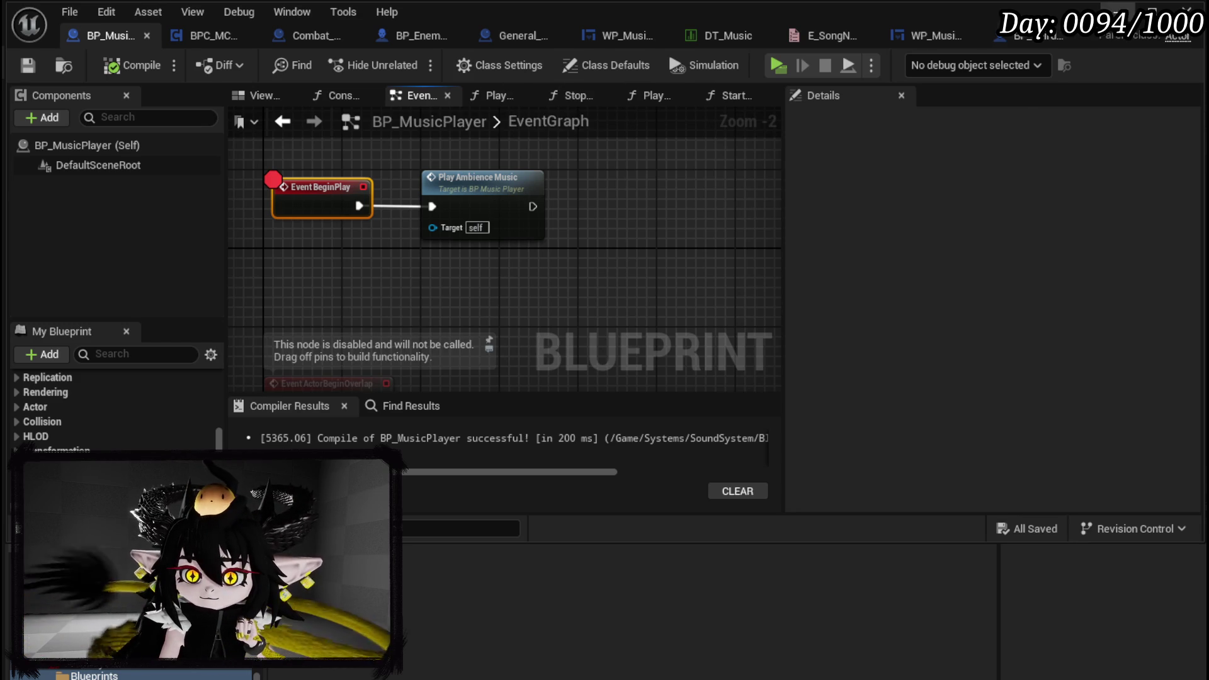
{"action": "key", "text": "alt+Tab"}
{"action": "left_click", "coordinate": [407, 61]}
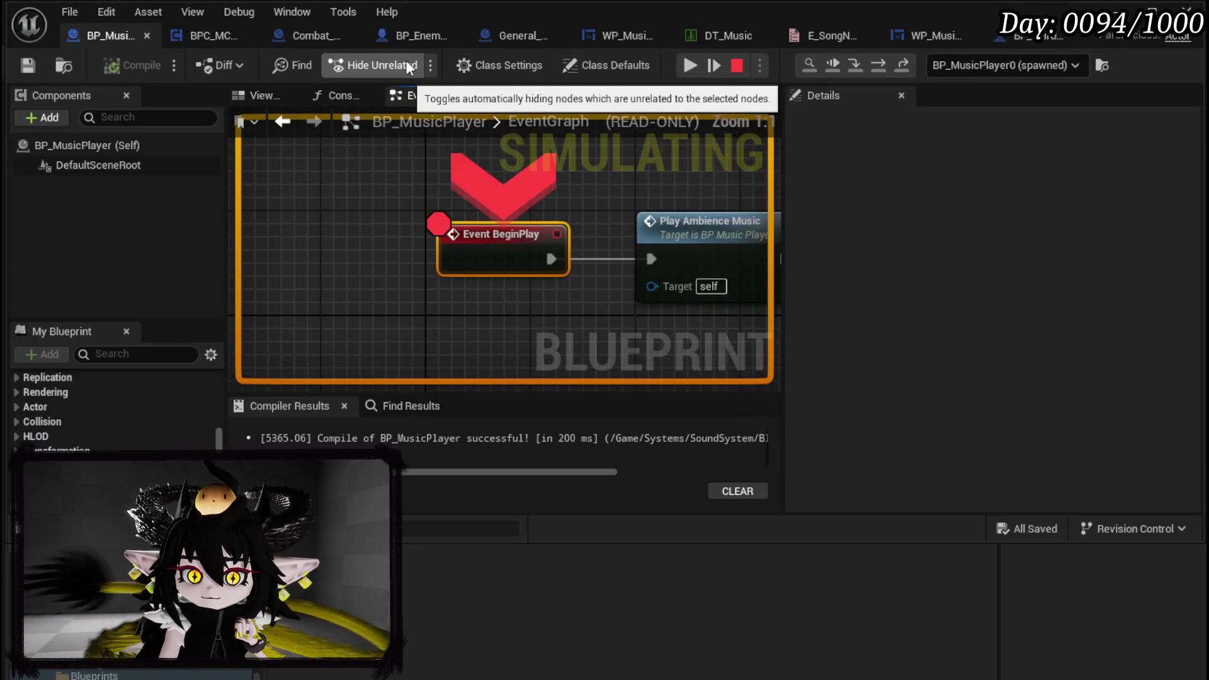
Step through PlayAmbienceMusic and StartMusic down to the Get Data Table Row node
{"action": "left_click", "coordinate": [883, 66]}
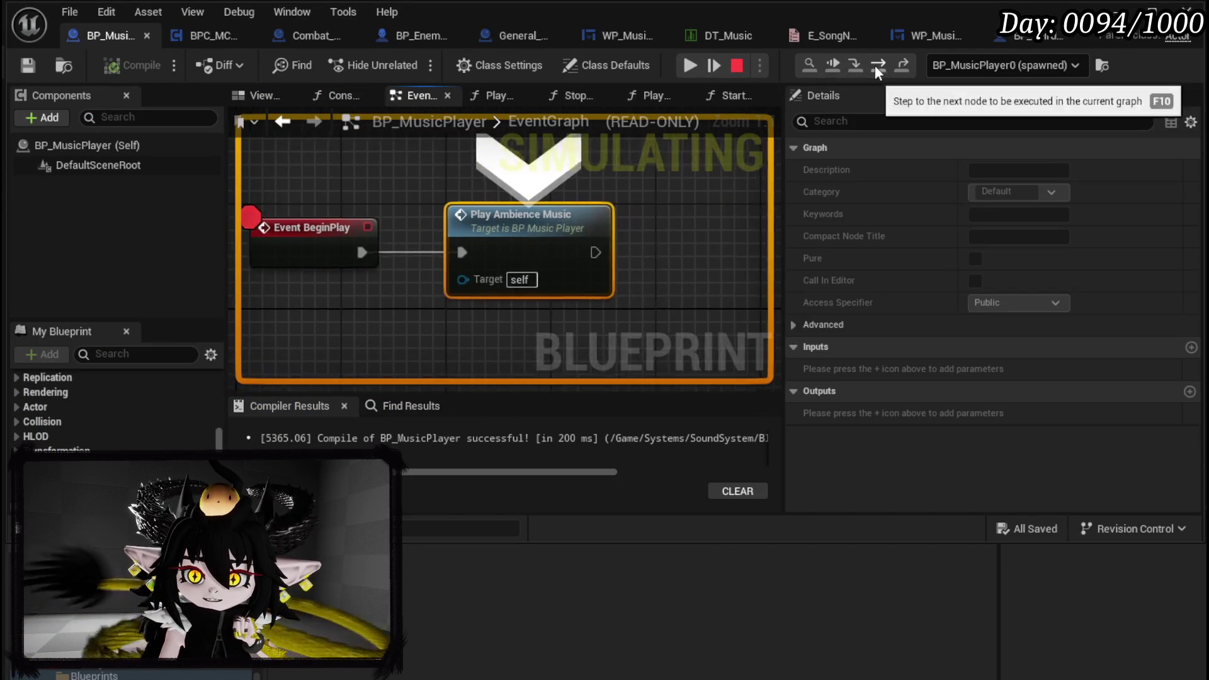
{"action": "left_click", "coordinate": [875, 66]}
{"action": "key", "text": "F10"}
{"action": "key", "text": "F10"}
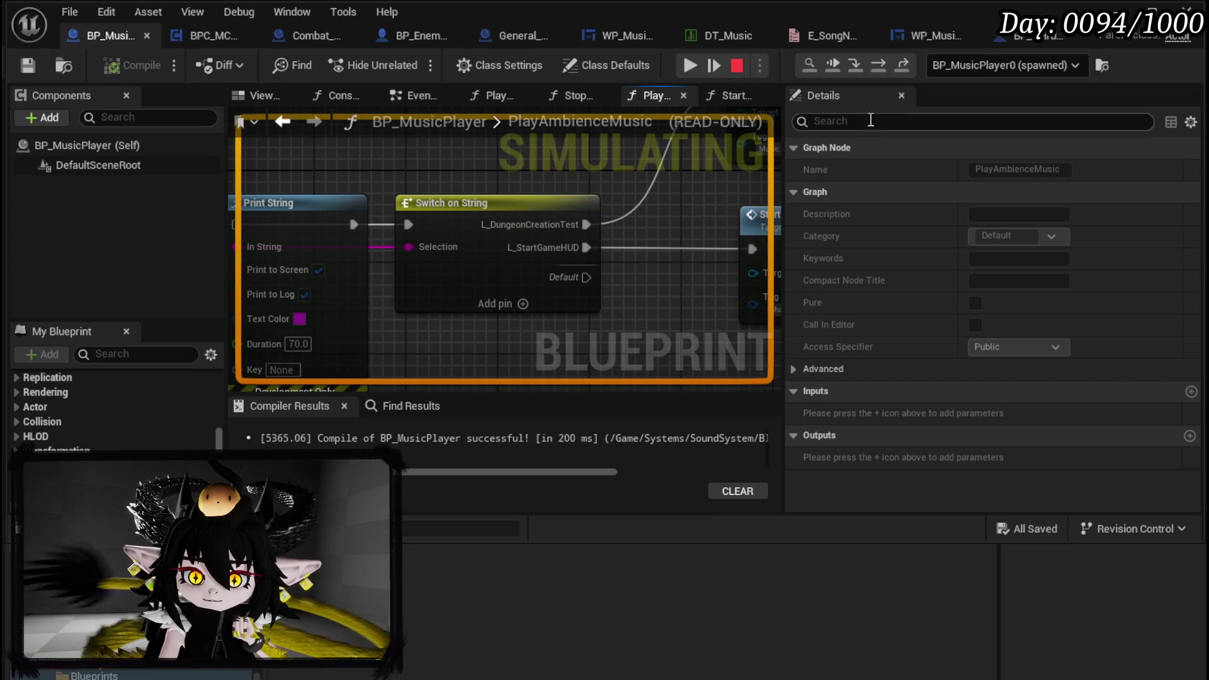
{"action": "left_click", "coordinate": [880, 70]}
{"action": "left_click", "coordinate": [880, 70]}
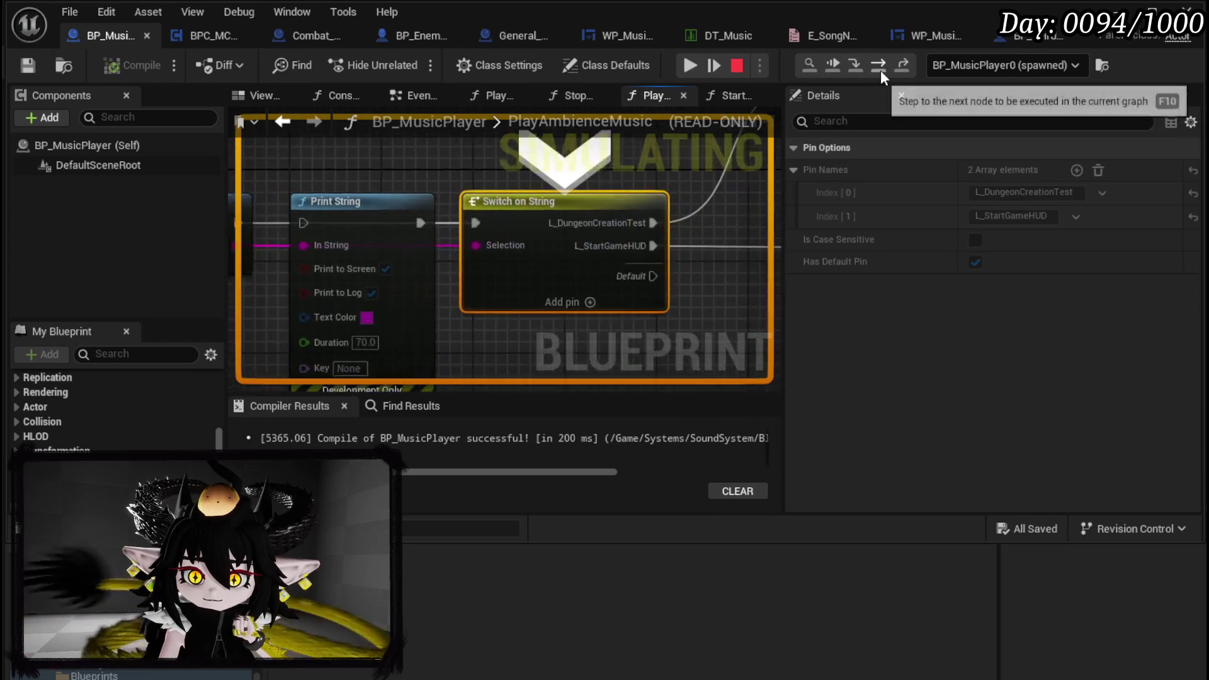
{"action": "left_click", "coordinate": [880, 70]}
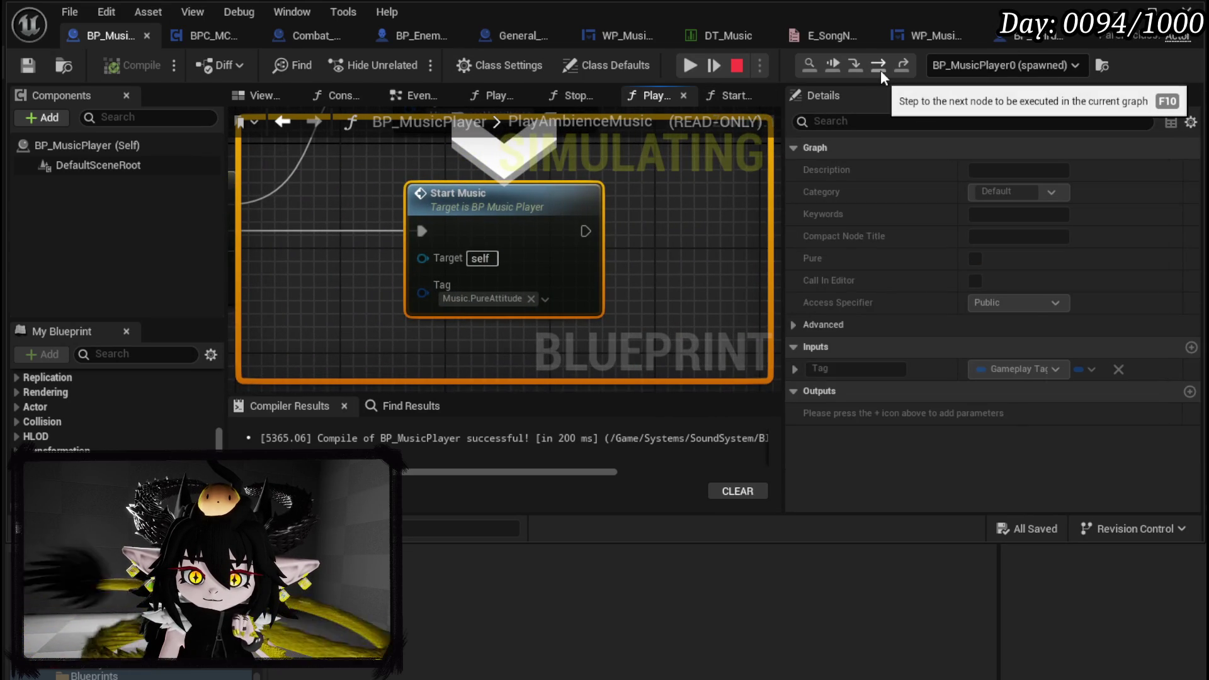
{"action": "left_click", "coordinate": [880, 70]}
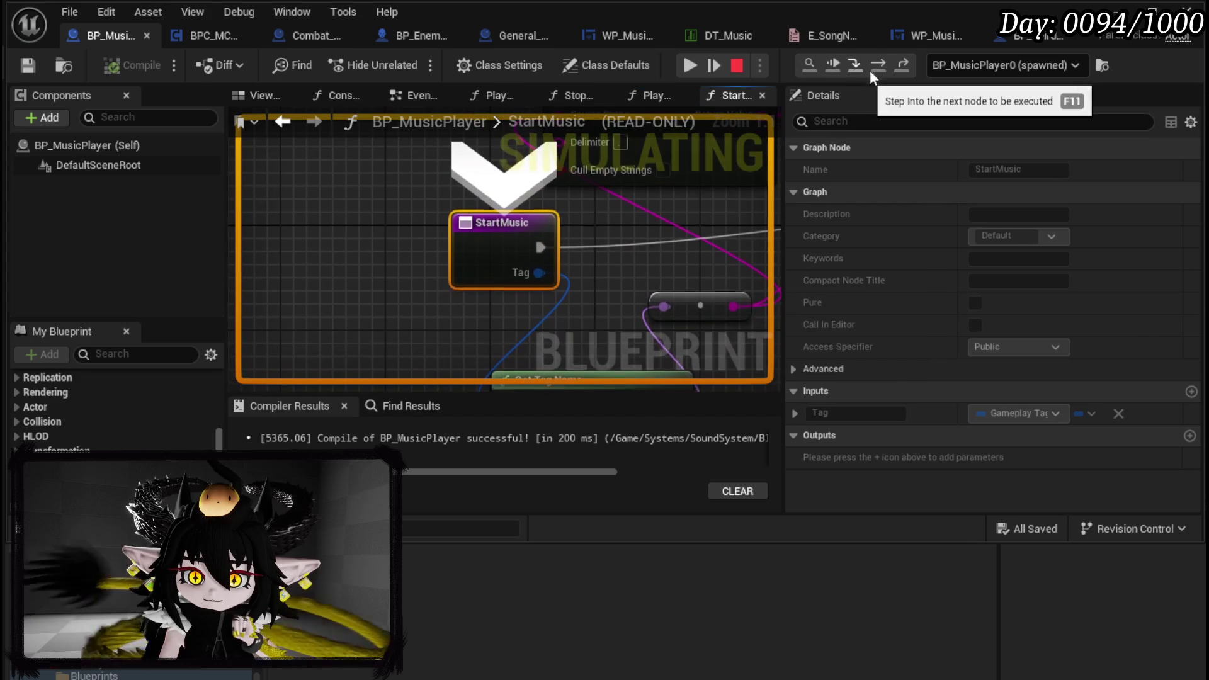
{"action": "scroll", "coordinate": [560, 240], "scroll_direction": "down", "scroll_amount": 2}
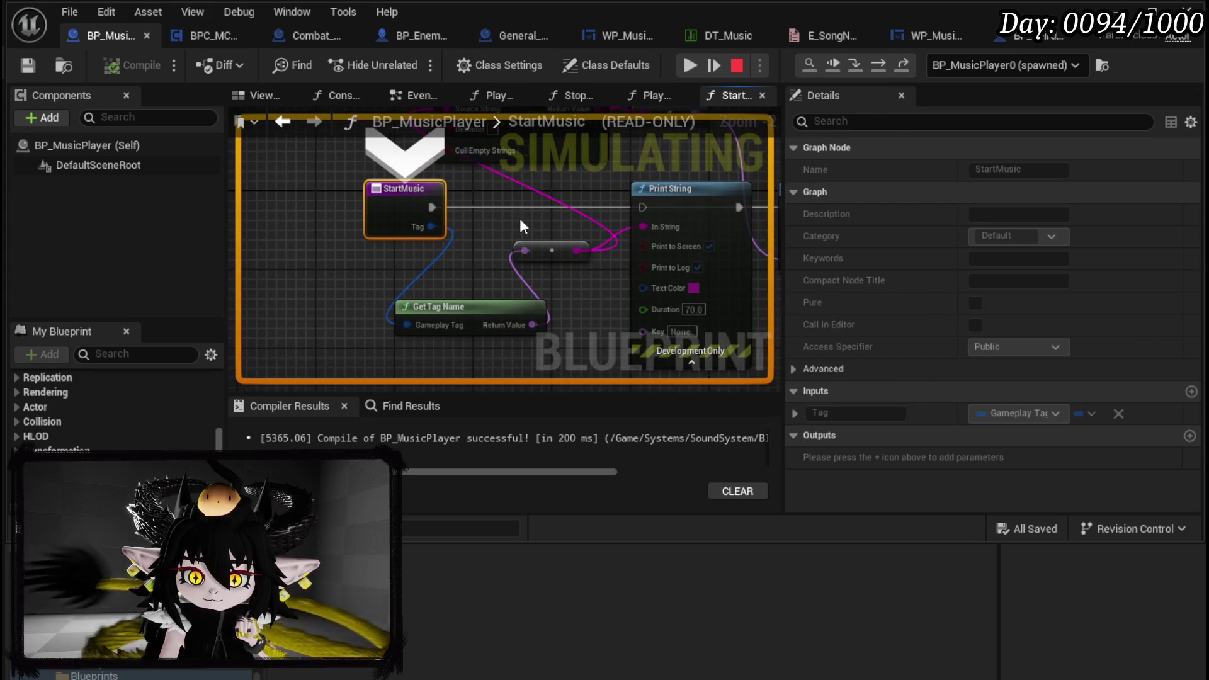
{"action": "mouse_move", "coordinate": [414, 327]}
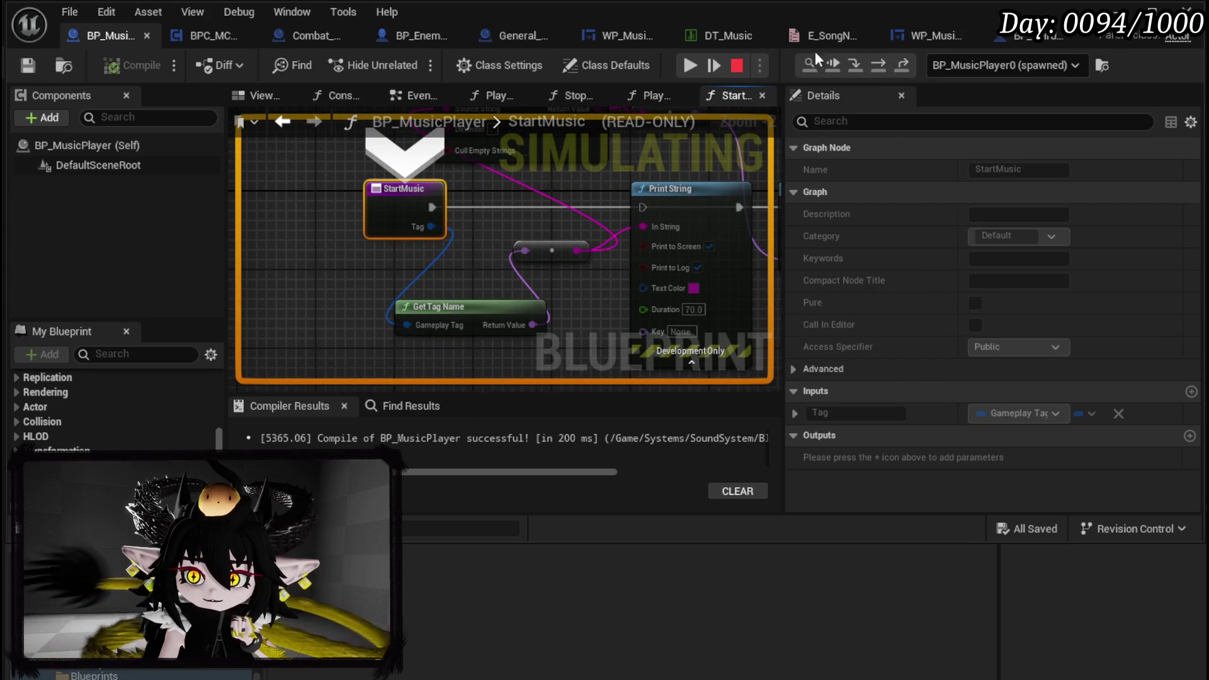
{"action": "left_click", "coordinate": [882, 65]}
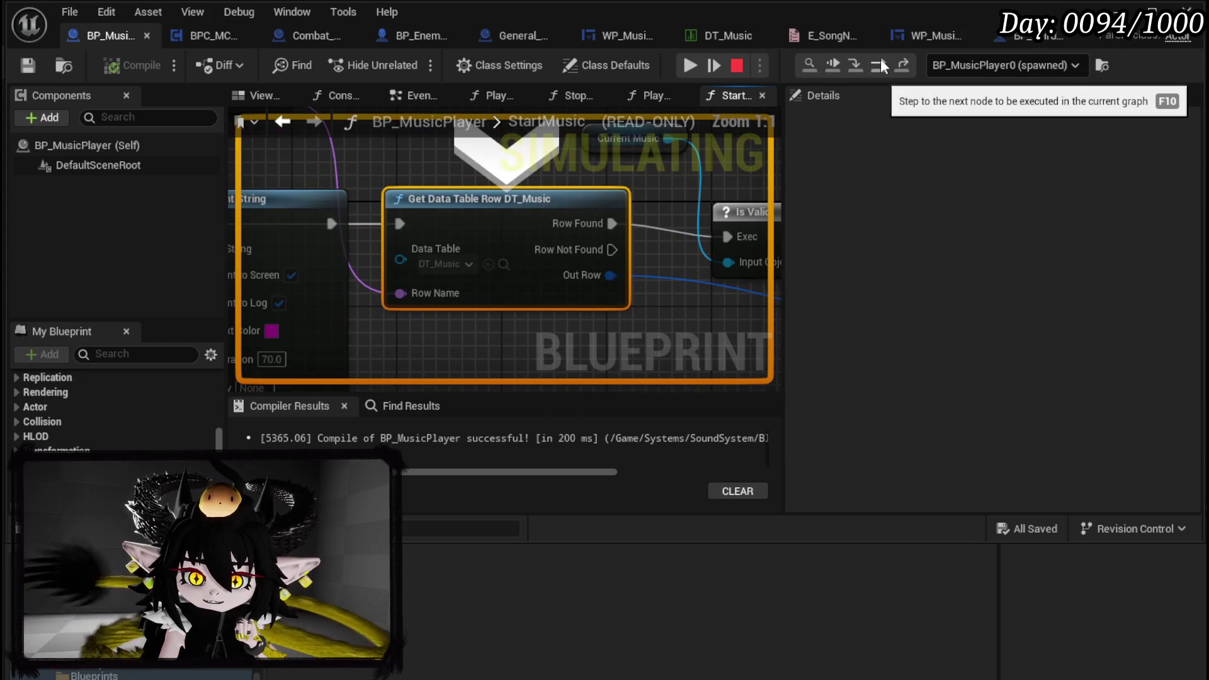
{"action": "left_click", "coordinate": [882, 66]}
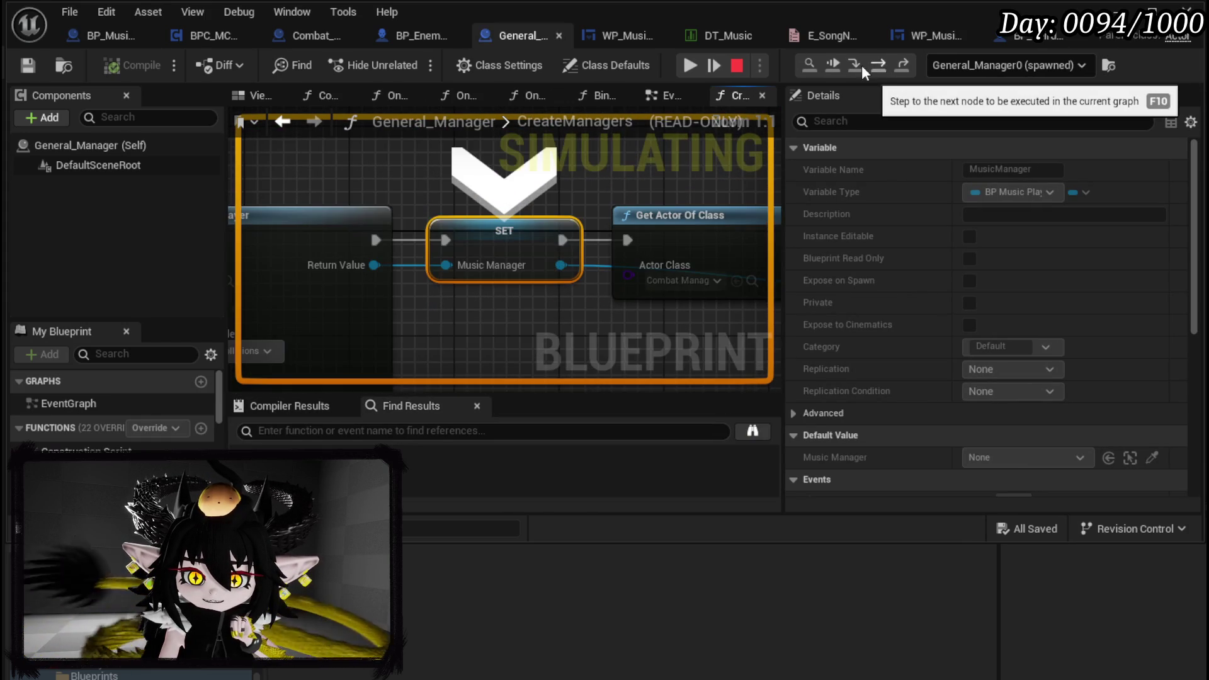
{"action": "scroll", "coordinate": [580, 189], "scroll_direction": "down", "scroll_amount": 3}
{"action": "scroll", "coordinate": [239, 196], "scroll_direction": "up", "scroll_amount": 3}
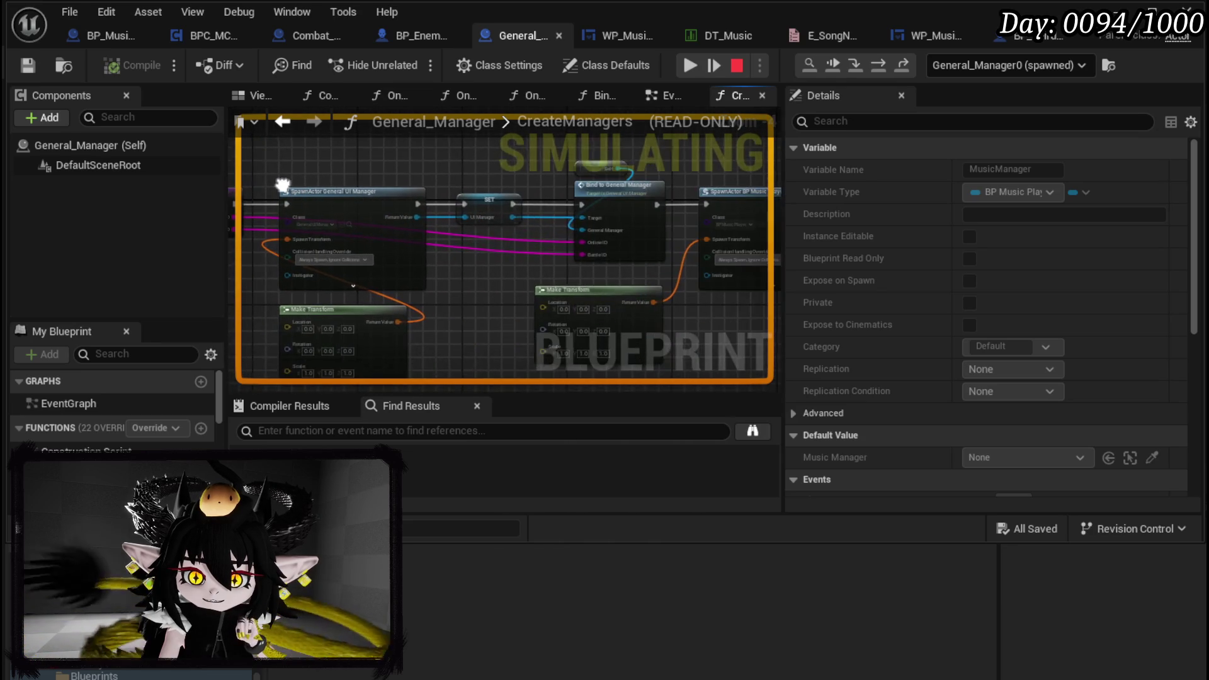
Stop play and review DT_Music and the WP_MusicPlayer graph before returning to BP_MusicPlayer
{"action": "key", "text": "Escape"}
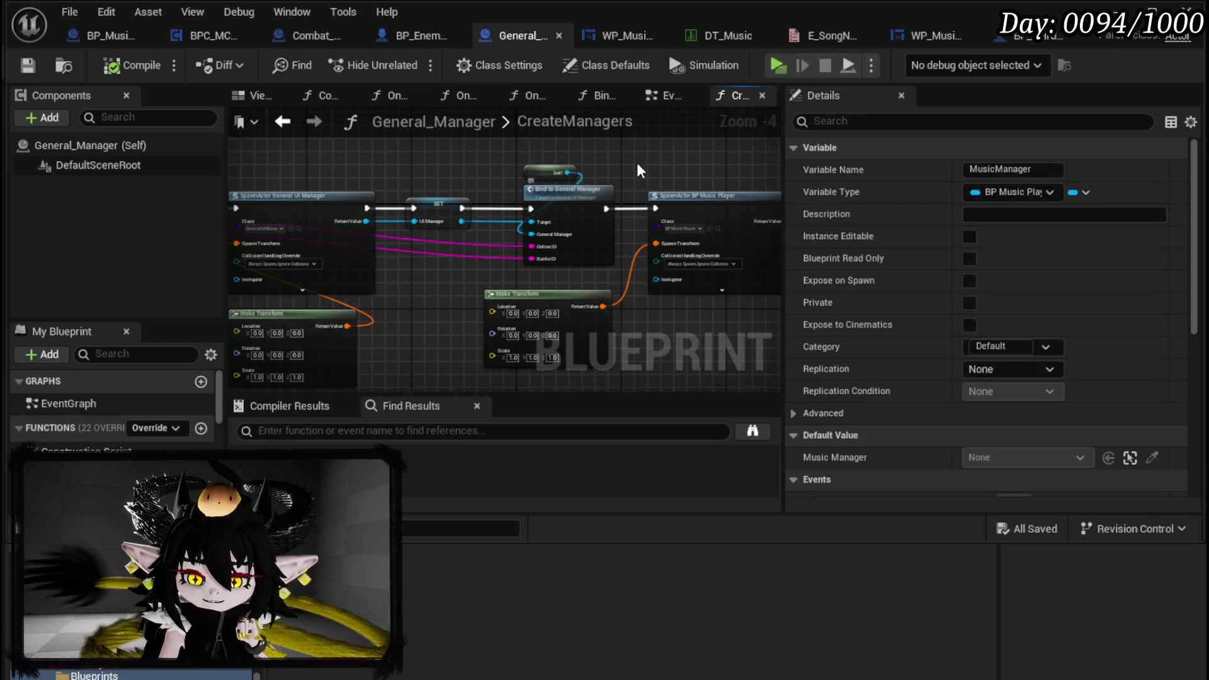
{"action": "left_click", "coordinate": [726, 43]}
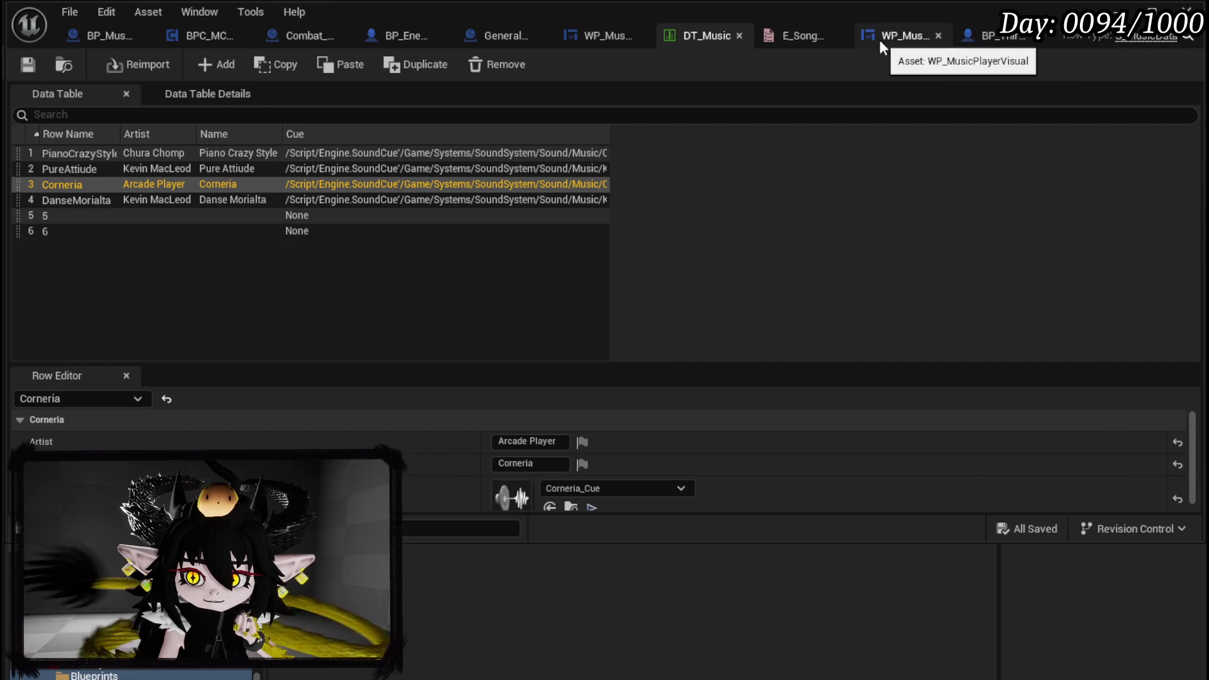
{"action": "left_click", "coordinate": [599, 36]}
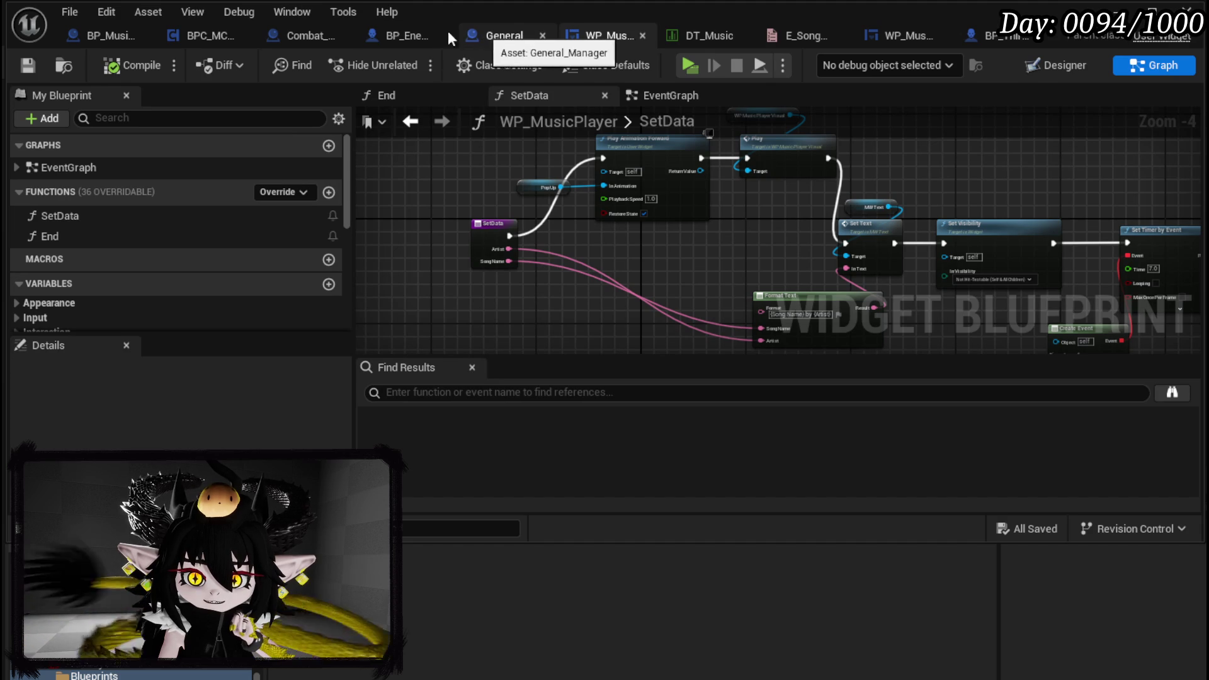
{"action": "left_click", "coordinate": [93, 38]}
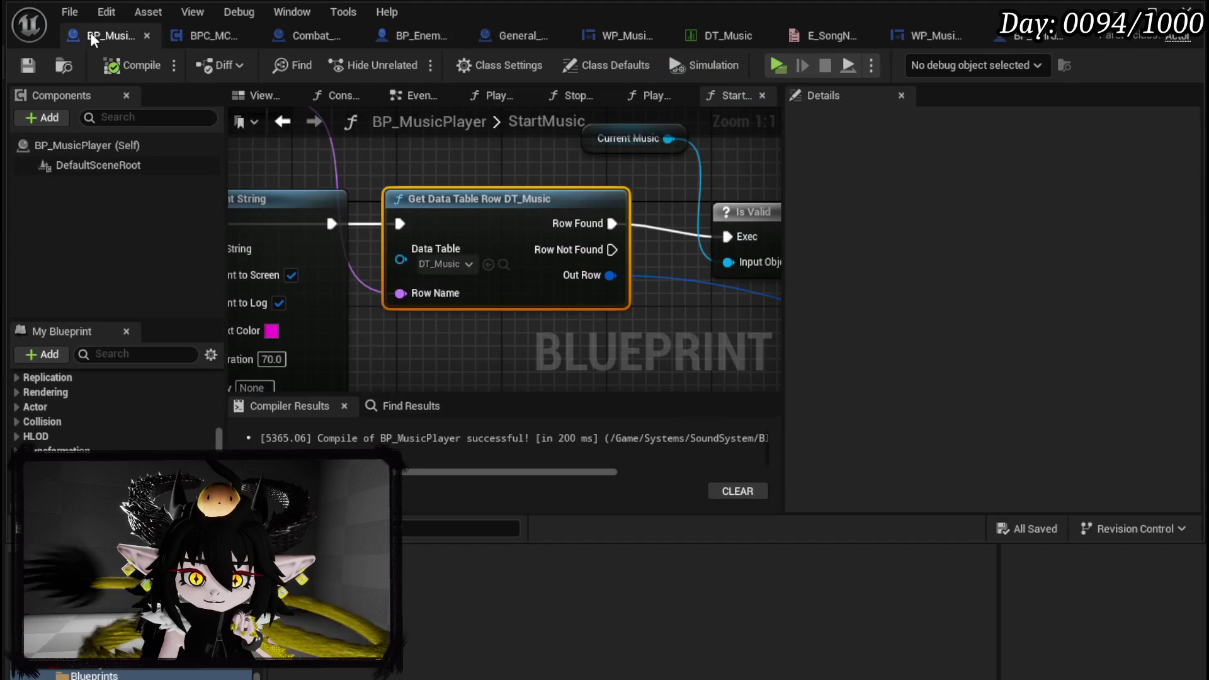
Add a MusicTags variable of type Gameplay Tag Container to BP_MusicPlayer, then compile and save
{"action": "left_click_drag", "start_coordinate": [424, 318], "coordinate": [763, 300]}
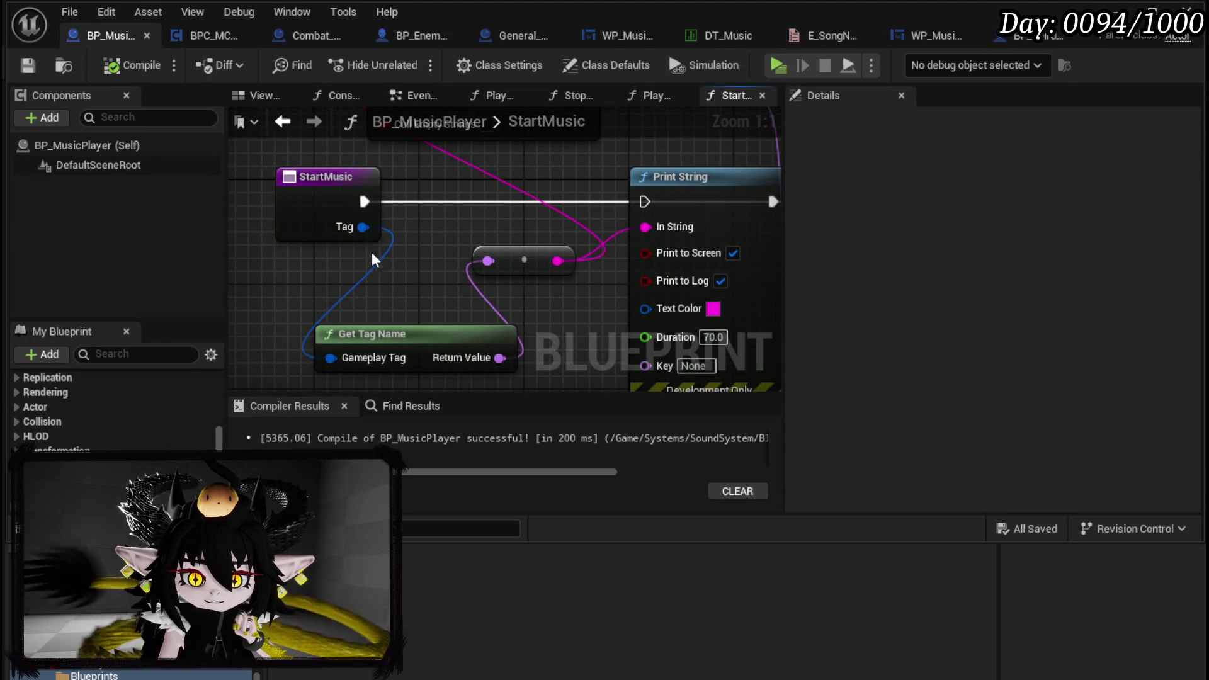
{"action": "left_click", "coordinate": [292, 225]}
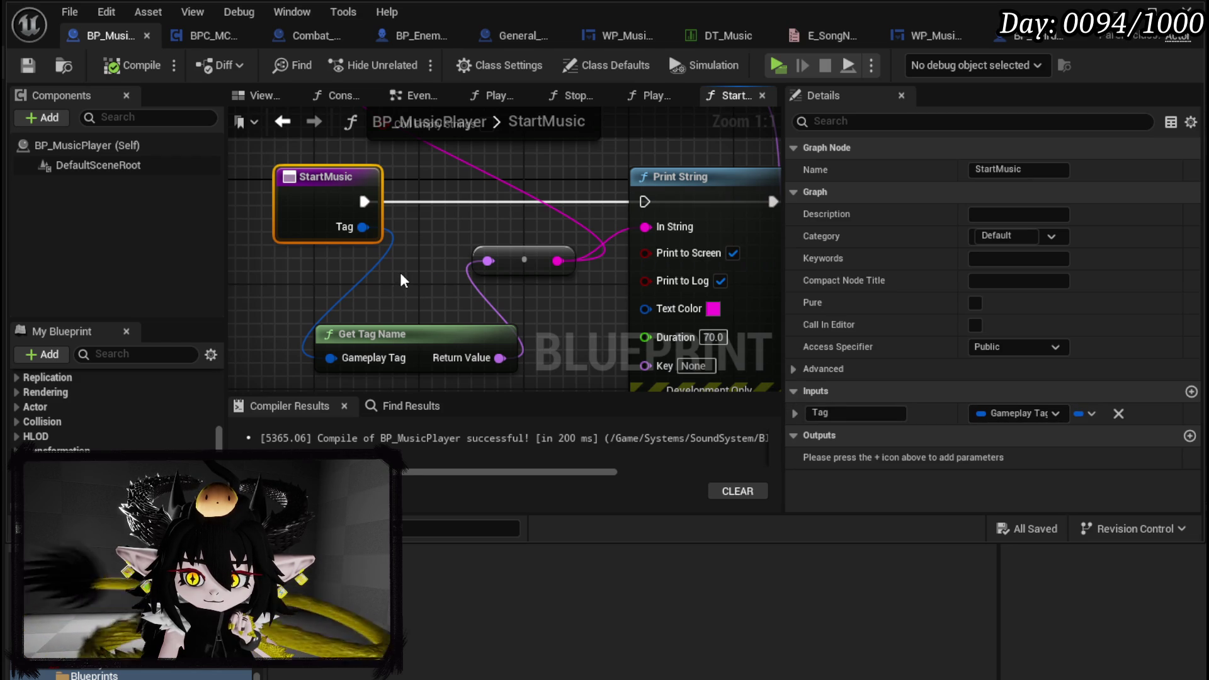
{"action": "scroll", "coordinate": [149, 407], "scroll_direction": "down", "scroll_amount": 3}
{"action": "scroll", "coordinate": [158, 392], "scroll_direction": "up", "scroll_amount": 3}
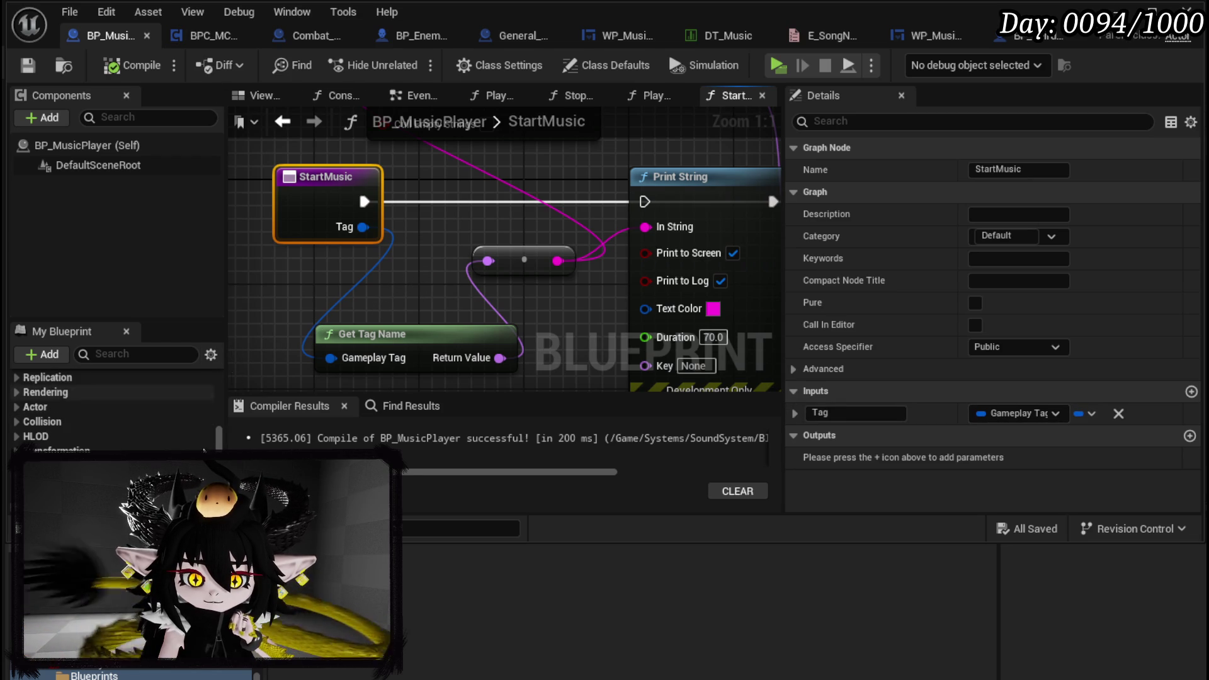
{"action": "scroll", "coordinate": [141, 425], "scroll_direction": "up", "scroll_amount": 5}
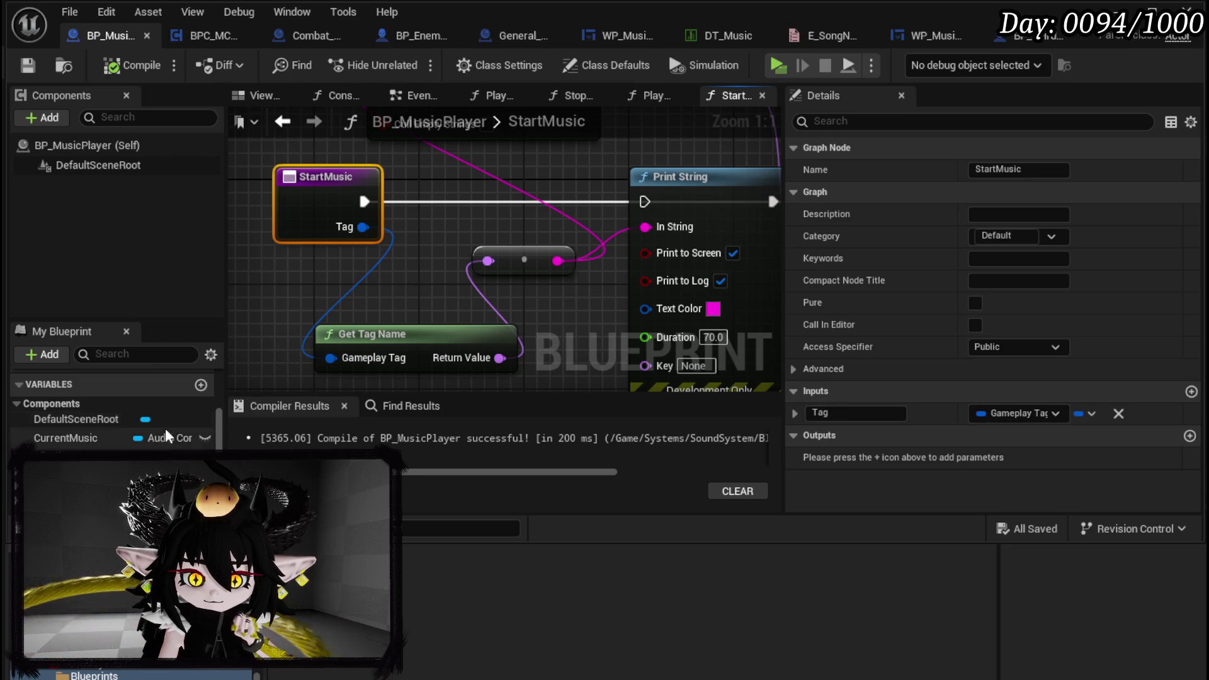
{"action": "left_click", "coordinate": [201, 385]}
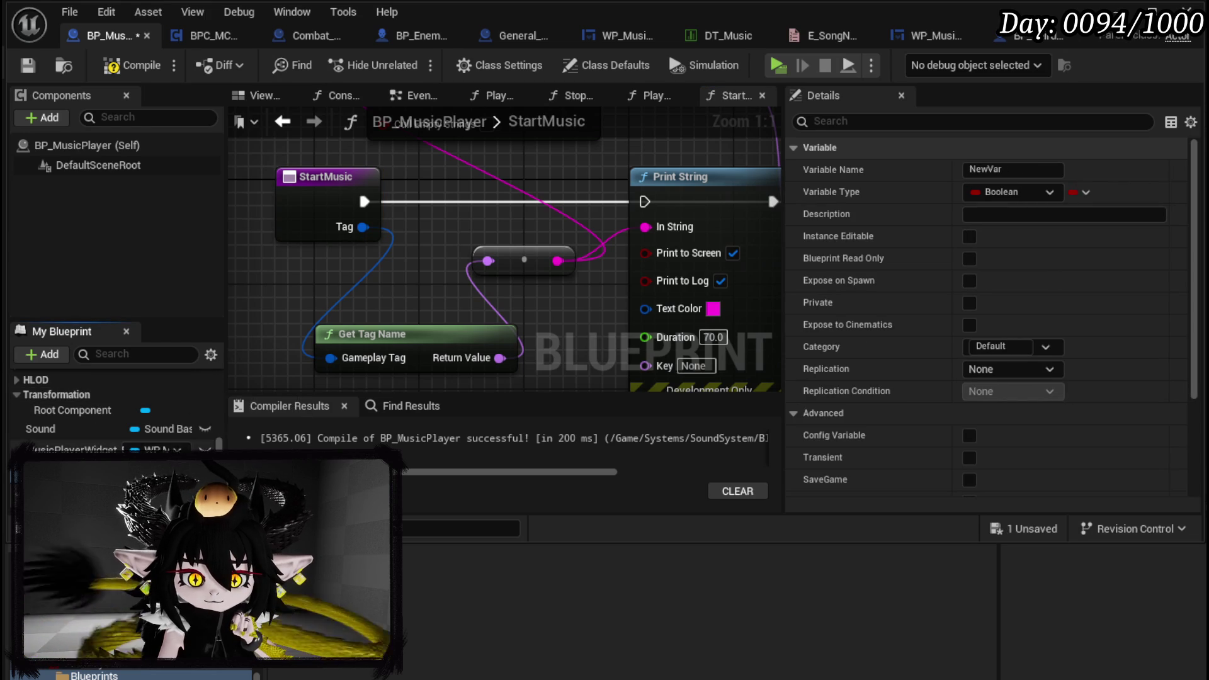
{"action": "left_click", "coordinate": [999, 170]}
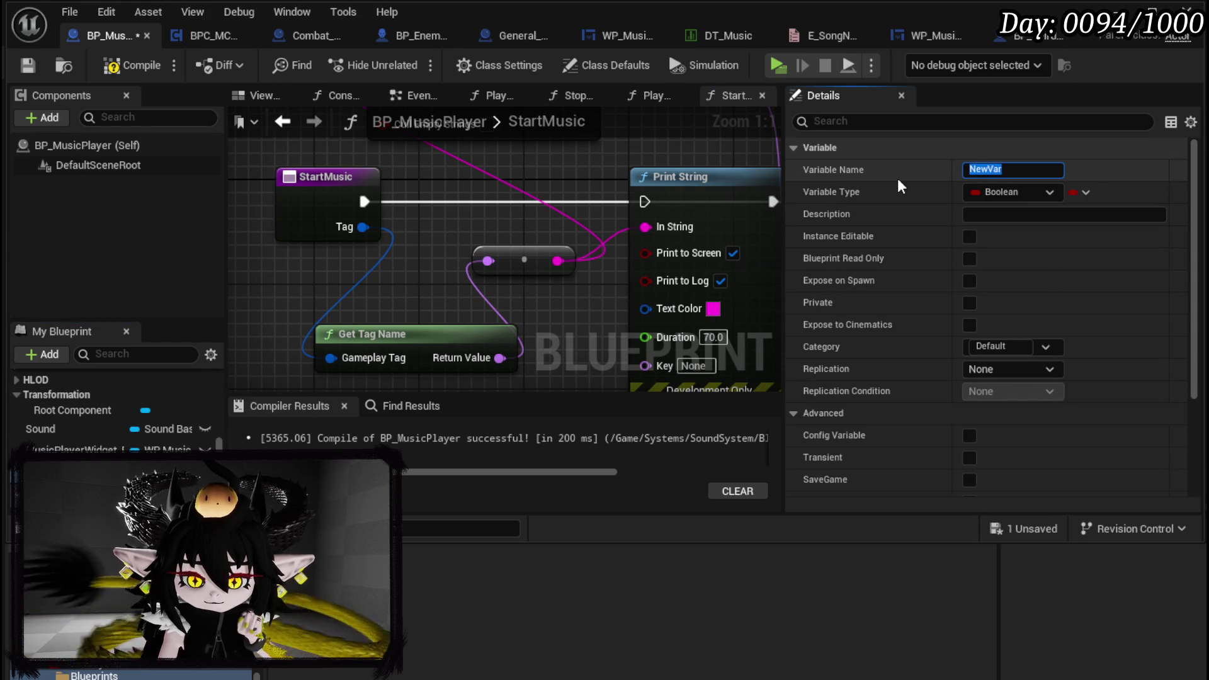
{"action": "type", "text": "MusicTags"}
{"action": "key", "text": "Return"}
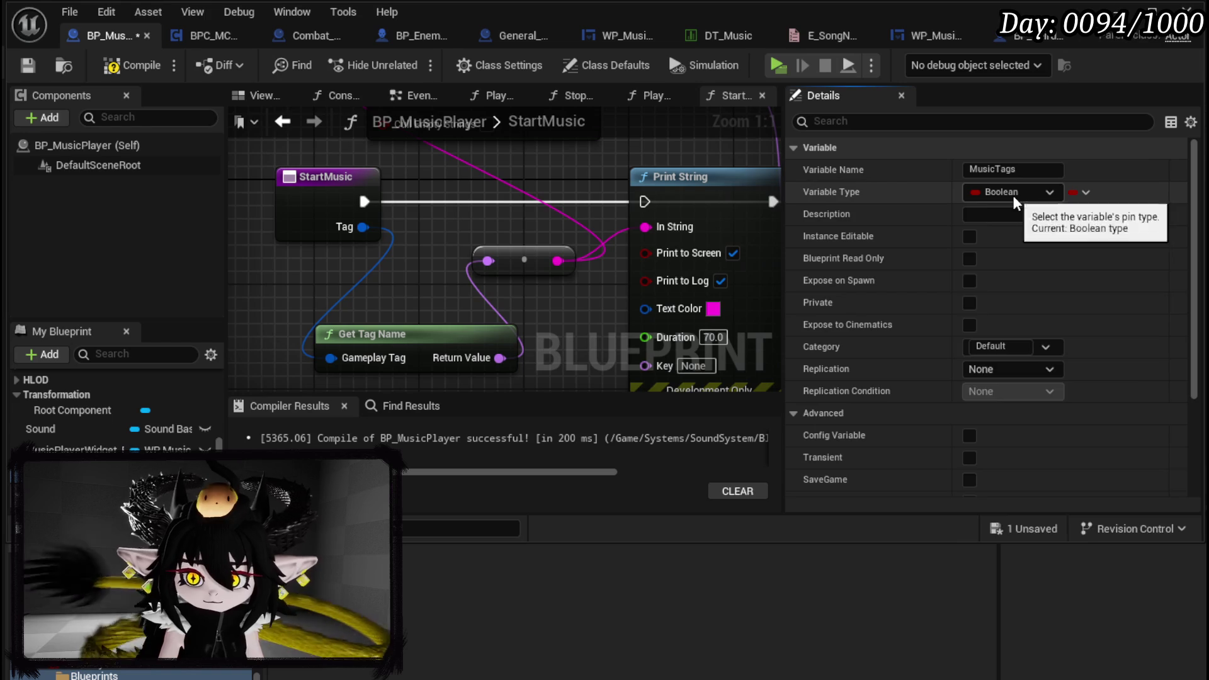
{"action": "left_click", "coordinate": [1012, 196]}
{"action": "type", "text": "Gamepl"}
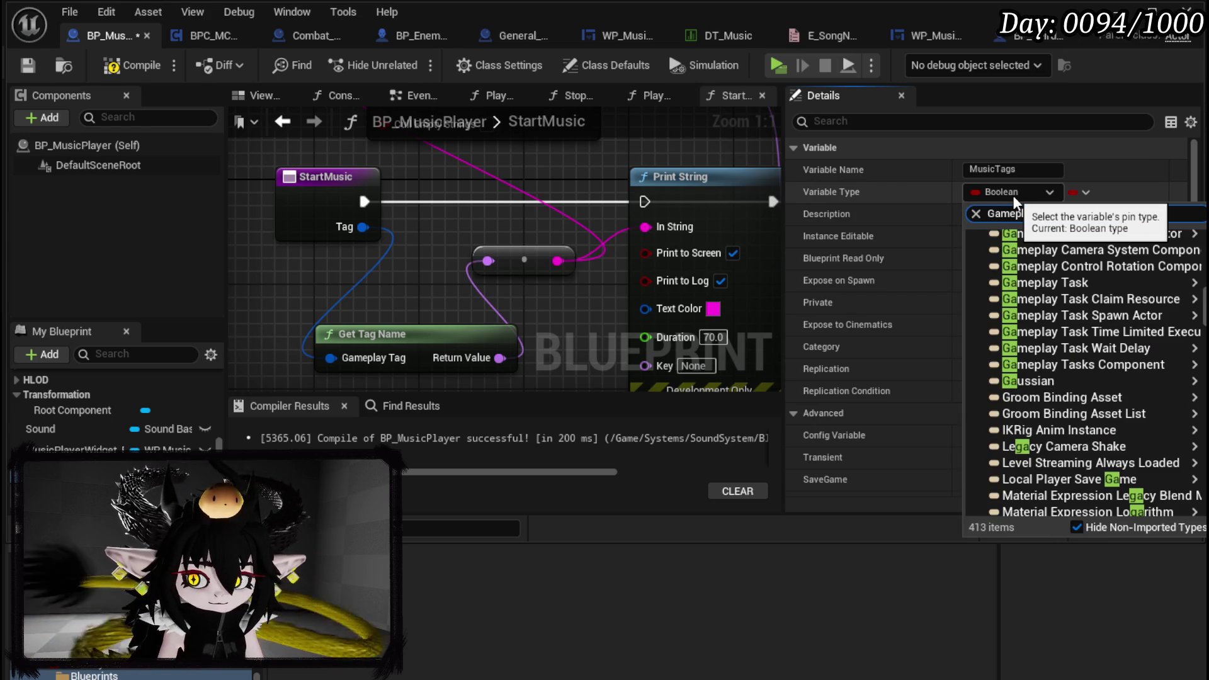
{"action": "type", "text": "ay"}
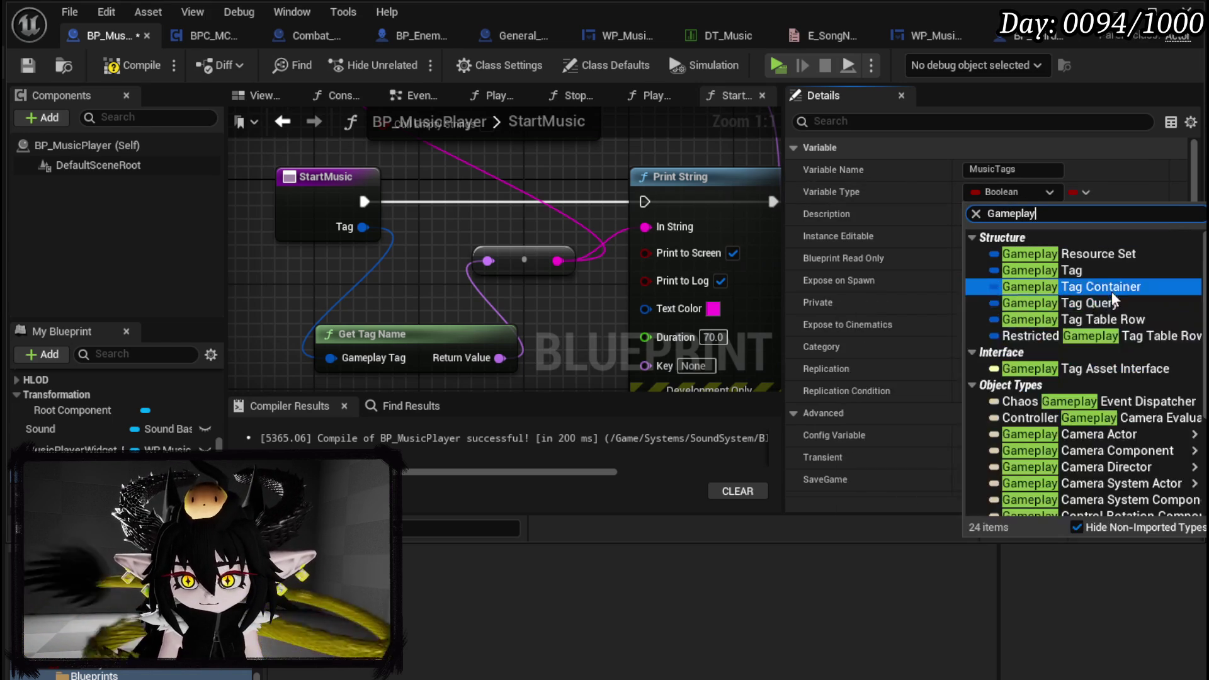
{"action": "left_click", "coordinate": [1101, 291]}
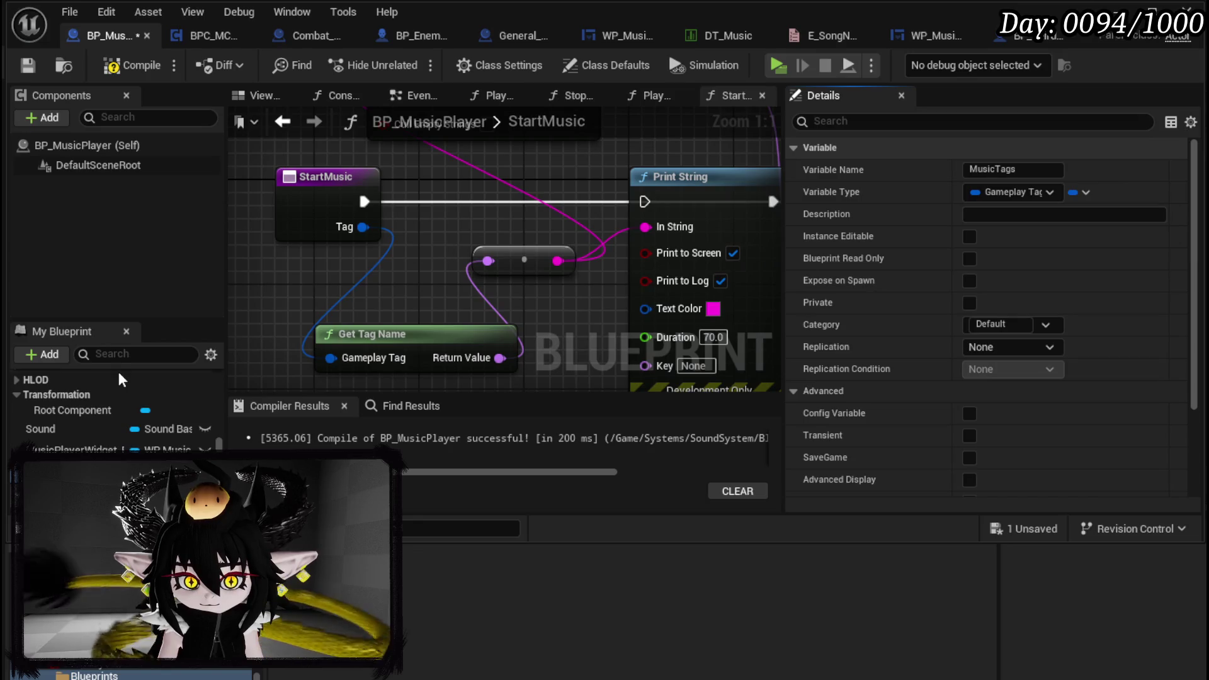
{"action": "left_click", "coordinate": [117, 67]}
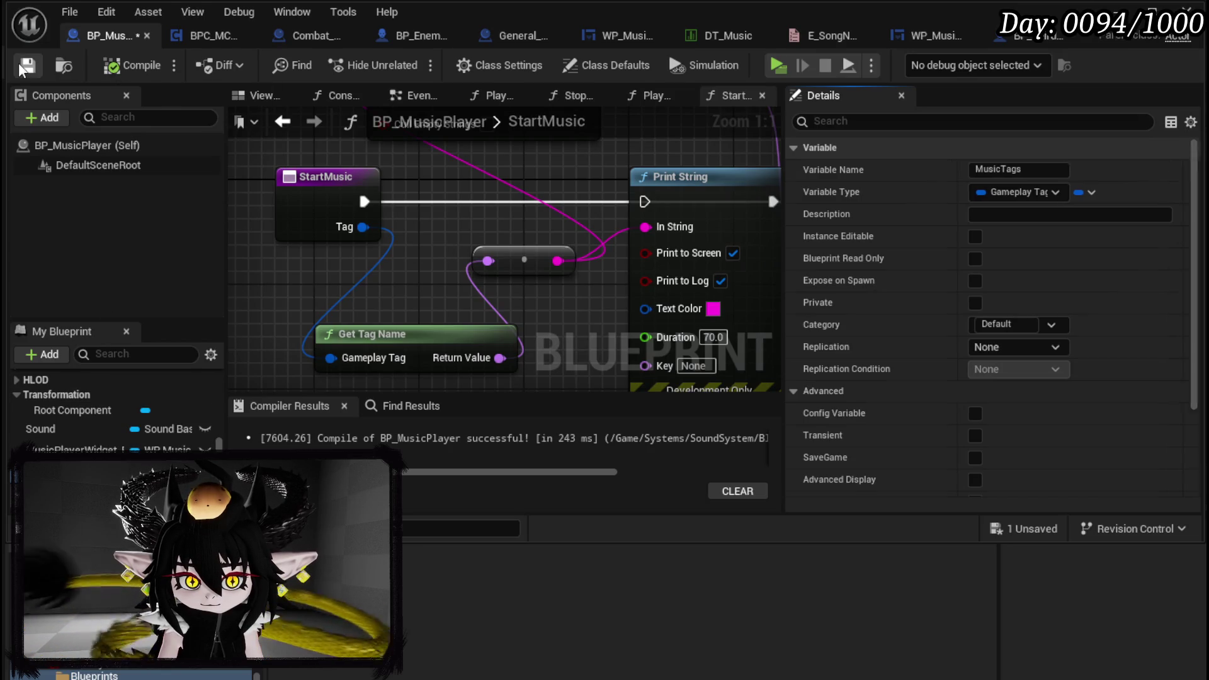
{"action": "left_click", "coordinate": [28, 65]}
Place a MusicTags getter in StartMusic, inspect its Music default tags, and open DT_Music
{"action": "left_click_drag", "start_coordinate": [327, 292], "coordinate": [566, 291]}
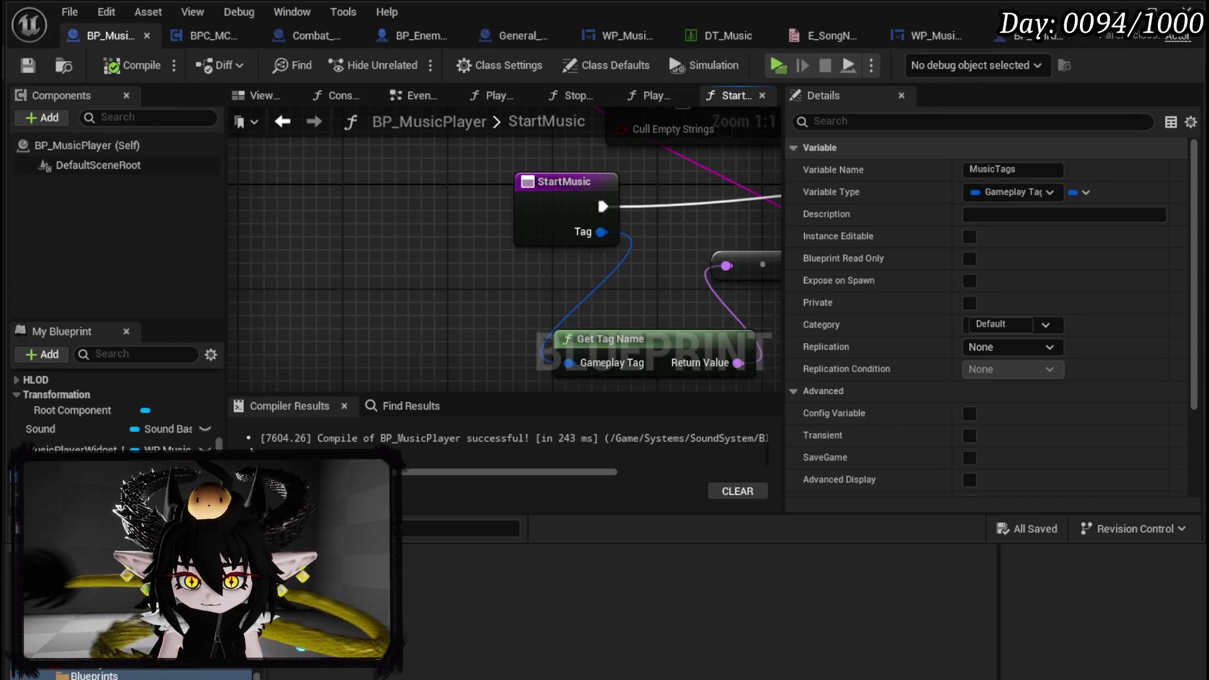
{"action": "left_click_drag", "start_coordinate": [63, 466], "coordinate": [349, 259]}
{"action": "left_click", "coordinate": [393, 266]}
{"action": "scroll", "coordinate": [992, 220], "scroll_direction": "down", "scroll_amount": 5}
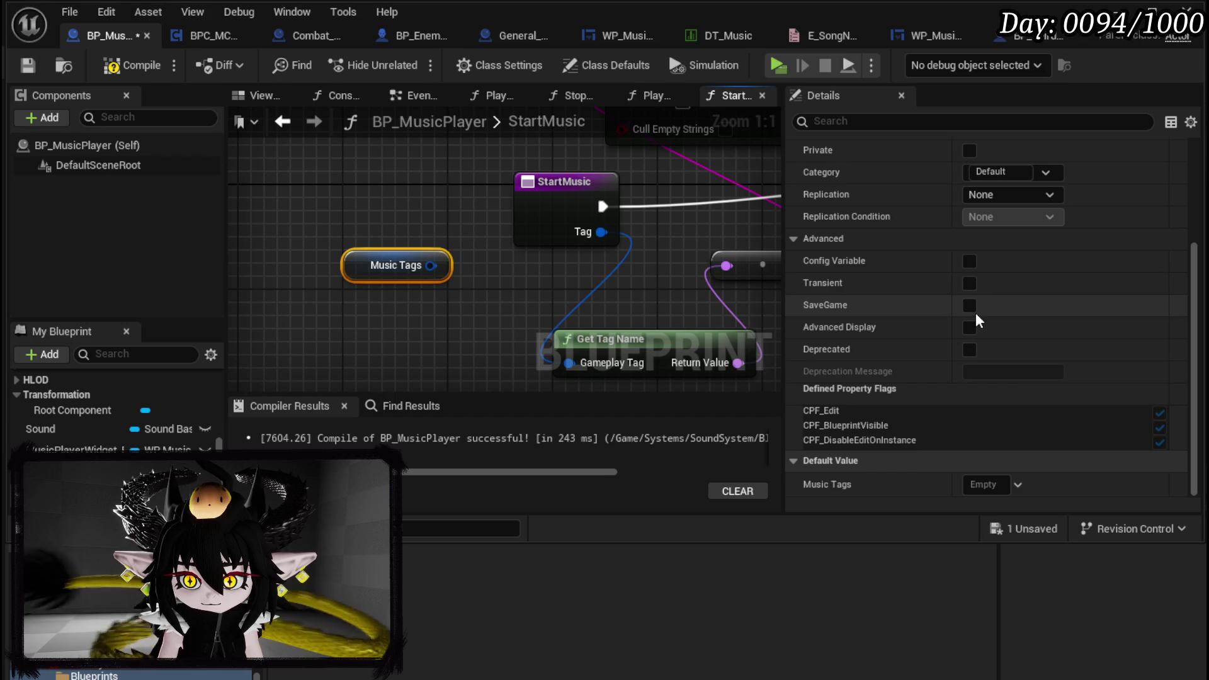
{"action": "left_click", "coordinate": [1018, 485]}
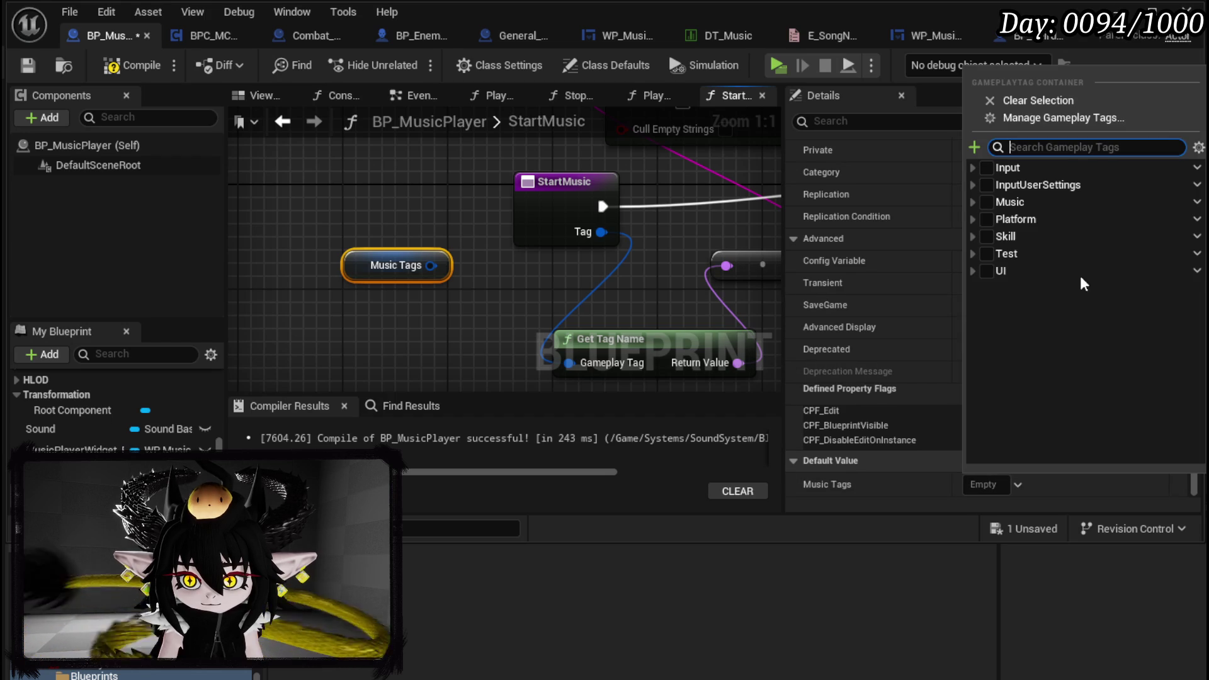
{"action": "left_click", "coordinate": [975, 202]}
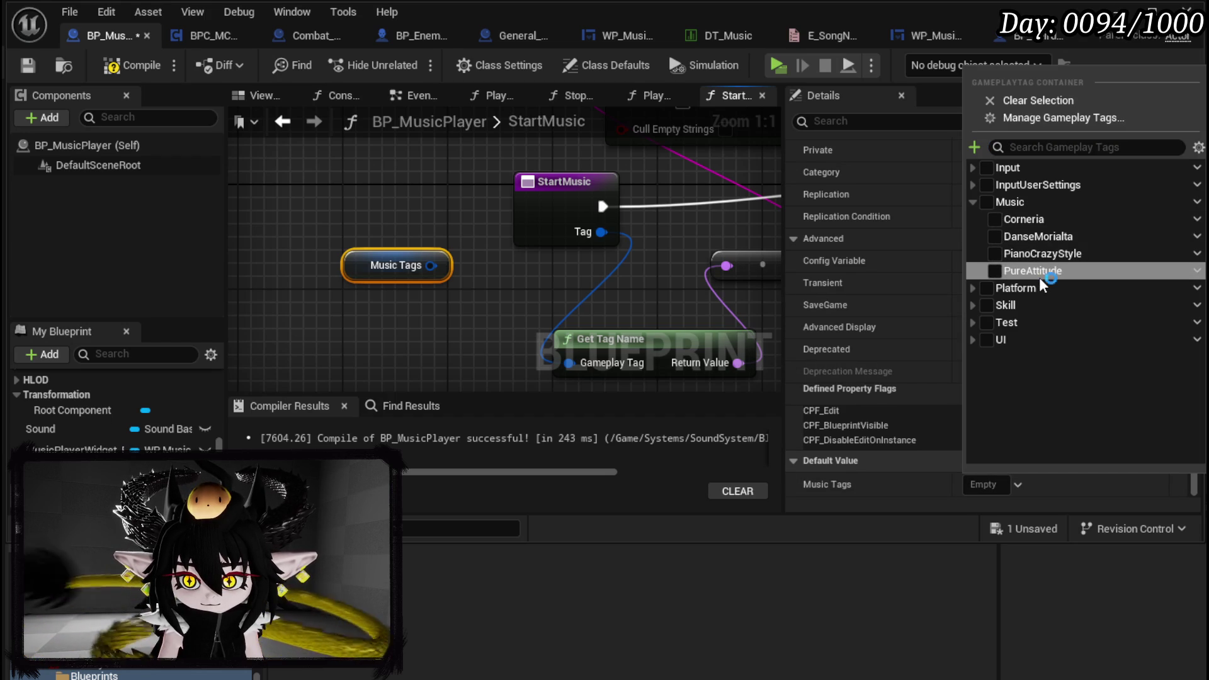
{"action": "left_click", "coordinate": [409, 268]}
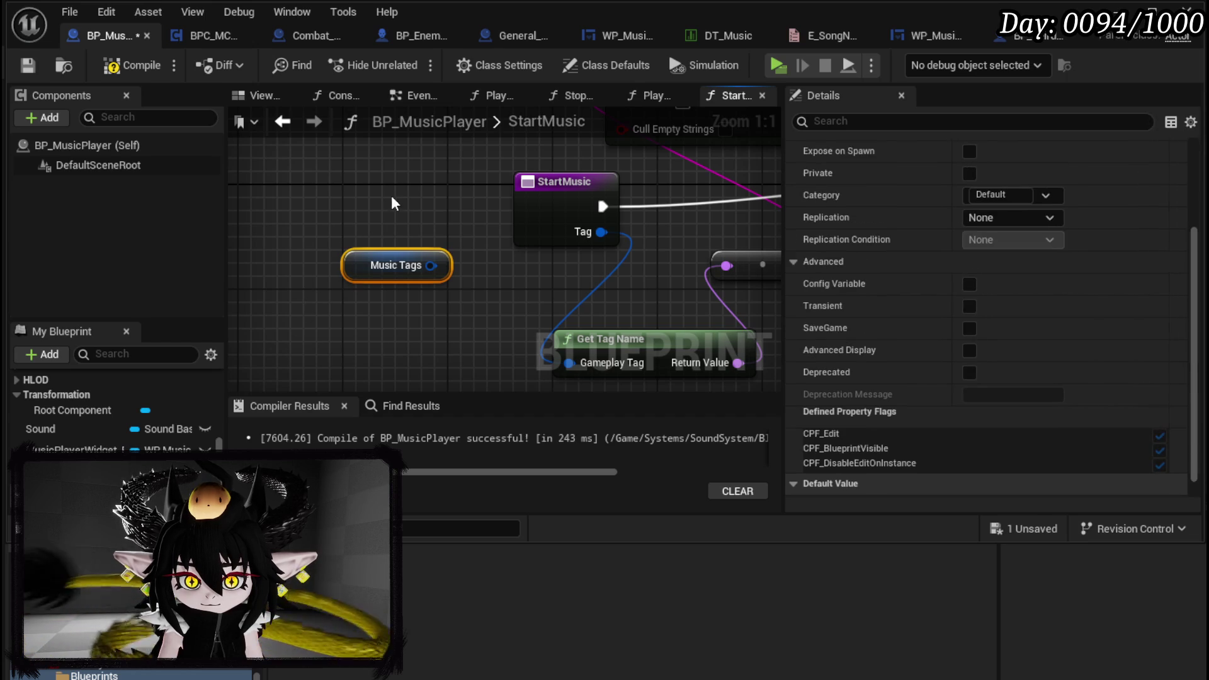
{"action": "left_click", "coordinate": [729, 38]}
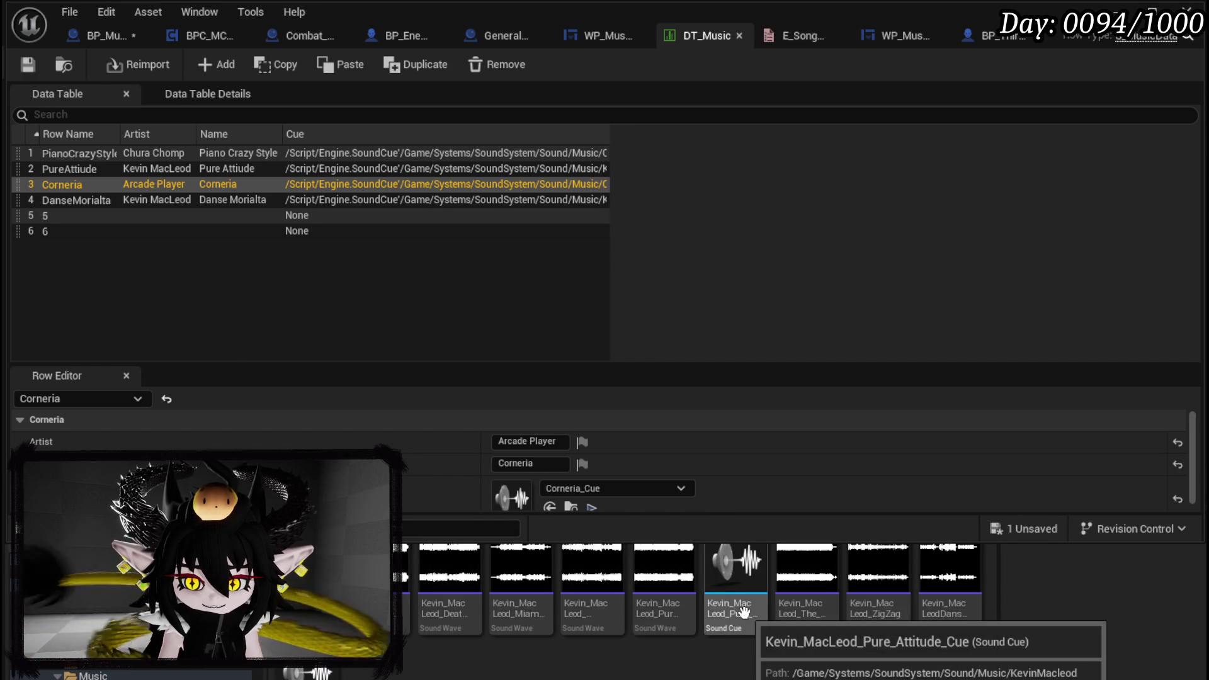
Rename DT_Music row PureAttiude to PureAttitude
{"action": "left_click", "coordinate": [88, 170]}
{"action": "right_click", "coordinate": [81, 168]}
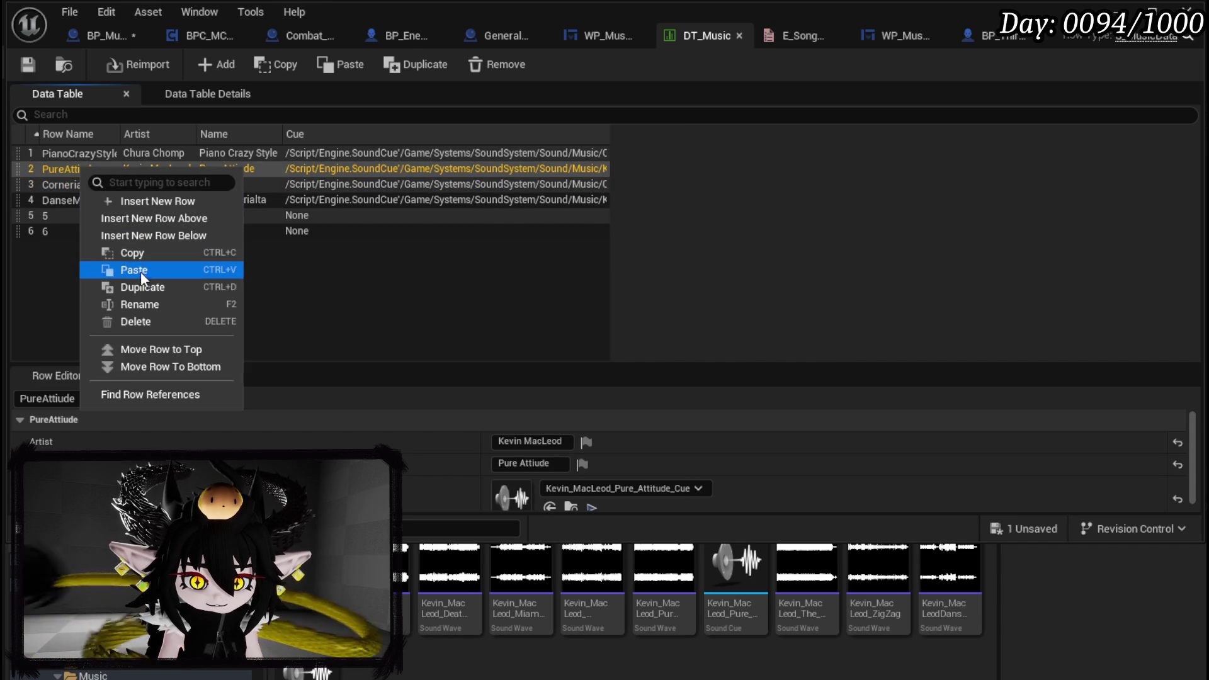
{"action": "left_click", "coordinate": [135, 305]}
{"action": "key", "text": "Right"}
{"action": "key", "text": "Right"}
{"action": "key", "text": "Right"}
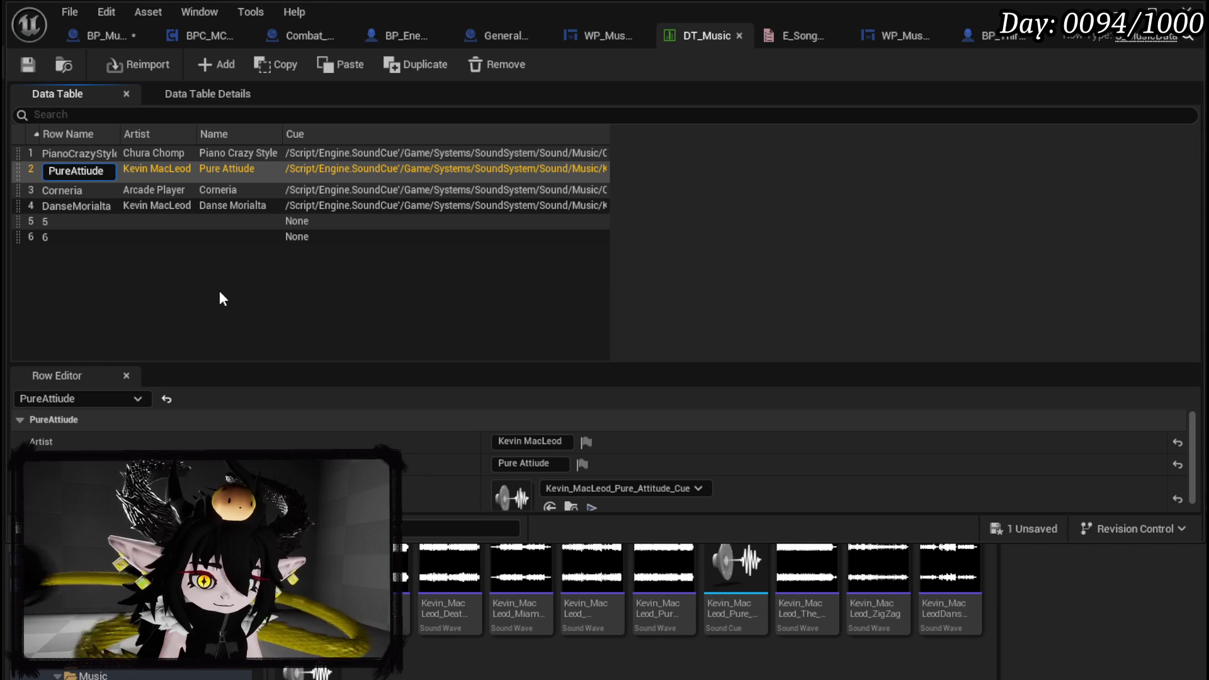
{"action": "type", "text": "t"}
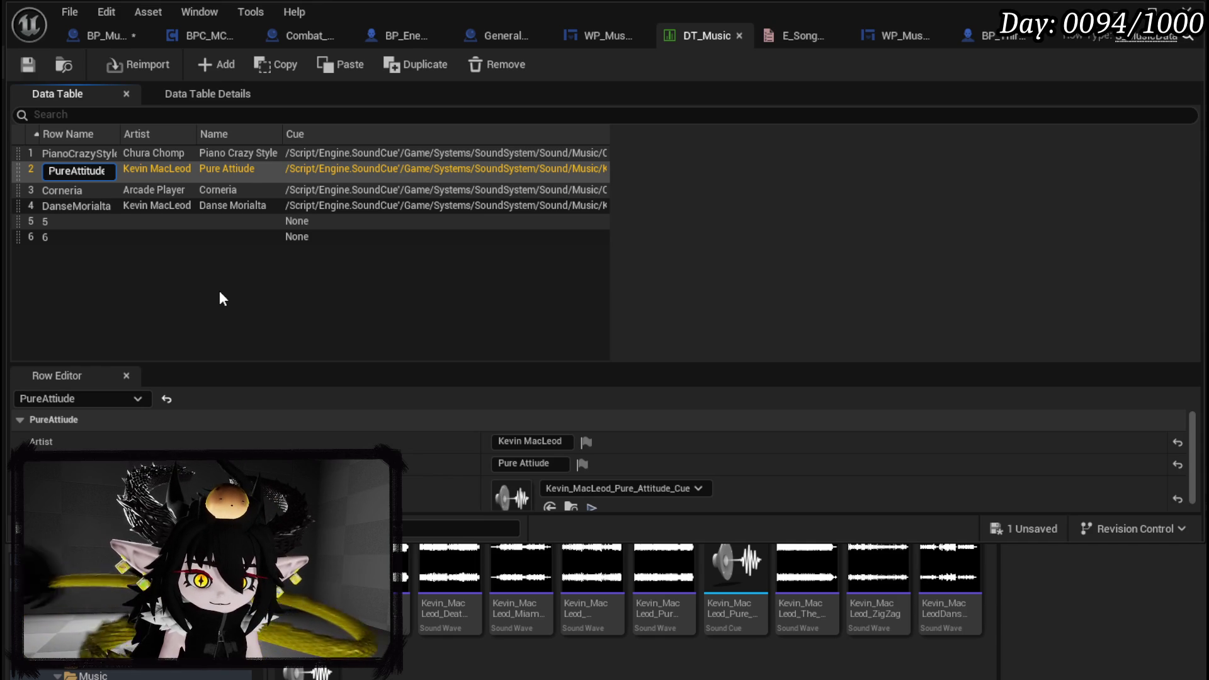
{"action": "key", "text": "Return"}
Compile and save BP_MusicPlayer, then start a play-in-editor session
{"action": "left_click", "coordinate": [89, 42]}
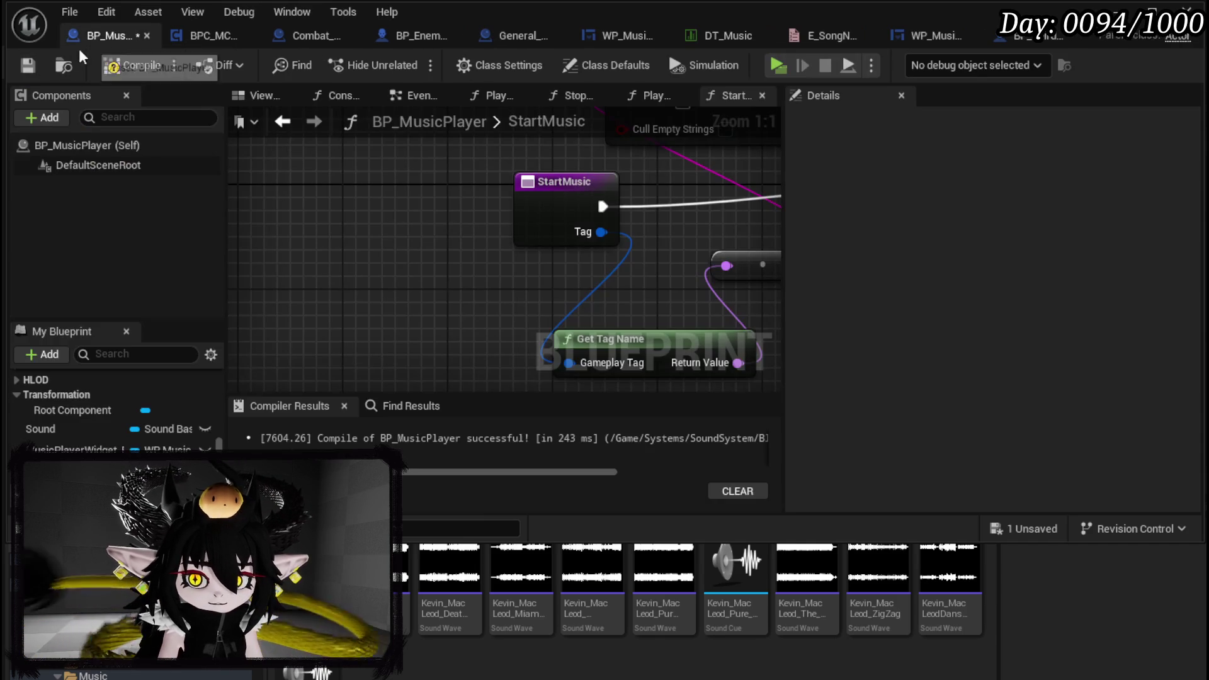
{"action": "left_click", "coordinate": [133, 66]}
{"action": "left_click", "coordinate": [28, 66]}
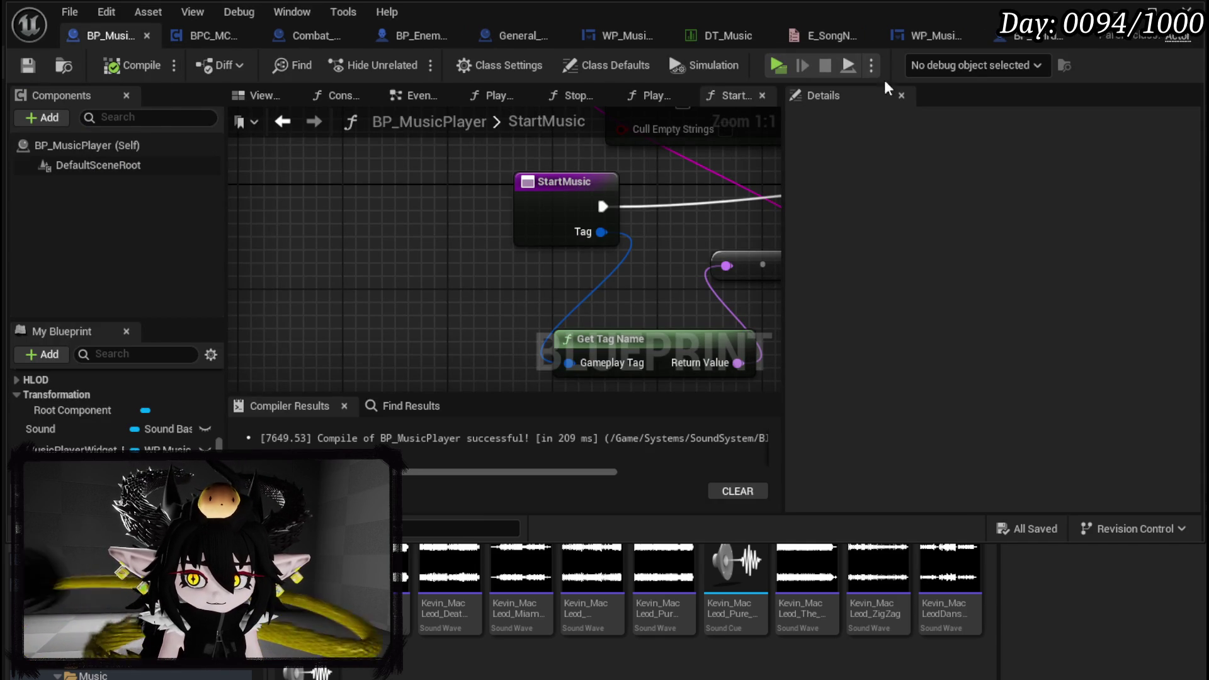
{"action": "left_click", "coordinate": [778, 66]}
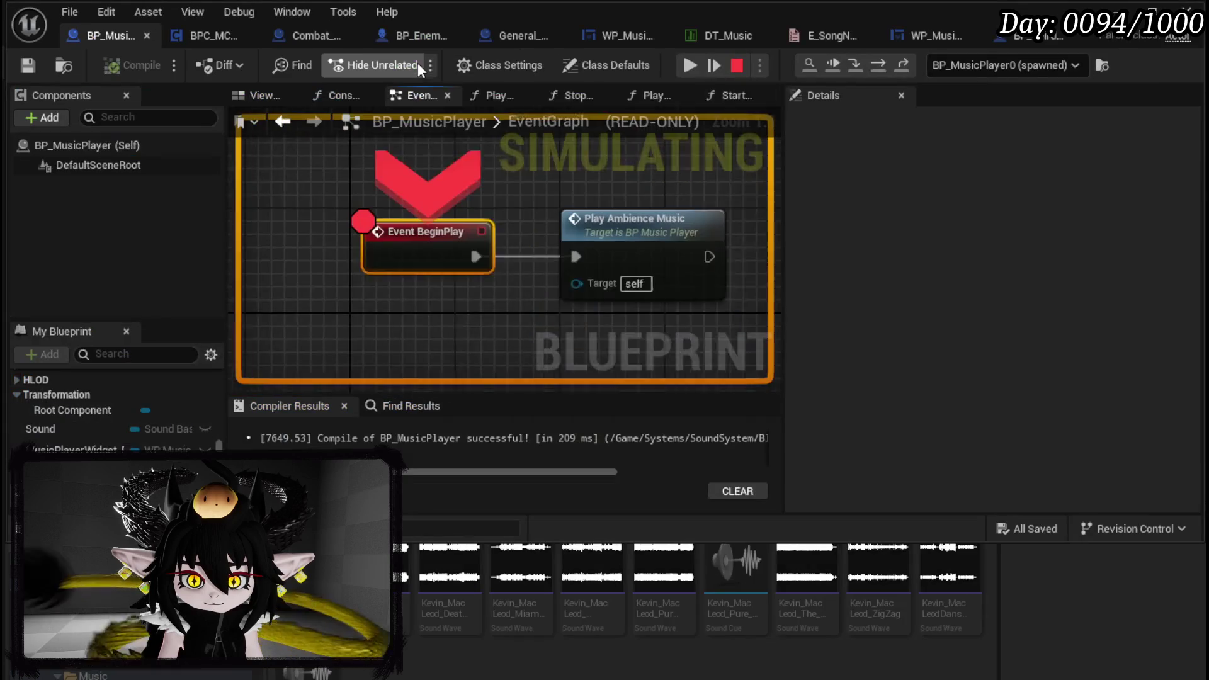
Clear the Event BeginPlay breakpoint, resume into gameplay past the start menu, then return to BP_ThirdPersonCharacter
{"action": "right_click", "coordinate": [535, 239]}
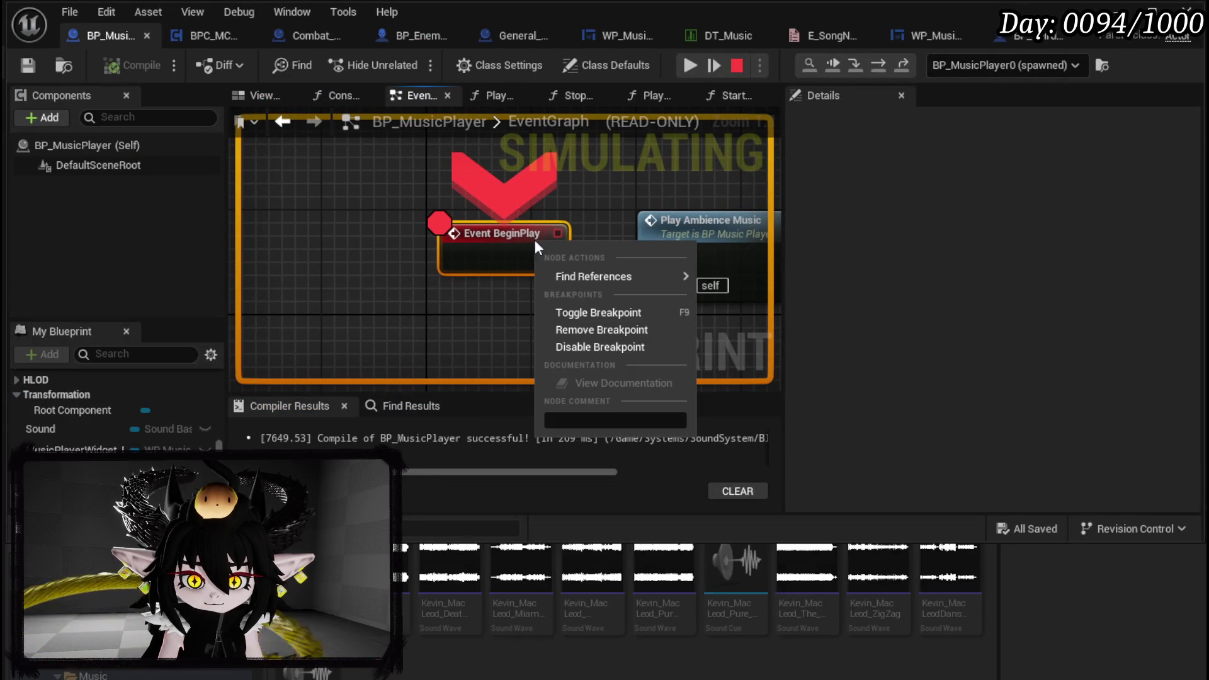
{"action": "left_click", "coordinate": [580, 329]}
{"action": "left_click", "coordinate": [688, 63]}
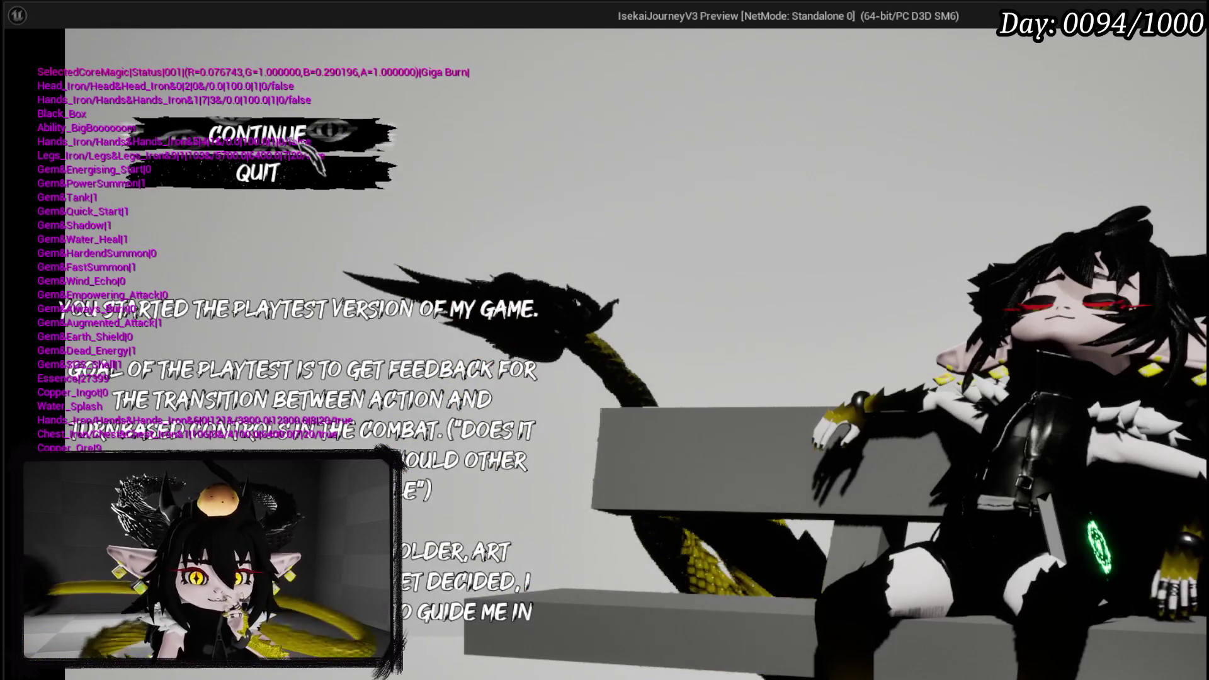
{"action": "key", "text": "Return"}
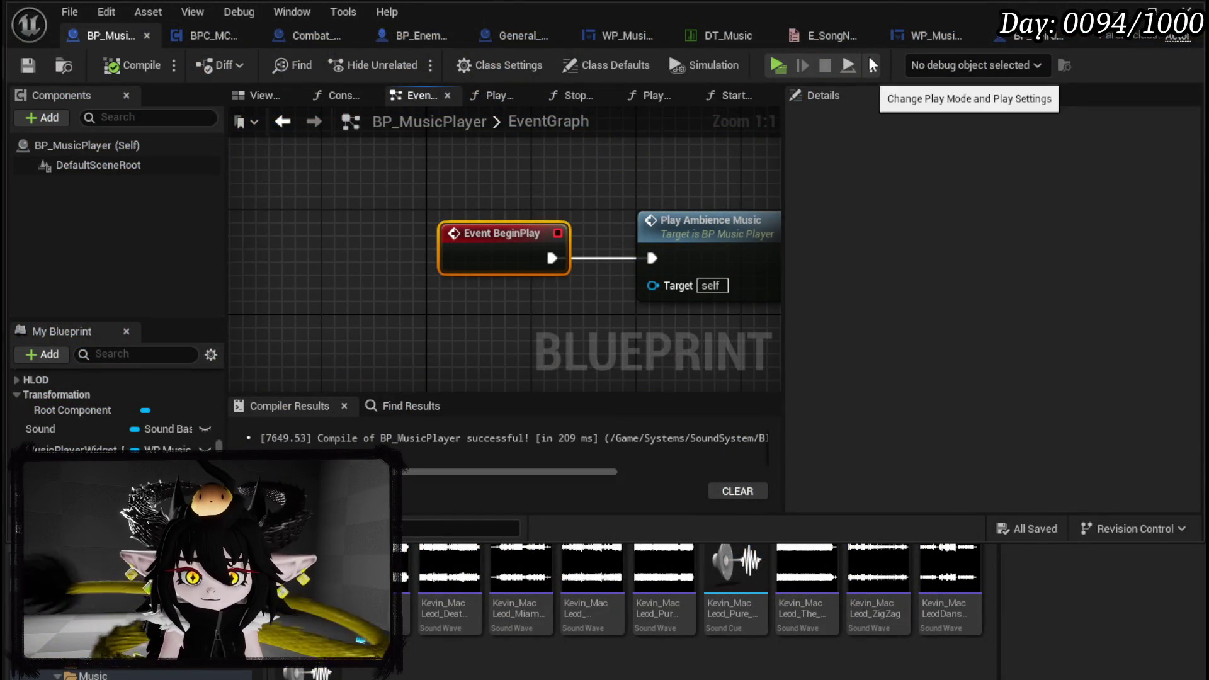
{"action": "left_click", "coordinate": [1033, 35]}
Delete the MovementStateStuck and InAnimationStuck Print Strings, wiring Stop Anim Montage into Add Movement Input
{"action": "scroll", "coordinate": [536, 202], "scroll_direction": "down", "scroll_amount": 12}
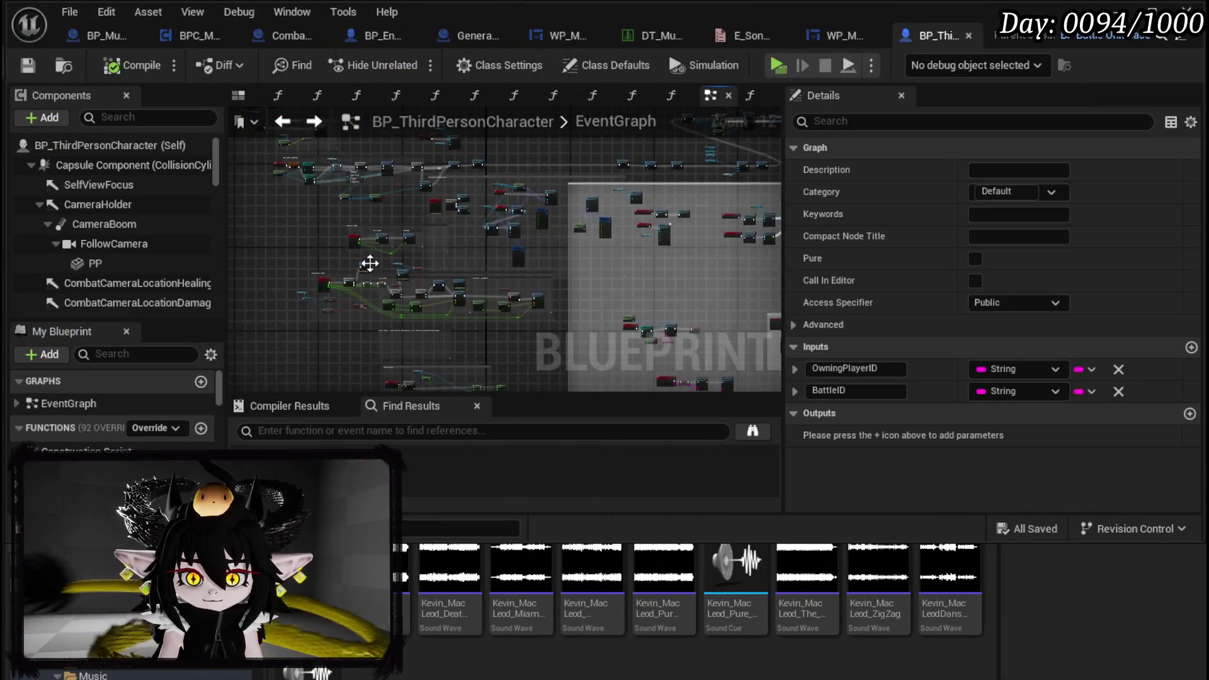
{"action": "scroll", "coordinate": [372, 262], "scroll_direction": "up", "scroll_amount": 12}
{"action": "left_click_drag", "start_coordinate": [438, 272], "coordinate": [338, 320]}
{"action": "left_click", "coordinate": [459, 189]}
{"action": "key", "text": "Delete"}
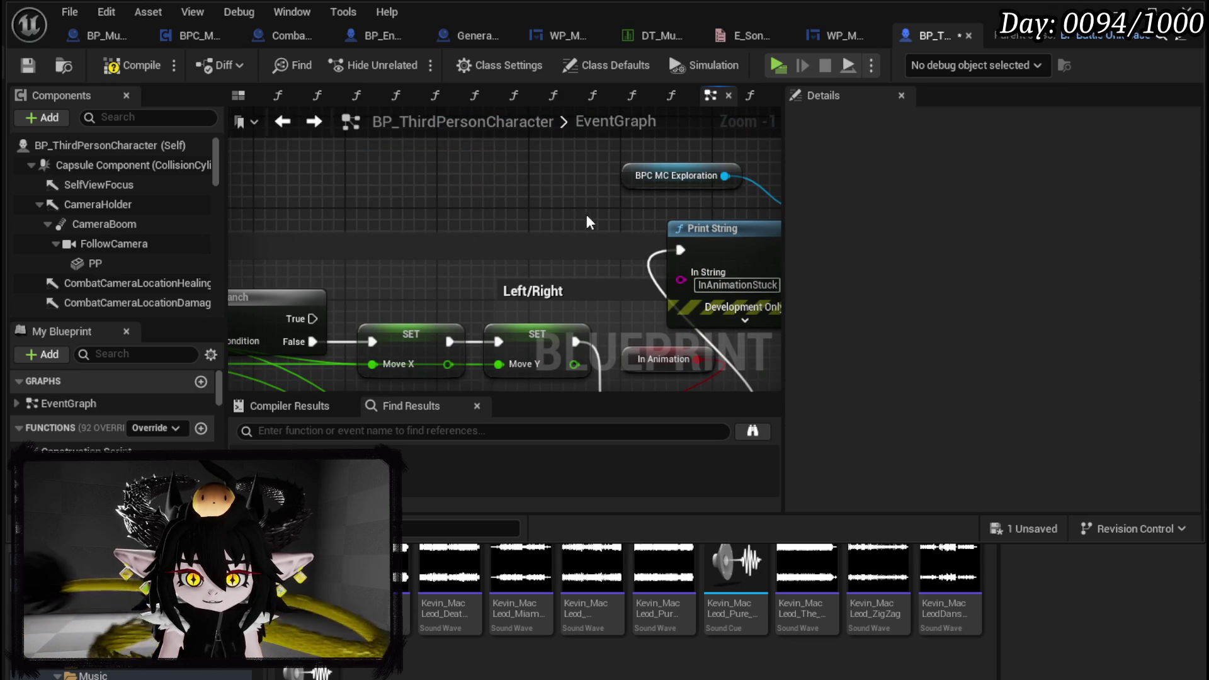
{"action": "left_click_drag", "start_coordinate": [589, 221], "coordinate": [393, 214]}
{"action": "mouse_move", "coordinate": [504, 229]}
{"action": "left_mouse_down"}
{"action": "mouse_move", "coordinate": [454, 195]}
{"action": "mouse_move", "coordinate": [724, 239]}
{"action": "mouse_move", "coordinate": [535, 247]}
{"action": "left_mouse_up"}
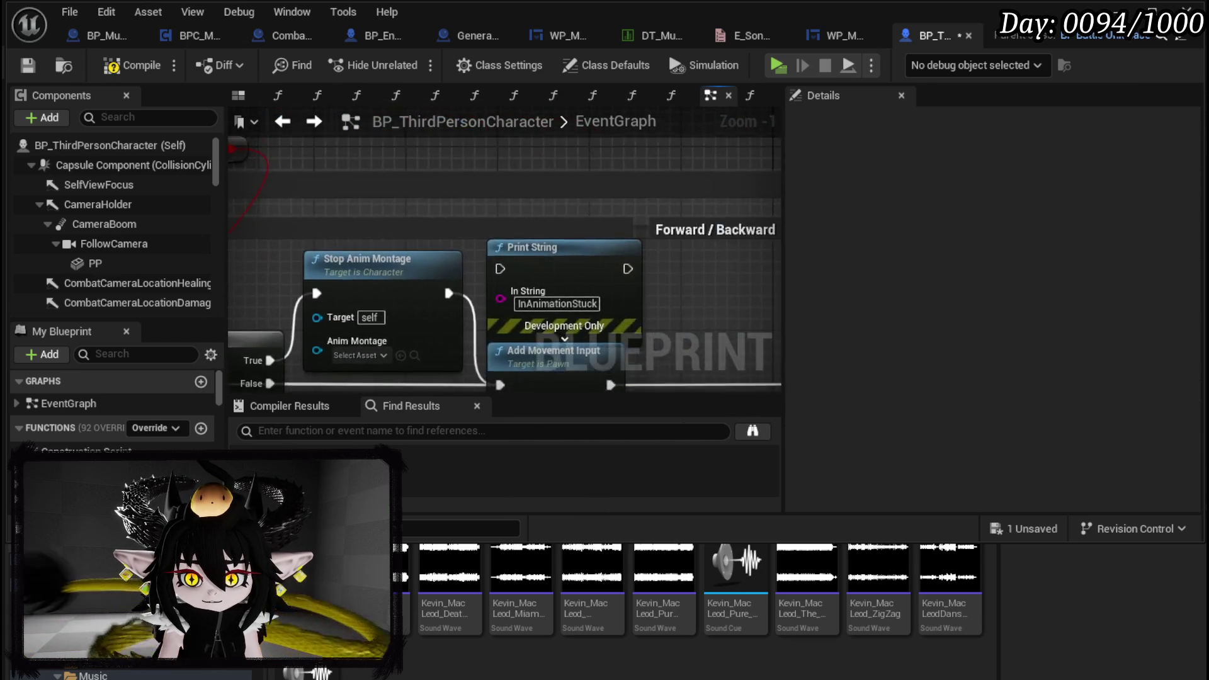
{"action": "scroll", "coordinate": [466, 265], "scroll_direction": "down", "scroll_amount": 4}
{"action": "scroll", "coordinate": [466, 251], "scroll_direction": "up", "scroll_amount": 3}
{"action": "key", "text": "Delete"}
{"action": "mouse_move", "coordinate": [291, 214]}
{"action": "left_mouse_down"}
{"action": "mouse_move", "coordinate": [233, 190]}
{"action": "mouse_move", "coordinate": [722, 201]}
{"action": "mouse_move", "coordinate": [376, 188]}
{"action": "left_mouse_up"}
Reposition the In Animation node and save BP_ThirdPersonCharacter
{"action": "mouse_move", "coordinate": [423, 145]}
{"action": "left_mouse_down"}
{"action": "mouse_move", "coordinate": [371, 137]}
{"action": "mouse_move", "coordinate": [438, 135]}
{"action": "mouse_move", "coordinate": [699, 175]}
{"action": "mouse_move", "coordinate": [488, 160]}
{"action": "mouse_move", "coordinate": [499, 162]}
{"action": "mouse_move", "coordinate": [217, 181]}
{"action": "left_mouse_up"}
{"action": "left_click_drag", "start_coordinate": [346, 203], "coordinate": [771, 261]}
{"action": "left_click", "coordinate": [642, 238]}
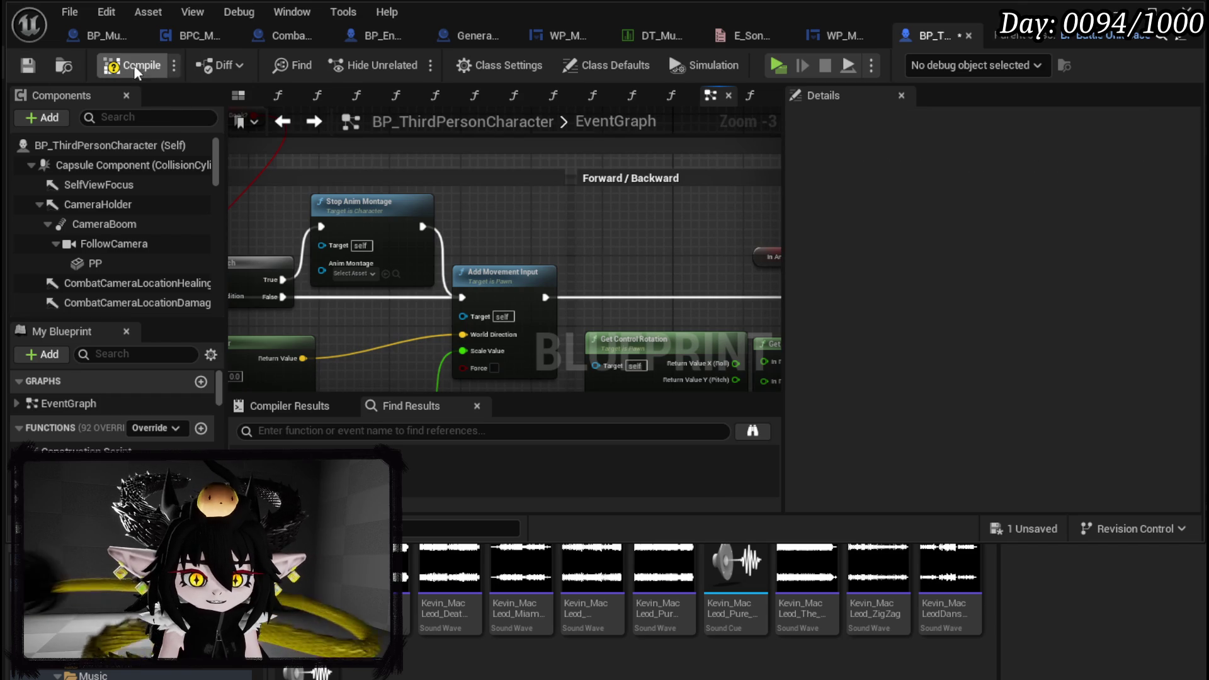
{"action": "left_click", "coordinate": [26, 71]}
{"action": "left_click_drag", "start_coordinate": [582, 205], "coordinate": [620, 223]}
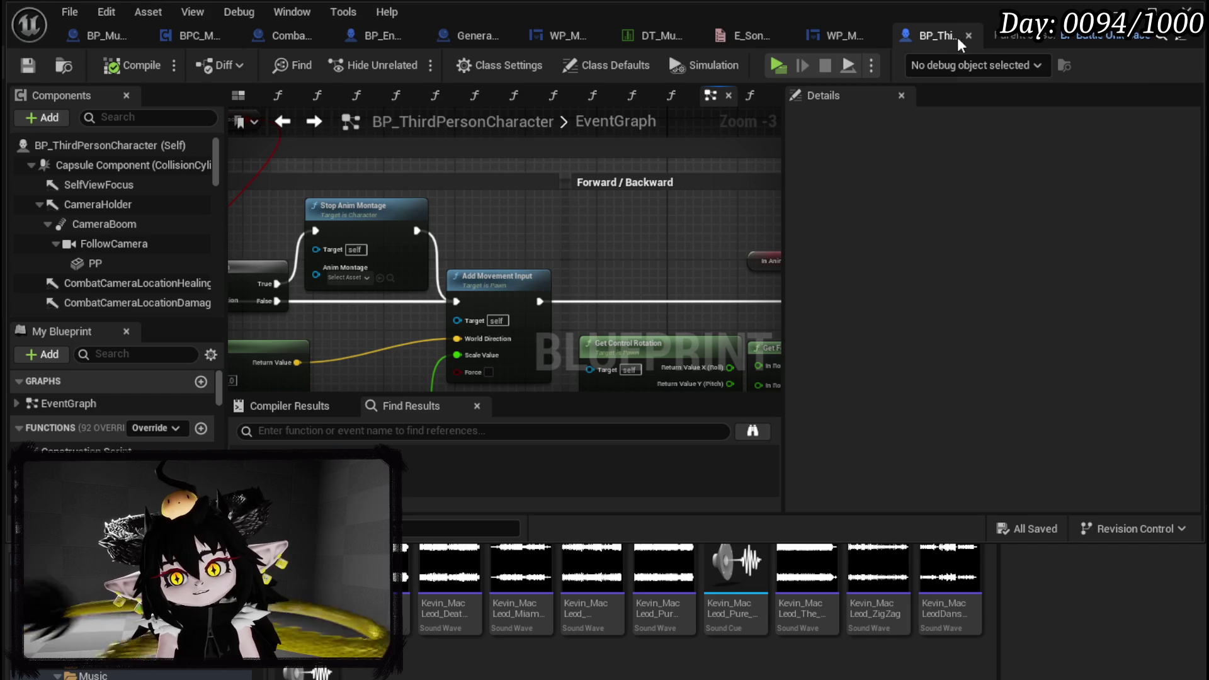
{"action": "left_click", "coordinate": [836, 35]}
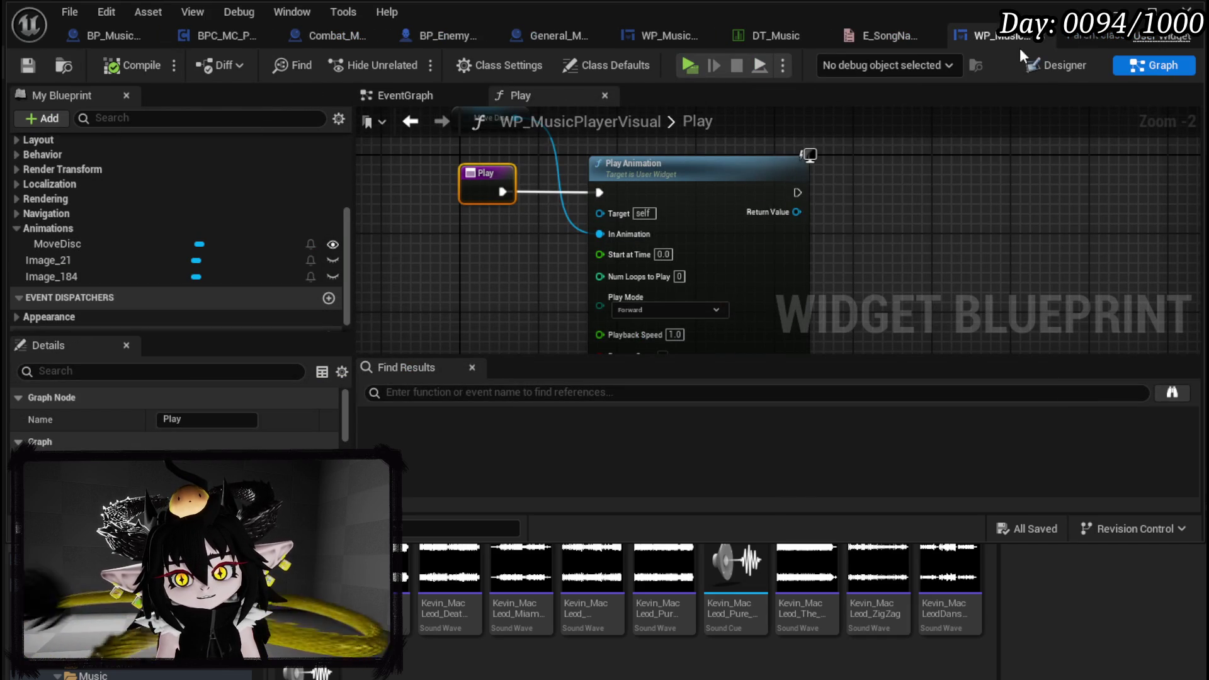
Minimise the Blueprint editor and browse the /Game/Systems/BPC component Blueprints in the Content Browser
{"action": "left_click", "coordinate": [1118, 10]}
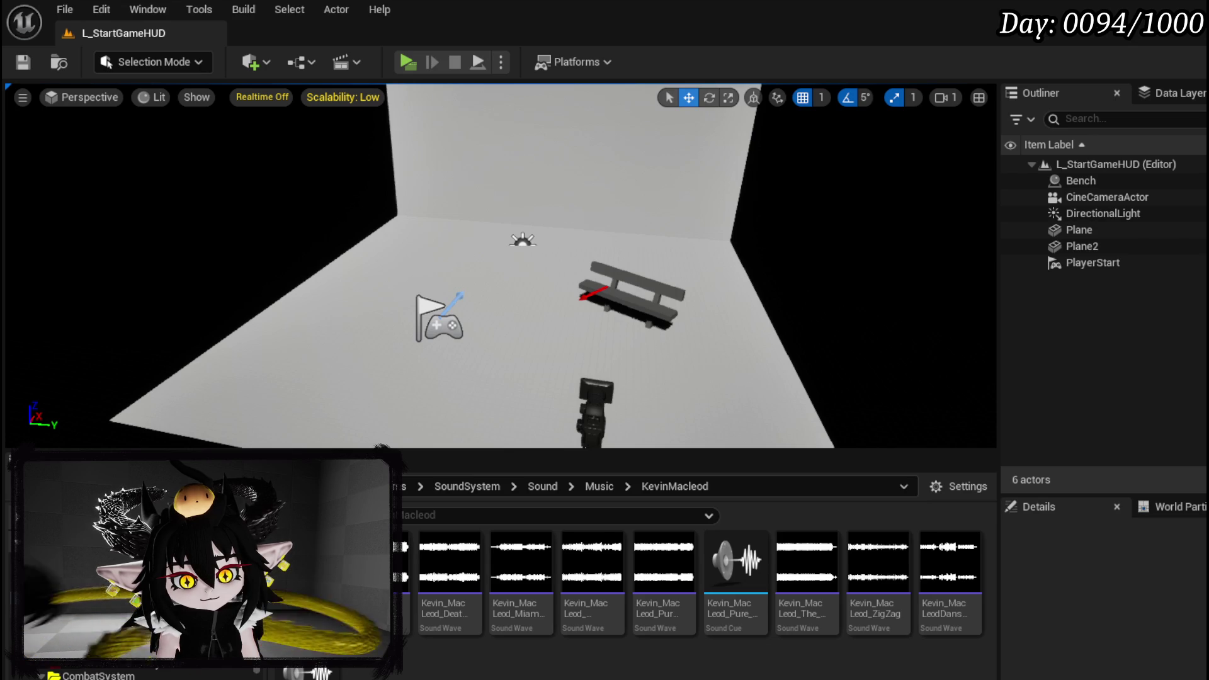
{"action": "left_click", "coordinate": [75, 655]}
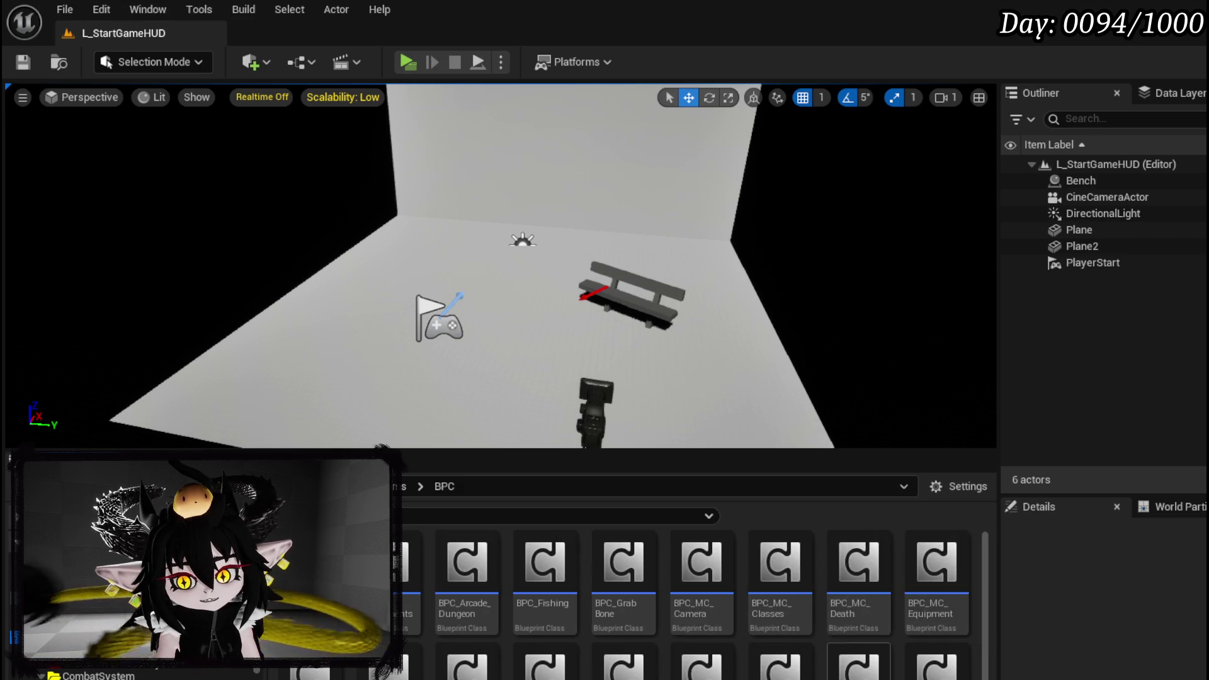
{"action": "scroll", "coordinate": [932, 630], "scroll_direction": "down", "scroll_amount": 2}
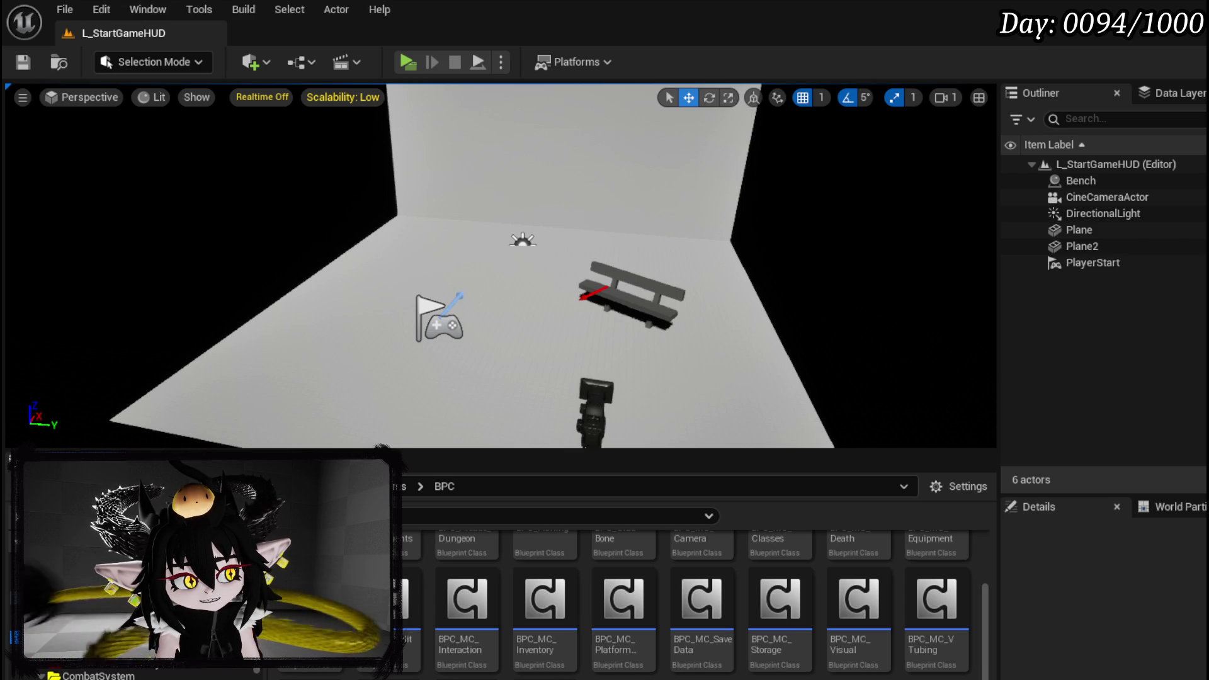
{"action": "scroll", "coordinate": [714, 678], "scroll_direction": "up", "scroll_amount": 1}
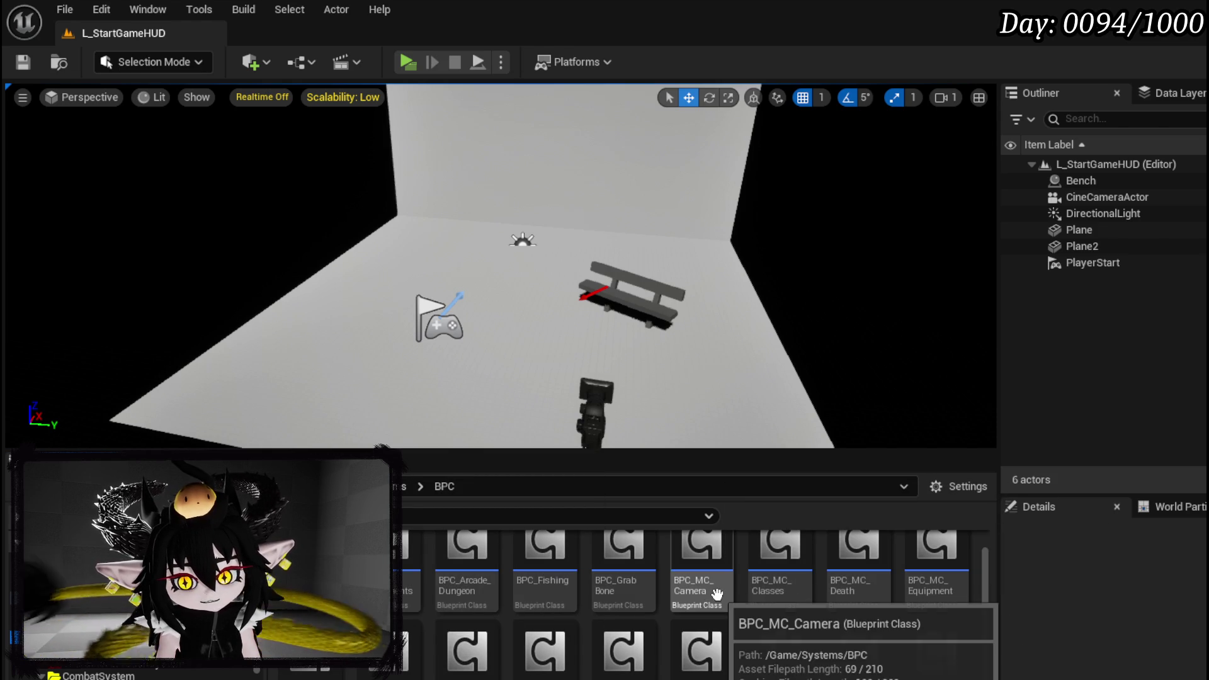
Open BPC_MC_Classes and delete the Switch on String node from UpdateClassAnimations
{"action": "double_click", "coordinate": [777, 598]}
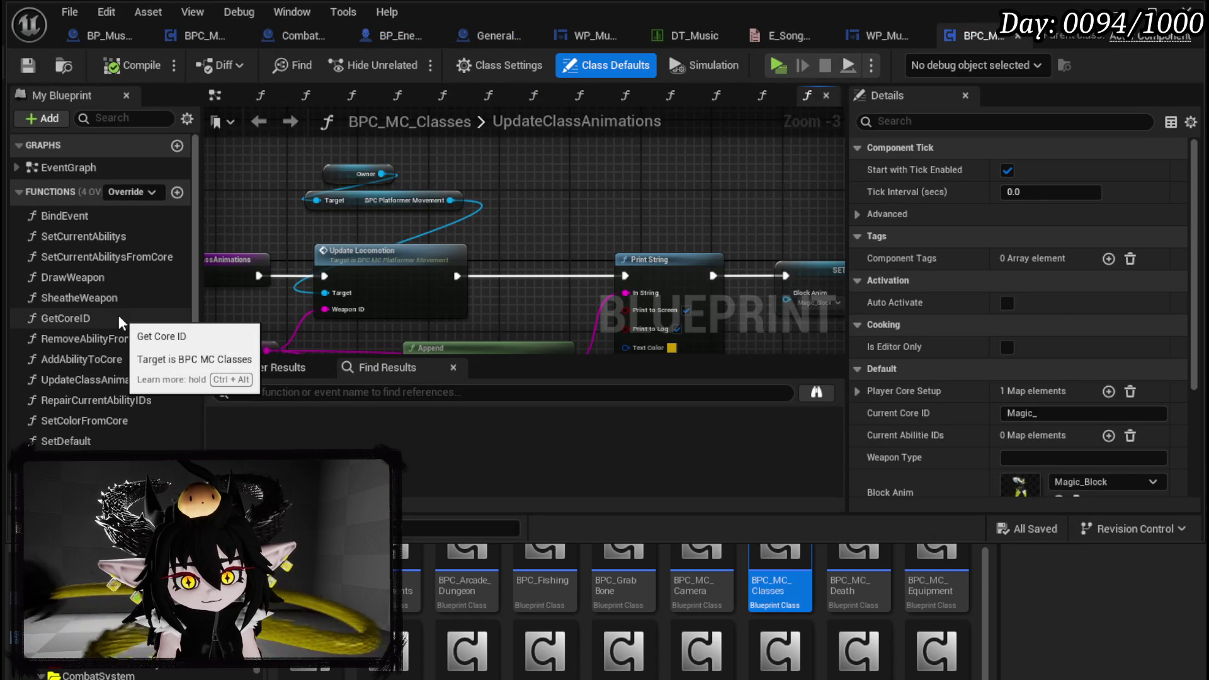
{"action": "scroll", "coordinate": [100, 378], "scroll_direction": "down", "scroll_amount": 1}
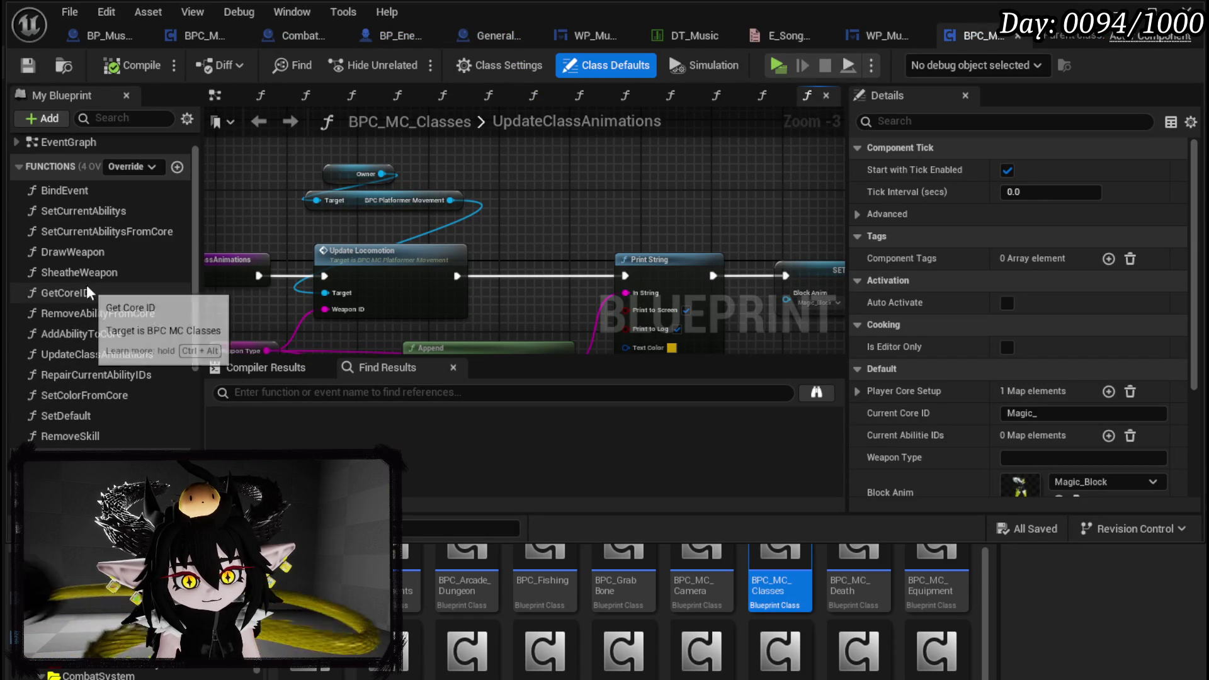
{"action": "scroll", "coordinate": [554, 216], "scroll_direction": "down", "scroll_amount": 2}
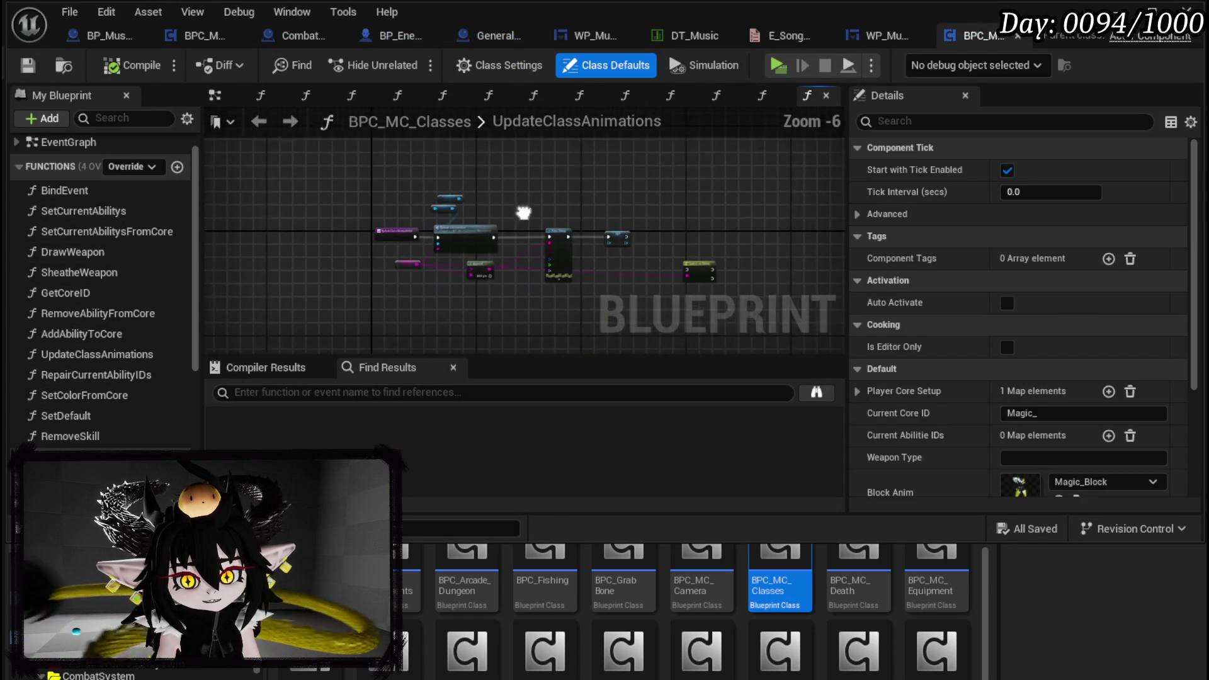
{"action": "scroll", "coordinate": [462, 222], "scroll_direction": "up", "scroll_amount": 2}
{"action": "mouse_move", "coordinate": [462, 222]}
{"action": "left_mouse_down"}
{"action": "mouse_move", "coordinate": [567, 214]}
{"action": "mouse_move", "coordinate": [378, 158]}
{"action": "left_mouse_up"}
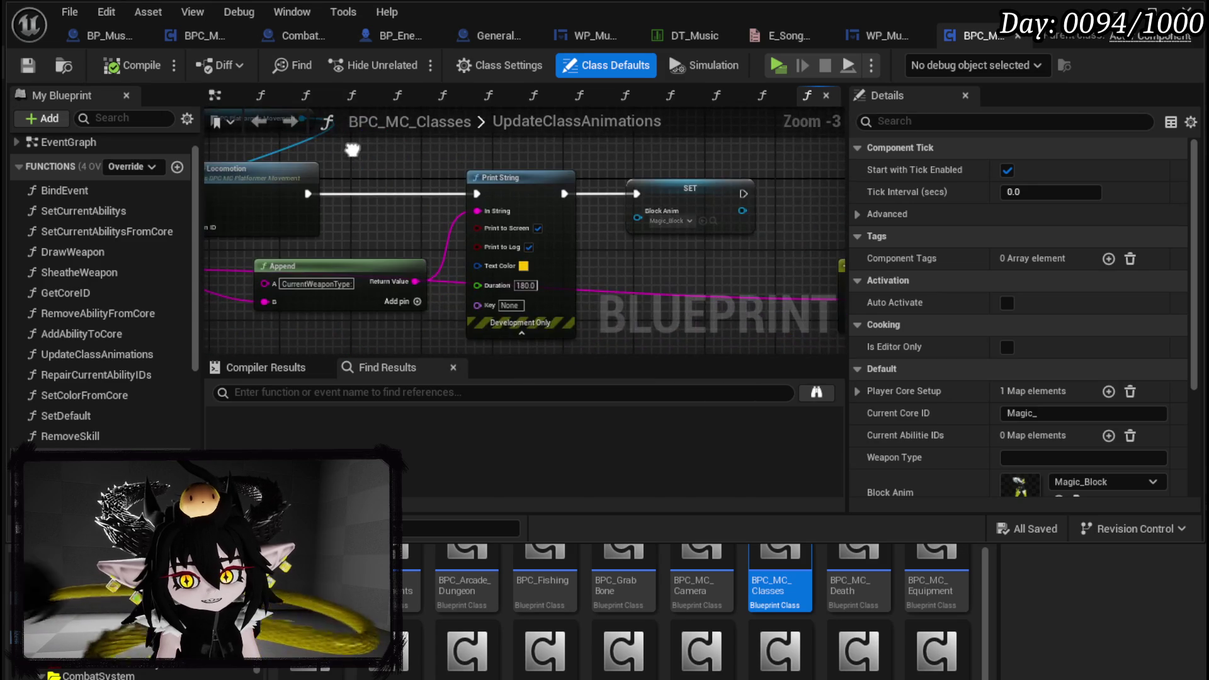
{"action": "left_click_drag", "start_coordinate": [567, 223], "coordinate": [252, 189]}
{"action": "mouse_move", "coordinate": [566, 214]}
{"action": "left_mouse_down"}
{"action": "mouse_move", "coordinate": [433, 287]}
{"action": "mouse_move", "coordinate": [777, 304]}
{"action": "left_mouse_up"}
{"action": "key", "text": "Delete"}
Compile and save BPC_MC_Classes, then open its SetDefault function graph
{"action": "left_click", "coordinate": [123, 64]}
{"action": "left_click", "coordinate": [27, 65]}
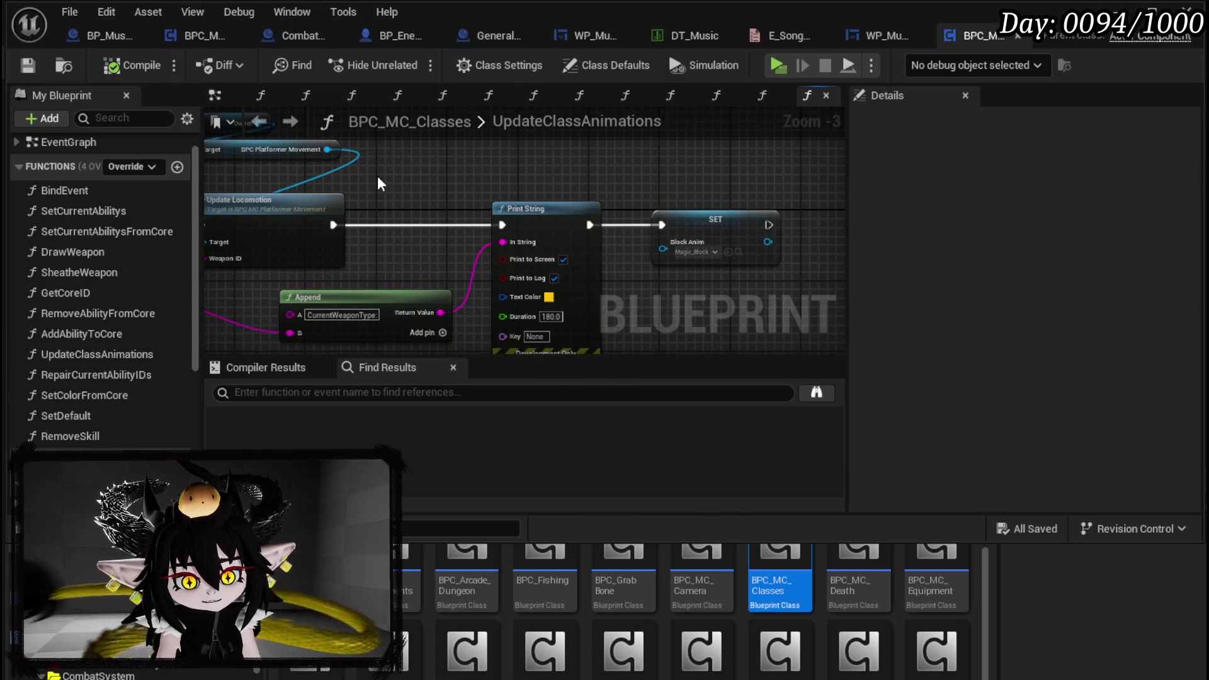
{"action": "double_click", "coordinate": [99, 417]}
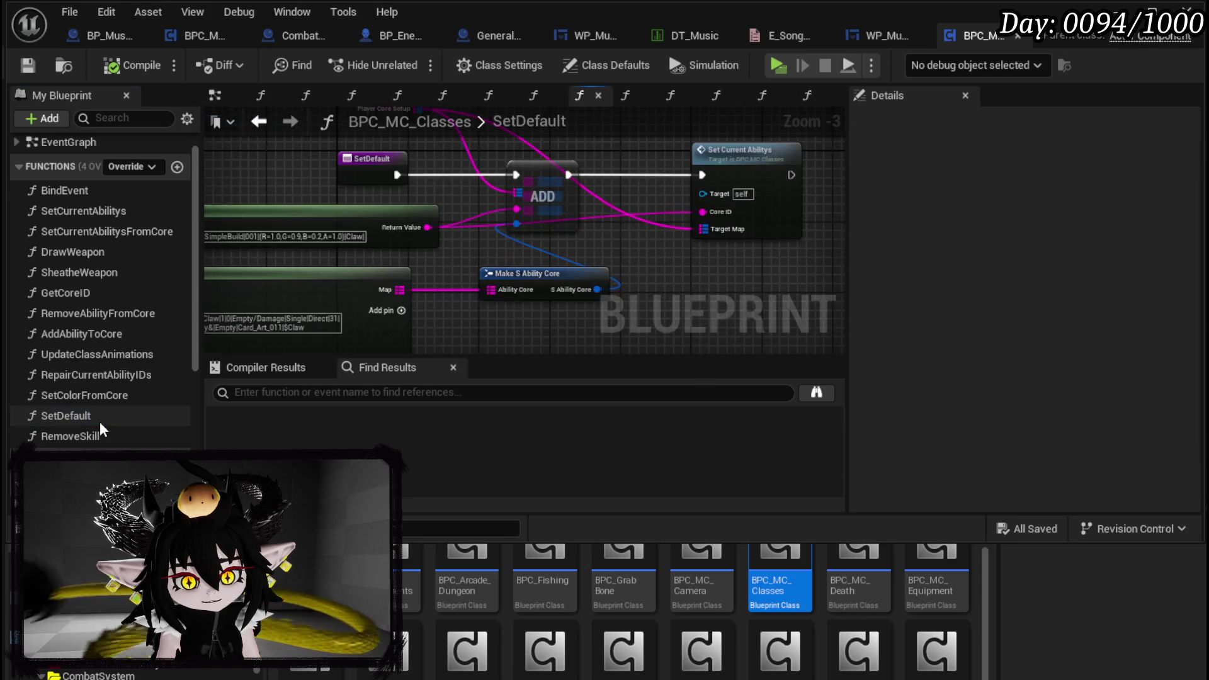
{"action": "scroll", "coordinate": [466, 246], "scroll_direction": "down", "scroll_amount": 2}
{"action": "scroll", "coordinate": [361, 208], "scroll_direction": "up", "scroll_amount": 5}
{"action": "left_click_drag", "start_coordinate": [413, 194], "coordinate": [308, 199]}
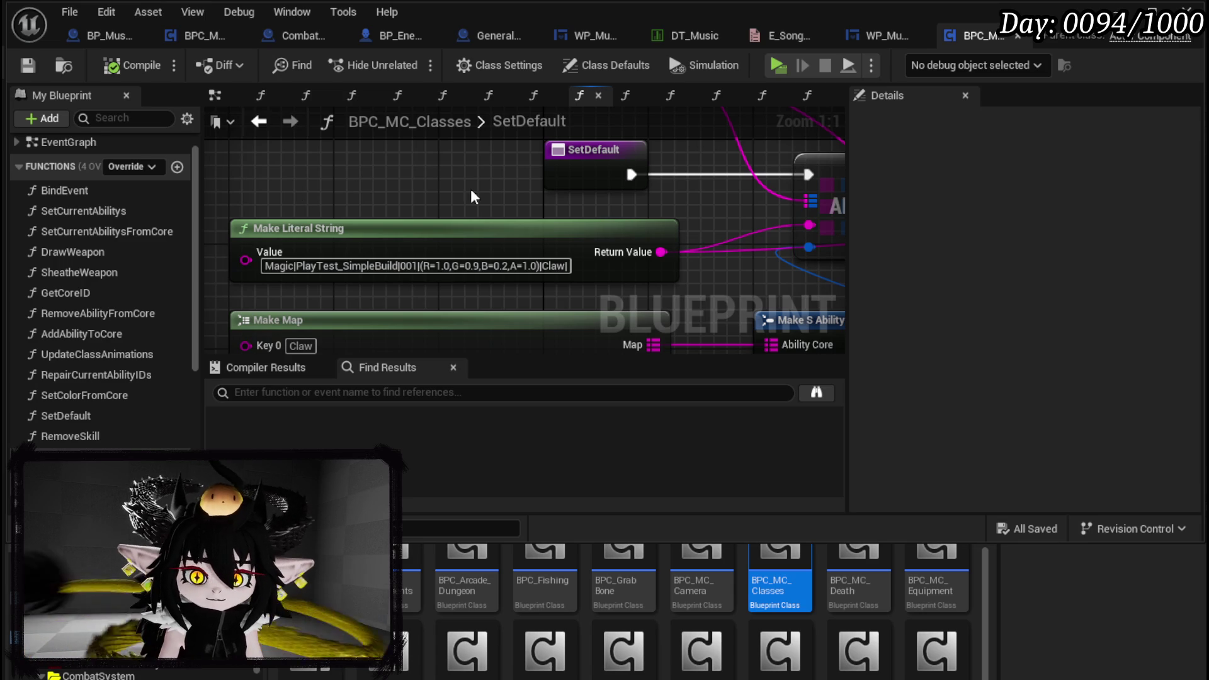
{"action": "left_click_drag", "start_coordinate": [452, 188], "coordinate": [262, 269]}
{"action": "left_click_drag", "start_coordinate": [338, 189], "coordinate": [409, 161]}
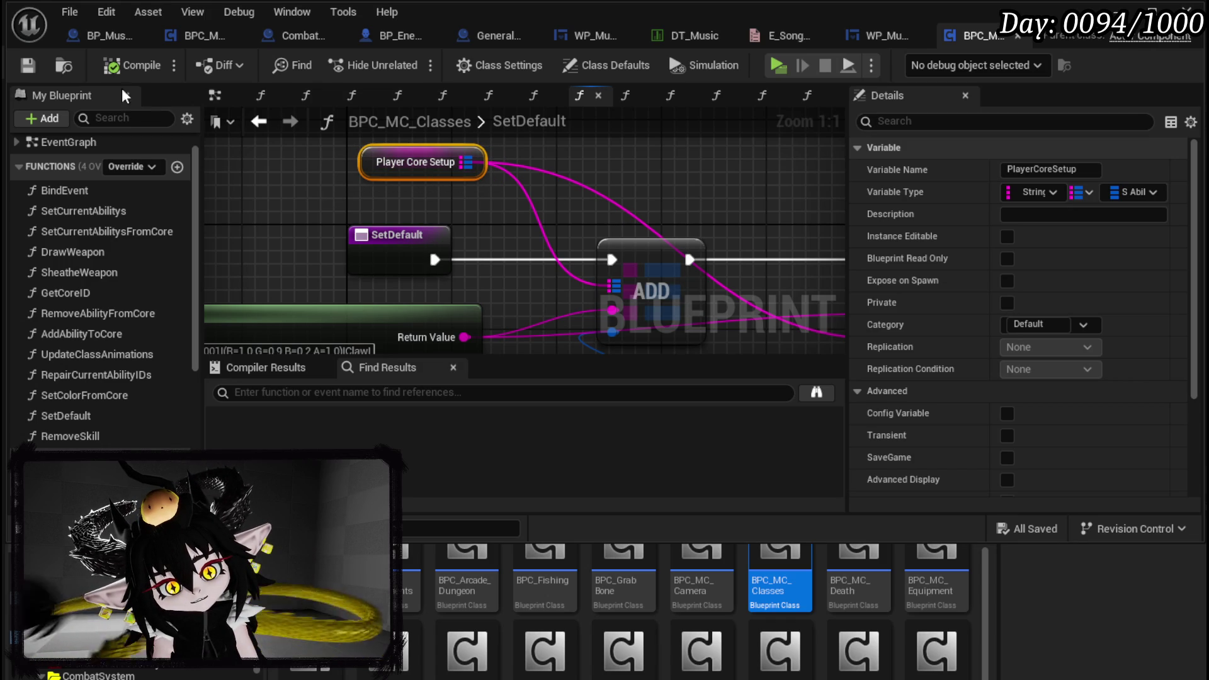
{"action": "scroll", "coordinate": [251, 189], "scroll_direction": "down", "scroll_amount": 4}
{"action": "mouse_move", "coordinate": [251, 189]}
{"action": "left_mouse_down"}
{"action": "mouse_move", "coordinate": [374, 245]}
{"action": "mouse_move", "coordinate": [265, 275]}
{"action": "left_mouse_up"}
{"action": "left_click", "coordinate": [288, 204]}
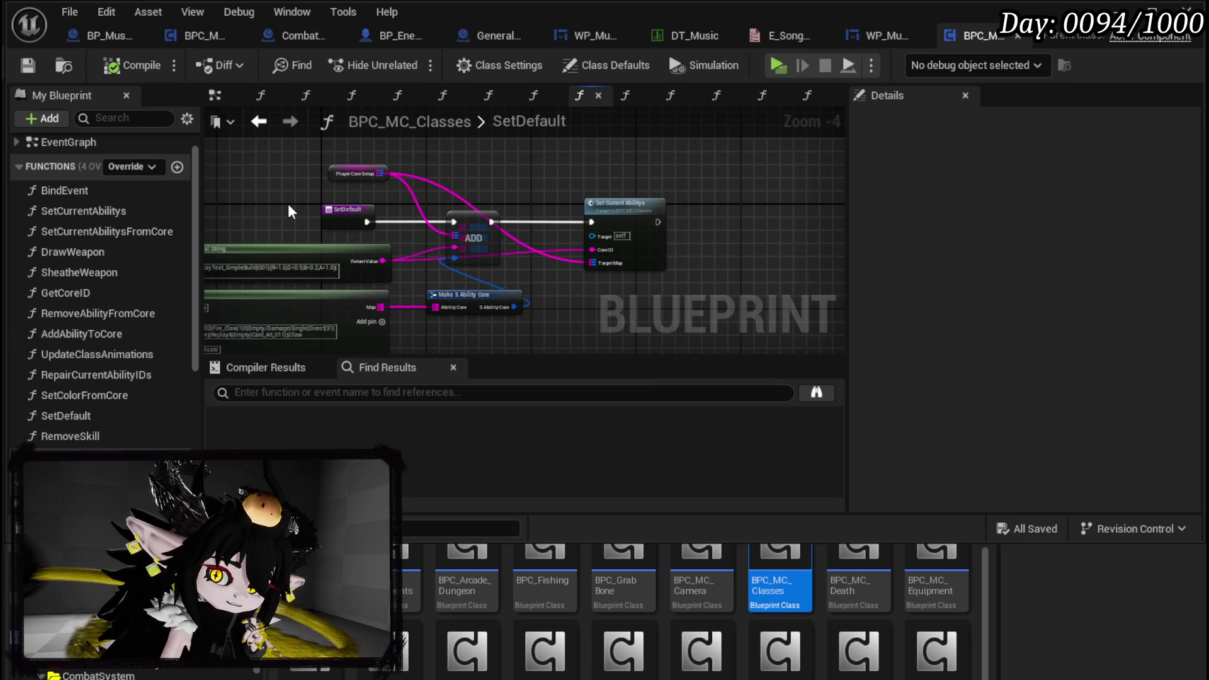
{"action": "left_click_drag", "start_coordinate": [281, 158], "coordinate": [312, 157]}
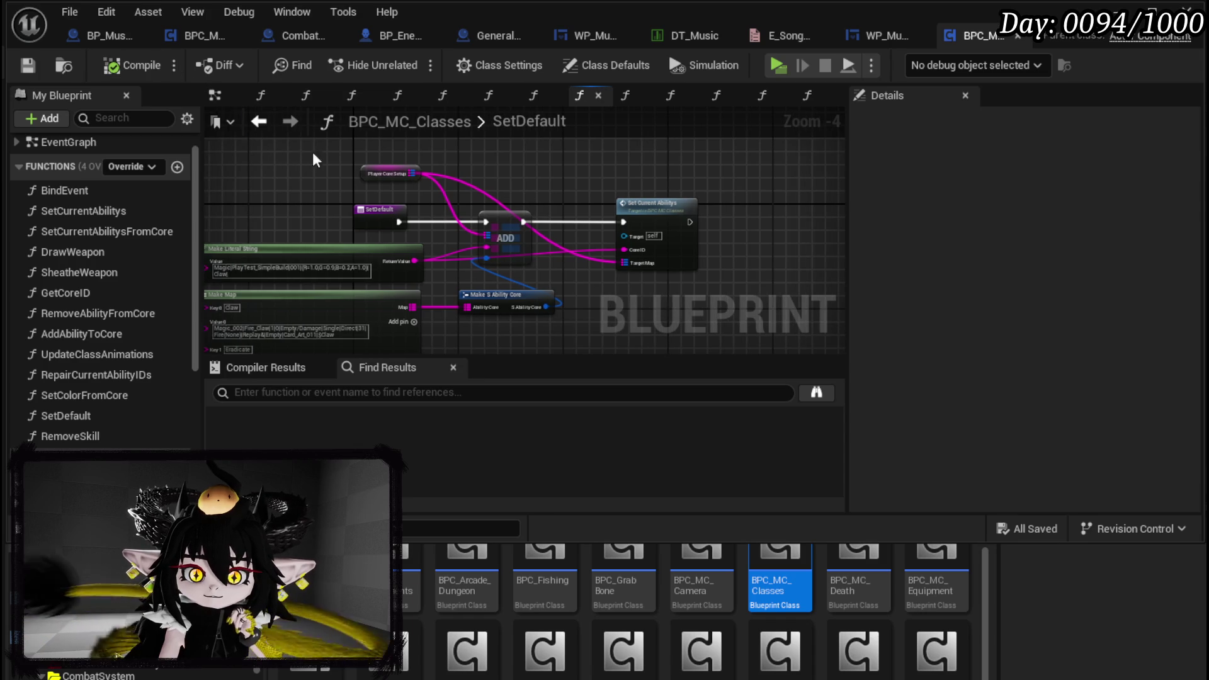
{"action": "scroll", "coordinate": [328, 196], "scroll_direction": "up", "scroll_amount": 2}
{"action": "left_click", "coordinate": [391, 219]}
Rename SetDefault to SetDefaultCores in Details, compile and save, and minimise the Blueprint window
{"action": "left_click", "coordinate": [1076, 170]}
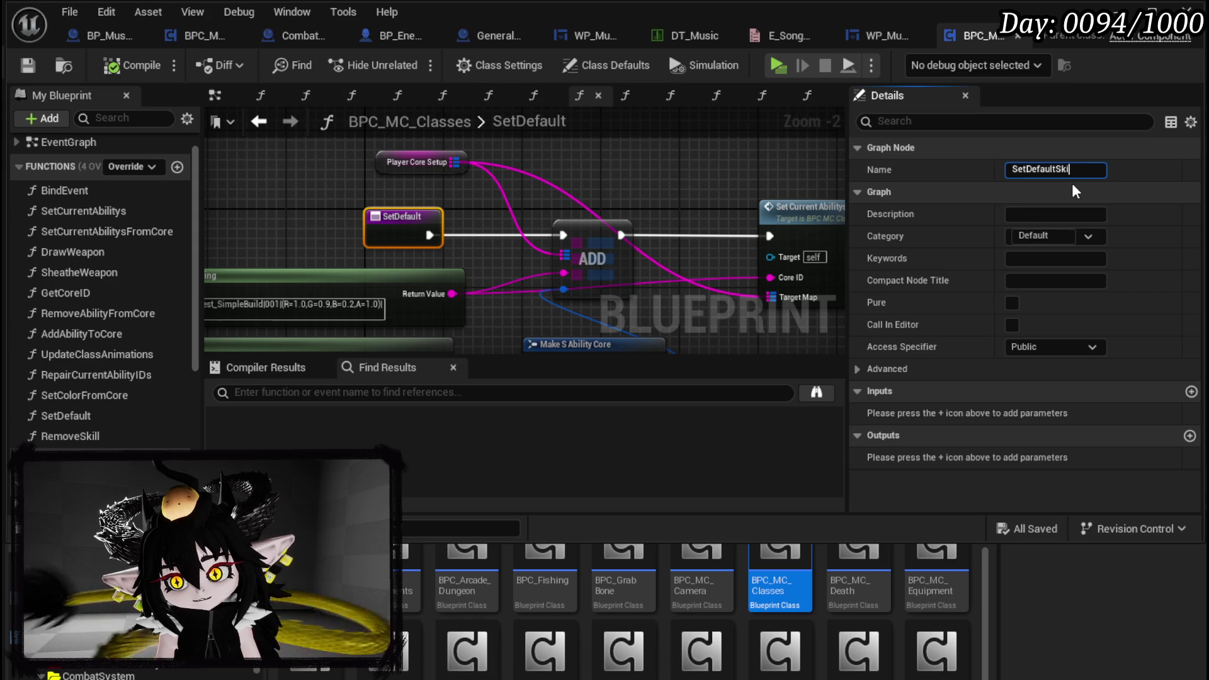
{"action": "type", "text": "res"}
{"action": "key", "text": "Return"}
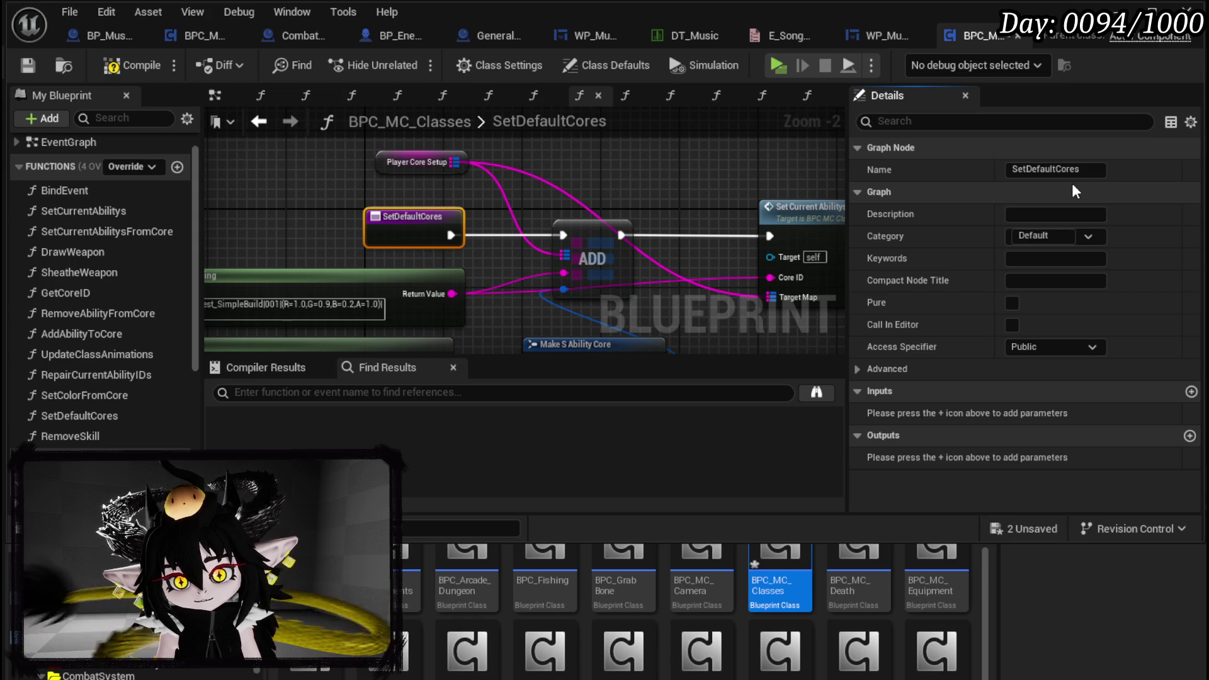
{"action": "left_click", "coordinate": [27, 65]}
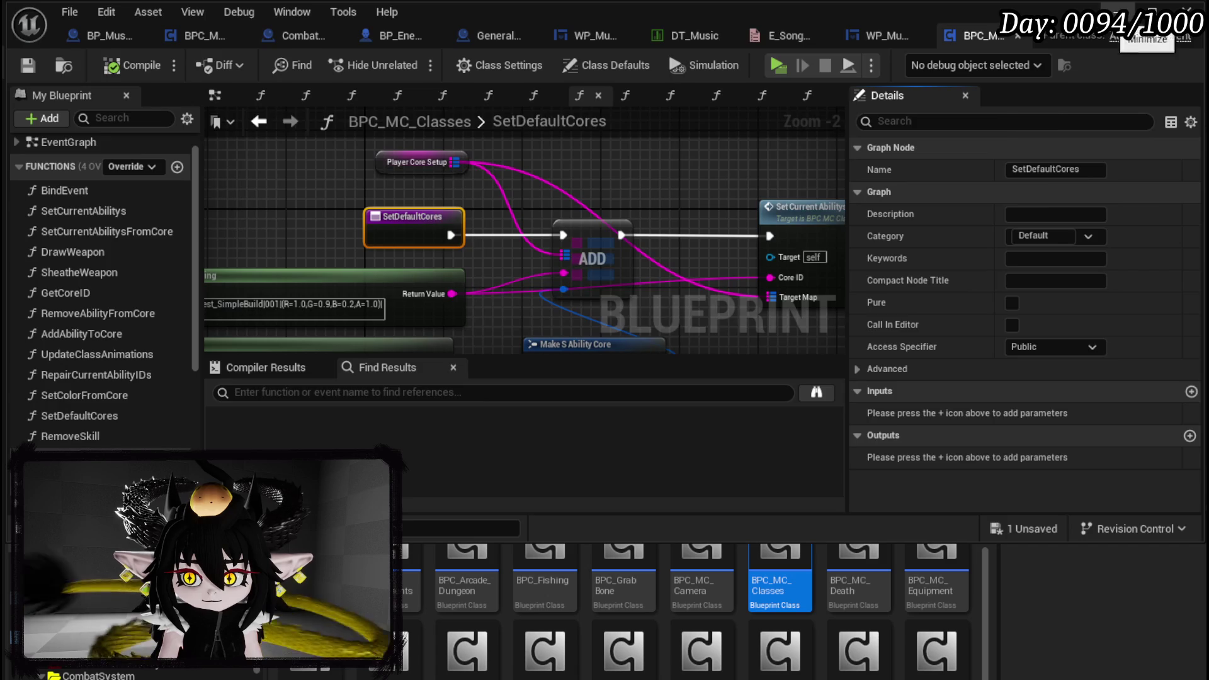
{"action": "left_click", "coordinate": [1118, 11]}
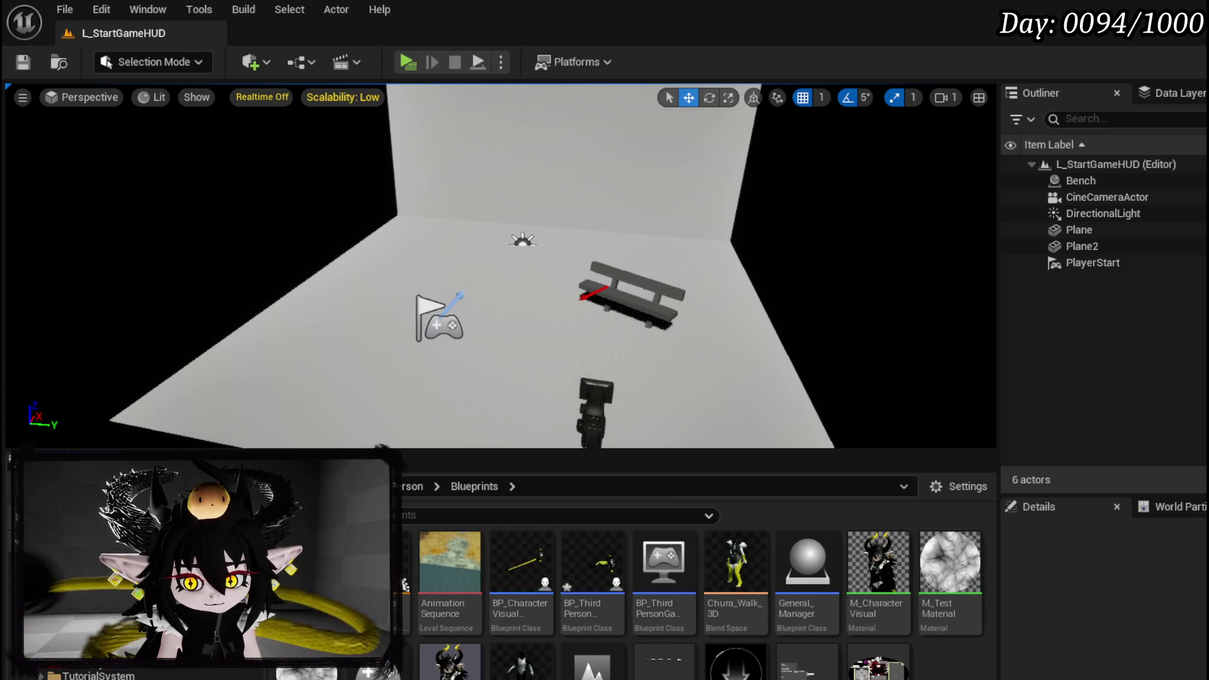
Open BP_ThirdPersonCharacter and its LoadGame function under Save/Load
{"action": "double_click", "coordinate": [610, 606]}
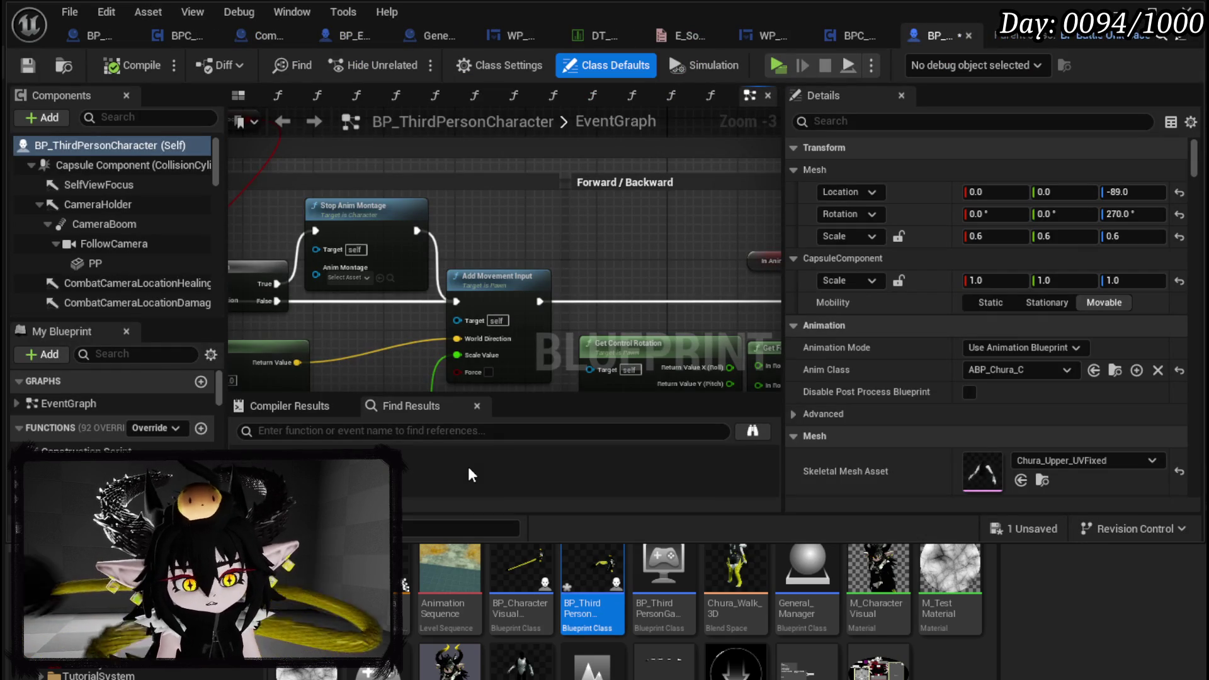
{"action": "scroll", "coordinate": [114, 479], "scroll_direction": "down", "scroll_amount": 1}
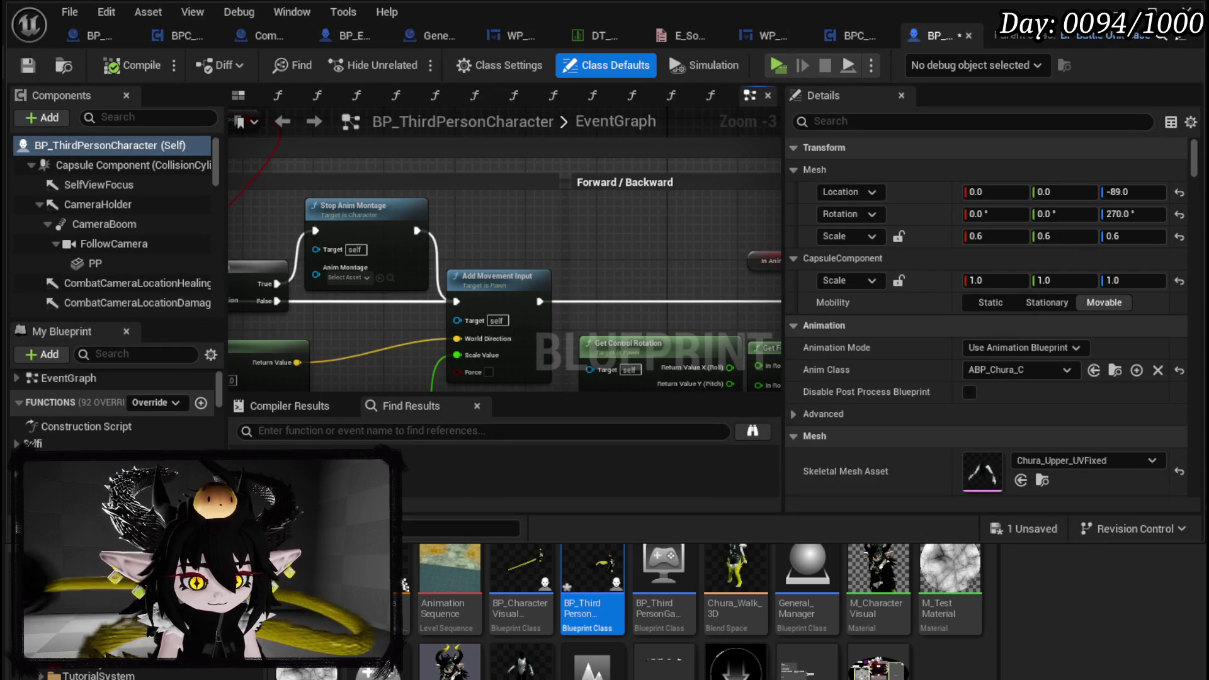
{"action": "scroll", "coordinate": [98, 441], "scroll_direction": "down", "scroll_amount": 2}
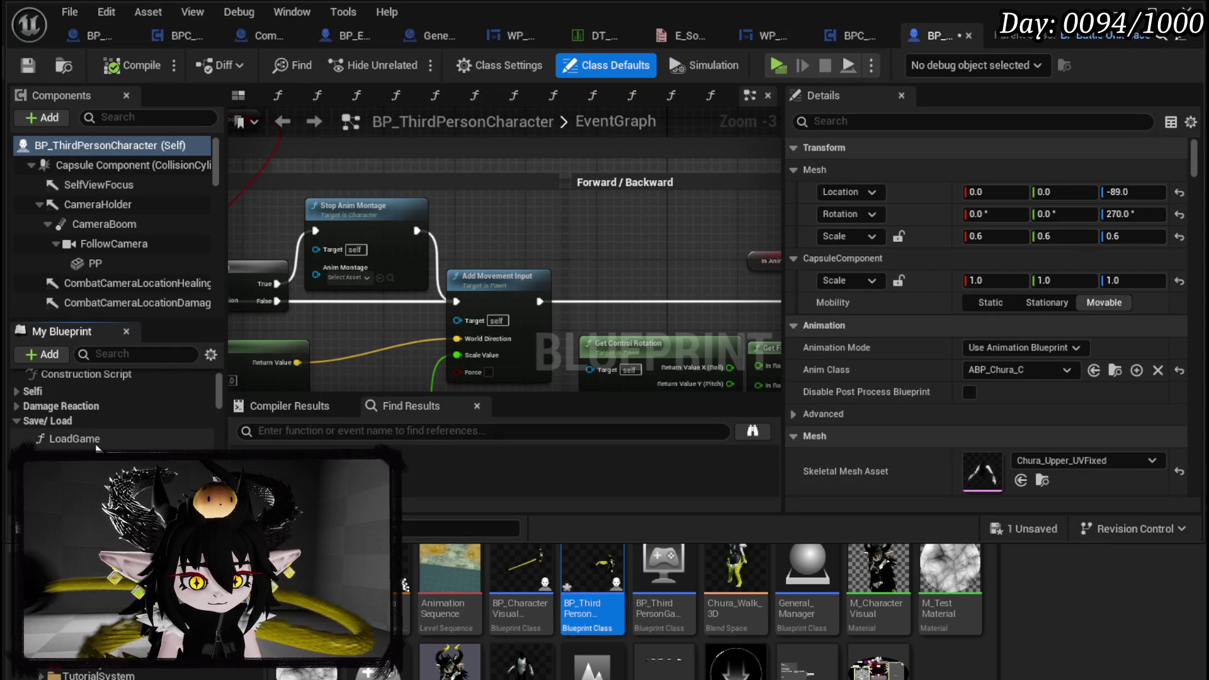
{"action": "scroll", "coordinate": [92, 429], "scroll_direction": "down", "scroll_amount": 1}
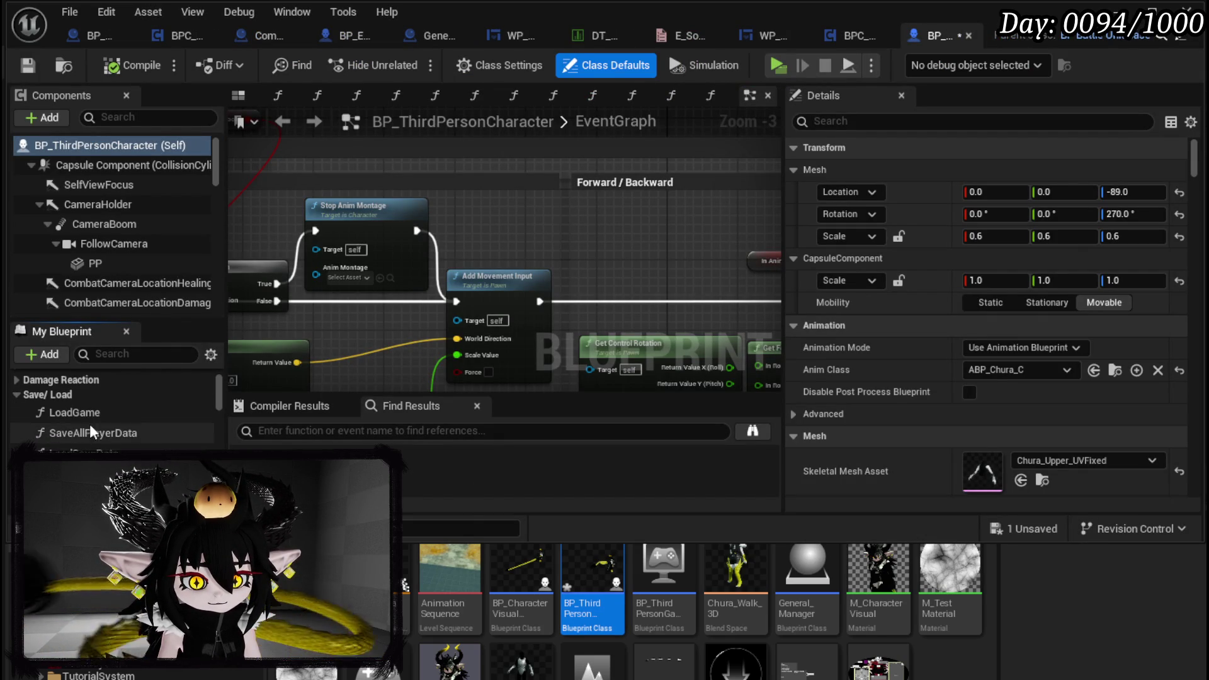
{"action": "double_click", "coordinate": [84, 413]}
{"action": "scroll", "coordinate": [350, 281], "scroll_direction": "down", "scroll_amount": 1}
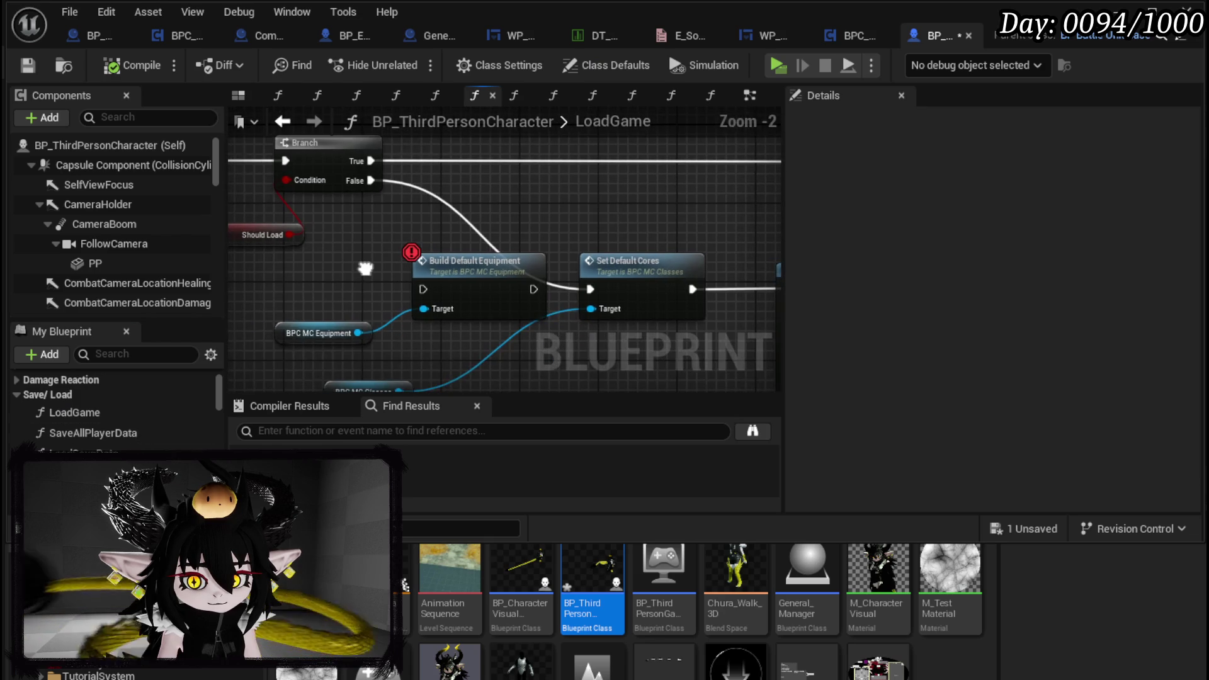
Inspect the nodes around Set Default Cores, Branch and Load Save Data, then save the character Blueprint
{"action": "left_click", "coordinate": [504, 253]}
{"action": "mouse_move", "coordinate": [356, 277]}
{"action": "left_mouse_down"}
{"action": "mouse_move", "coordinate": [650, 428]}
{"action": "mouse_move", "coordinate": [777, 335]}
{"action": "mouse_move", "coordinate": [744, 335]}
{"action": "mouse_move", "coordinate": [644, 283]}
{"action": "mouse_move", "coordinate": [343, 305]}
{"action": "mouse_move", "coordinate": [623, 322]}
{"action": "mouse_move", "coordinate": [647, 305]}
{"action": "mouse_move", "coordinate": [369, 299]}
{"action": "mouse_move", "coordinate": [416, 272]}
{"action": "mouse_move", "coordinate": [553, 256]}
{"action": "mouse_move", "coordinate": [588, 280]}
{"action": "left_mouse_up"}
{"action": "left_click", "coordinate": [543, 221]}
{"action": "mouse_move", "coordinate": [543, 220]}
{"action": "left_mouse_down"}
{"action": "mouse_move", "coordinate": [421, 233]}
{"action": "mouse_move", "coordinate": [378, 220]}
{"action": "mouse_move", "coordinate": [308, 291]}
{"action": "left_mouse_up"}
{"action": "left_click", "coordinate": [403, 308]}
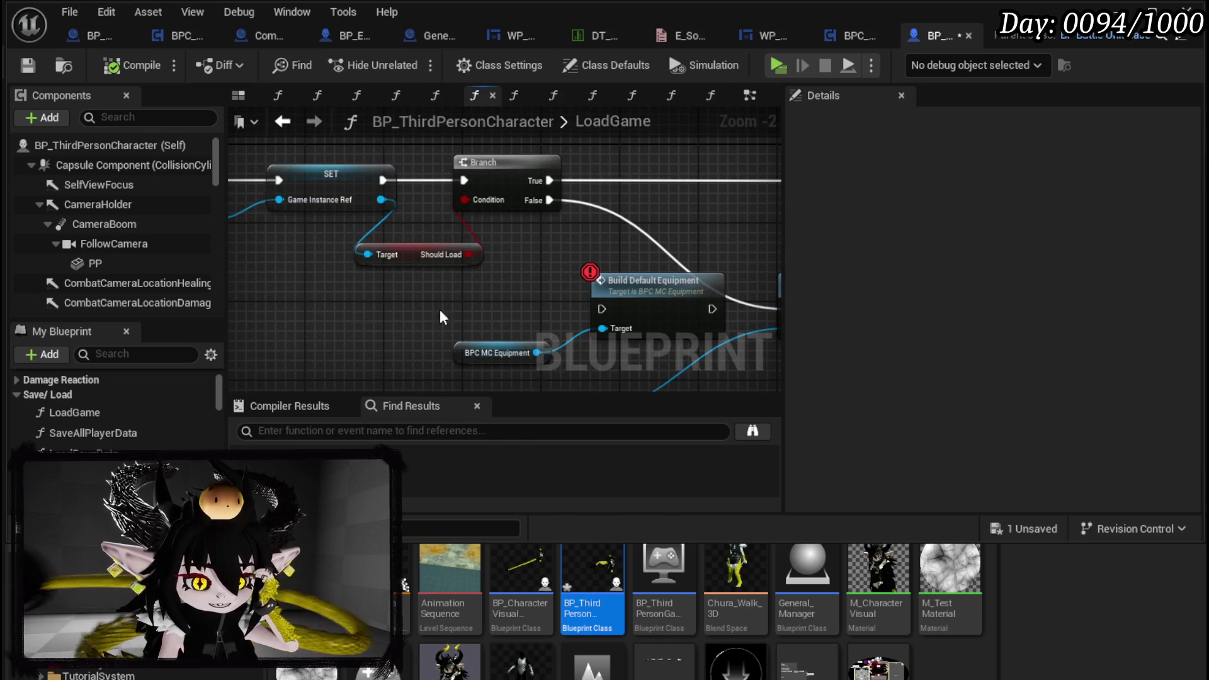
{"action": "left_click_drag", "start_coordinate": [403, 308], "coordinate": [126, 289]}
{"action": "mouse_move", "coordinate": [535, 227]}
{"action": "left_mouse_down"}
{"action": "mouse_move", "coordinate": [319, 277]}
{"action": "mouse_move", "coordinate": [171, 284]}
{"action": "left_mouse_up"}
{"action": "mouse_move", "coordinate": [252, 321]}
{"action": "left_mouse_down"}
{"action": "mouse_move", "coordinate": [490, 328]}
{"action": "mouse_move", "coordinate": [547, 258]}
{"action": "mouse_move", "coordinate": [570, 255]}
{"action": "left_mouse_up"}
{"action": "scroll", "coordinate": [489, 327], "scroll_direction": "down", "scroll_amount": 2}
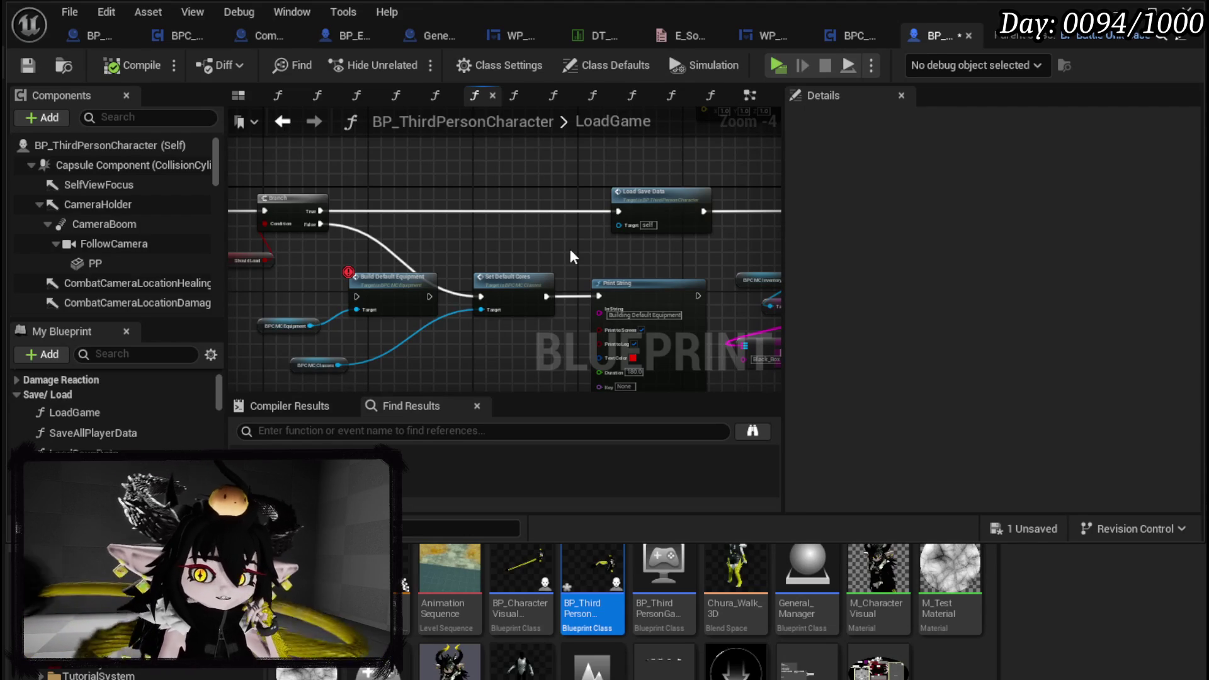
{"action": "left_click", "coordinate": [28, 64]}
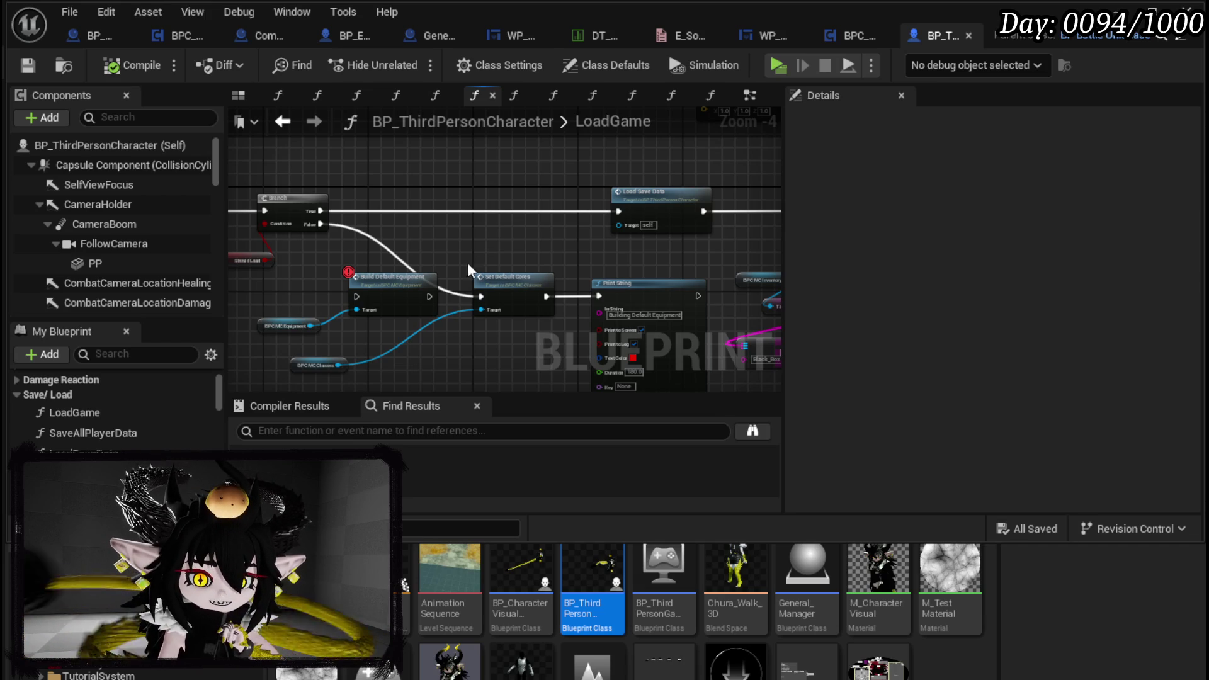
Move the BPC_MC_Classes getter above the Set Default Cores call as its target
{"action": "mouse_move", "coordinate": [308, 364]}
{"action": "left_mouse_down"}
{"action": "mouse_move", "coordinate": [509, 225]}
{"action": "mouse_move", "coordinate": [489, 261]}
{"action": "left_mouse_up"}
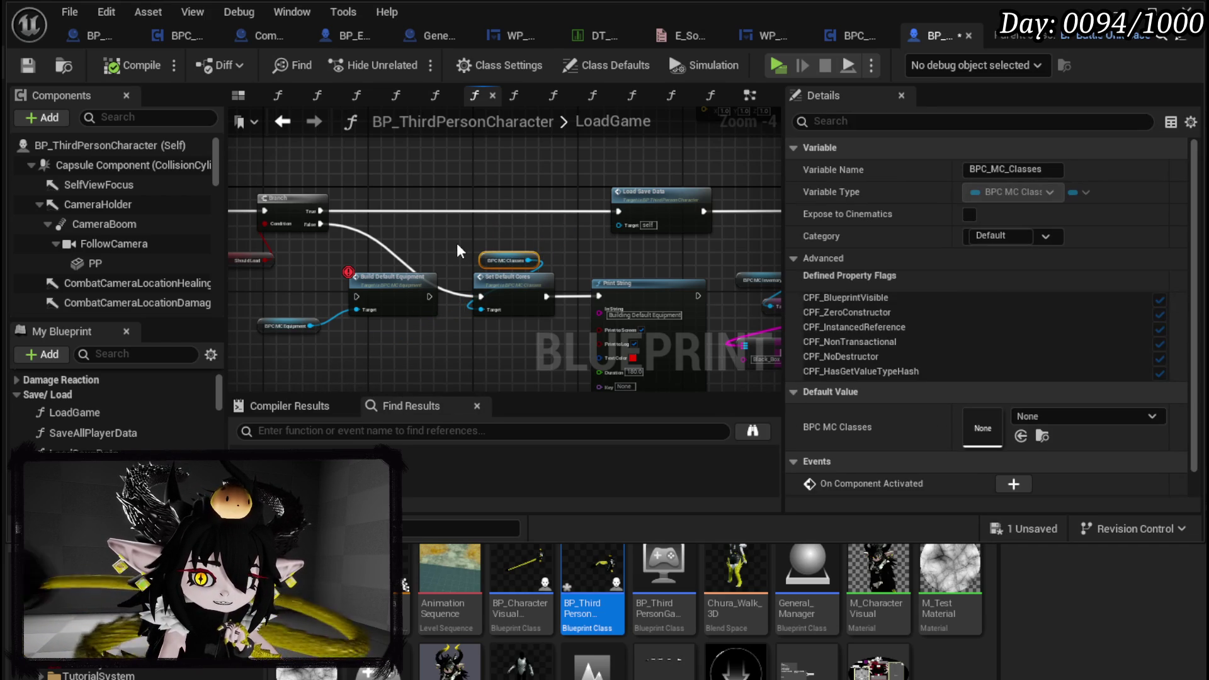
{"action": "left_click", "coordinate": [457, 246]}
{"action": "mouse_move", "coordinate": [456, 243]}
{"action": "left_mouse_down"}
{"action": "mouse_move", "coordinate": [227, 236]}
{"action": "mouse_move", "coordinate": [598, 243]}
{"action": "left_mouse_up"}
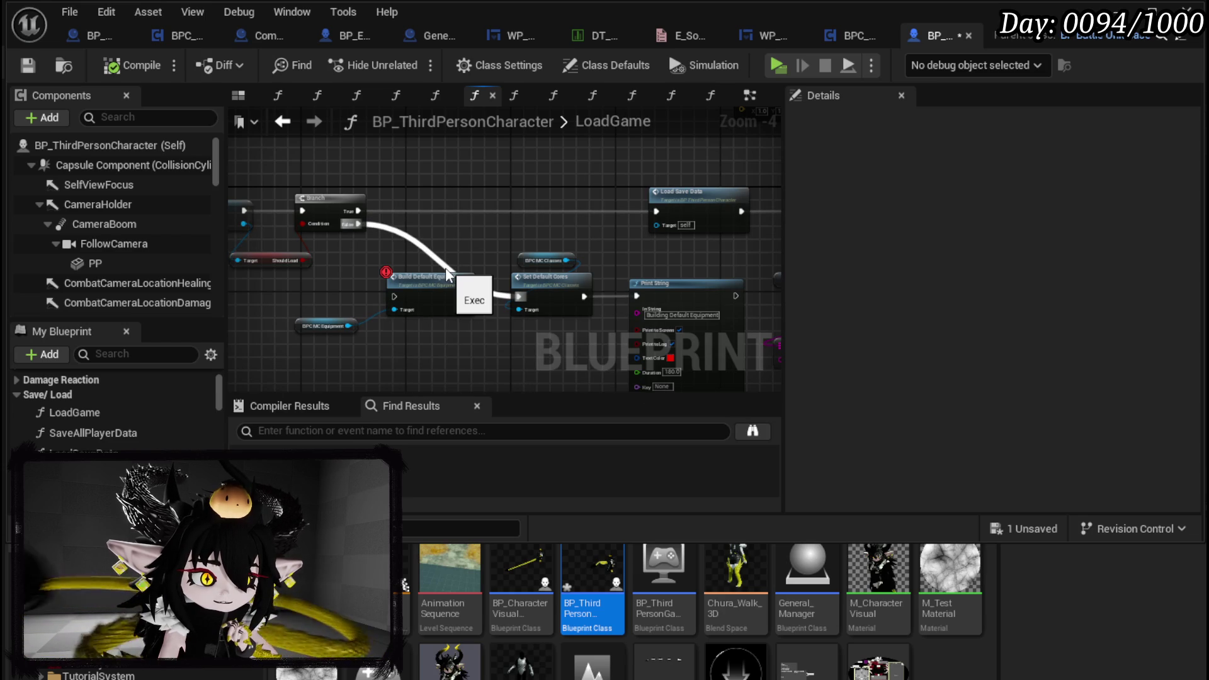
{"action": "mouse_move", "coordinate": [554, 261]}
{"action": "left_mouse_down"}
{"action": "mouse_move", "coordinate": [255, 277]}
{"action": "mouse_move", "coordinate": [531, 284]}
{"action": "left_mouse_up"}
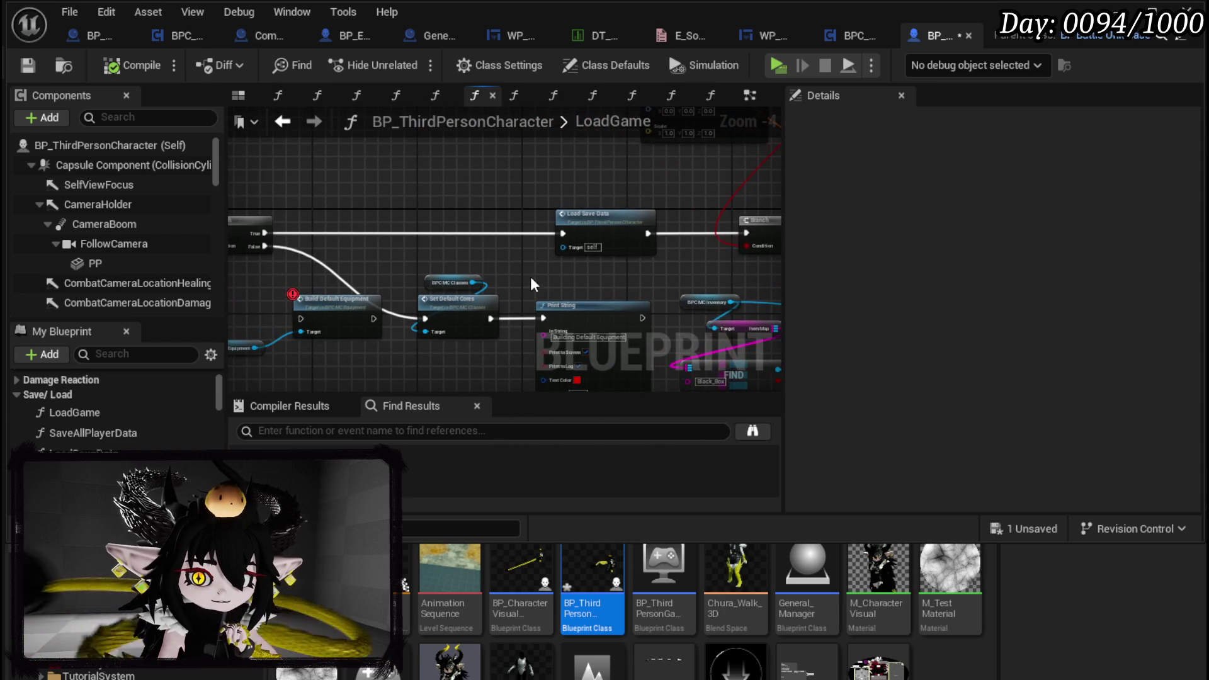
Follow LoadSaveData through to its Set Current Abilitys call and open that BPC_MC_Classes function
{"action": "double_click", "coordinate": [576, 235]}
{"action": "scroll", "coordinate": [516, 258], "scroll_direction": "up", "scroll_amount": 3}
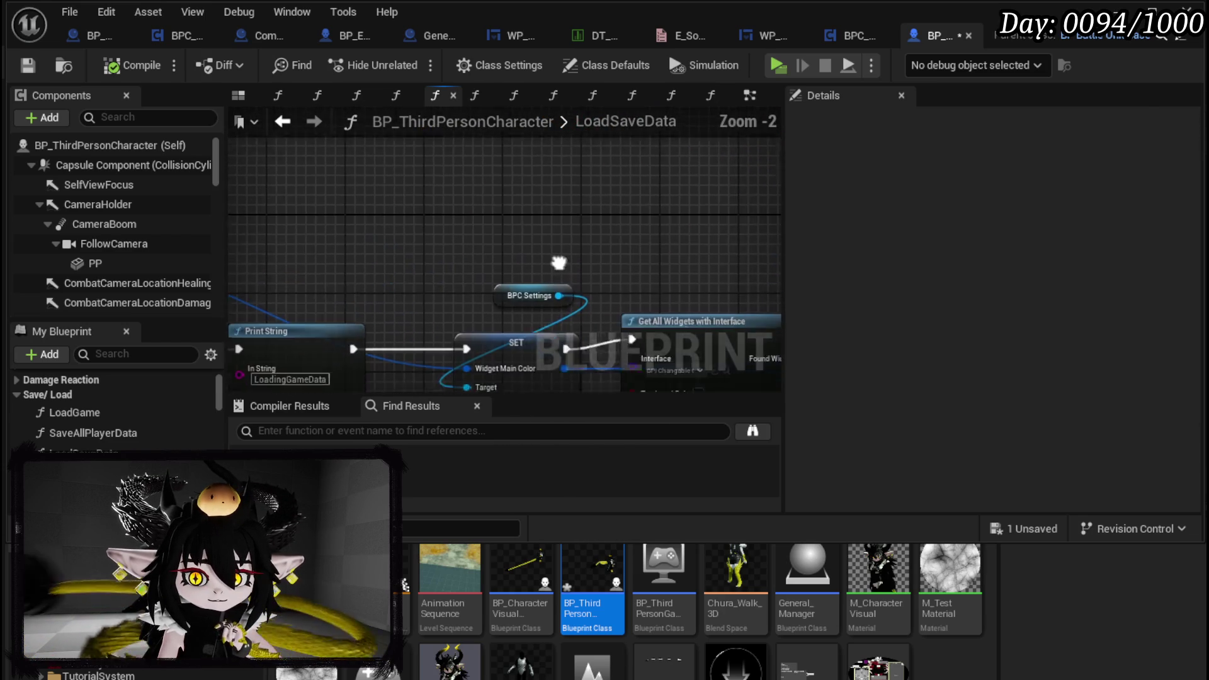
{"action": "left_click_drag", "start_coordinate": [630, 315], "coordinate": [286, 276]}
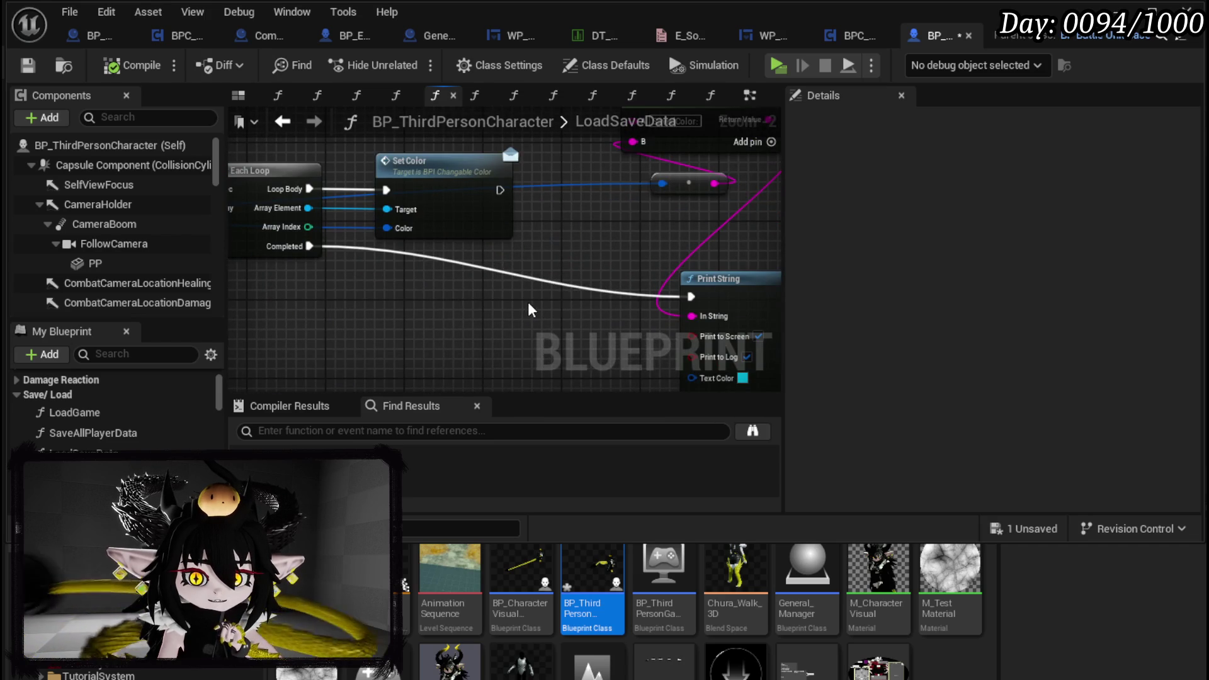
{"action": "left_click_drag", "start_coordinate": [529, 309], "coordinate": [325, 252]}
{"action": "scroll", "coordinate": [325, 252], "scroll_direction": "down", "scroll_amount": 1}
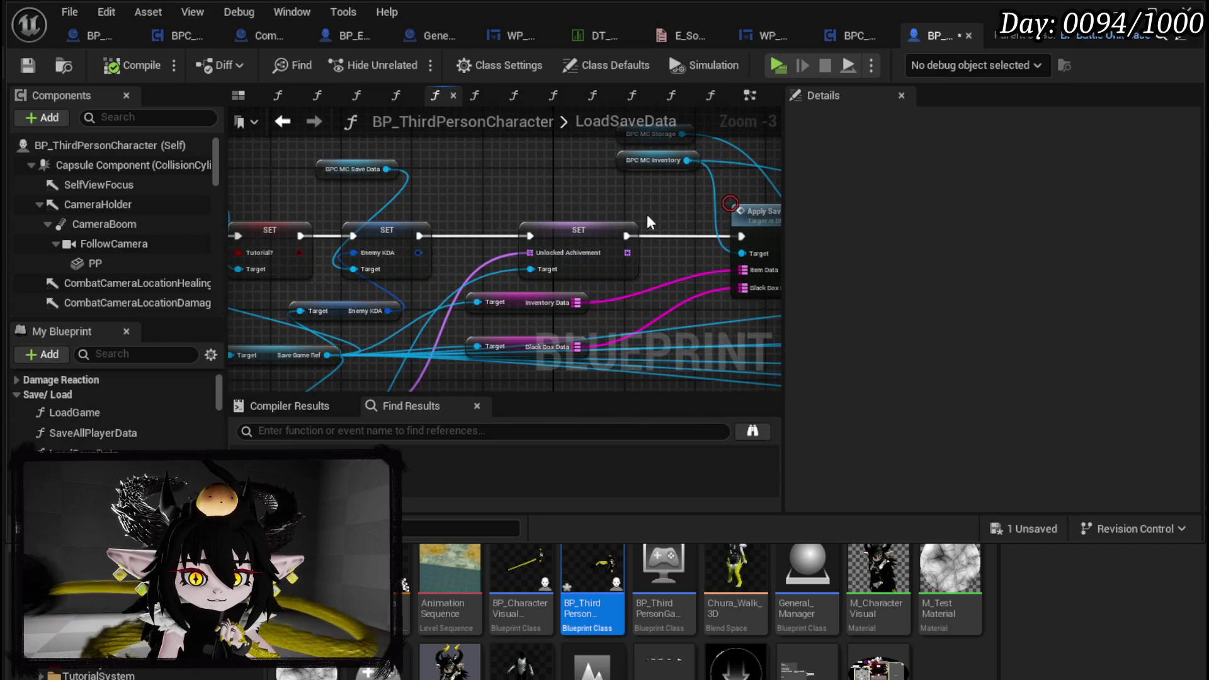
{"action": "left_click_drag", "start_coordinate": [649, 216], "coordinate": [377, 217]}
{"action": "mouse_move", "coordinate": [660, 190]}
{"action": "left_mouse_down"}
{"action": "mouse_move", "coordinate": [419, 188]}
{"action": "mouse_move", "coordinate": [482, 213]}
{"action": "left_mouse_up"}
{"action": "scroll", "coordinate": [419, 189], "scroll_direction": "down", "scroll_amount": 2}
{"action": "scroll", "coordinate": [504, 214], "scroll_direction": "up", "scroll_amount": 4}
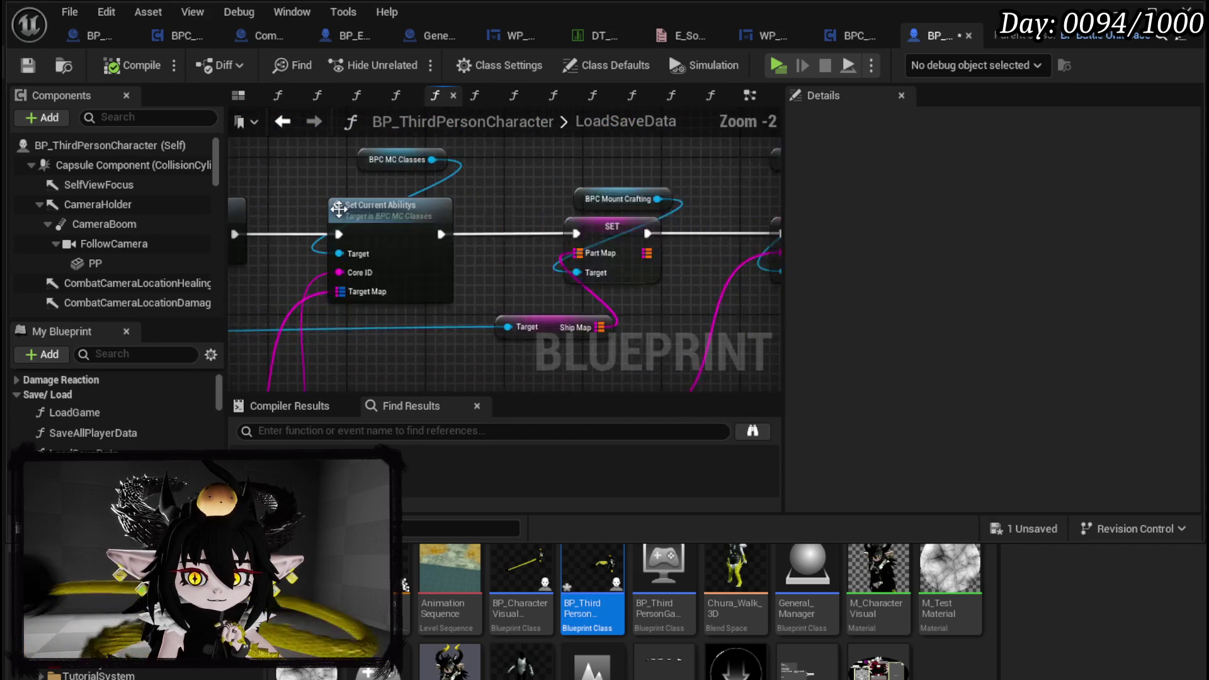
{"action": "mouse_move", "coordinate": [624, 120]}
{"action": "left_mouse_down"}
{"action": "mouse_move", "coordinate": [719, 85]}
{"action": "mouse_move", "coordinate": [747, 22]}
{"action": "mouse_move", "coordinate": [531, 208]}
{"action": "left_mouse_up"}
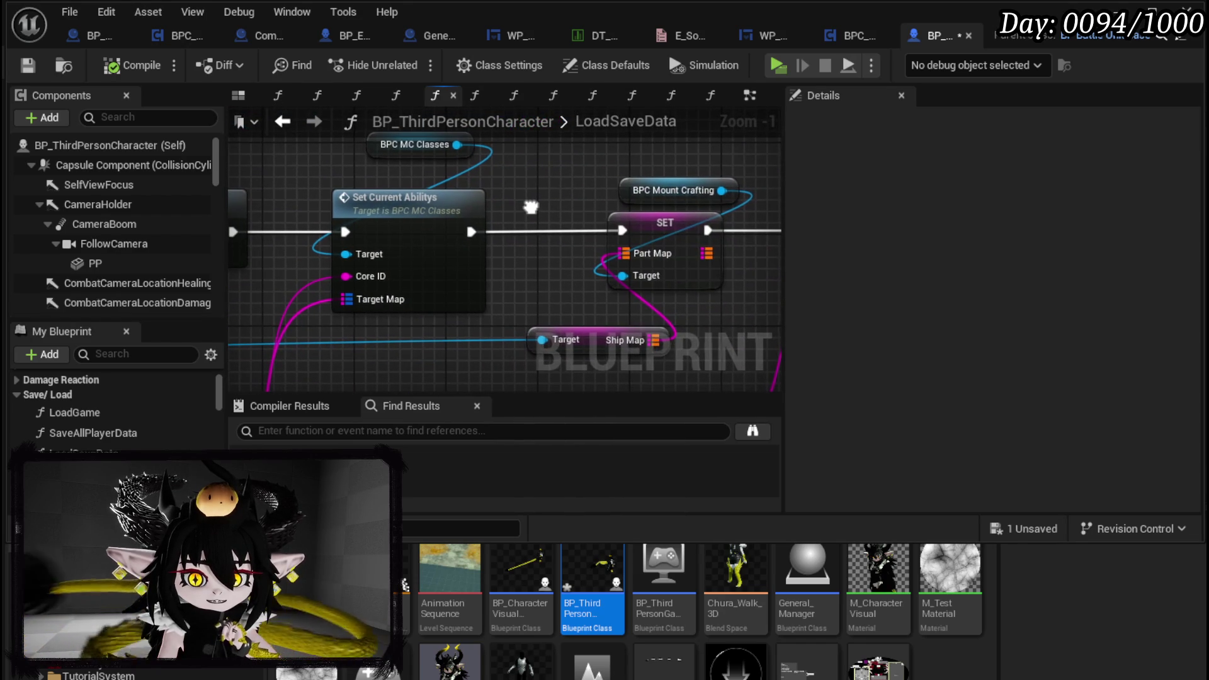
{"action": "double_click", "coordinate": [425, 200]}
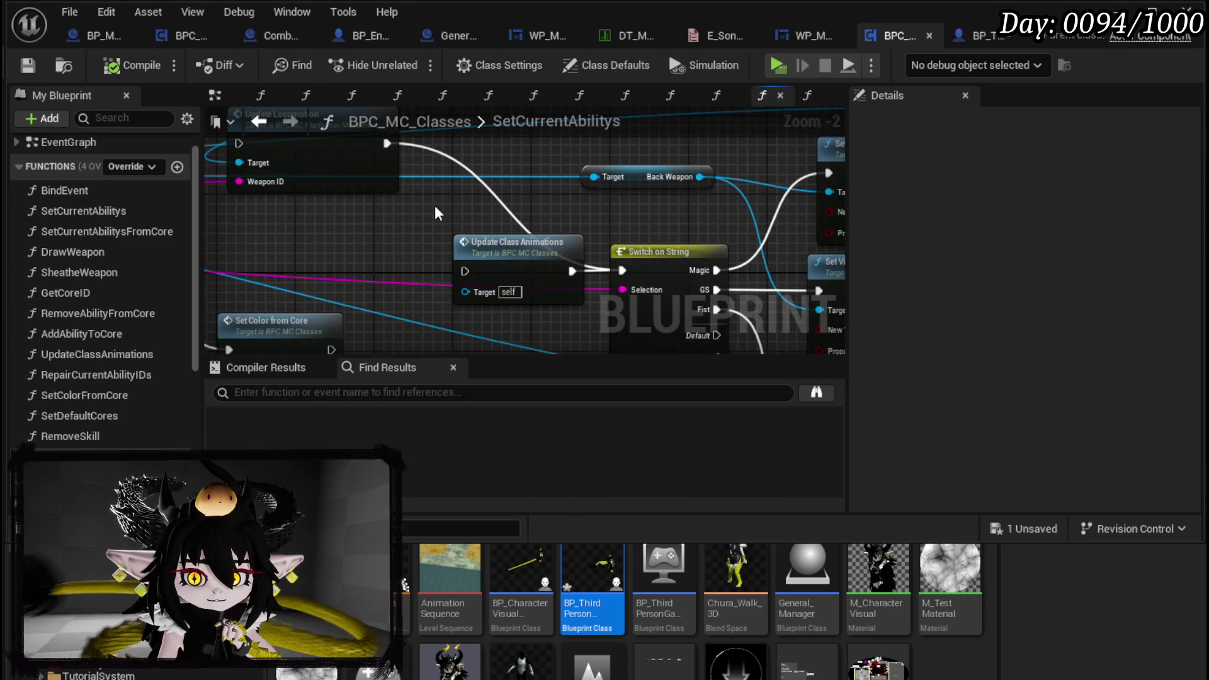
Survey the SetCurrentAbilitys graph and shift its entry node left
{"action": "scroll", "coordinate": [434, 205], "scroll_direction": "down", "scroll_amount": 3}
{"action": "scroll", "coordinate": [375, 191], "scroll_direction": "up", "scroll_amount": 3}
{"action": "scroll", "coordinate": [375, 190], "scroll_direction": "down", "scroll_amount": 2}
{"action": "mouse_move", "coordinate": [375, 191]}
{"action": "left_mouse_down"}
{"action": "mouse_move", "coordinate": [689, 243]}
{"action": "mouse_move", "coordinate": [799, 194]}
{"action": "mouse_move", "coordinate": [432, 180]}
{"action": "mouse_move", "coordinate": [541, 177]}
{"action": "mouse_move", "coordinate": [489, 166]}
{"action": "left_mouse_up"}
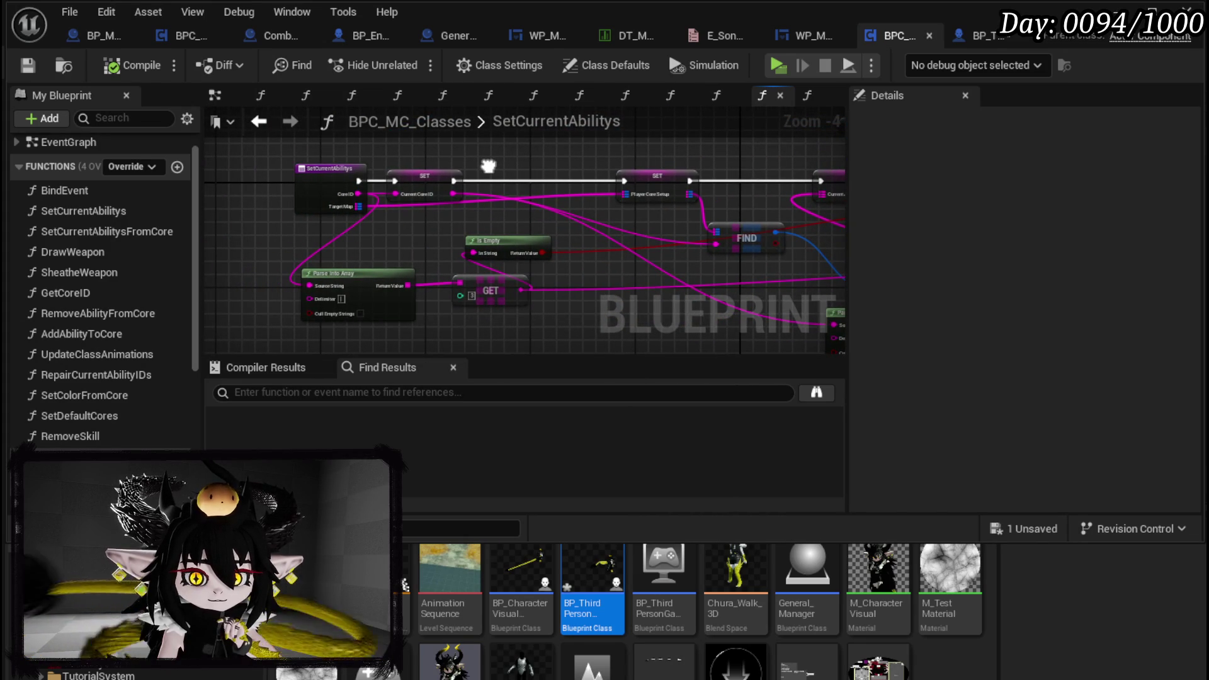
{"action": "mouse_move", "coordinate": [319, 176]}
{"action": "left_mouse_down"}
{"action": "mouse_move", "coordinate": [424, 170]}
{"action": "mouse_move", "coordinate": [258, 179]}
{"action": "left_mouse_up"}
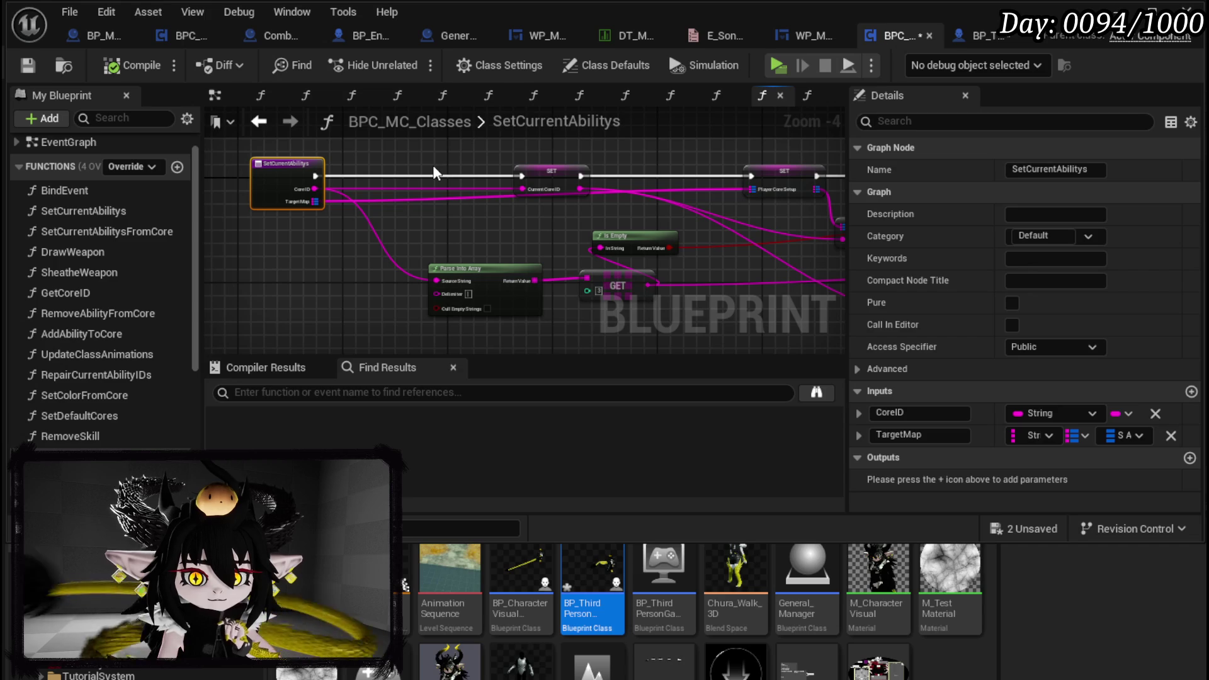
{"action": "mouse_move", "coordinate": [462, 242]}
{"action": "left_mouse_down"}
{"action": "mouse_move", "coordinate": [572, 274]}
{"action": "mouse_move", "coordinate": [538, 251]}
{"action": "left_mouse_up"}
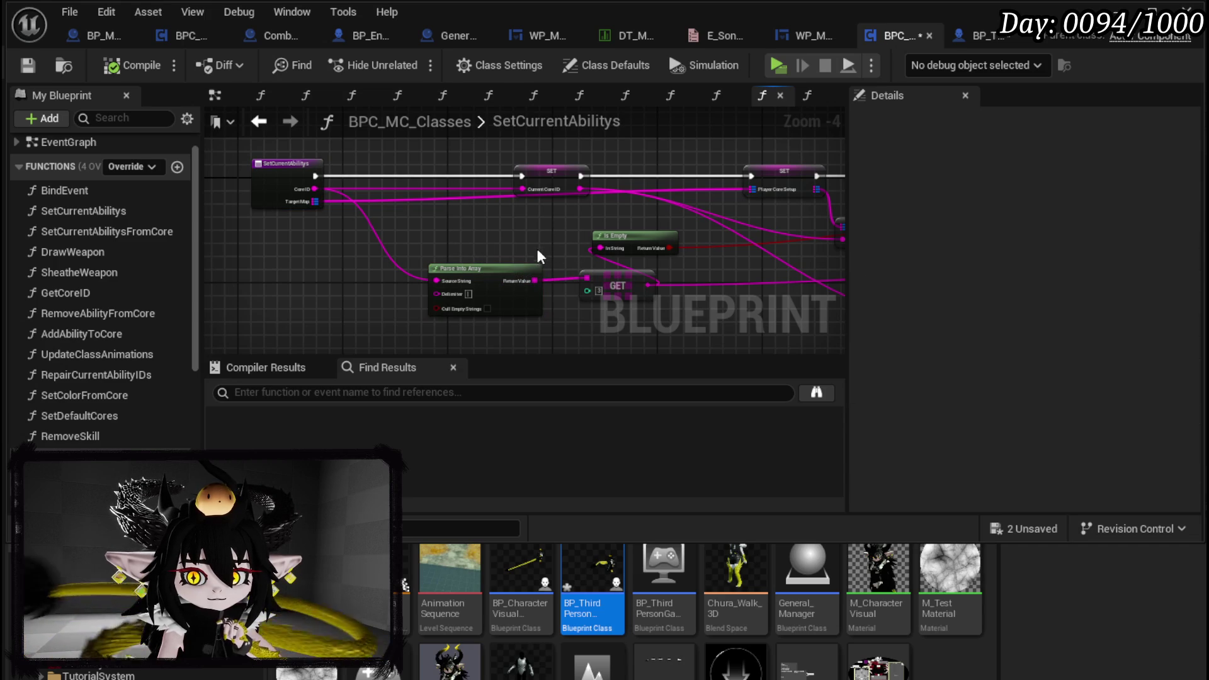
{"action": "scroll", "coordinate": [338, 195], "scroll_direction": "up", "scroll_amount": 3}
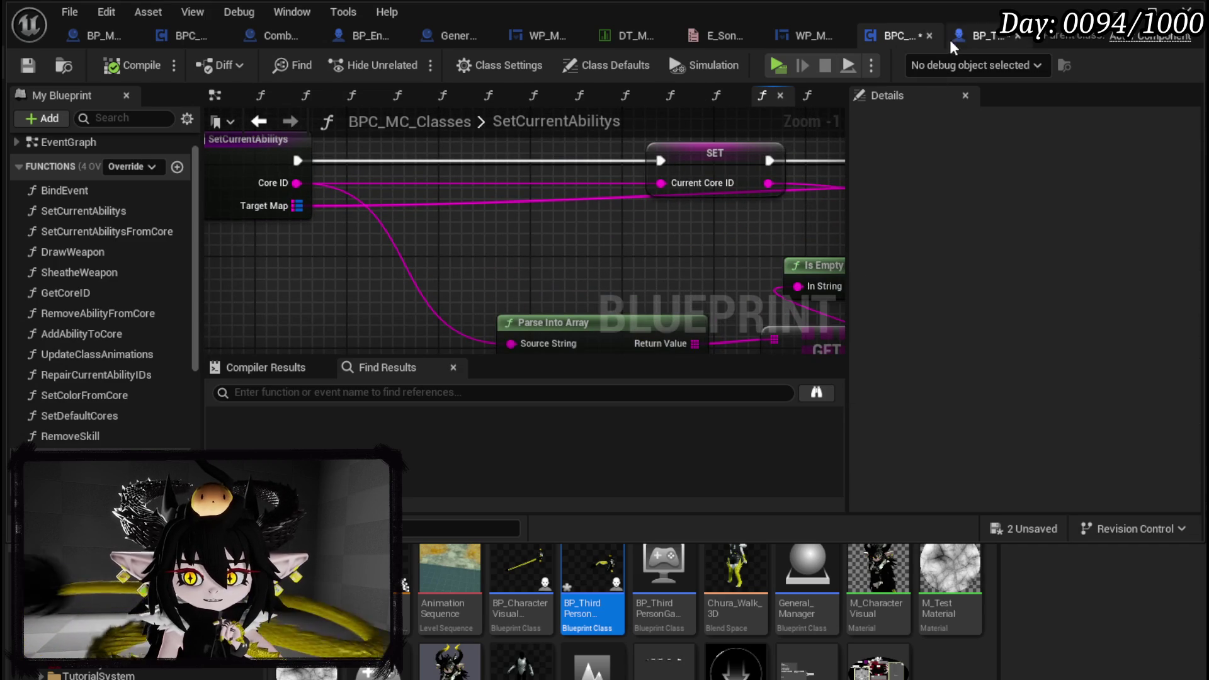
Check the Set Current Abilitys call in BP_ThirdPersonCharacter's LoadSaveData and reopen the function
{"action": "left_click", "coordinate": [987, 44]}
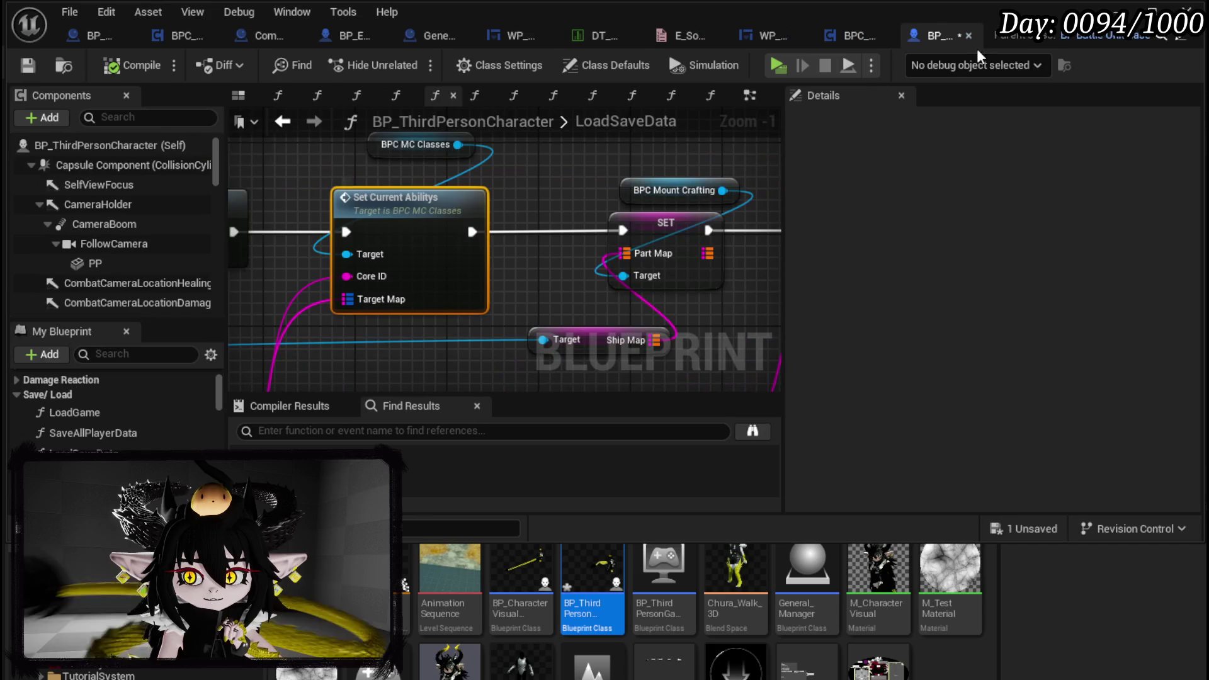
{"action": "scroll", "coordinate": [585, 177], "scroll_direction": "down", "scroll_amount": 2}
{"action": "mouse_move", "coordinate": [581, 177]}
{"action": "left_mouse_down"}
{"action": "mouse_move", "coordinate": [292, 211]}
{"action": "mouse_move", "coordinate": [266, 189]}
{"action": "mouse_move", "coordinate": [535, 233]}
{"action": "left_mouse_up"}
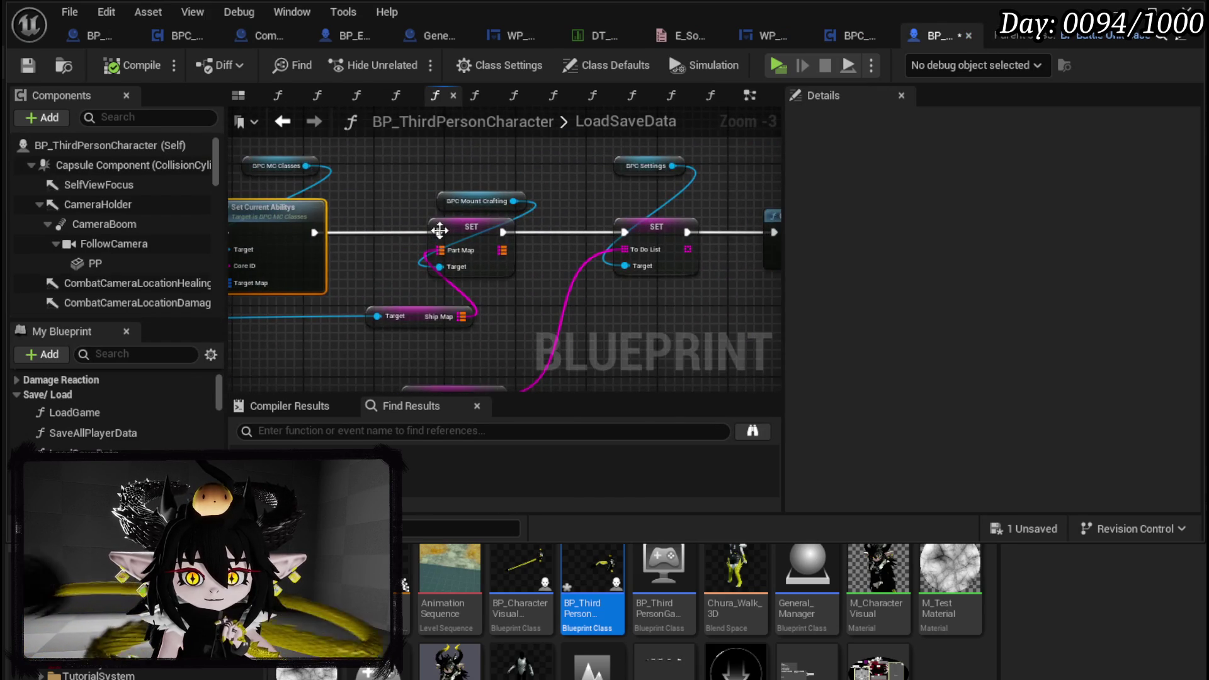
{"action": "left_click", "coordinate": [456, 213]}
{"action": "double_click", "coordinate": [457, 212]}
Swap positions so the Player Core Setup SET sits before the Current Core ID SET
{"action": "left_click_drag", "start_coordinate": [607, 239], "coordinate": [395, 235]}
{"action": "left_click", "coordinate": [474, 178]}
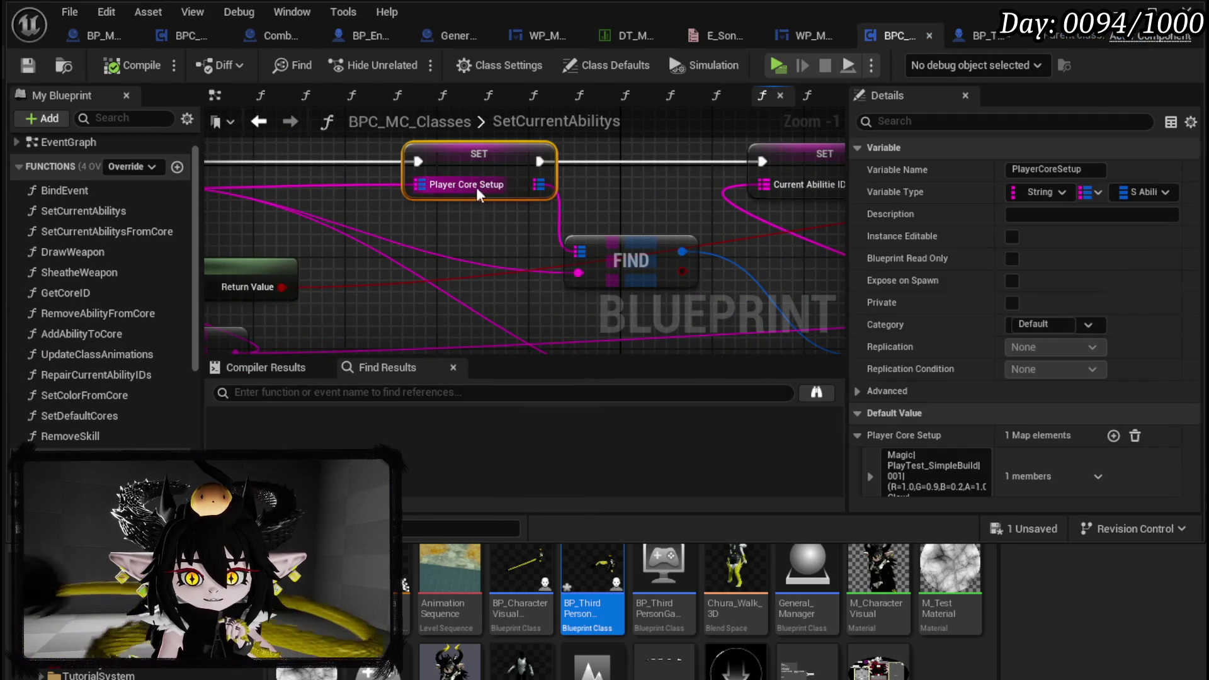
{"action": "left_click_drag", "start_coordinate": [693, 218], "coordinate": [280, 205]}
{"action": "scroll", "coordinate": [281, 205], "scroll_direction": "down", "scroll_amount": 1}
{"action": "mouse_move", "coordinate": [303, 252]}
{"action": "left_mouse_down"}
{"action": "mouse_move", "coordinate": [466, 262]}
{"action": "mouse_move", "coordinate": [541, 289]}
{"action": "left_mouse_up"}
{"action": "left_click_drag", "start_coordinate": [358, 232], "coordinate": [749, 246]}
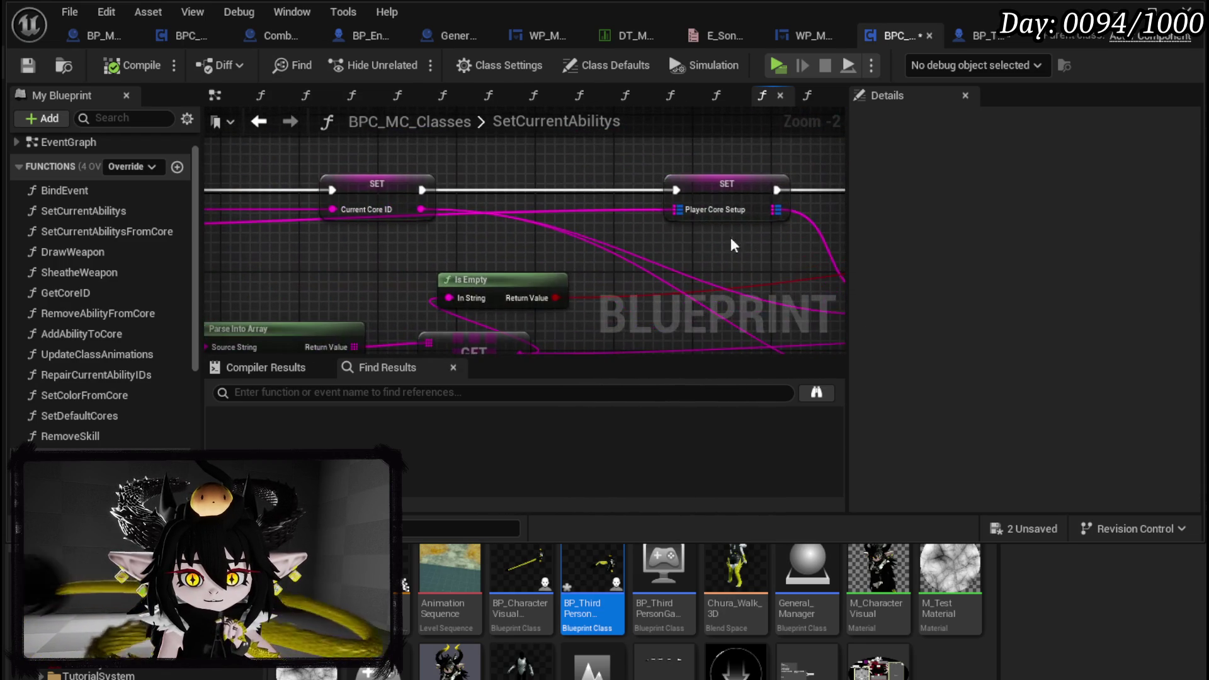
{"action": "left_click_drag", "start_coordinate": [398, 195], "coordinate": [546, 195]}
{"action": "mouse_move", "coordinate": [704, 197]}
{"action": "left_mouse_down"}
{"action": "mouse_move", "coordinate": [271, 205]}
{"action": "mouse_move", "coordinate": [364, 208]}
{"action": "left_mouse_up"}
Rewire execution: entry → Player Core Setup SET → Current Core ID SET, then compile and save
{"action": "mouse_move", "coordinate": [228, 200]}
{"action": "left_mouse_down"}
{"action": "mouse_move", "coordinate": [305, 216]}
{"action": "mouse_move", "coordinate": [513, 216]}
{"action": "mouse_move", "coordinate": [590, 199]}
{"action": "mouse_move", "coordinate": [426, 199]}
{"action": "mouse_move", "coordinate": [576, 211]}
{"action": "mouse_move", "coordinate": [562, 203]}
{"action": "left_mouse_up"}
{"action": "mouse_move", "coordinate": [676, 207]}
{"action": "left_mouse_down"}
{"action": "mouse_move", "coordinate": [468, 208]}
{"action": "mouse_move", "coordinate": [800, 207]}
{"action": "mouse_move", "coordinate": [566, 208]}
{"action": "left_mouse_up"}
{"action": "mouse_move", "coordinate": [360, 205]}
{"action": "left_mouse_down"}
{"action": "mouse_move", "coordinate": [688, 204]}
{"action": "mouse_move", "coordinate": [529, 178]}
{"action": "mouse_move", "coordinate": [762, 178]}
{"action": "left_mouse_up"}
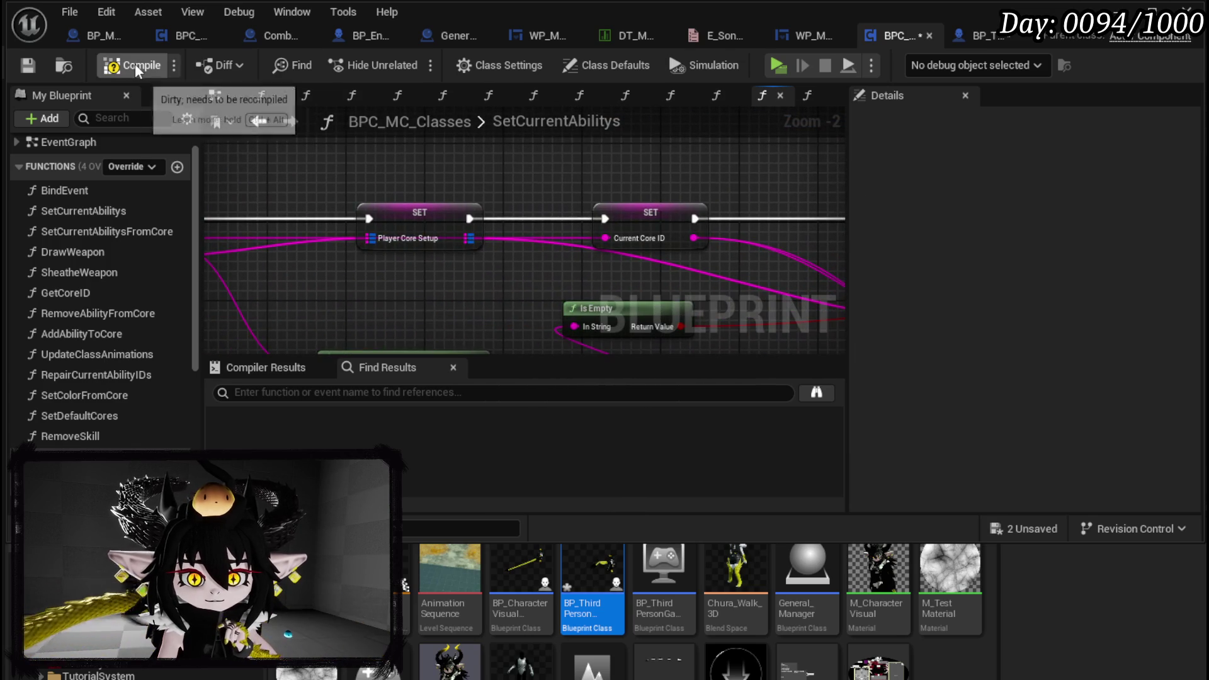
{"action": "left_click", "coordinate": [29, 65]}
{"action": "left_click_drag", "start_coordinate": [453, 184], "coordinate": [531, 195]}
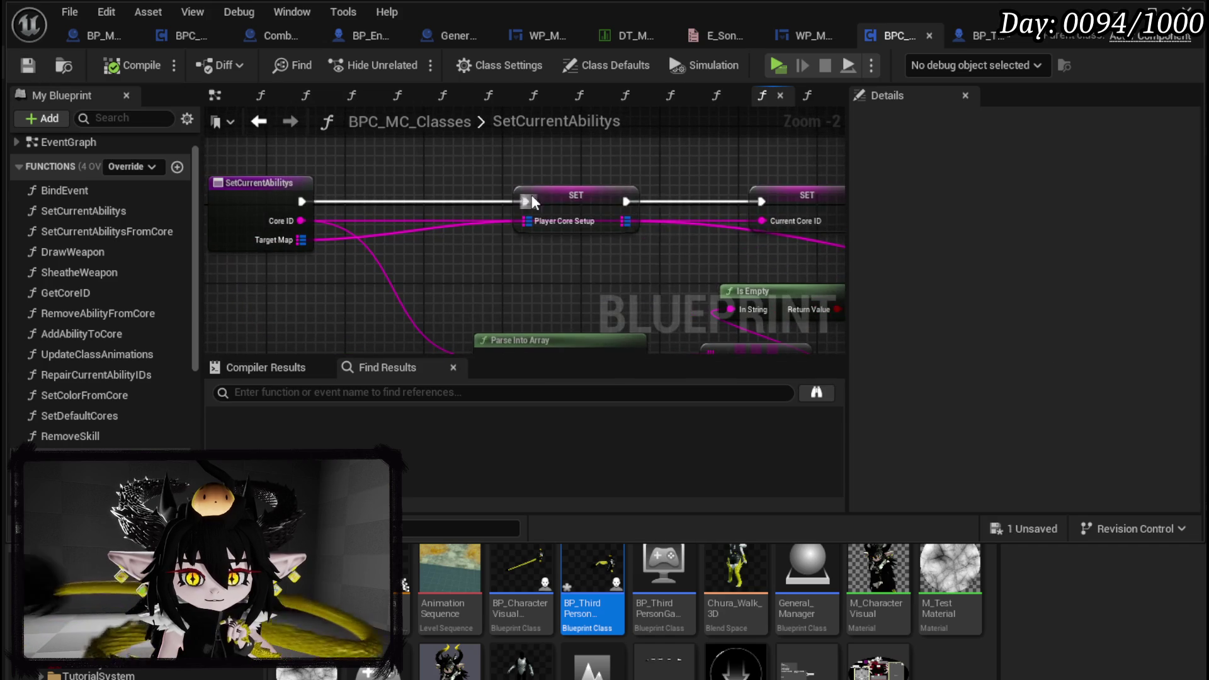
Collapse the Player Core Setup SET node into a new function named Load Saved Cores
{"action": "right_click", "coordinate": [526, 202]}
{"action": "mouse_move", "coordinate": [608, 284]}
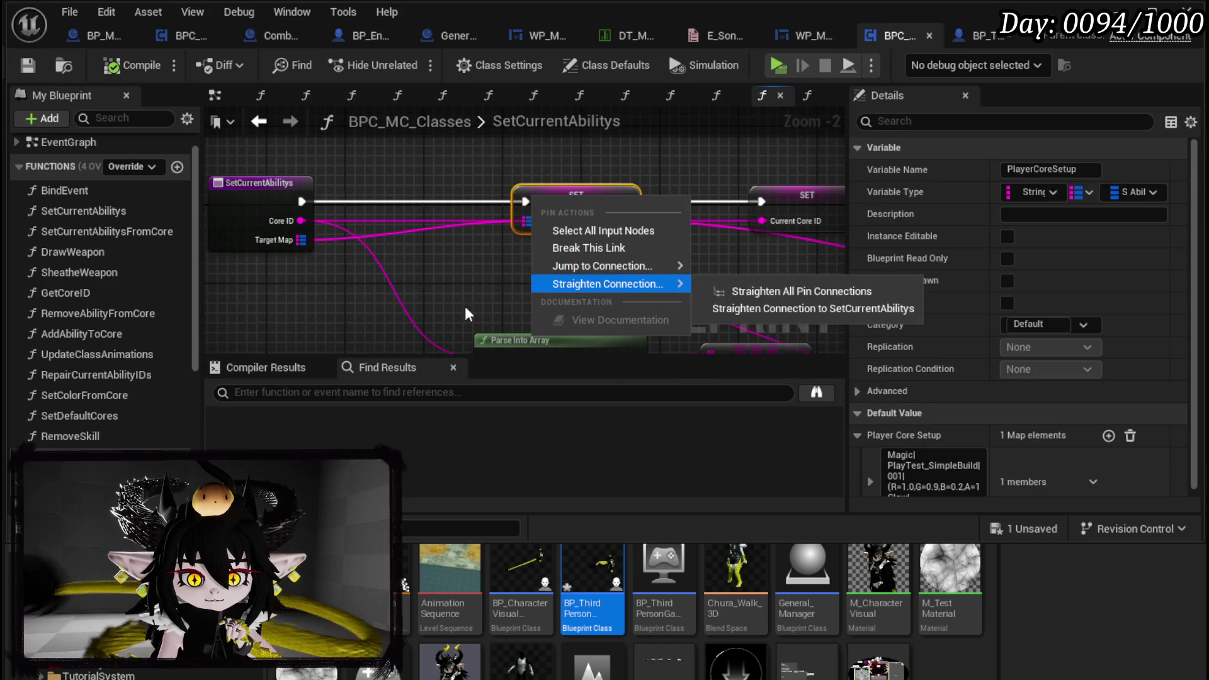
{"action": "left_click", "coordinate": [569, 199]}
{"action": "right_click", "coordinate": [572, 203]}
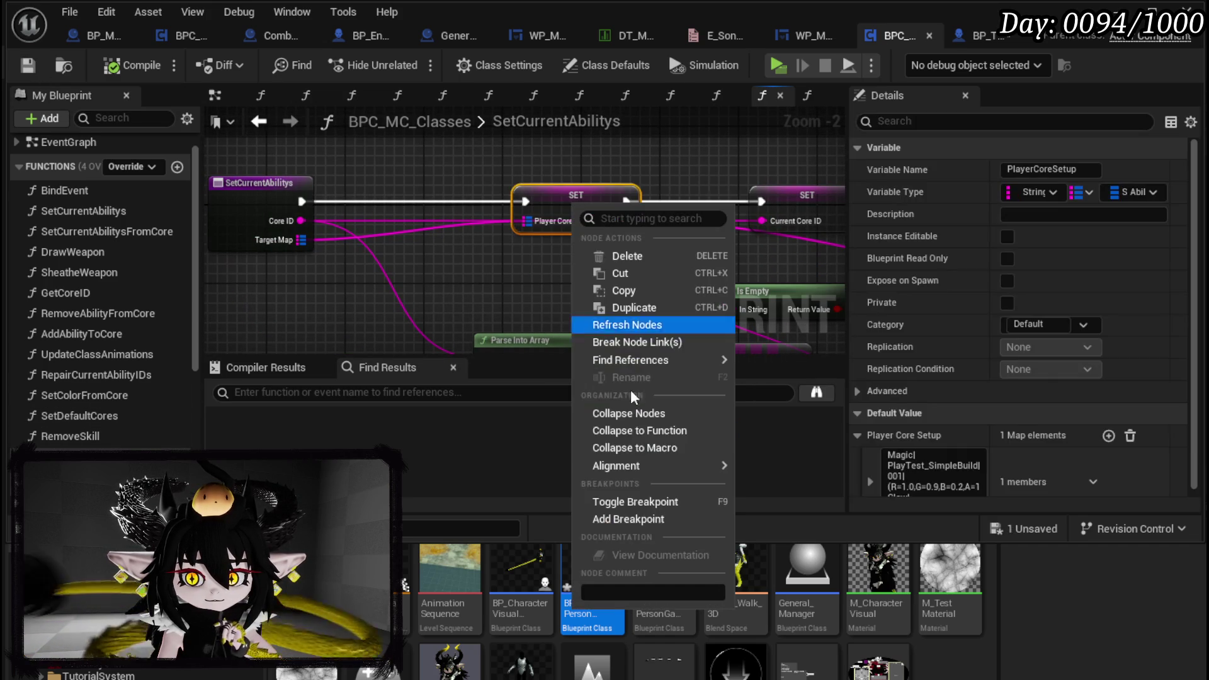
{"action": "left_click", "coordinate": [637, 432]}
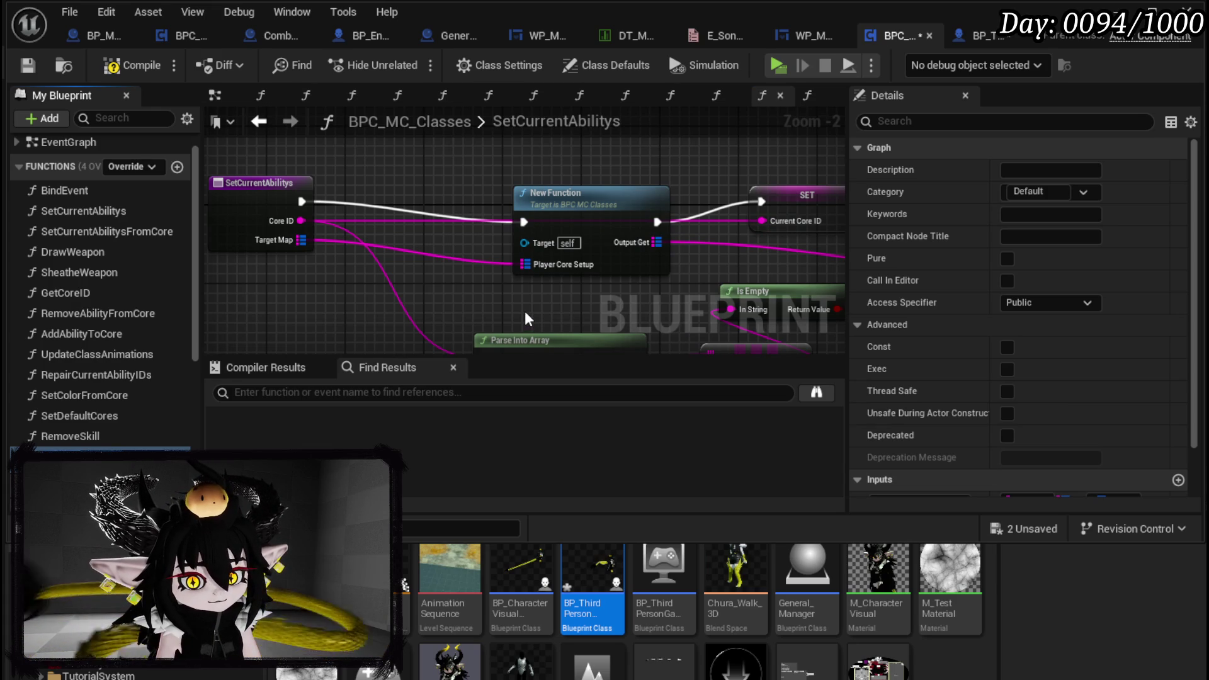
{"action": "key", "text": "Return"}
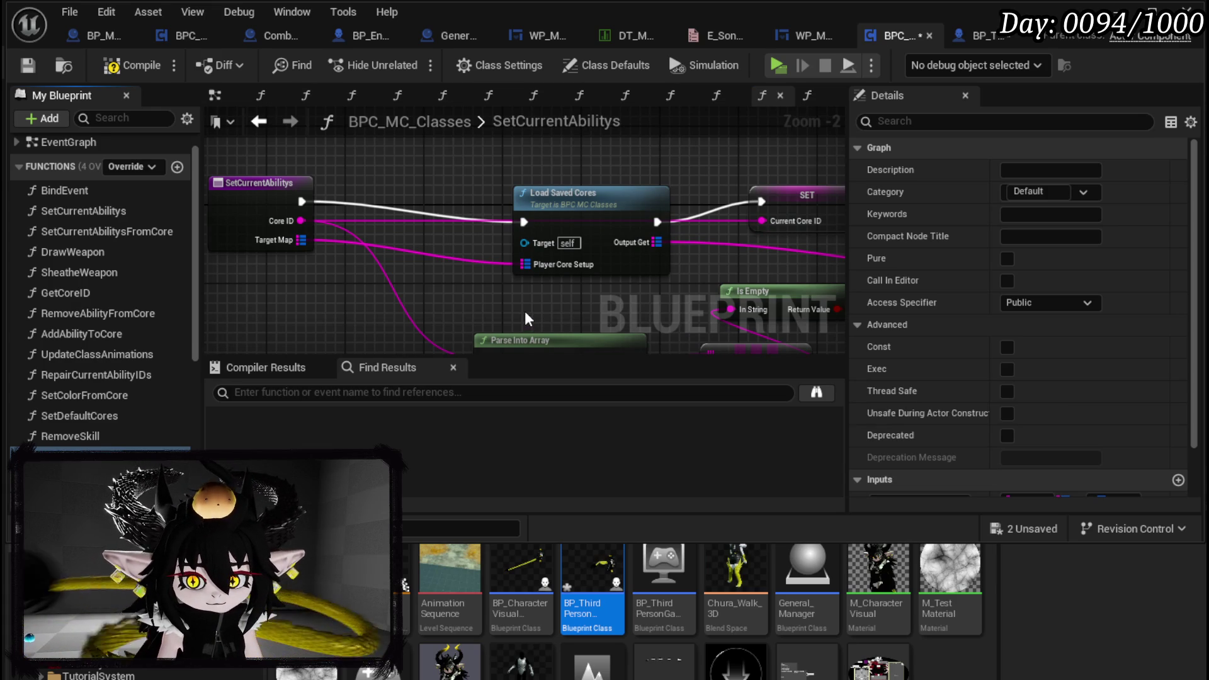
Add a PlayerCoreSetup getter above the FIND node and open the LoadSavedCores graph
{"action": "mouse_move", "coordinate": [554, 234]}
{"action": "left_mouse_down"}
{"action": "mouse_move", "coordinate": [513, 224]}
{"action": "mouse_move", "coordinate": [502, 205]}
{"action": "left_mouse_up"}
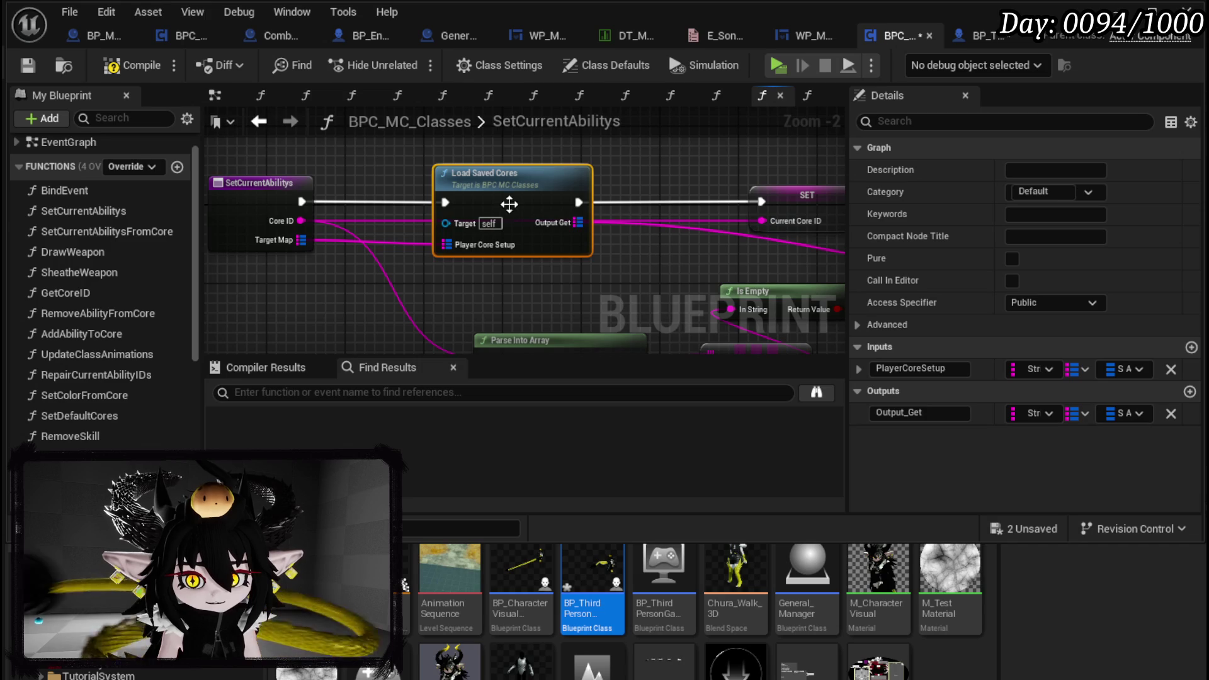
{"action": "left_click_drag", "start_coordinate": [578, 248], "coordinate": [485, 249]}
{"action": "mouse_move", "coordinate": [439, 203]}
{"action": "left_mouse_down"}
{"action": "mouse_move", "coordinate": [429, 235]}
{"action": "mouse_move", "coordinate": [439, 225]}
{"action": "mouse_move", "coordinate": [431, 197]}
{"action": "left_mouse_up"}
{"action": "scroll", "coordinate": [431, 197], "scroll_direction": "down", "scroll_amount": 2}
{"action": "scroll", "coordinate": [92, 385], "scroll_direction": "down", "scroll_amount": 5}
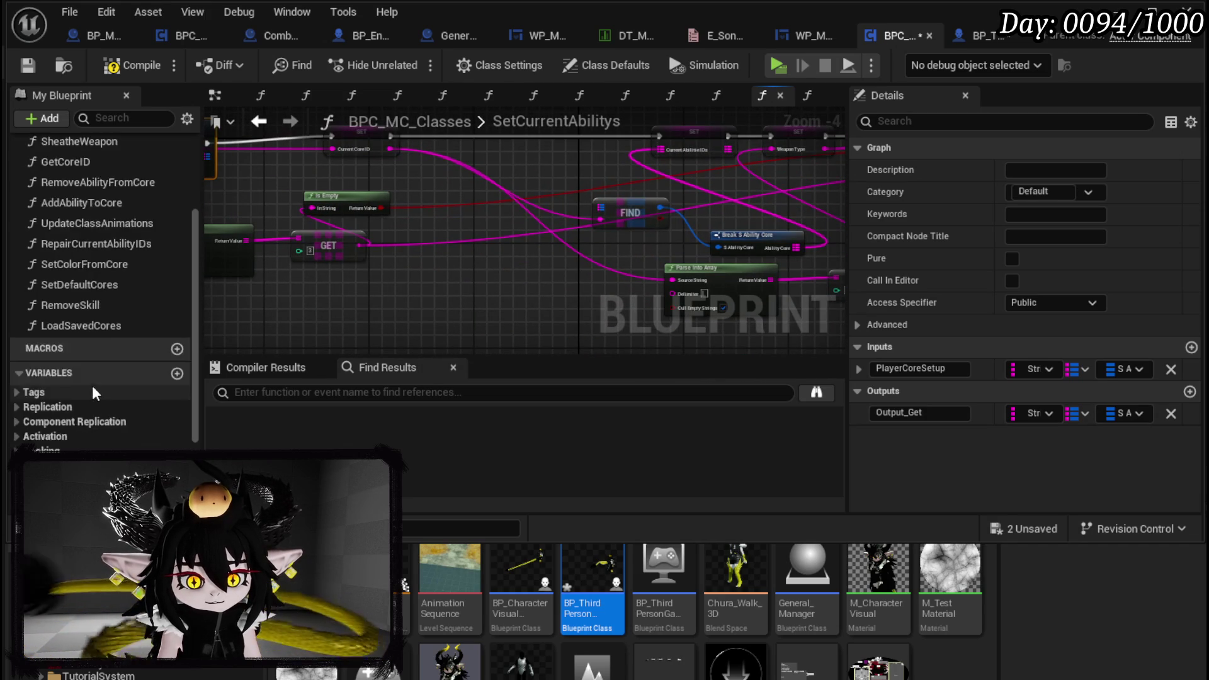
{"action": "left_click_drag", "start_coordinate": [123, 360], "coordinate": [601, 207]}
{"action": "left_click", "coordinate": [510, 288]}
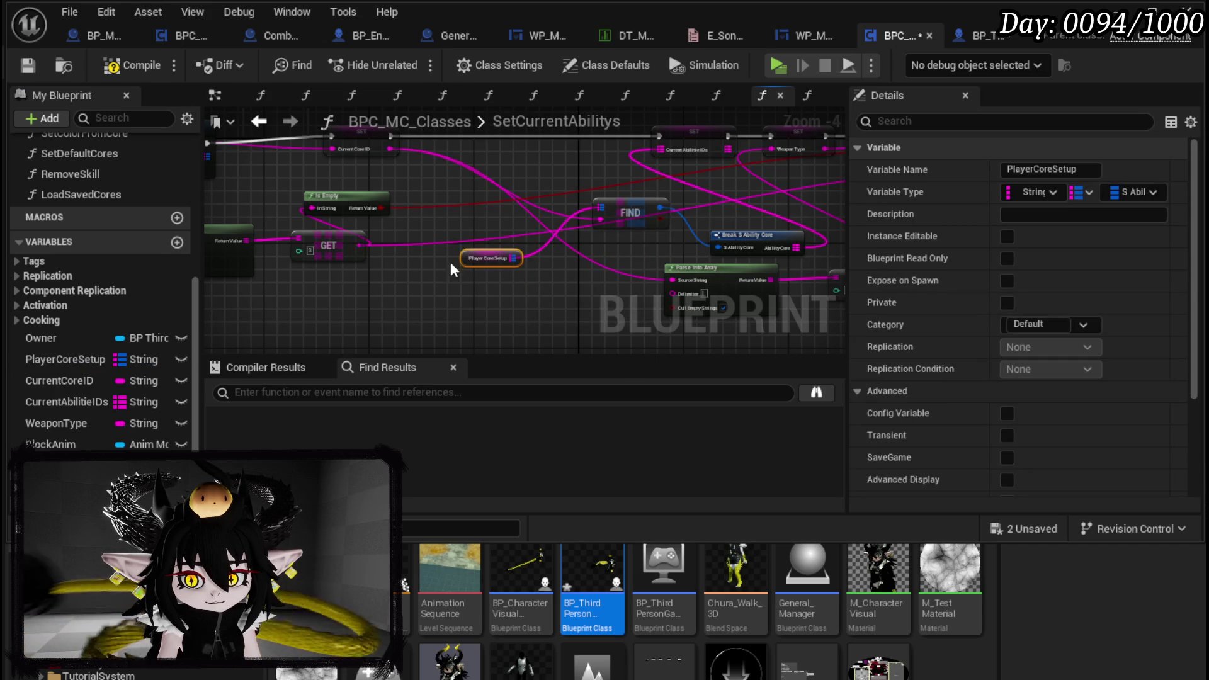
{"action": "left_click_drag", "start_coordinate": [522, 221], "coordinate": [588, 158]}
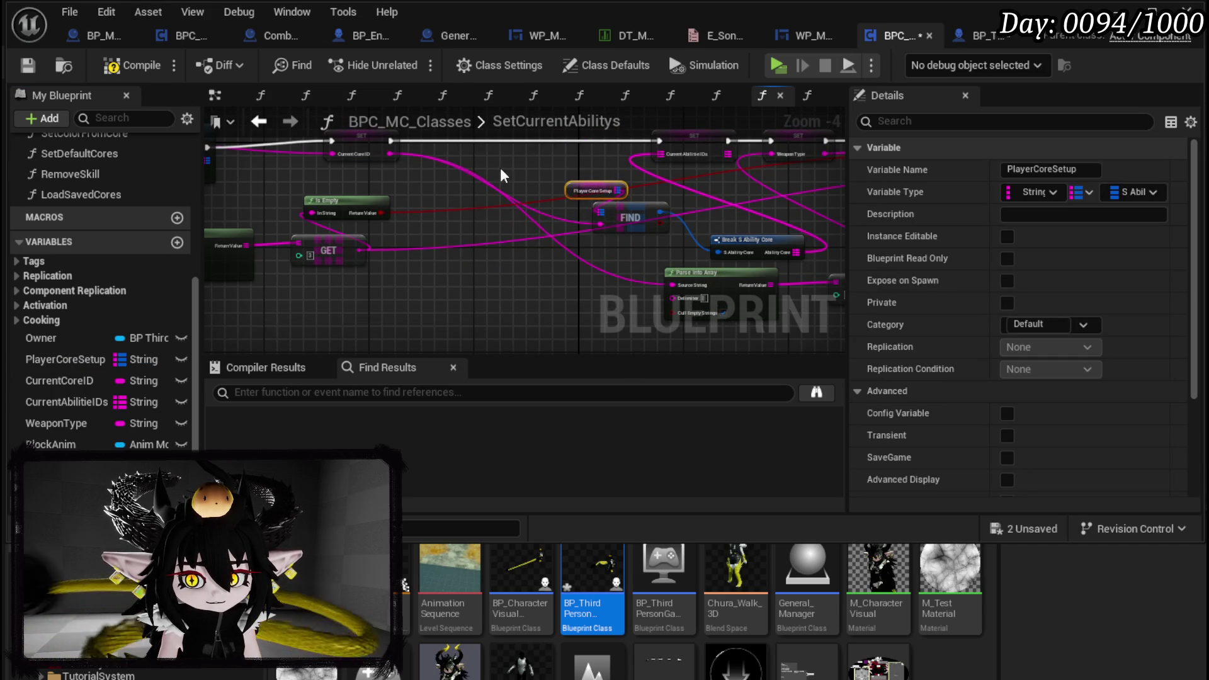
{"action": "scroll", "coordinate": [502, 176], "scroll_direction": "up", "scroll_amount": 2}
{"action": "double_click", "coordinate": [535, 175]}
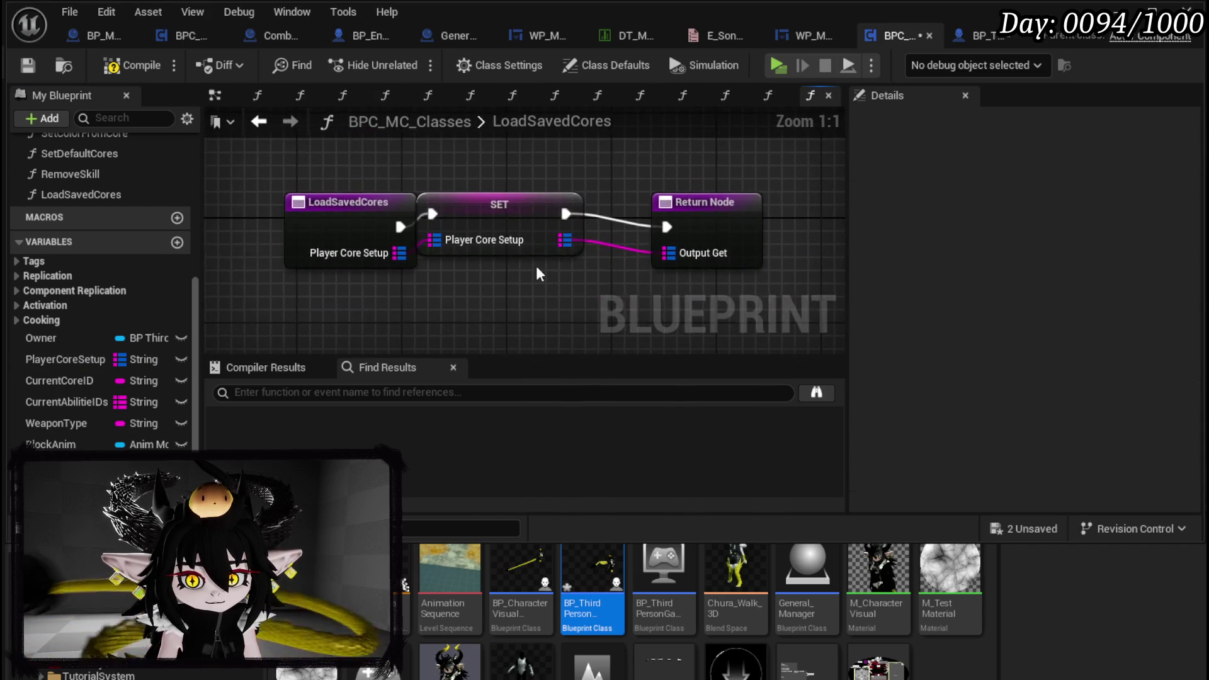
Remove the Output_Get output from the LoadSavedCores Return Node and compile and save
{"action": "left_click_drag", "start_coordinate": [540, 238], "coordinate": [547, 236]}
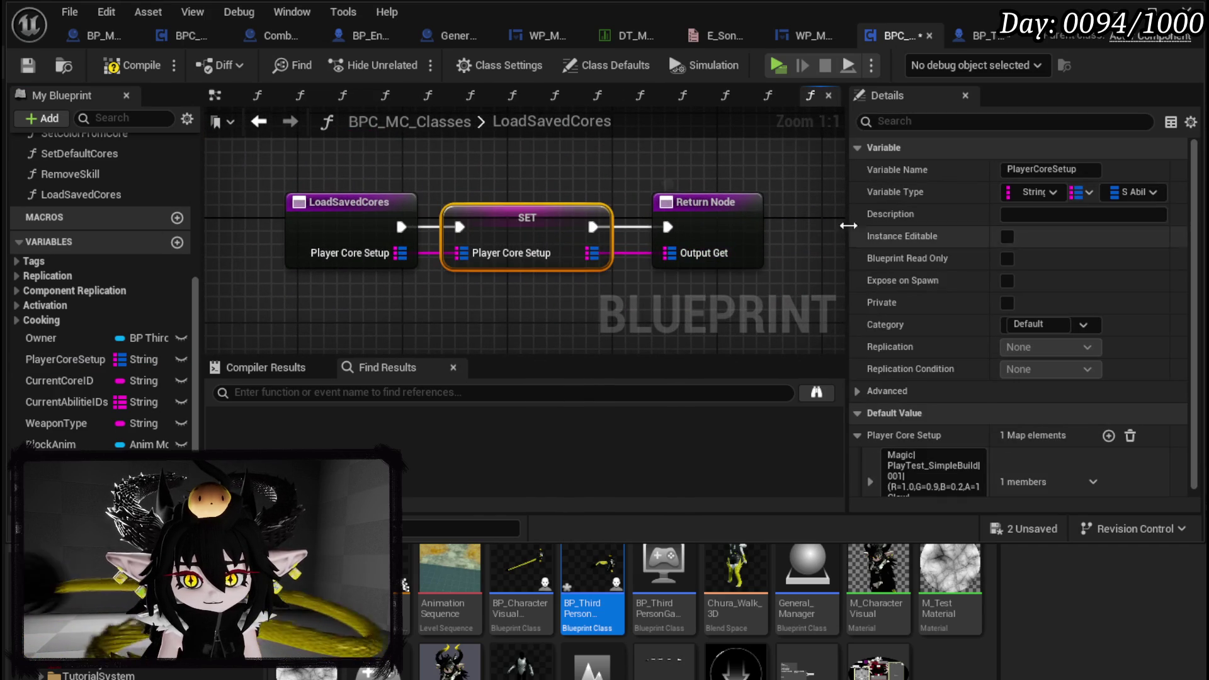
{"action": "left_click", "coordinate": [706, 203]}
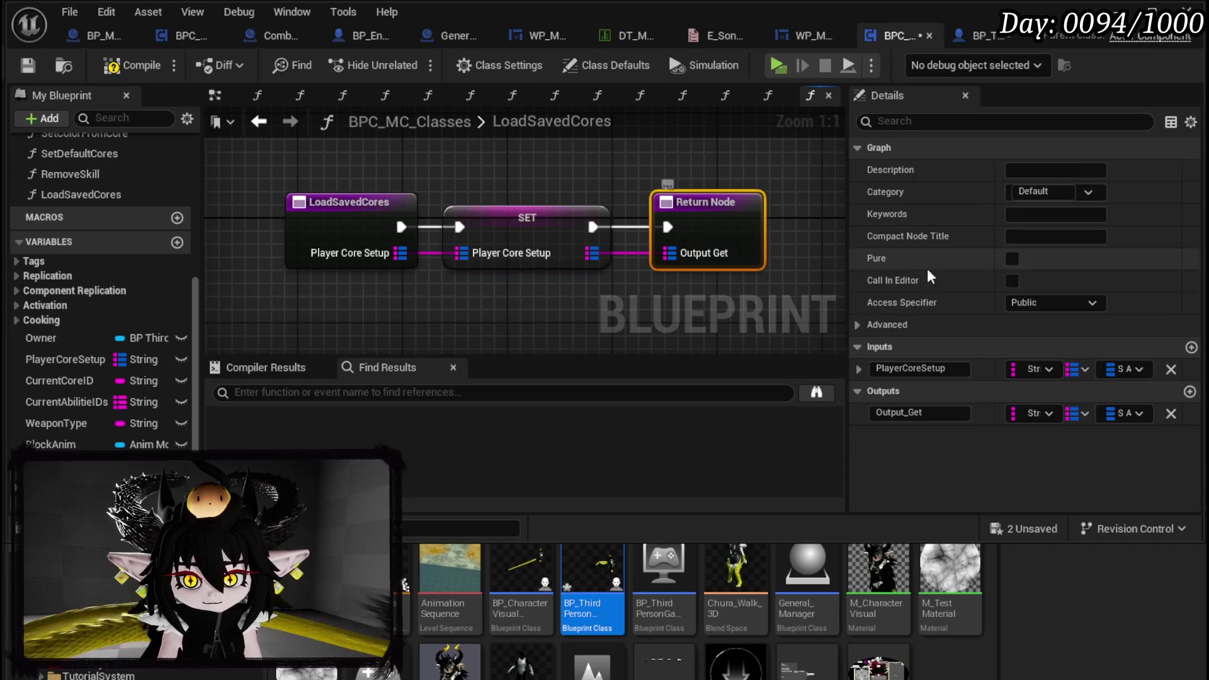
{"action": "left_click", "coordinate": [1171, 414]}
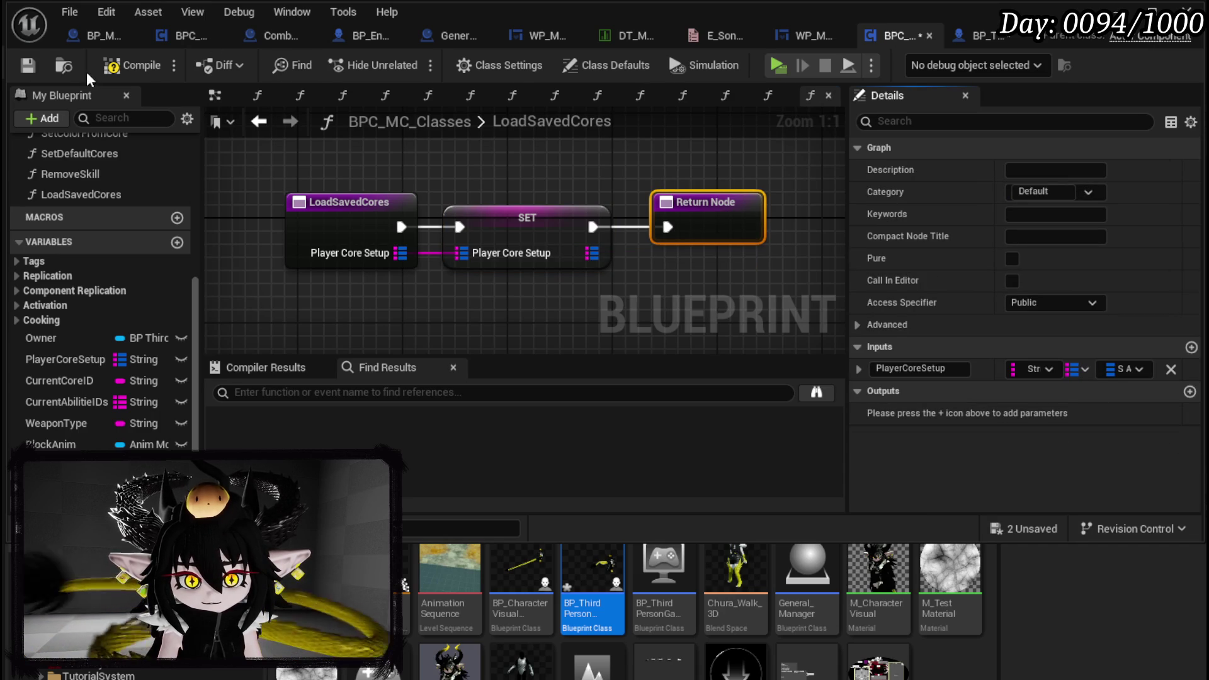
{"action": "left_click", "coordinate": [28, 65]}
Delete the Return Node, move the entry node left, and save the blueprint
{"action": "scroll", "coordinate": [611, 193], "scroll_direction": "down", "scroll_amount": 2}
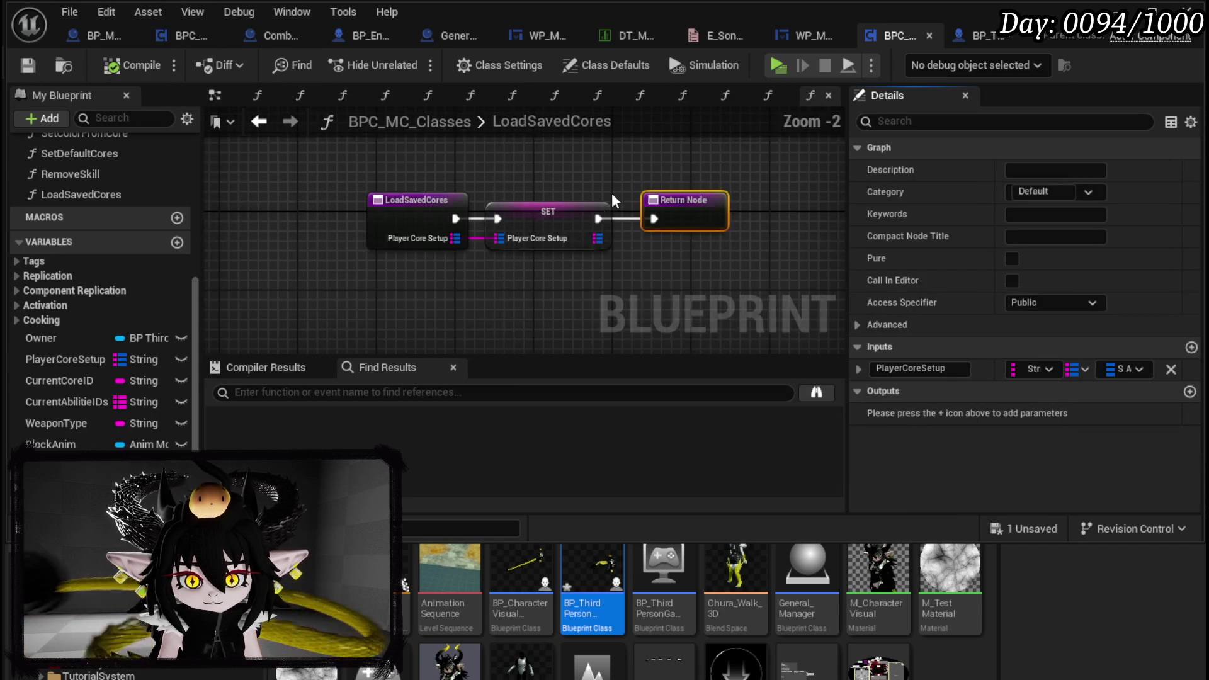
{"action": "left_click", "coordinate": [611, 270]}
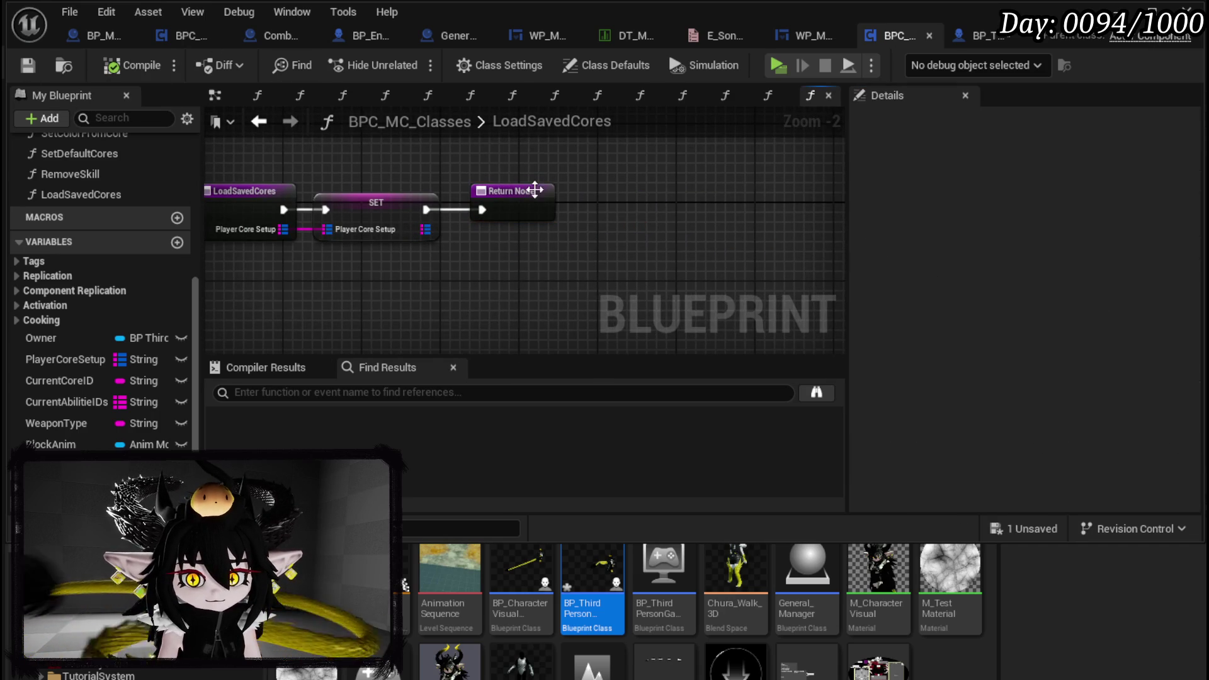
{"action": "left_click", "coordinate": [492, 228]}
{"action": "key", "text": "Delete"}
{"action": "left_click_drag", "start_coordinate": [428, 237], "coordinate": [208, 240]}
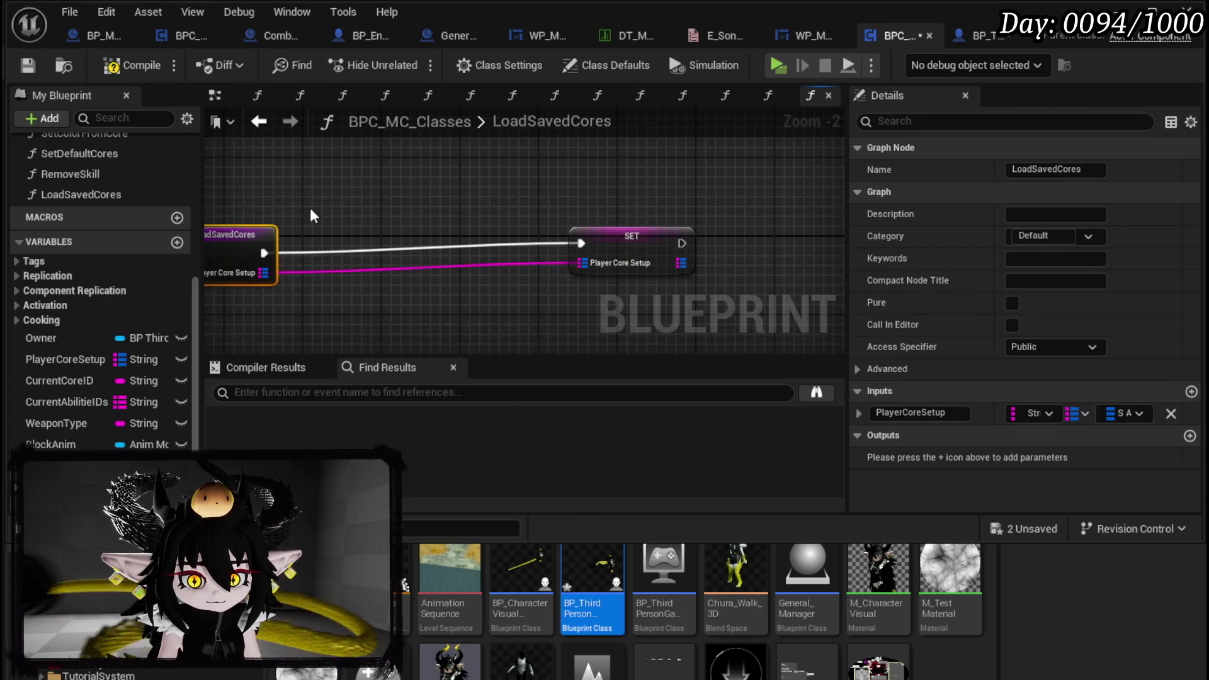
{"action": "left_click", "coordinate": [278, 222]}
{"action": "left_click", "coordinate": [24, 69]}
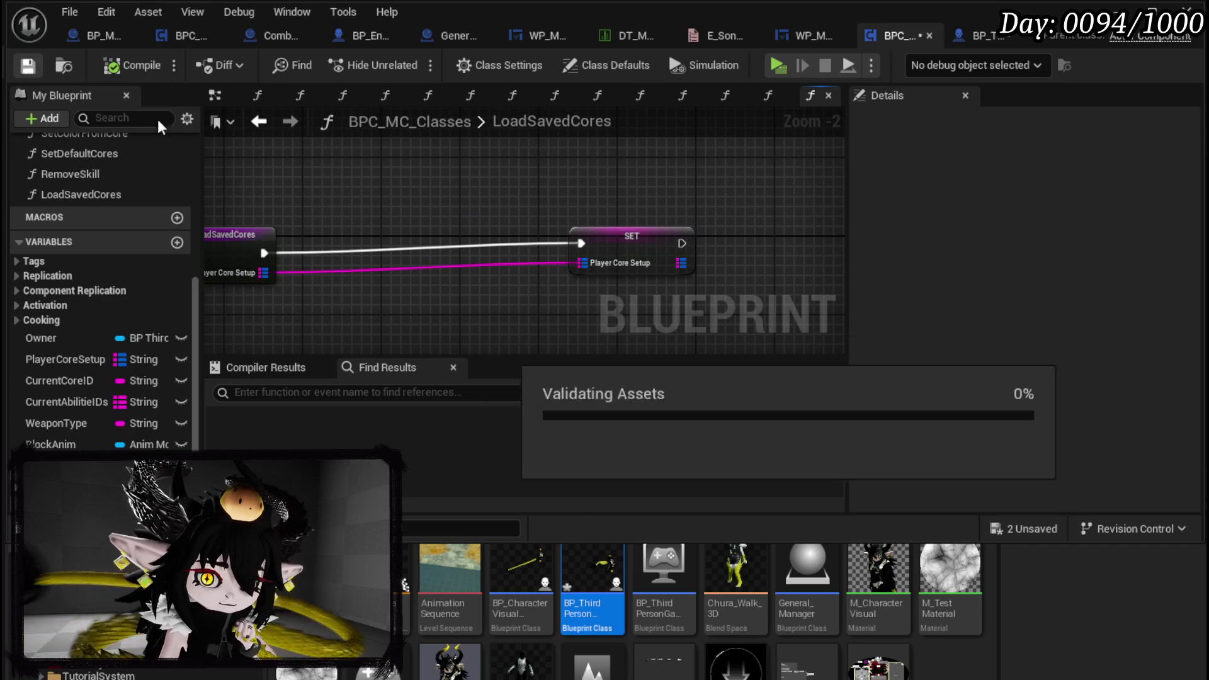
Add a Map Find node from Player Core Setup in LoadSavedCores and compile
{"action": "left_click_drag", "start_coordinate": [421, 233], "coordinate": [474, 194]}
{"action": "left_click_drag", "start_coordinate": [317, 233], "coordinate": [436, 262]}
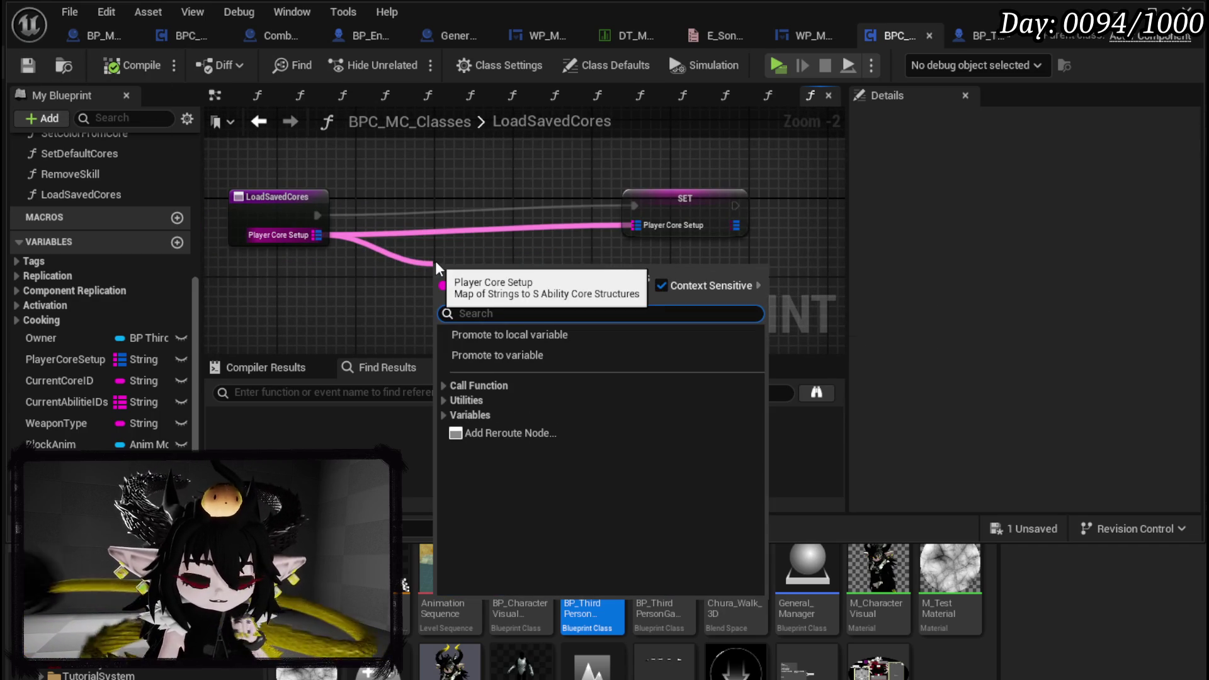
{"action": "type", "text": "find"}
{"action": "key", "text": "Return"}
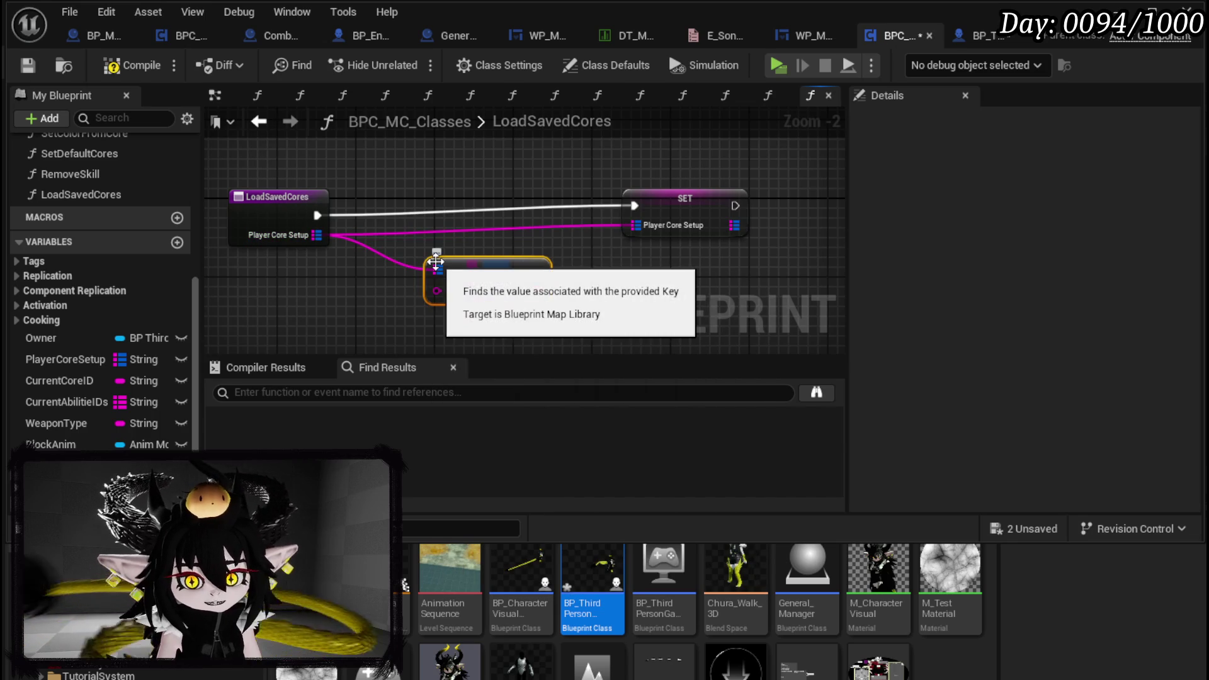
{"action": "left_click_drag", "start_coordinate": [264, 218], "coordinate": [264, 208]}
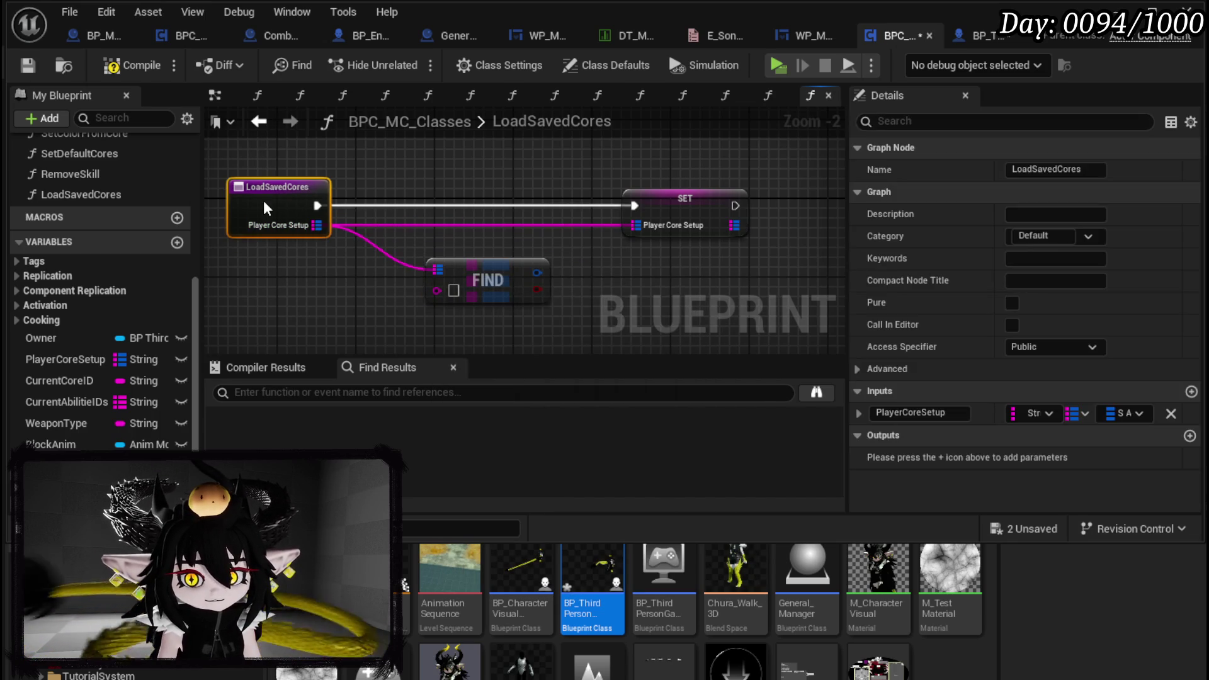
{"action": "left_click", "coordinate": [575, 246]}
{"action": "left_click", "coordinate": [133, 70]}
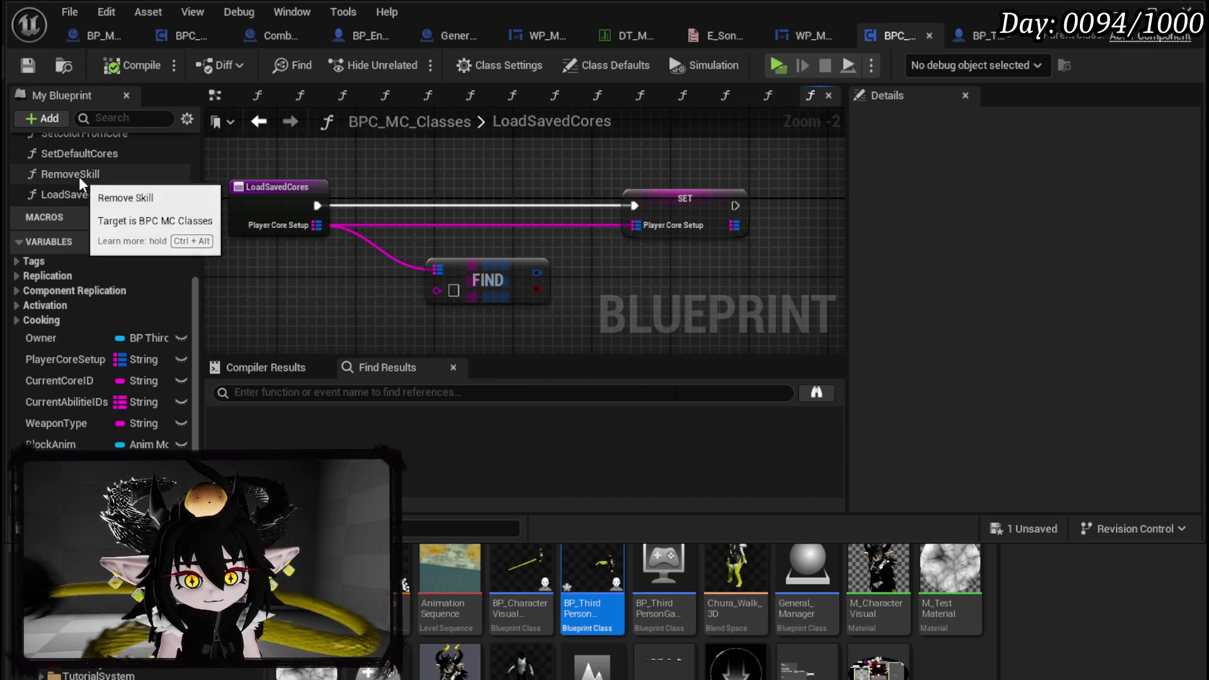
Reorder SetDefaultCores above LoadSavedCores, move the FIND node lower, and open SetDefaultCores
{"action": "left_click_drag", "start_coordinate": [88, 154], "coordinate": [84, 201]}
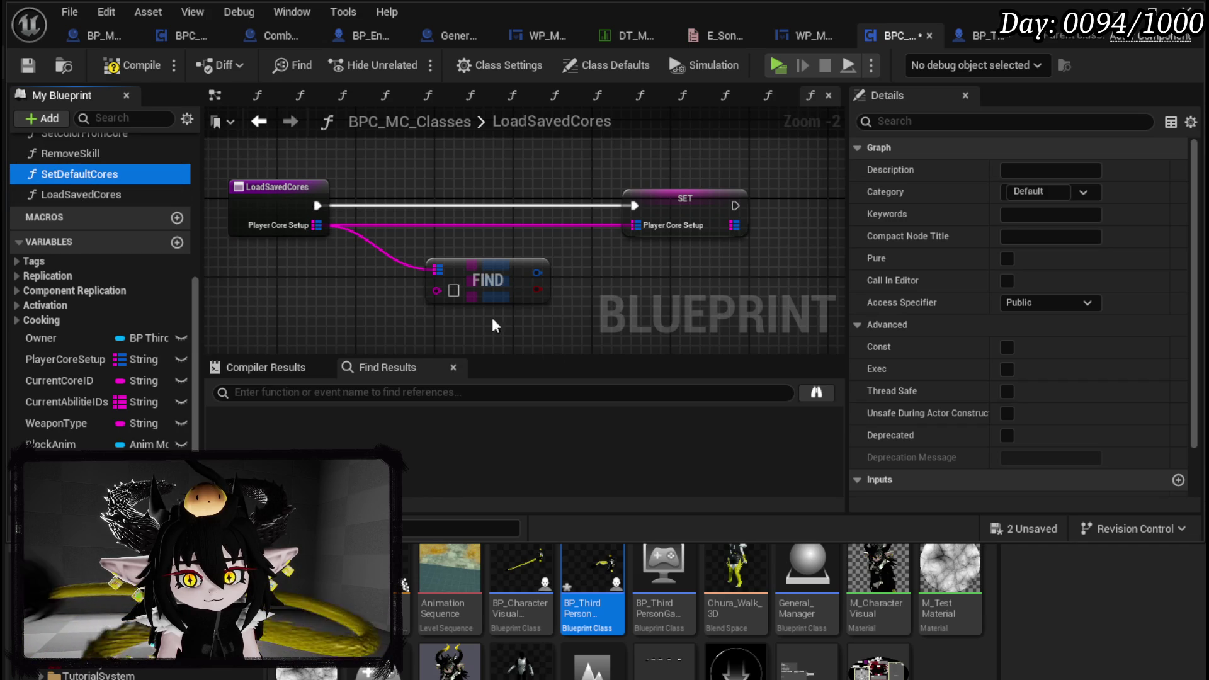
{"action": "scroll", "coordinate": [67, 178], "scroll_direction": "up", "scroll_amount": 3}
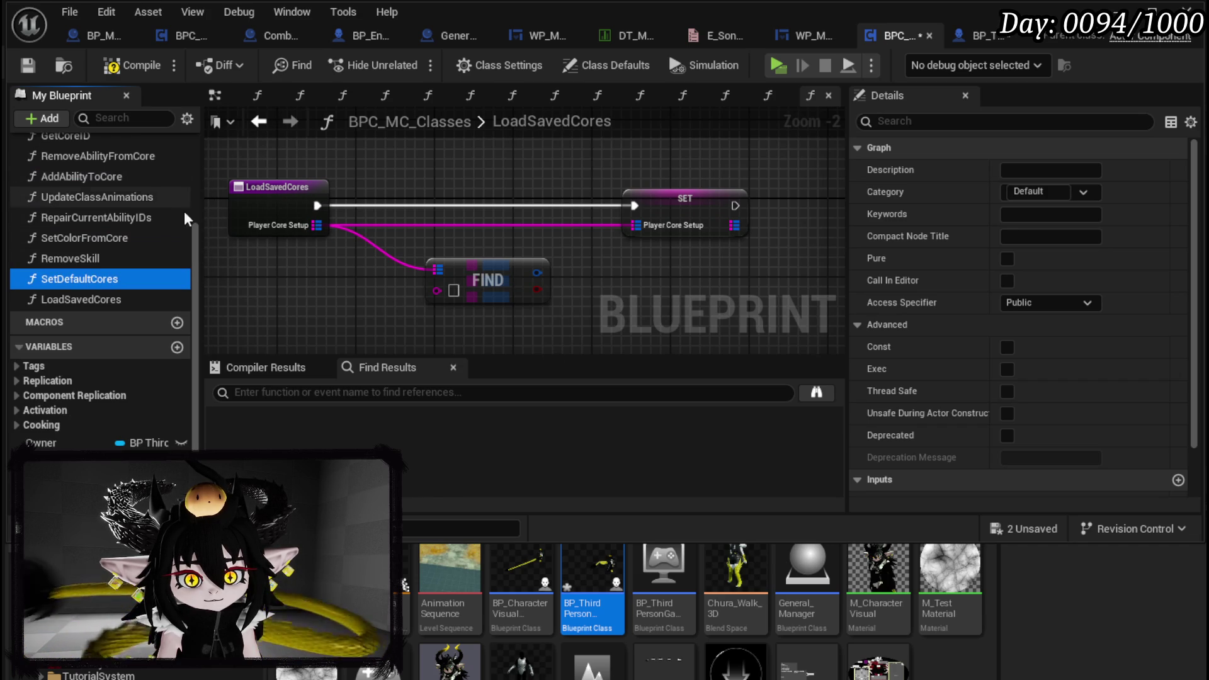
{"action": "scroll", "coordinate": [85, 212], "scroll_direction": "up", "scroll_amount": 5}
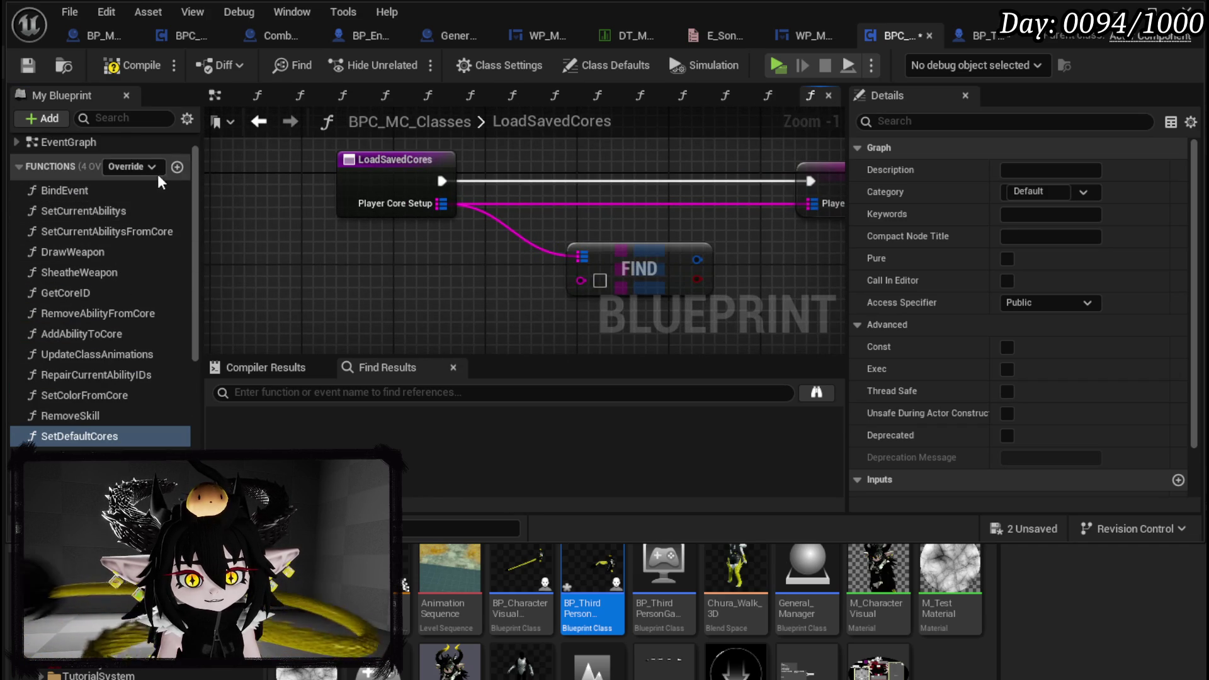
{"action": "scroll", "coordinate": [421, 308], "scroll_direction": "down", "scroll_amount": 1}
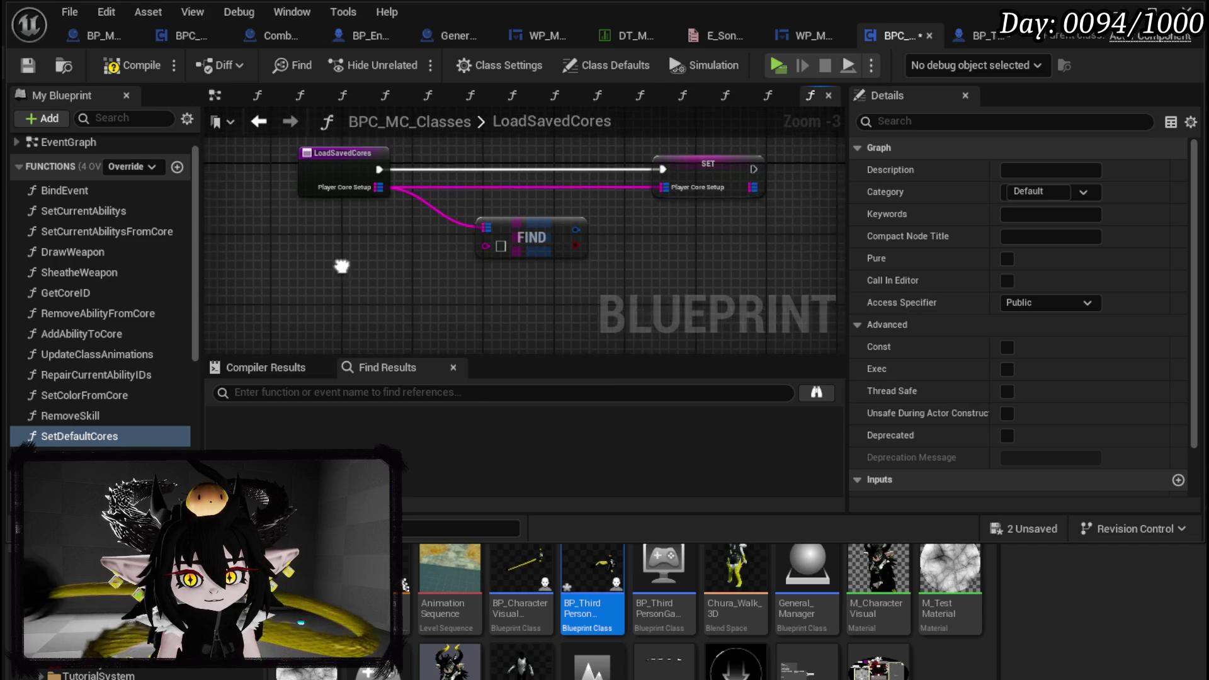
{"action": "mouse_move", "coordinate": [511, 262]}
{"action": "left_mouse_down"}
{"action": "mouse_move", "coordinate": [519, 278]}
{"action": "mouse_move", "coordinate": [453, 282]}
{"action": "mouse_move", "coordinate": [523, 267]}
{"action": "mouse_move", "coordinate": [573, 149]}
{"action": "mouse_move", "coordinate": [650, 171]}
{"action": "mouse_move", "coordinate": [644, 189]}
{"action": "mouse_move", "coordinate": [670, 209]}
{"action": "left_mouse_up"}
{"action": "double_click", "coordinate": [100, 435]}
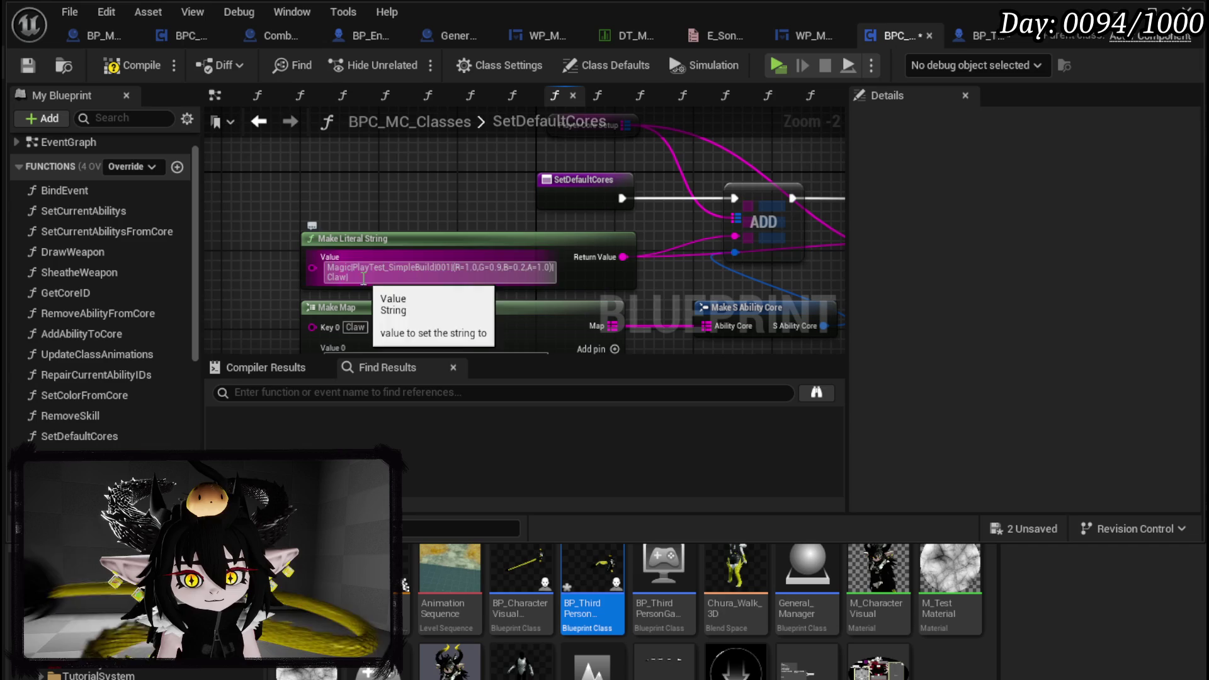
Compile, then paste the MagicPlayTest_SimpleBuild001 Make Literal String node into LoadSavedCores beside FIND
{"action": "left_click", "coordinate": [334, 241]}
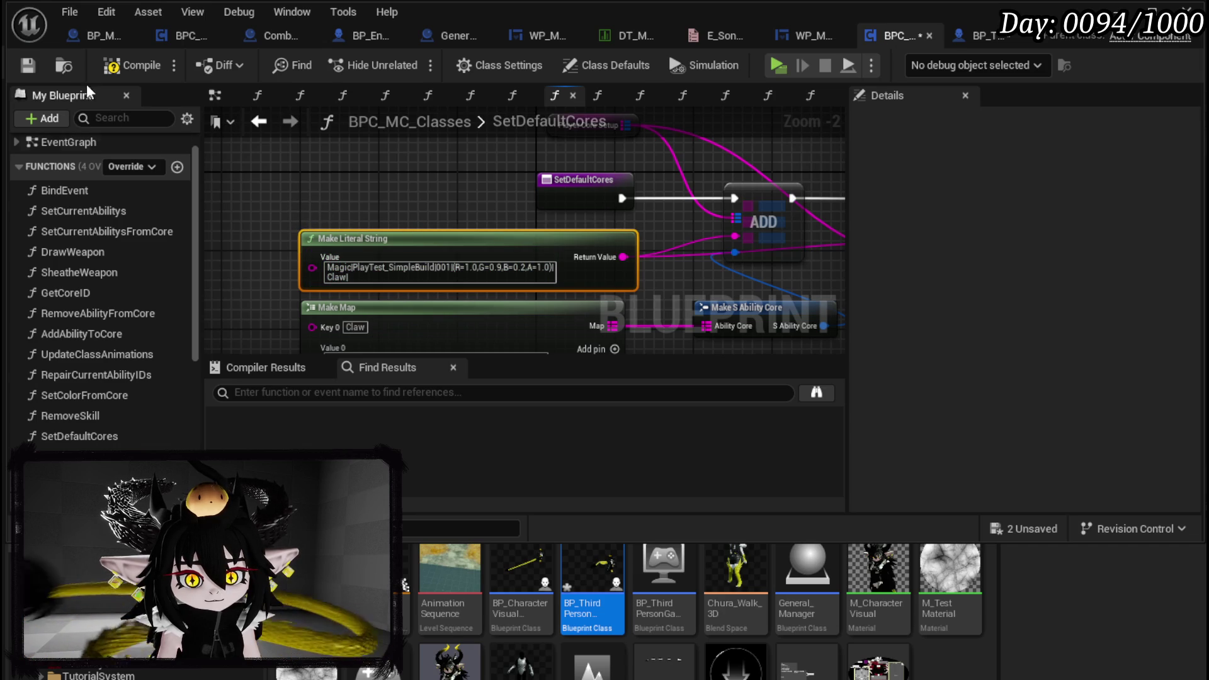
{"action": "left_click", "coordinate": [108, 71]}
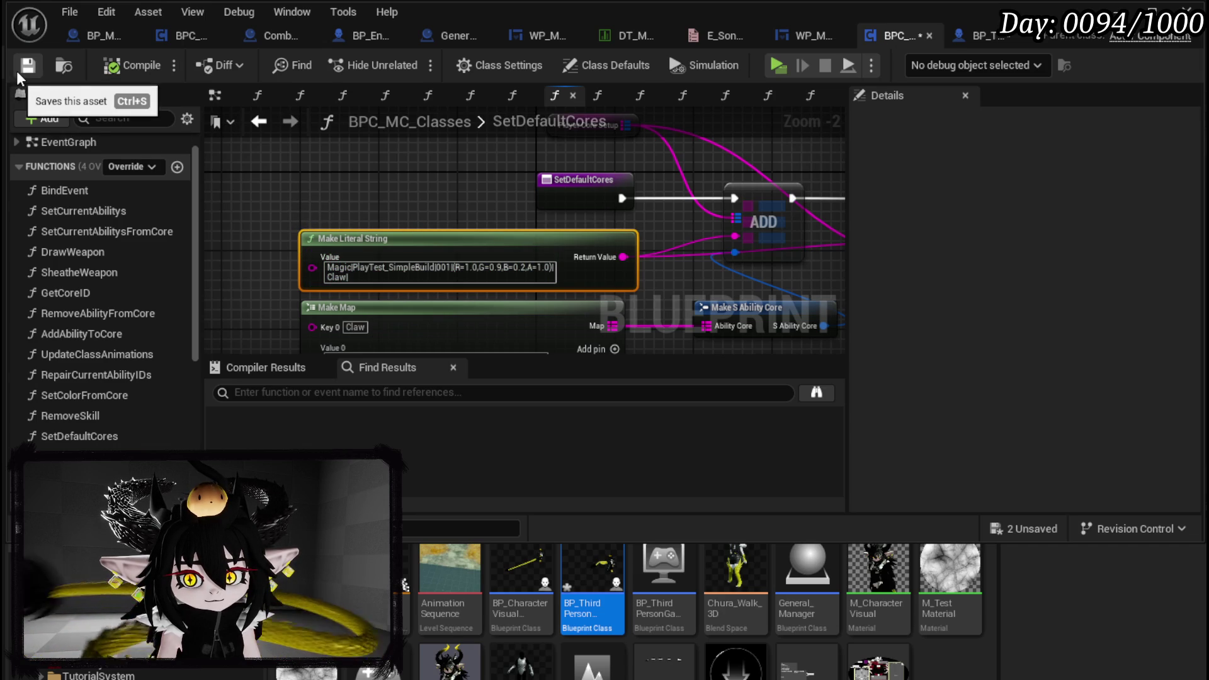
{"action": "left_click_drag", "start_coordinate": [508, 211], "coordinate": [264, 201]}
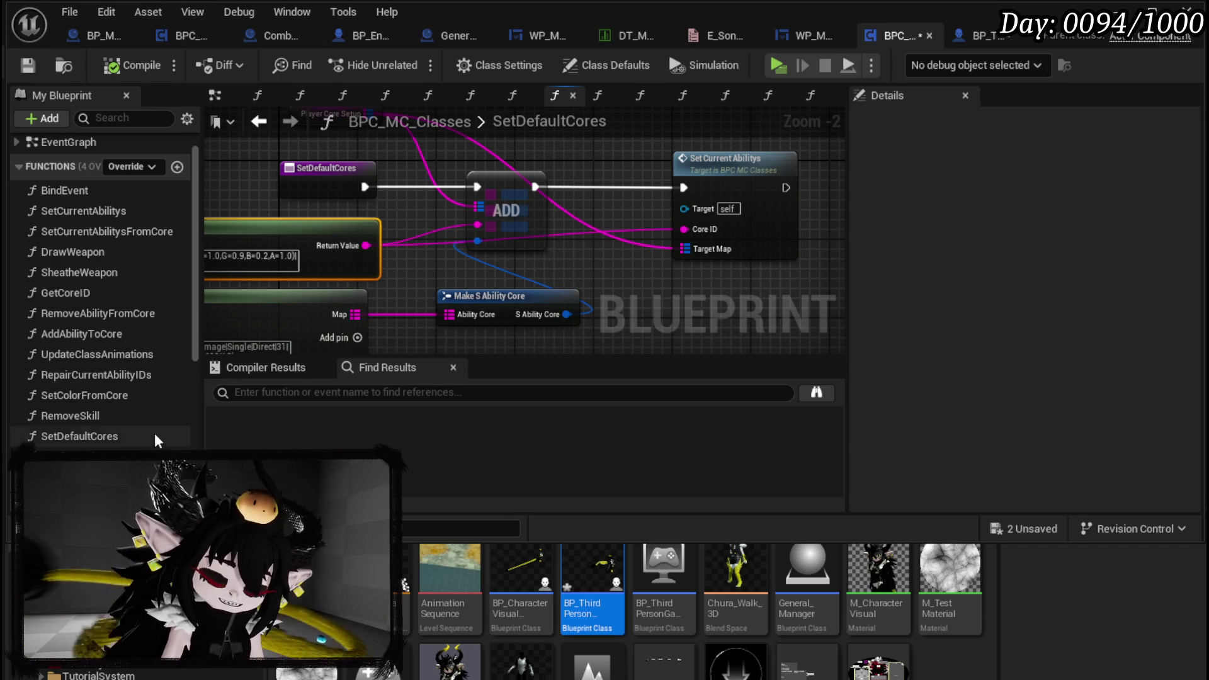
{"action": "left_click", "coordinate": [261, 195]}
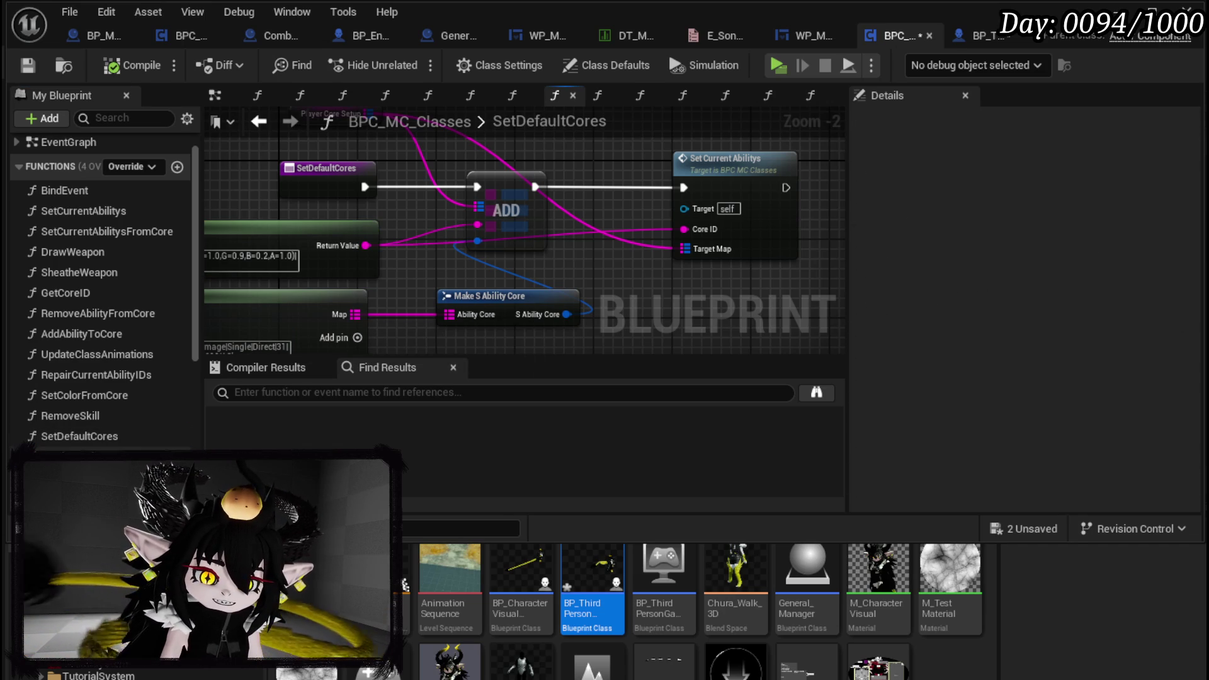
{"action": "key", "text": "alt+Left"}
{"action": "key", "text": "ctrl+v"}
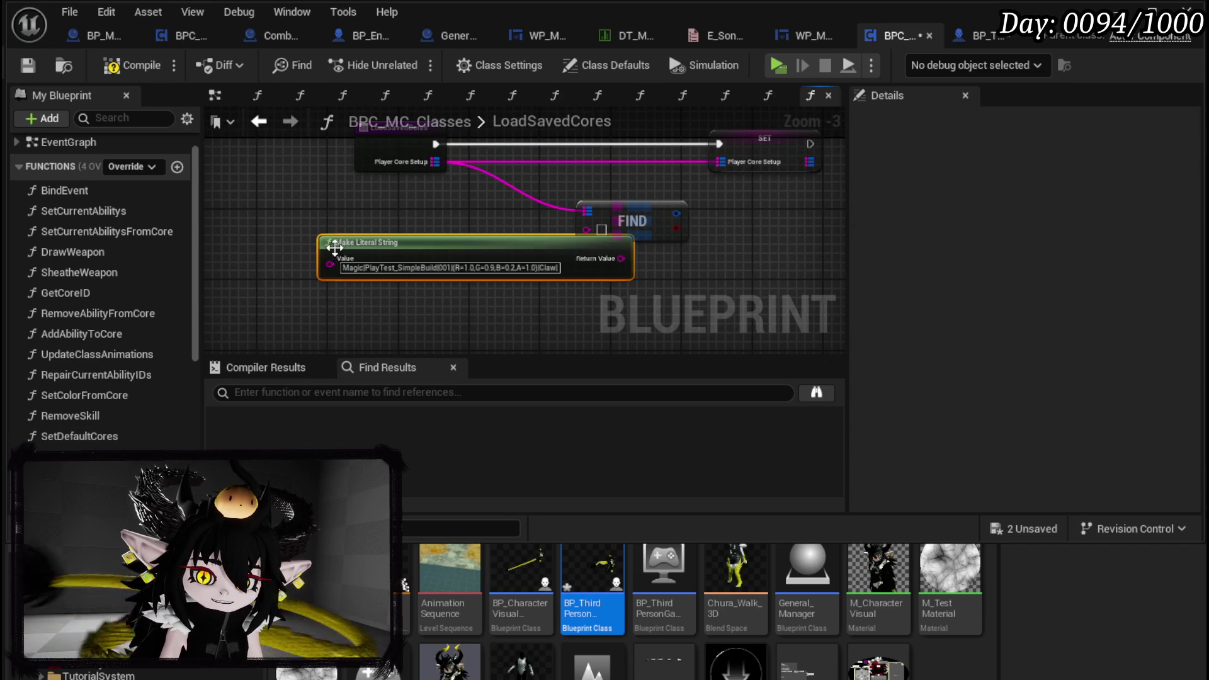
Feed the Claw string into FIND and route LoadSavedCores through a Branch on FIND's result
{"action": "left_click_drag", "start_coordinate": [554, 252], "coordinate": [342, 252]}
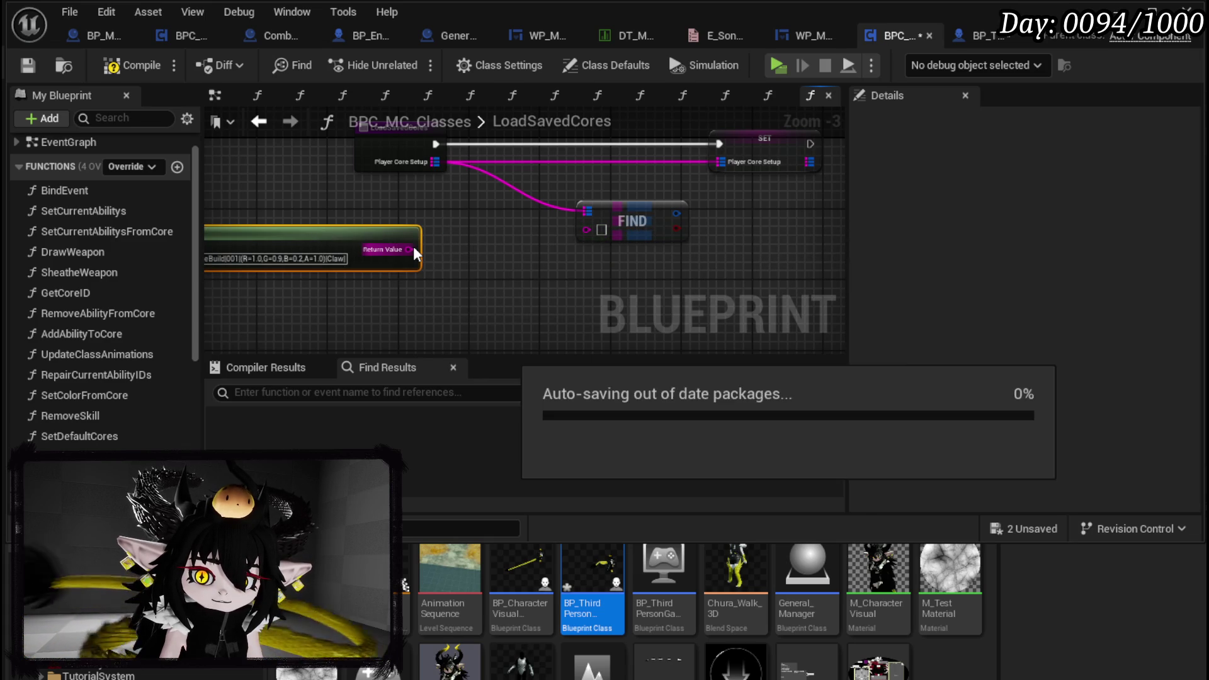
{"action": "mouse_move", "coordinate": [409, 250]}
{"action": "left_mouse_down"}
{"action": "mouse_move", "coordinate": [625, 232]}
{"action": "mouse_move", "coordinate": [490, 240]}
{"action": "left_mouse_up"}
{"action": "left_click", "coordinate": [567, 273]}
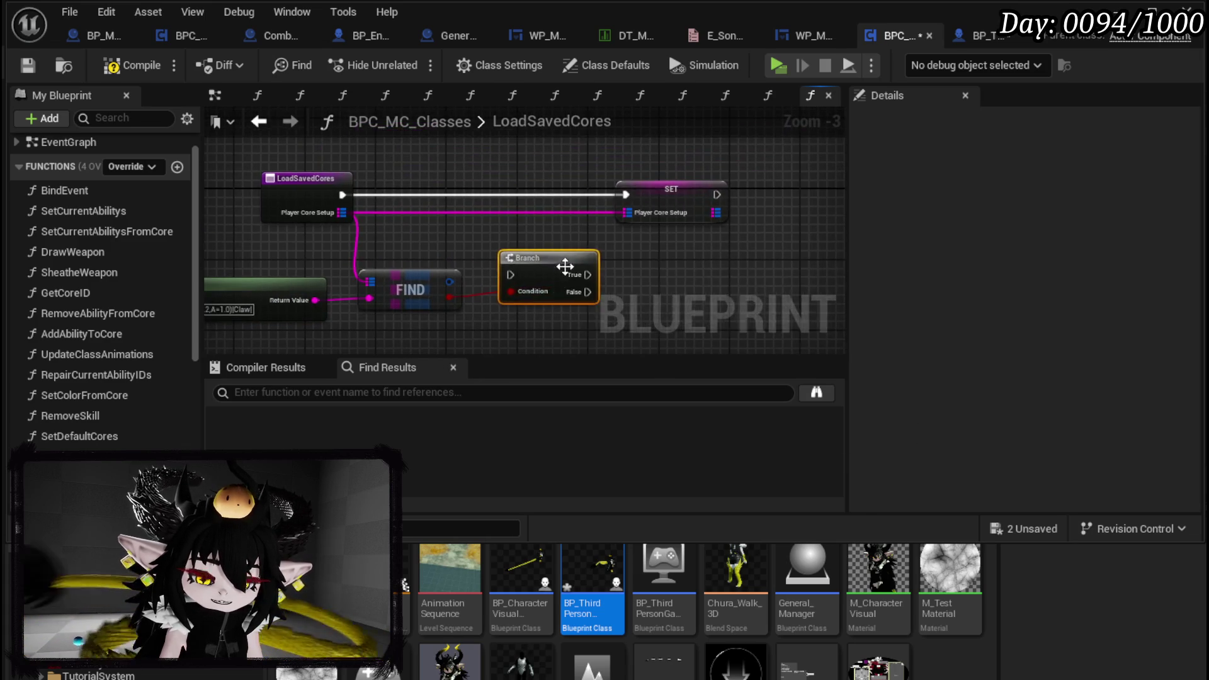
{"action": "left_click_drag", "start_coordinate": [567, 273], "coordinate": [561, 179]}
{"action": "left_click_drag", "start_coordinate": [342, 195], "coordinate": [512, 194]}
{"action": "left_click_drag", "start_coordinate": [690, 197], "coordinate": [805, 202]}
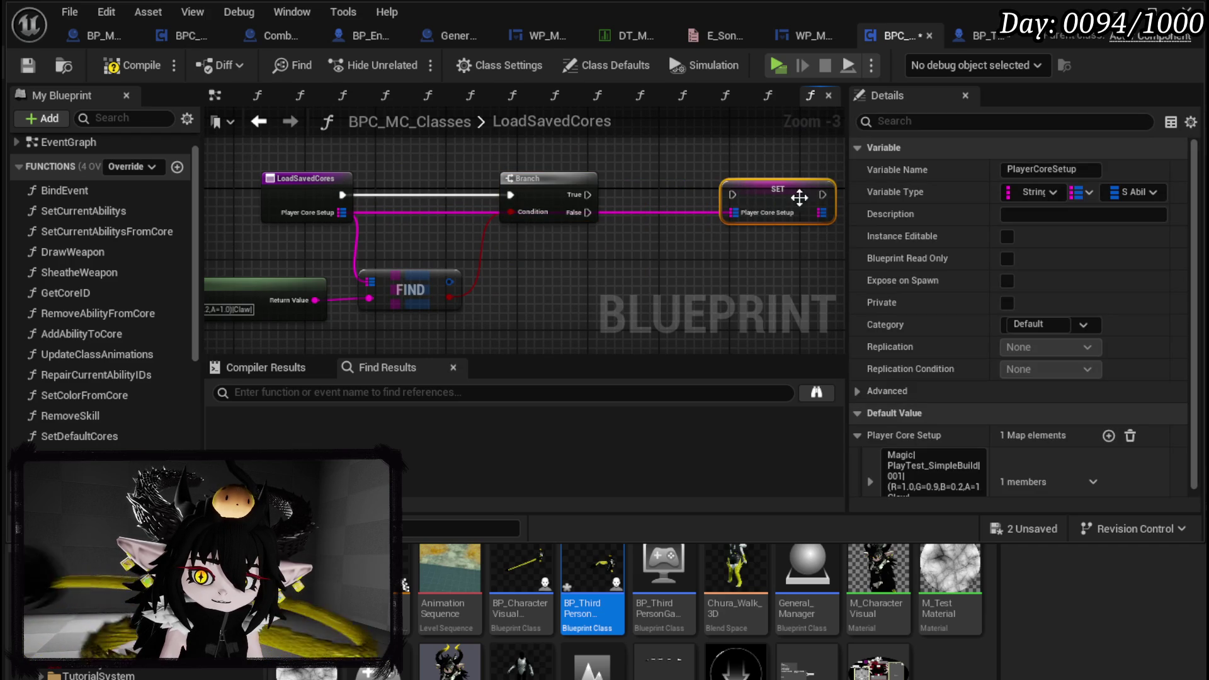
{"action": "mouse_move", "coordinate": [571, 271]}
{"action": "left_mouse_down"}
{"action": "mouse_move", "coordinate": [526, 294]}
{"action": "mouse_move", "coordinate": [616, 234]}
{"action": "left_mouse_up"}
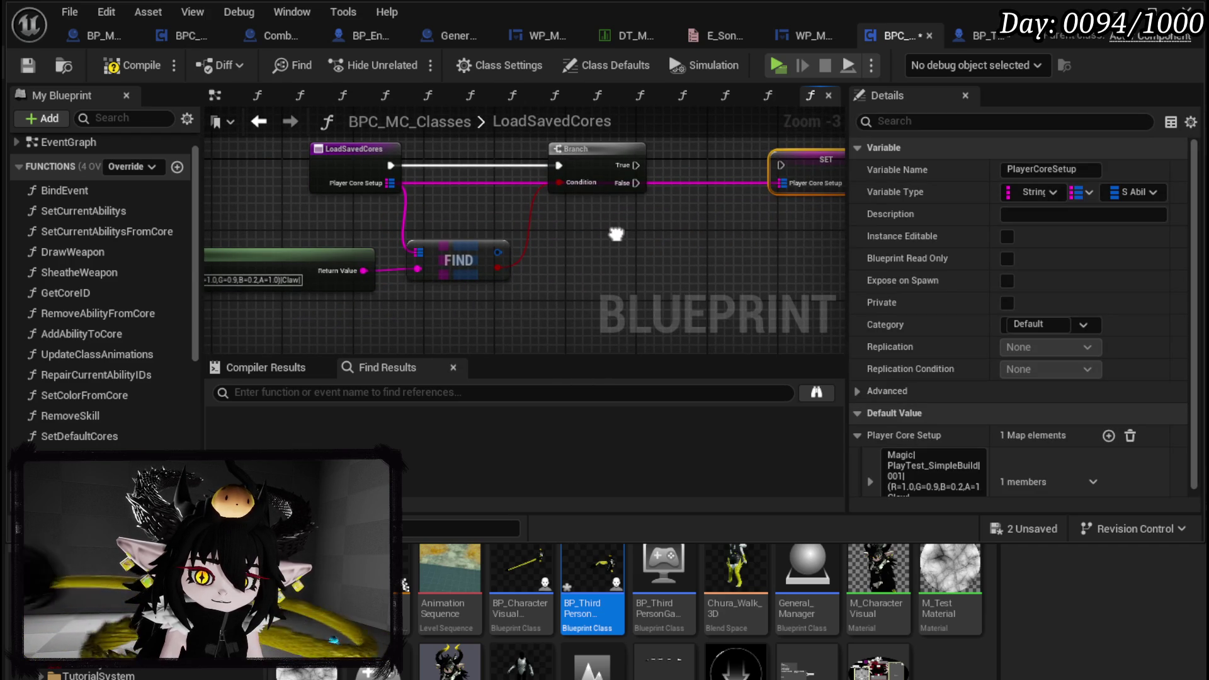
{"action": "mouse_move", "coordinate": [616, 235]}
{"action": "left_mouse_down"}
{"action": "mouse_move", "coordinate": [735, 247]}
{"action": "mouse_move", "coordinate": [530, 250]}
{"action": "left_mouse_up"}
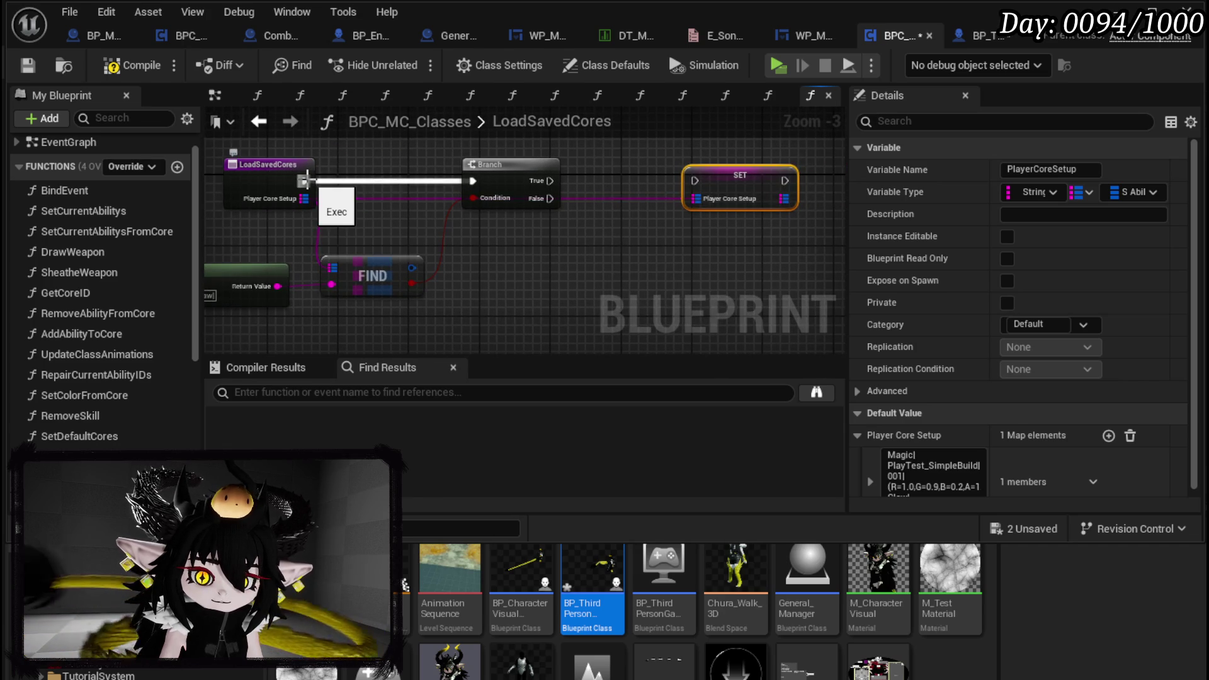
Add a map Add node wired to Player Core Setup below the SET node
{"action": "mouse_move", "coordinate": [305, 199]}
{"action": "left_mouse_down"}
{"action": "mouse_move", "coordinate": [539, 257]}
{"action": "mouse_move", "coordinate": [519, 235]}
{"action": "left_mouse_up"}
{"action": "type", "text": "add"}
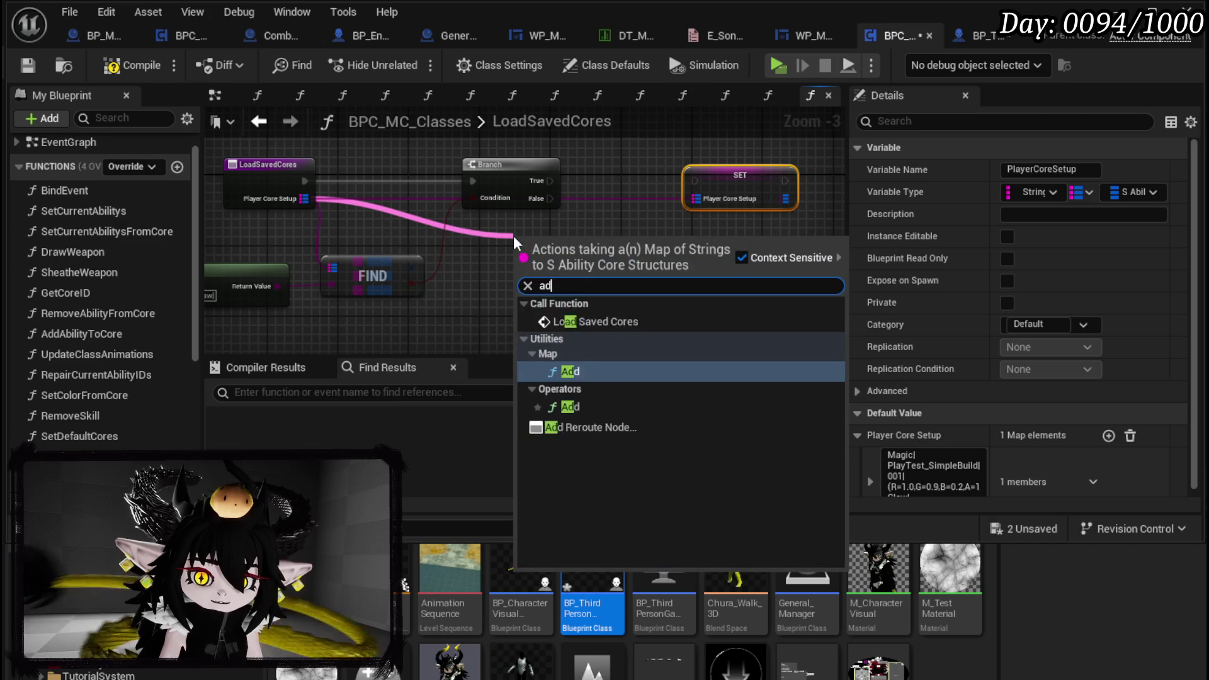
{"action": "left_click", "coordinate": [581, 335]}
{"action": "mouse_move", "coordinate": [554, 271]}
{"action": "left_mouse_down"}
{"action": "mouse_move", "coordinate": [648, 251]}
{"action": "mouse_move", "coordinate": [678, 262]}
{"action": "left_mouse_up"}
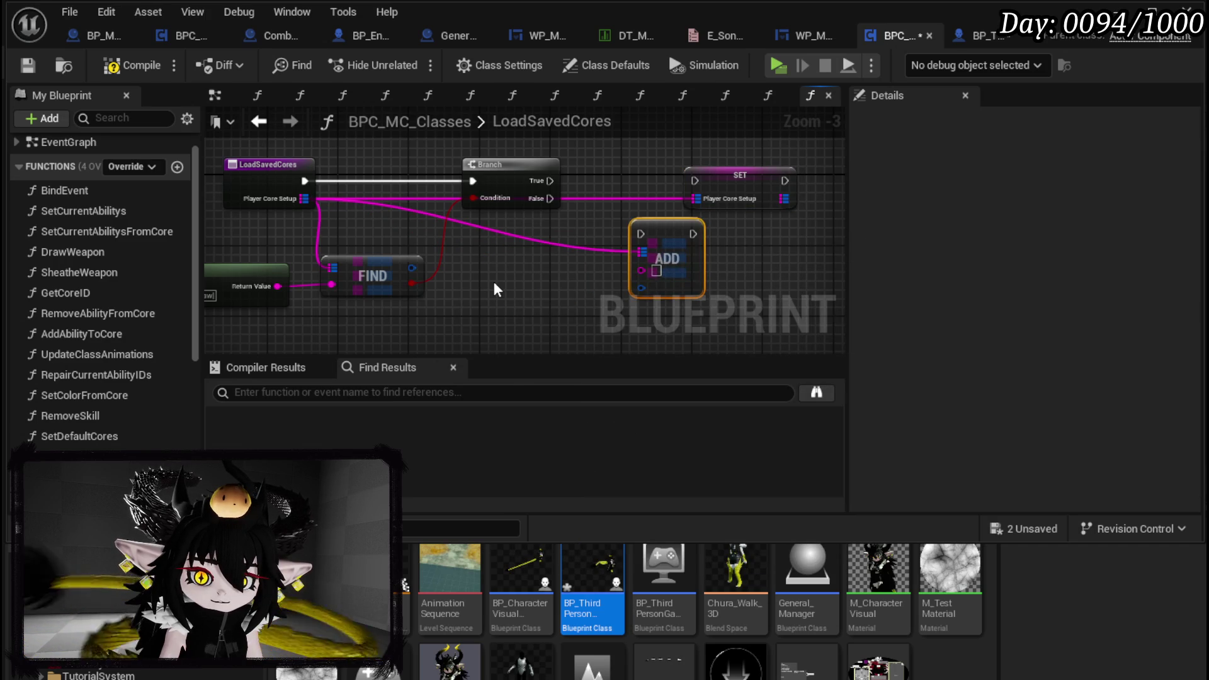
Delete the Branch, FIND, string and ADD nodes, wire LoadSavedCores straight into SET, compile and save
{"action": "left_click", "coordinate": [498, 274]}
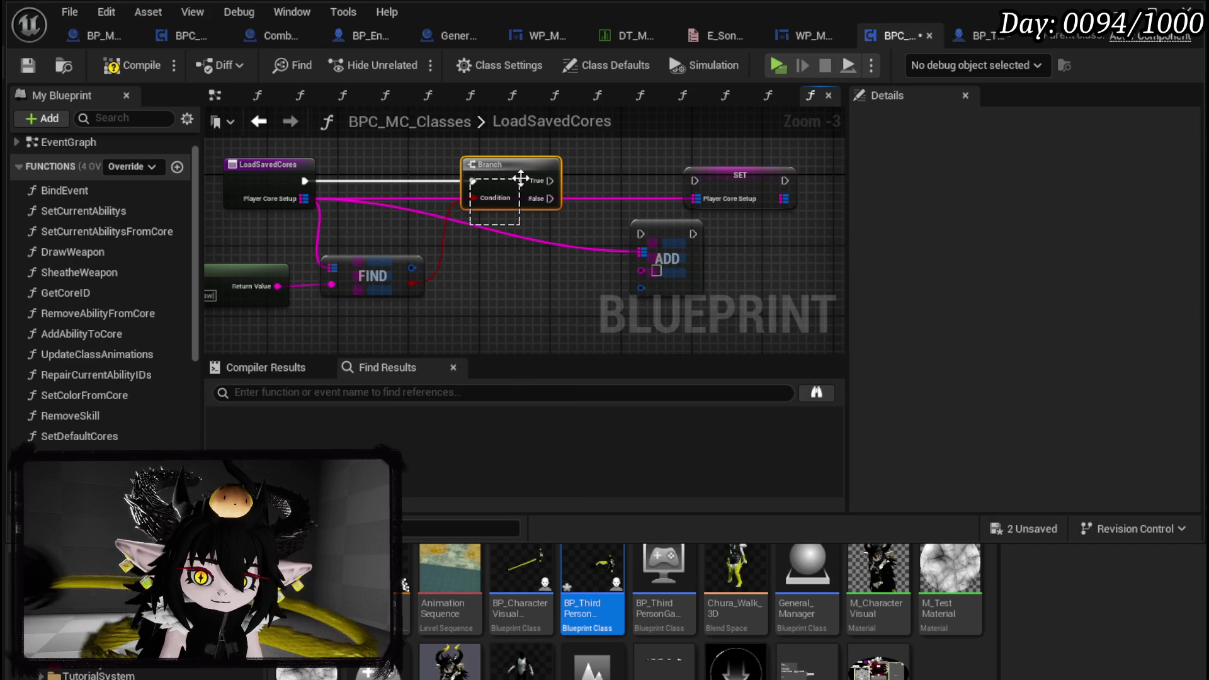
{"action": "key", "text": "Delete"}
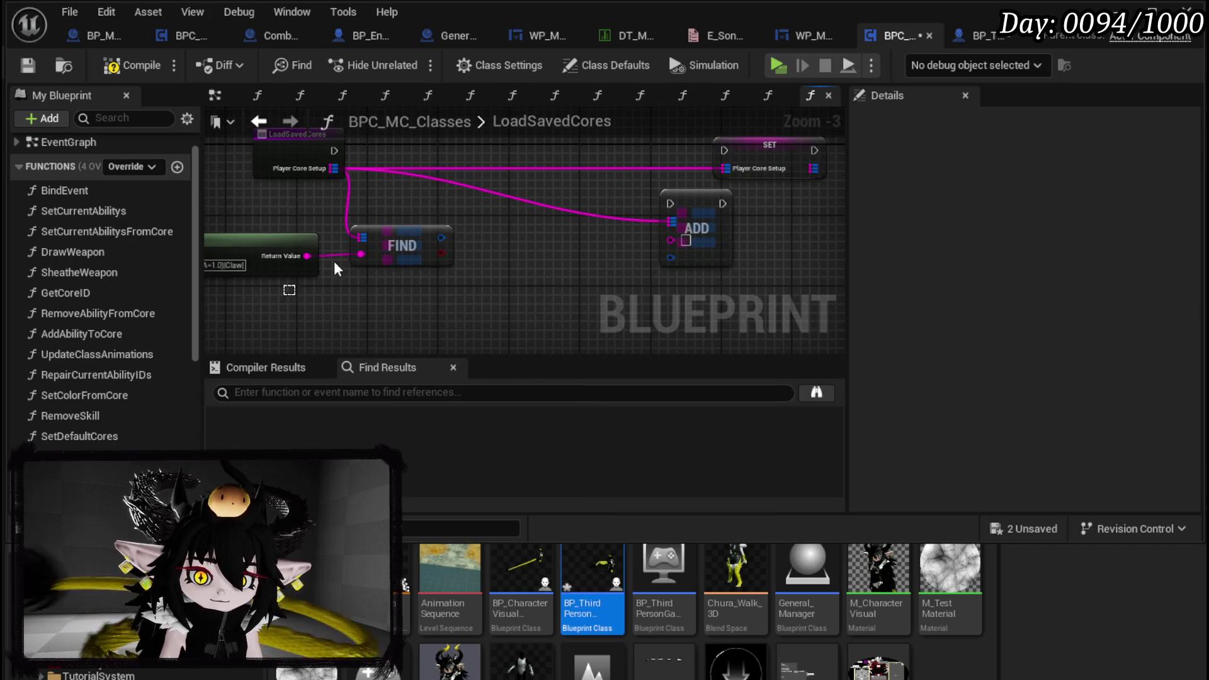
{"action": "left_click_drag", "start_coordinate": [292, 296], "coordinate": [457, 221]}
{"action": "key", "text": "Delete"}
{"action": "left_click", "coordinate": [695, 194]}
{"action": "key", "text": "Delete"}
{"action": "left_click_drag", "start_coordinate": [769, 151], "coordinate": [424, 152]}
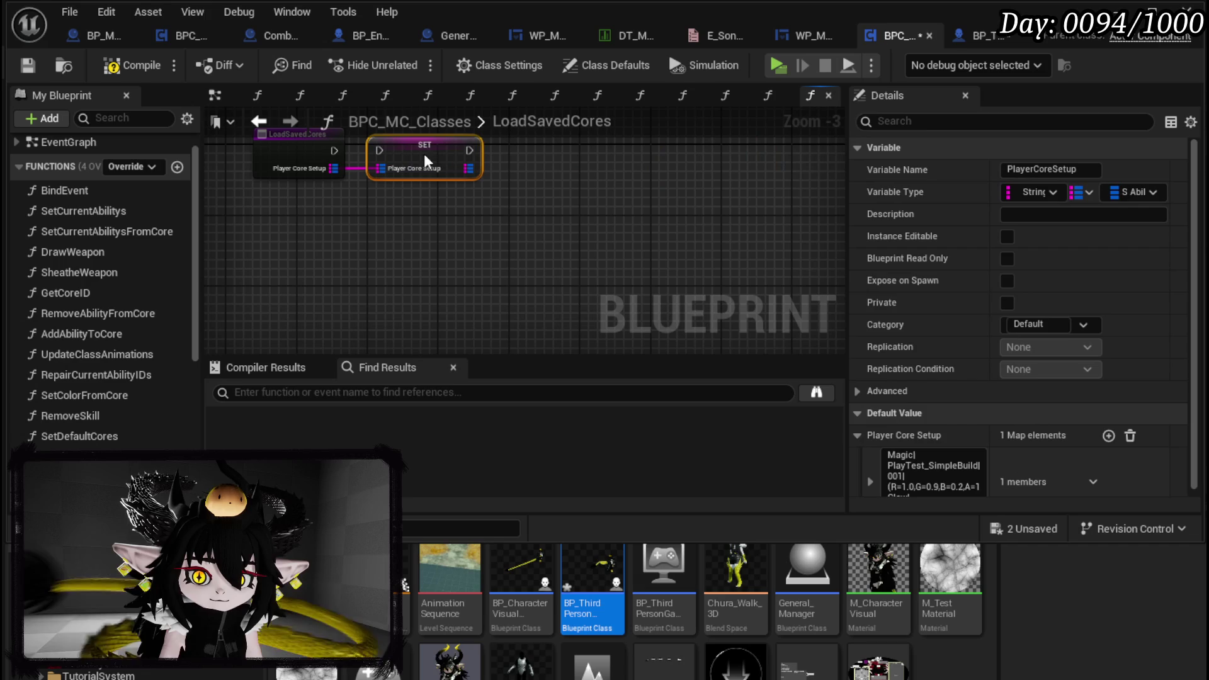
{"action": "left_click_drag", "start_coordinate": [345, 156], "coordinate": [379, 156]}
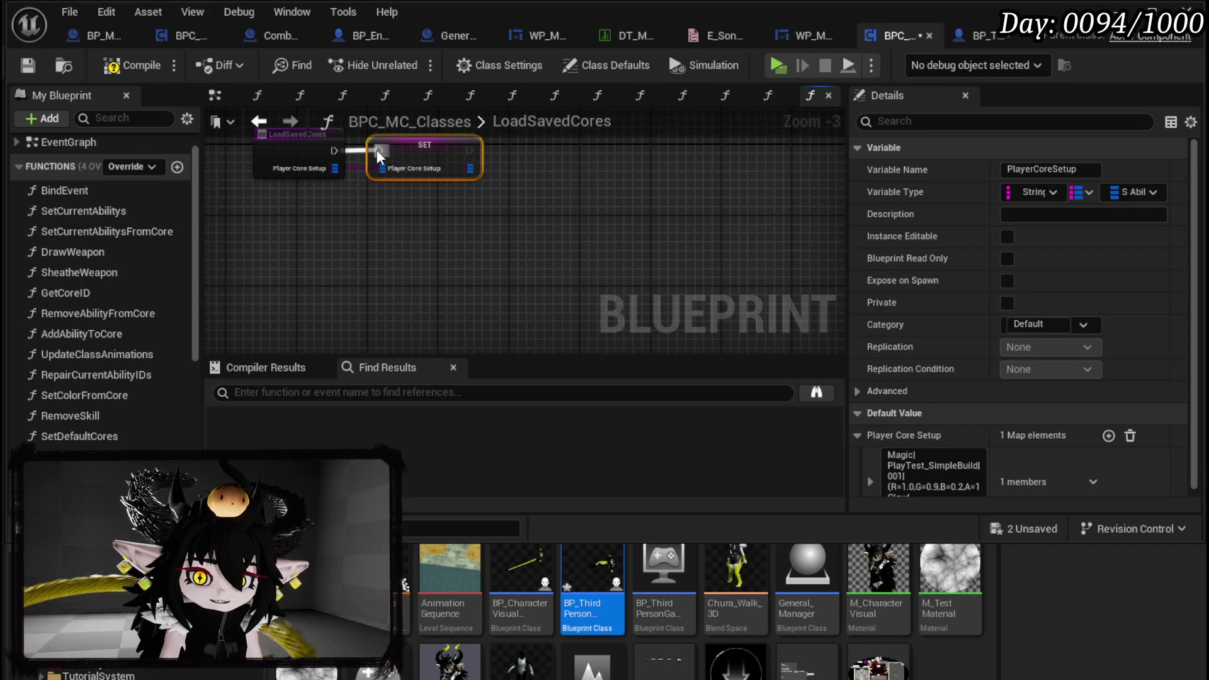
{"action": "left_click", "coordinate": [428, 245]}
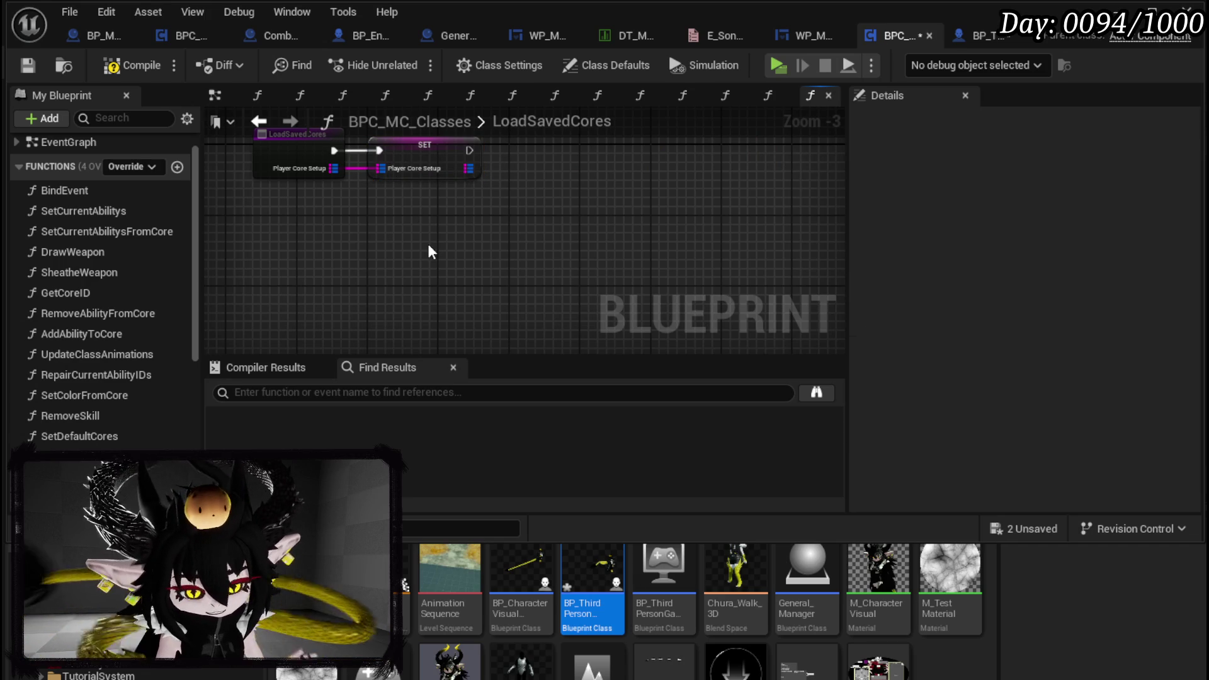
{"action": "left_click", "coordinate": [132, 65]}
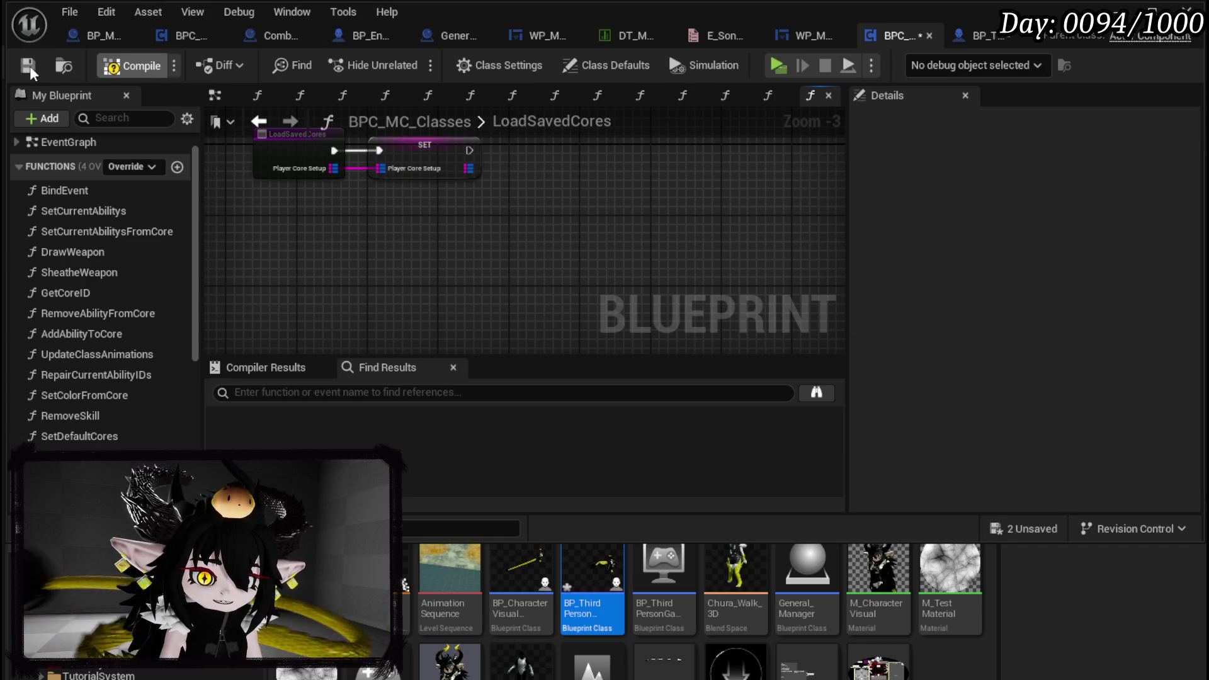
{"action": "left_click", "coordinate": [28, 65]}
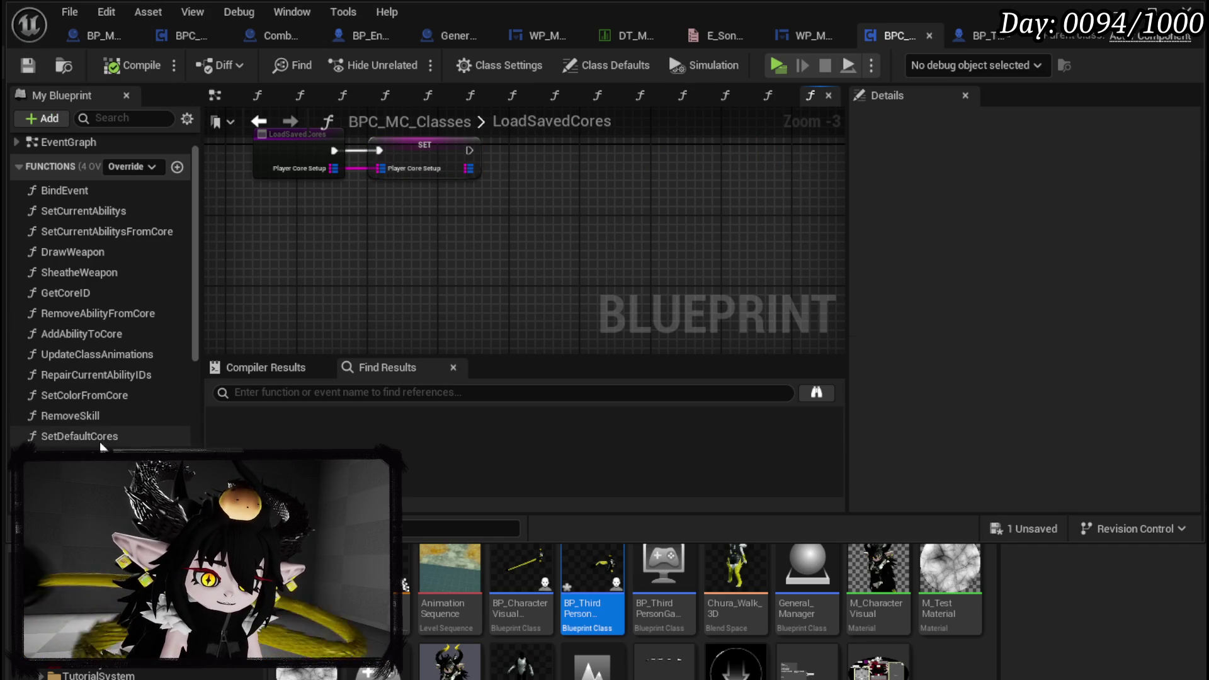
Review the SetDefaultCores graph's Player Core Setup getter and literal string node, then save
{"action": "double_click", "coordinate": [74, 435]}
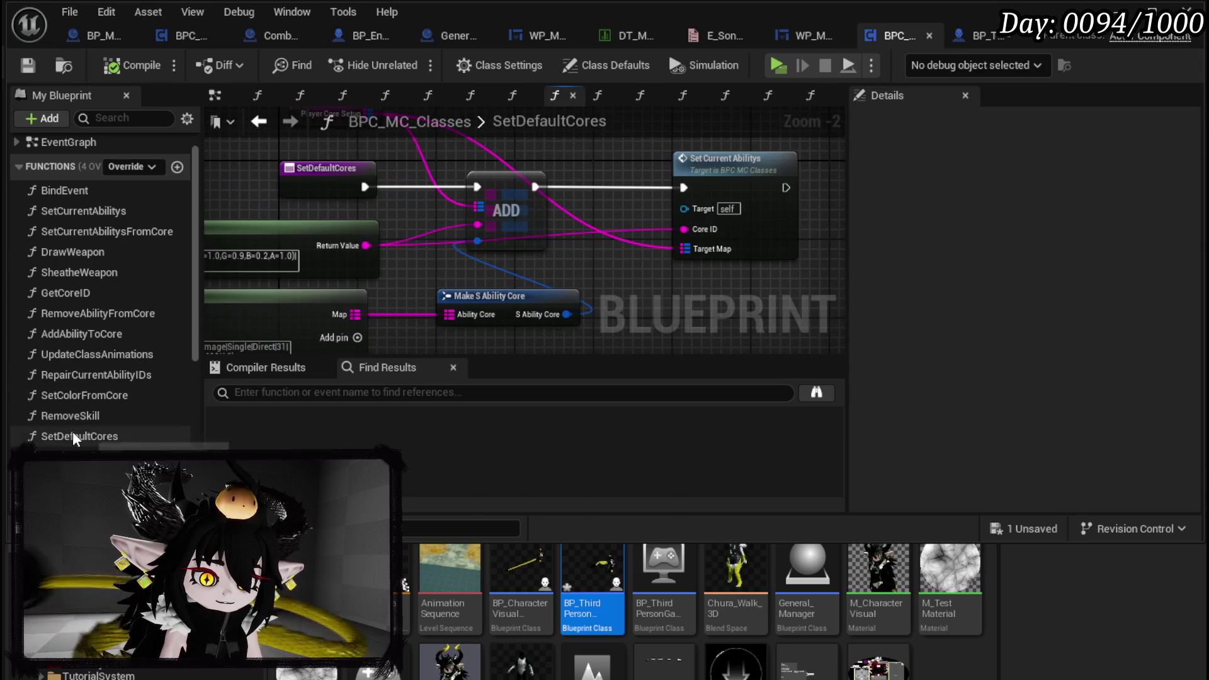
{"action": "left_click_drag", "start_coordinate": [563, 187], "coordinate": [591, 259]}
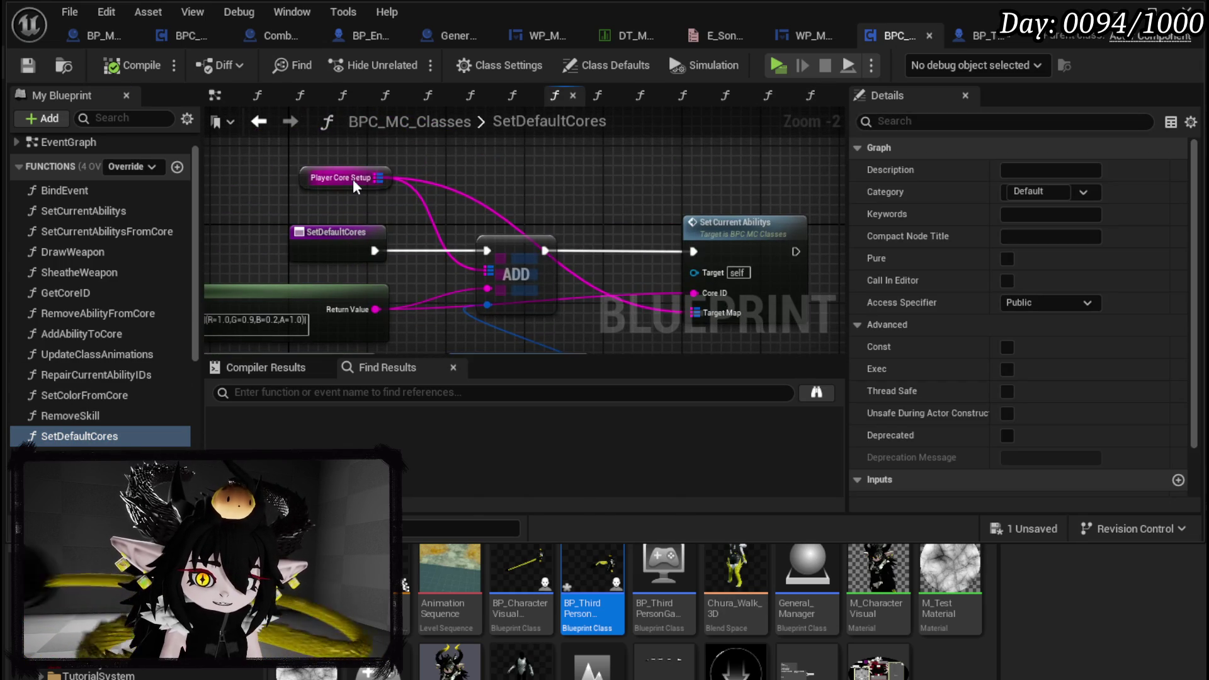
{"action": "left_click_drag", "start_coordinate": [385, 177], "coordinate": [455, 178]}
{"action": "left_click_drag", "start_coordinate": [553, 194], "coordinate": [558, 142]}
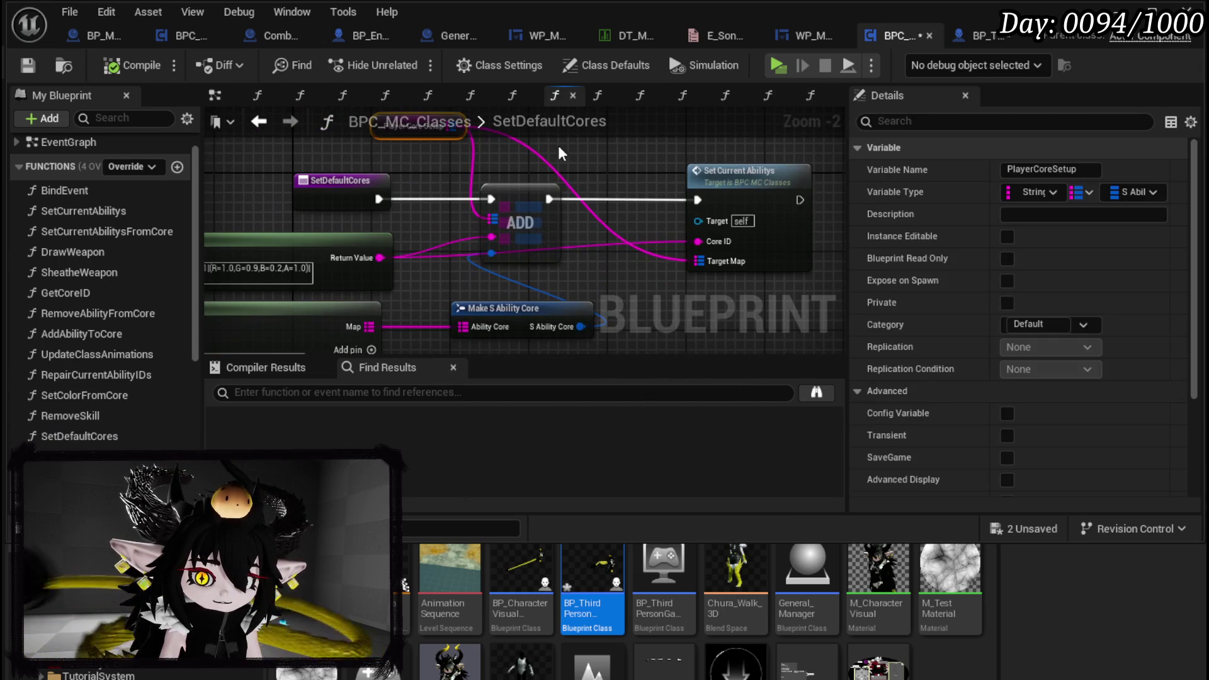
{"action": "left_click", "coordinate": [569, 146]}
{"action": "scroll", "coordinate": [572, 146], "scroll_direction": "down", "scroll_amount": 1}
{"action": "left_click", "coordinate": [364, 291]}
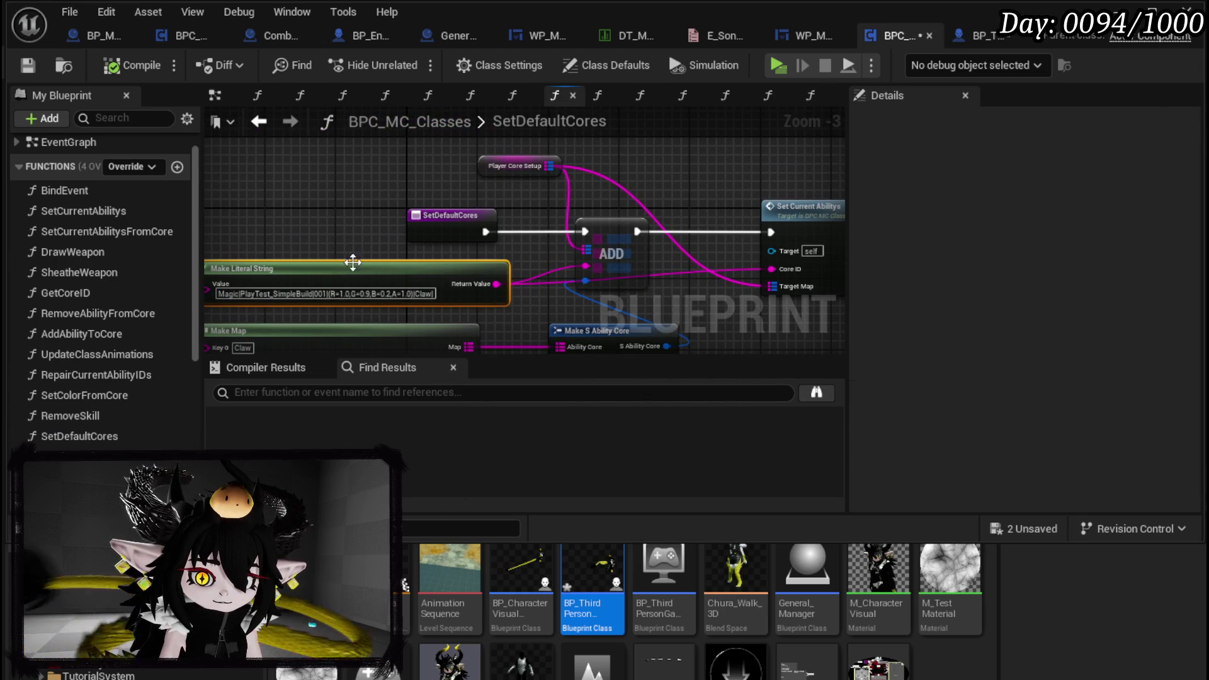
{"action": "left_click_drag", "start_coordinate": [316, 236], "coordinate": [387, 231]}
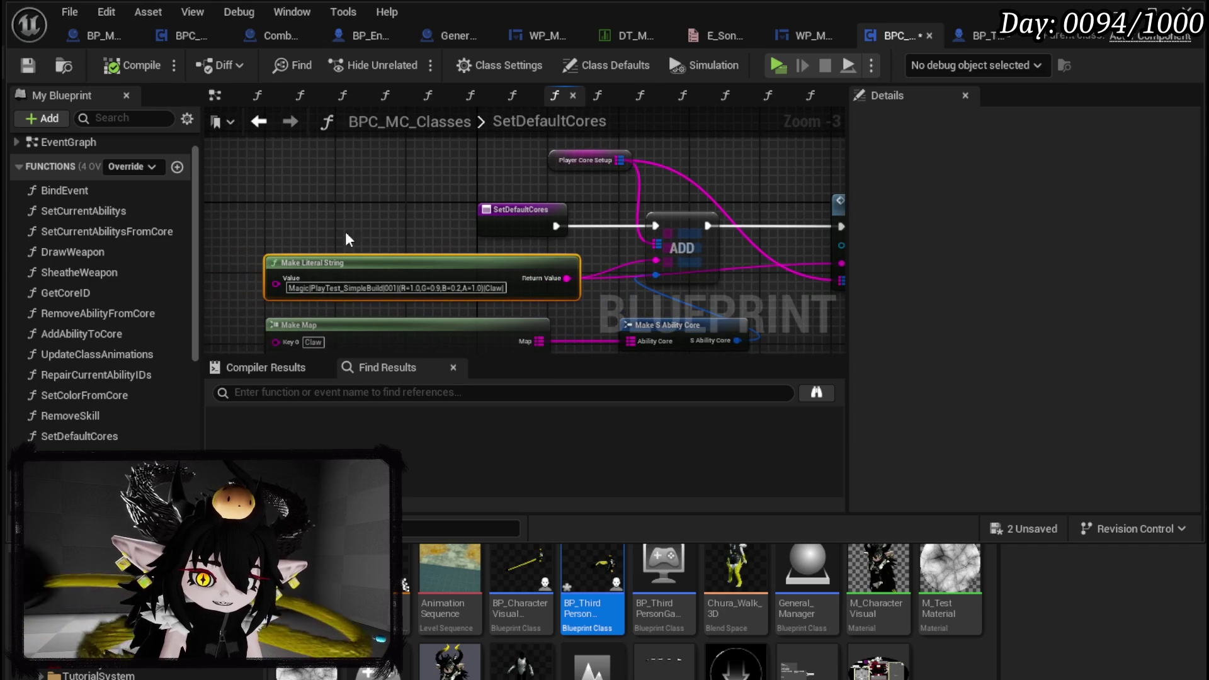
{"action": "left_click", "coordinate": [321, 198]}
{"action": "left_click", "coordinate": [32, 69]}
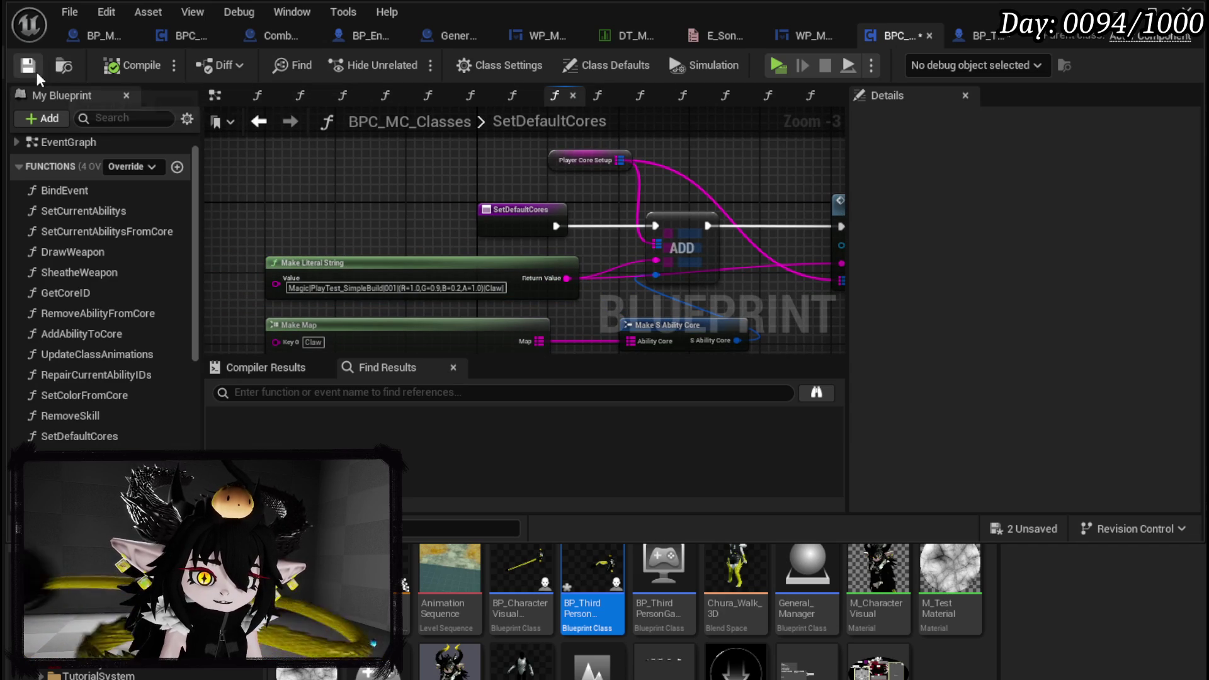
Call Set Default Cores right after the SET node in LoadSavedCores
{"action": "left_click", "coordinate": [81, 455]}
{"action": "double_click", "coordinate": [82, 455]}
{"action": "mouse_move", "coordinate": [82, 436]}
{"action": "left_mouse_down"}
{"action": "mouse_move", "coordinate": [549, 209]}
{"action": "mouse_move", "coordinate": [526, 180]}
{"action": "left_mouse_up"}
{"action": "left_click_drag", "start_coordinate": [531, 208], "coordinate": [533, 207]}
{"action": "left_click_drag", "start_coordinate": [594, 195], "coordinate": [610, 184]}
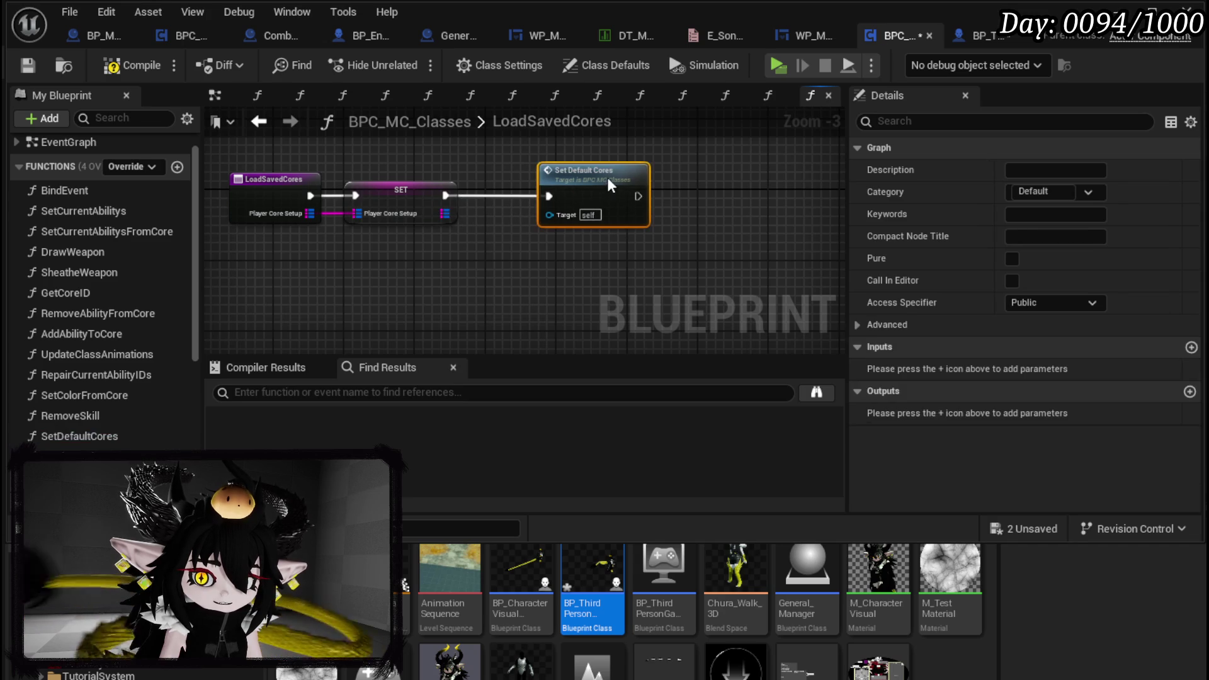
{"action": "right_click", "coordinate": [582, 199]}
{"action": "mouse_move", "coordinate": [643, 490]}
{"action": "left_click", "coordinate": [623, 539]}
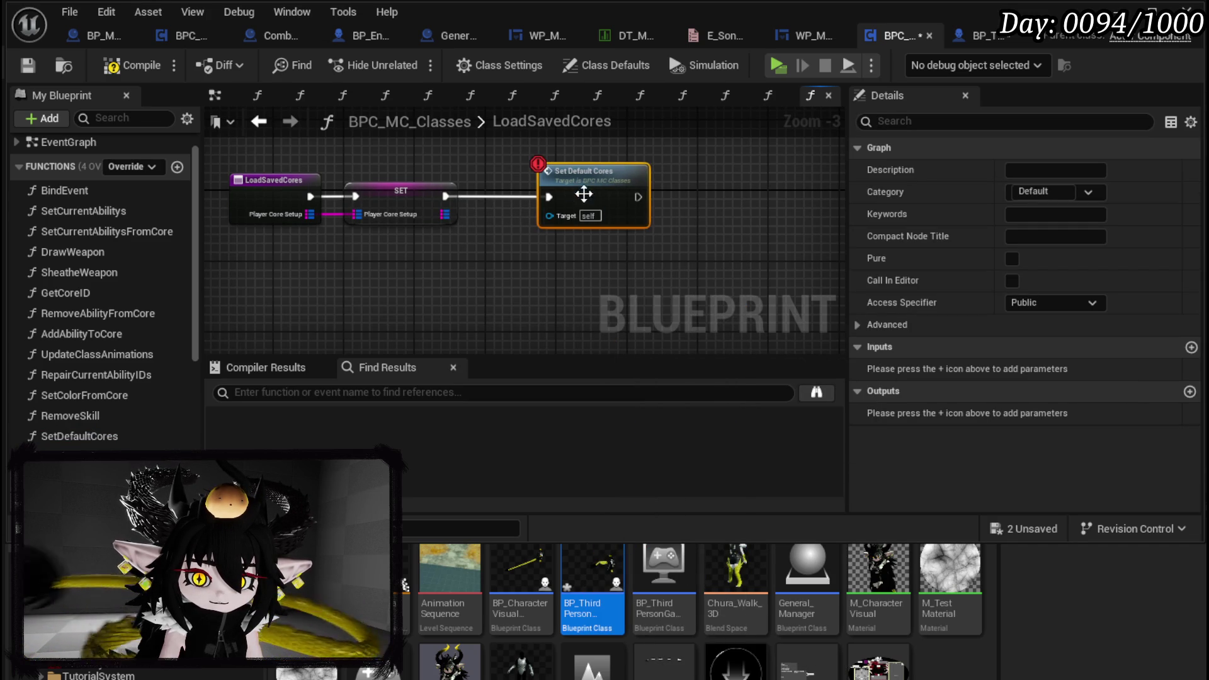
{"action": "right_click", "coordinate": [580, 203]}
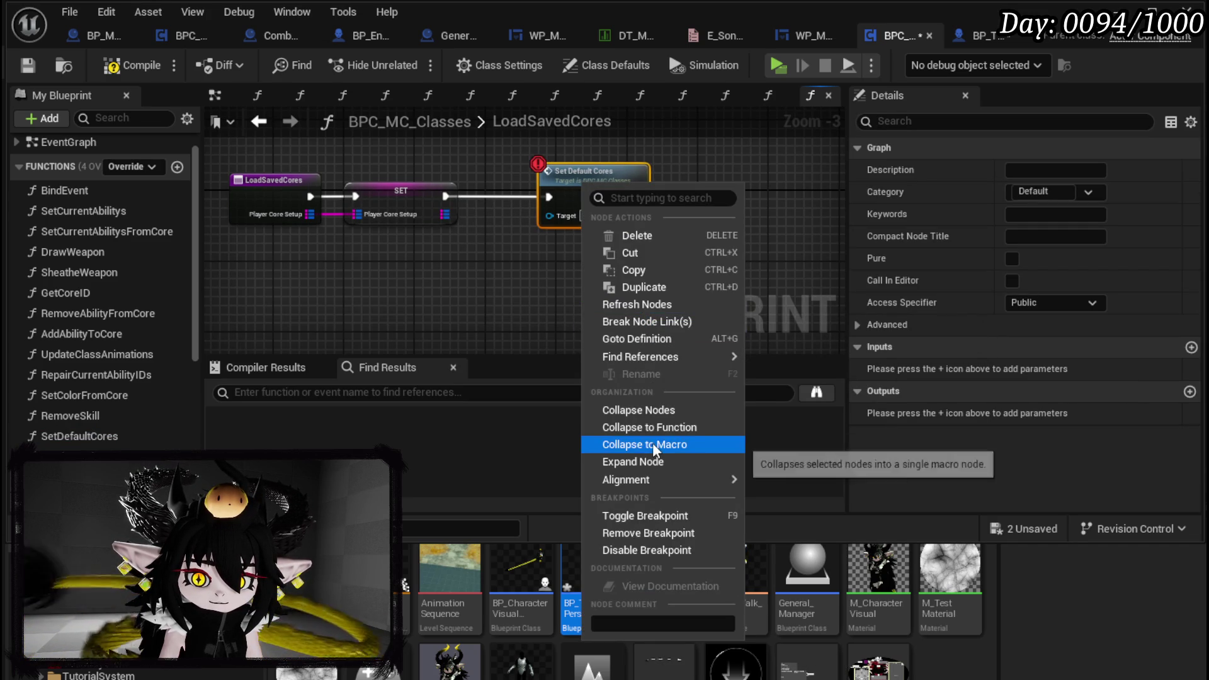
{"action": "mouse_move", "coordinate": [630, 481]}
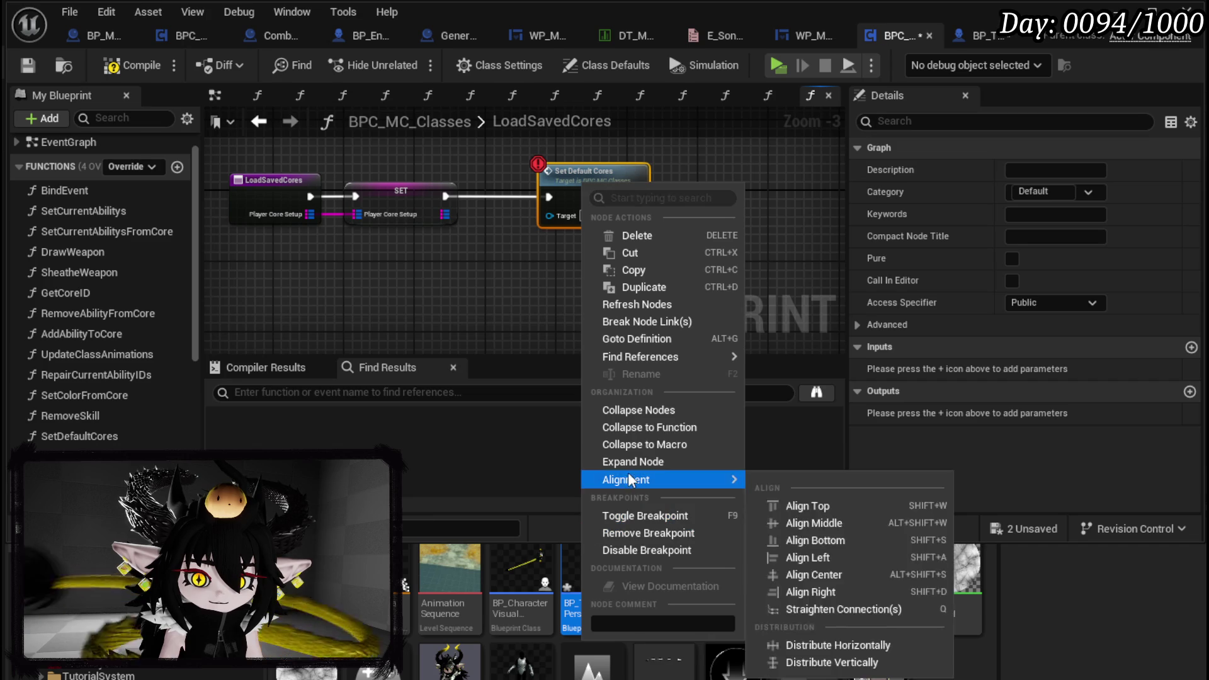
{"action": "left_click", "coordinate": [457, 253]}
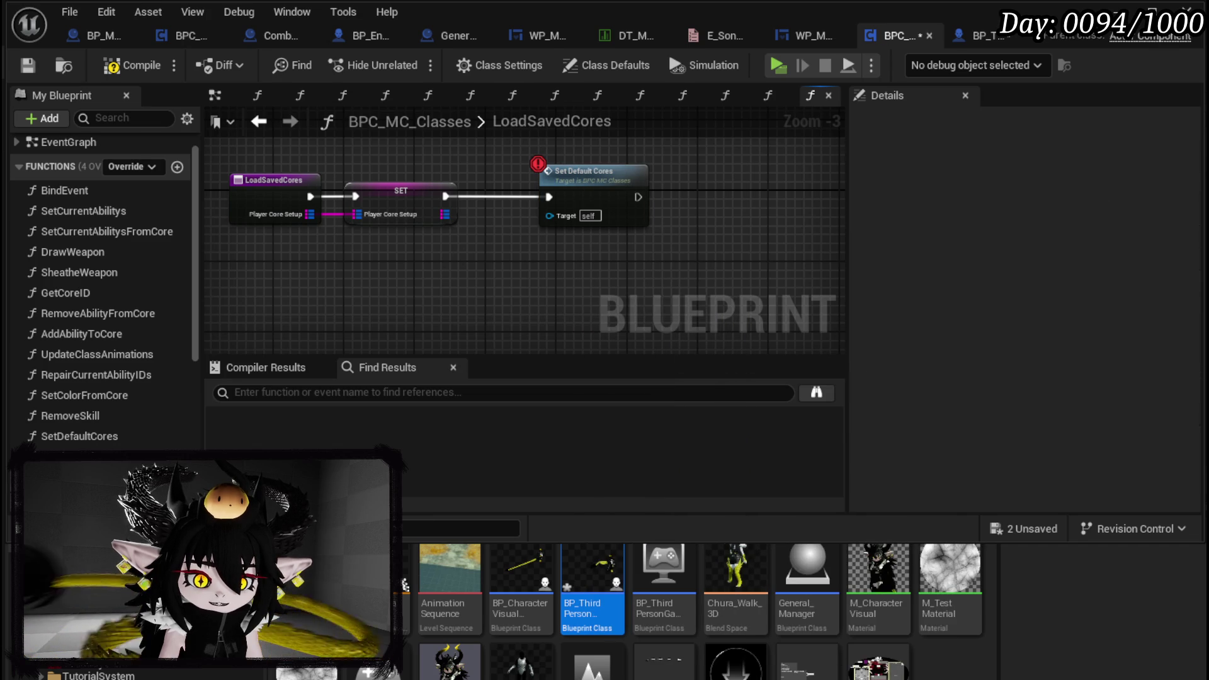
Rename the SetDefaultCores function to AddDefaultCores, then compile and save
{"action": "right_click", "coordinate": [68, 436]}
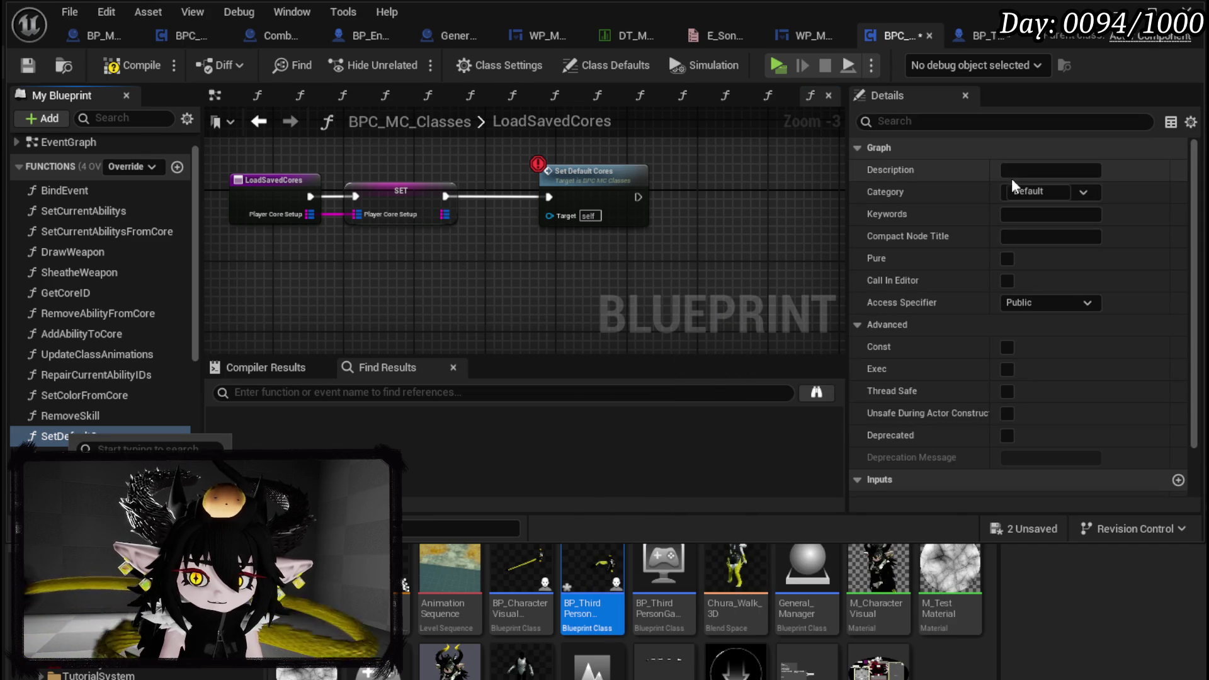
{"action": "key", "text": "F2"}
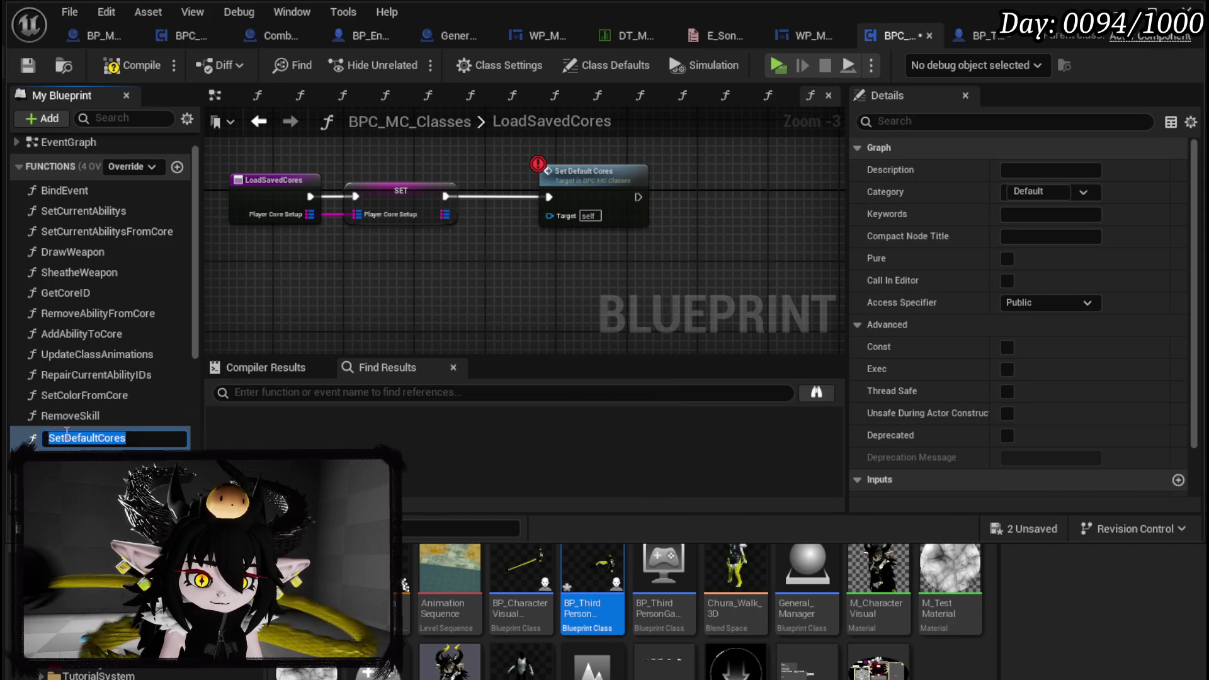
{"action": "left_click_drag", "start_coordinate": [65, 436], "coordinate": [48, 438]}
{"action": "type", "text": "a"}
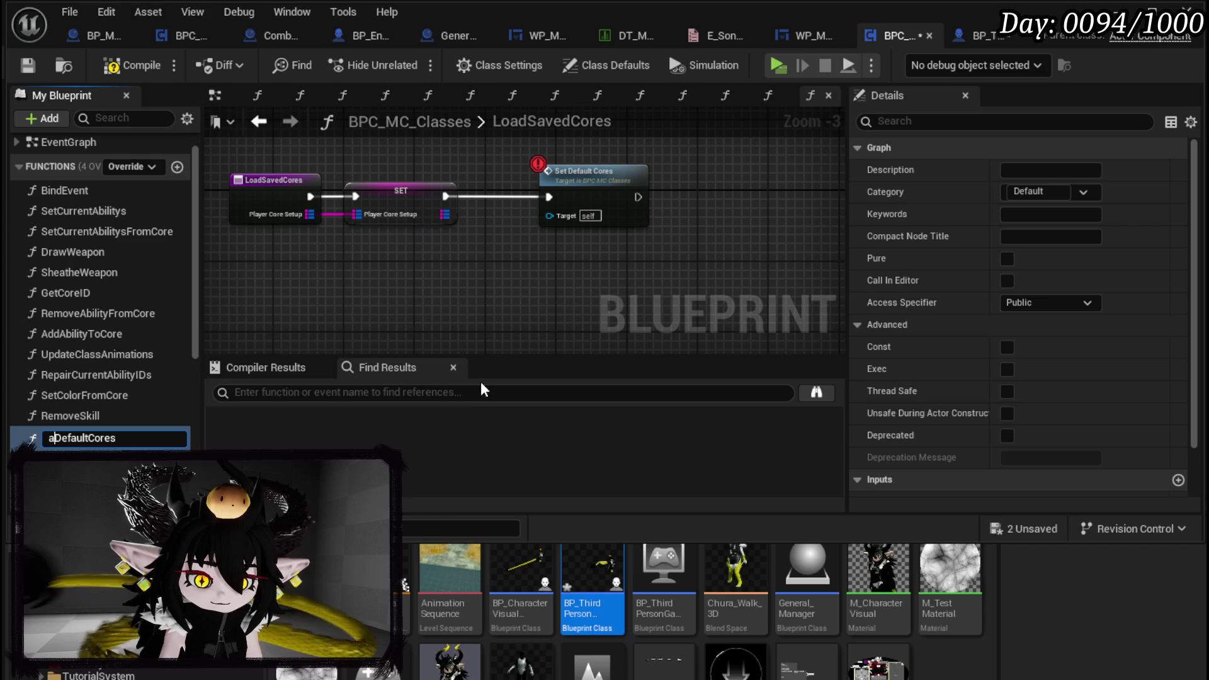
{"action": "key", "text": "BackSpace"}
{"action": "type", "text": "Add"}
{"action": "key", "text": "Return"}
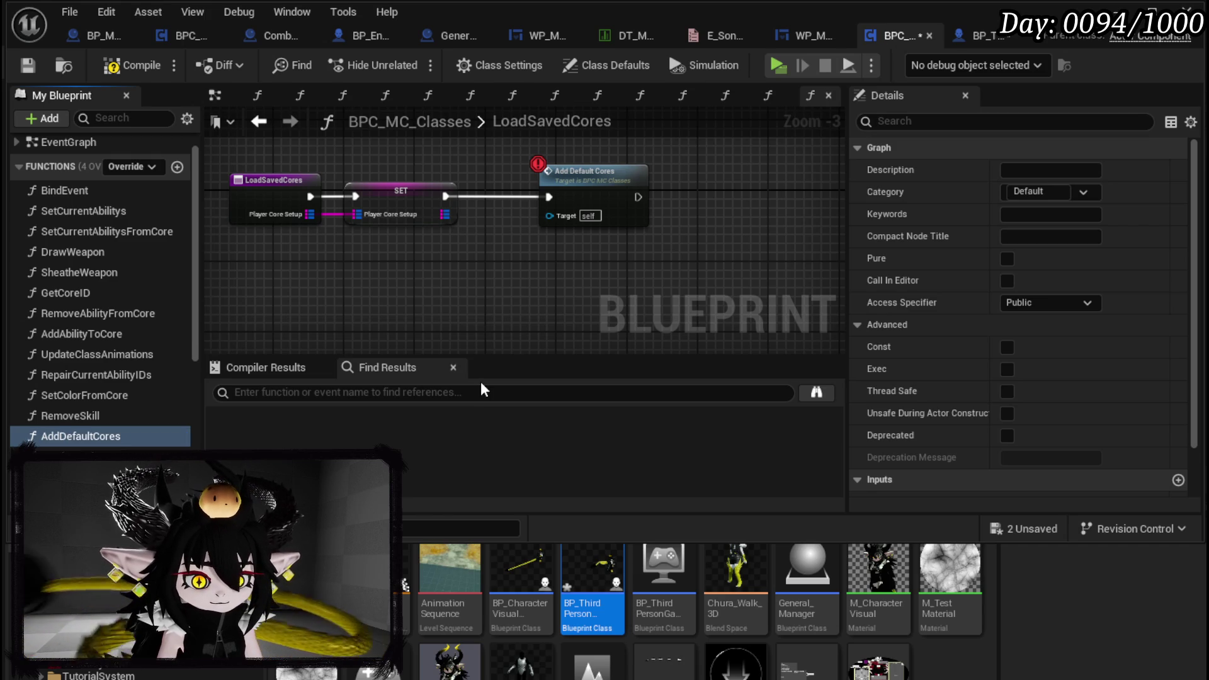
{"action": "left_click", "coordinate": [129, 65]}
{"action": "left_click", "coordinate": [27, 65]}
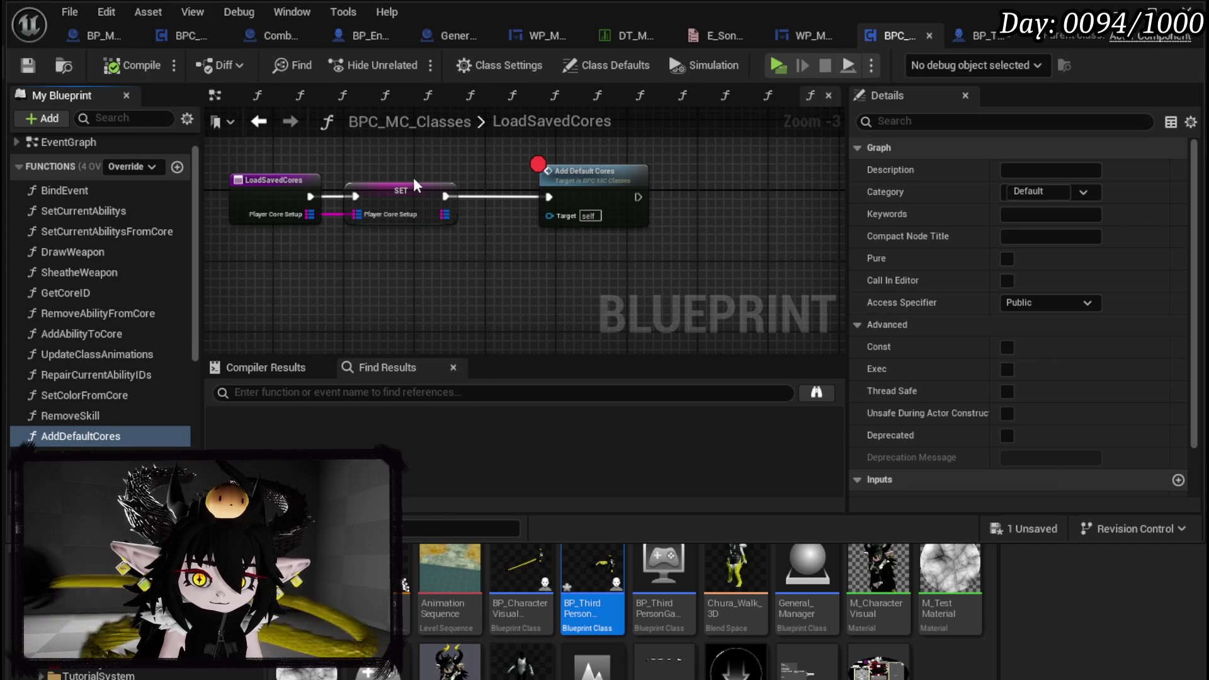
{"action": "double_click", "coordinate": [594, 179]}
Duplicate the ADD and Set Current Abilitys node group in AddDefaultCores
{"action": "scroll", "coordinate": [593, 178], "scroll_direction": "down", "scroll_amount": 2}
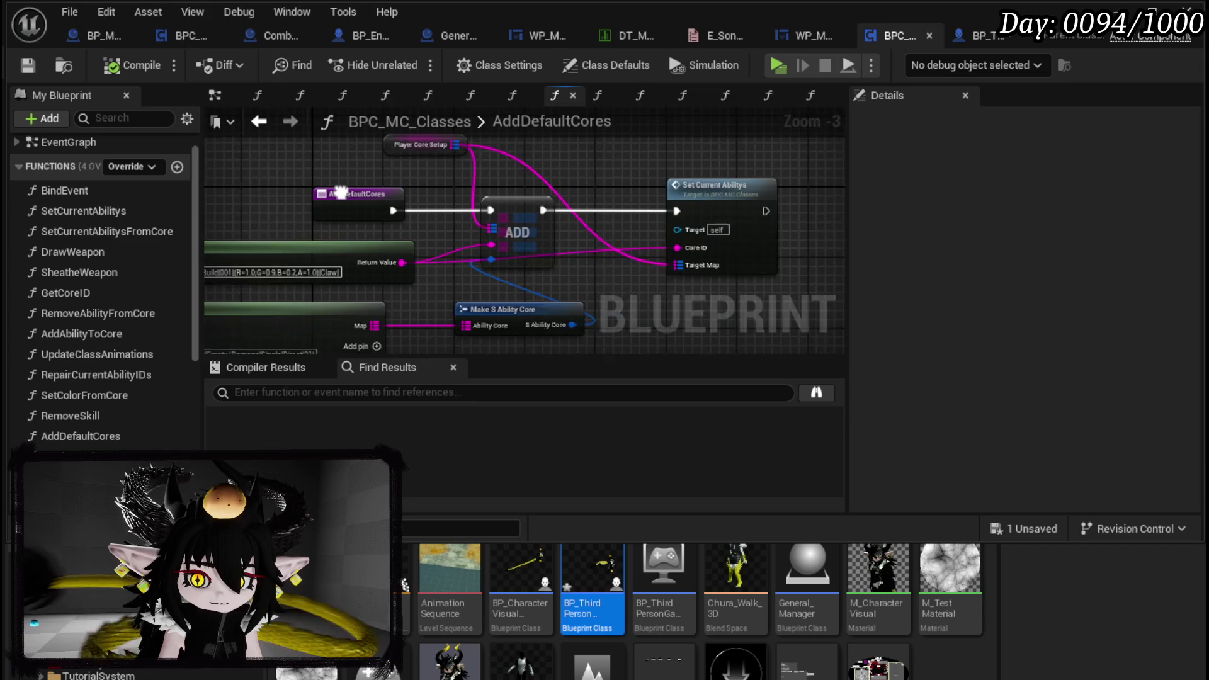
{"action": "left_click_drag", "start_coordinate": [428, 220], "coordinate": [499, 151]}
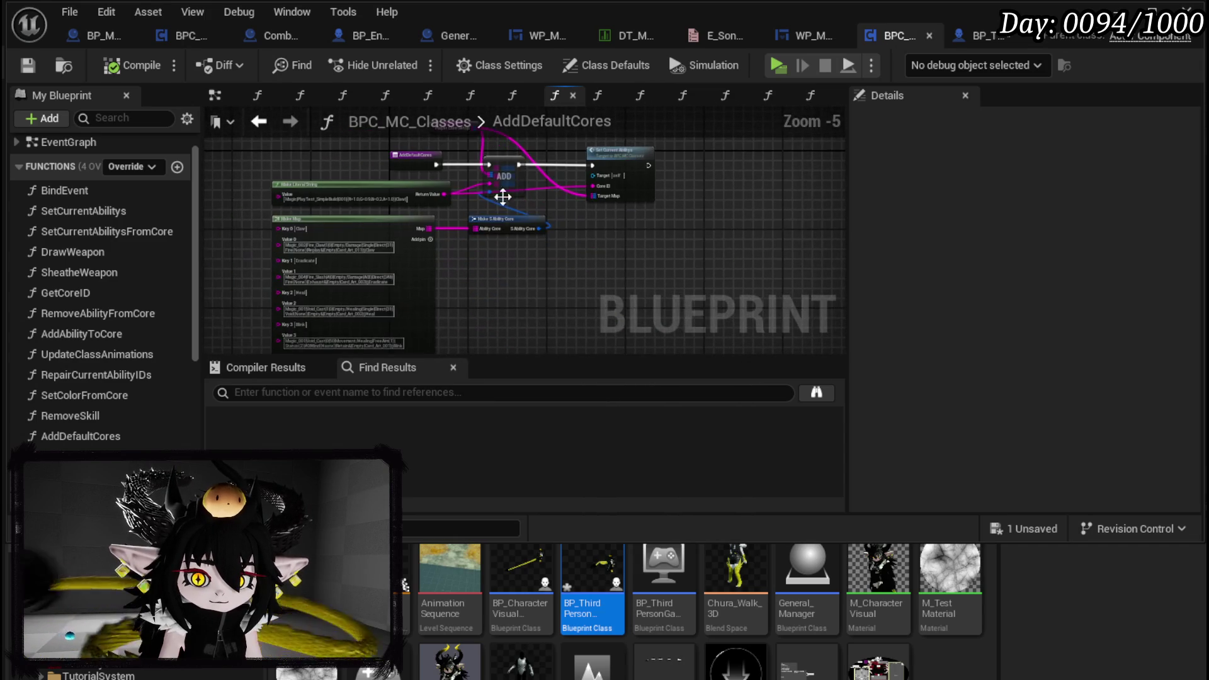
{"action": "mouse_move", "coordinate": [557, 289]}
{"action": "left_mouse_down"}
{"action": "mouse_move", "coordinate": [402, 203]}
{"action": "mouse_move", "coordinate": [370, 200]}
{"action": "left_mouse_up"}
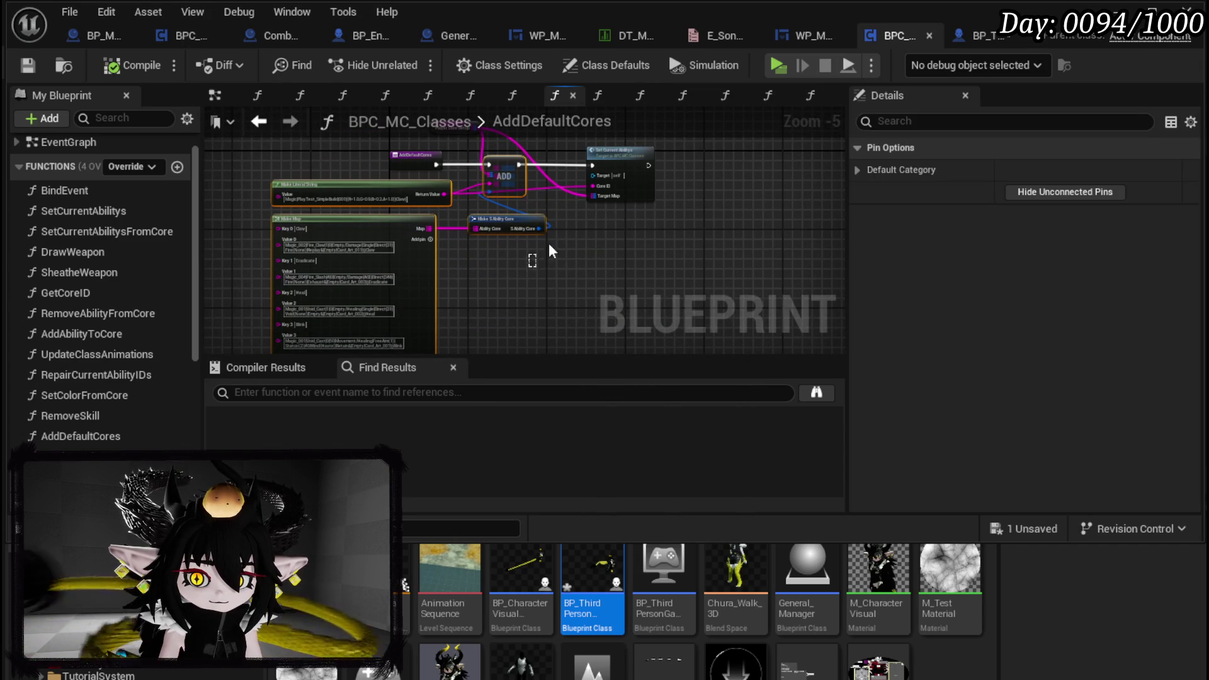
{"action": "mouse_move", "coordinate": [724, 205]}
{"action": "left_mouse_down"}
{"action": "mouse_move", "coordinate": [542, 211]}
{"action": "mouse_move", "coordinate": [513, 248]}
{"action": "left_mouse_up"}
{"action": "key", "text": "ctrl+v"}
{"action": "left_click", "coordinate": [587, 184]}
{"action": "left_click", "coordinate": [591, 192]}
{"action": "left_click_drag", "start_coordinate": [611, 239], "coordinate": [573, 211]}
Chain execution into the pasted nodes and compile, exposing the unconnected Target Map error
{"action": "mouse_move", "coordinate": [433, 190]}
{"action": "left_mouse_down"}
{"action": "mouse_move", "coordinate": [564, 200]}
{"action": "mouse_move", "coordinate": [695, 187]}
{"action": "left_mouse_up"}
{"action": "scroll", "coordinate": [519, 180], "scroll_direction": "up", "scroll_amount": 3}
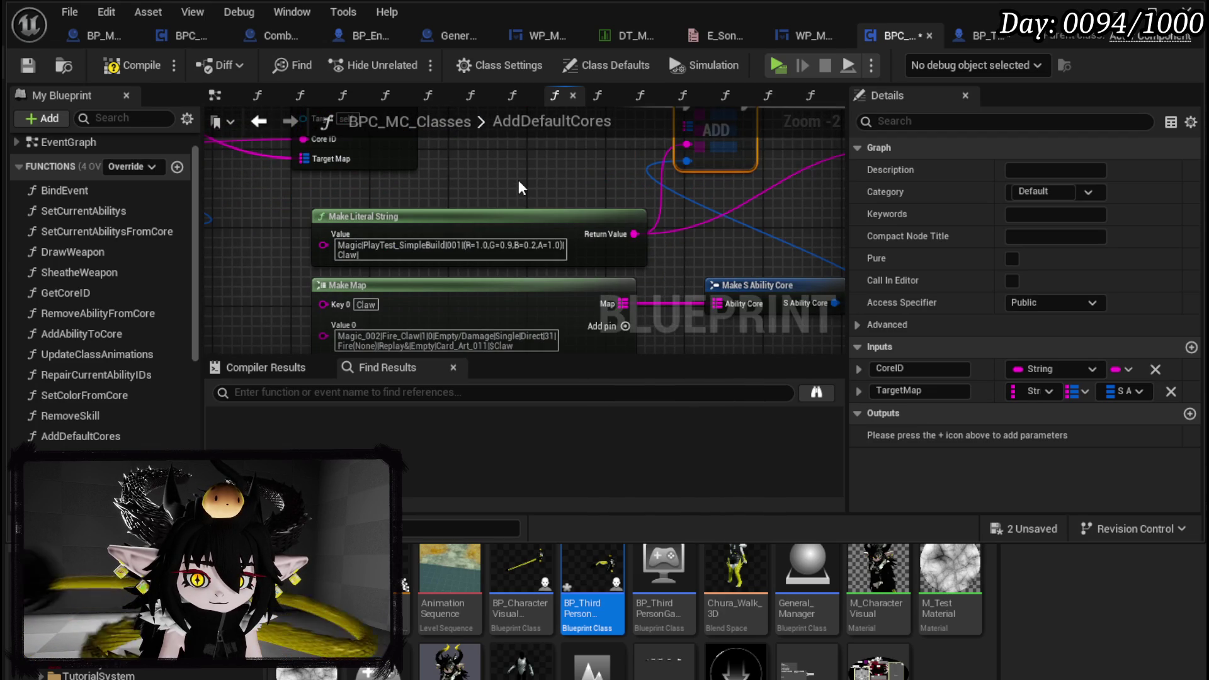
{"action": "mouse_move", "coordinate": [455, 245]}
{"action": "left_mouse_down"}
{"action": "mouse_move", "coordinate": [637, 284]}
{"action": "mouse_move", "coordinate": [685, 311]}
{"action": "left_mouse_up"}
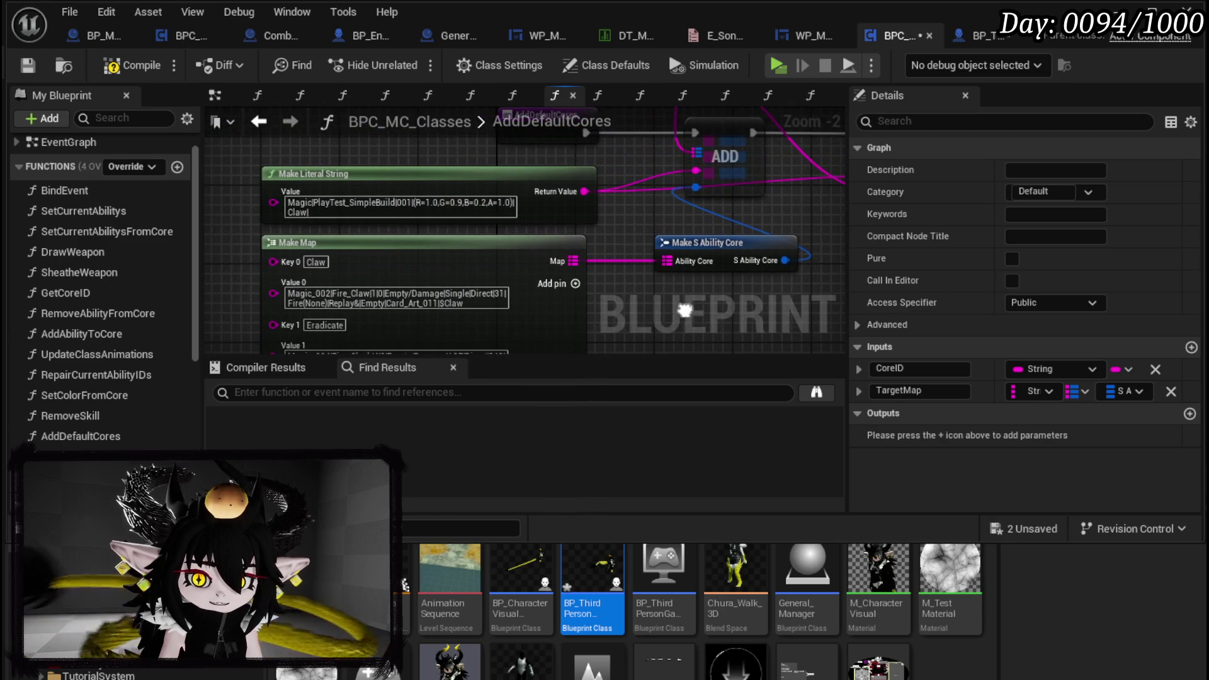
{"action": "left_click", "coordinate": [131, 65]}
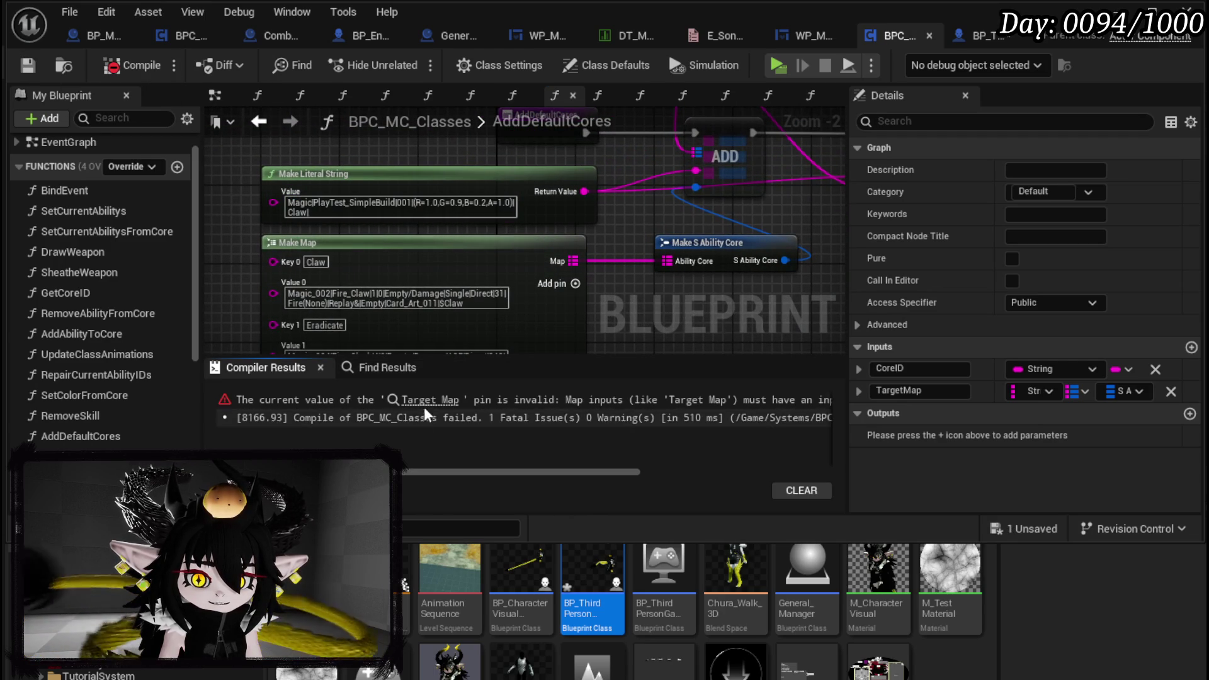
Connect a Player Core Setup getter to the failing ADD node's Target Map pin
{"action": "left_click", "coordinate": [419, 401]}
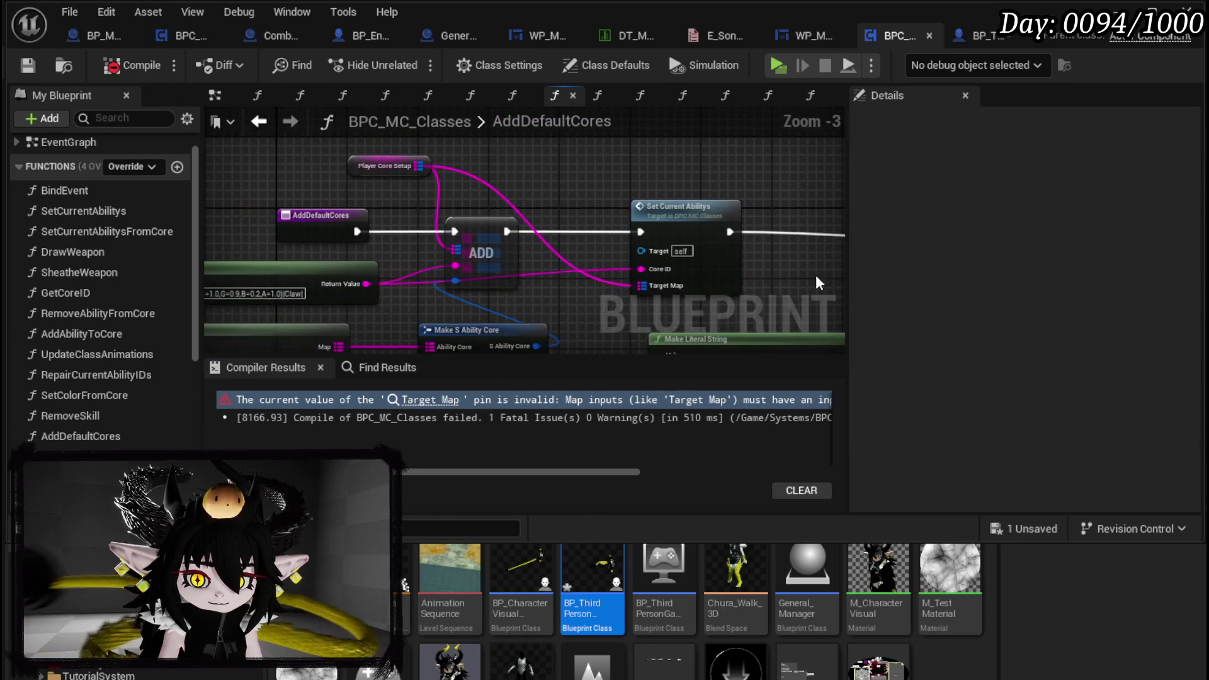
{"action": "key", "text": "ctrl+x"}
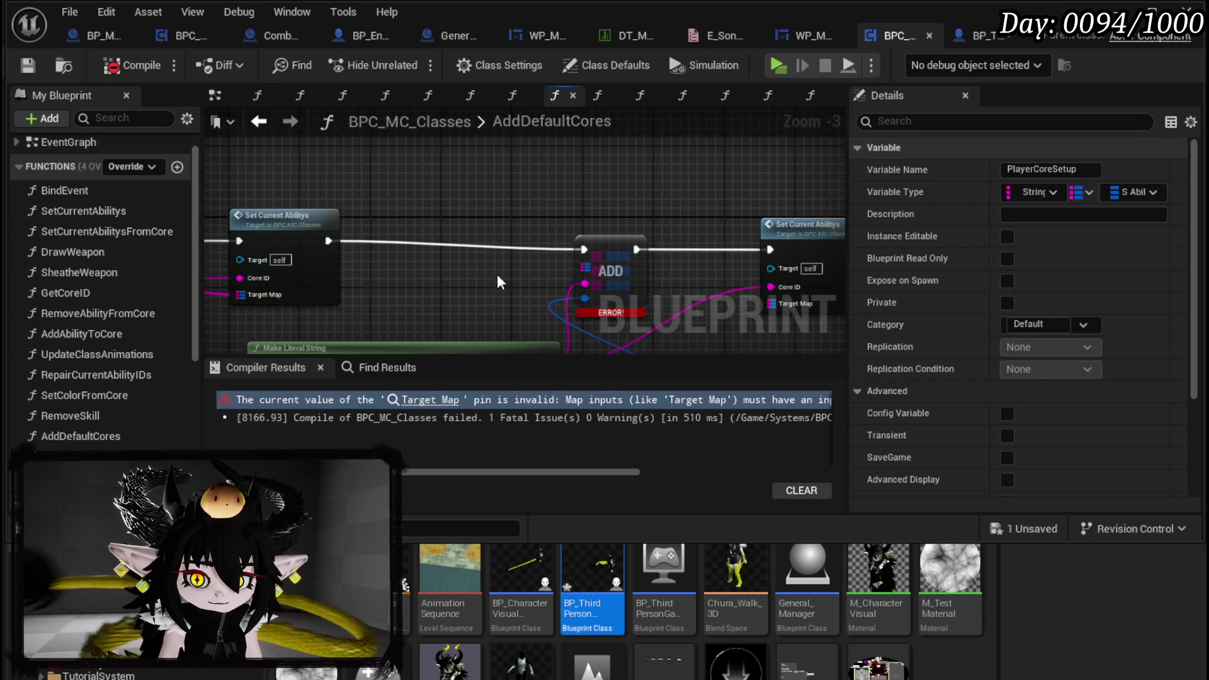
{"action": "key", "text": "ctrl+v"}
{"action": "left_click", "coordinate": [488, 255]}
{"action": "mouse_move", "coordinate": [510, 265]}
{"action": "left_mouse_down"}
{"action": "mouse_move", "coordinate": [456, 203]}
{"action": "mouse_move", "coordinate": [519, 209]}
{"action": "mouse_move", "coordinate": [585, 261]}
{"action": "left_mouse_up"}
{"action": "scroll", "coordinate": [538, 256], "scroll_direction": "down", "scroll_amount": 4}
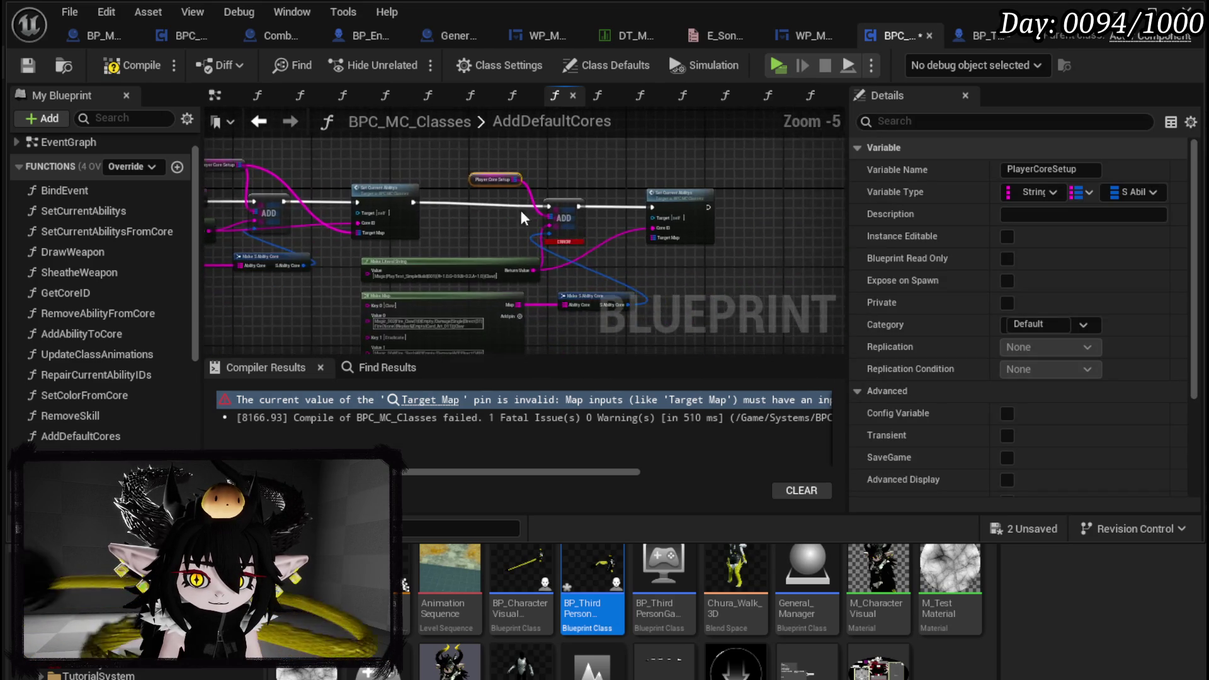
{"action": "left_click", "coordinate": [502, 322]}
{"action": "scroll", "coordinate": [510, 315], "scroll_direction": "up", "scroll_amount": 2}
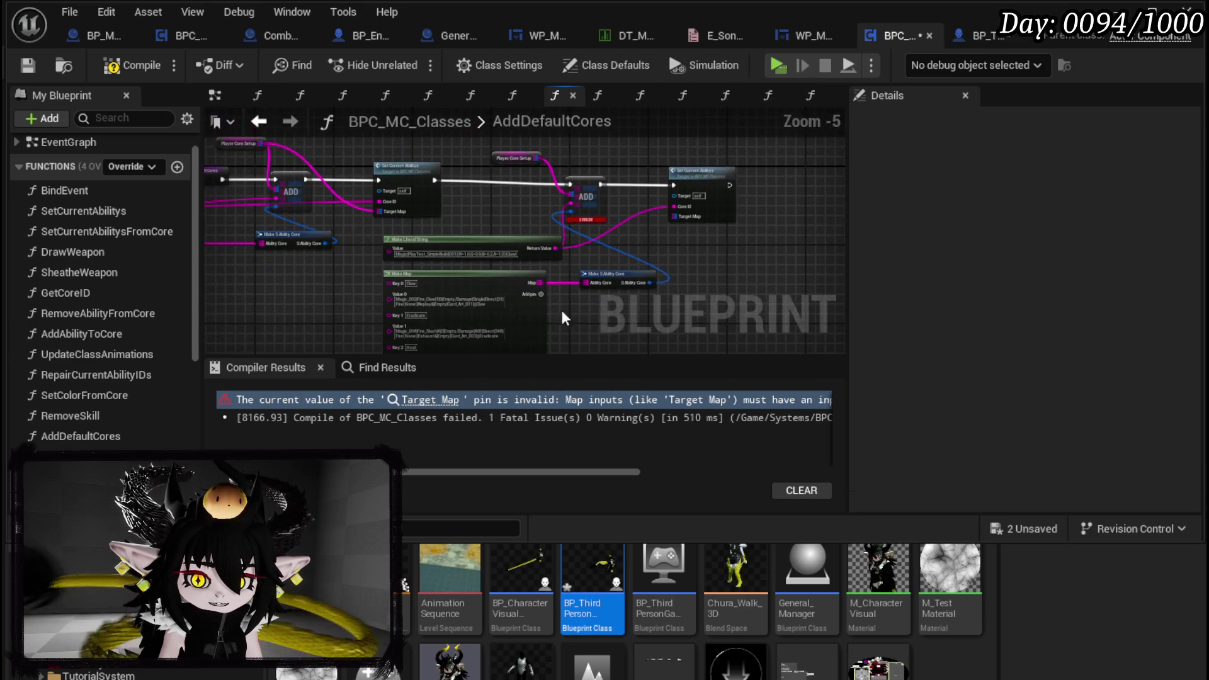
Collapse the first core-adding node group into a new function
{"action": "mouse_move", "coordinate": [504, 281]}
{"action": "left_mouse_down"}
{"action": "mouse_move", "coordinate": [550, 189]}
{"action": "mouse_move", "coordinate": [494, 225]}
{"action": "left_mouse_up"}
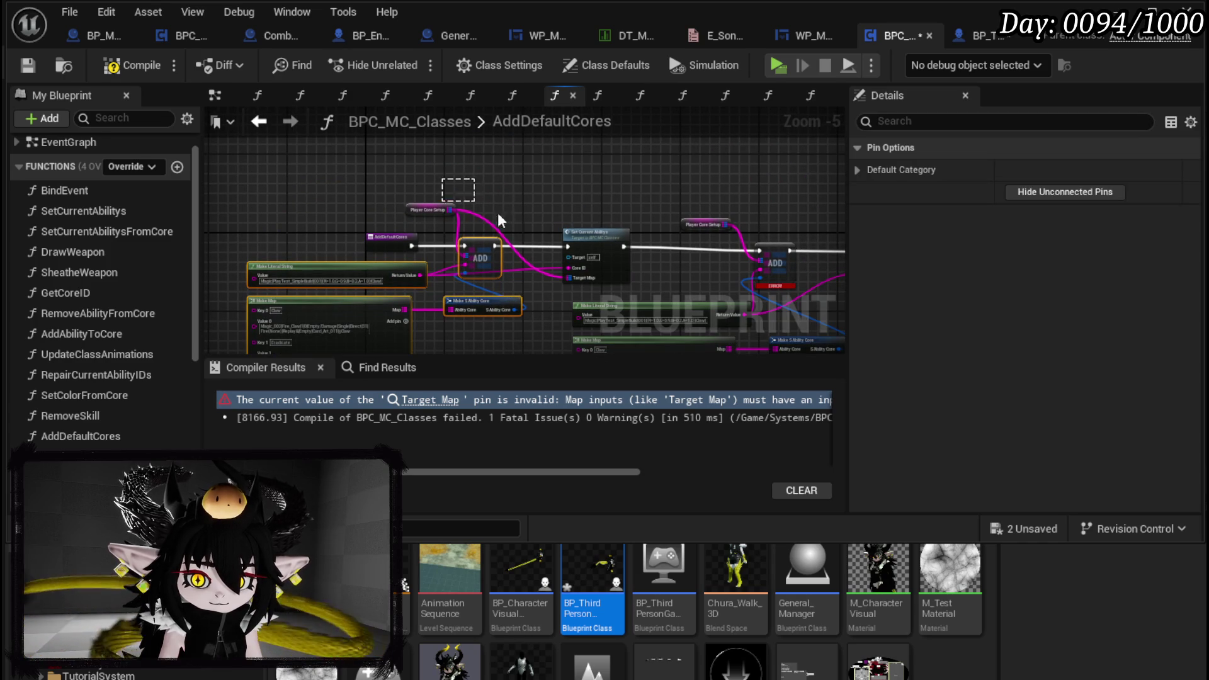
{"action": "right_click", "coordinate": [596, 242]}
{"action": "left_click", "coordinate": [699, 486]}
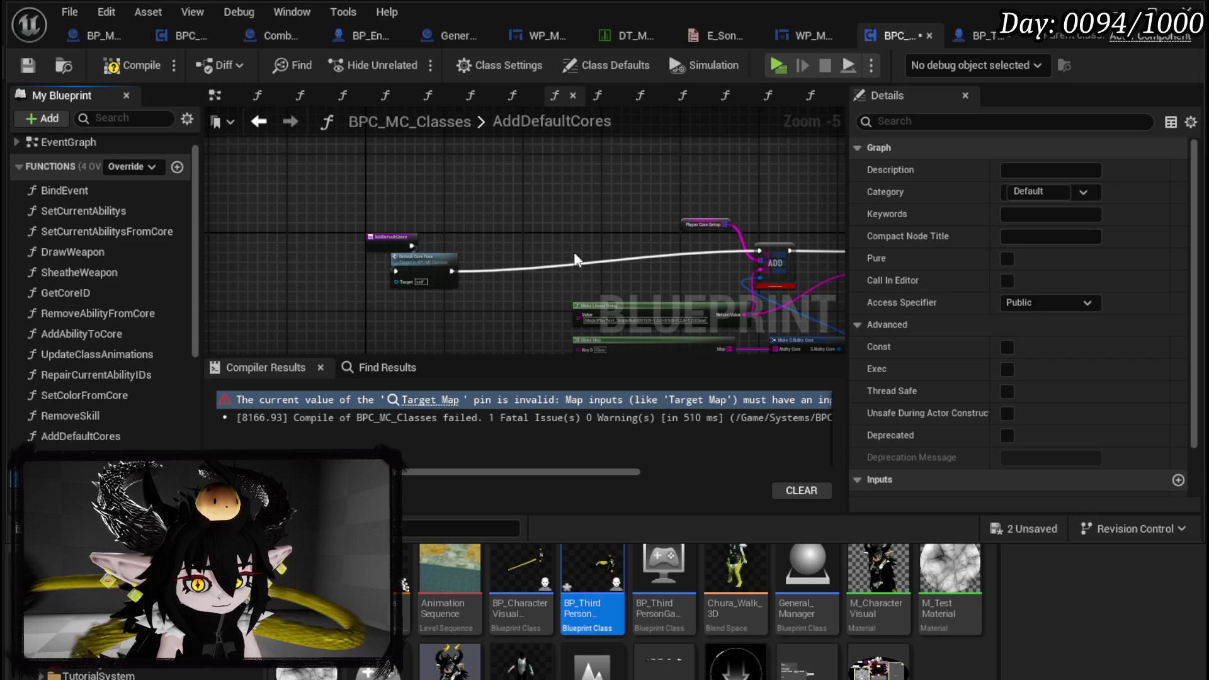
{"action": "left_click", "coordinate": [177, 167]}
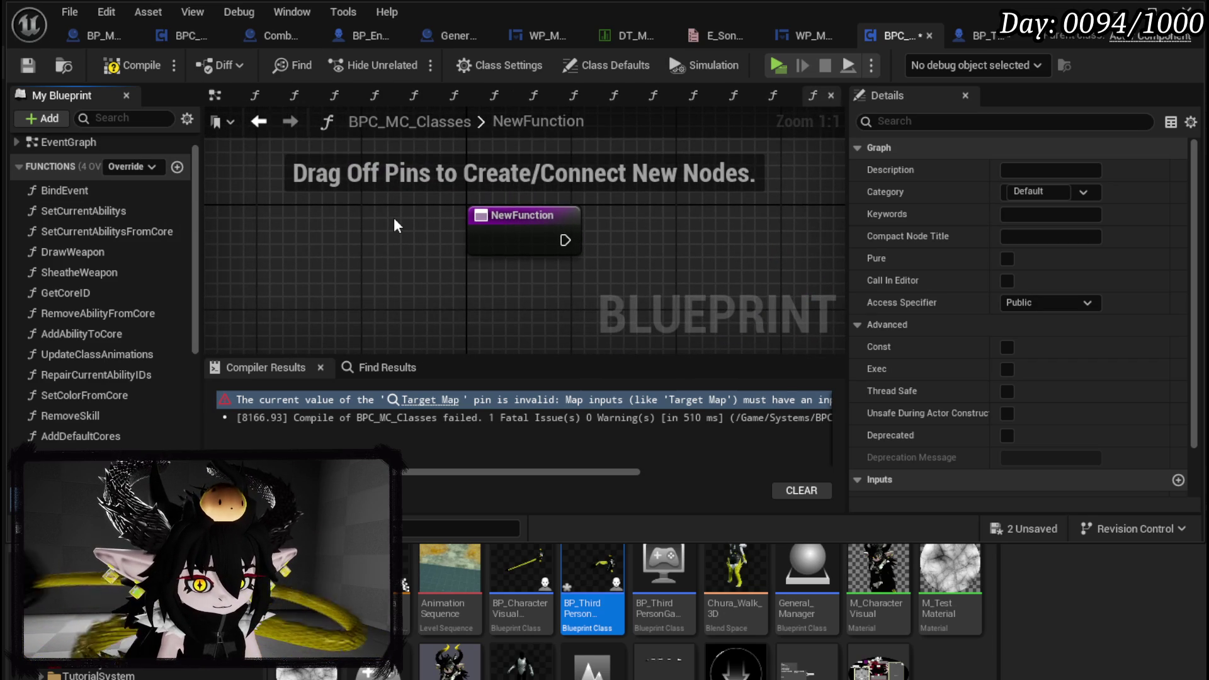
Name the new functions DefaultCore_Tura and DefaultCore_Chura, then compile cleanly and save
{"action": "key", "text": "Return"}
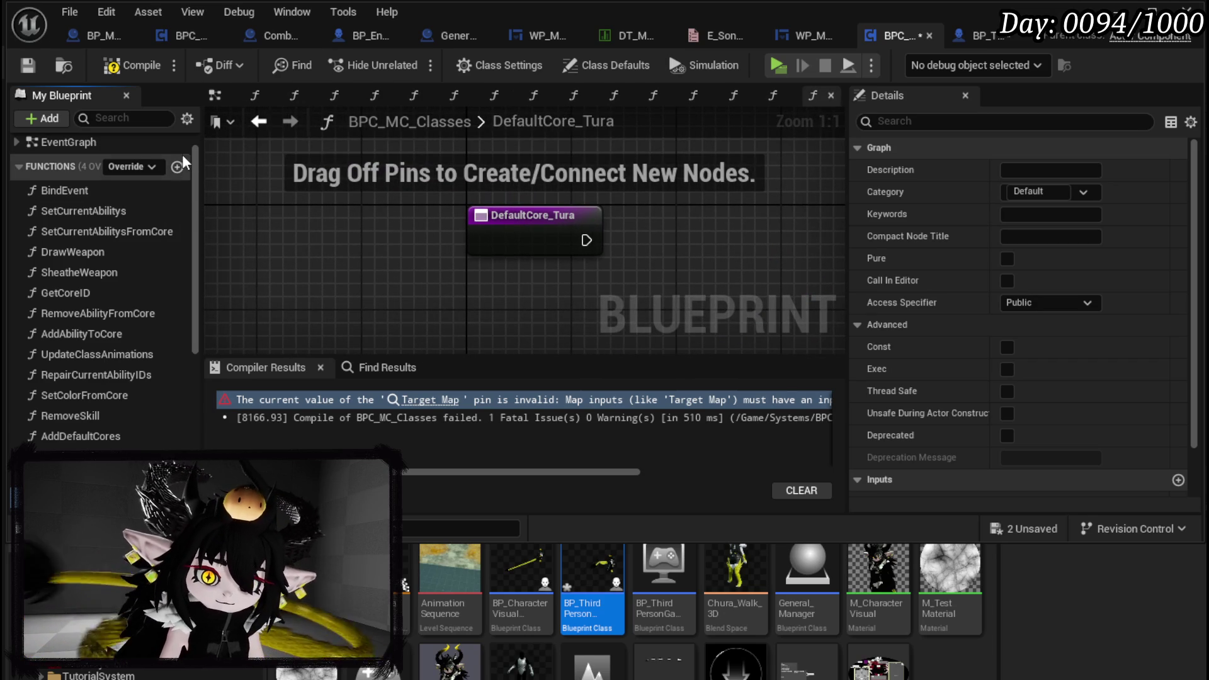
{"action": "left_click", "coordinate": [177, 168]}
{"action": "type", "text": "DefaultCore_Ch"}
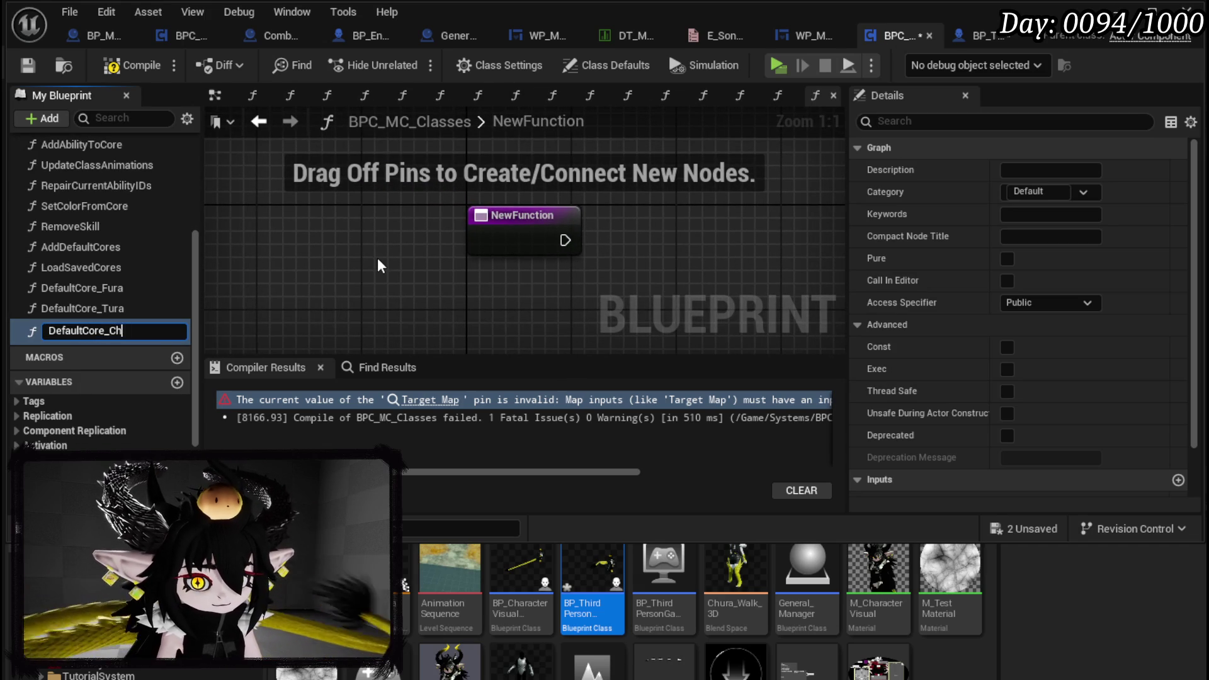
{"action": "type", "text": "ura"}
{"action": "key", "text": "Return"}
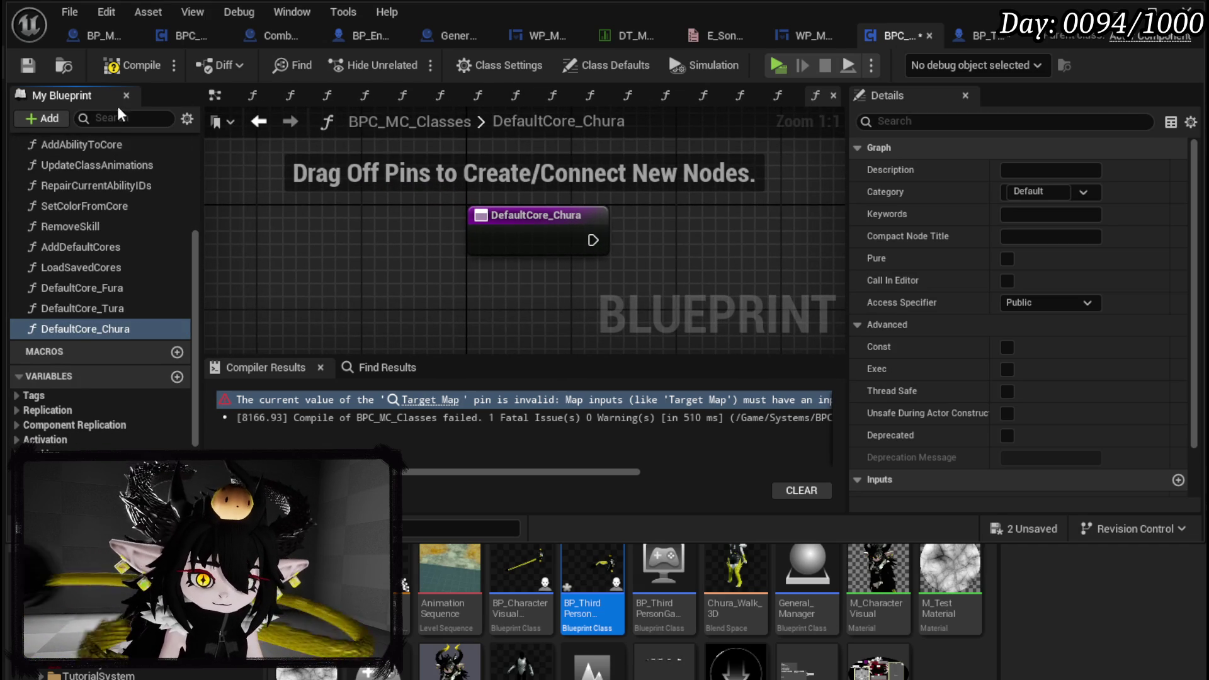
{"action": "left_click", "coordinate": [122, 69]}
{"action": "left_click", "coordinate": [29, 63]}
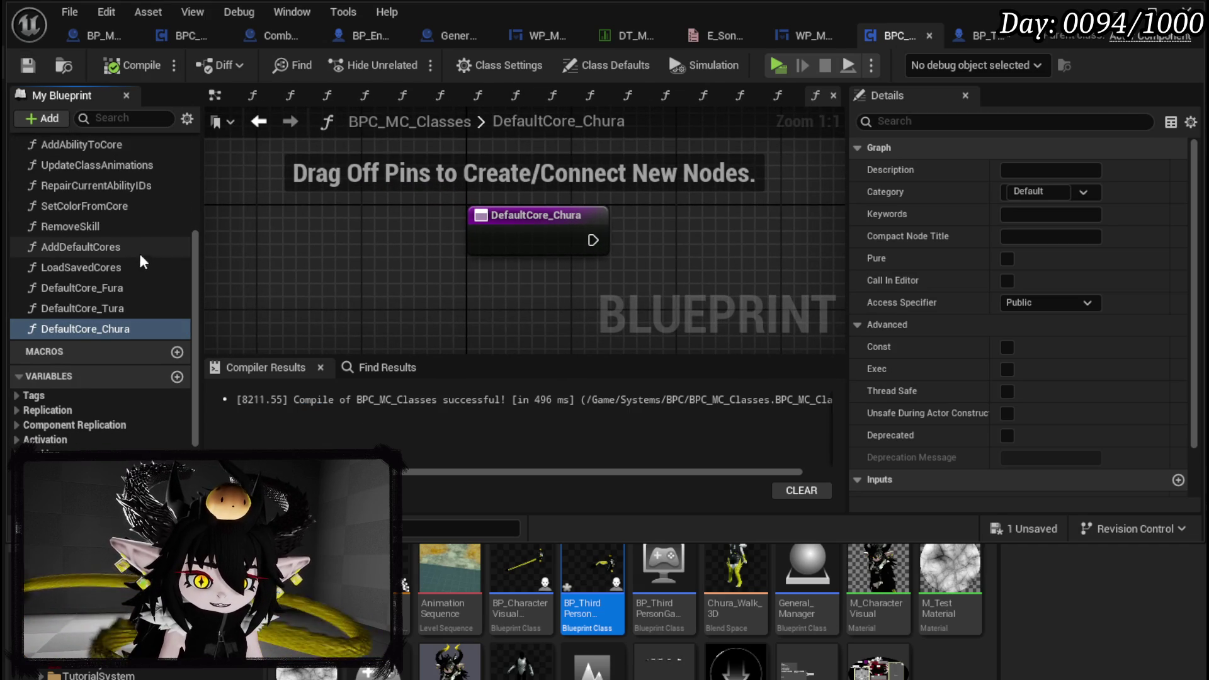
Open the DefaultCore_Fura graph, tidy its entry node and nodes into view, and save
{"action": "double_click", "coordinate": [82, 288]}
{"action": "scroll", "coordinate": [510, 235], "scroll_direction": "up", "scroll_amount": 1}
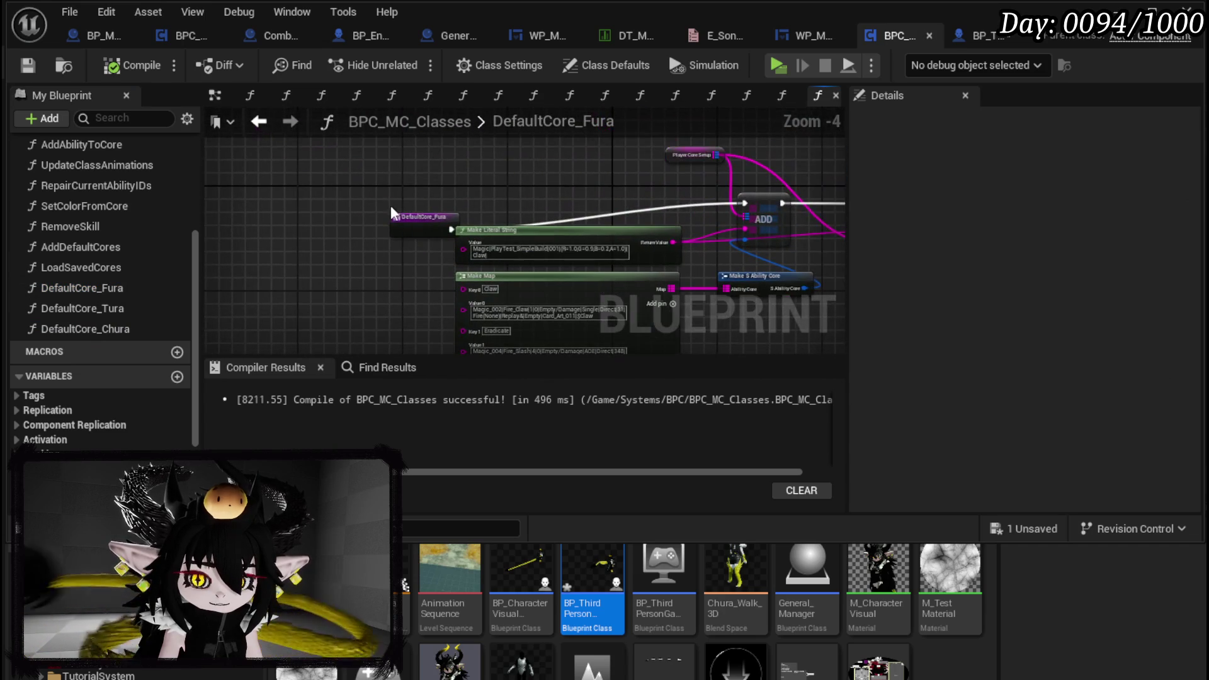
{"action": "left_click", "coordinate": [387, 184]}
{"action": "mouse_move", "coordinate": [387, 184]}
{"action": "left_mouse_down"}
{"action": "mouse_move", "coordinate": [364, 198]}
{"action": "mouse_move", "coordinate": [441, 203]}
{"action": "left_mouse_up"}
{"action": "scroll", "coordinate": [604, 214], "scroll_direction": "up", "scroll_amount": 3}
{"action": "left_click", "coordinate": [353, 203]}
{"action": "left_click", "coordinate": [264, 191]}
{"action": "scroll", "coordinate": [580, 203], "scroll_direction": "down", "scroll_amount": 2}
{"action": "left_click_drag", "start_coordinate": [579, 204], "coordinate": [410, 146]}
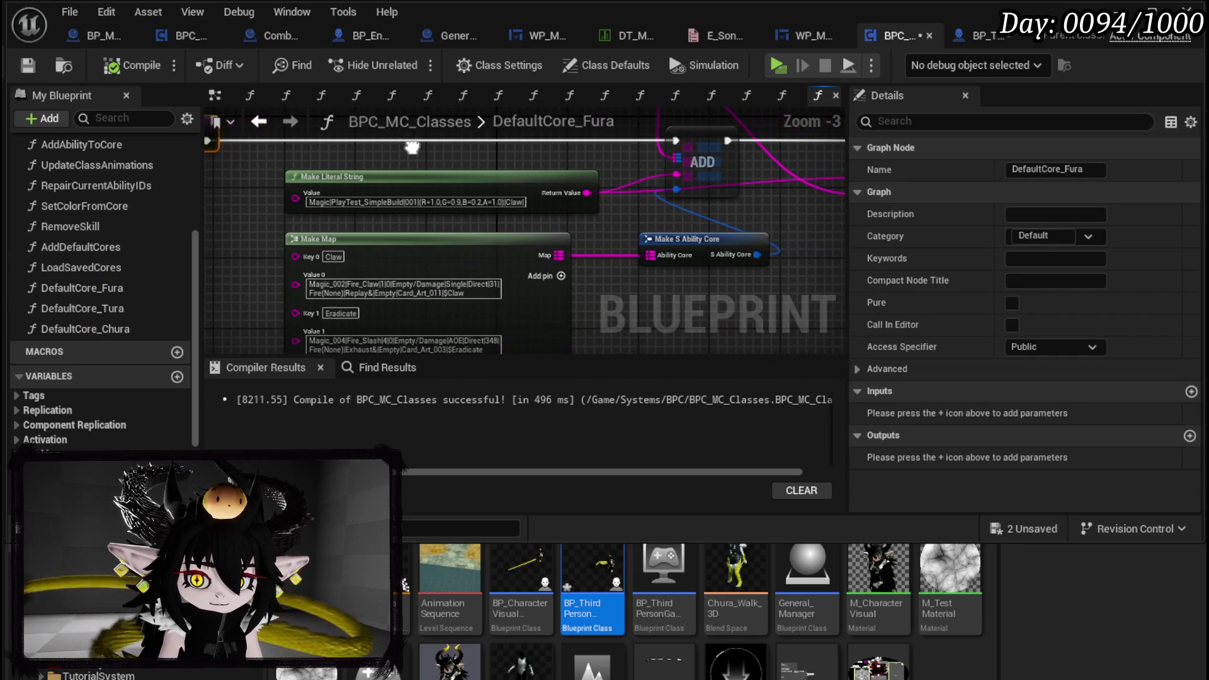
{"action": "left_click", "coordinate": [410, 146]}
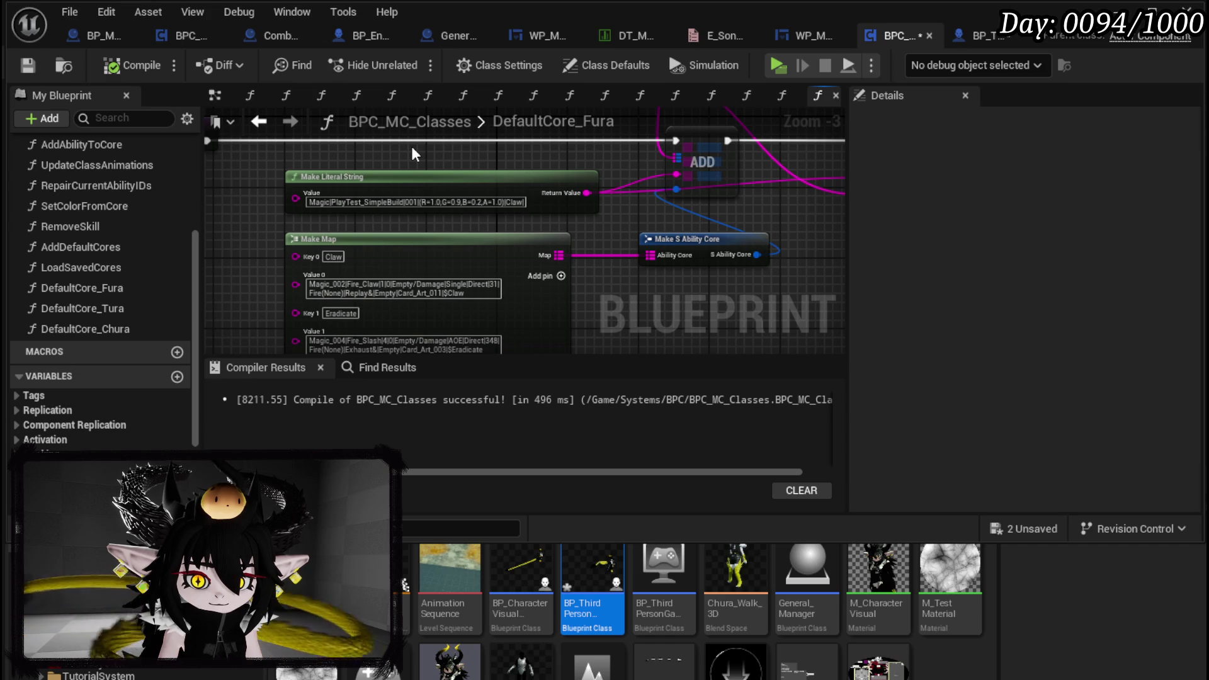
{"action": "mouse_move", "coordinate": [410, 146]}
{"action": "left_mouse_down"}
{"action": "mouse_move", "coordinate": [201, 234]}
{"action": "mouse_move", "coordinate": [503, 195]}
{"action": "left_mouse_up"}
{"action": "scroll", "coordinate": [504, 191], "scroll_direction": "up", "scroll_amount": 3}
{"action": "key", "text": "ctrl+s"}
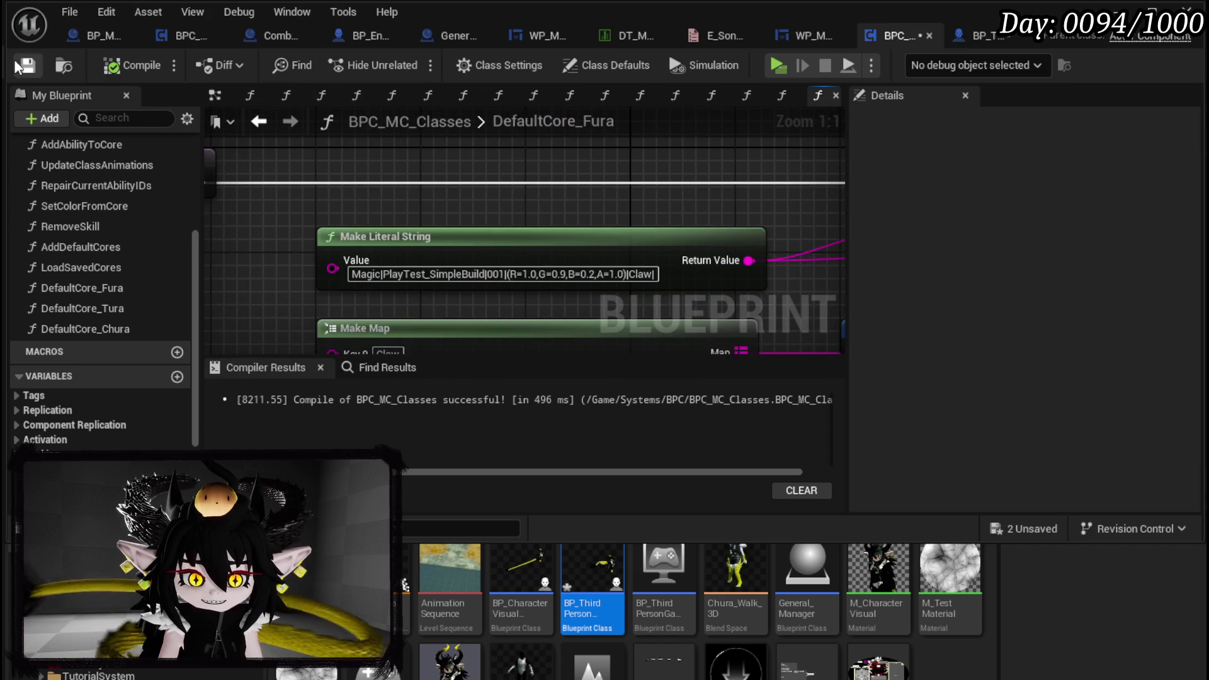
Set the Fura core string colour to R=1.0, G=0.0, B=0.0 and recompile with F7
{"action": "left_click", "coordinate": [506, 274]}
{"action": "left_click", "coordinate": [618, 216]}
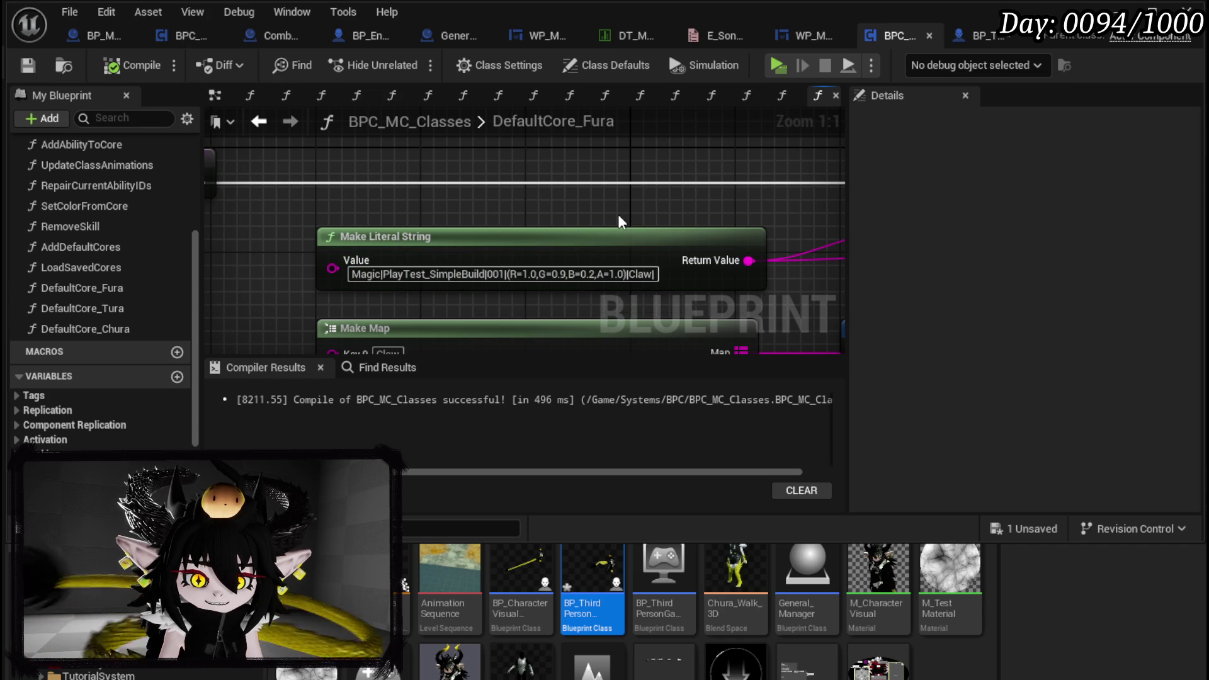
{"action": "scroll", "coordinate": [618, 214], "scroll_direction": "down", "scroll_amount": 2}
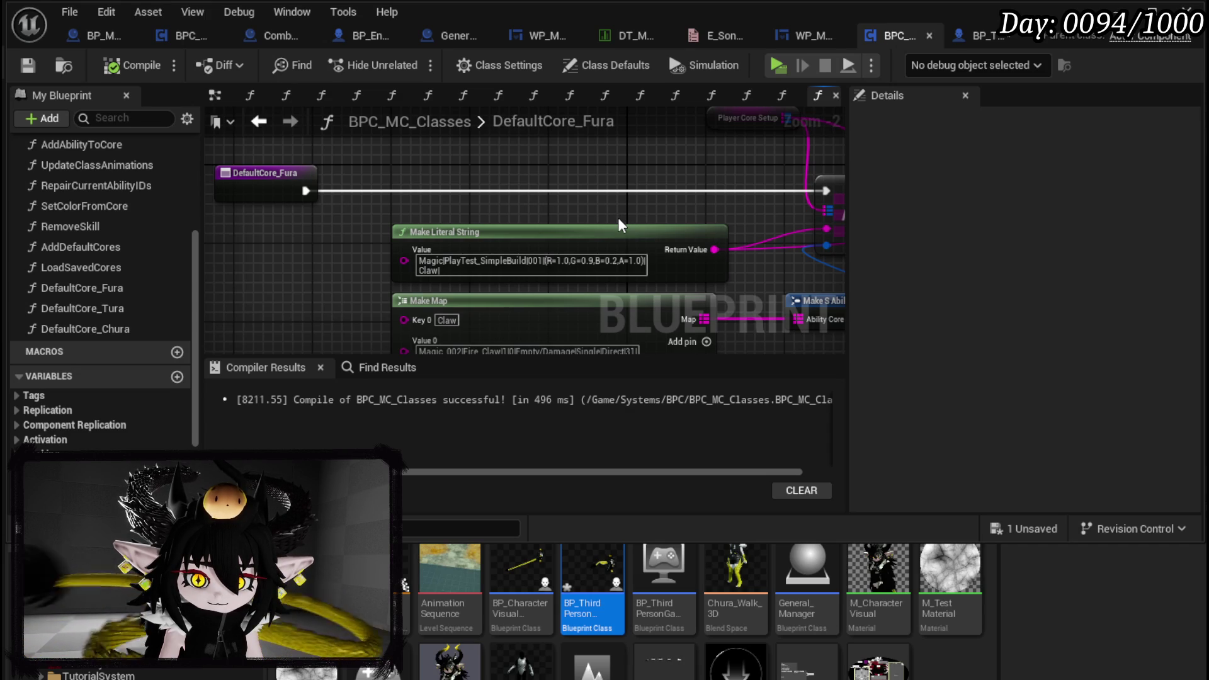
{"action": "scroll", "coordinate": [619, 225], "scroll_direction": "up", "scroll_amount": 2}
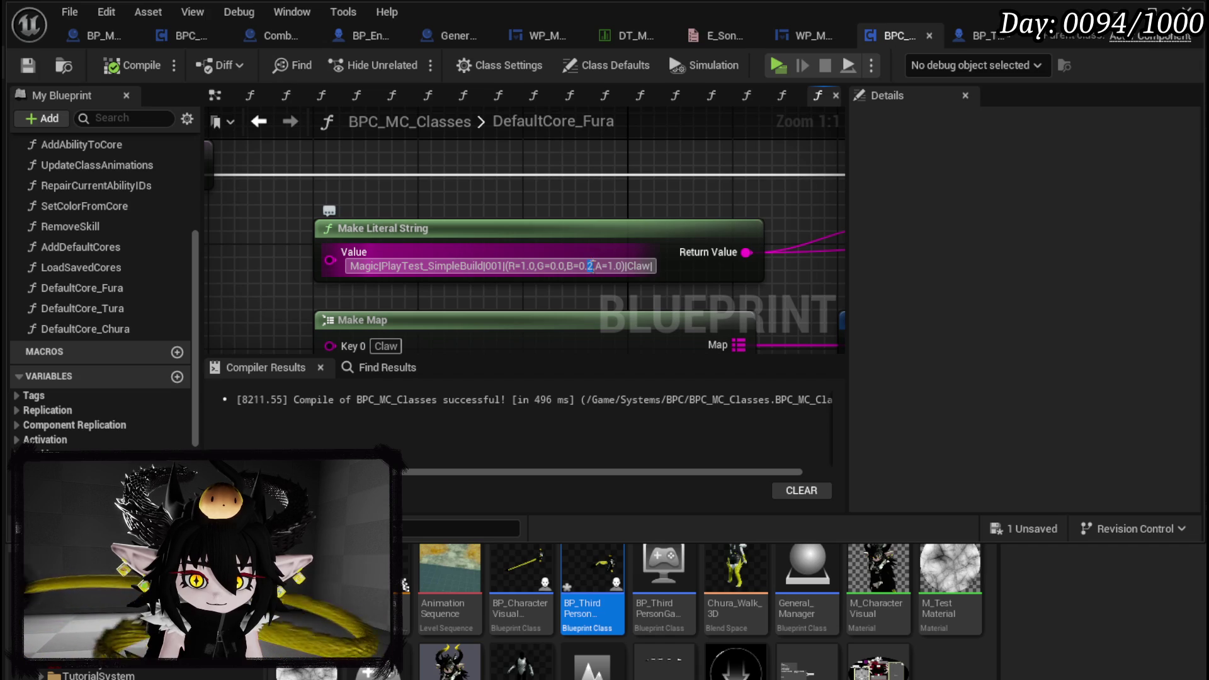
{"action": "type", "text": "0"}
{"action": "key", "text": "Return"}
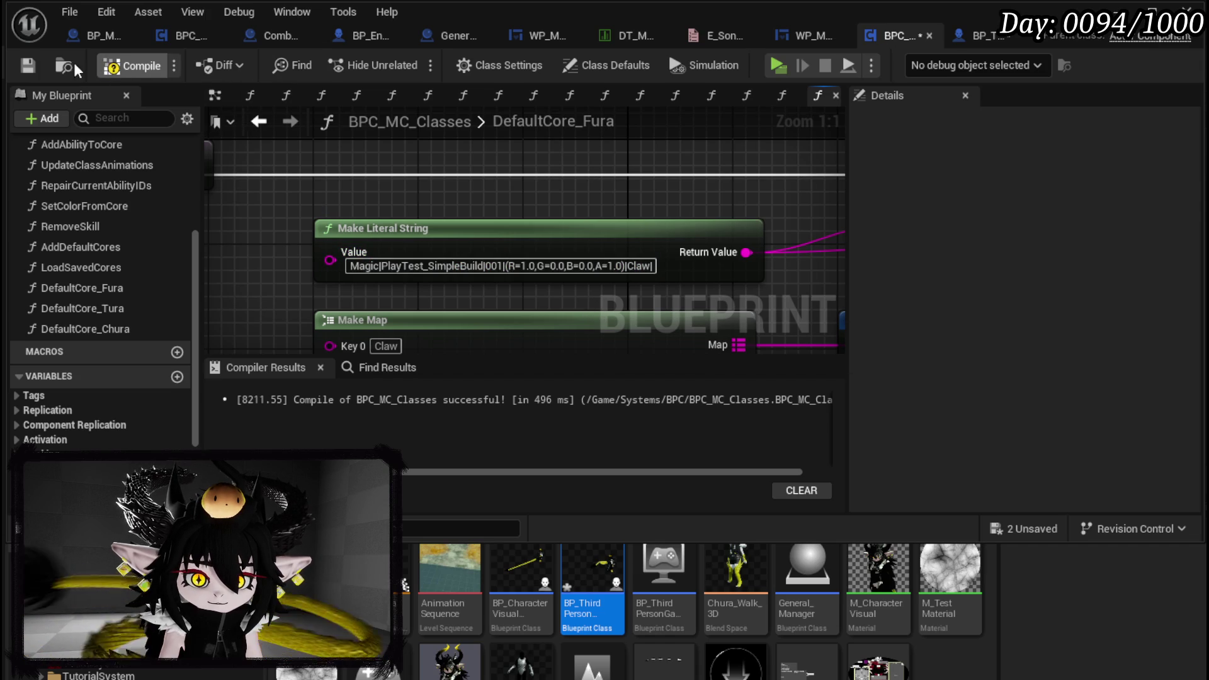
{"action": "key", "text": "F7"}
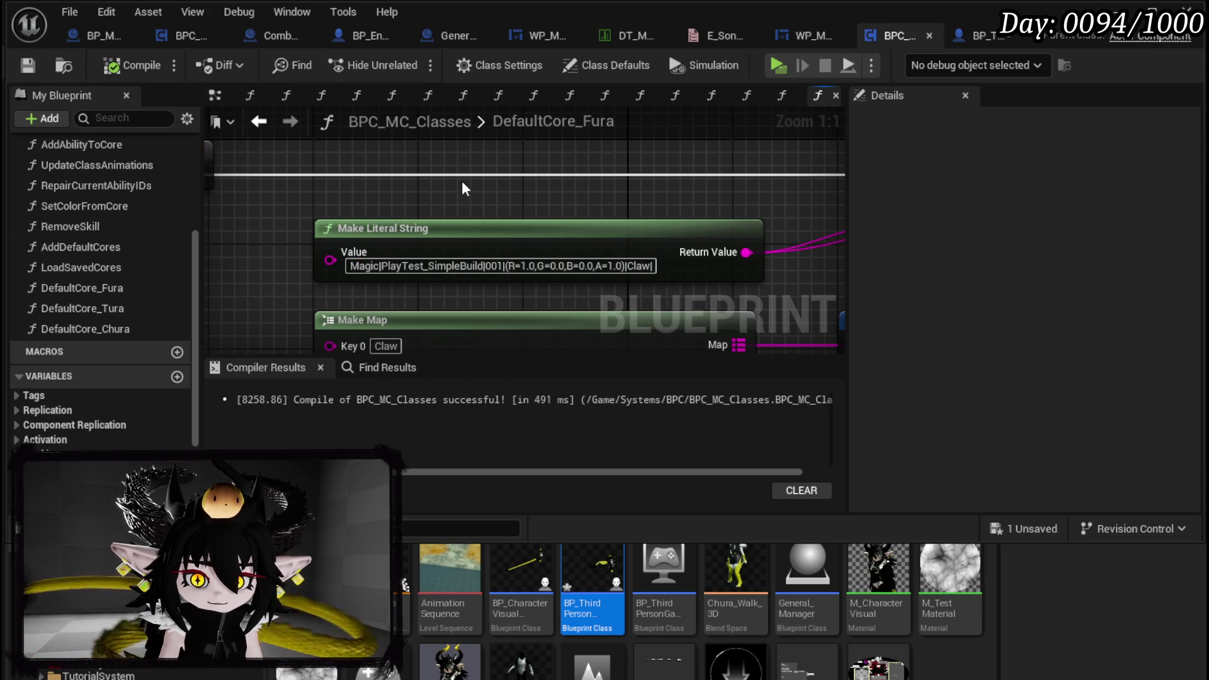
Replace PlayTest_SimpleBuild with Fura so the core string reads Magic|Fura|001, then recompile
{"action": "left_click_drag", "start_coordinate": [384, 266], "coordinate": [391, 266]}
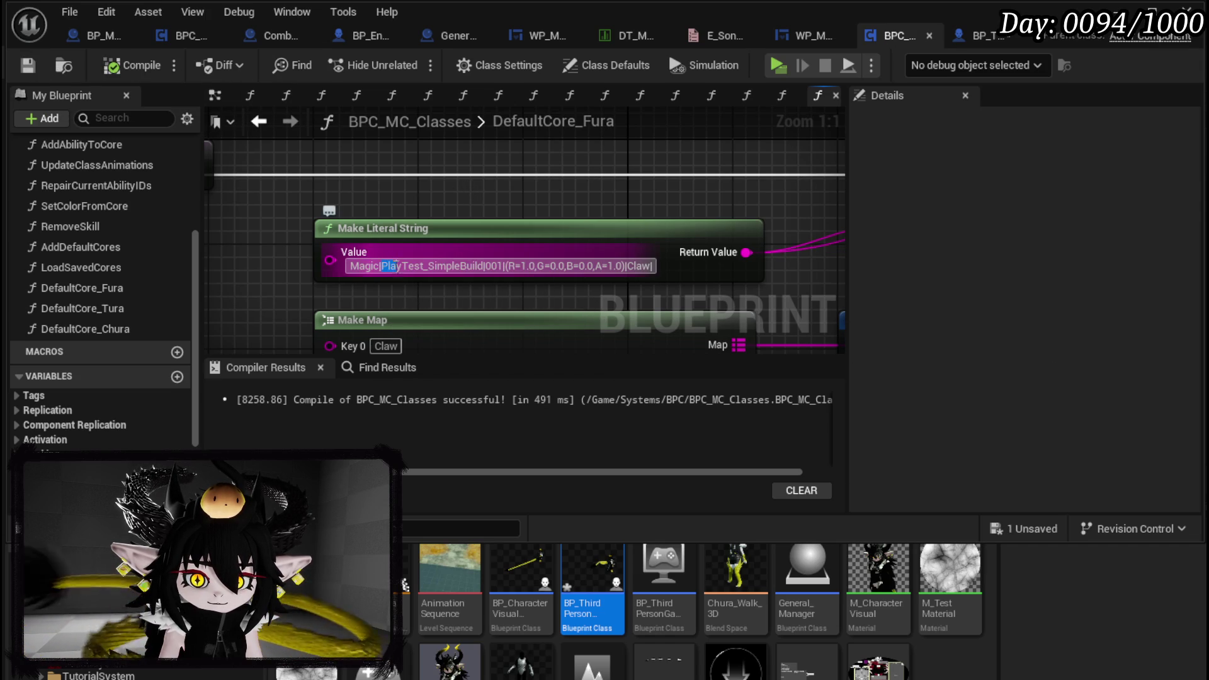
{"action": "left_click_drag", "start_coordinate": [482, 269], "coordinate": [484, 270]}
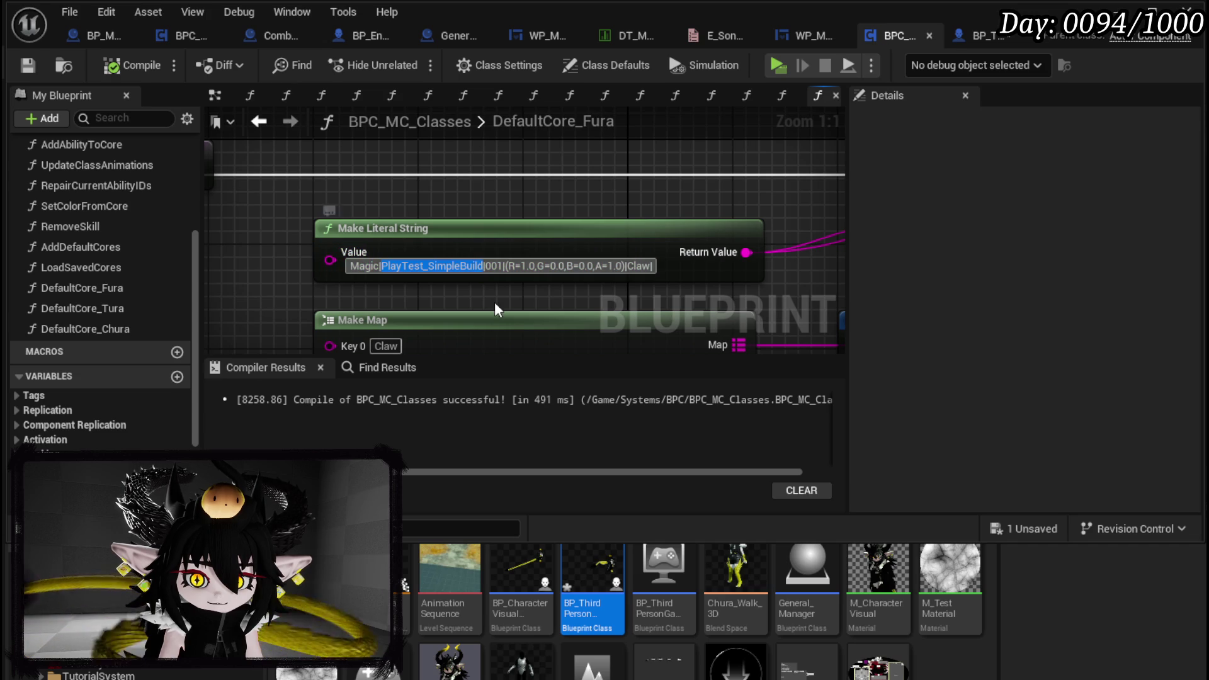
{"action": "type", "text": "Fura"}
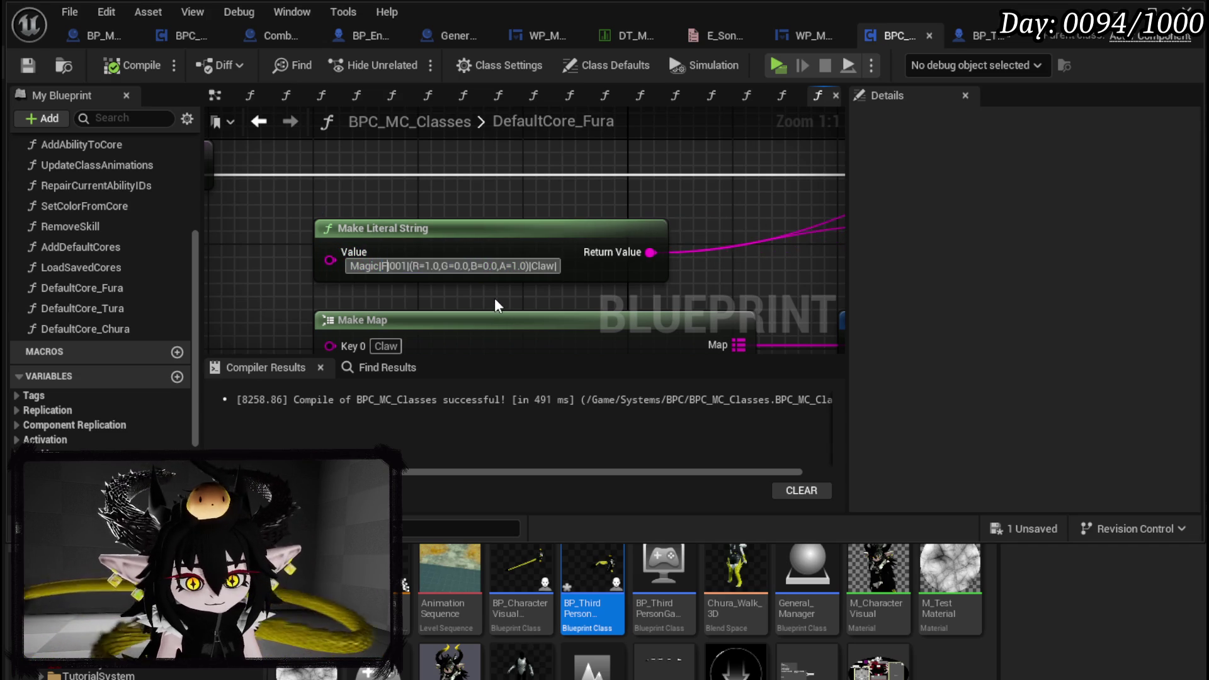
{"action": "key", "text": "Return"}
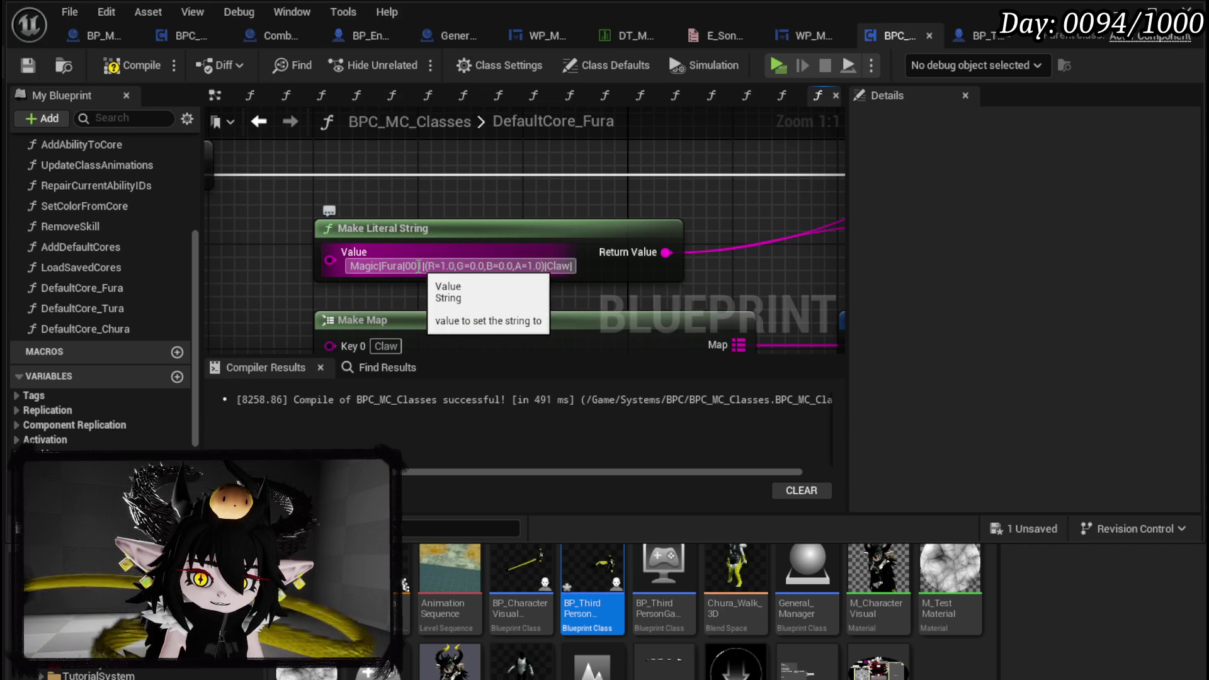
{"action": "left_click", "coordinate": [131, 61]}
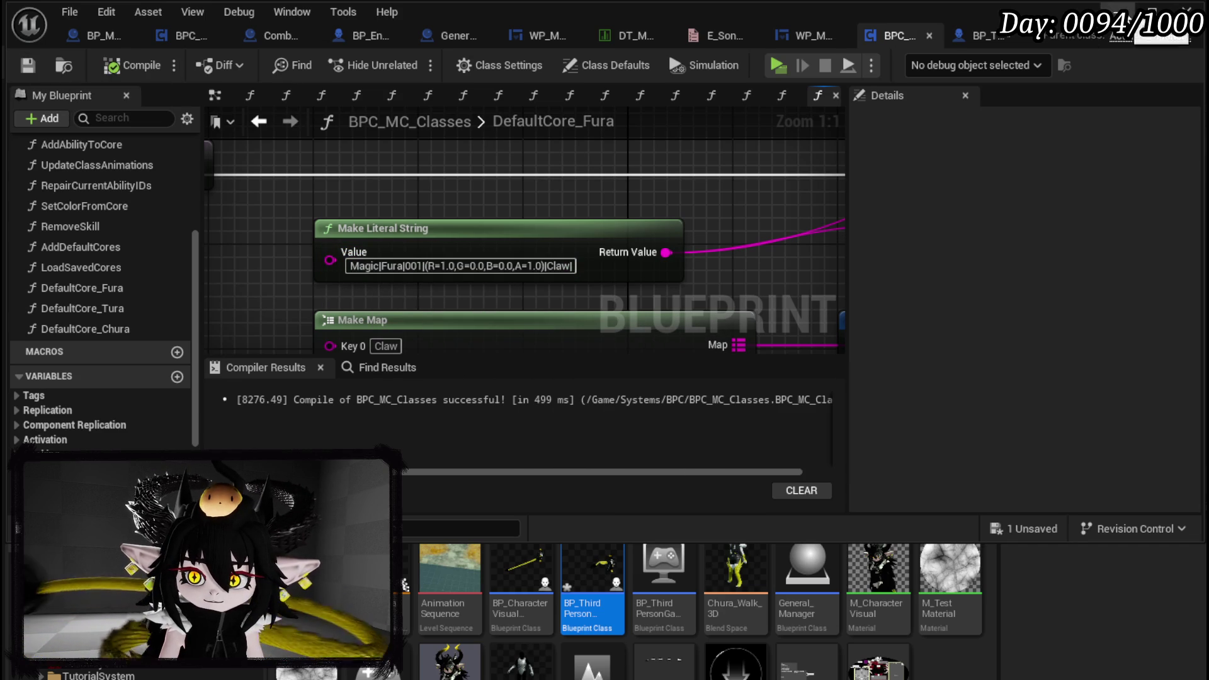
Save all assets from the BP_ThirdPersonCharacter blueprint and return to the level editor
{"action": "left_click", "coordinate": [968, 37]}
{"action": "left_click", "coordinate": [37, 64]}
{"action": "key", "text": "alt+Tab"}
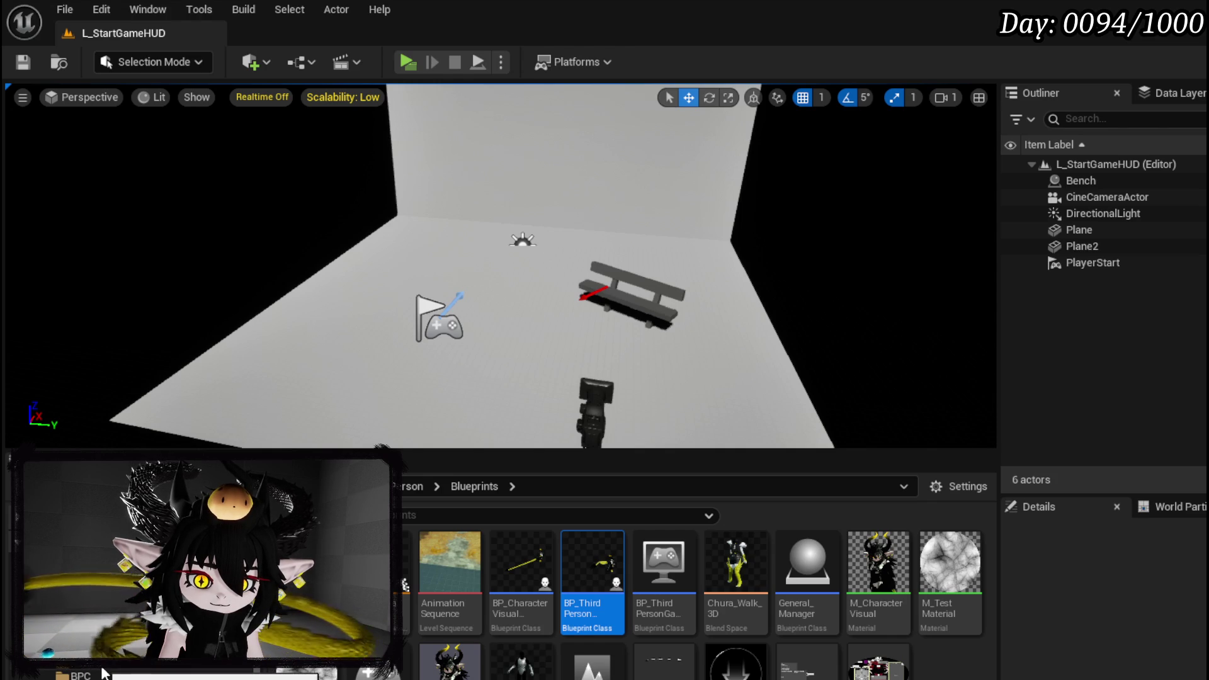
Browse the project's textures filtered by 'icon', clear the filter, and open Icon_DataBase
{"action": "left_click", "coordinate": [403, 518]}
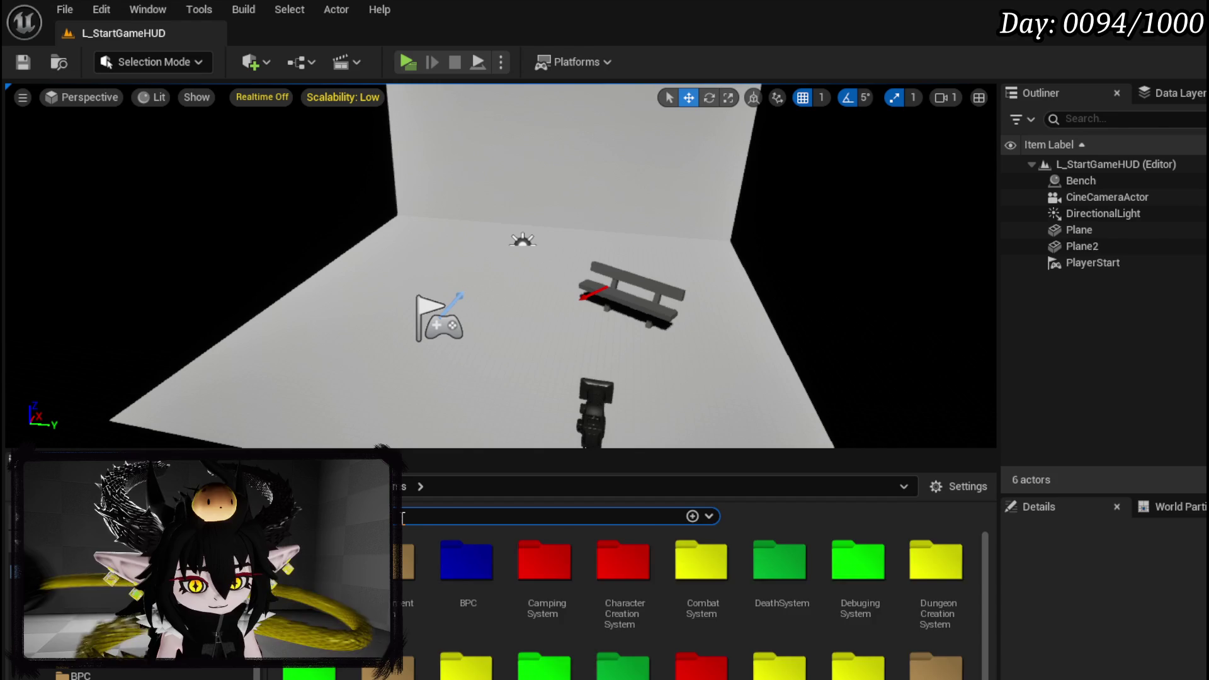
{"action": "type", "text": "icon"}
{"action": "scroll", "coordinate": [597, 609], "scroll_direction": "down", "scroll_amount": 3}
{"action": "scroll", "coordinate": [597, 609], "scroll_direction": "down", "scroll_amount": 2}
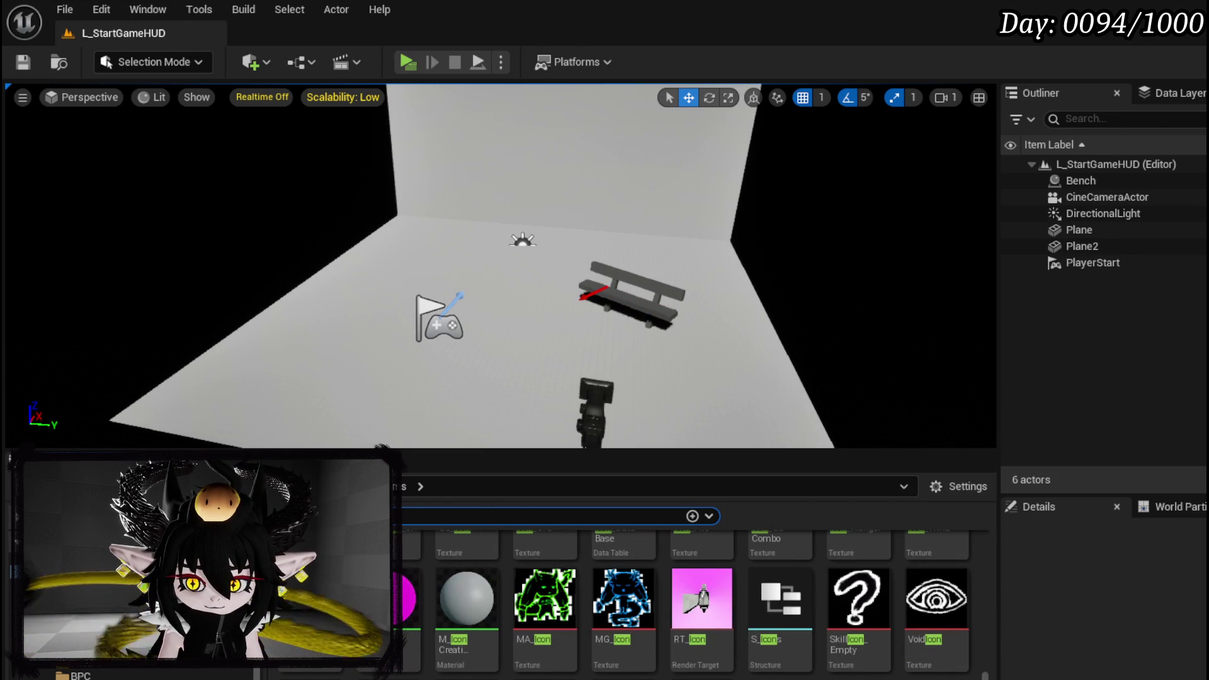
{"action": "scroll", "coordinate": [641, 537], "scroll_direction": "up", "scroll_amount": 10}
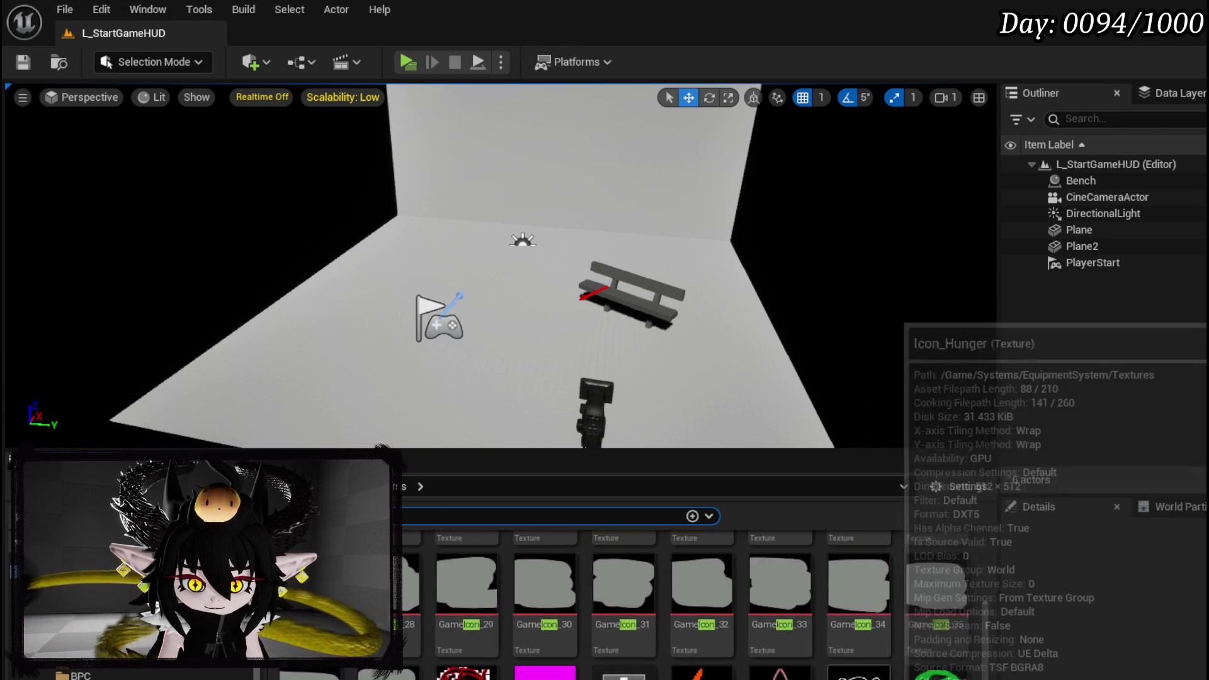
{"action": "scroll", "coordinate": [920, 661], "scroll_direction": "up", "scroll_amount": 1}
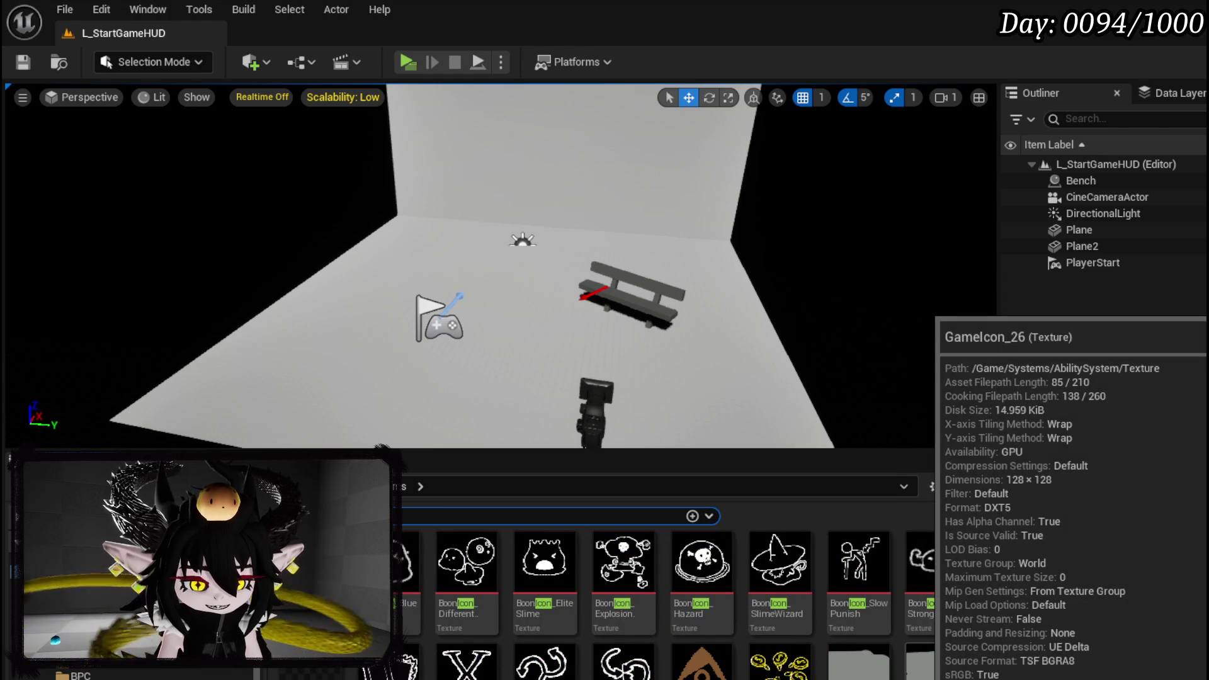
{"action": "scroll", "coordinate": [980, 630], "scroll_direction": "down", "scroll_amount": 1}
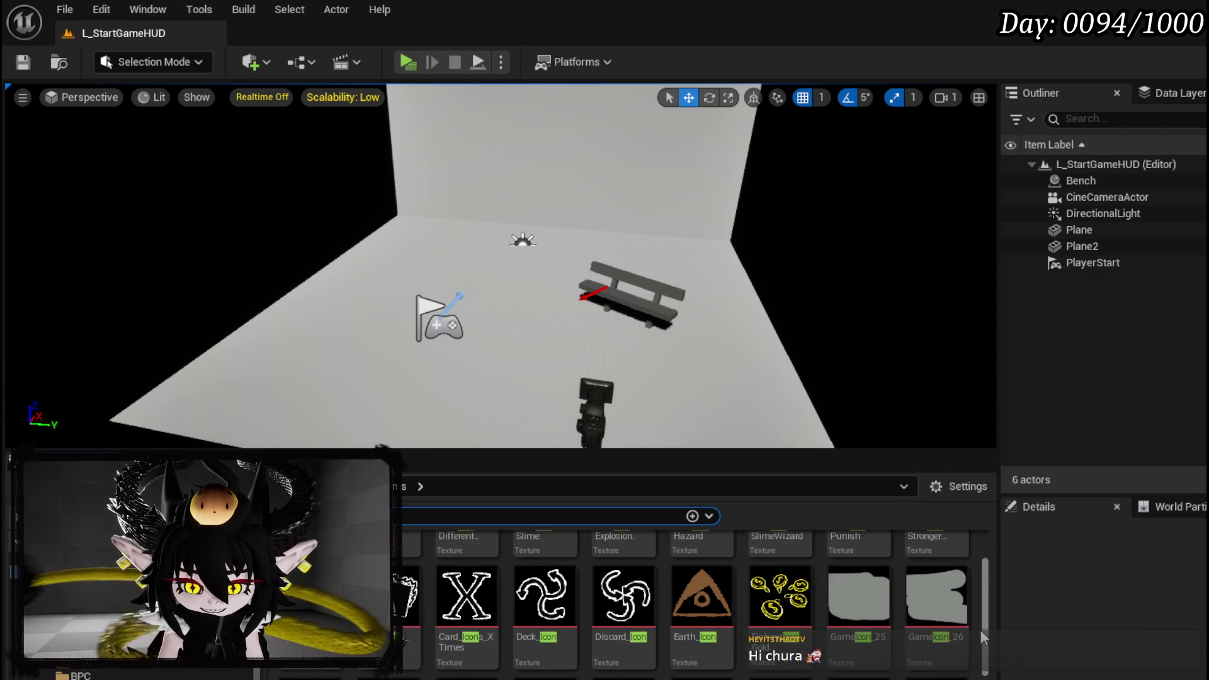
{"action": "scroll", "coordinate": [981, 629], "scroll_direction": "down", "scroll_amount": 4}
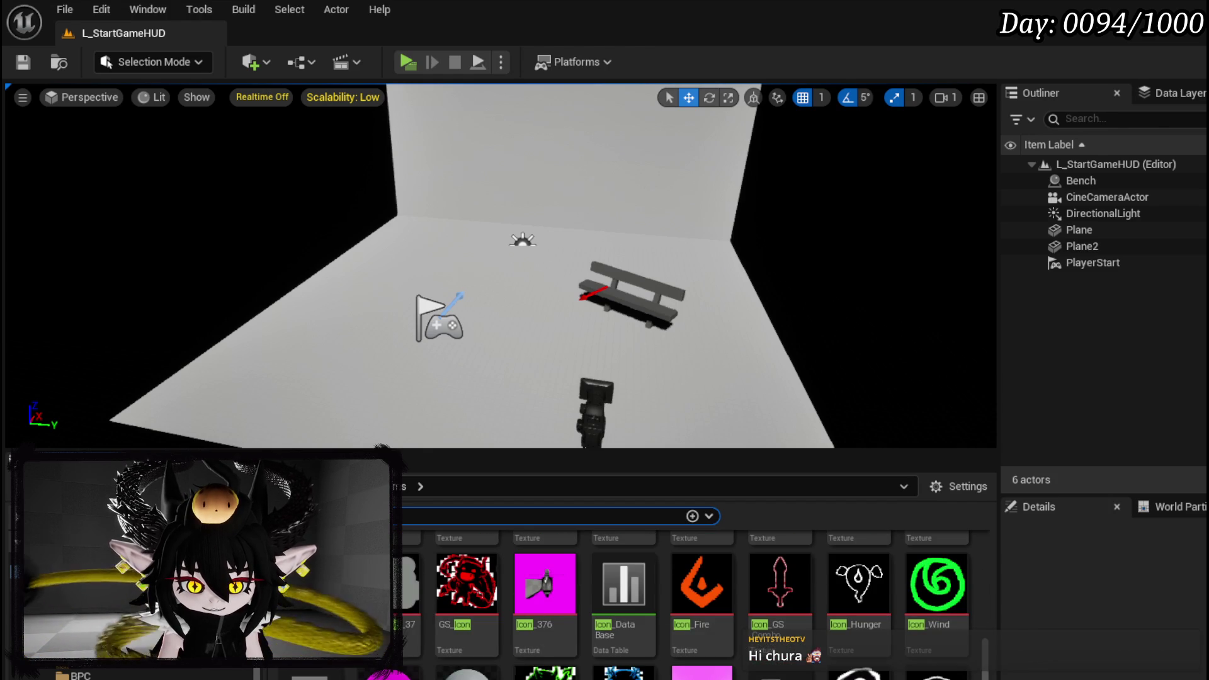
{"action": "key", "text": "Escape"}
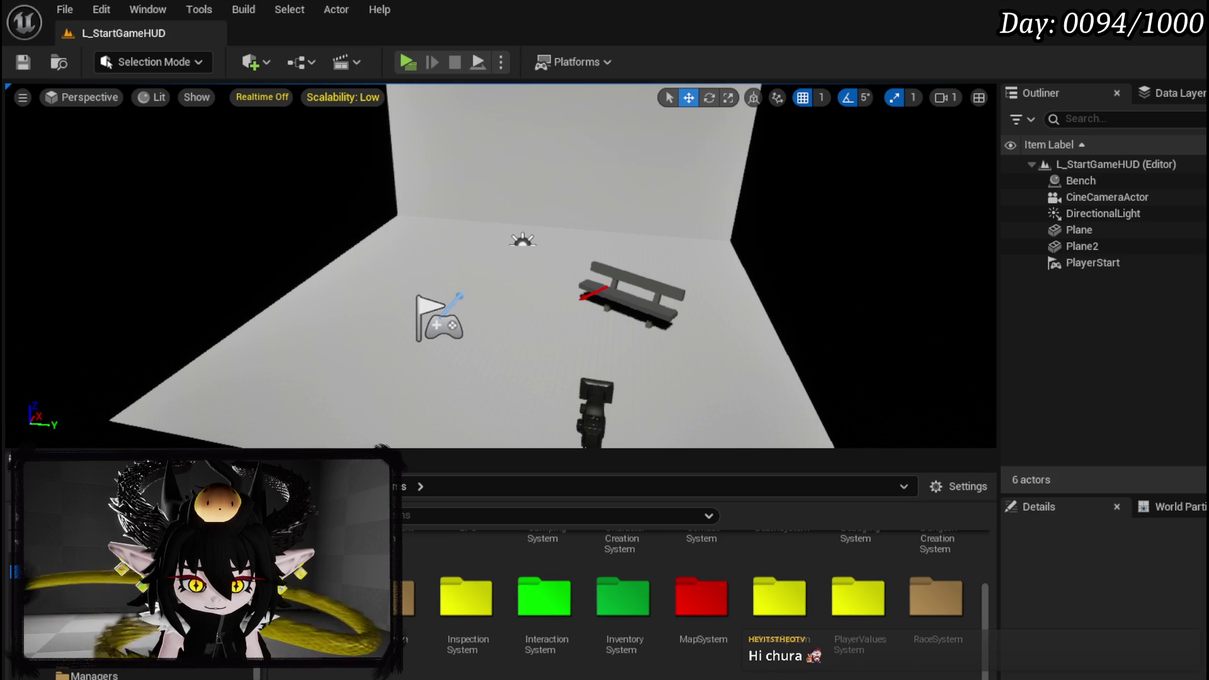
{"action": "double_click", "coordinate": [731, 570]}
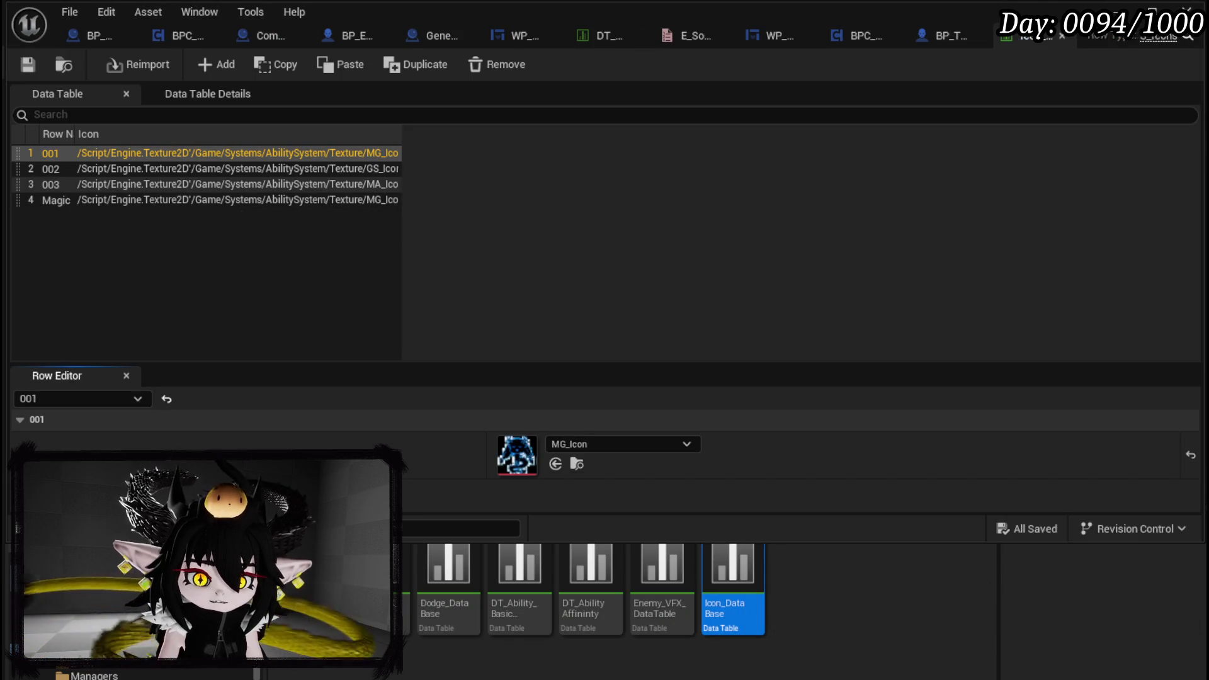
Inspect rows 002, 003 and Magic, confirming Magic uses the MG_Icon texture like row 001
{"action": "left_click", "coordinate": [74, 169]}
{"action": "left_click", "coordinate": [67, 185]}
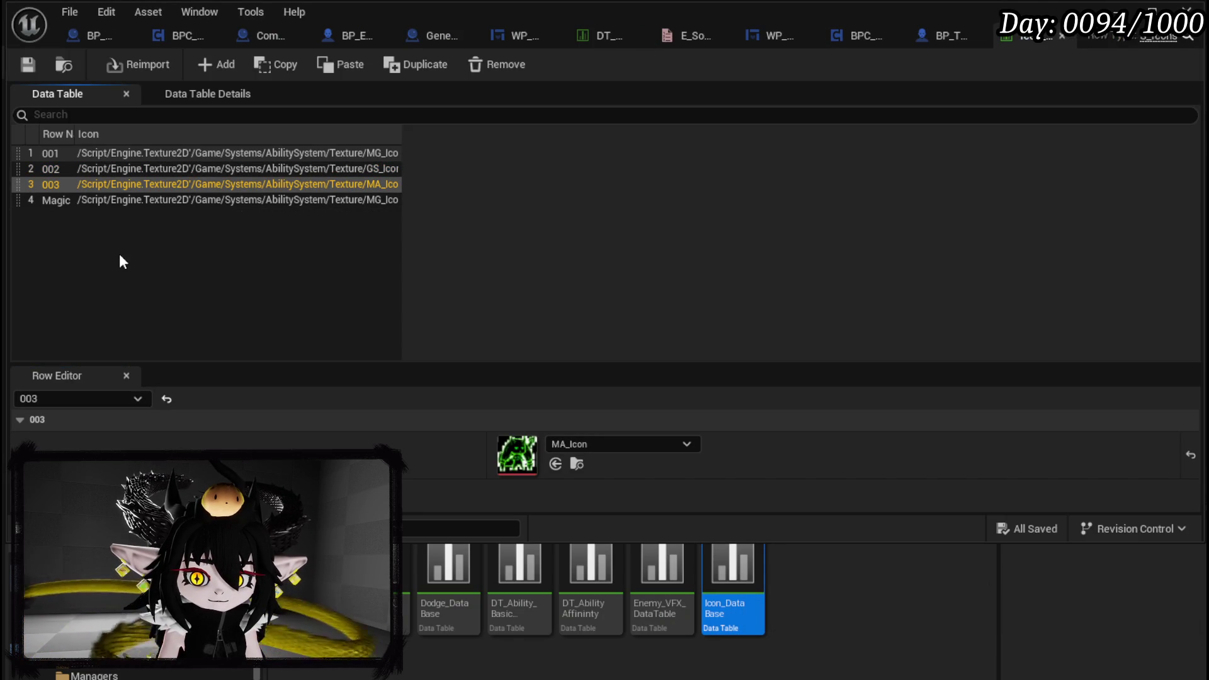
{"action": "left_click", "coordinate": [60, 201]}
{"action": "left_click", "coordinate": [63, 236]}
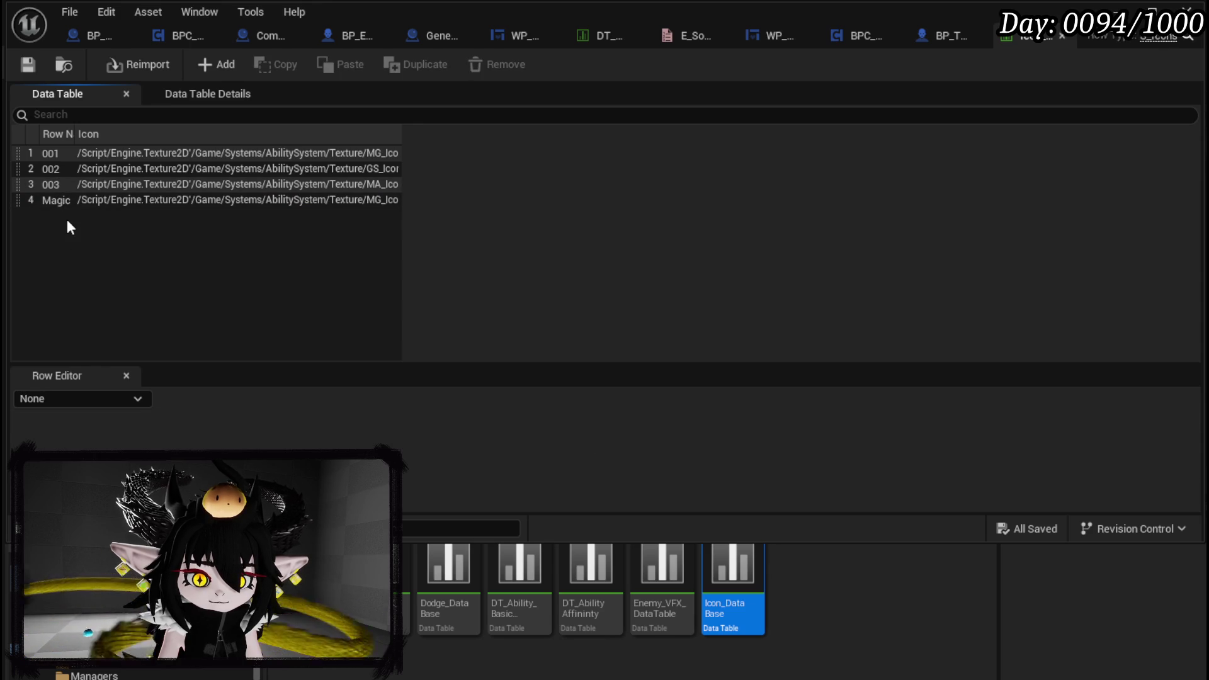
{"action": "left_click", "coordinate": [63, 205]}
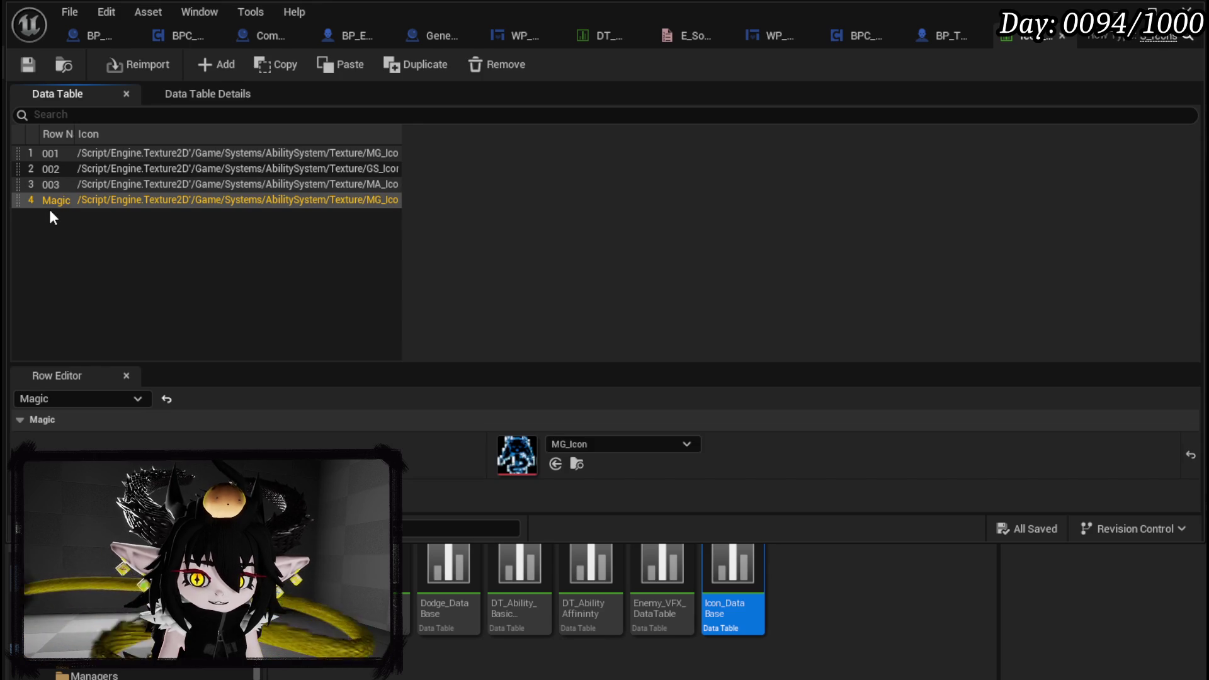
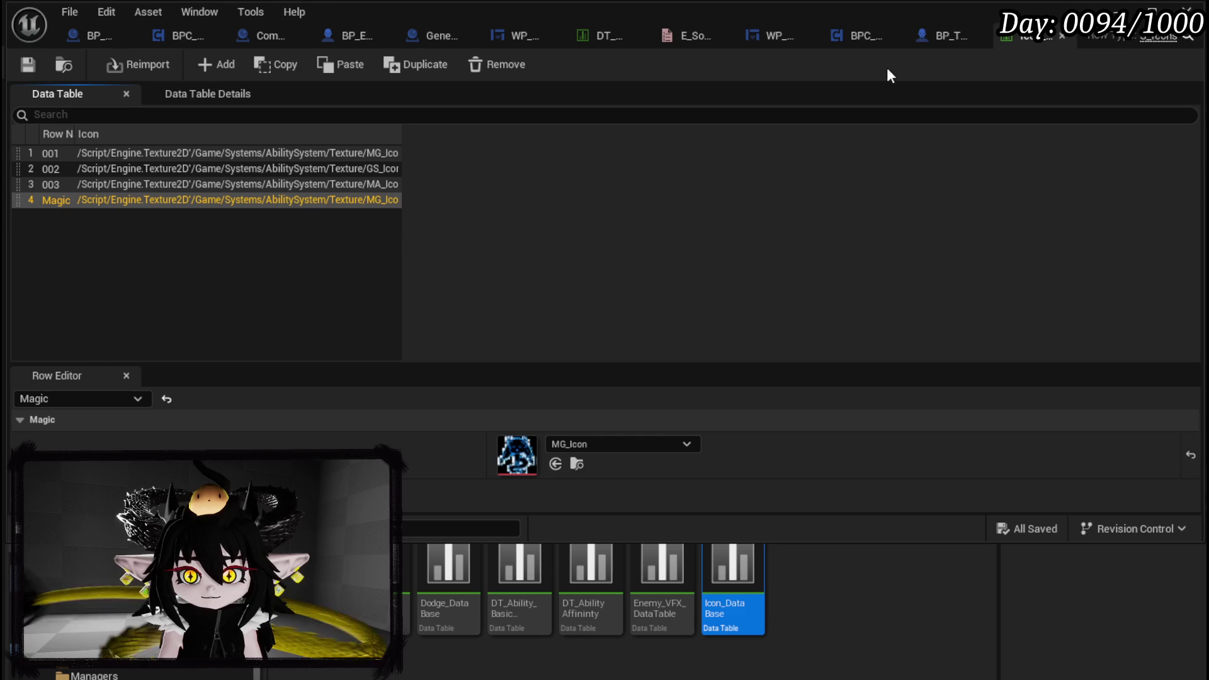
In BPC_MC_Classes, open and view the GetCoreID and UpdateClassAnimations function graphs
{"action": "left_click", "coordinate": [844, 35]}
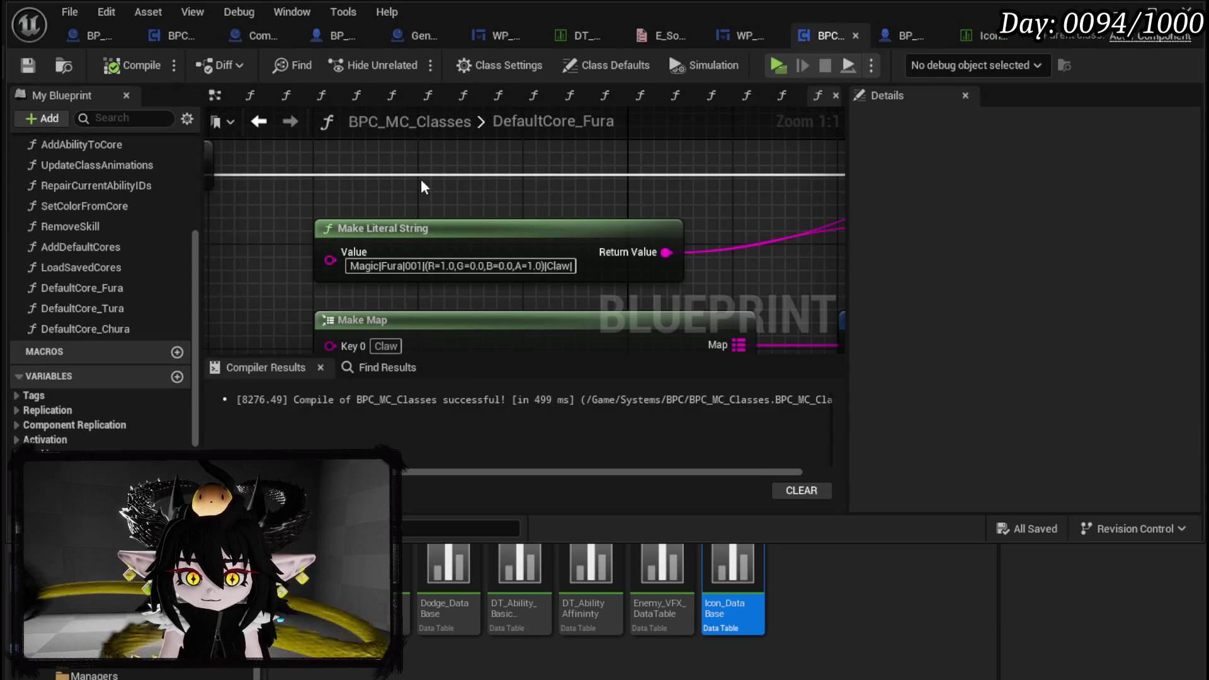
{"action": "scroll", "coordinate": [101, 214], "scroll_direction": "up", "scroll_amount": 5}
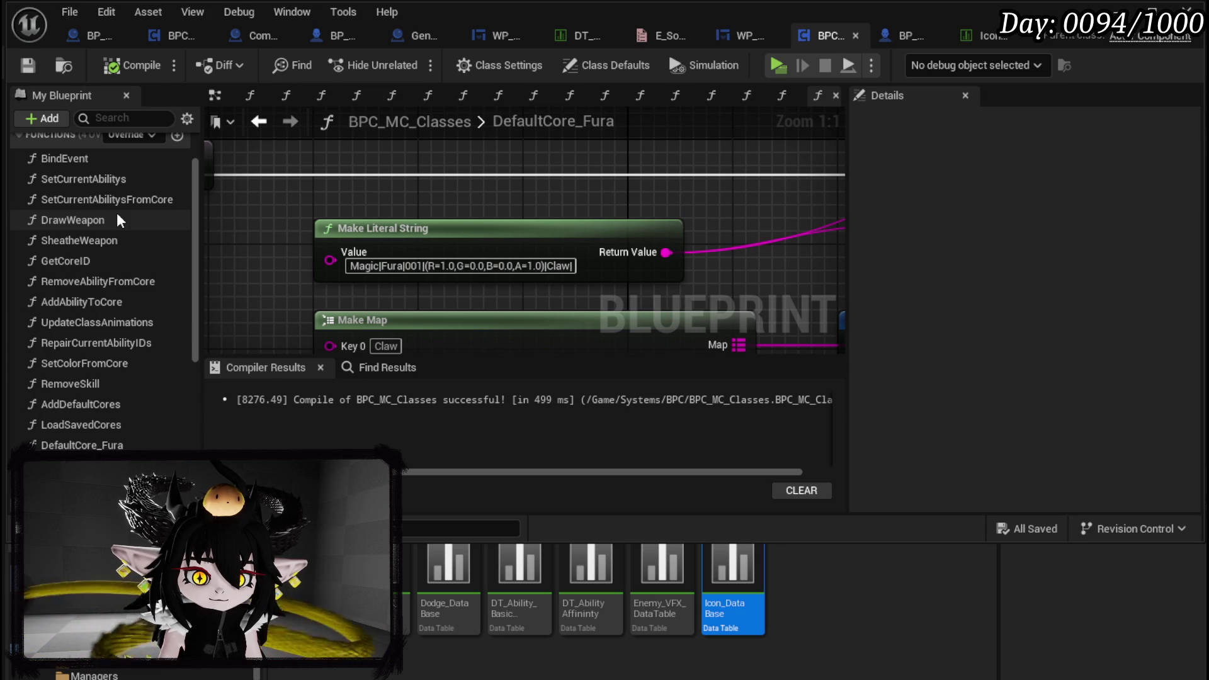
{"action": "double_click", "coordinate": [87, 262]}
{"action": "scroll", "coordinate": [349, 263], "scroll_direction": "up", "scroll_amount": 4}
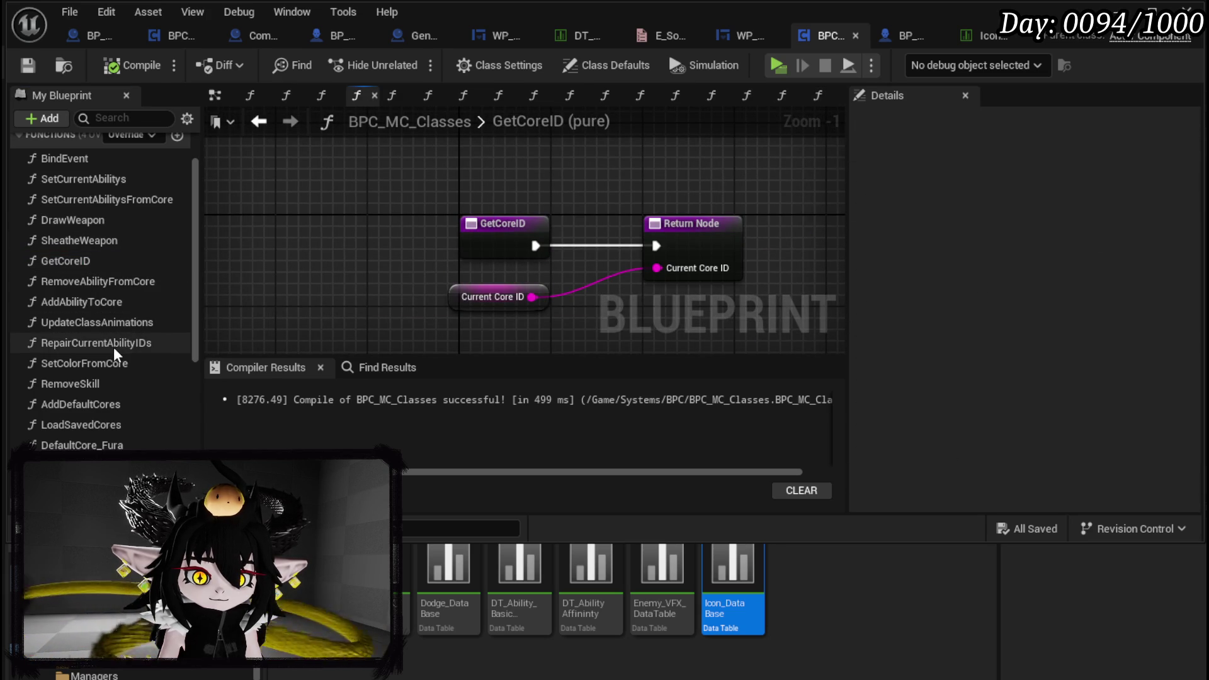
{"action": "left_click", "coordinate": [103, 330]}
{"action": "double_click", "coordinate": [102, 331]}
{"action": "left_click_drag", "start_coordinate": [436, 255], "coordinate": [728, 240]}
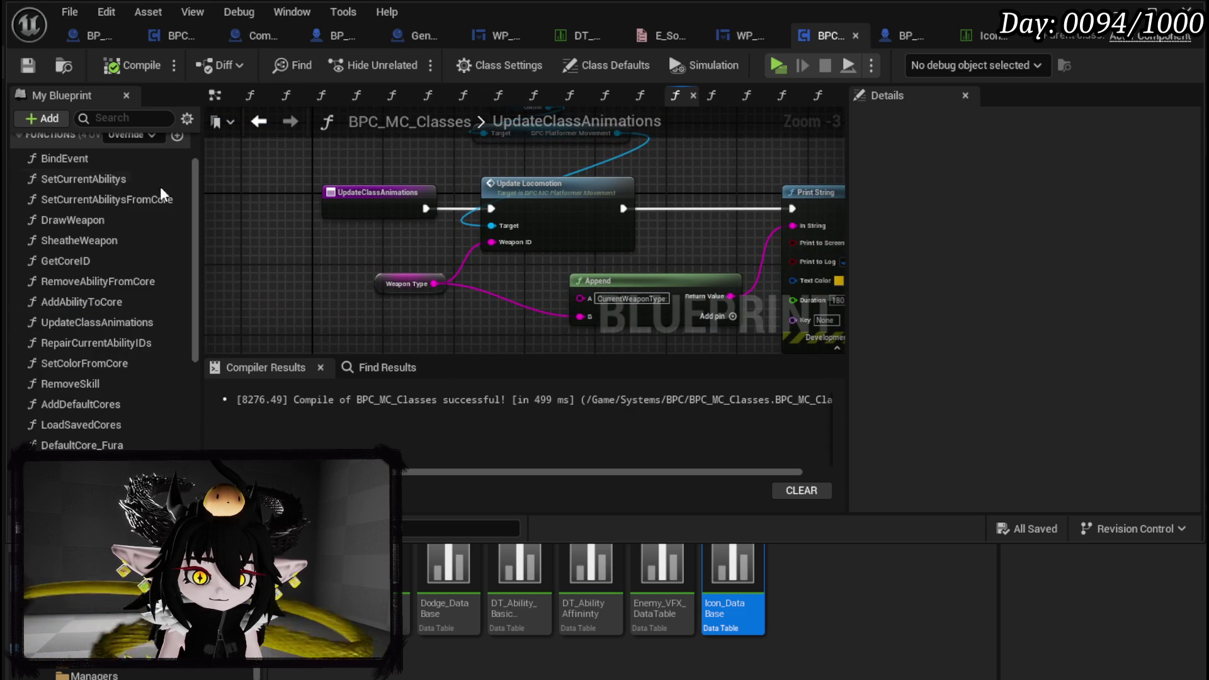
In SetCurrentAbilitys, move the FIND and Break S Ability Core nodes up-left
{"action": "double_click", "coordinate": [89, 182]}
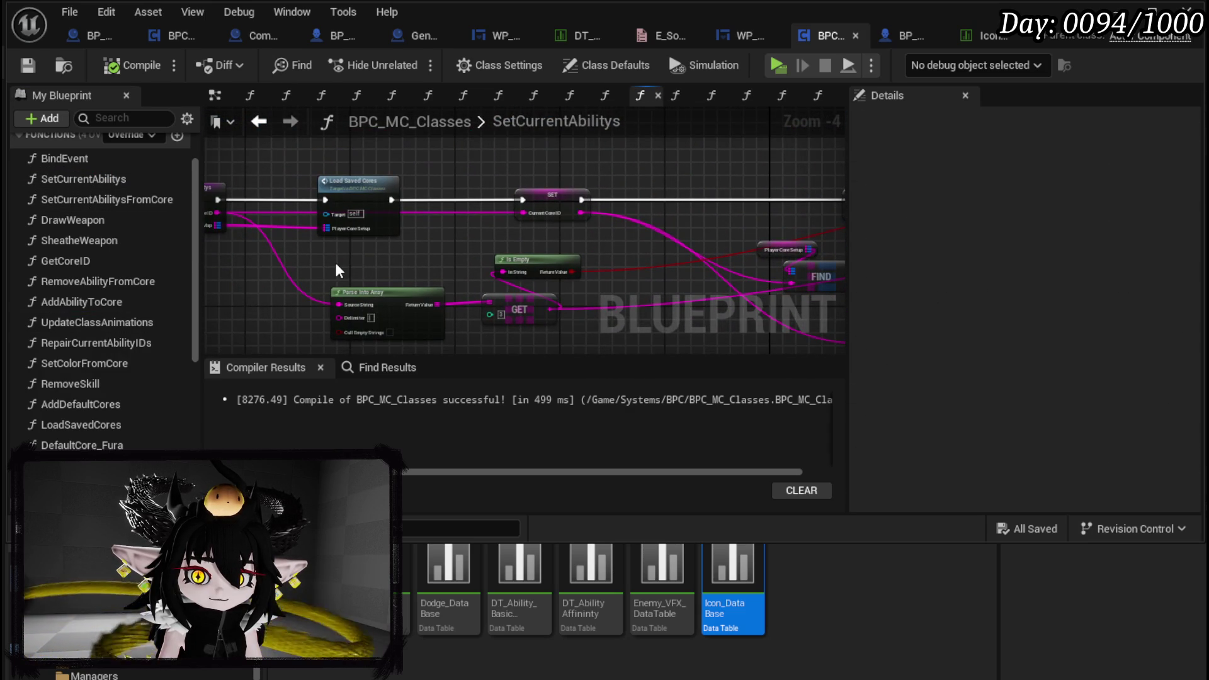
{"action": "left_click_drag", "start_coordinate": [467, 261], "coordinate": [293, 255]}
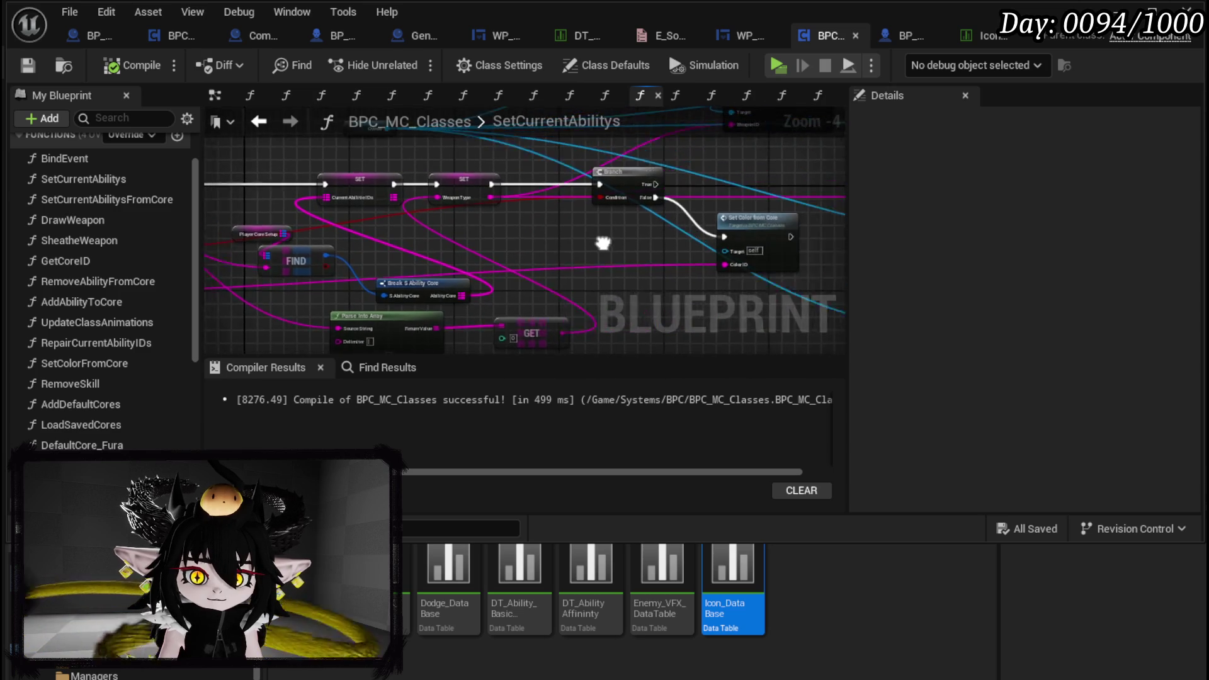
{"action": "scroll", "coordinate": [523, 244], "scroll_direction": "up", "scroll_amount": 2}
{"action": "mouse_move", "coordinate": [554, 181]}
{"action": "left_mouse_down"}
{"action": "mouse_move", "coordinate": [581, 157]}
{"action": "mouse_move", "coordinate": [718, 224]}
{"action": "mouse_move", "coordinate": [767, 278]}
{"action": "mouse_move", "coordinate": [675, 211]}
{"action": "mouse_move", "coordinate": [553, 224]}
{"action": "left_mouse_up"}
{"action": "scroll", "coordinate": [554, 226], "scroll_direction": "down", "scroll_amount": 1}
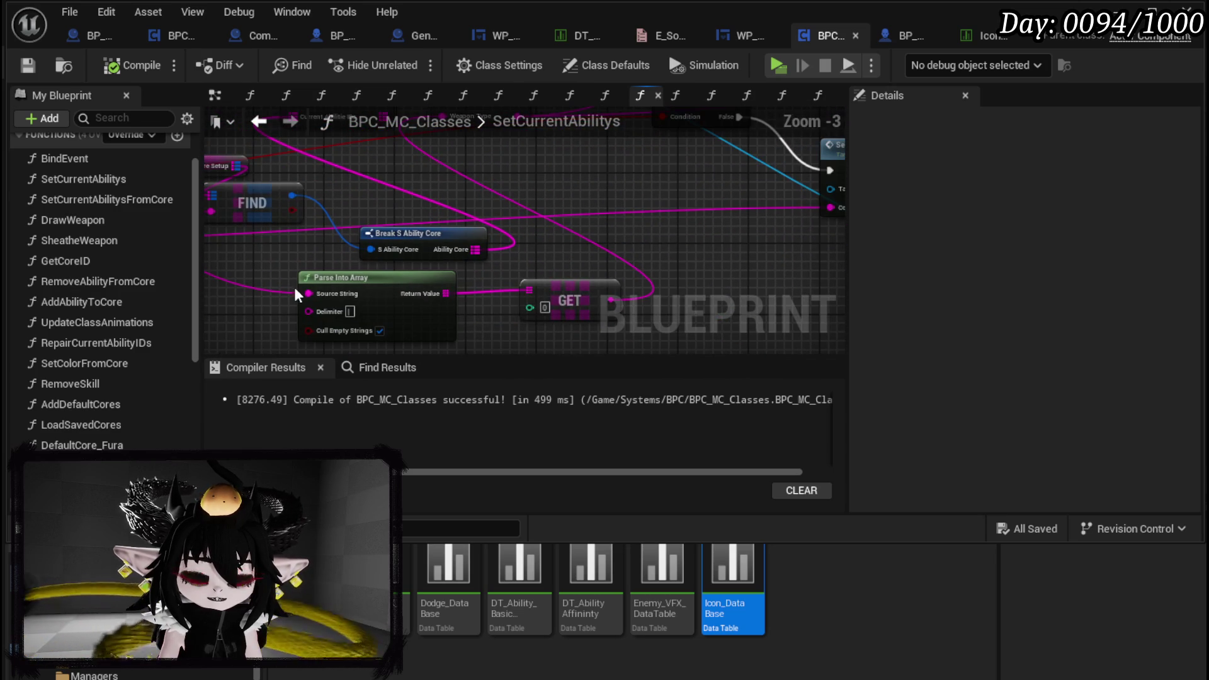
{"action": "mouse_move", "coordinate": [278, 277]}
{"action": "left_mouse_down"}
{"action": "mouse_move", "coordinate": [522, 315]}
{"action": "mouse_move", "coordinate": [522, 241]}
{"action": "mouse_move", "coordinate": [590, 214]}
{"action": "left_mouse_up"}
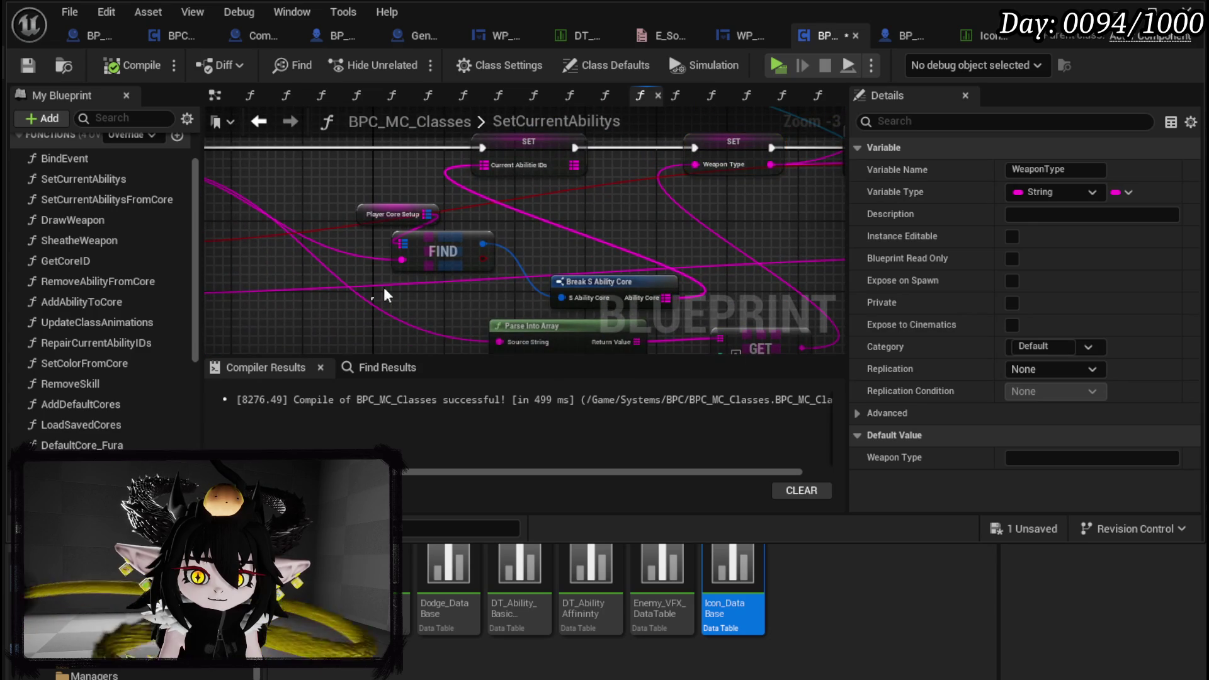
{"action": "left_click_drag", "start_coordinate": [372, 306], "coordinate": [614, 218]}
{"action": "left_click_drag", "start_coordinate": [615, 281], "coordinate": [492, 228]}
{"action": "left_click", "coordinate": [627, 232]}
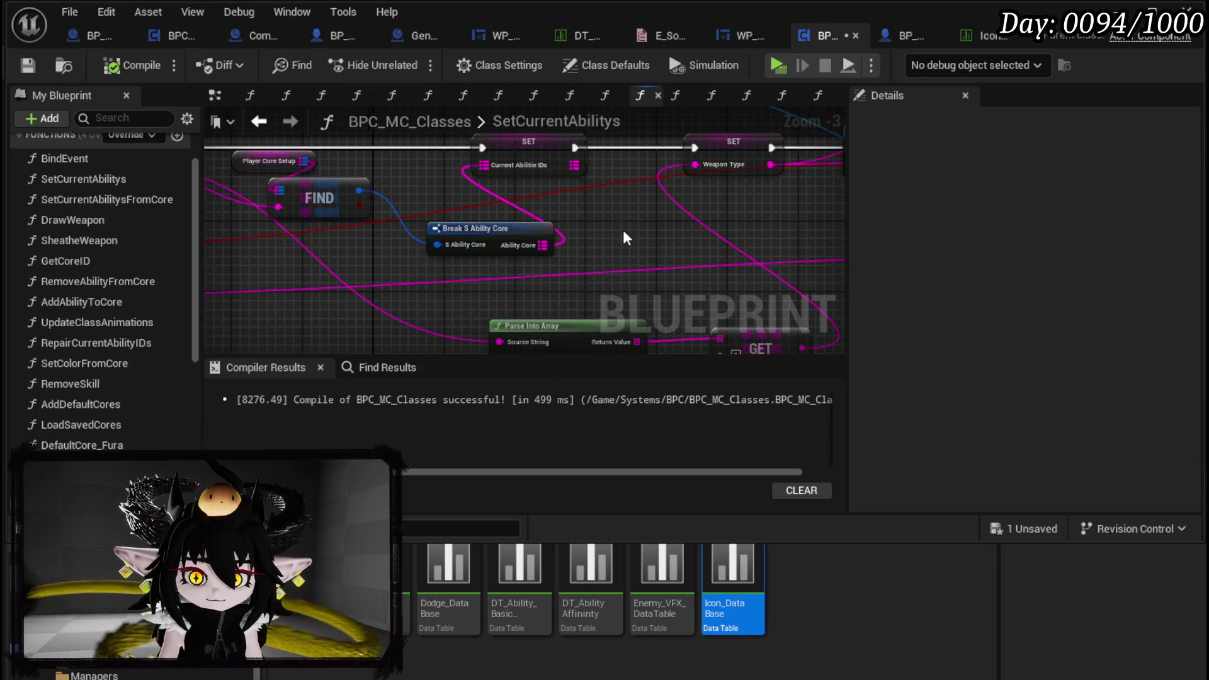
Look over the SetCurrentAbilitys entry node, then open the LoadSavedCores graph
{"action": "scroll", "coordinate": [308, 257], "scroll_direction": "down", "scroll_amount": 2}
{"action": "scroll", "coordinate": [365, 252], "scroll_direction": "up", "scroll_amount": 2}
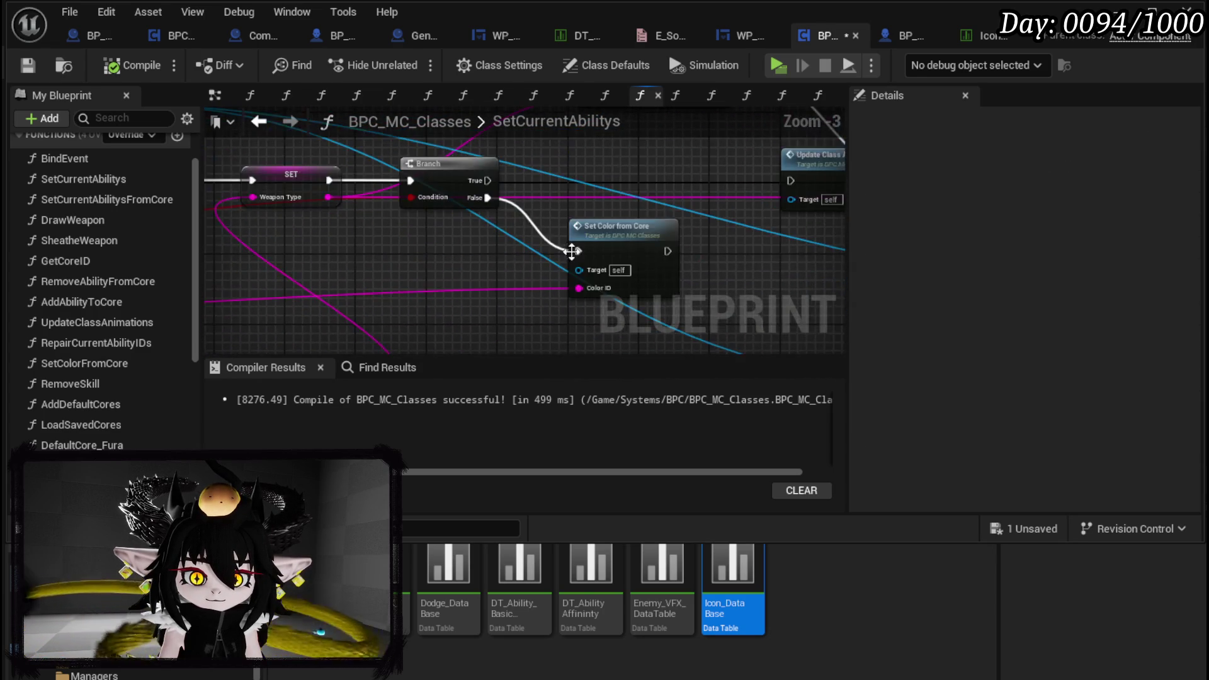
{"action": "scroll", "coordinate": [643, 258], "scroll_direction": "down", "scroll_amount": 1}
{"action": "left_click_drag", "start_coordinate": [527, 294], "coordinate": [809, 283]}
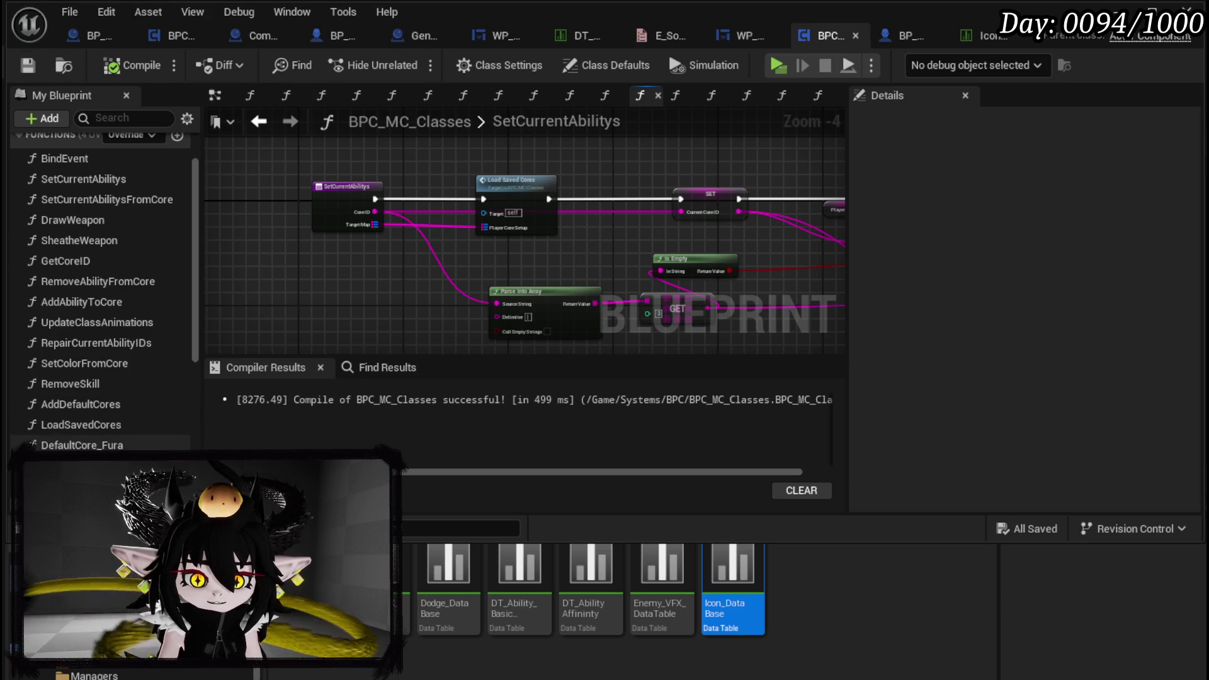
{"action": "double_click", "coordinate": [111, 427]}
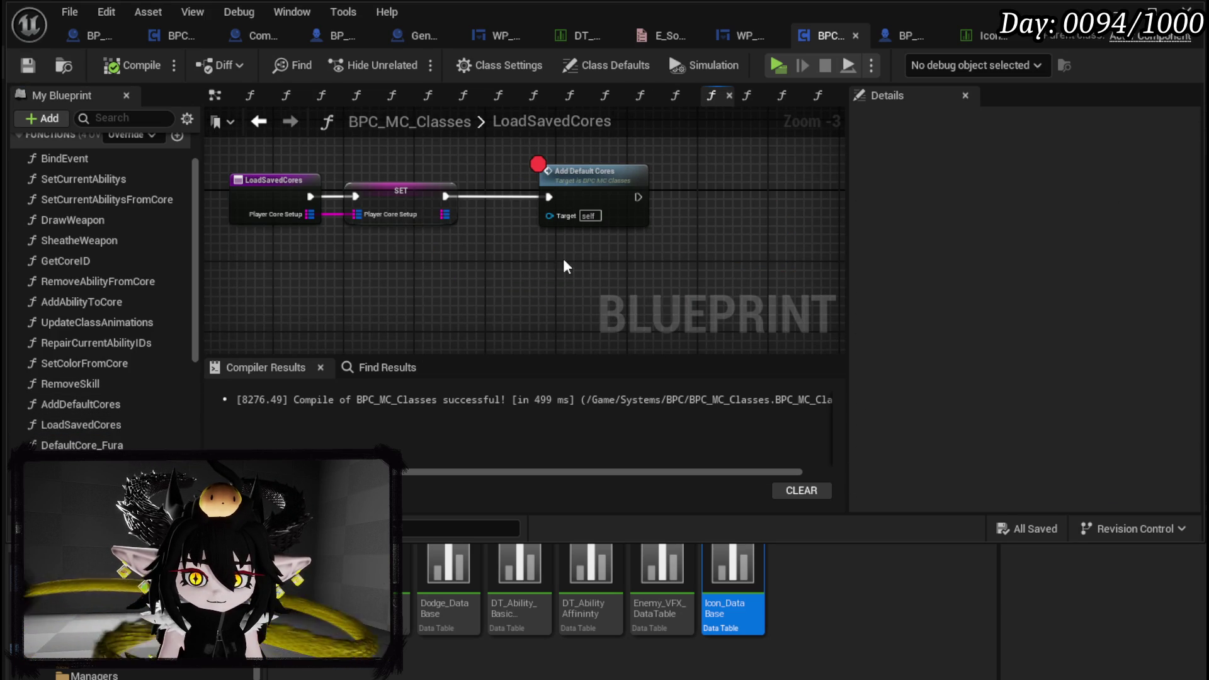
In AddDefaultCores, add DefaultCore_Tura and DefaultCore_Chura calls beside Default Core Fura
{"action": "left_click", "coordinate": [87, 406]}
{"action": "double_click", "coordinate": [86, 408]}
{"action": "left_click_drag", "start_coordinate": [441, 245], "coordinate": [459, 241]}
{"action": "mouse_move", "coordinate": [82, 465]}
{"action": "left_mouse_down"}
{"action": "mouse_move", "coordinate": [512, 223]}
{"action": "mouse_move", "coordinate": [525, 230]}
{"action": "left_mouse_up"}
{"action": "mouse_move", "coordinate": [88, 485]}
{"action": "left_mouse_down"}
{"action": "mouse_move", "coordinate": [302, 353]}
{"action": "mouse_move", "coordinate": [542, 296]}
{"action": "mouse_move", "coordinate": [554, 271]}
{"action": "left_mouse_up"}
Add a Sequence node after the entry and line up the three Default Core nodes
{"action": "scroll", "coordinate": [541, 204], "scroll_direction": "up", "scroll_amount": 3}
{"action": "mouse_move", "coordinate": [463, 189]}
{"action": "left_mouse_down"}
{"action": "mouse_move", "coordinate": [324, 179]}
{"action": "mouse_move", "coordinate": [468, 194]}
{"action": "left_mouse_up"}
{"action": "type", "text": "Seq"}
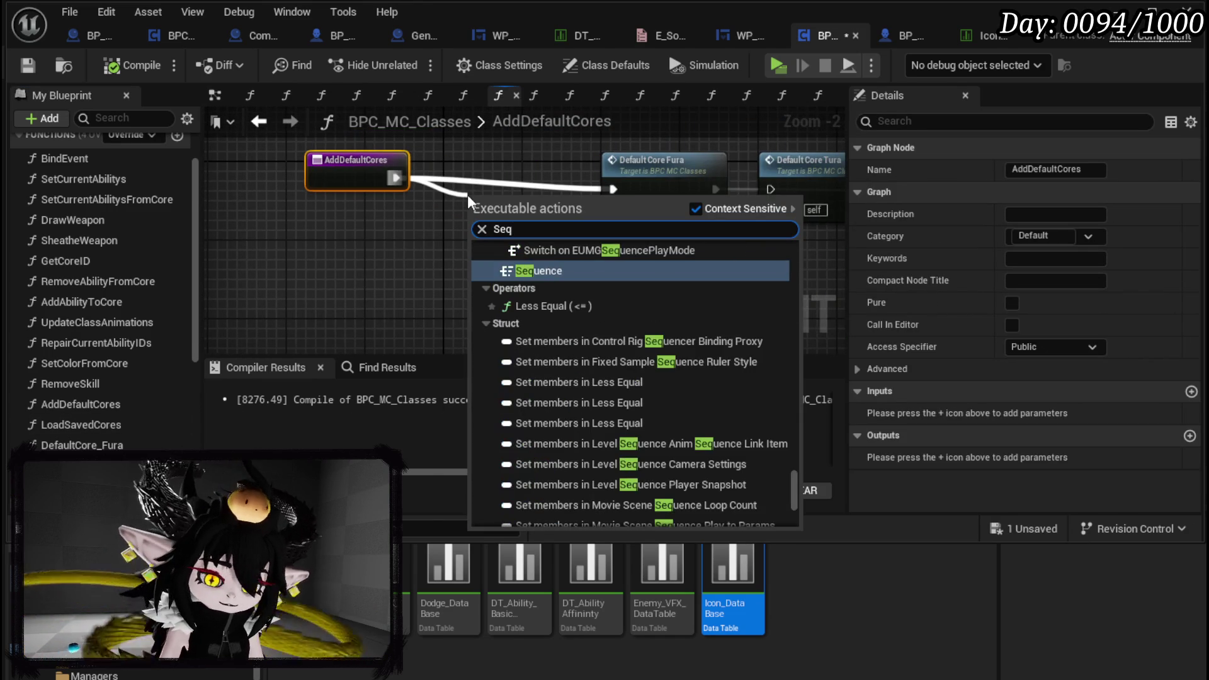
{"action": "type", "text": "uence"}
{"action": "key", "text": "Return"}
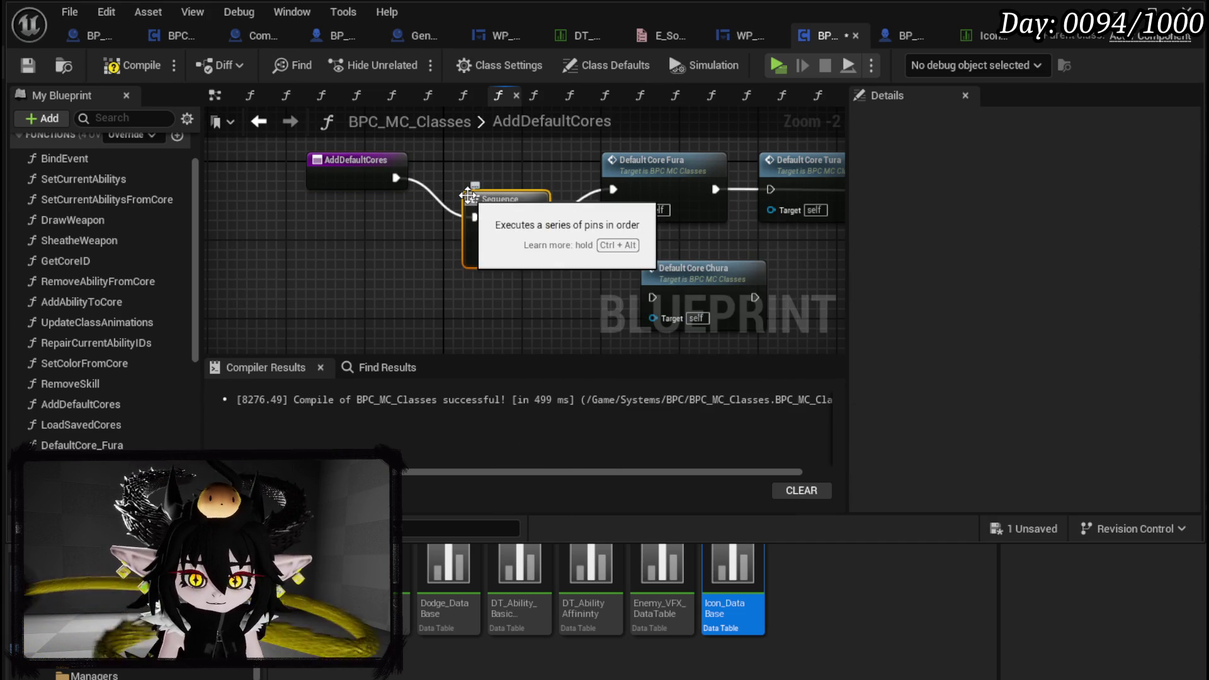
{"action": "left_click_drag", "start_coordinate": [346, 178], "coordinate": [324, 208]}
{"action": "left_click_drag", "start_coordinate": [494, 197], "coordinate": [454, 197]}
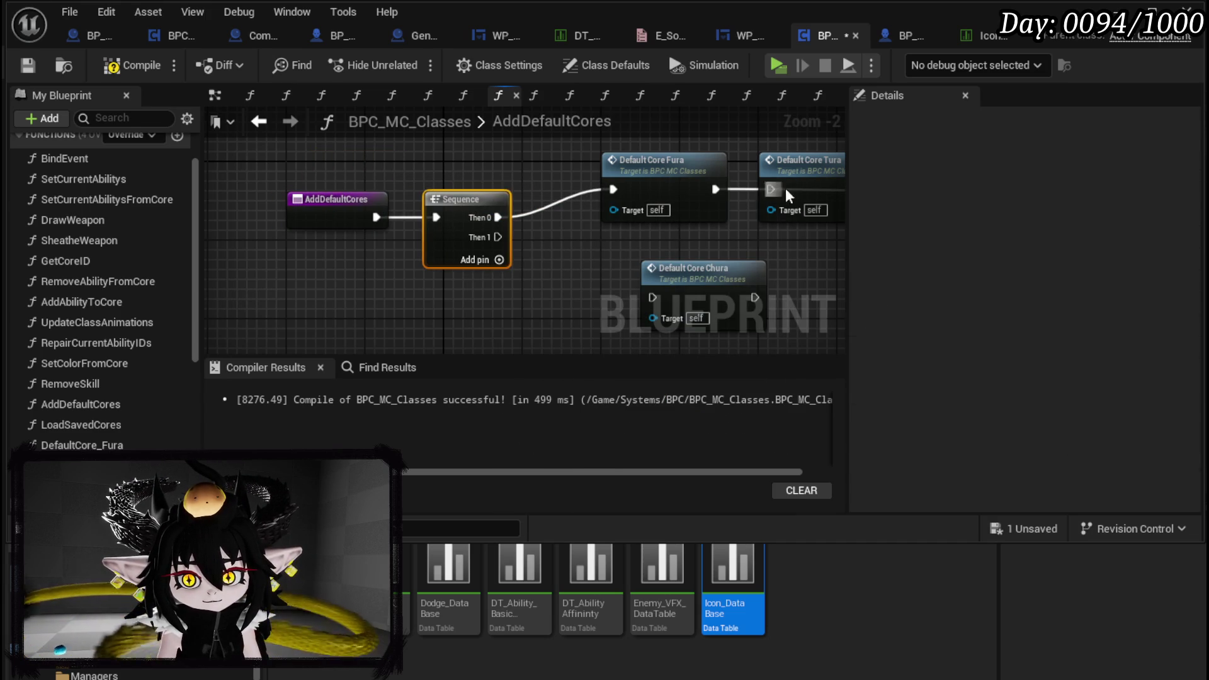
{"action": "left_click_drag", "start_coordinate": [793, 160], "coordinate": [668, 223]}
{"action": "mouse_move", "coordinate": [667, 270]}
{"action": "left_mouse_down"}
{"action": "mouse_move", "coordinate": [674, 321]}
{"action": "mouse_move", "coordinate": [668, 283]}
{"action": "left_mouse_up"}
Wire Sequence Then 1 to Default Core Tura and a new Then 2 to Default Core Chura
{"action": "mouse_move", "coordinate": [479, 182]}
{"action": "left_mouse_down"}
{"action": "mouse_move", "coordinate": [603, 198]}
{"action": "mouse_move", "coordinate": [594, 212]}
{"action": "left_mouse_up"}
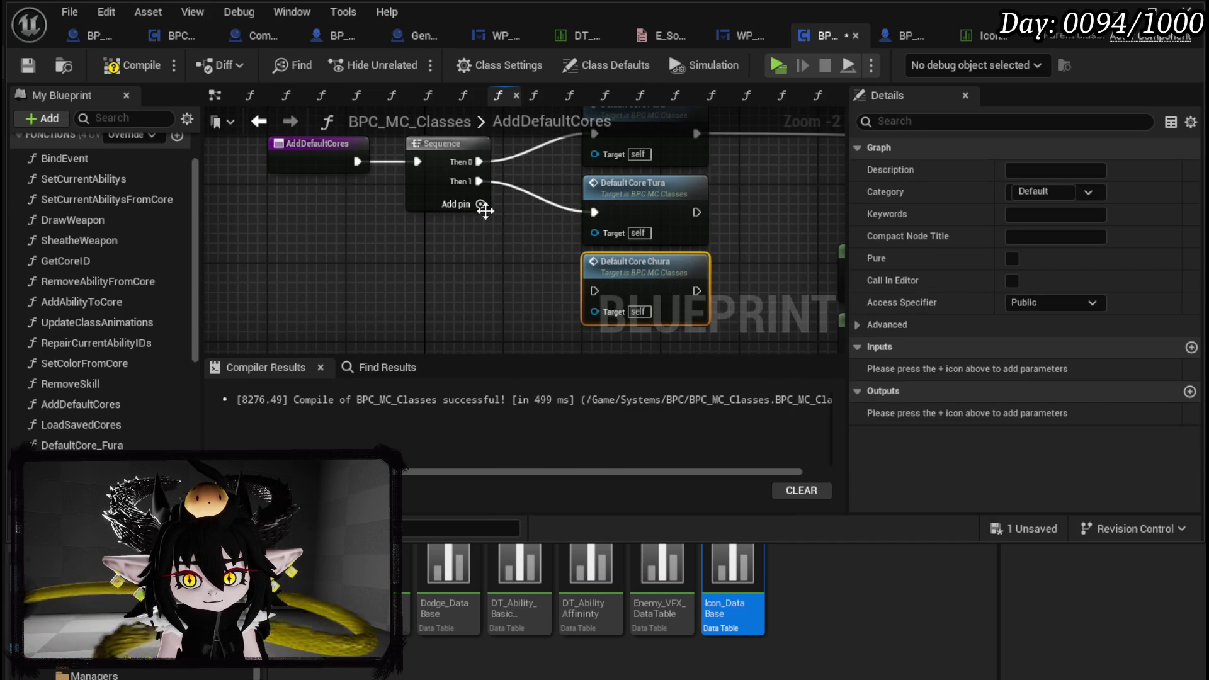
{"action": "left_click", "coordinate": [481, 205]}
{"action": "mouse_move", "coordinate": [467, 206]}
{"action": "left_mouse_down"}
{"action": "mouse_move", "coordinate": [561, 252]}
{"action": "mouse_move", "coordinate": [595, 288]}
{"action": "left_mouse_up"}
{"action": "scroll", "coordinate": [739, 247], "scroll_direction": "down", "scroll_amount": 1}
{"action": "left_click_drag", "start_coordinate": [739, 247], "coordinate": [460, 226]}
{"action": "scroll", "coordinate": [462, 236], "scroll_direction": "down", "scroll_amount": 4}
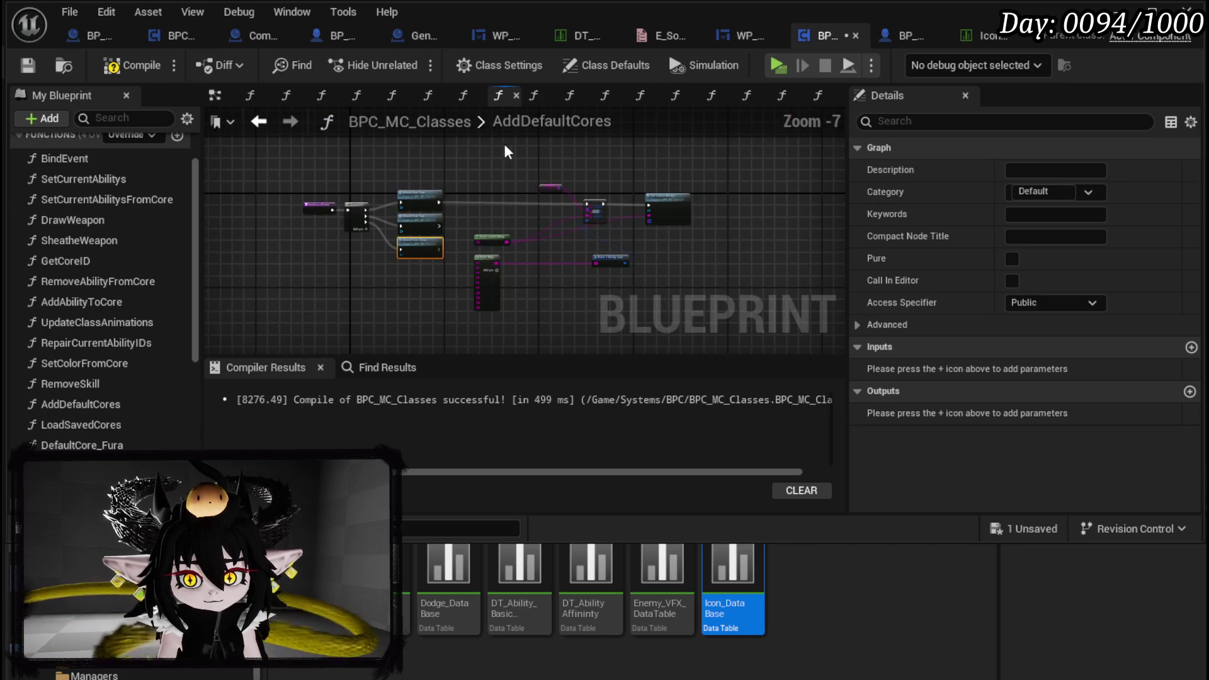
{"action": "scroll", "coordinate": [478, 266], "scroll_direction": "up", "scroll_amount": 3}
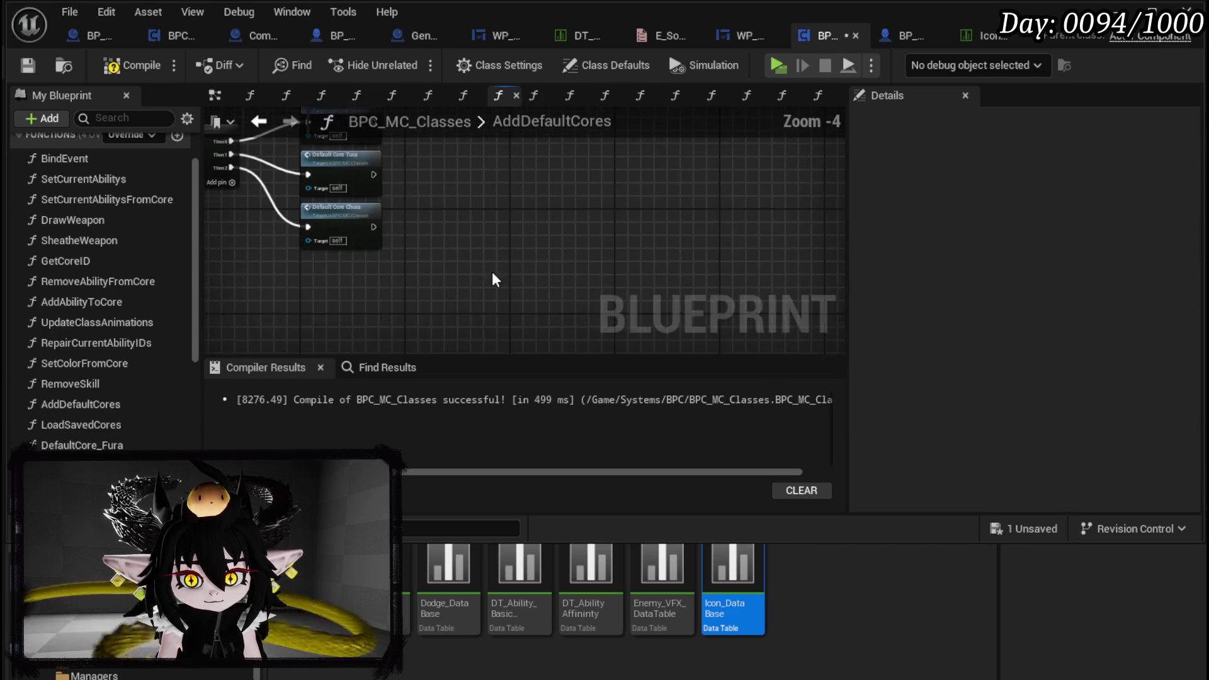
Compile, shift the Default Core nodes up slightly, save, and open DefaultCore_Fura
{"action": "left_click", "coordinate": [25, 64]}
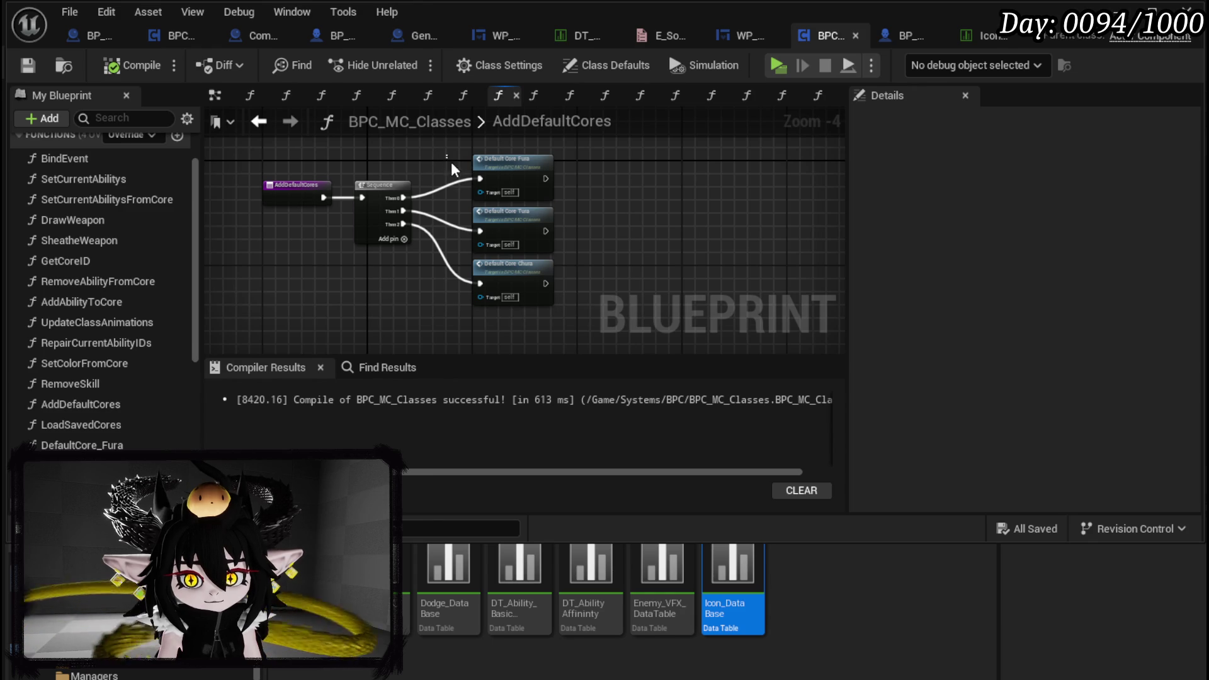
{"action": "left_click_drag", "start_coordinate": [446, 162], "coordinate": [567, 309]}
{"action": "left_click_drag", "start_coordinate": [504, 220], "coordinate": [504, 200]}
{"action": "left_click", "coordinate": [46, 61]}
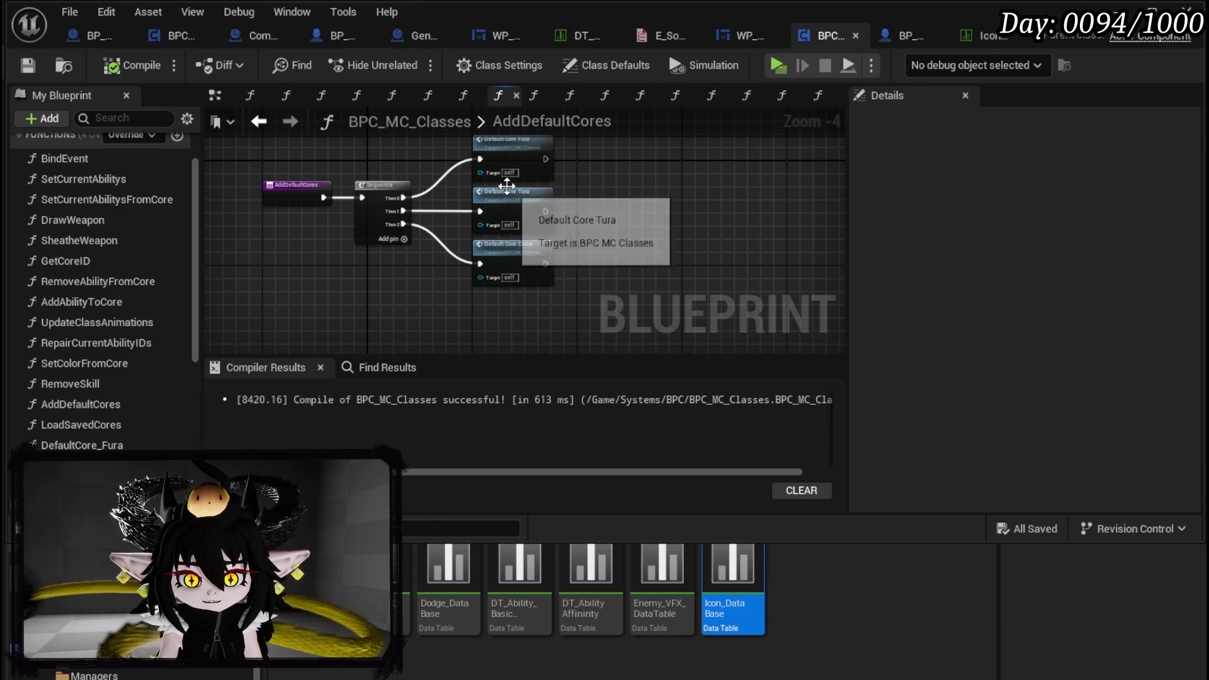
{"action": "left_click", "coordinate": [505, 164]}
{"action": "double_click", "coordinate": [506, 163]}
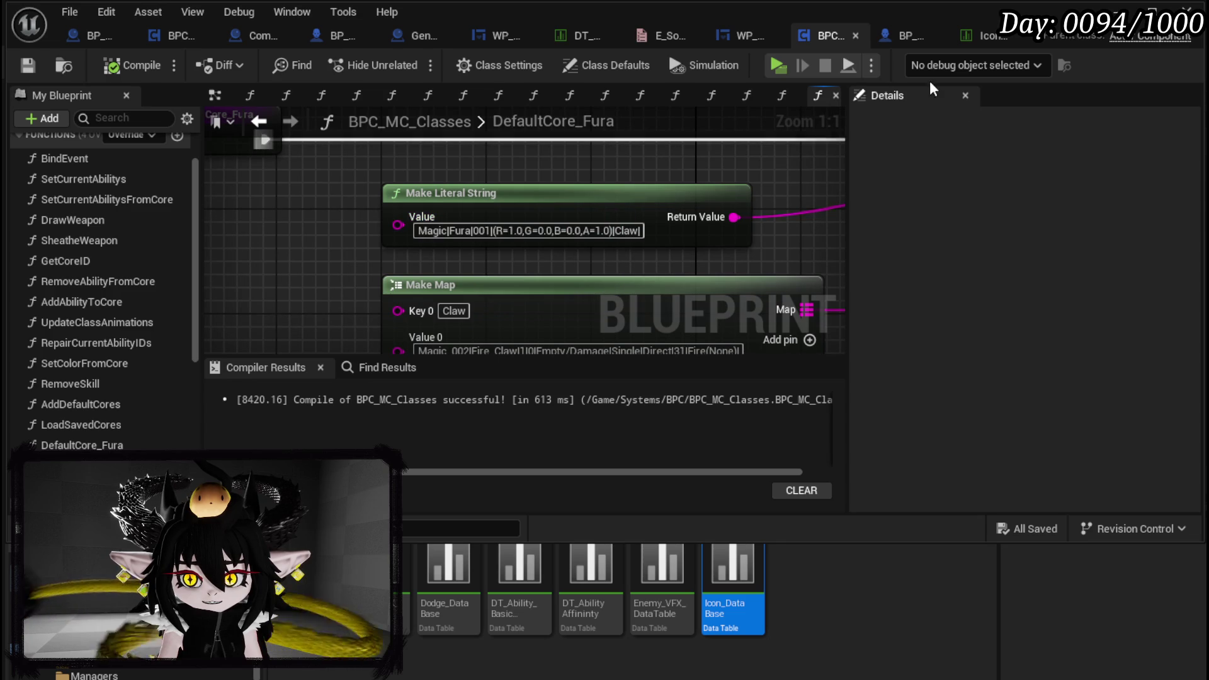
Check row 002 in the Icon_DataBase table, then return to the DefaultCore_Fura graph
{"action": "left_click", "coordinate": [982, 41]}
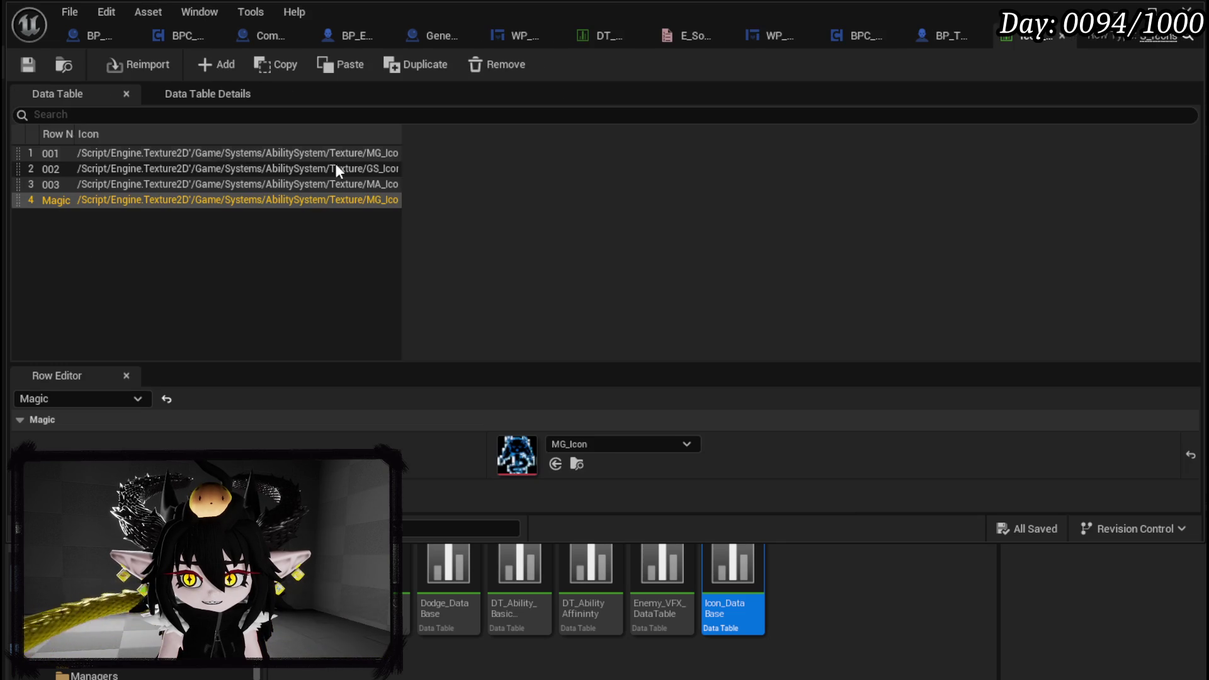
{"action": "left_click", "coordinate": [49, 167]}
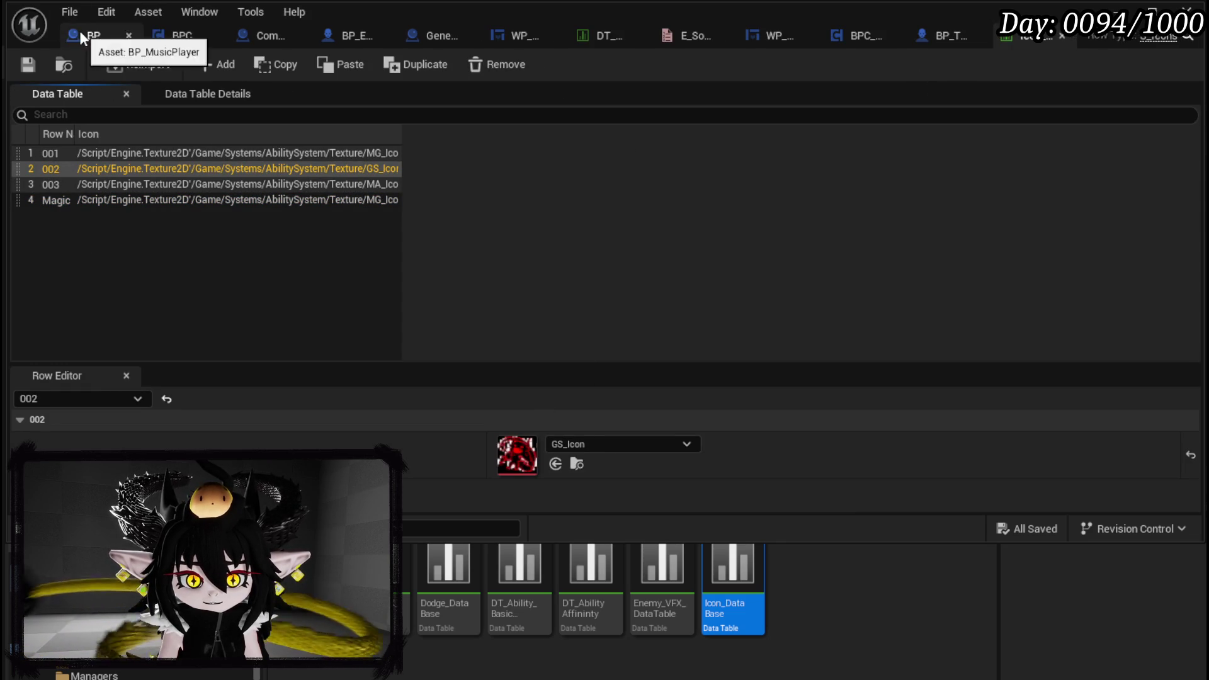
{"action": "left_click", "coordinate": [922, 39]}
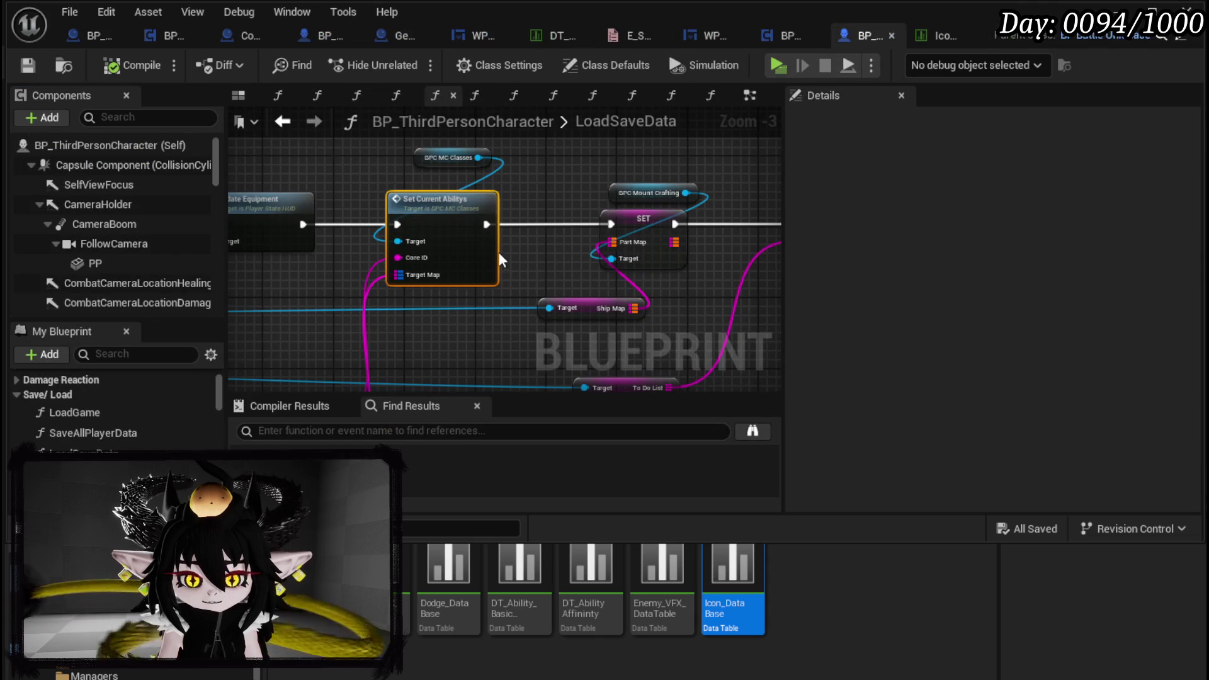
{"action": "left_click", "coordinate": [792, 36]}
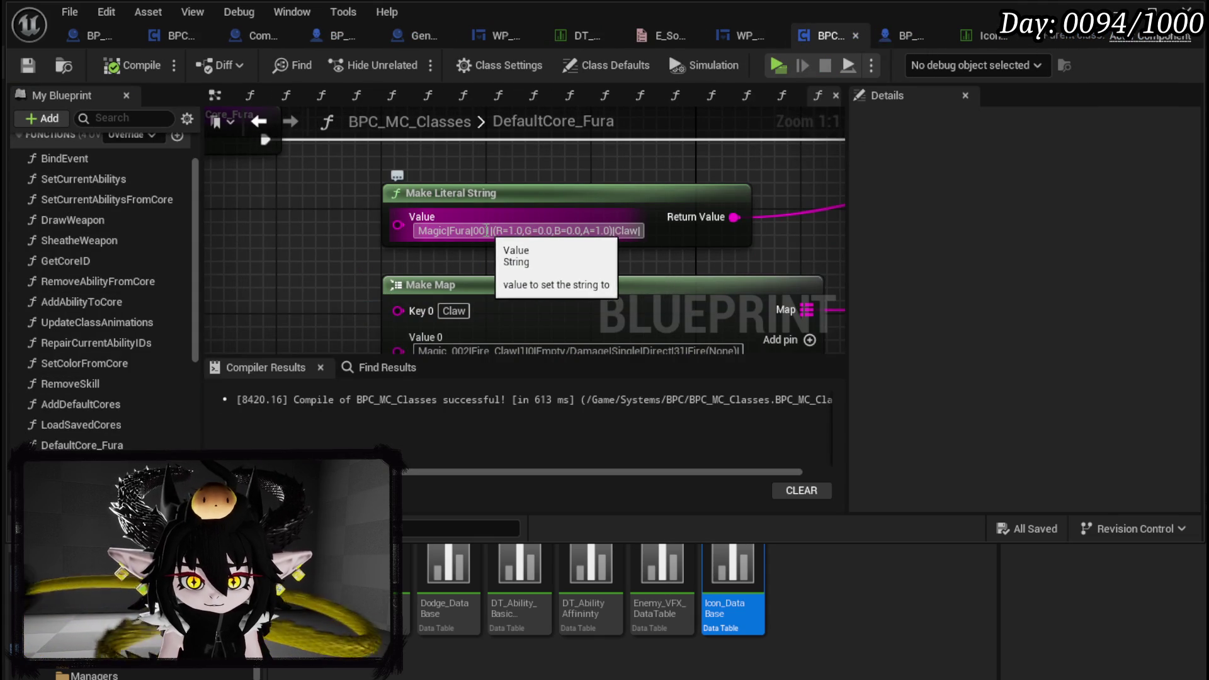
Change the Fura literal string ID to 002, compile, and show the level editor
{"action": "left_click", "coordinate": [487, 231]}
{"action": "type", "text": "2"}
{"action": "key", "text": "Return"}
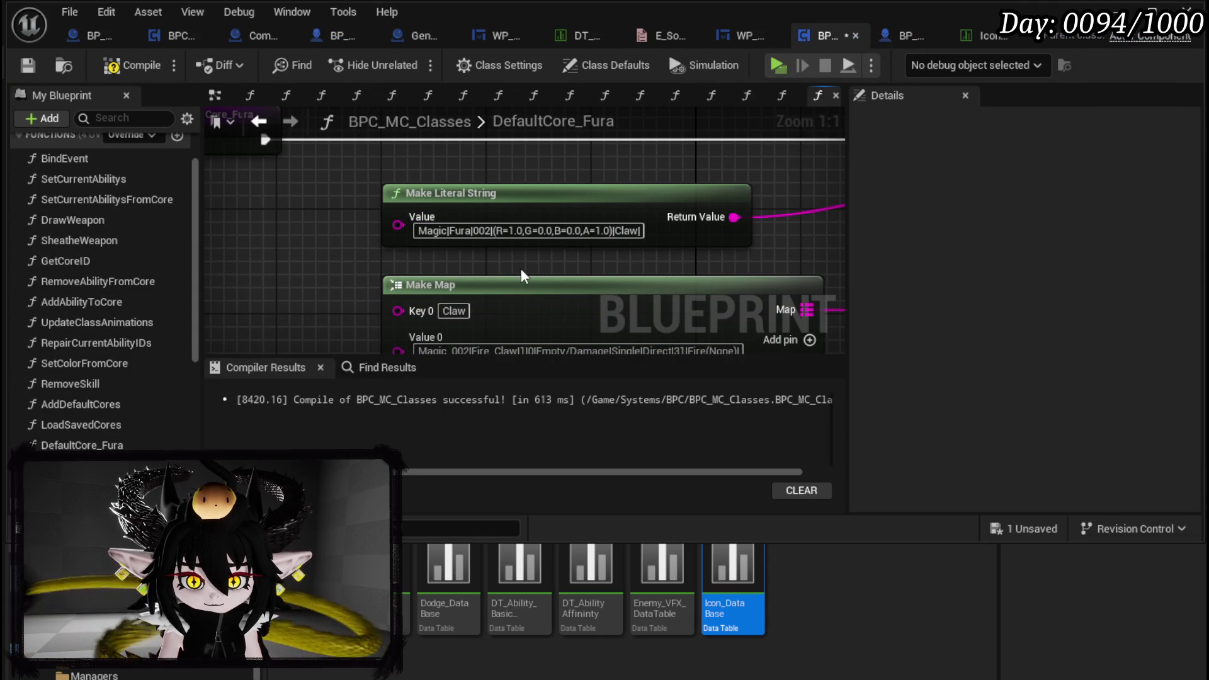
{"action": "key", "text": "F7"}
{"action": "left_click", "coordinate": [1118, 11]}
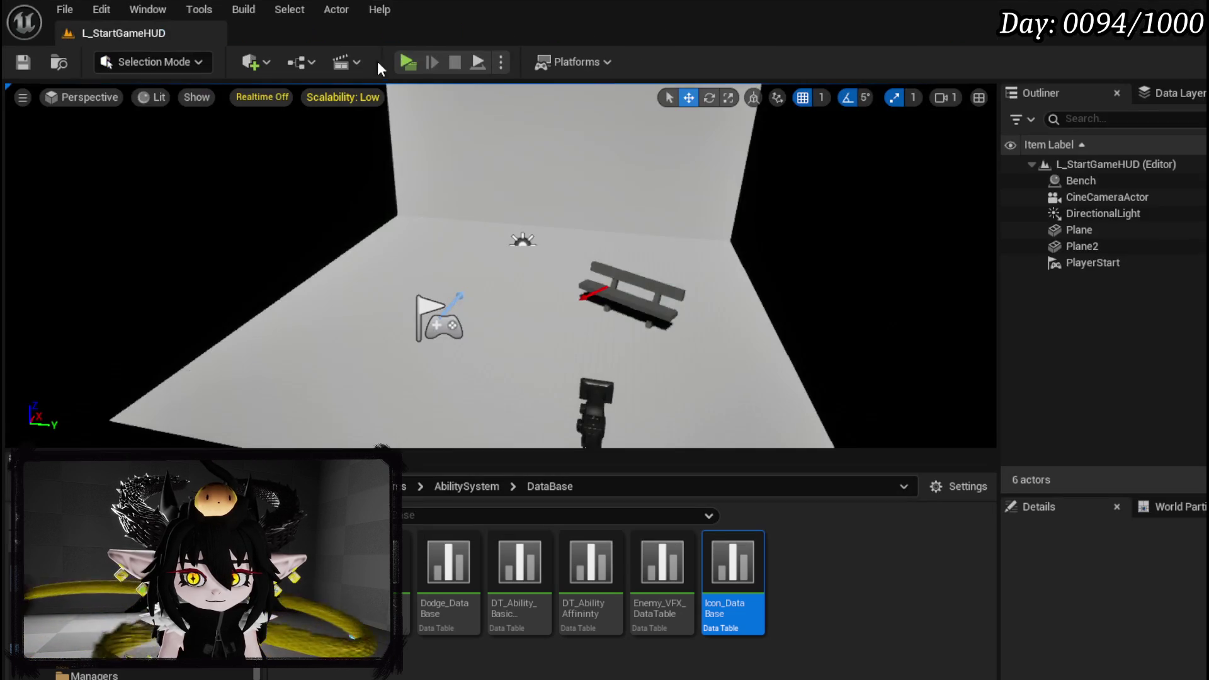
Stop an initial play attempt, return to the level editor, and play again
{"action": "left_click", "coordinate": [401, 64]}
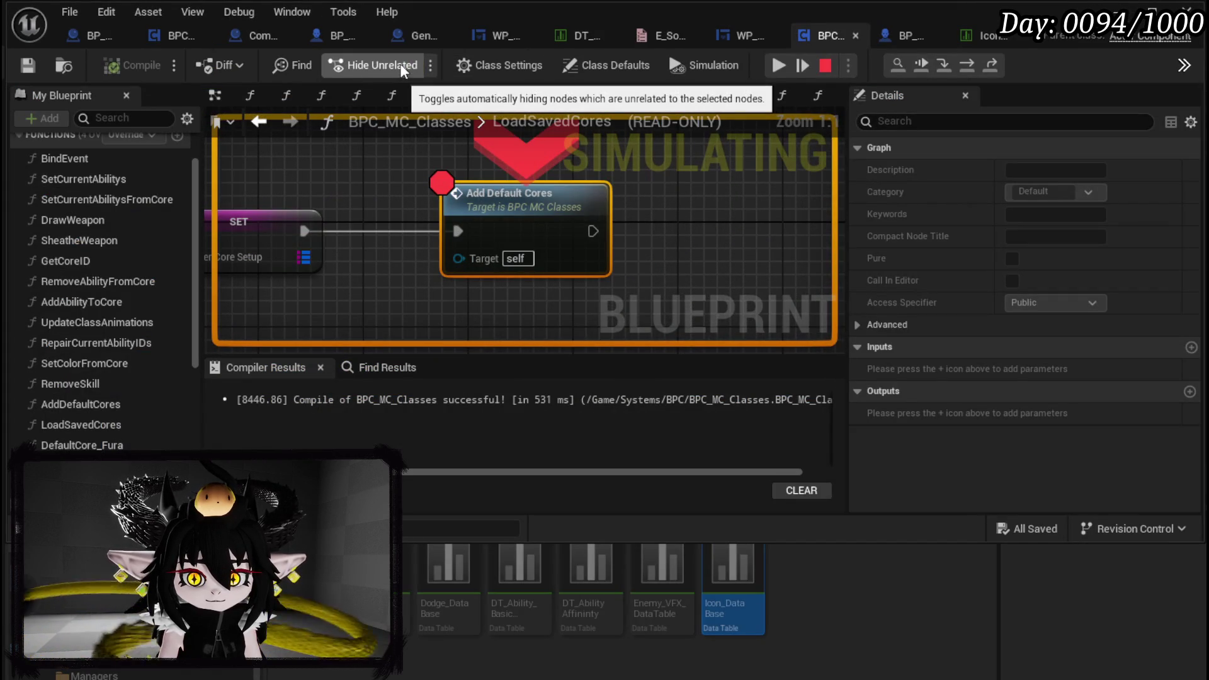
{"action": "key", "text": "Escape"}
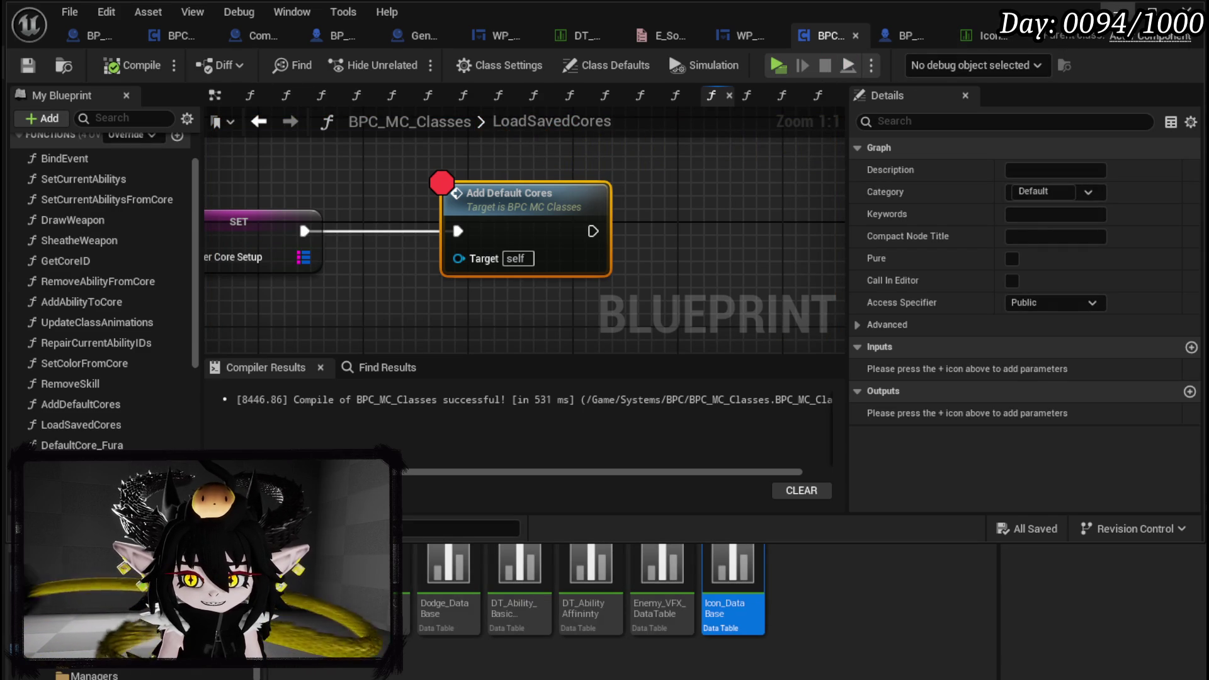
{"action": "left_click", "coordinate": [1130, 11]}
{"action": "left_click", "coordinate": [64, 9]}
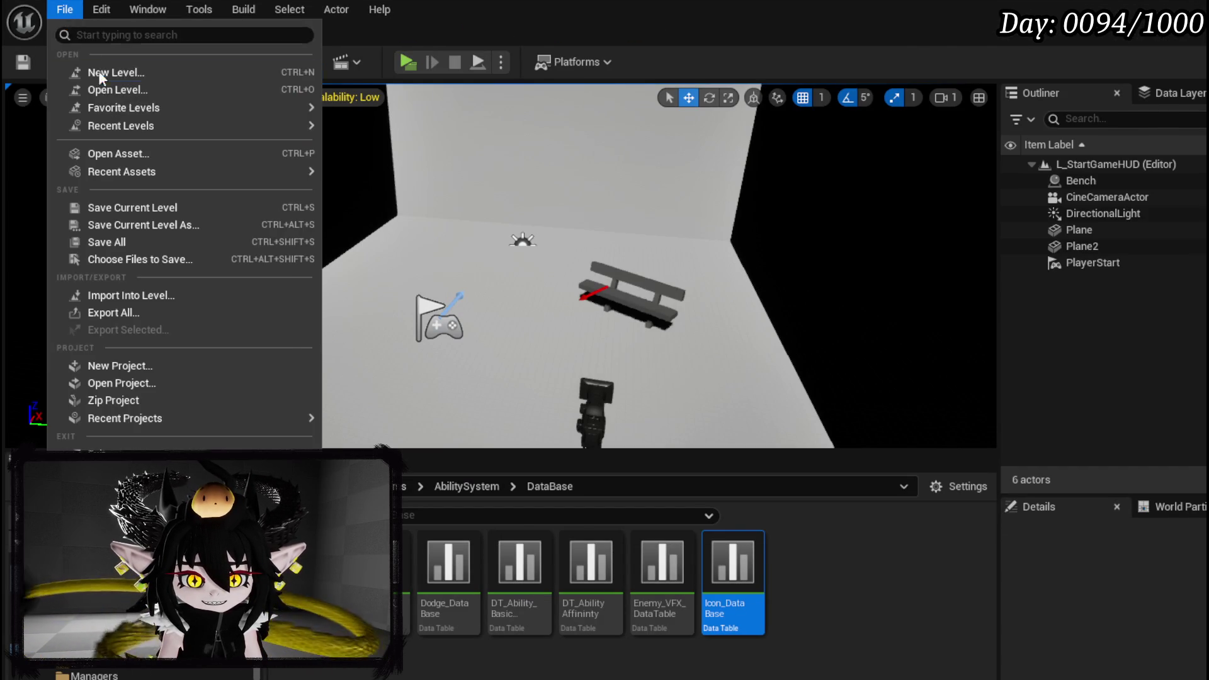
{"action": "left_click", "coordinate": [382, 180]}
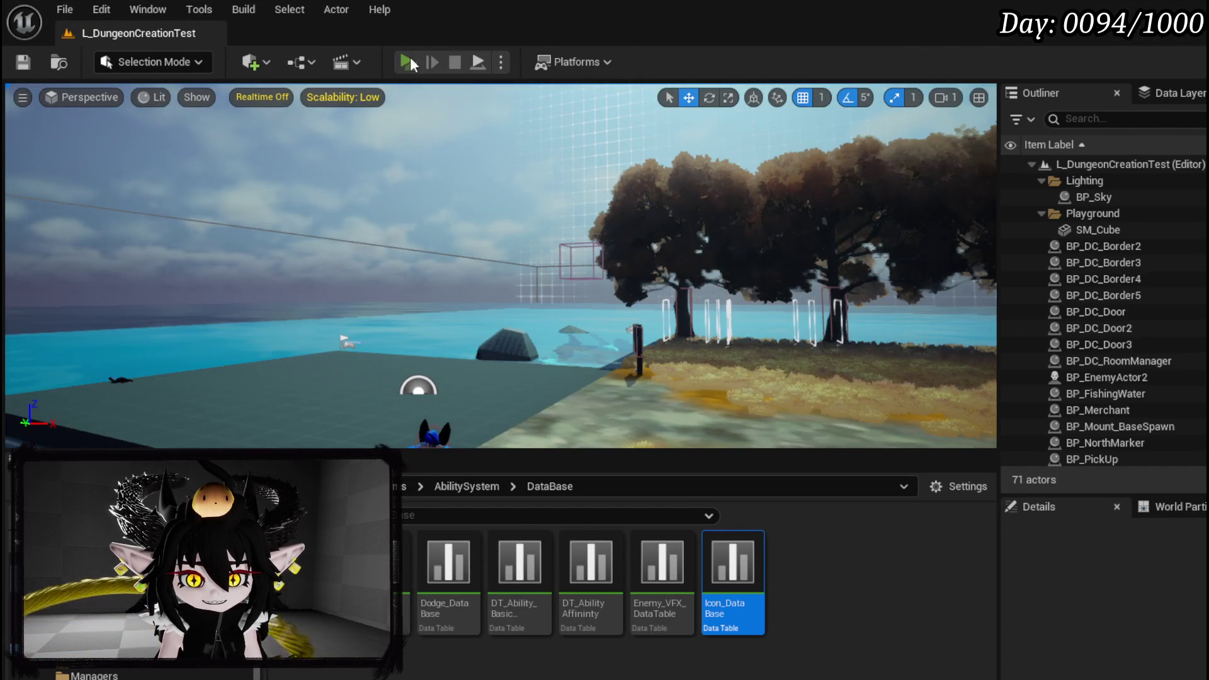
{"action": "left_click", "coordinate": [408, 62]}
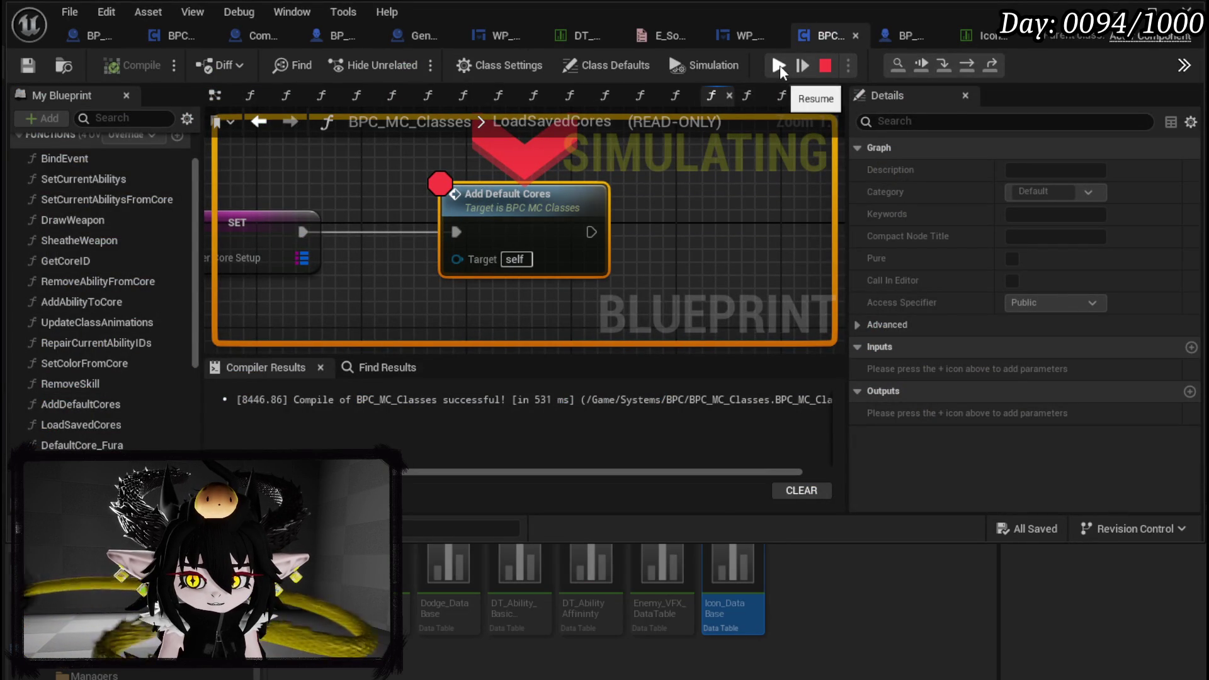
At the pause, inspect AddDefaultCores, then remove the breakpoint on Add Default Cores
{"action": "mouse_move", "coordinate": [550, 170]}
{"action": "left_mouse_down"}
{"action": "mouse_move", "coordinate": [827, 176]}
{"action": "mouse_move", "coordinate": [567, 187]}
{"action": "left_mouse_up"}
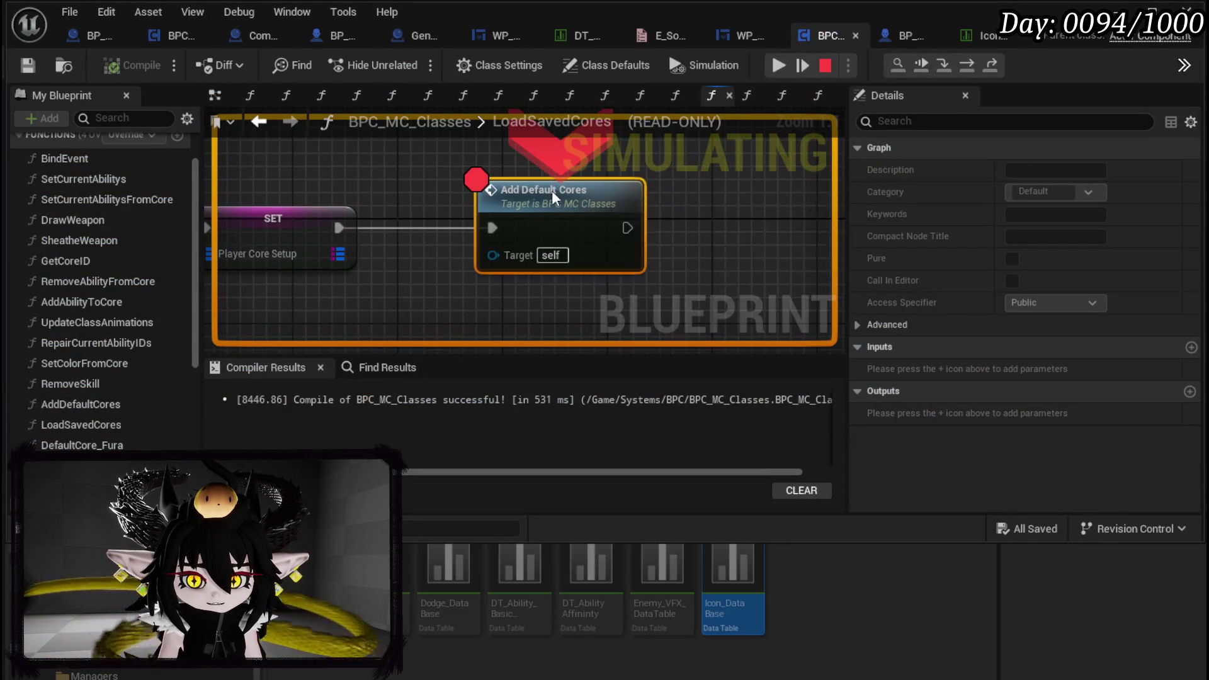
{"action": "double_click", "coordinate": [570, 189]}
{"action": "left_click", "coordinate": [773, 74]}
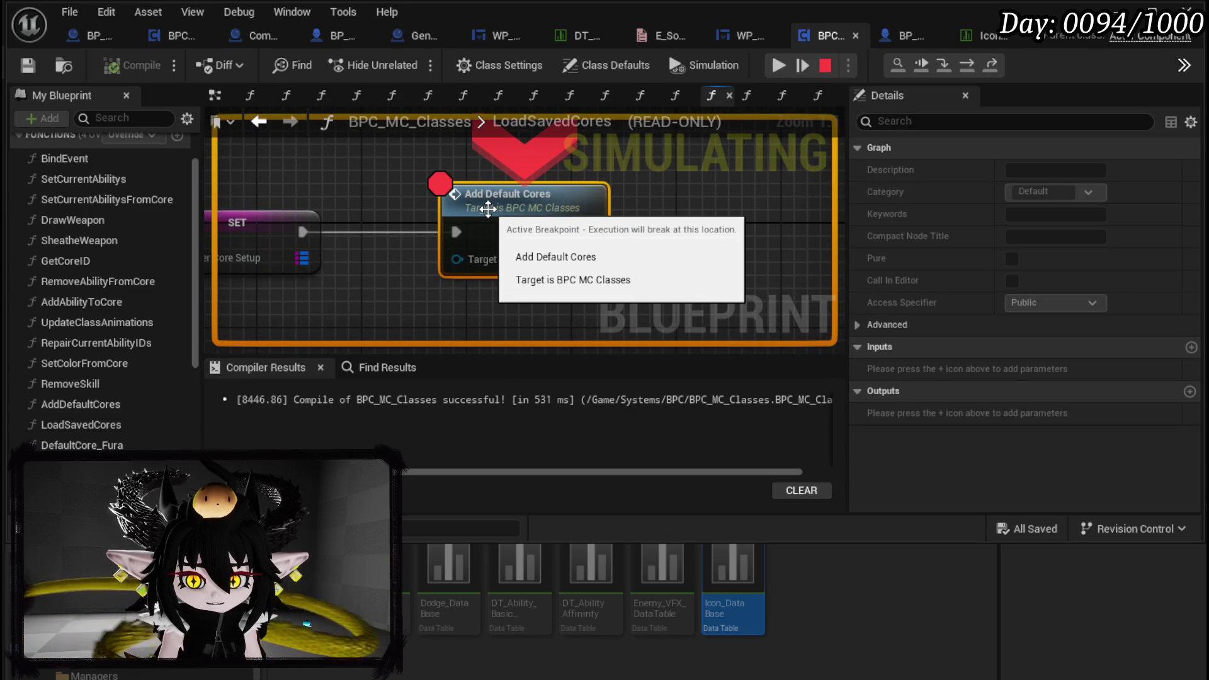
{"action": "right_click", "coordinate": [515, 203]}
{"action": "left_click", "coordinate": [570, 329]}
Resume the simulation and let the game session end
{"action": "left_click", "coordinate": [775, 71]}
{"action": "key", "text": "Escape"}
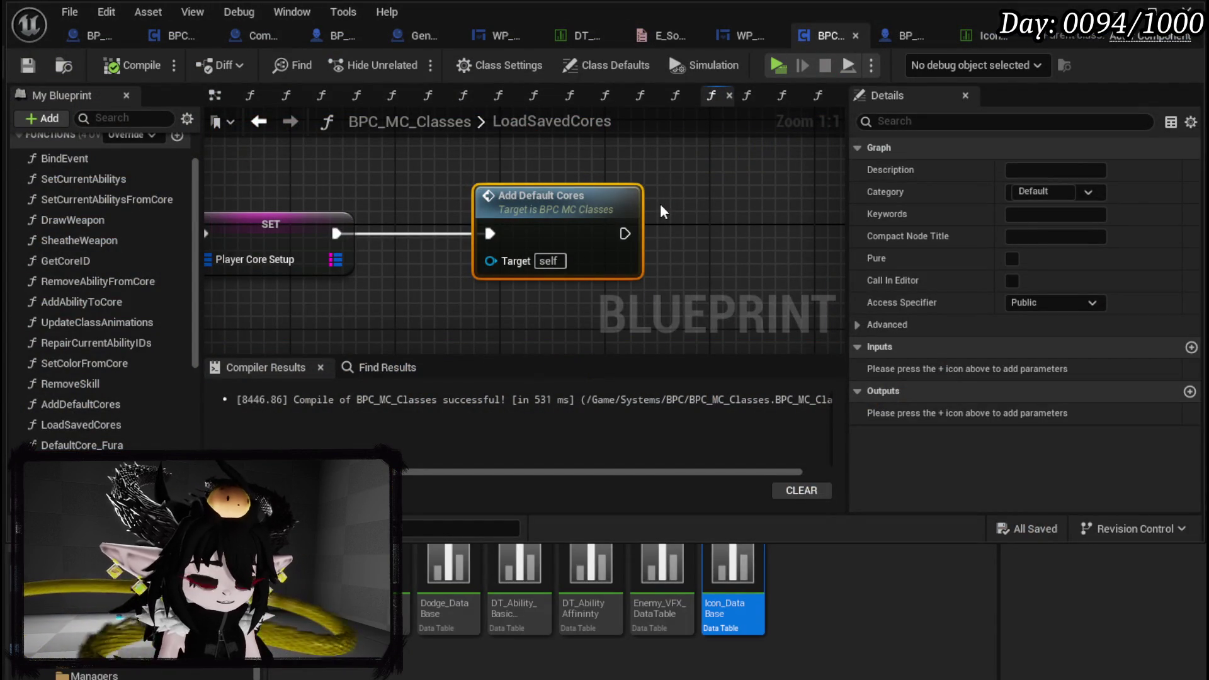
{"action": "scroll", "coordinate": [653, 203], "scroll_direction": "down", "scroll_amount": 3}
{"action": "left_click_drag", "start_coordinate": [600, 191], "coordinate": [560, 178]}
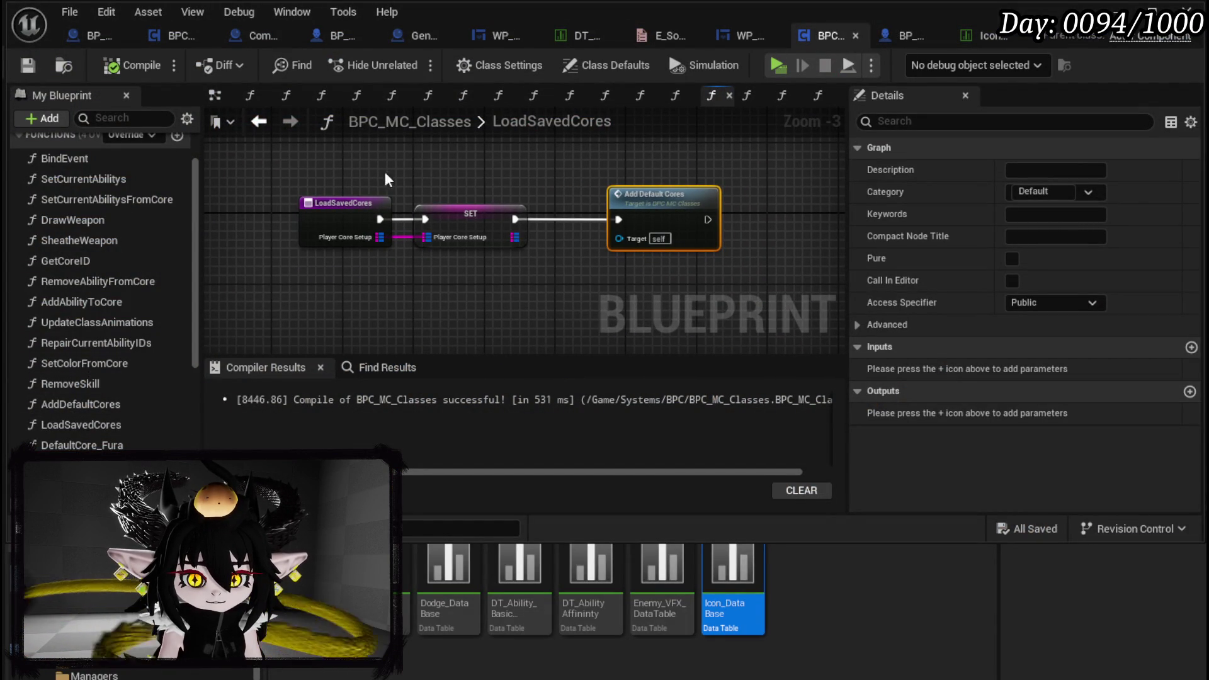
{"action": "left_click", "coordinate": [102, 418]}
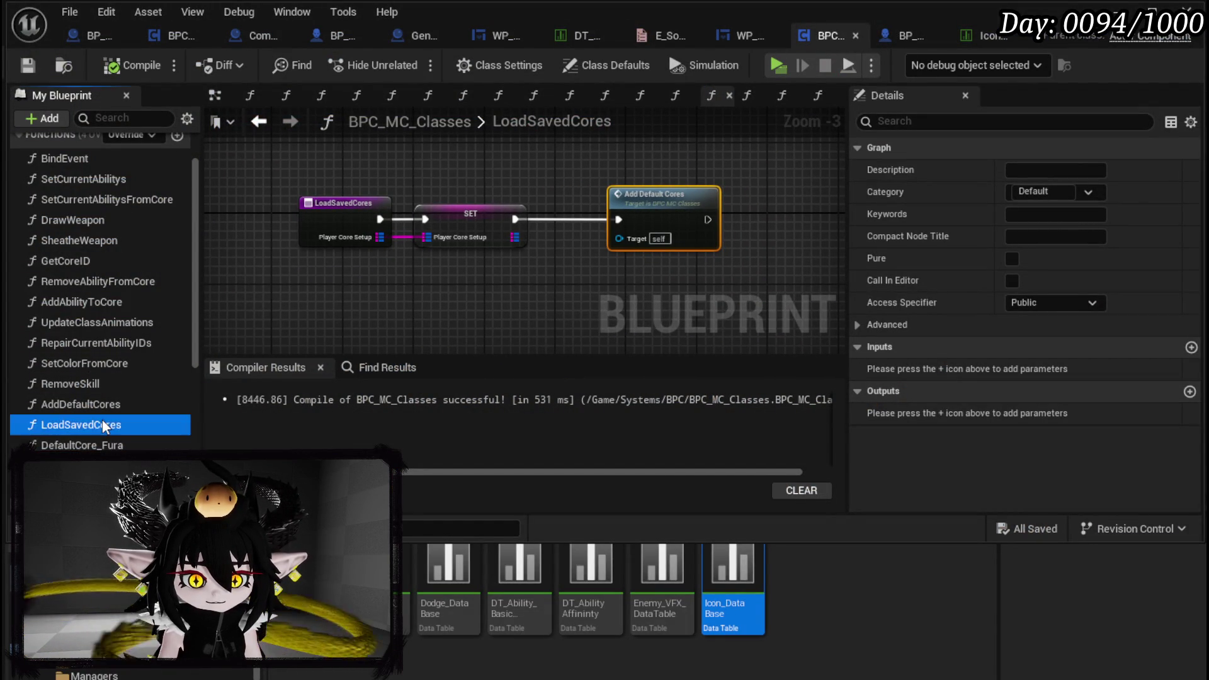
Put a breakpoint back on Add Default Cores in the LoadSavedCores graph
{"action": "double_click", "coordinate": [98, 404]}
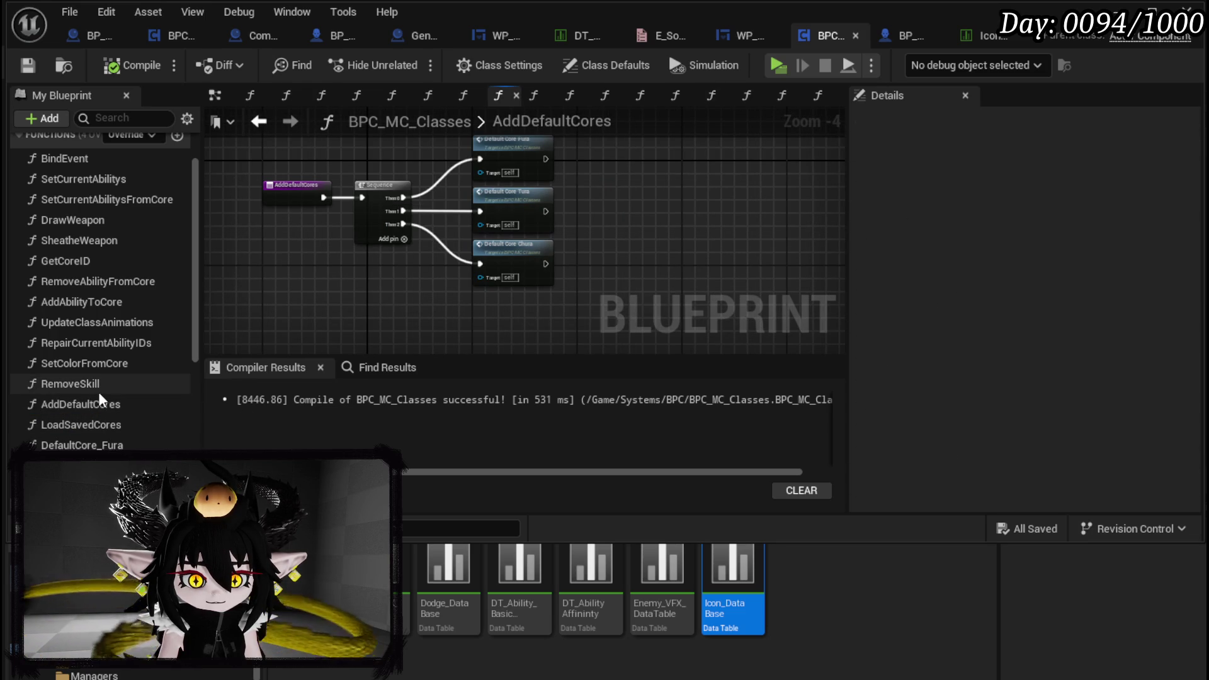
{"action": "scroll", "coordinate": [93, 408], "scroll_direction": "up", "scroll_amount": 3}
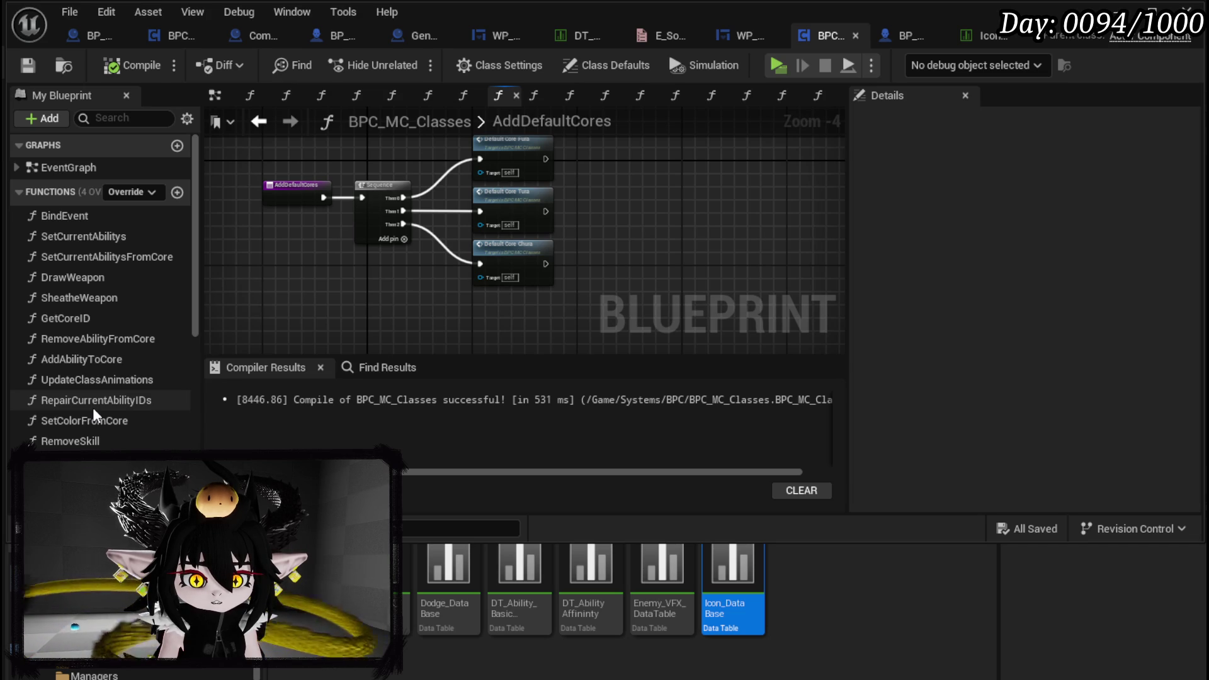
{"action": "scroll", "coordinate": [92, 406], "scroll_direction": "down", "scroll_amount": 4}
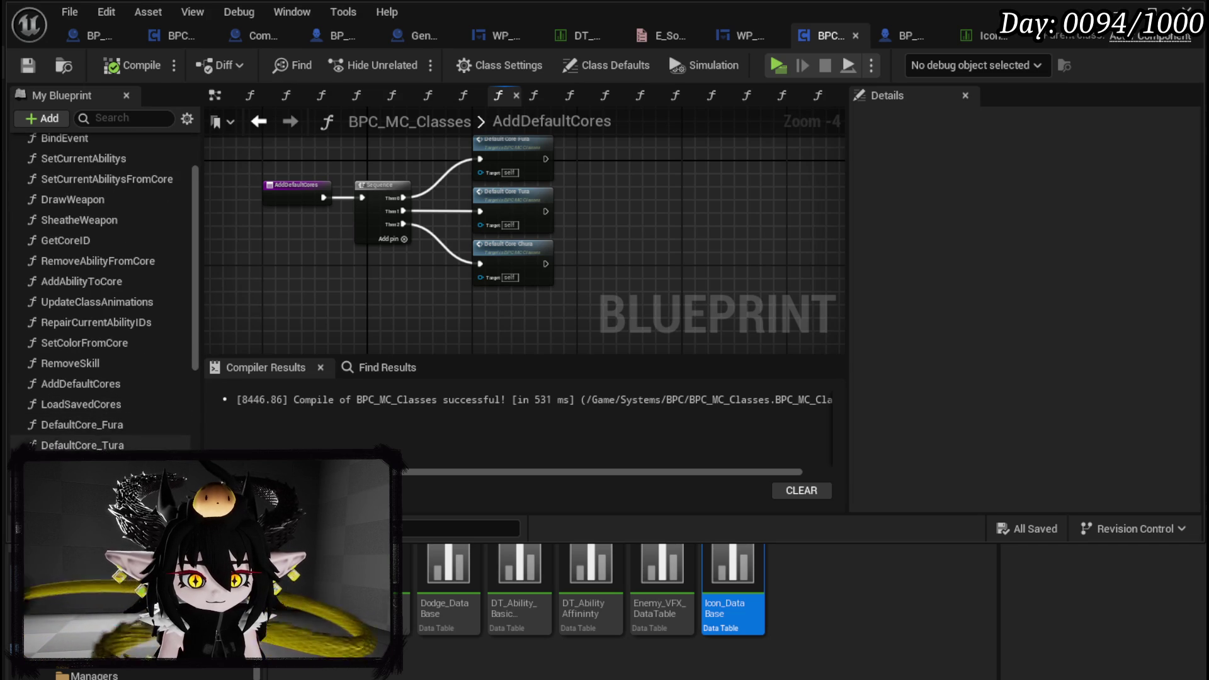
{"action": "double_click", "coordinate": [106, 403]}
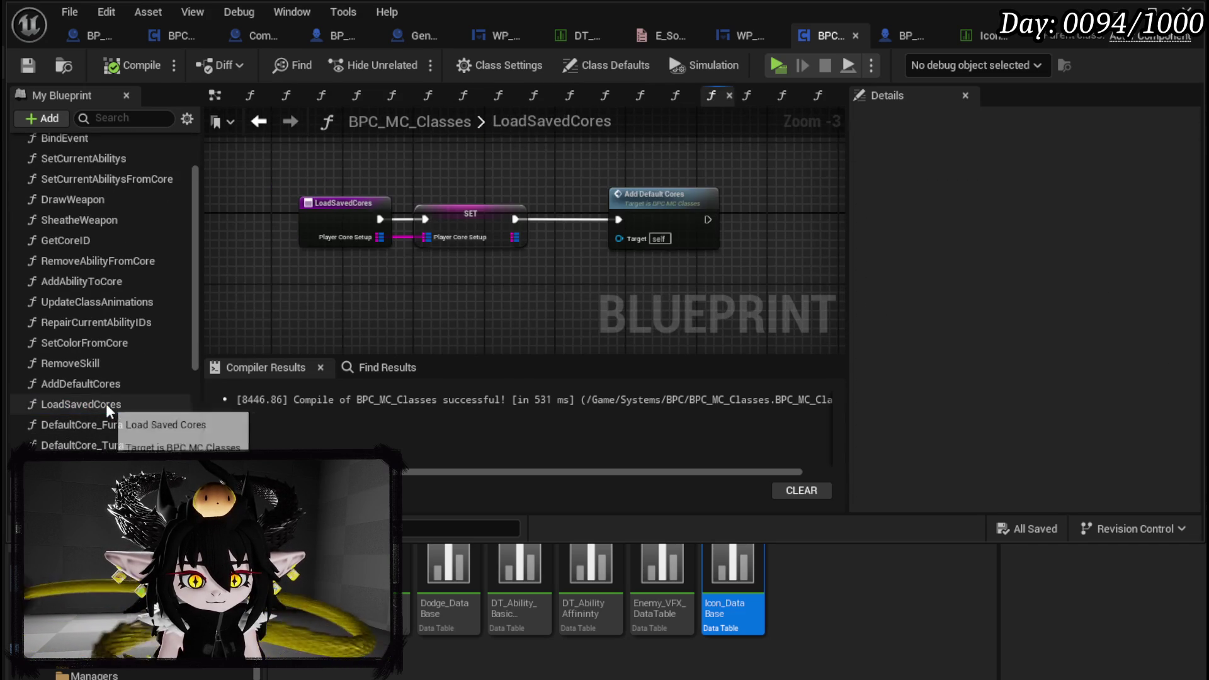
{"action": "right_click", "coordinate": [668, 218]}
{"action": "left_click", "coordinate": [713, 554]}
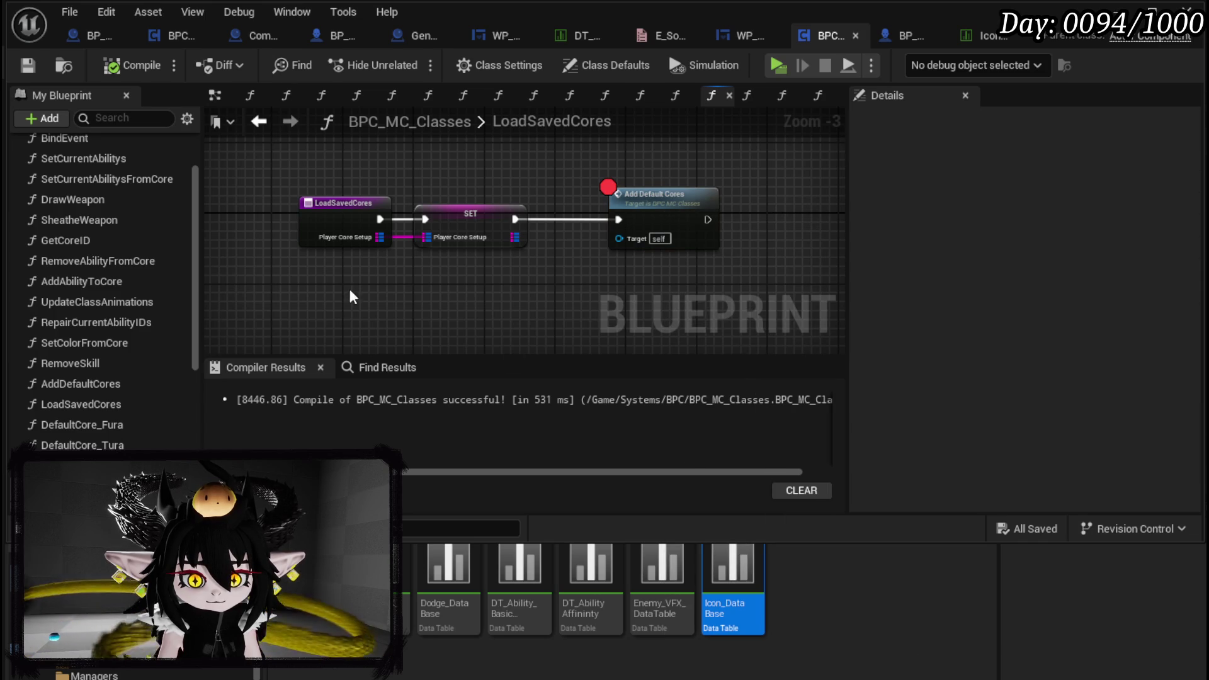
Search Find Results for 'Load Saved' and jump to its call in SetCurrentAbilitys
{"action": "left_click", "coordinate": [378, 368]}
{"action": "left_click", "coordinate": [370, 397]}
{"action": "type", "text": "Load Saved"}
{"action": "key", "text": "Return"}
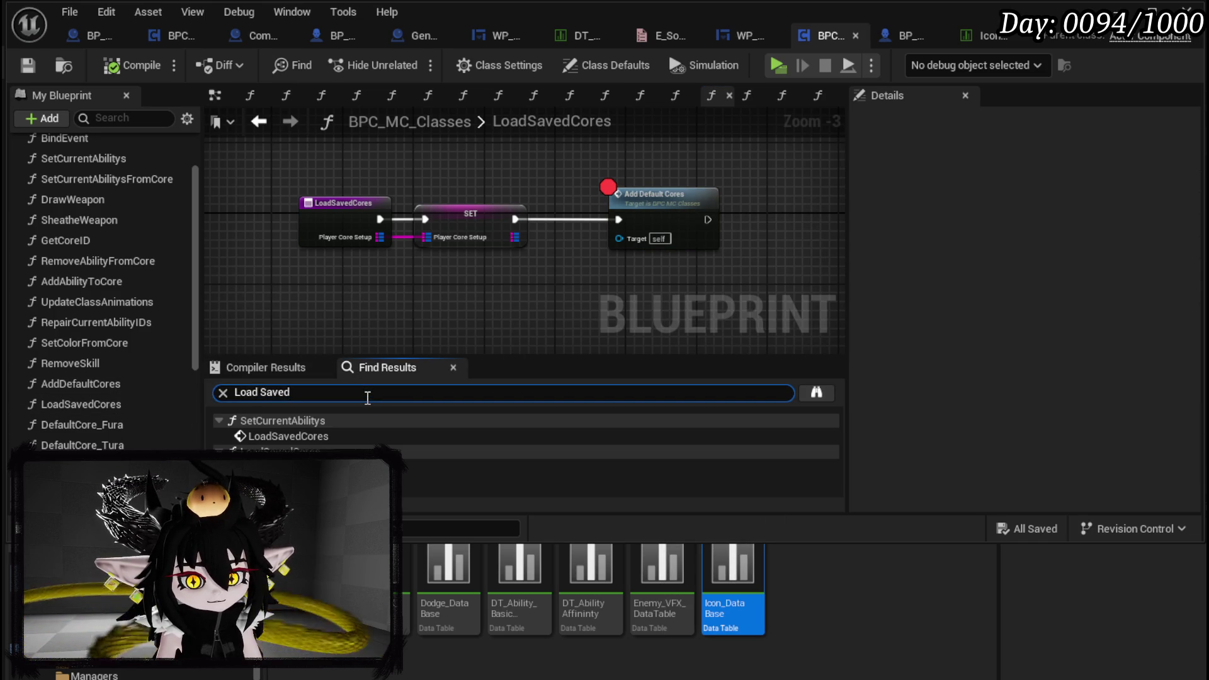
{"action": "left_click", "coordinate": [372, 436]}
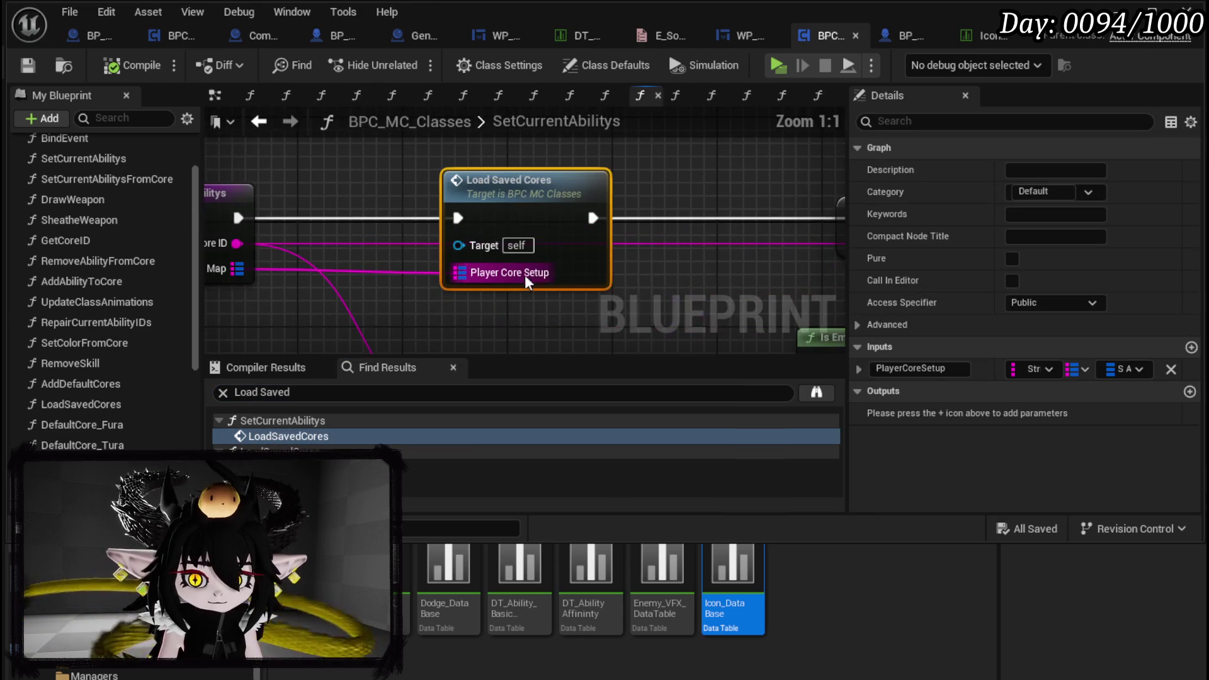
{"action": "scroll", "coordinate": [429, 295], "scroll_direction": "down", "scroll_amount": 2}
{"action": "mouse_move", "coordinate": [429, 295]}
{"action": "left_mouse_down"}
{"action": "mouse_move", "coordinate": [430, 224]}
{"action": "mouse_move", "coordinate": [311, 252]}
{"action": "mouse_move", "coordinate": [621, 264]}
{"action": "mouse_move", "coordinate": [242, 236]}
{"action": "mouse_move", "coordinate": [412, 239]}
{"action": "left_mouse_up"}
Save the blueprint and play the level until it pauses at Add Default Cores
{"action": "left_click", "coordinate": [27, 65]}
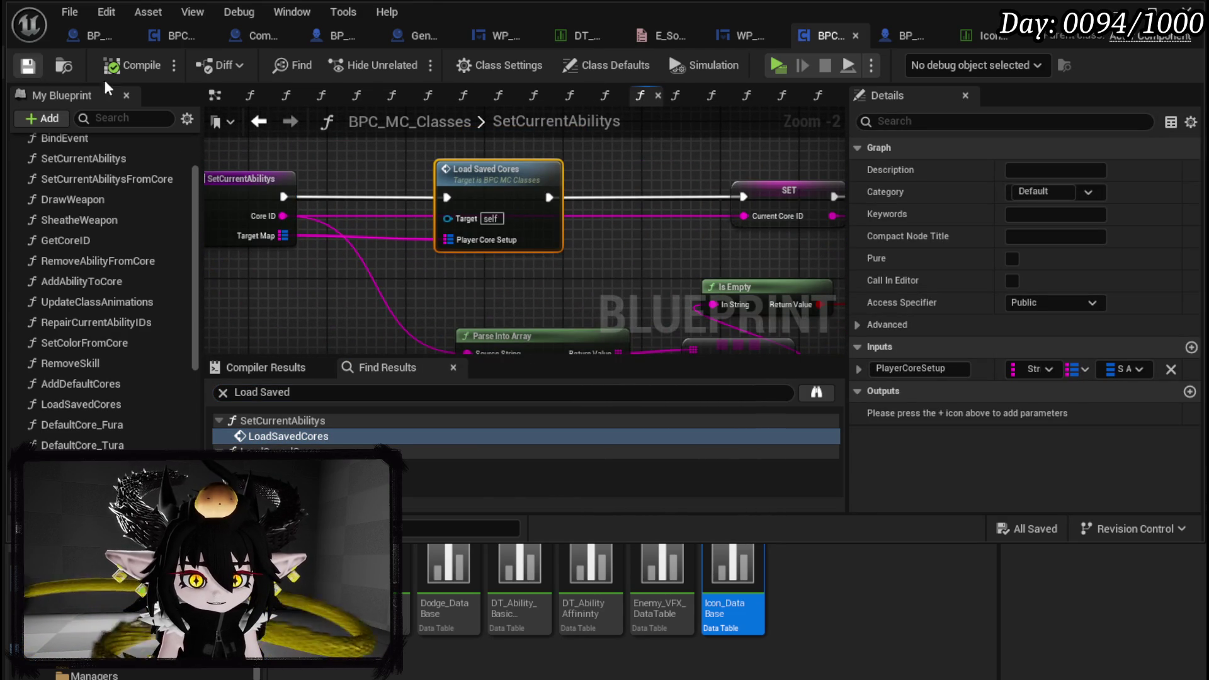
{"action": "left_click", "coordinate": [1118, 11]}
{"action": "left_click", "coordinate": [420, 60]}
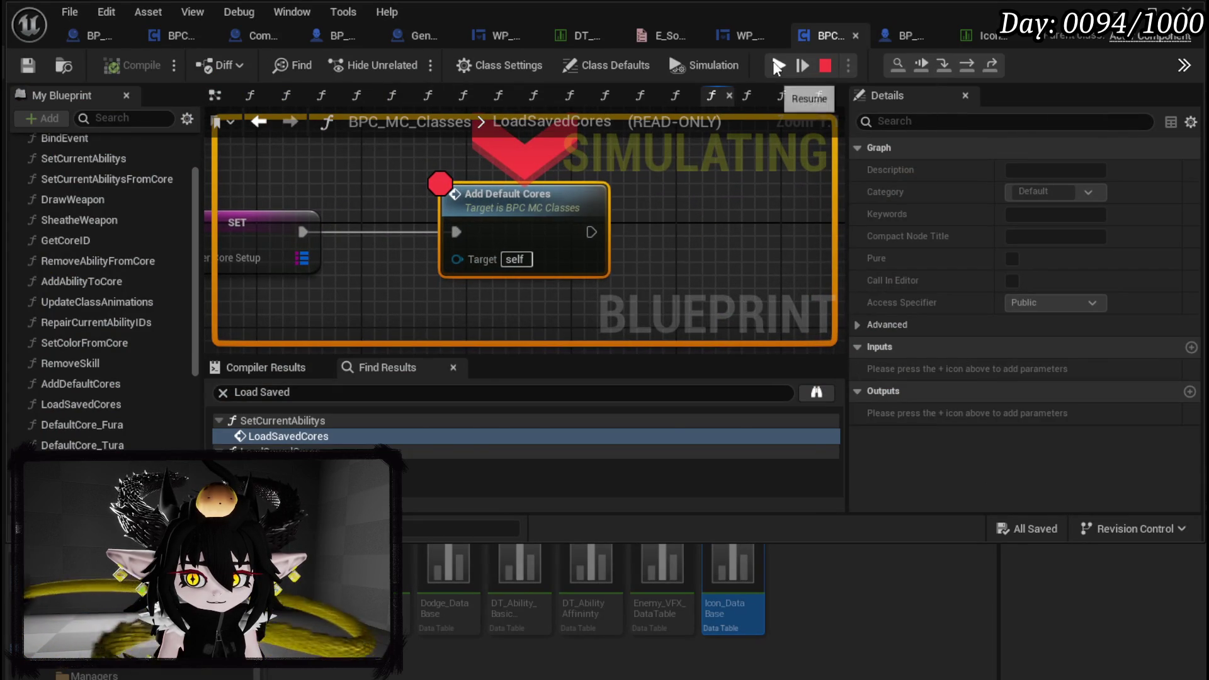
{"action": "right_click", "coordinate": [516, 199]}
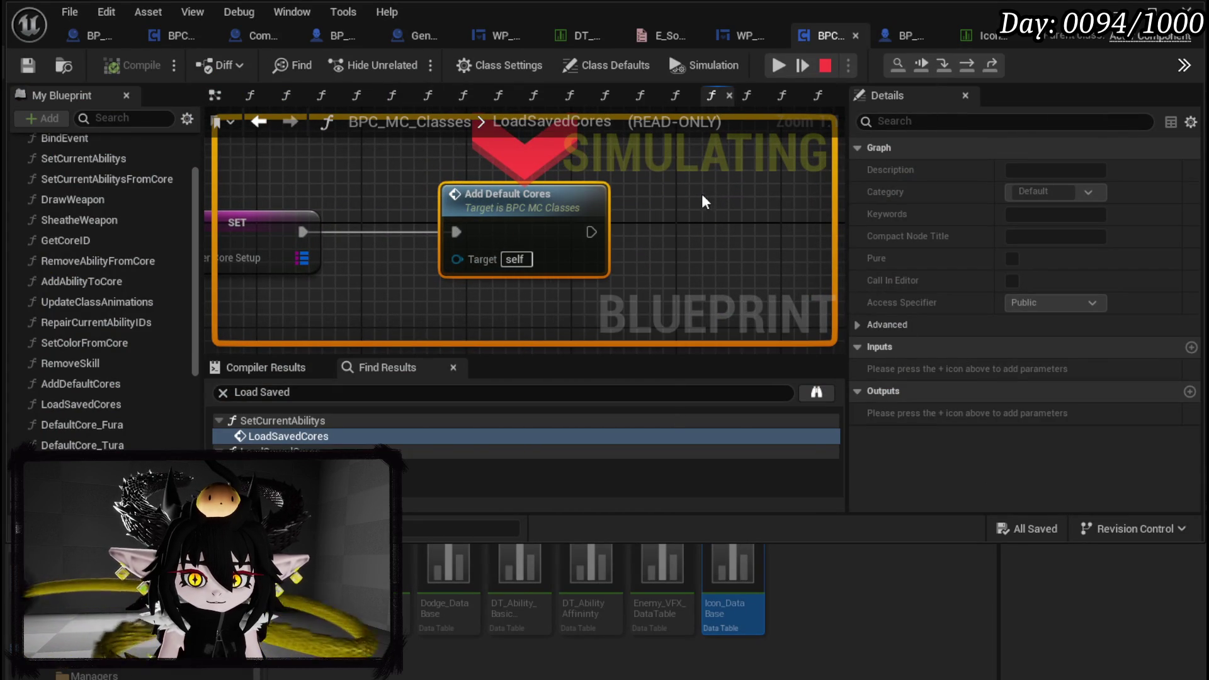
Stop simulation and add a Print String 'LoadCores' after Add Default Cores
{"action": "left_click", "coordinate": [825, 64]}
{"action": "left_click_drag", "start_coordinate": [592, 232], "coordinate": [712, 232]}
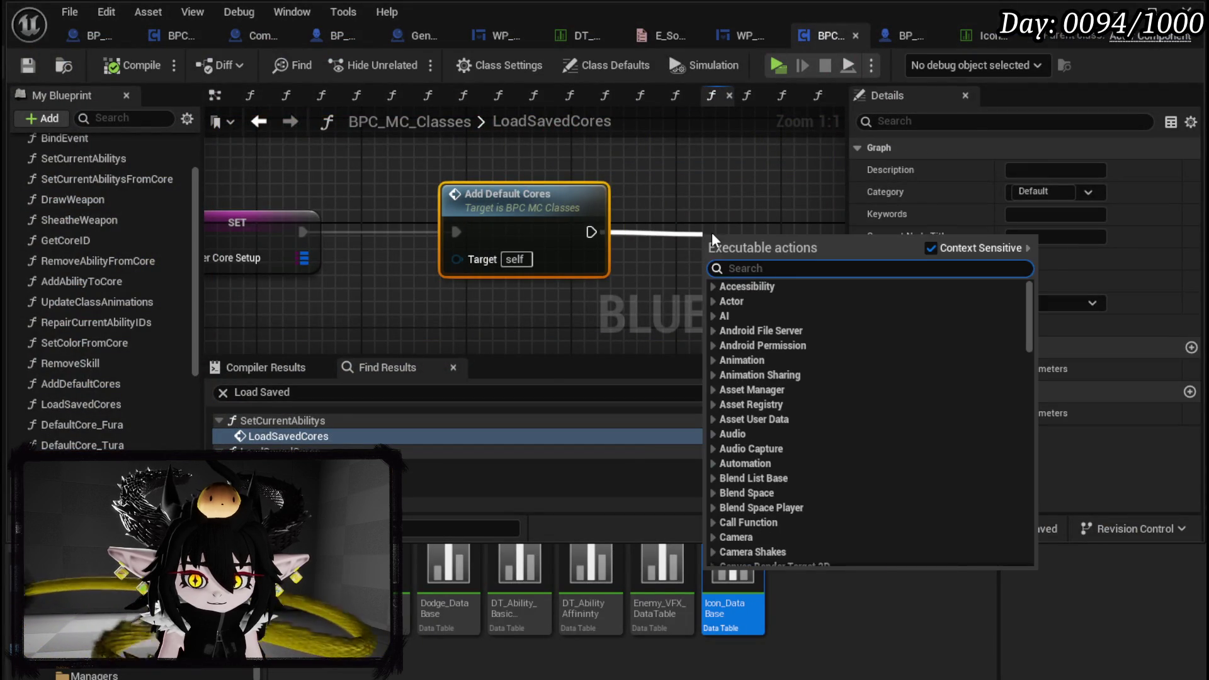
{"action": "type", "text": "Print String"}
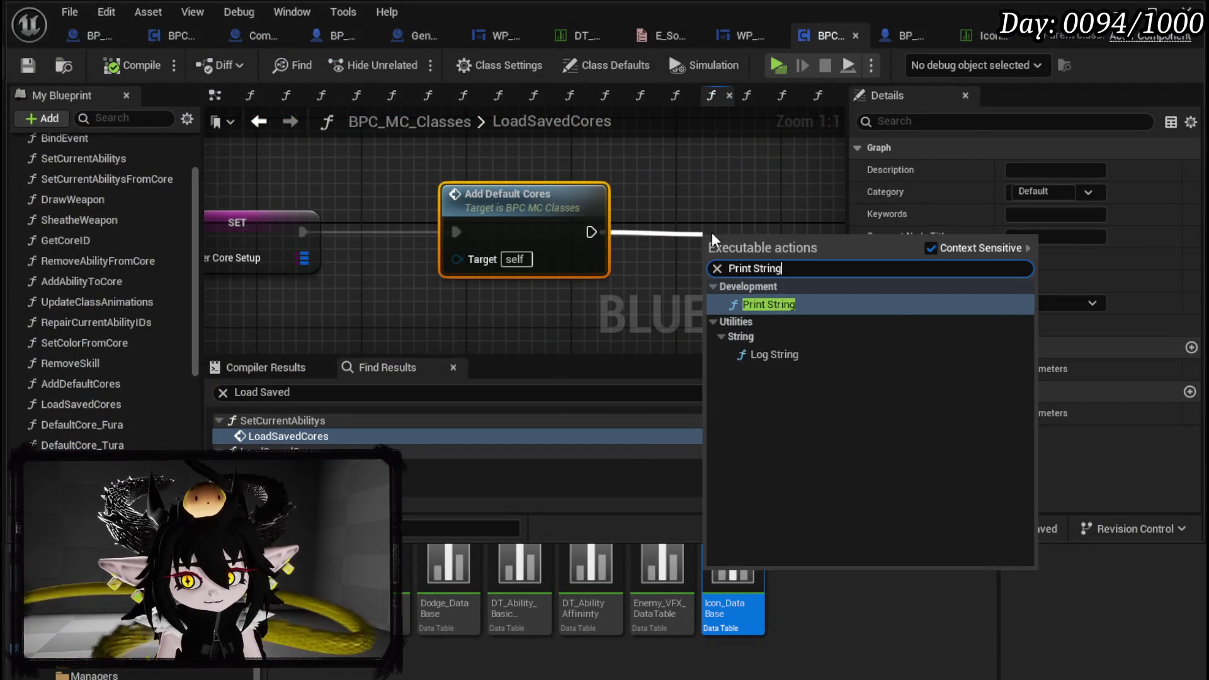
{"action": "key", "text": "Return"}
{"action": "left_click", "coordinate": [597, 307]}
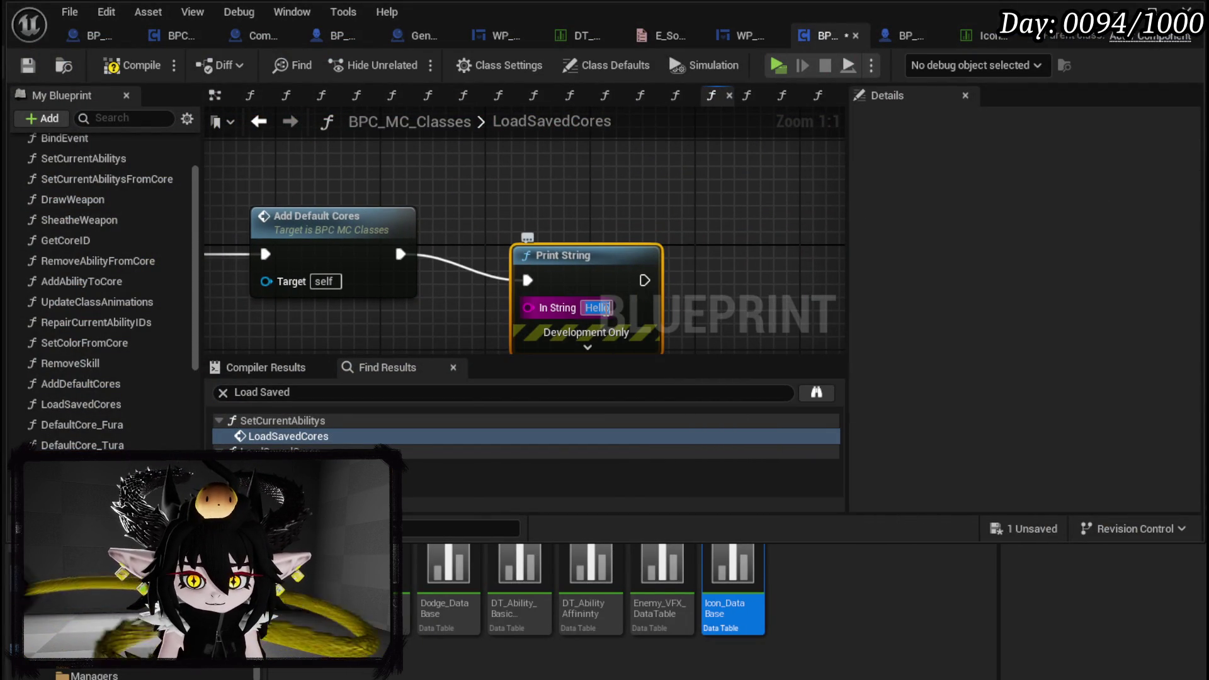
{"action": "type", "text": "LoadCores"}
{"action": "key", "text": "Return"}
{"action": "left_click_drag", "start_coordinate": [641, 255], "coordinate": [641, 229]}
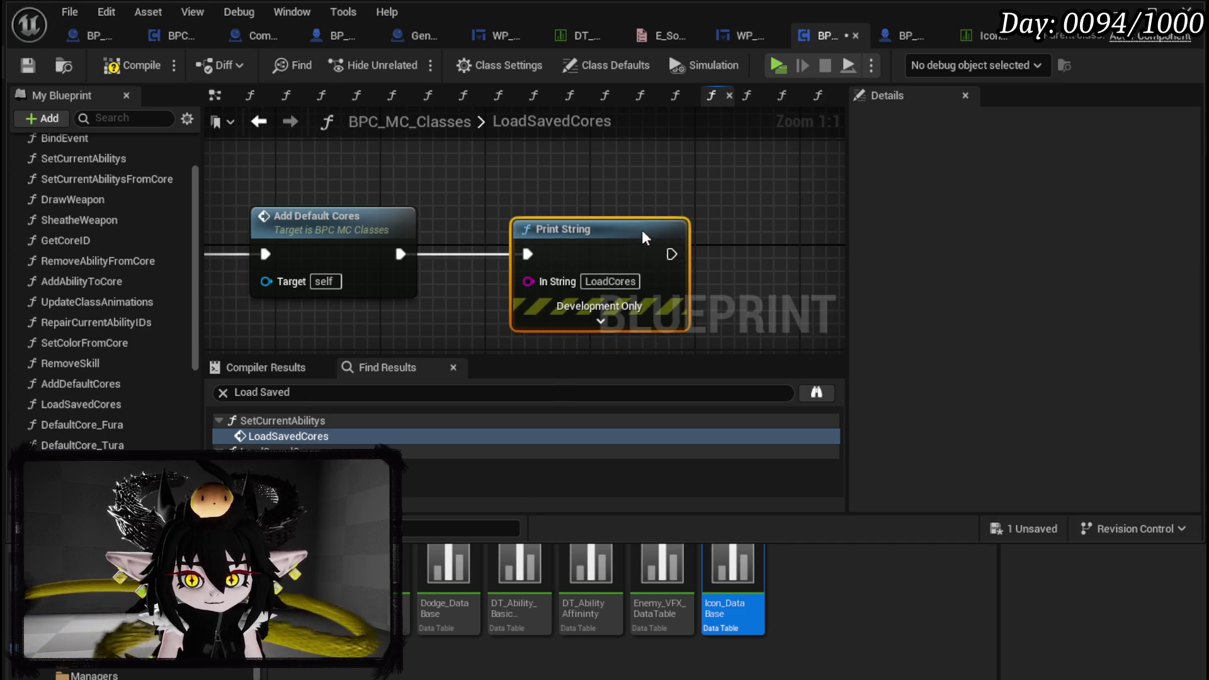
Set the Print String text colour to green
{"action": "left_click", "coordinate": [553, 228]}
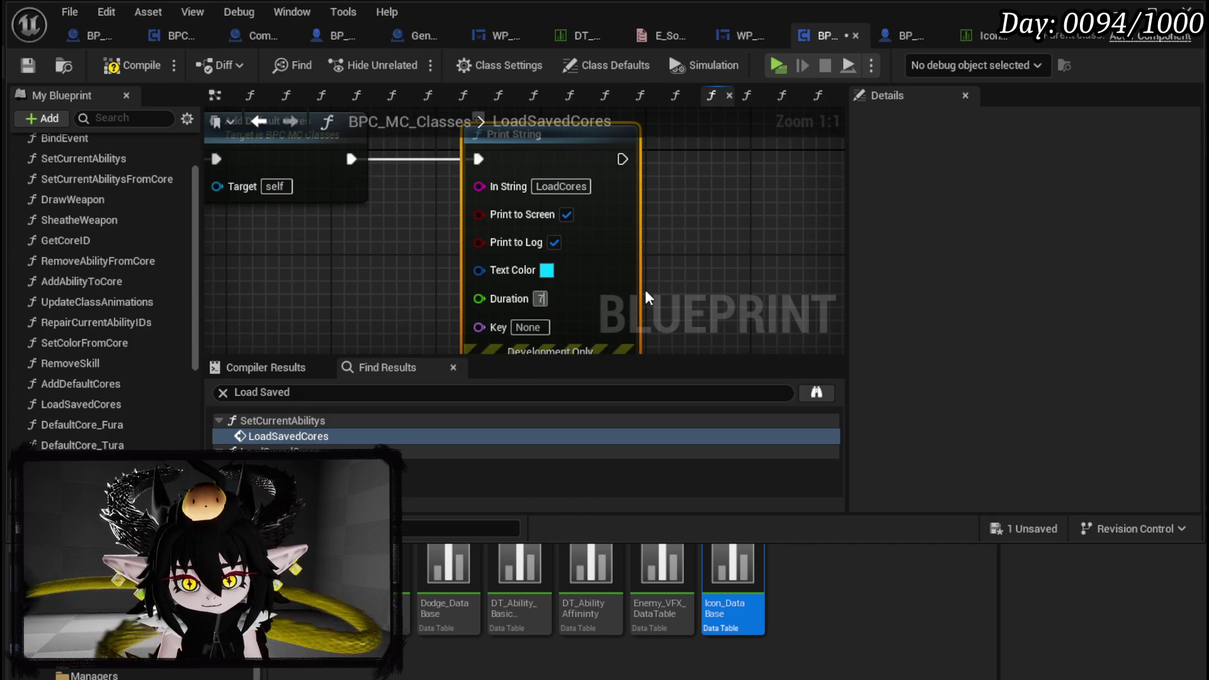
{"action": "left_click", "coordinate": [547, 270]}
{"action": "left_click_drag", "start_coordinate": [613, 435], "coordinate": [594, 495]}
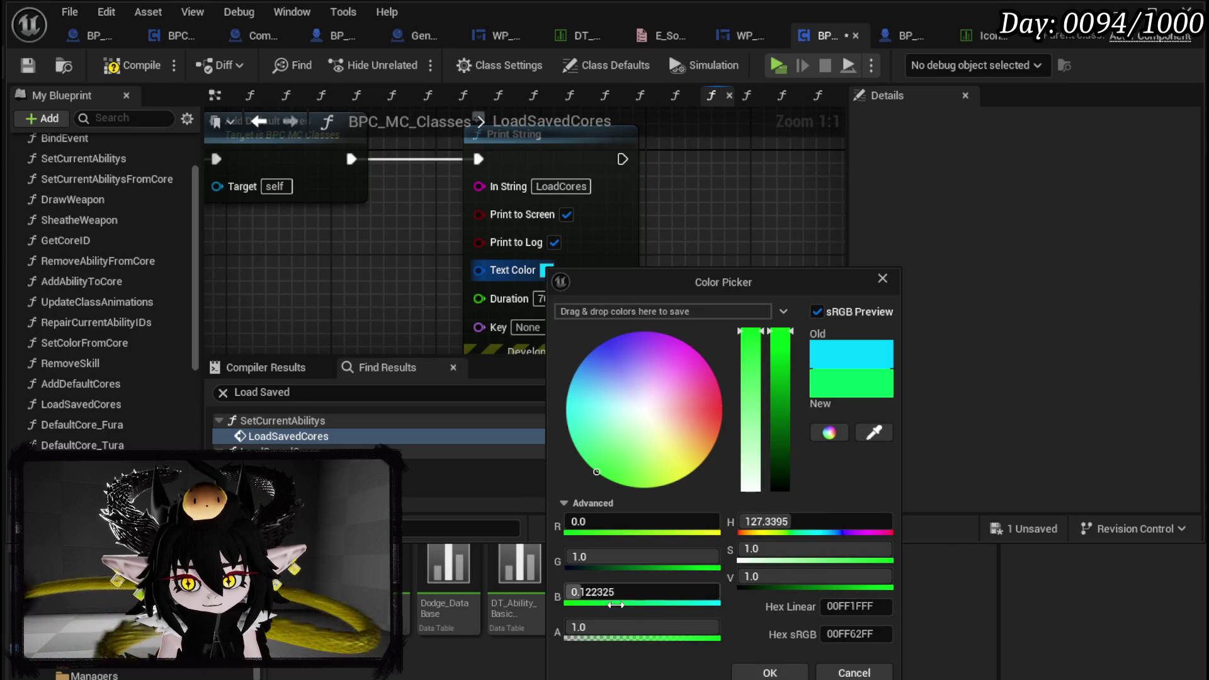
{"action": "left_click", "coordinate": [743, 672]}
Compile and save the blueprint, then switch to the level editor
{"action": "left_click", "coordinate": [130, 68]}
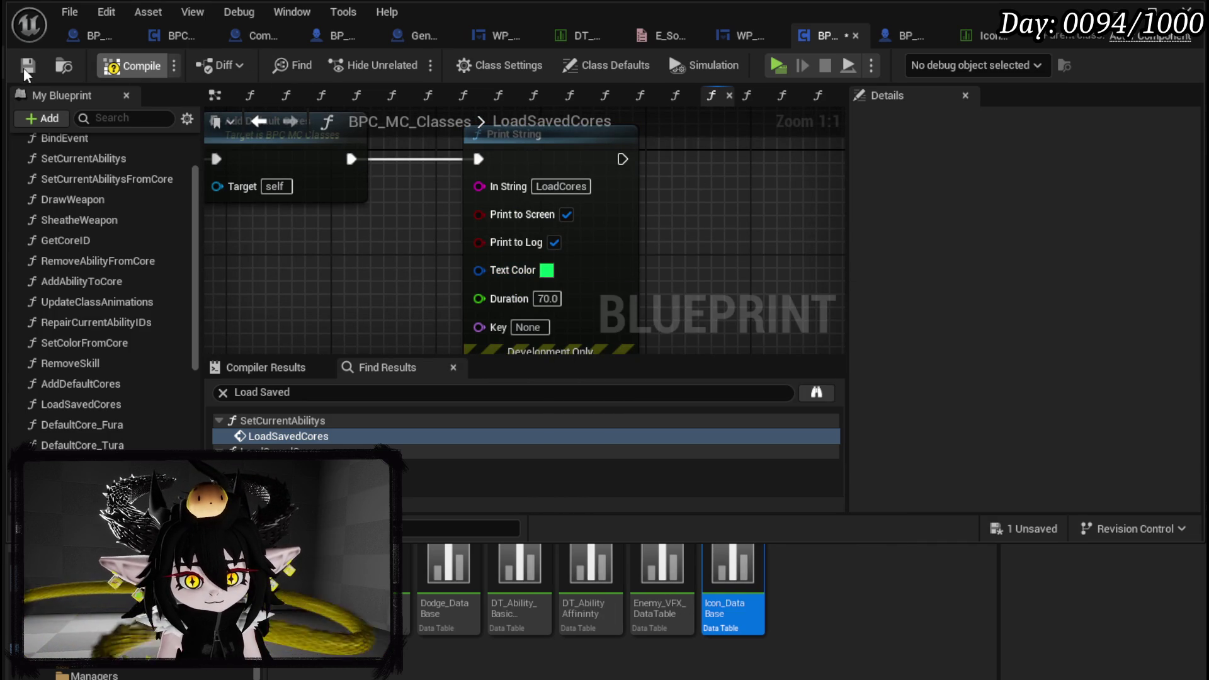
{"action": "left_click", "coordinate": [25, 66]}
{"action": "key", "text": "alt+Tab"}
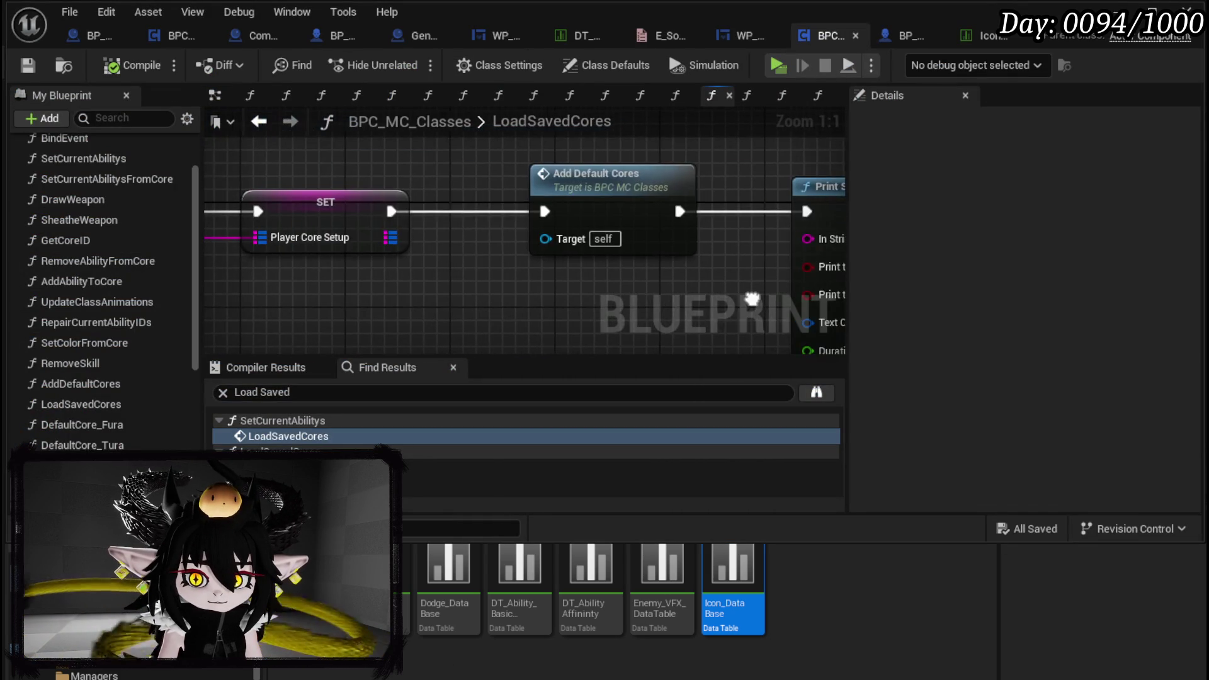
{"action": "scroll", "coordinate": [645, 296], "scroll_direction": "down", "scroll_amount": 2}
Compile and save, play to check the LoadCores message, then stop and save the level
{"action": "left_click", "coordinate": [422, 227], "text": "alt"}
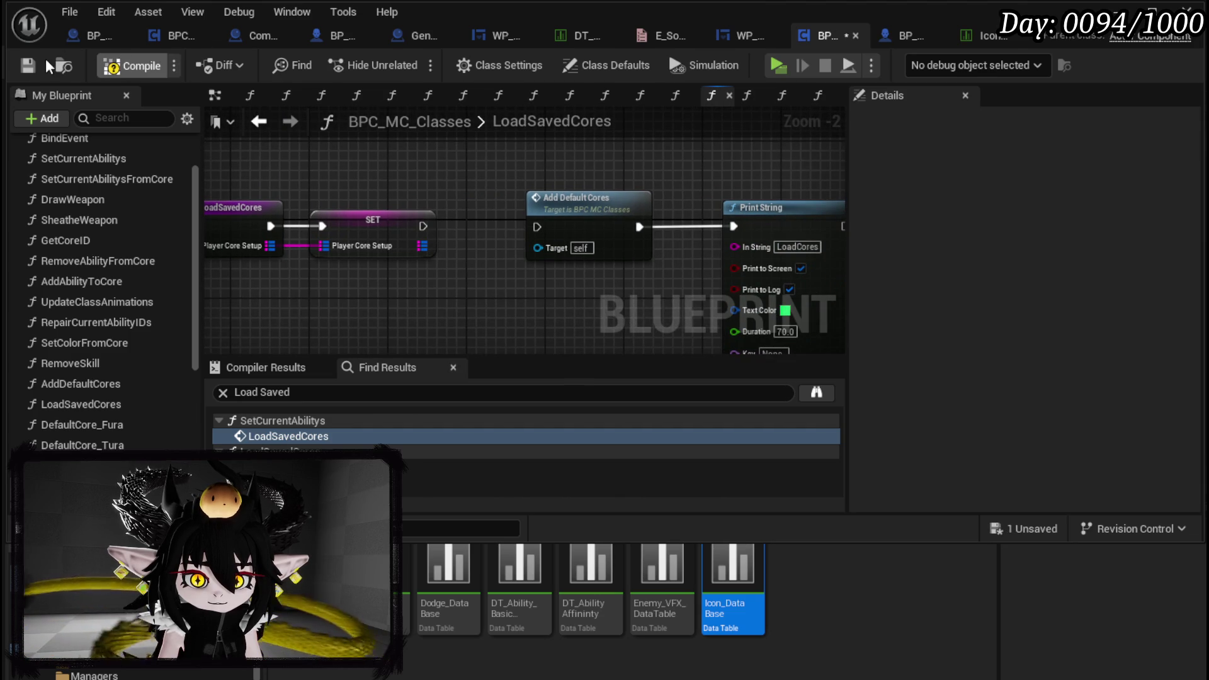
{"action": "left_click", "coordinate": [28, 64]}
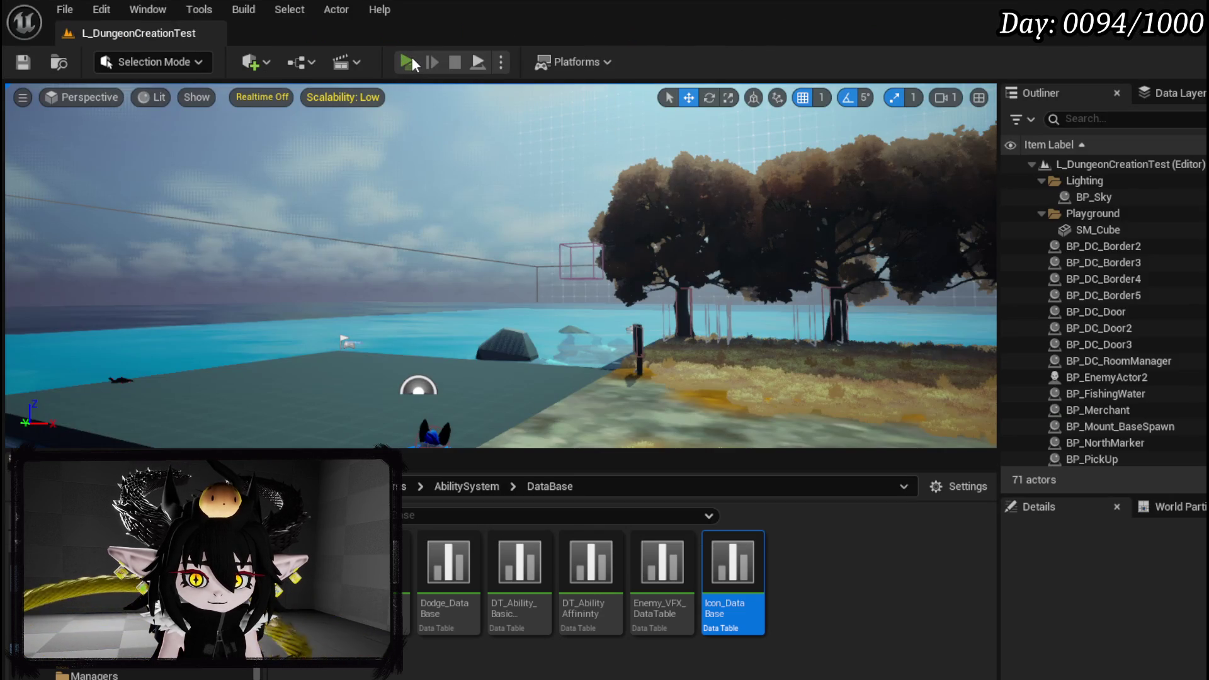
{"action": "left_click", "coordinate": [411, 56]}
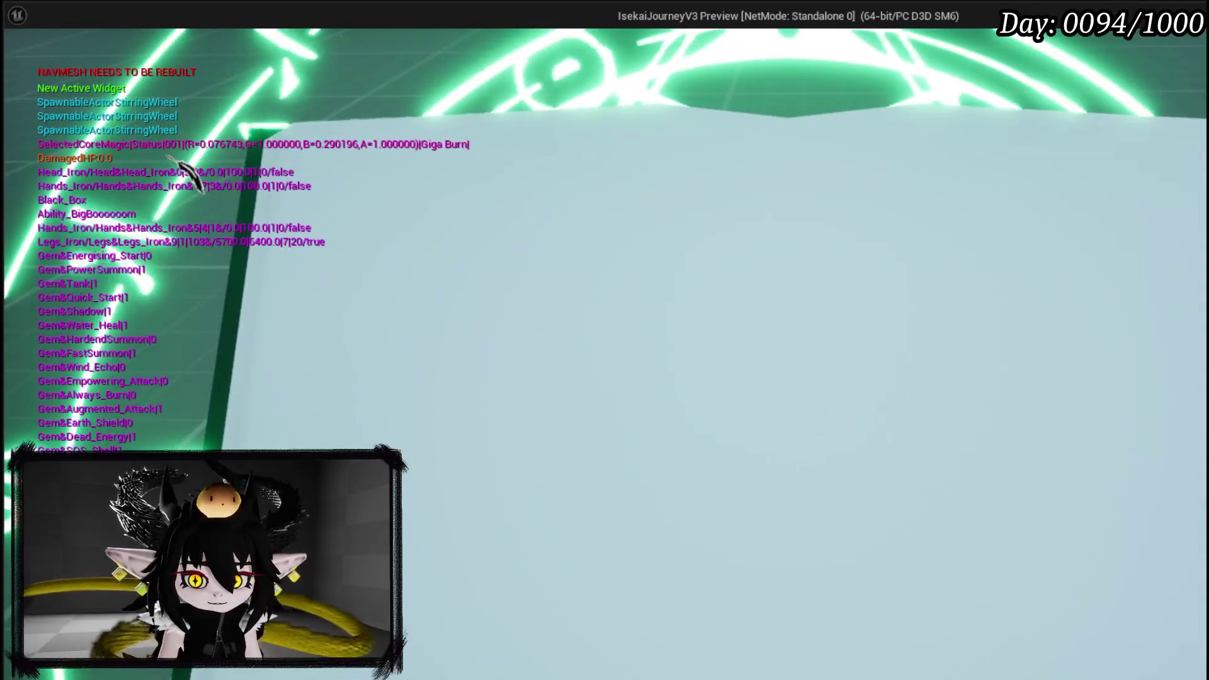
{"action": "key", "text": "Escape"}
{"action": "key", "text": "ctrl+s"}
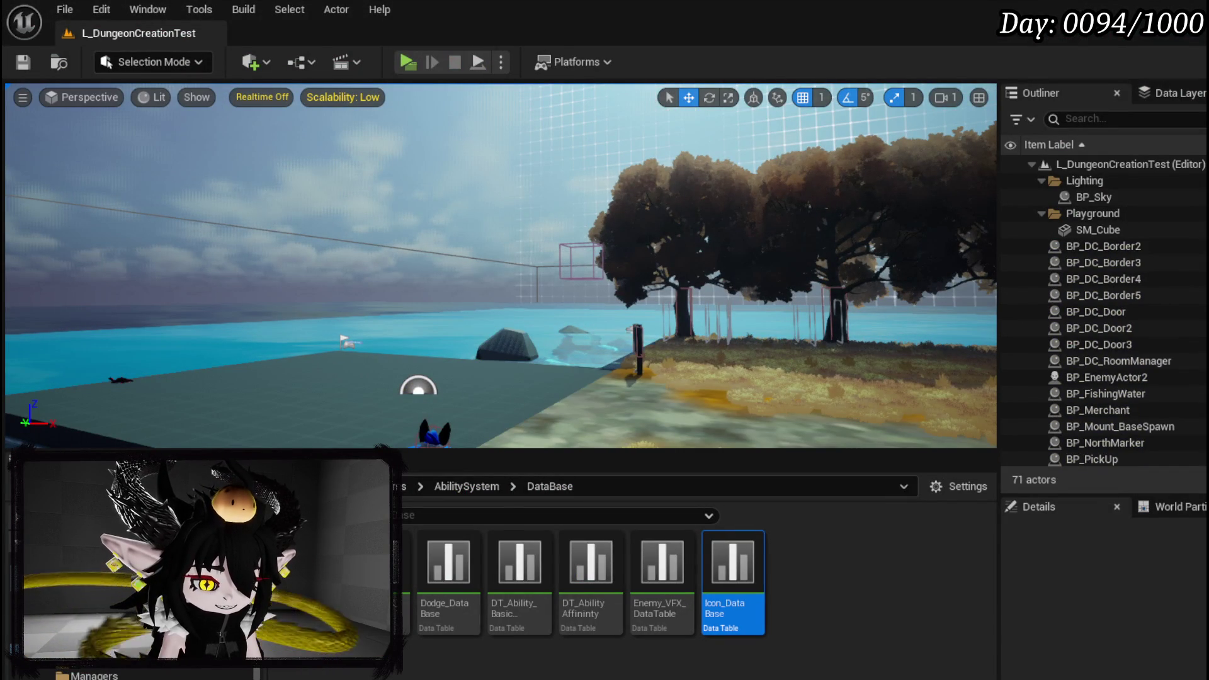
{"action": "key", "text": "alt+Tab"}
{"action": "scroll", "coordinate": [464, 279], "scroll_direction": "down", "scroll_amount": 1}
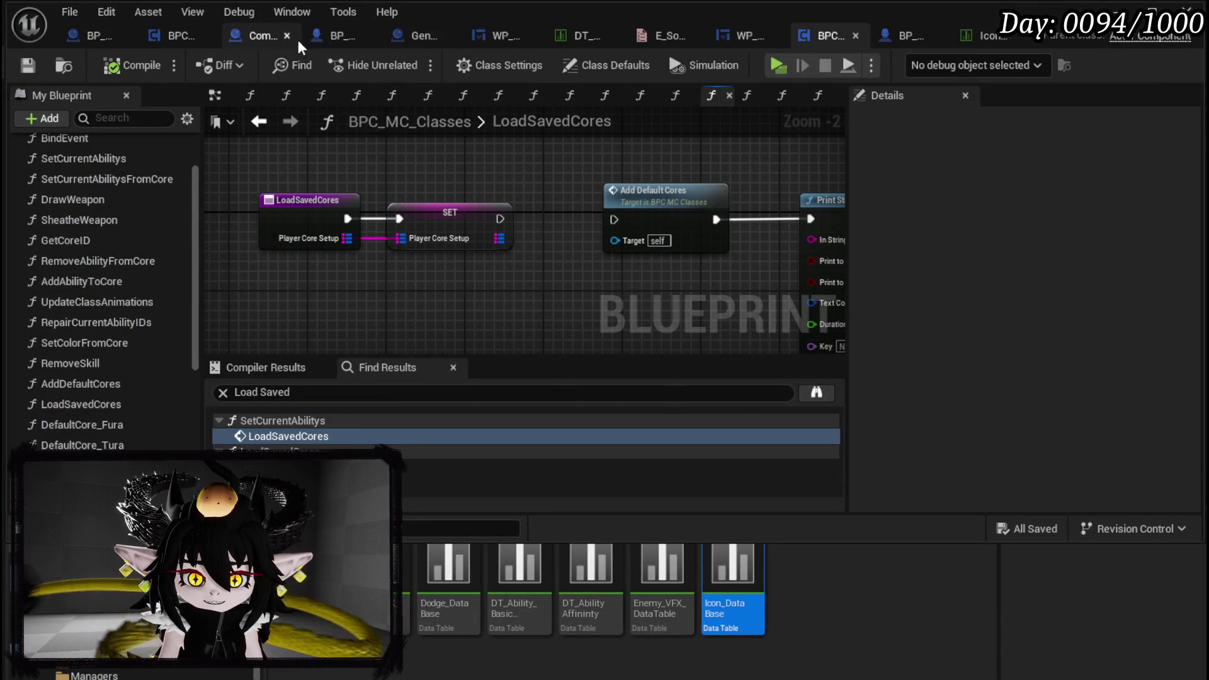
From BP_ThirdPersonCharacter's LoadSaveData graph, open the SetCurrentAbilitys function
{"action": "left_click", "coordinate": [318, 37]}
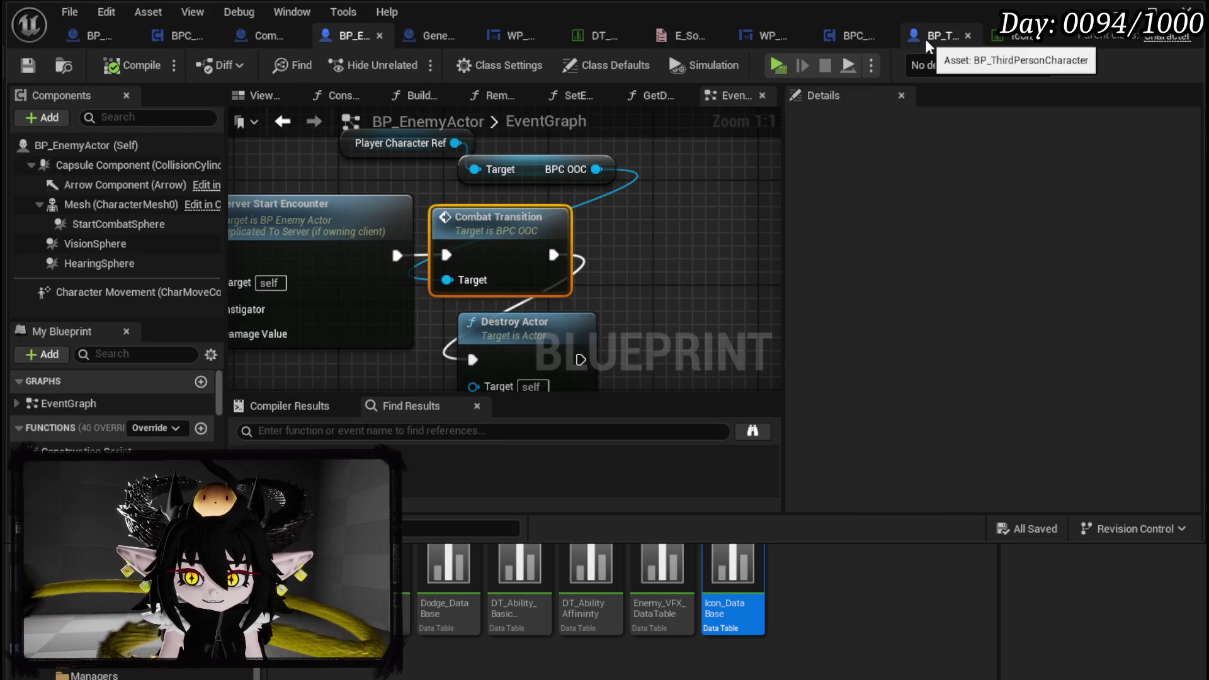
{"action": "left_click", "coordinate": [925, 39]}
{"action": "mouse_move", "coordinate": [497, 283]}
{"action": "left_mouse_down"}
{"action": "mouse_move", "coordinate": [378, 239]}
{"action": "mouse_move", "coordinate": [504, 287]}
{"action": "mouse_move", "coordinate": [483, 268]}
{"action": "mouse_move", "coordinate": [555, 252]}
{"action": "mouse_move", "coordinate": [598, 265]}
{"action": "left_mouse_up"}
{"action": "scroll", "coordinate": [576, 252], "scroll_direction": "down", "scroll_amount": 2}
{"action": "scroll", "coordinate": [517, 228], "scroll_direction": "up", "scroll_amount": 3}
{"action": "double_click", "coordinate": [444, 183]}
{"action": "mouse_move", "coordinate": [444, 189]}
{"action": "left_mouse_down"}
{"action": "mouse_move", "coordinate": [378, 233]}
{"action": "mouse_move", "coordinate": [345, 221]}
{"action": "mouse_move", "coordinate": [314, 245]}
{"action": "mouse_move", "coordinate": [503, 249]}
{"action": "mouse_move", "coordinate": [100, 228]}
{"action": "left_mouse_up"}
{"action": "scroll", "coordinate": [346, 222], "scroll_direction": "down", "scroll_amount": 1}
Rearrange Player Core Setup, FIND, SET Current Core ID and Load Saved Cores nodes
{"action": "left_click_drag", "start_coordinate": [467, 255], "coordinate": [491, 184]}
{"action": "mouse_move", "coordinate": [533, 225]}
{"action": "left_mouse_down"}
{"action": "mouse_move", "coordinate": [494, 286]}
{"action": "mouse_move", "coordinate": [675, 217]}
{"action": "mouse_move", "coordinate": [615, 222]}
{"action": "left_mouse_up"}
{"action": "key", "text": "Escape"}
{"action": "mouse_move", "coordinate": [602, 178]}
{"action": "left_mouse_down"}
{"action": "mouse_move", "coordinate": [684, 192]}
{"action": "mouse_move", "coordinate": [489, 254]}
{"action": "left_mouse_up"}
{"action": "left_click_drag", "start_coordinate": [434, 200], "coordinate": [727, 182]}
{"action": "mouse_move", "coordinate": [490, 257]}
{"action": "left_mouse_down"}
{"action": "mouse_move", "coordinate": [482, 176]}
{"action": "mouse_move", "coordinate": [475, 191]}
{"action": "left_mouse_up"}
{"action": "left_click_drag", "start_coordinate": [708, 176], "coordinate": [716, 192]}
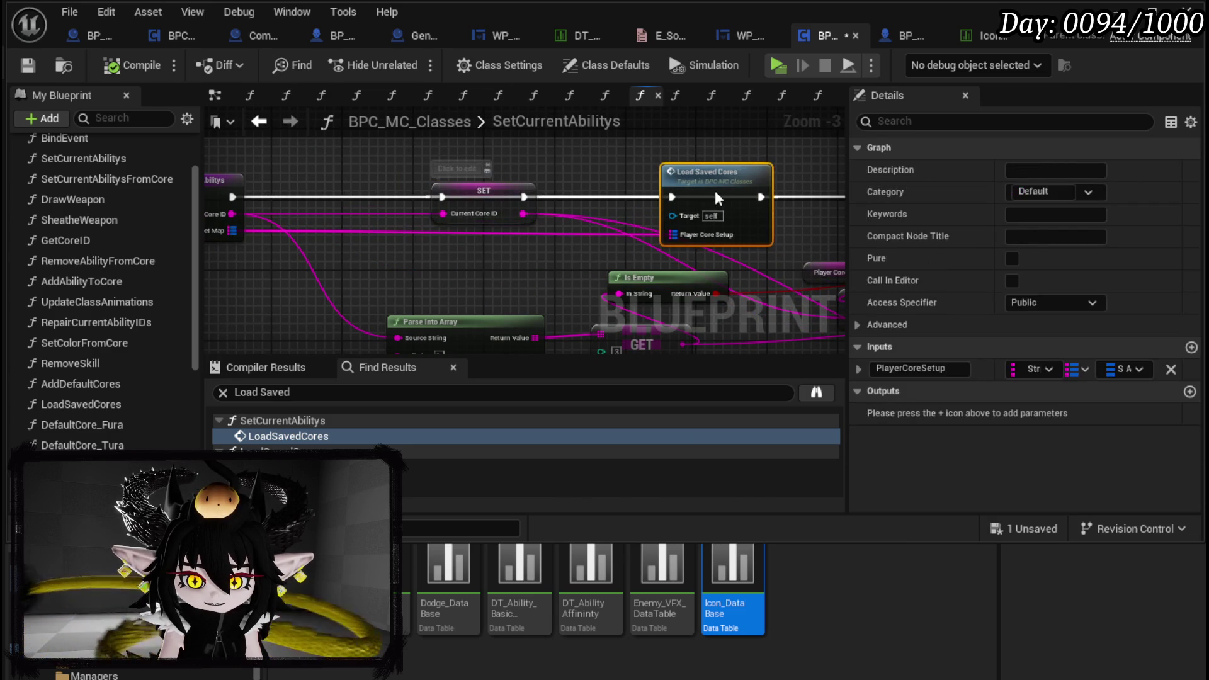
Wire SET Current Core ID's exec into Load Saved Cores, compile, and test-play the level
{"action": "mouse_move", "coordinate": [443, 197]}
{"action": "left_mouse_down"}
{"action": "mouse_move", "coordinate": [554, 208]}
{"action": "mouse_move", "coordinate": [673, 197]}
{"action": "left_mouse_up"}
{"action": "mouse_move", "coordinate": [761, 197]}
{"action": "left_mouse_down"}
{"action": "mouse_move", "coordinate": [422, 203]}
{"action": "mouse_move", "coordinate": [717, 211]}
{"action": "mouse_move", "coordinate": [309, 223]}
{"action": "mouse_move", "coordinate": [516, 136]}
{"action": "mouse_move", "coordinate": [686, 196]}
{"action": "left_mouse_up"}
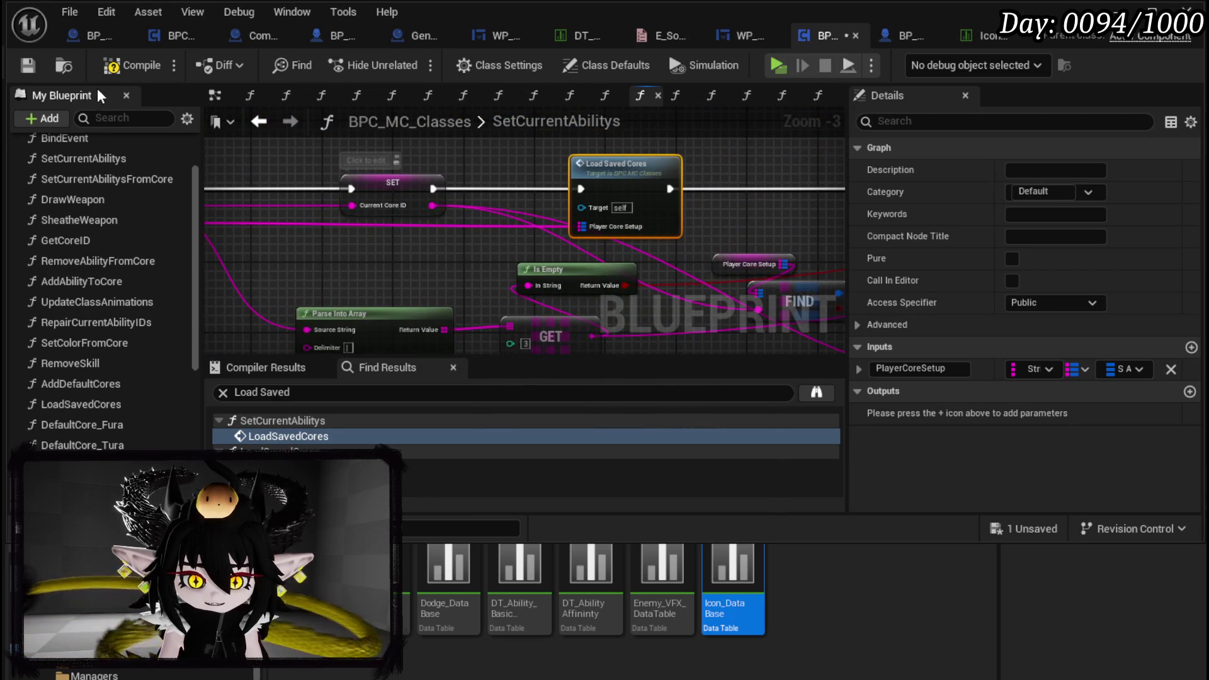
{"action": "left_click", "coordinate": [122, 66]}
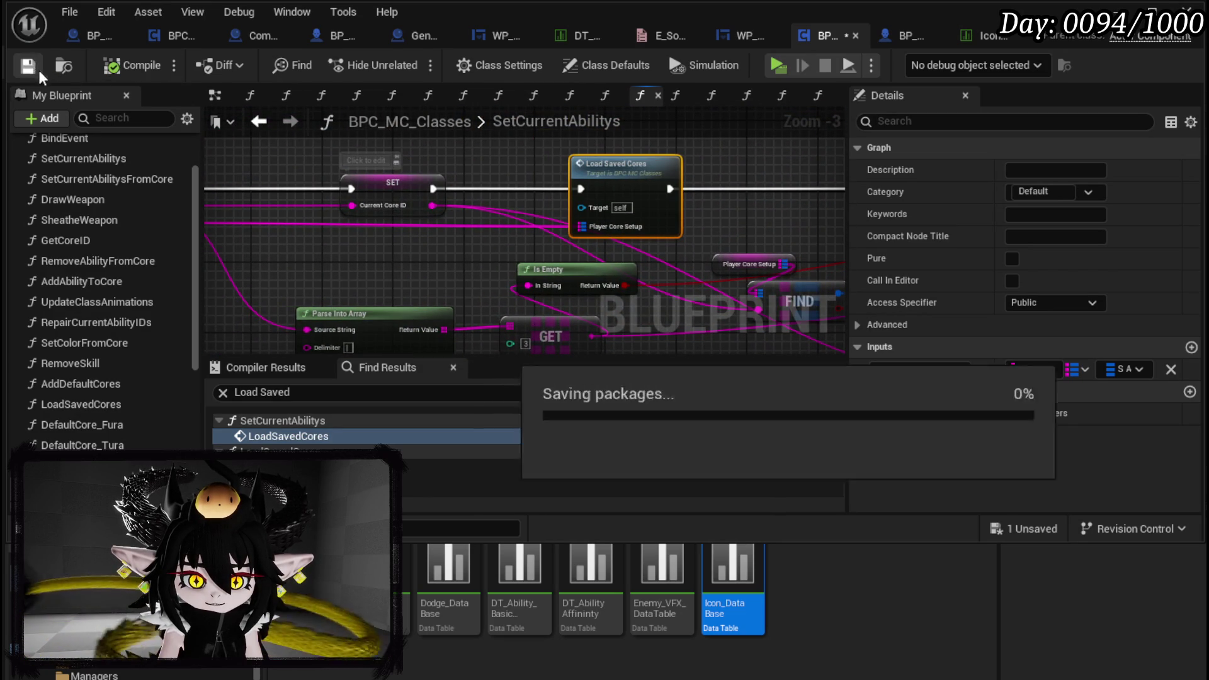
{"action": "key", "text": "alt+Tab"}
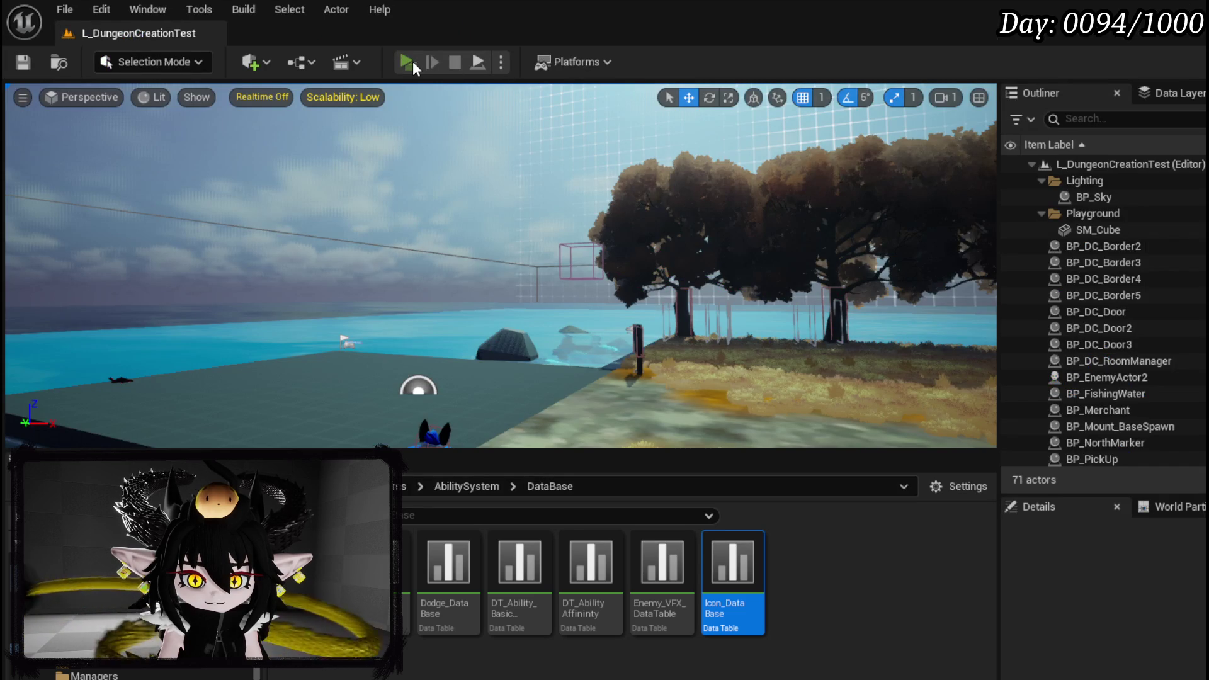
{"action": "left_click", "coordinate": [413, 62]}
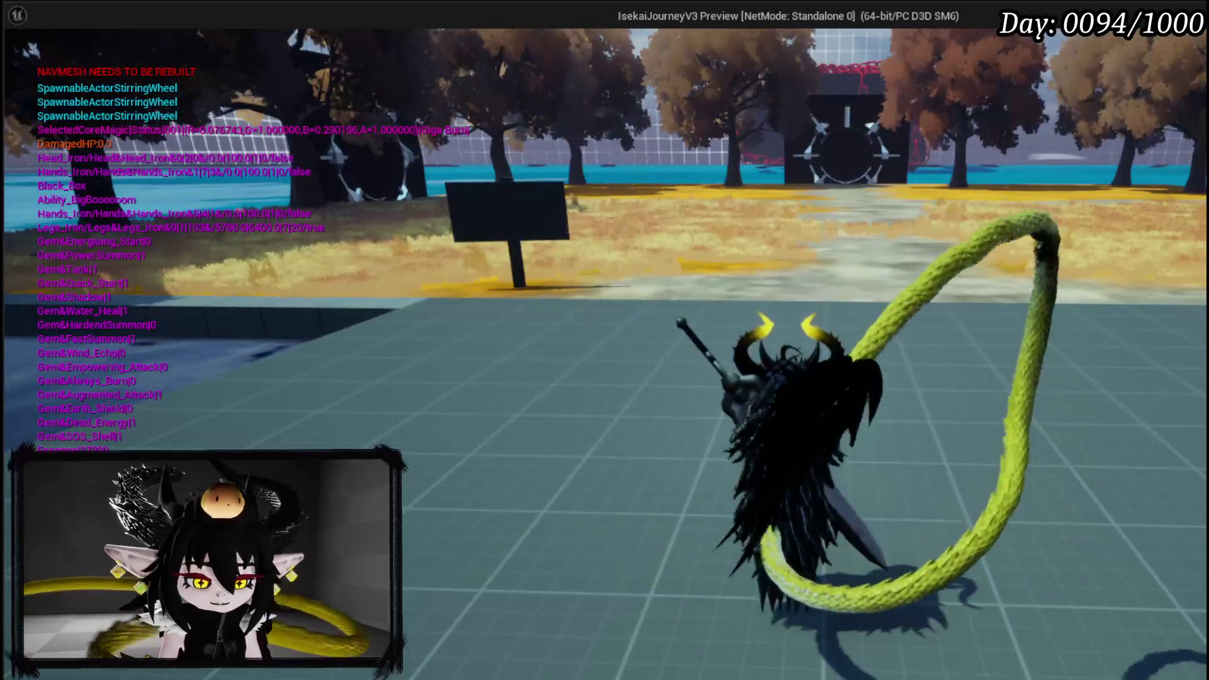
{"action": "key", "text": "Escape"}
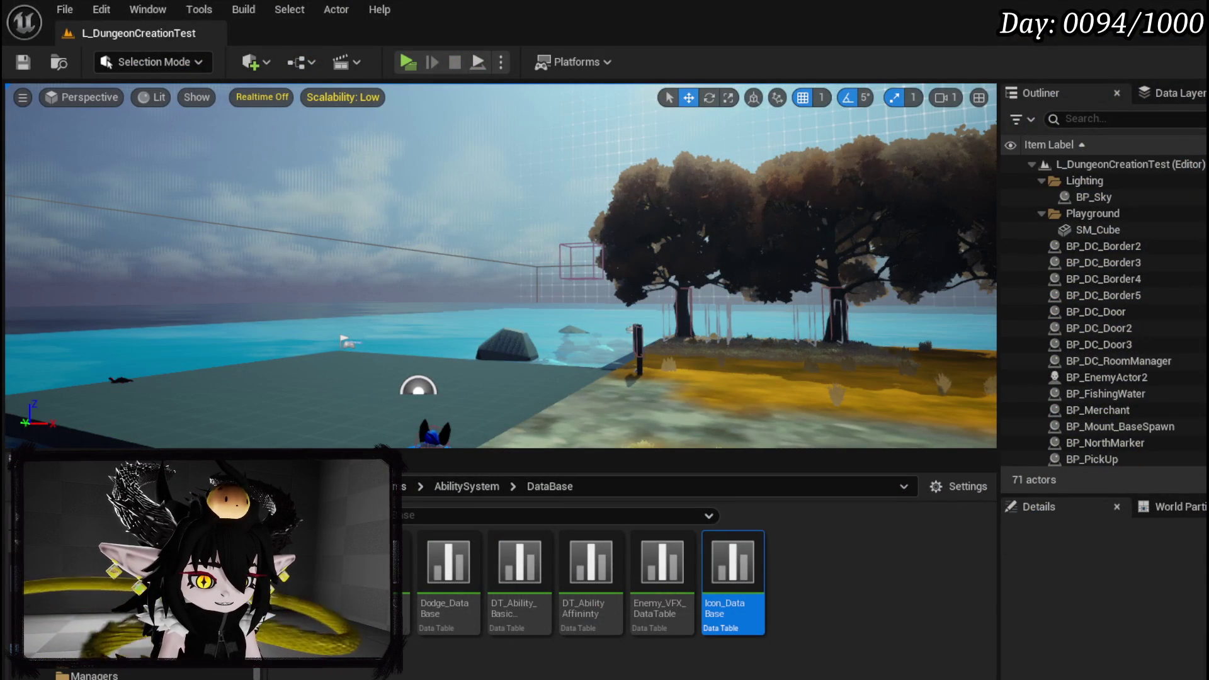
Back in BPC_MC_Classes, check the LoadSavedCores graph, then return to SetCurrentAbilitys
{"action": "key", "text": "alt+Tab"}
{"action": "mouse_move", "coordinate": [612, 287]}
{"action": "left_mouse_down"}
{"action": "mouse_move", "coordinate": [567, 240]}
{"action": "mouse_move", "coordinate": [540, 235]}
{"action": "mouse_move", "coordinate": [542, 173]}
{"action": "mouse_move", "coordinate": [508, 214]}
{"action": "left_mouse_up"}
{"action": "double_click", "coordinate": [521, 213]}
{"action": "left_click", "coordinate": [257, 122]}
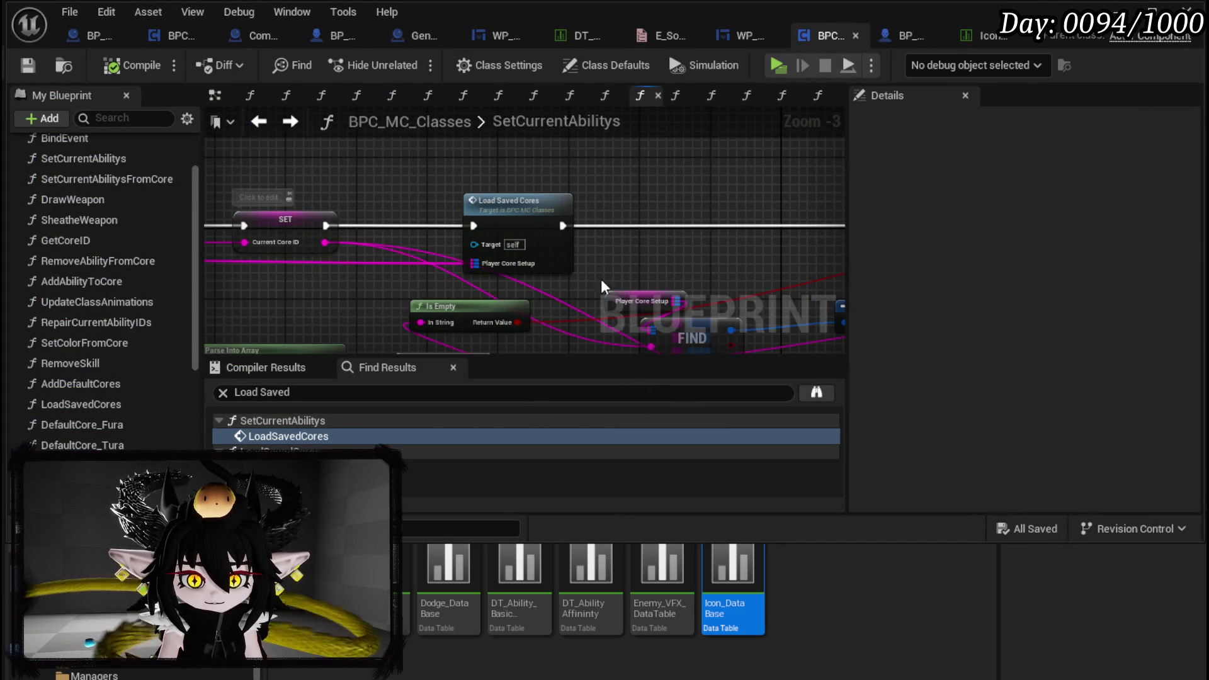
Paste a SET Player Core Setup node and wire its exec and output into FIND
{"action": "key", "text": "ctrl+v"}
{"action": "left_click_drag", "start_coordinate": [325, 226], "coordinate": [590, 174]}
{"action": "mouse_move", "coordinate": [235, 241]}
{"action": "left_mouse_down"}
{"action": "mouse_move", "coordinate": [829, 214]}
{"action": "mouse_move", "coordinate": [784, 217]}
{"action": "left_mouse_up"}
{"action": "mouse_move", "coordinate": [601, 152]}
{"action": "left_mouse_down"}
{"action": "mouse_move", "coordinate": [567, 262]}
{"action": "mouse_move", "coordinate": [573, 291]}
{"action": "left_mouse_up"}
{"action": "left_click", "coordinate": [512, 265]}
Move Load Saved Cores aside, slot SET Player Core Setup into the exec chain, and compile and save
{"action": "left_click_drag", "start_coordinate": [433, 182], "coordinate": [733, 165]}
{"action": "mouse_move", "coordinate": [560, 267]}
{"action": "left_mouse_down"}
{"action": "mouse_move", "coordinate": [480, 319]}
{"action": "mouse_move", "coordinate": [565, 216]}
{"action": "left_mouse_up"}
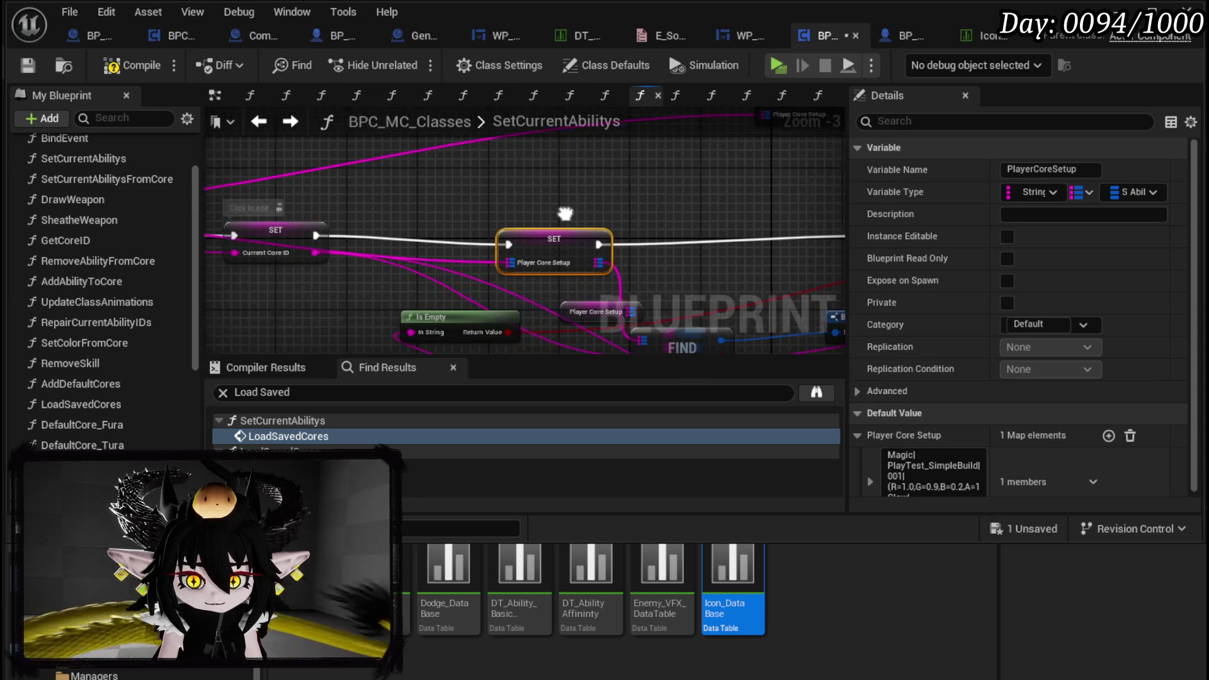
{"action": "left_click", "coordinate": [32, 65]}
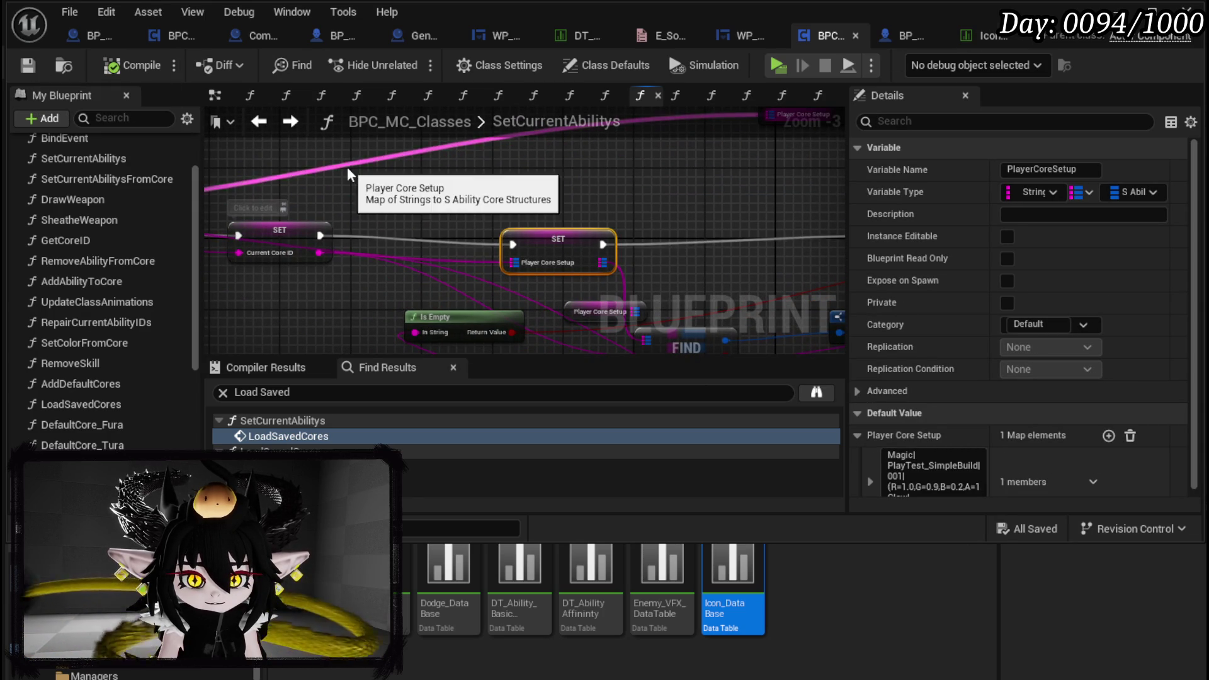
{"action": "left_click", "coordinate": [920, 41]}
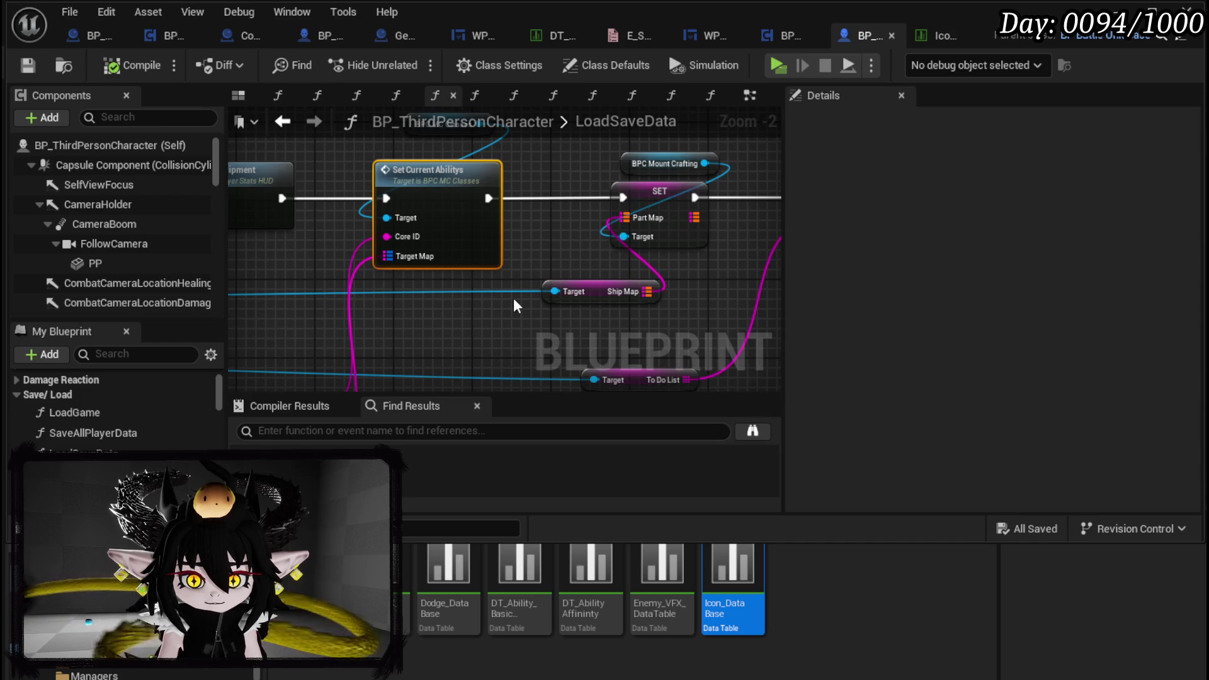
Add a breakpoint on the LoadSaveData node and save the blueprint
{"action": "scroll", "coordinate": [515, 307], "scroll_direction": "down", "scroll_amount": 3}
{"action": "scroll", "coordinate": [562, 272], "scroll_direction": "up", "scroll_amount": 2}
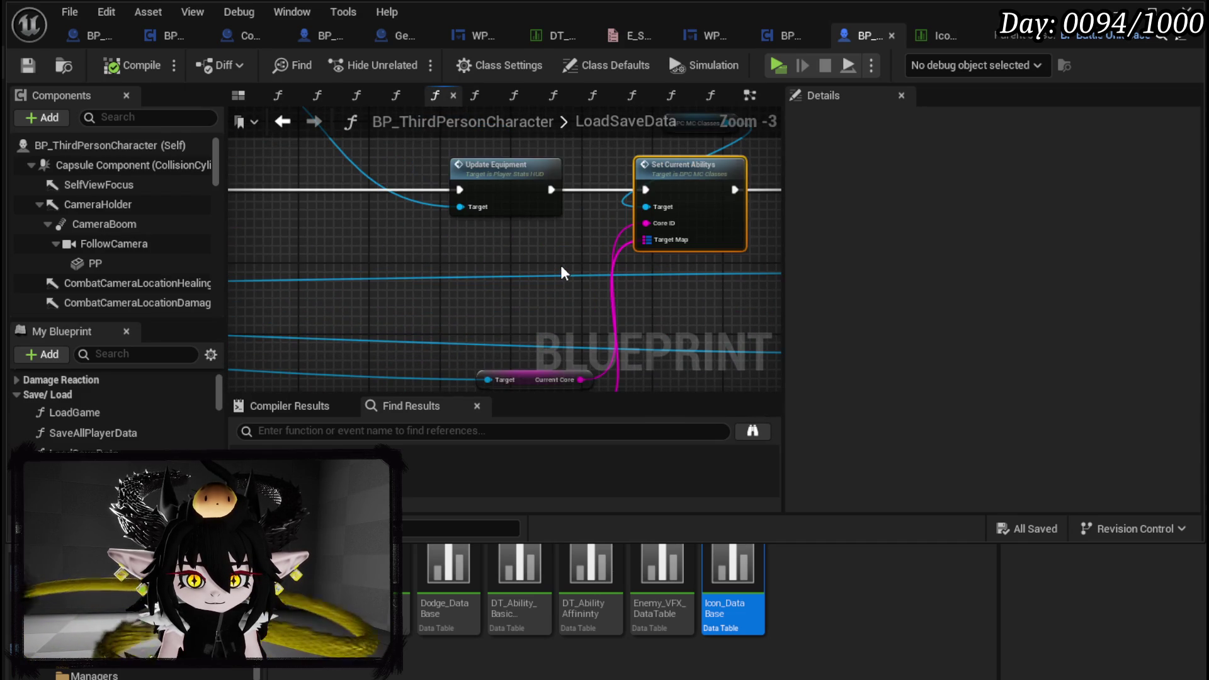
{"action": "scroll", "coordinate": [561, 266], "scroll_direction": "down", "scroll_amount": 3}
{"action": "scroll", "coordinate": [436, 225], "scroll_direction": "up", "scroll_amount": 4}
{"action": "mouse_move", "coordinate": [439, 233]}
{"action": "left_mouse_down"}
{"action": "mouse_move", "coordinate": [694, 296]}
{"action": "mouse_move", "coordinate": [684, 184]}
{"action": "left_mouse_up"}
{"action": "scroll", "coordinate": [522, 214], "scroll_direction": "down", "scroll_amount": 3}
{"action": "mouse_move", "coordinate": [521, 218]}
{"action": "left_mouse_down"}
{"action": "mouse_move", "coordinate": [542, 265]}
{"action": "mouse_move", "coordinate": [529, 275]}
{"action": "left_mouse_up"}
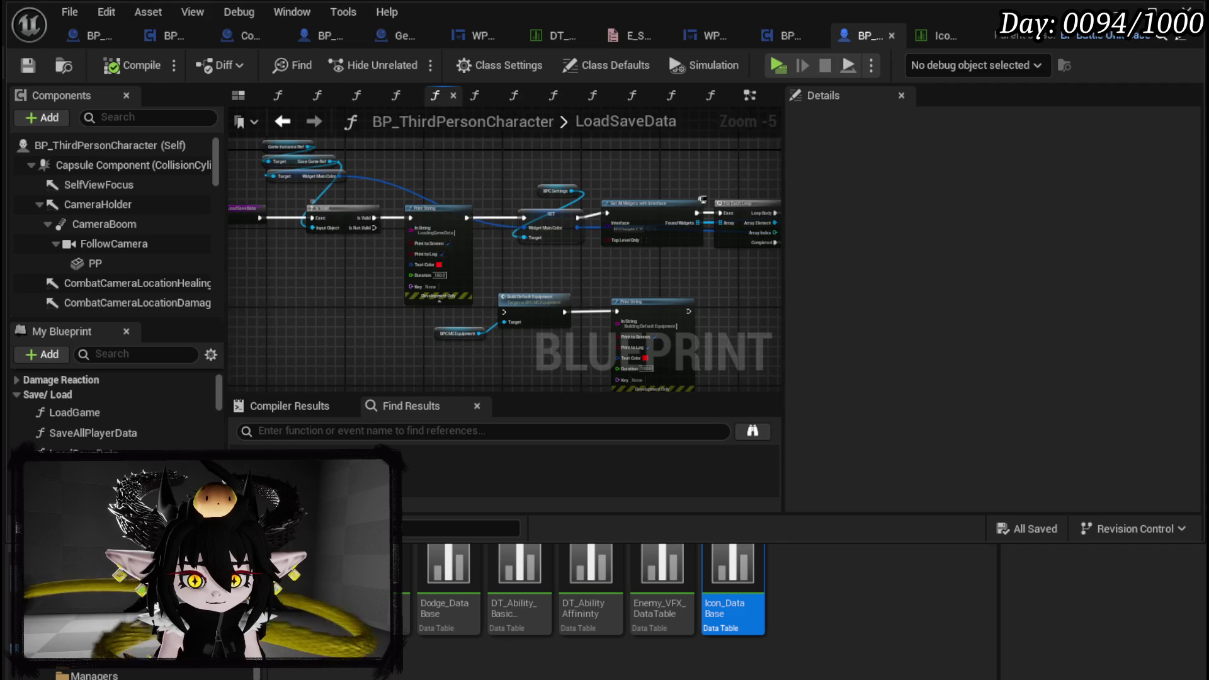
{"action": "scroll", "coordinate": [285, 207], "scroll_direction": "up", "scroll_amount": 2}
{"action": "right_click", "coordinate": [374, 231]}
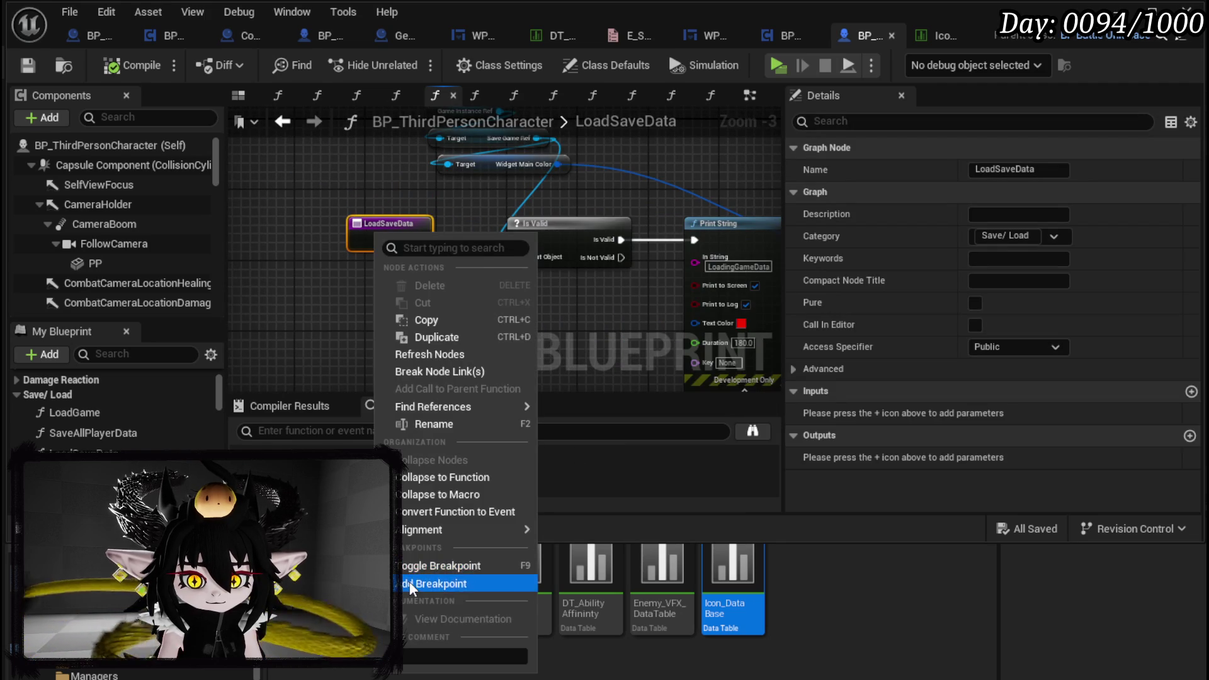
{"action": "left_click", "coordinate": [441, 582]}
{"action": "key", "text": "ctrl+s"}
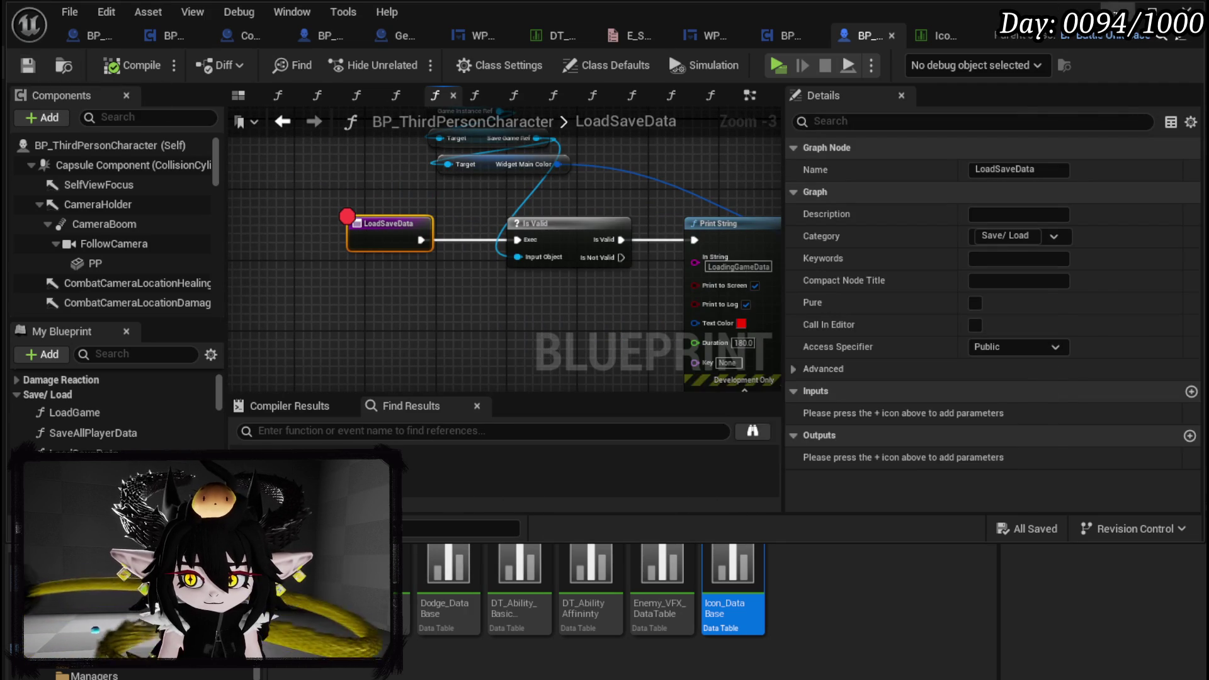
Play and step over LoadSaveData's nodes through Set Current Abilitys to the To Do List SET, then resume and stop
{"action": "left_click", "coordinate": [778, 65]}
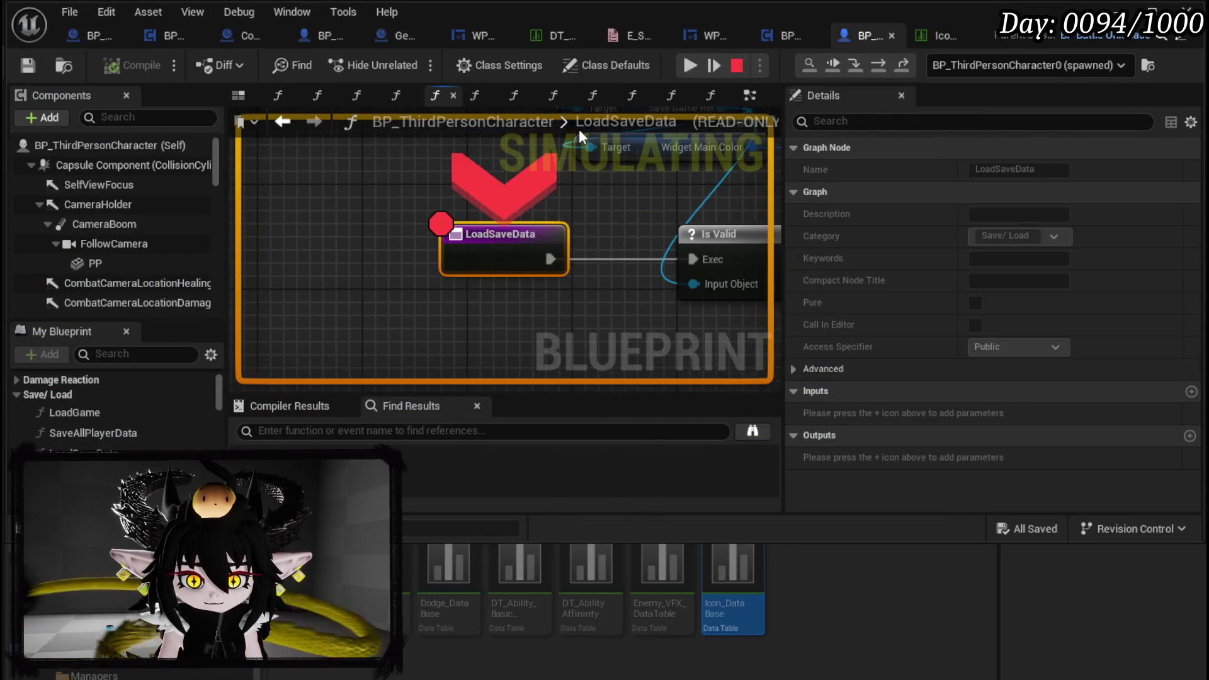
{"action": "left_click", "coordinate": [878, 64]}
{"action": "left_click", "coordinate": [877, 64]}
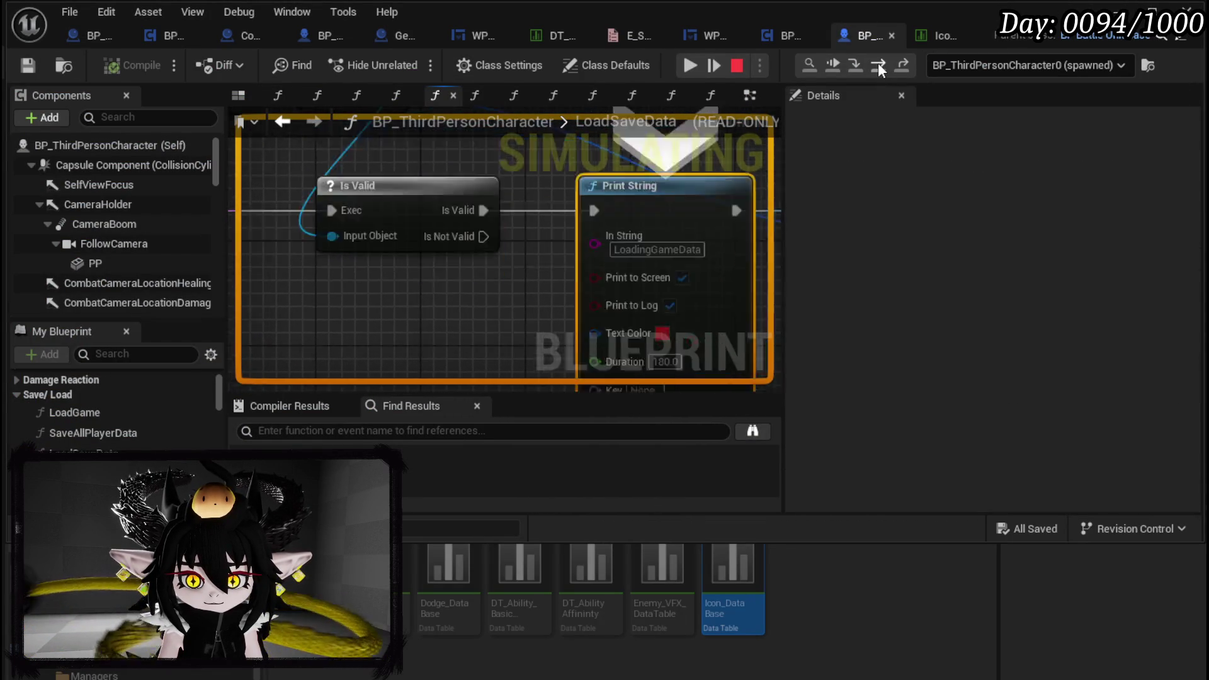
{"action": "left_click", "coordinate": [878, 64]}
{"action": "left_click", "coordinate": [878, 64]}
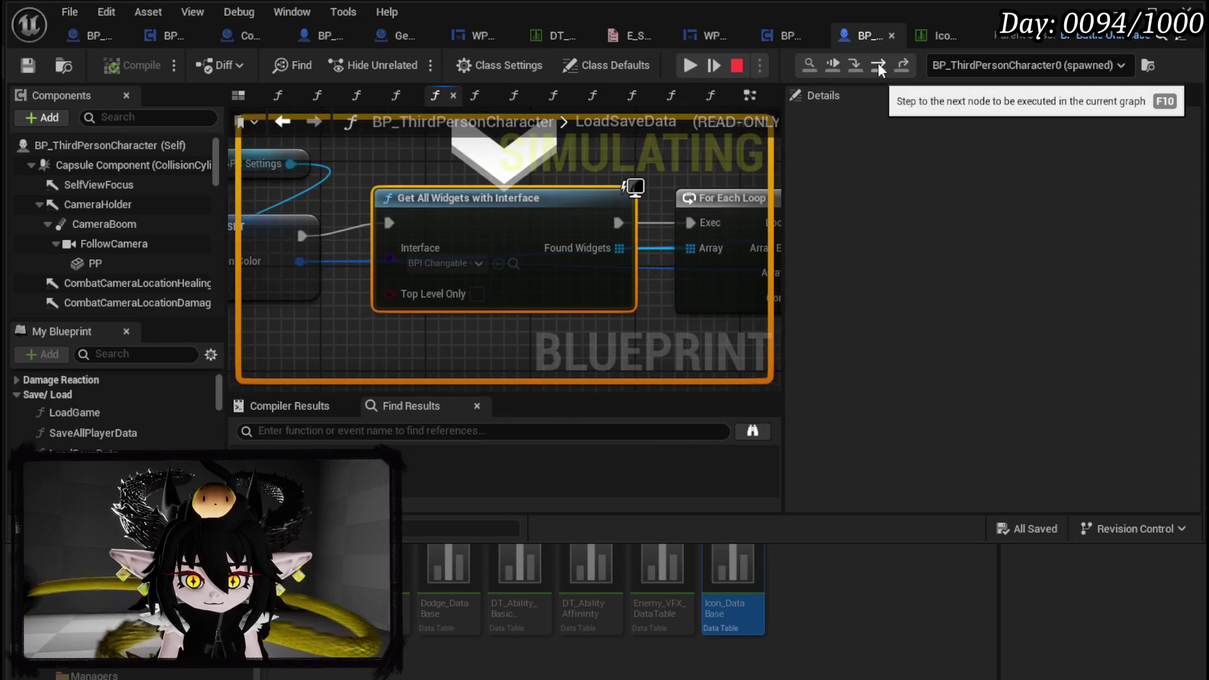
{"action": "left_click", "coordinate": [878, 64]}
{"action": "left_click", "coordinate": [878, 63]}
{"action": "left_click", "coordinate": [878, 64]}
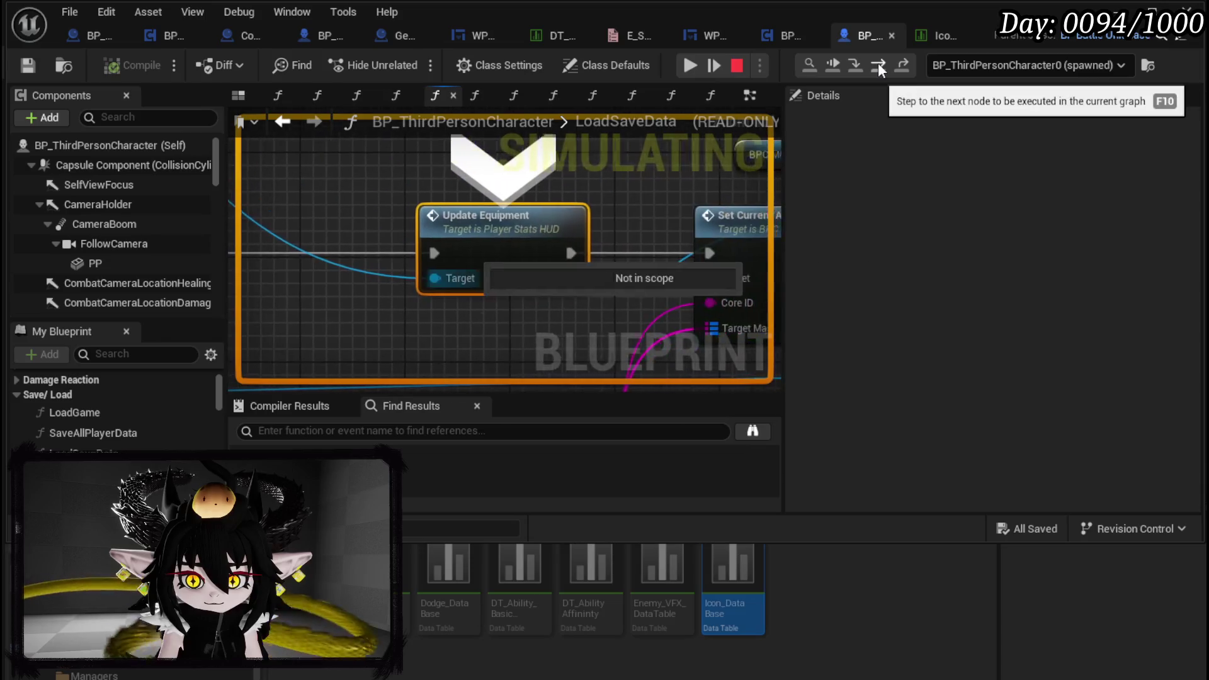
{"action": "left_click", "coordinate": [878, 64]}
{"action": "left_click", "coordinate": [878, 62]}
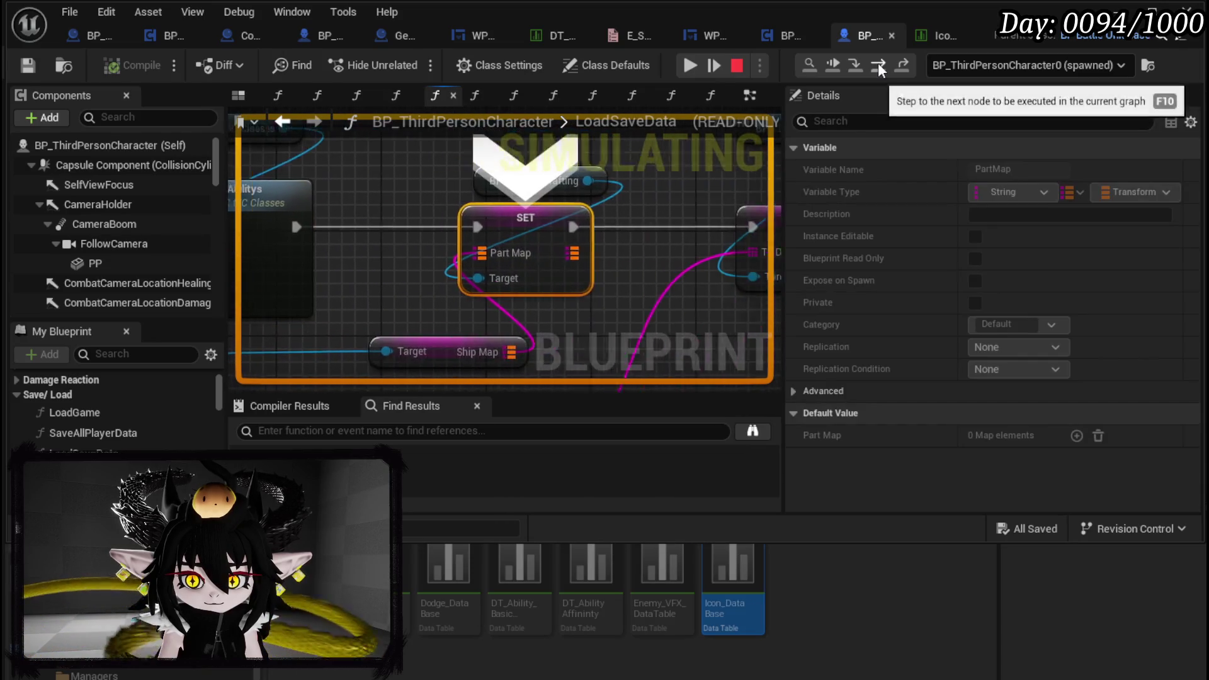
{"action": "left_click", "coordinate": [878, 63]}
{"action": "left_click", "coordinate": [878, 63]}
{"action": "left_click", "coordinate": [709, 70]}
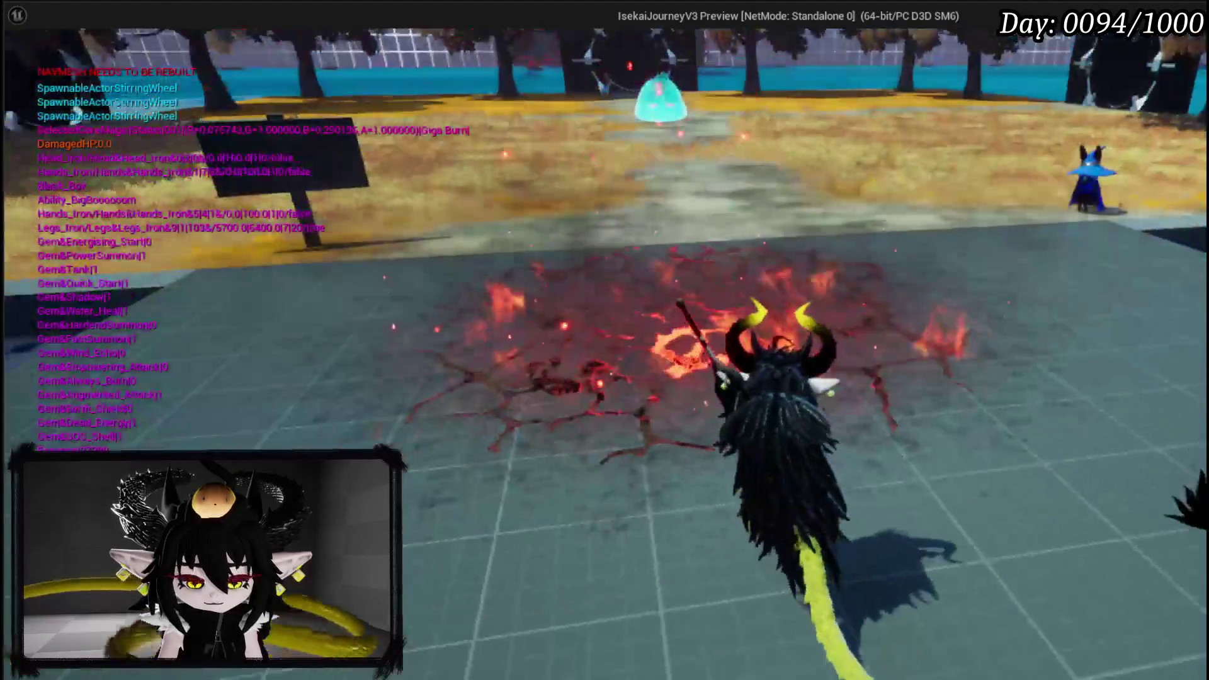
{"action": "key", "text": "Escape"}
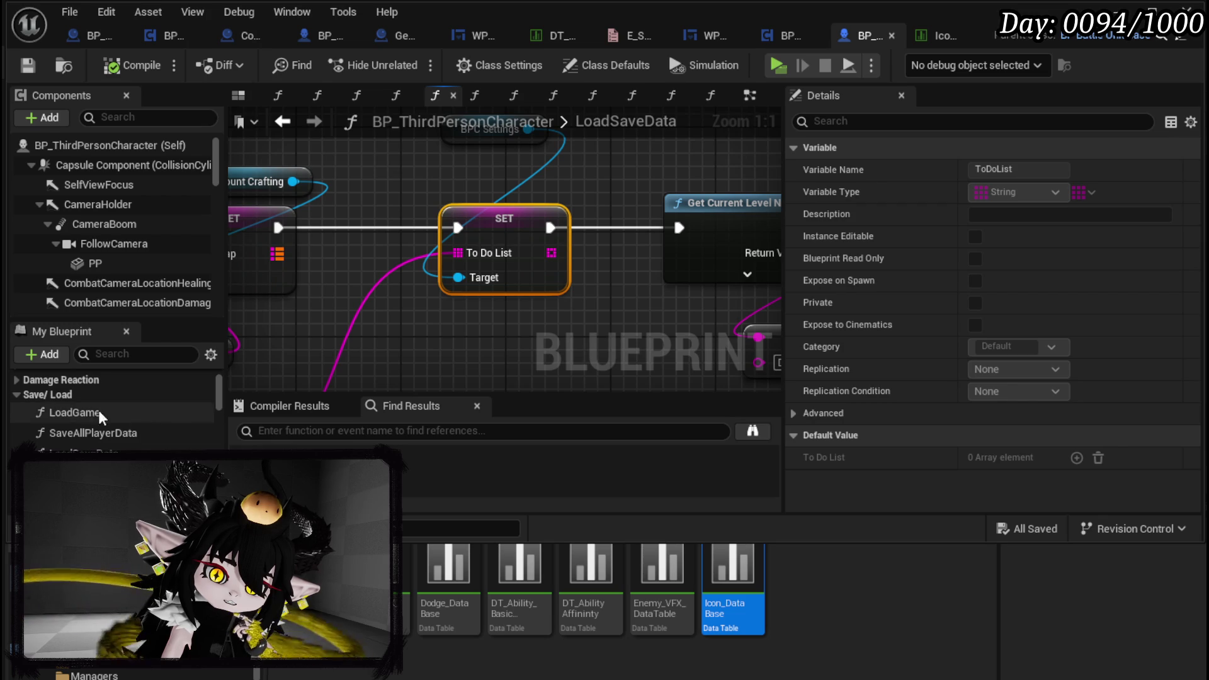
Review the LoadGame graph's Branch and inventory nodes that build default equipment and cores, then save everything
{"action": "double_click", "coordinate": [81, 414]}
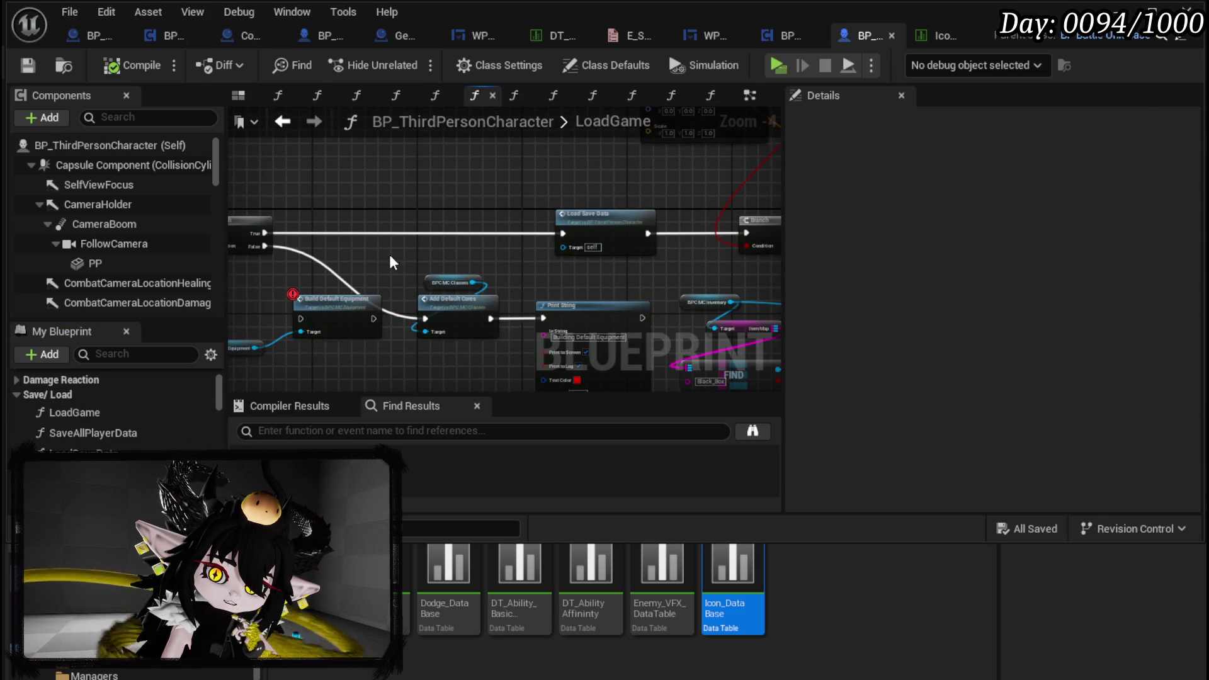
{"action": "scroll", "coordinate": [403, 257], "scroll_direction": "up", "scroll_amount": 2}
{"action": "mouse_move", "coordinate": [341, 256]}
{"action": "left_mouse_down"}
{"action": "mouse_move", "coordinate": [416, 199]}
{"action": "mouse_move", "coordinate": [592, 209]}
{"action": "mouse_move", "coordinate": [128, 197]}
{"action": "left_mouse_up"}
{"action": "left_click_drag", "start_coordinate": [503, 252], "coordinate": [416, 287]}
{"action": "scroll", "coordinate": [291, 214], "scroll_direction": "down", "scroll_amount": 3}
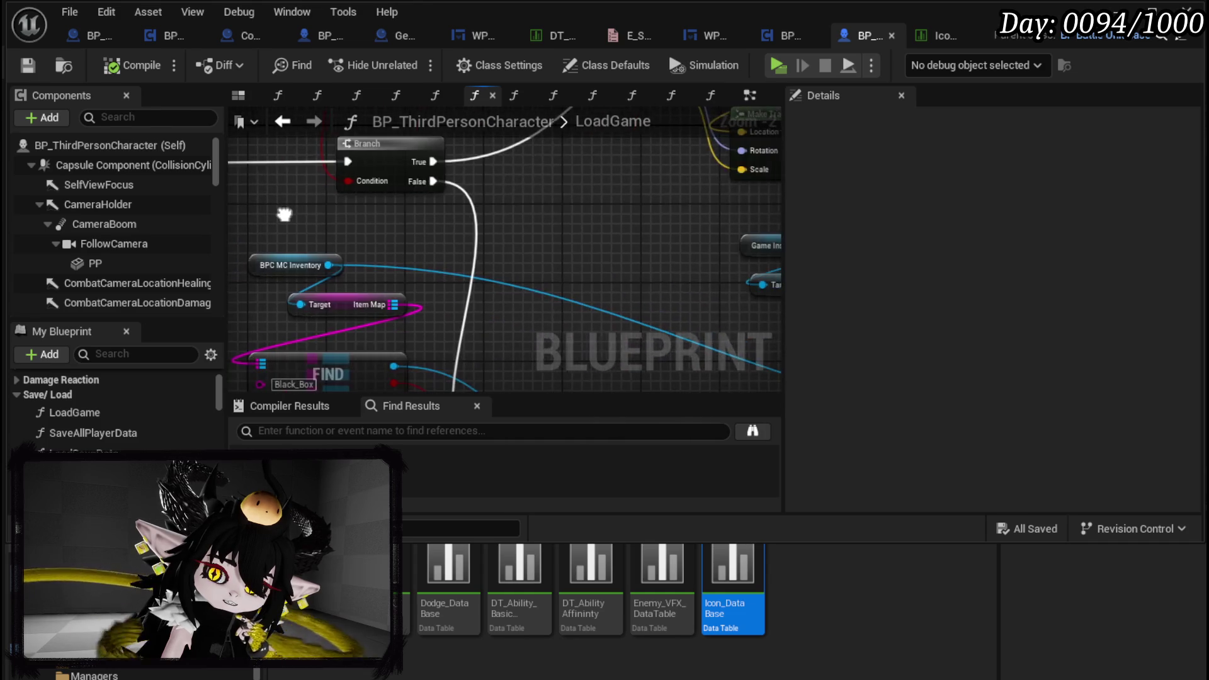
{"action": "left_click_drag", "start_coordinate": [635, 257], "coordinate": [698, 262]}
{"action": "left_click", "coordinate": [27, 65]}
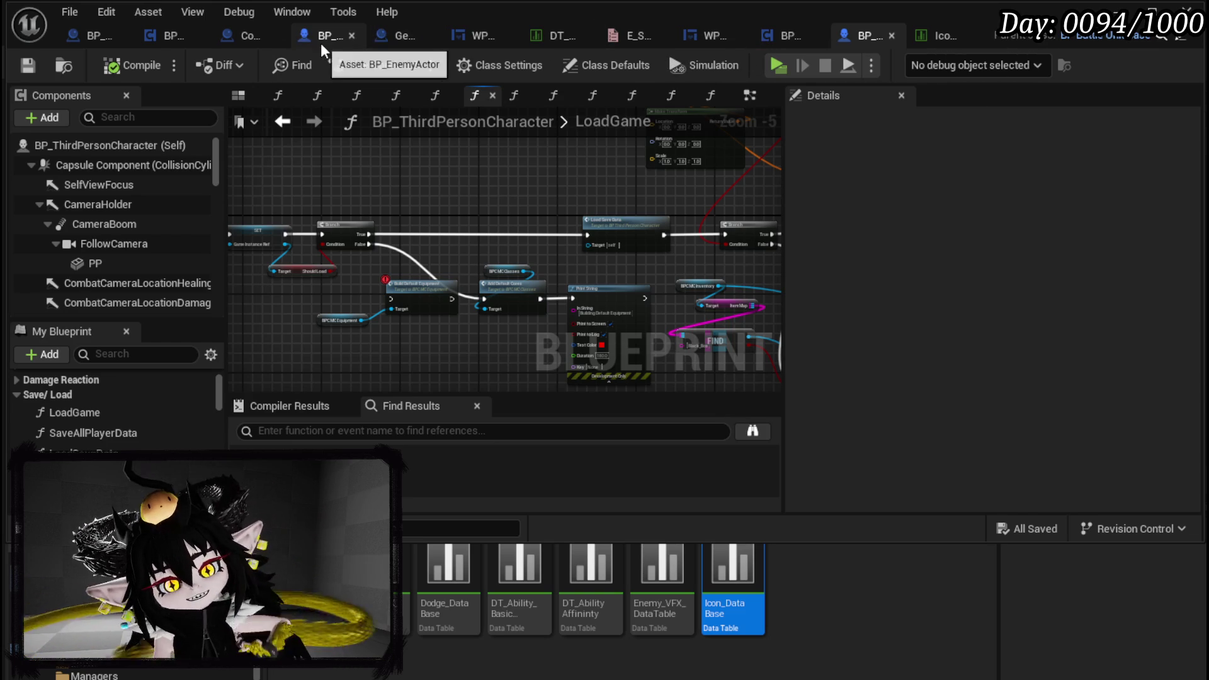
{"action": "left_click", "coordinate": [391, 43]}
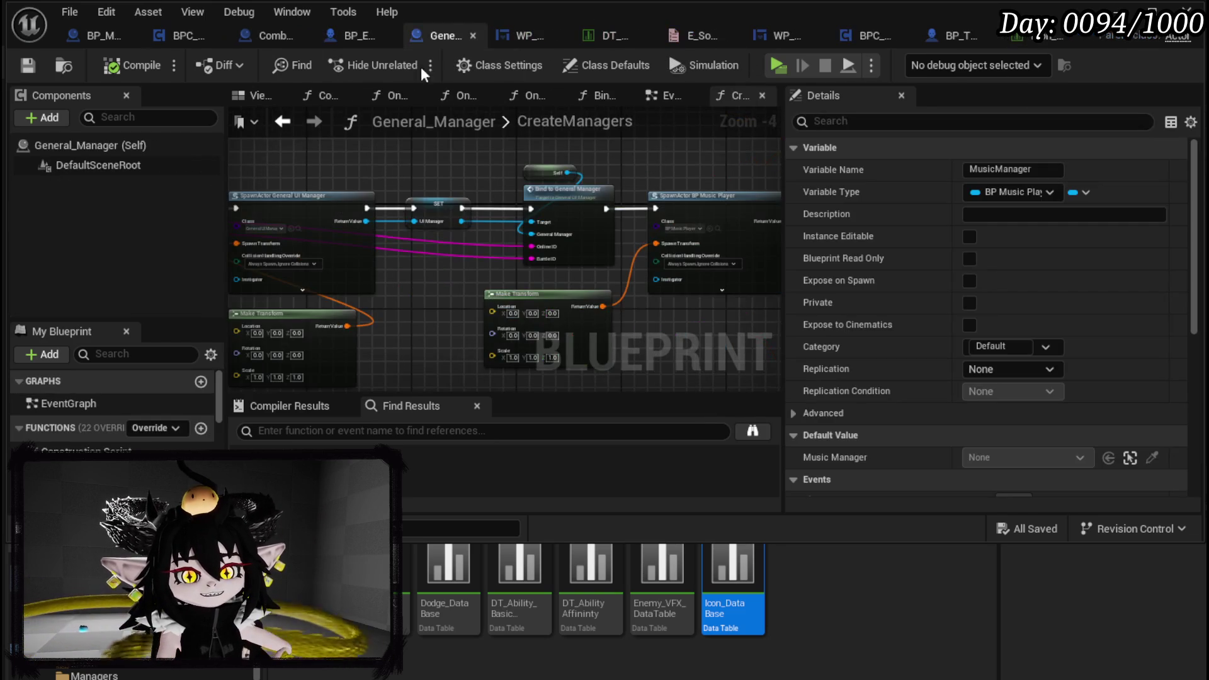
Pan around General_Manager's CreateManagers graph to inspect the music player spawn nodes
{"action": "left_click_drag", "start_coordinate": [440, 227], "coordinate": [173, 218]}
{"action": "mouse_move", "coordinate": [264, 265]}
{"action": "left_mouse_down"}
{"action": "mouse_move", "coordinate": [637, 272]}
{"action": "mouse_move", "coordinate": [326, 338]}
{"action": "mouse_move", "coordinate": [277, 291]}
{"action": "left_mouse_up"}
{"action": "scroll", "coordinate": [629, 257], "scroll_direction": "up", "scroll_amount": 1}
{"action": "scroll", "coordinate": [616, 290], "scroll_direction": "down", "scroll_amount": 2}
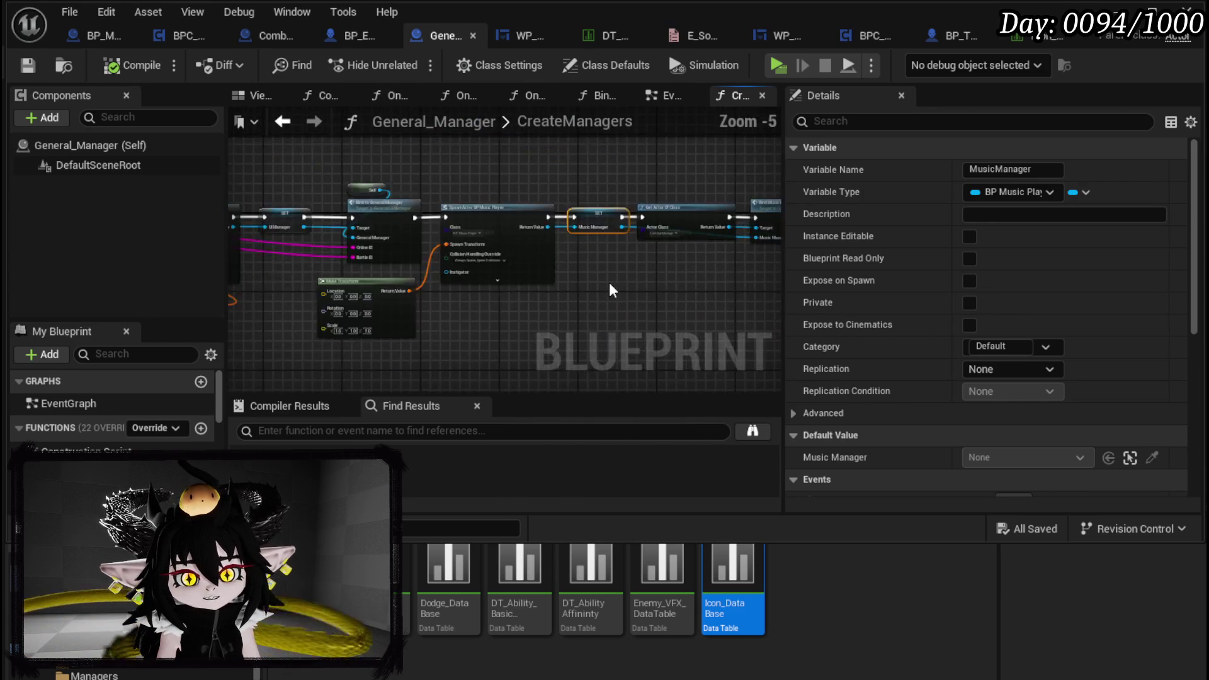
{"action": "scroll", "coordinate": [475, 280], "scroll_direction": "up", "scroll_amount": 2}
{"action": "left_click_drag", "start_coordinate": [474, 279], "coordinate": [708, 290]}
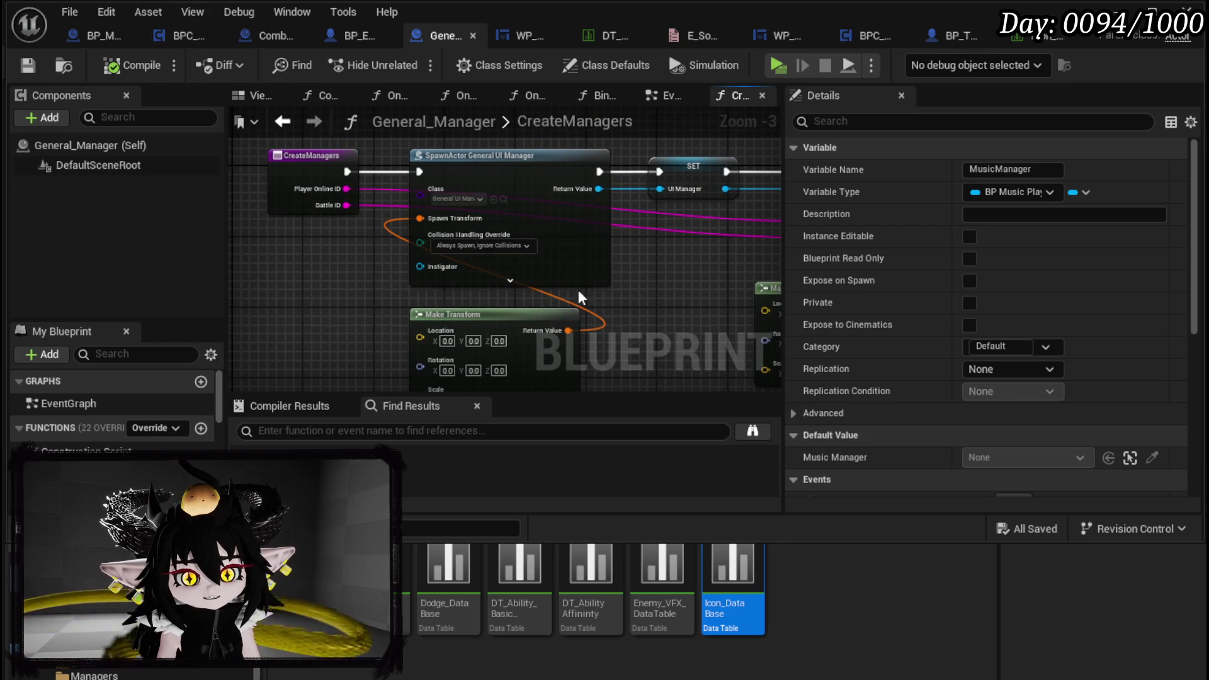
{"action": "left_click", "coordinate": [294, 295]}
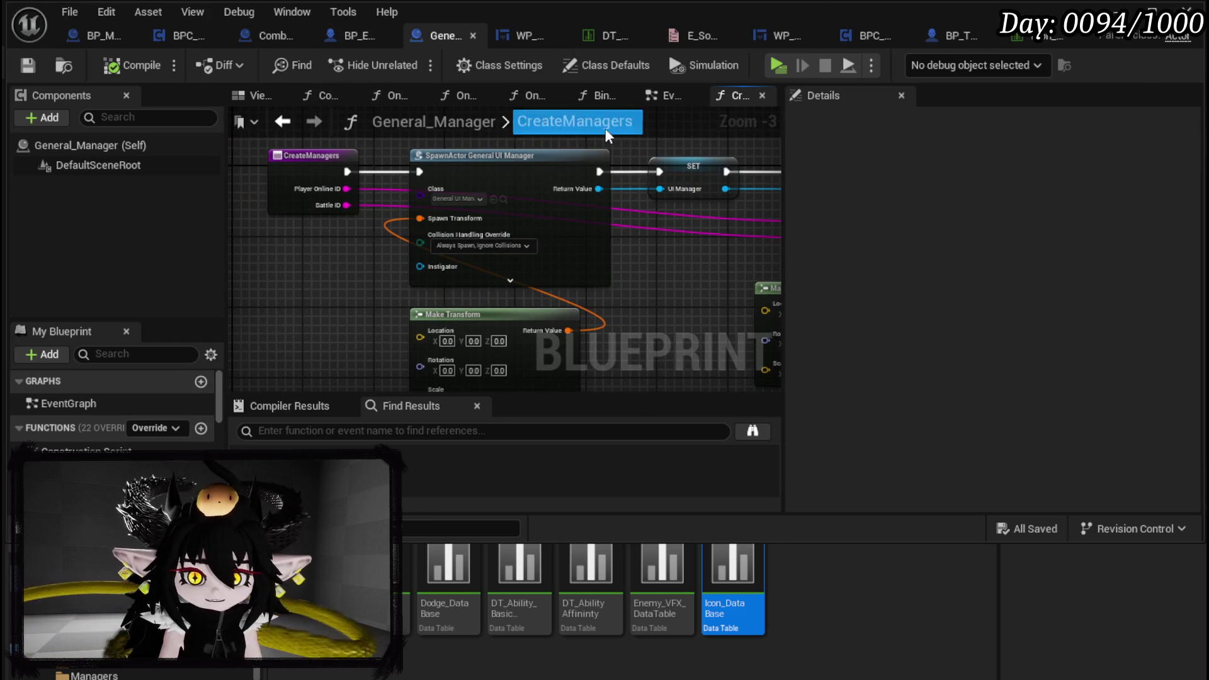
Reopen CreateManagers, then show BP_ThirdPersonCharacter's EventGraph
{"action": "left_click", "coordinate": [652, 100]}
{"action": "scroll", "coordinate": [459, 192], "scroll_direction": "up", "scroll_amount": 5}
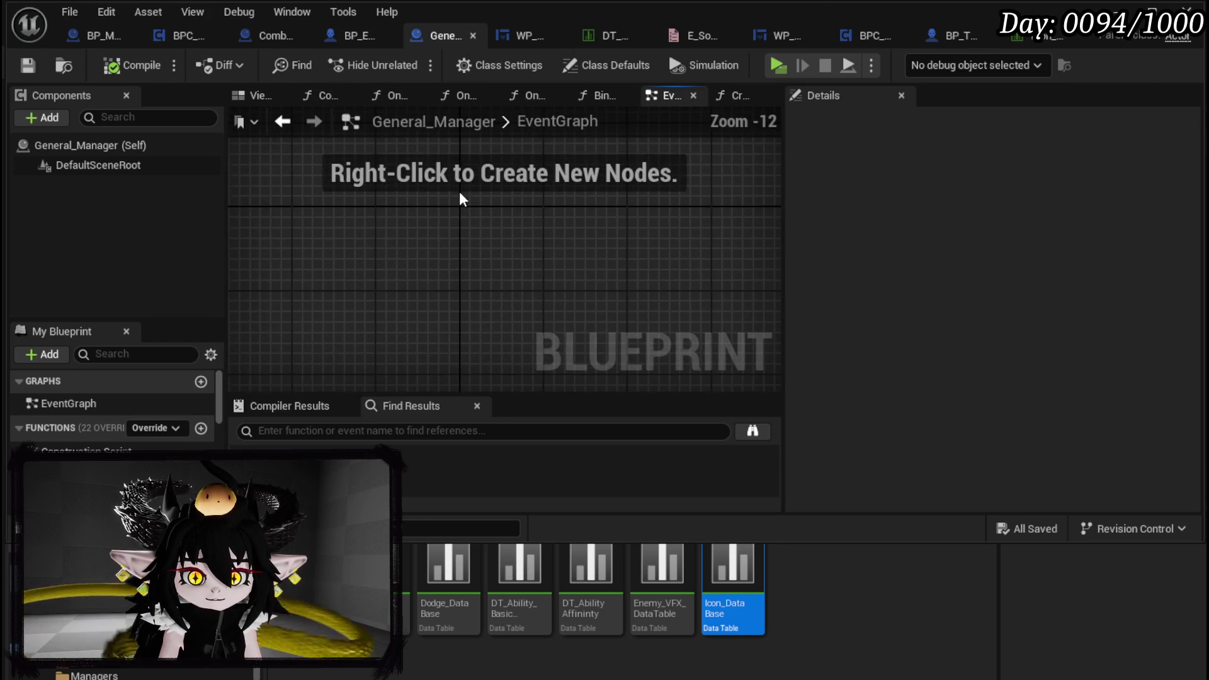
{"action": "scroll", "coordinate": [459, 191], "scroll_direction": "up", "scroll_amount": 4}
{"action": "scroll", "coordinate": [113, 409], "scroll_direction": "down", "scroll_amount": 2}
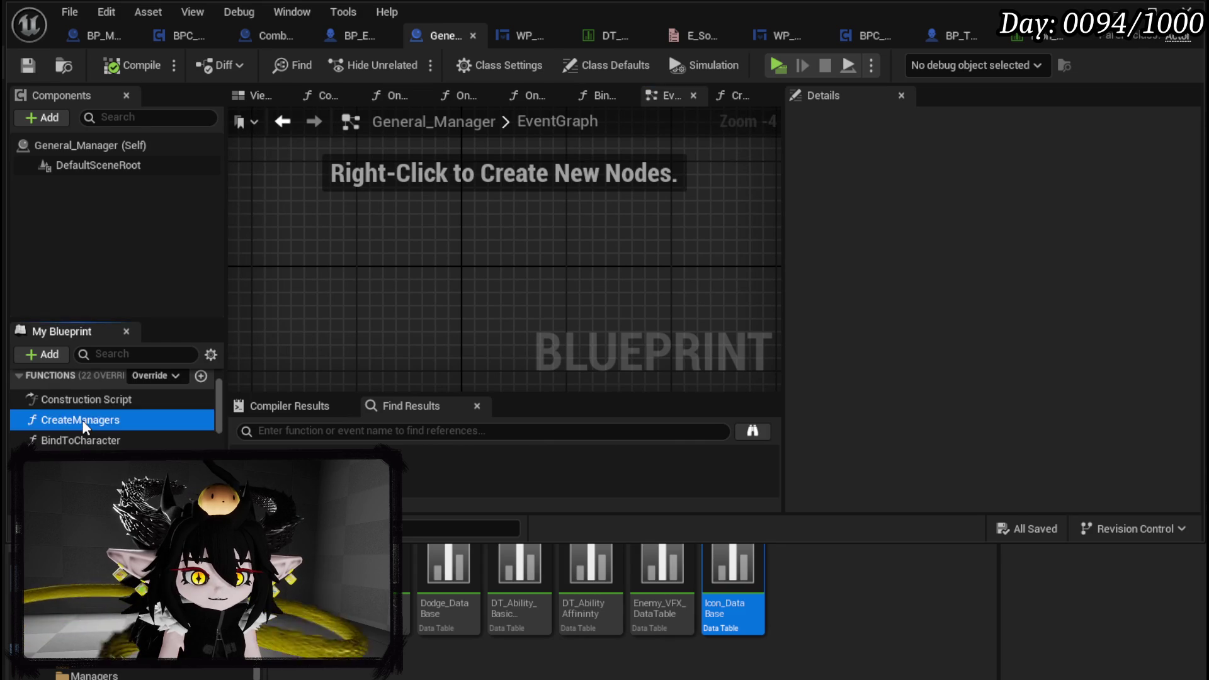
{"action": "double_click", "coordinate": [82, 419]}
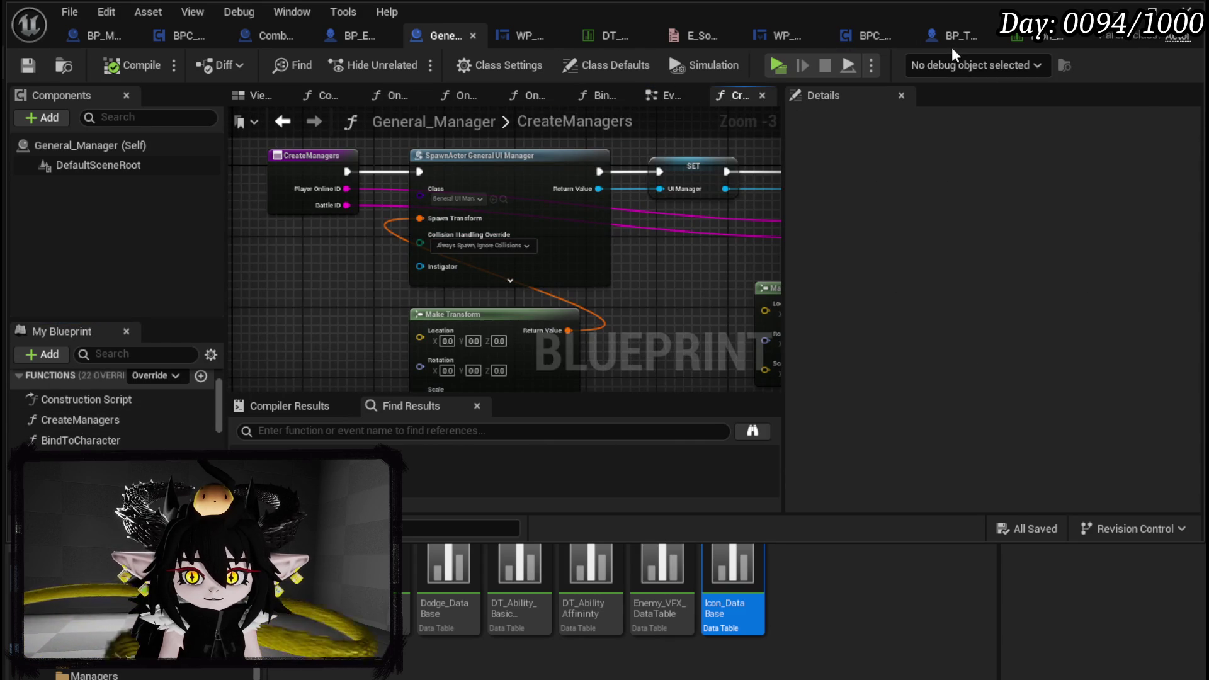
{"action": "left_click", "coordinate": [952, 45]}
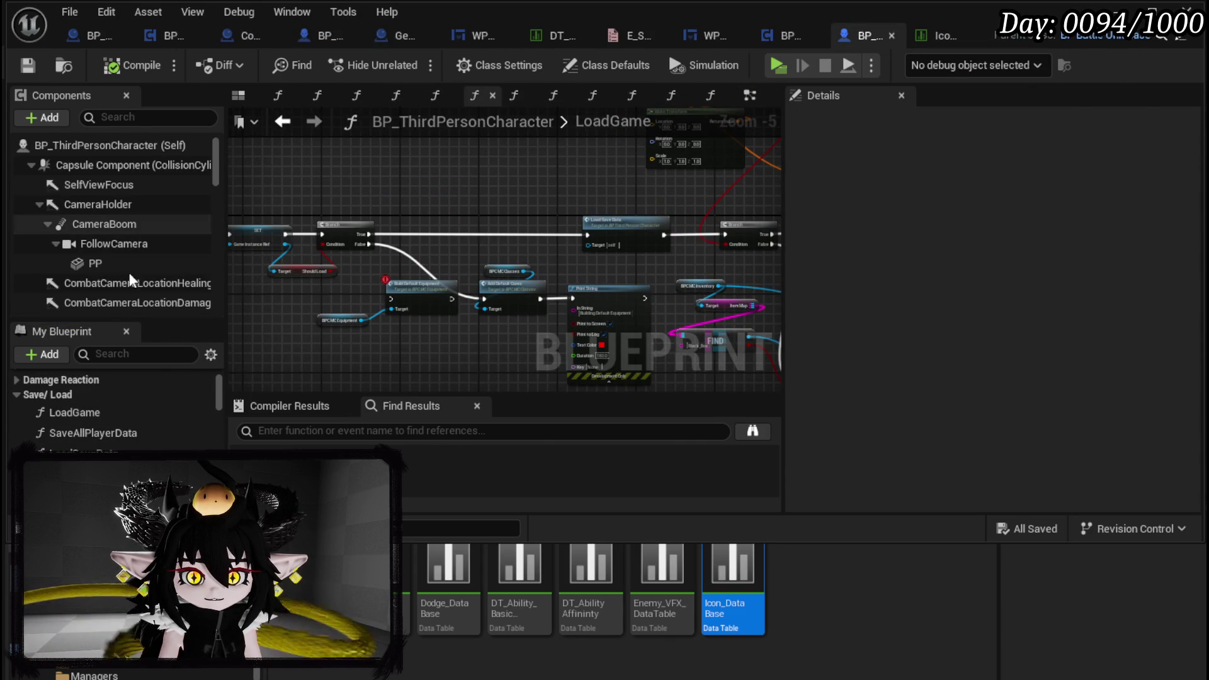
{"action": "scroll", "coordinate": [76, 426], "scroll_direction": "up", "scroll_amount": 5}
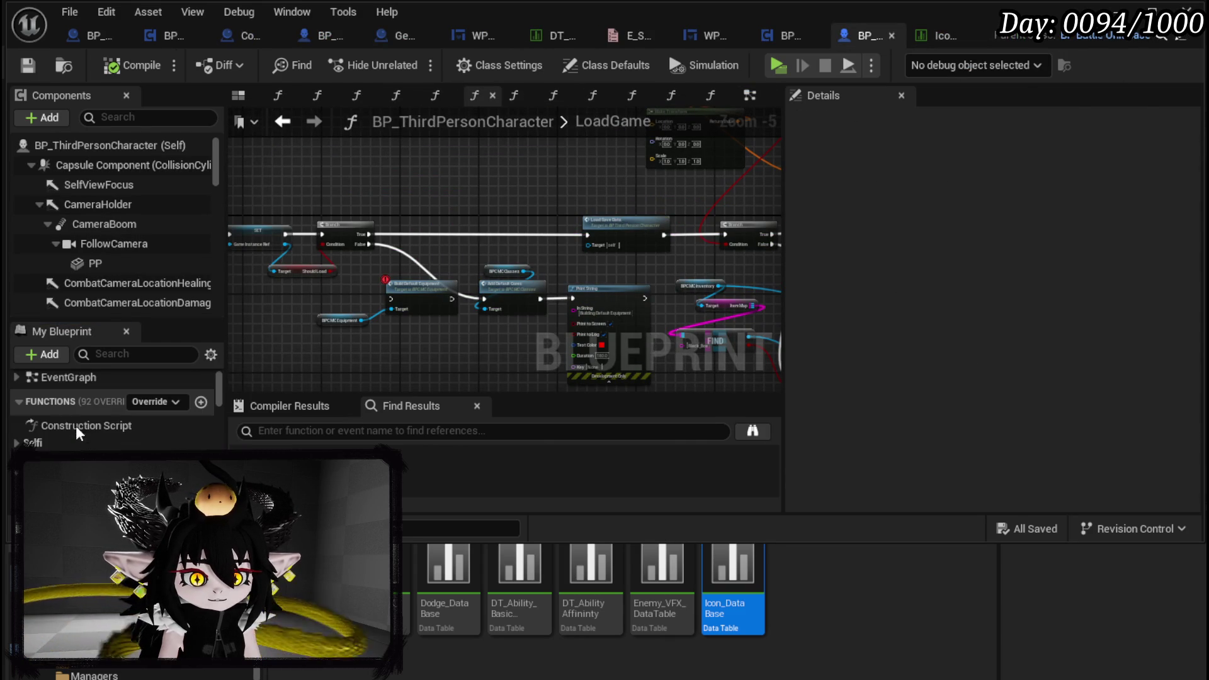
{"action": "left_click", "coordinate": [70, 377]}
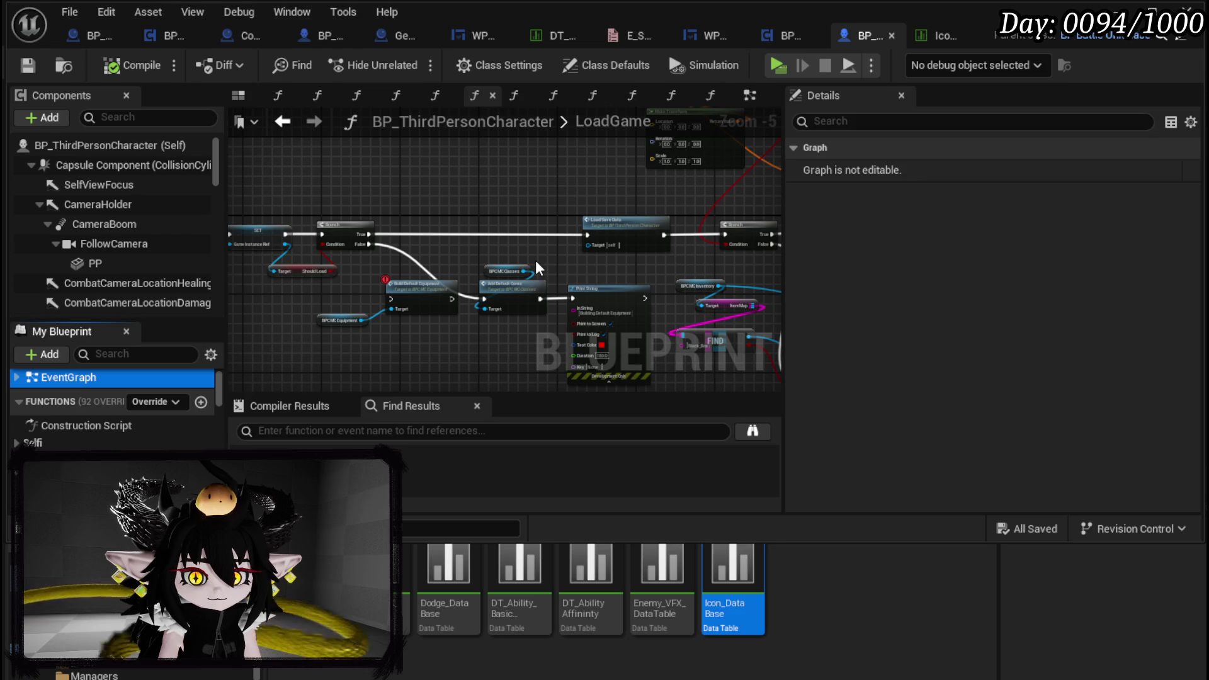
{"action": "scroll", "coordinate": [457, 187], "scroll_direction": "up", "scroll_amount": 4}
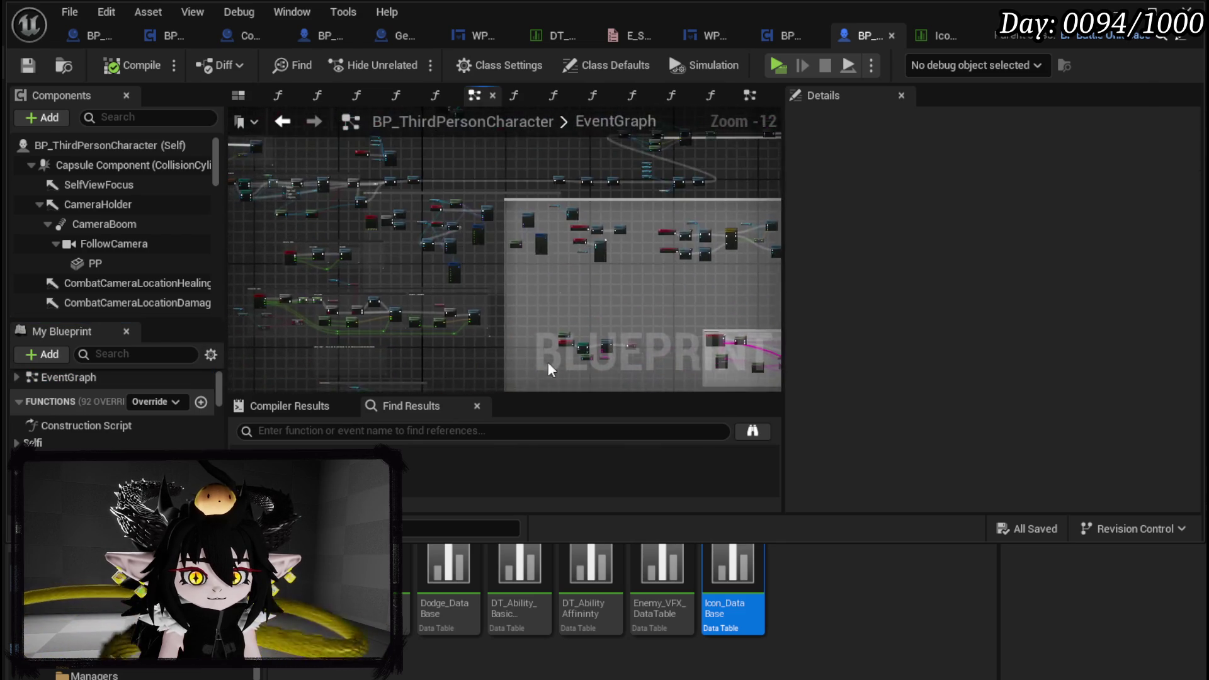
{"action": "scroll", "coordinate": [512, 301], "scroll_direction": "up", "scroll_amount": 6}
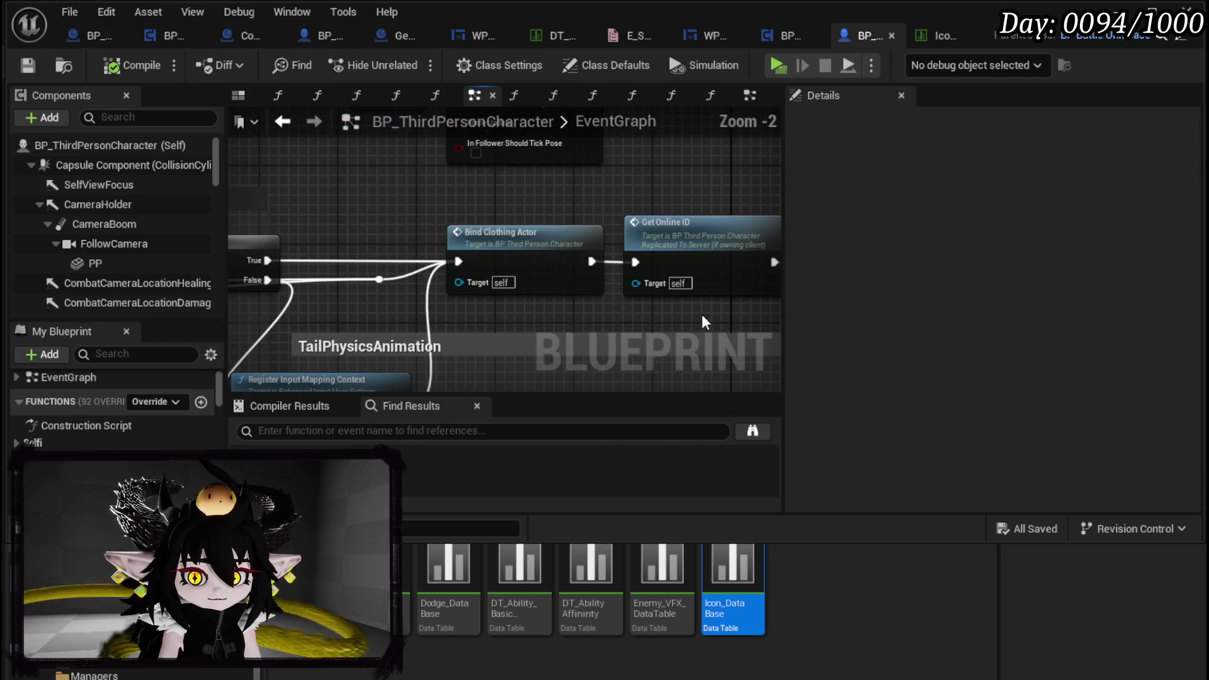
{"action": "double_click", "coordinate": [469, 240]}
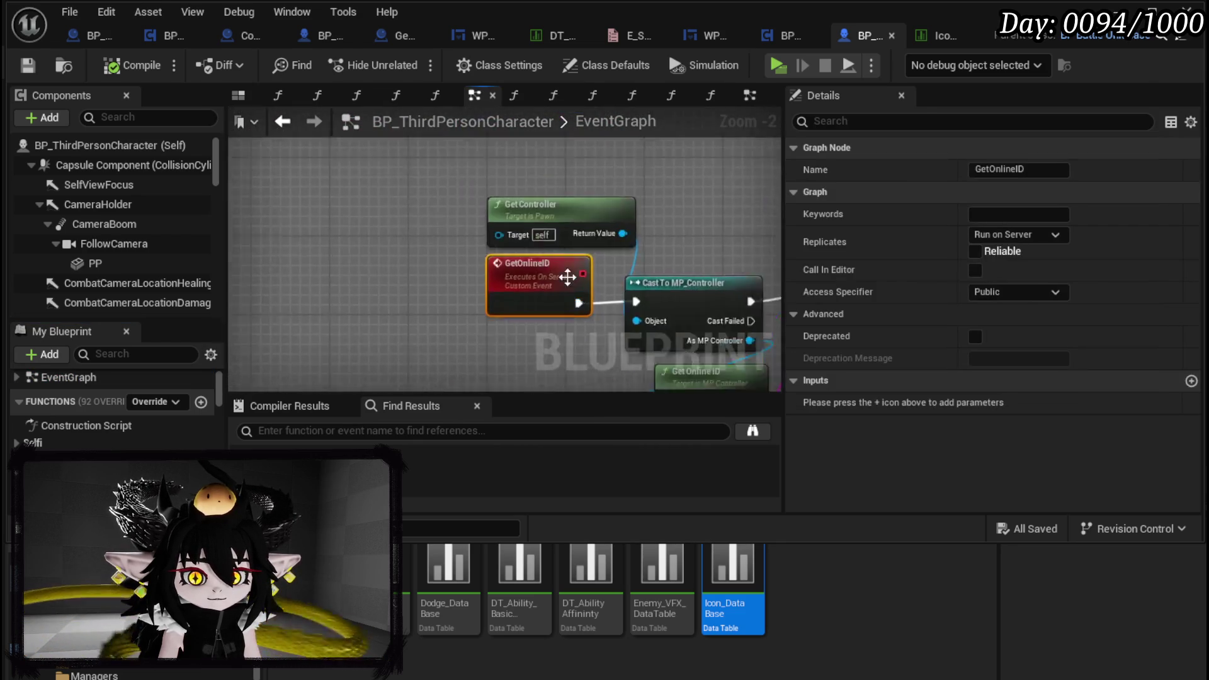
{"action": "double_click", "coordinate": [512, 221]}
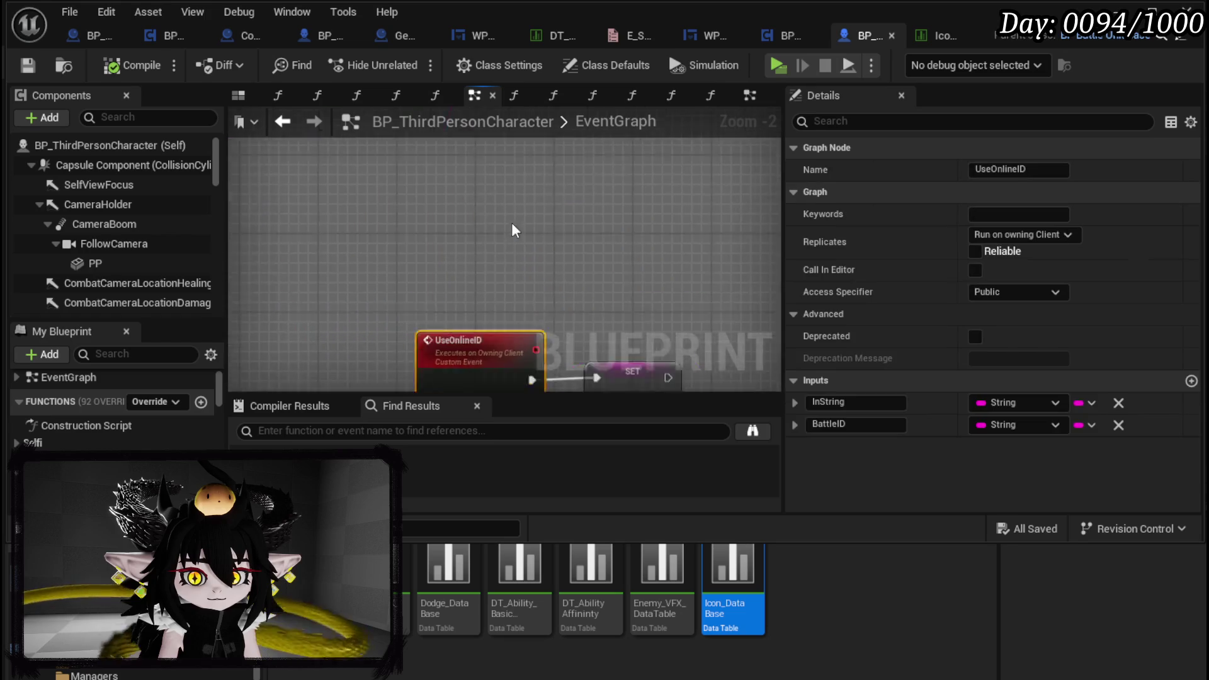
{"action": "mouse_move", "coordinate": [271, 164]}
{"action": "left_mouse_down"}
{"action": "mouse_move", "coordinate": [454, 221]}
{"action": "mouse_move", "coordinate": [426, 218]}
{"action": "mouse_move", "coordinate": [557, 231]}
{"action": "mouse_move", "coordinate": [516, 214]}
{"action": "left_mouse_up"}
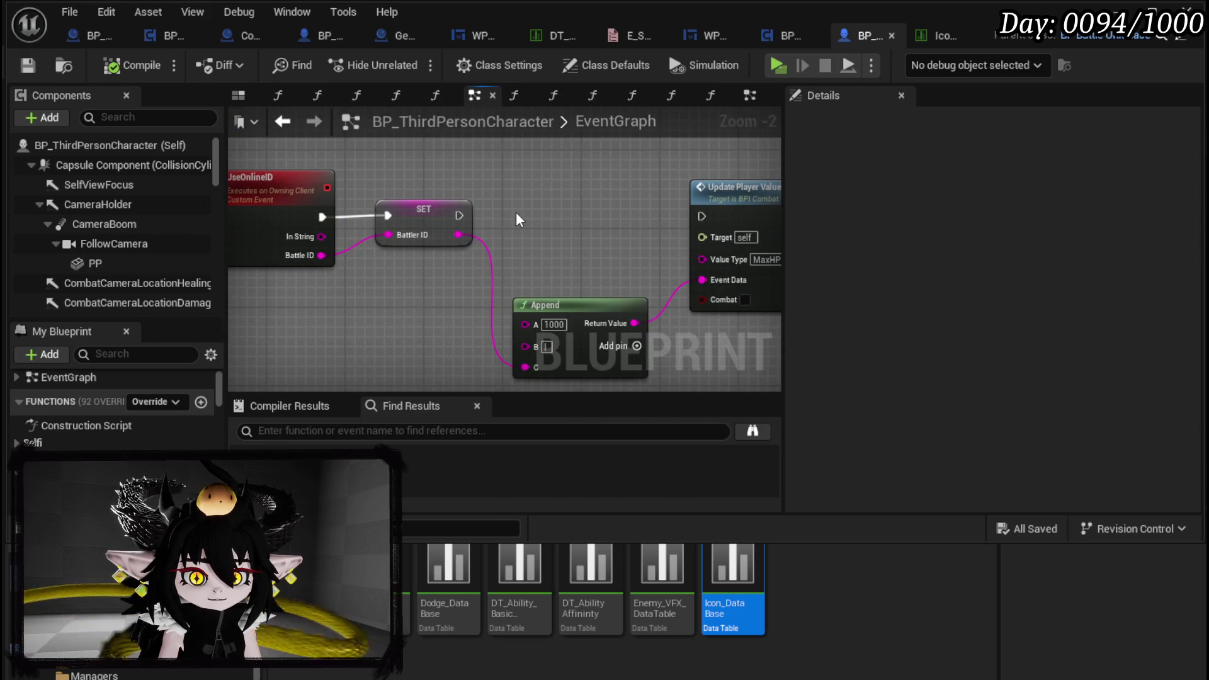
{"action": "scroll", "coordinate": [516, 214], "scroll_direction": "down", "scroll_amount": 4}
{"action": "scroll", "coordinate": [491, 262], "scroll_direction": "up", "scroll_amount": 3}
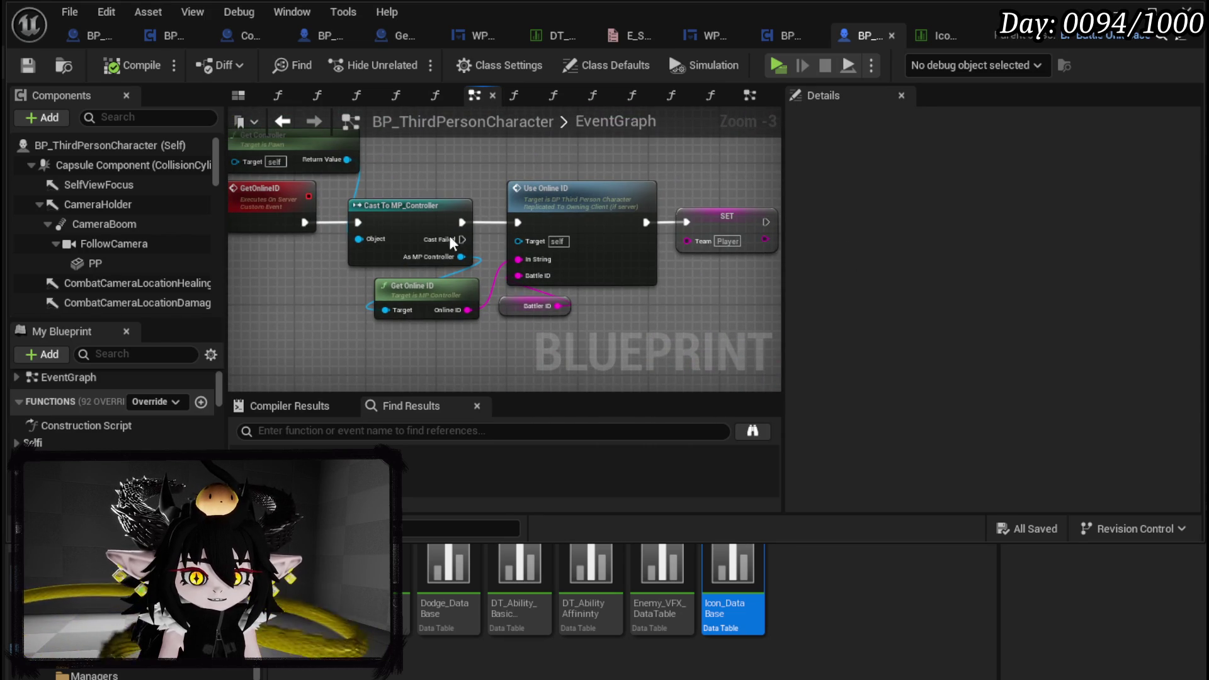
{"action": "scroll", "coordinate": [535, 179], "scroll_direction": "down", "scroll_amount": 1}
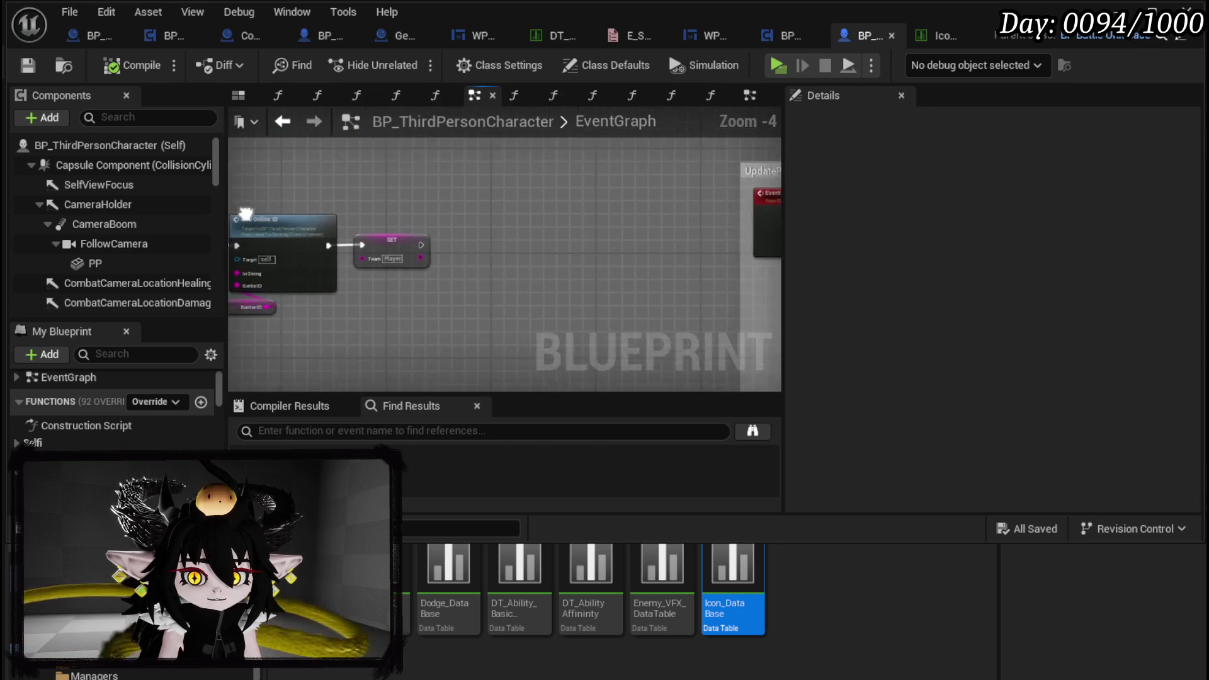
{"action": "mouse_move", "coordinate": [515, 231]}
{"action": "left_mouse_down"}
{"action": "mouse_move", "coordinate": [521, 214]}
{"action": "mouse_move", "coordinate": [574, 307]}
{"action": "mouse_move", "coordinate": [456, 242]}
{"action": "left_mouse_up"}
{"action": "scroll", "coordinate": [456, 243], "scroll_direction": "up", "scroll_amount": 1}
{"action": "scroll", "coordinate": [456, 243], "scroll_direction": "down", "scroll_amount": 2}
{"action": "scroll", "coordinate": [444, 244], "scroll_direction": "up", "scroll_amount": 3}
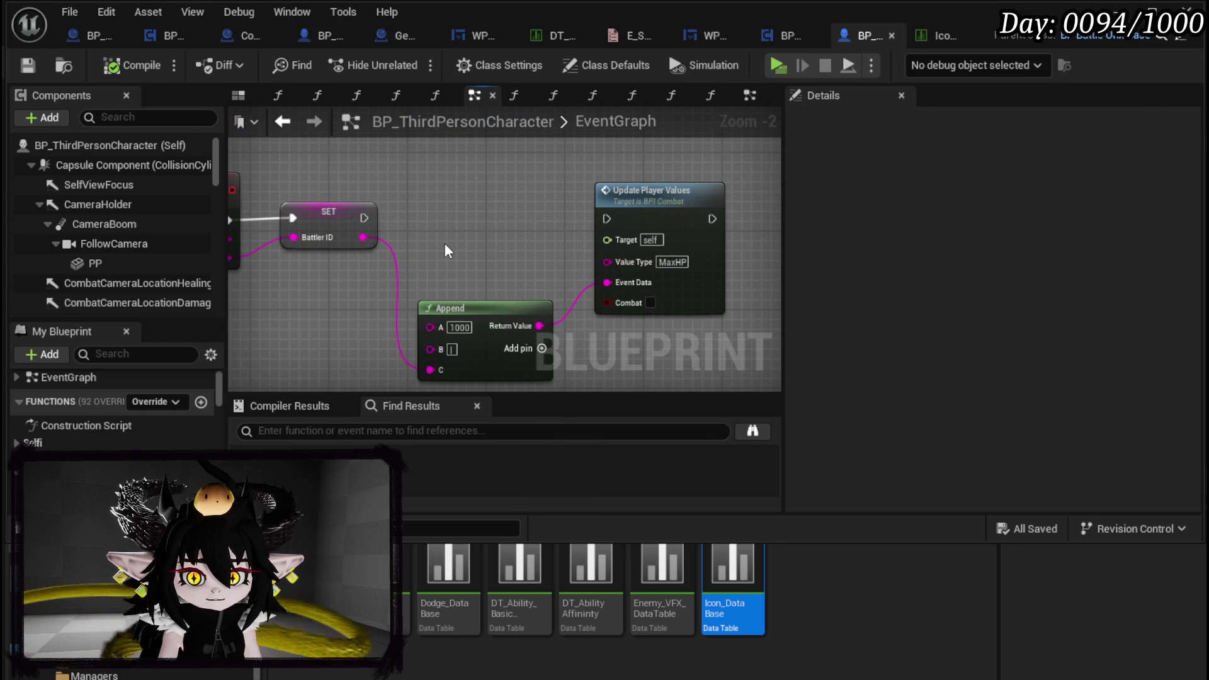
{"action": "scroll", "coordinate": [444, 243], "scroll_direction": "down", "scroll_amount": 1}
{"action": "left_click_drag", "start_coordinate": [603, 283], "coordinate": [603, 342]}
{"action": "scroll", "coordinate": [489, 275], "scroll_direction": "down", "scroll_amount": 1}
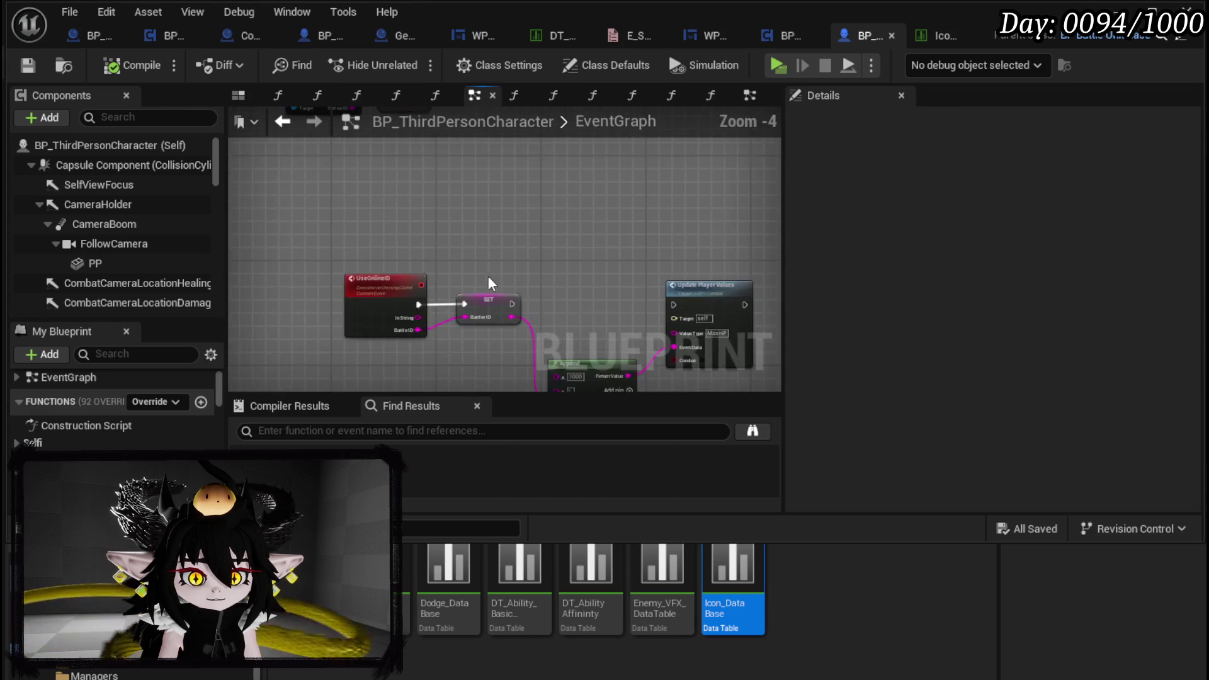
{"action": "left_click_drag", "start_coordinate": [488, 275], "coordinate": [448, 267]}
{"action": "scroll", "coordinate": [448, 267], "scroll_direction": "up", "scroll_amount": 1}
Search the blueprint for 'general manager' and open the CreateGeneralManager function from the results
{"action": "left_click", "coordinate": [318, 434]}
{"action": "type", "text": "ge"}
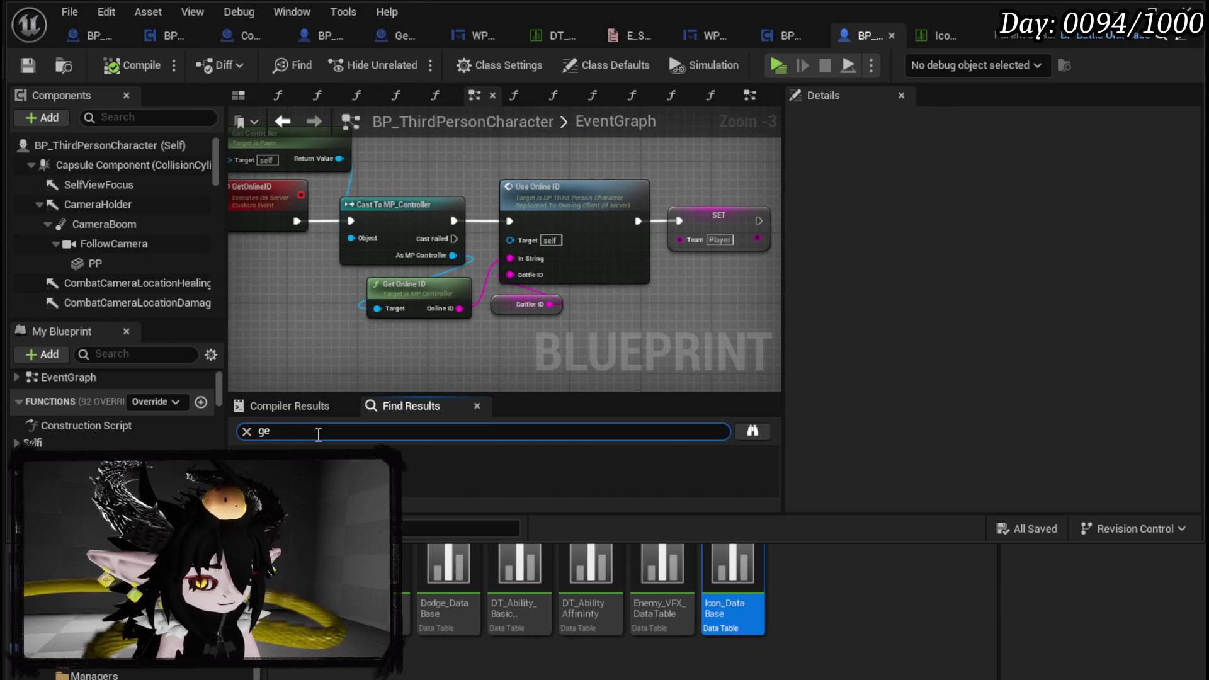
{"action": "type", "text": "neral manager"}
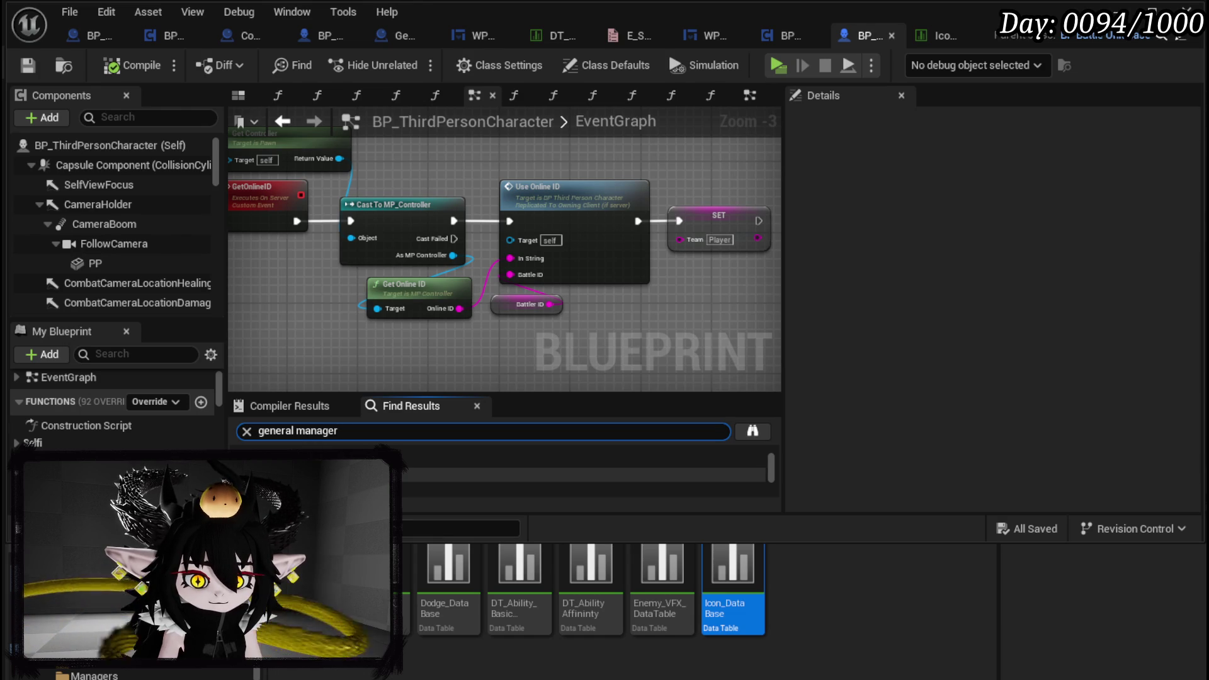
{"action": "key", "text": "ctrl+space"}
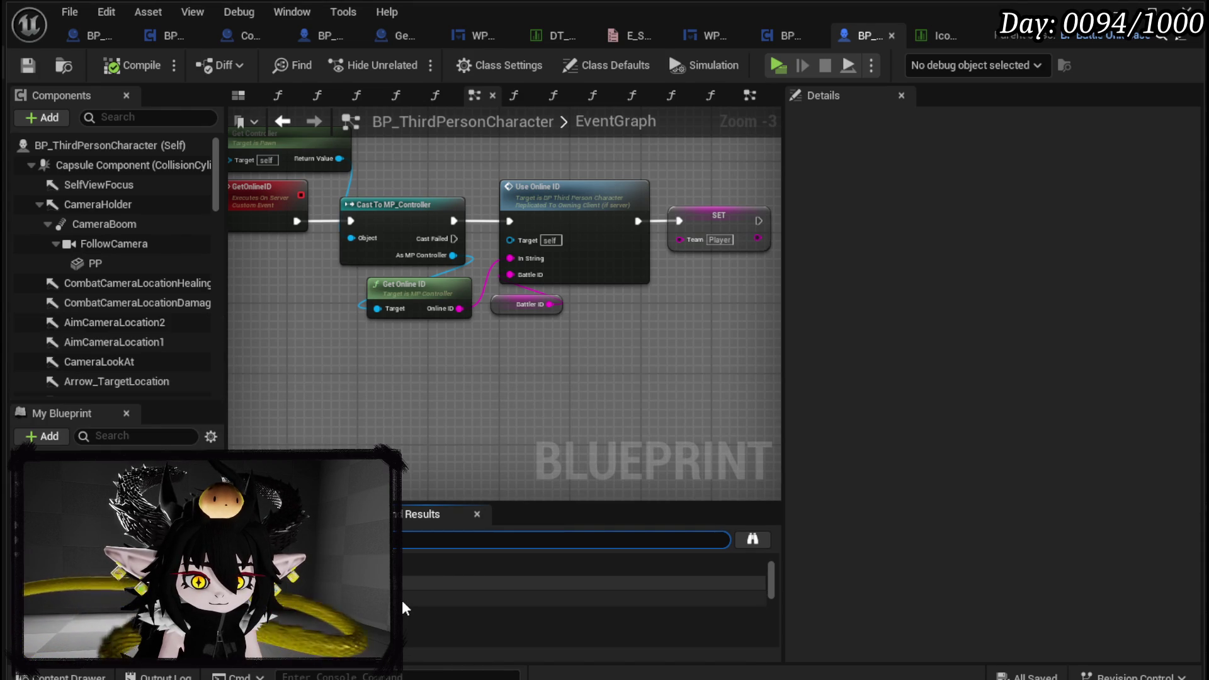
{"action": "scroll", "coordinate": [403, 602], "scroll_direction": "down", "scroll_amount": 3}
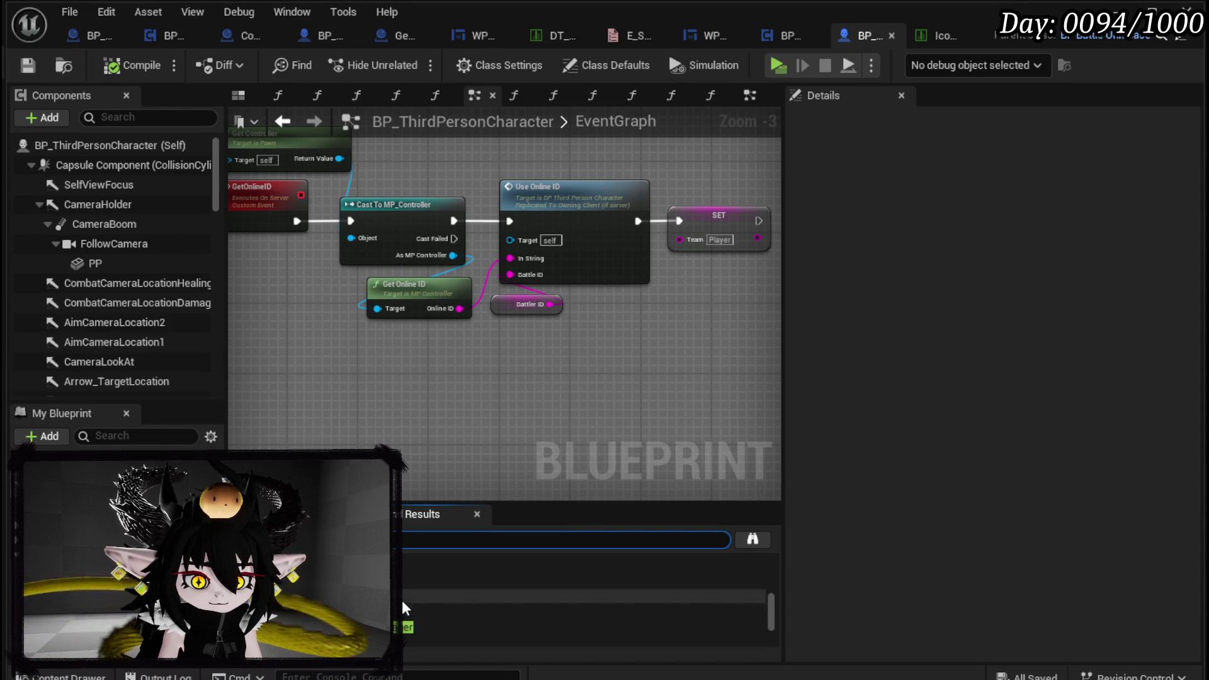
{"action": "double_click", "coordinate": [404, 609]}
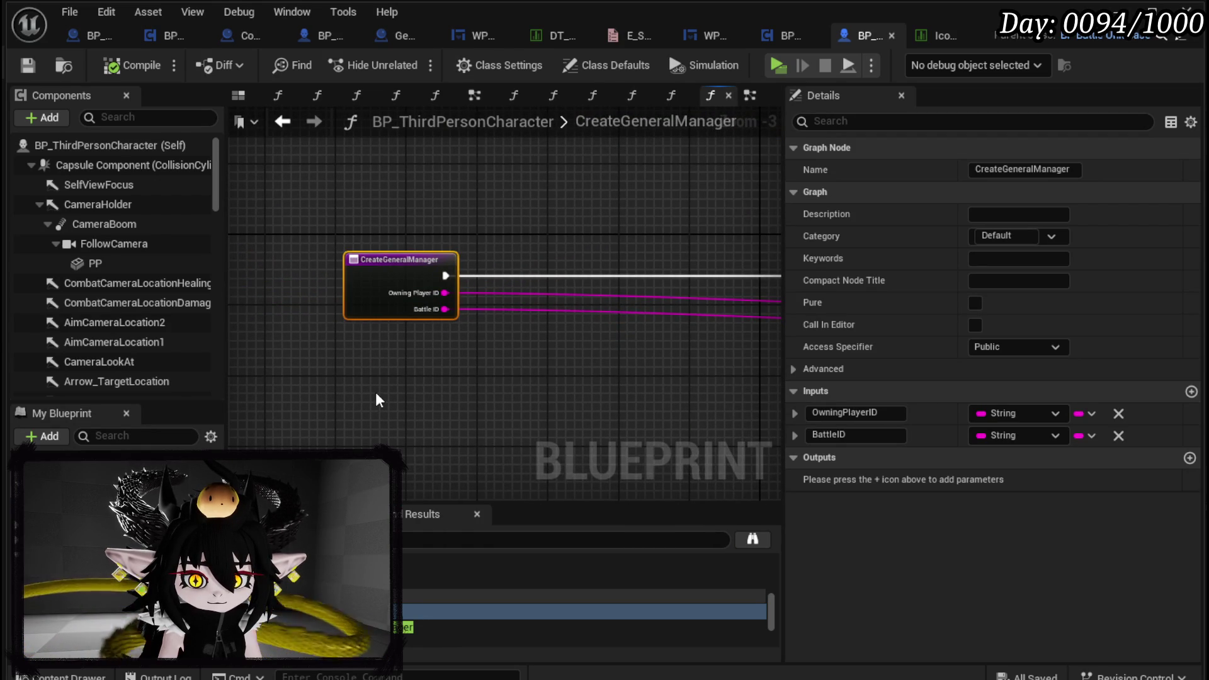
Return to the EventGraph and jump via GetOnlineID to the UseOnlineID event definition
{"action": "scroll", "coordinate": [400, 382], "scroll_direction": "up", "scroll_amount": 2}
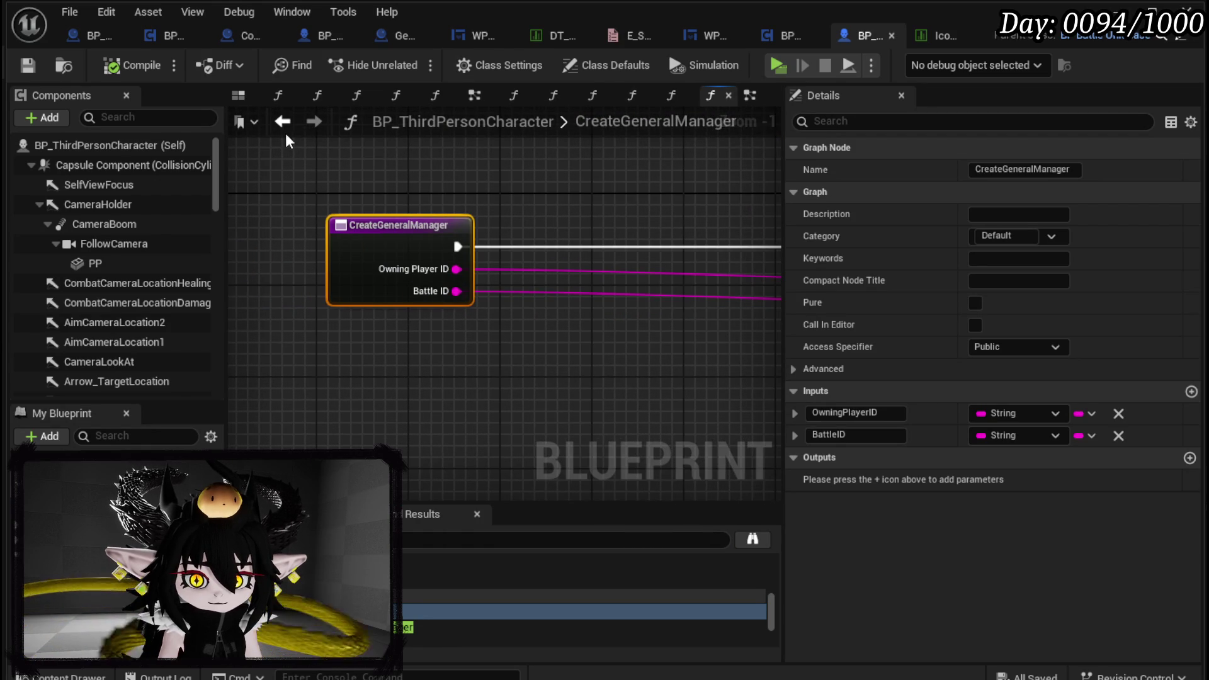
{"action": "left_click", "coordinate": [286, 131]}
{"action": "mouse_move", "coordinate": [443, 367]}
{"action": "left_mouse_down"}
{"action": "mouse_move", "coordinate": [391, 386]}
{"action": "mouse_move", "coordinate": [532, 421]}
{"action": "mouse_move", "coordinate": [451, 413]}
{"action": "left_mouse_up"}
{"action": "scroll", "coordinate": [453, 410], "scroll_direction": "down", "scroll_amount": 8}
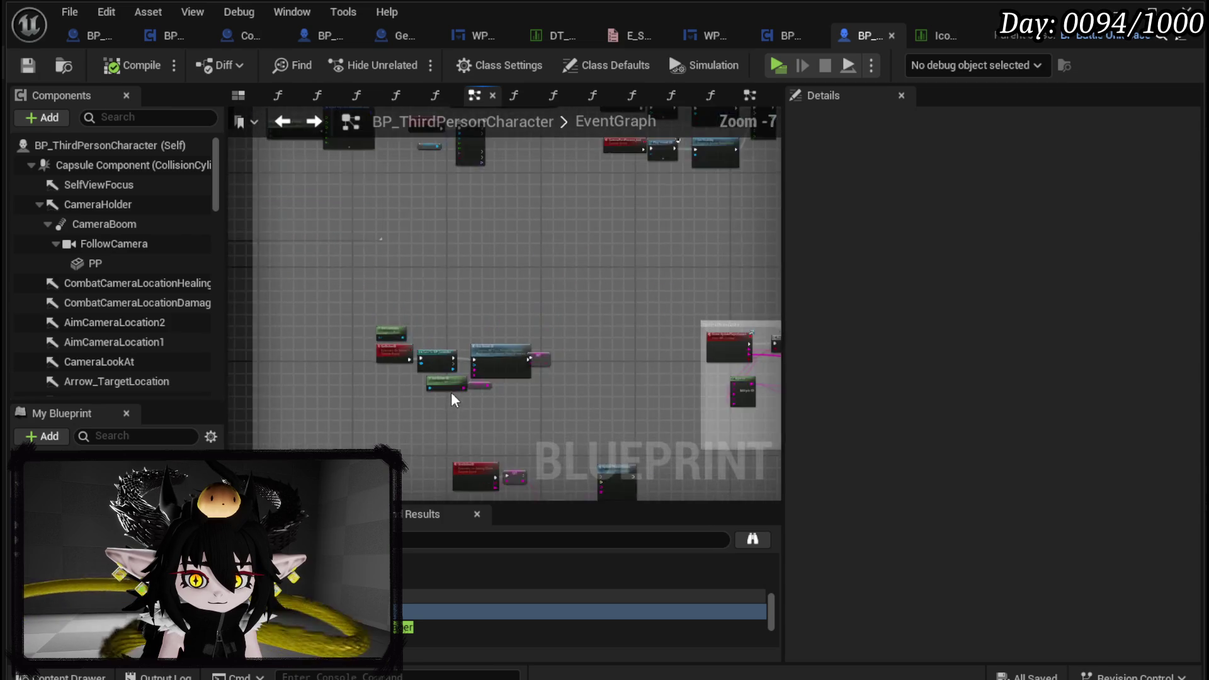
{"action": "scroll", "coordinate": [575, 286], "scroll_direction": "up", "scroll_amount": 9}
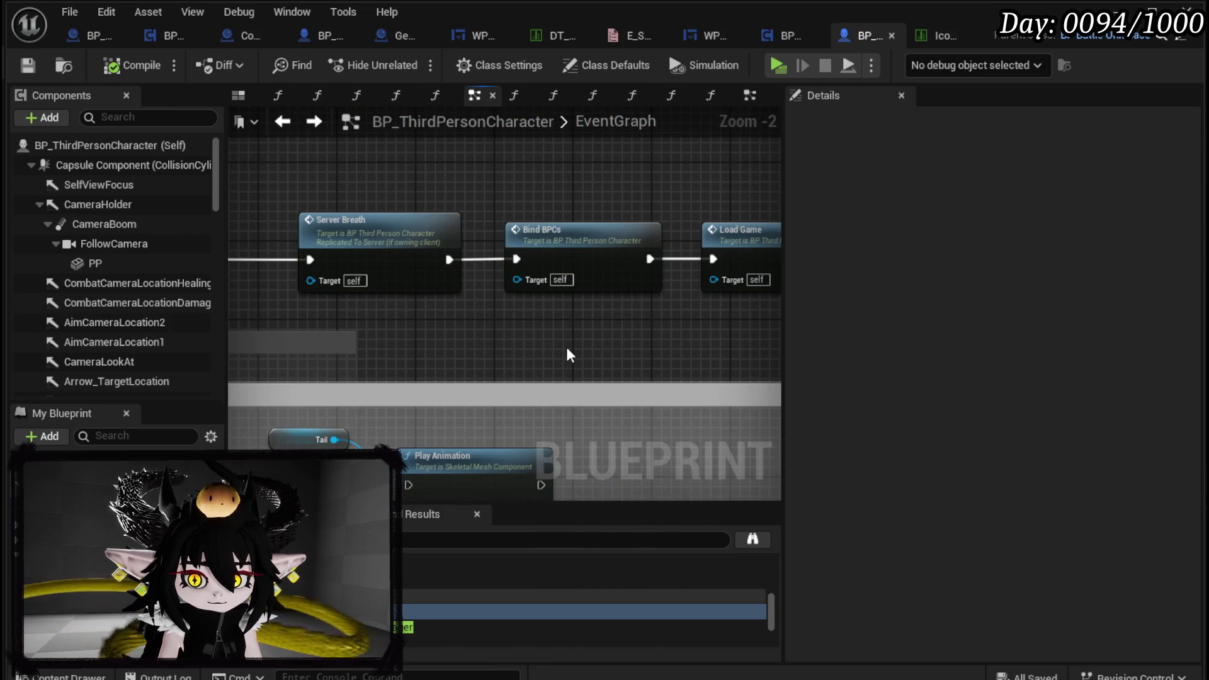
{"action": "scroll", "coordinate": [494, 335], "scroll_direction": "down", "scroll_amount": 2}
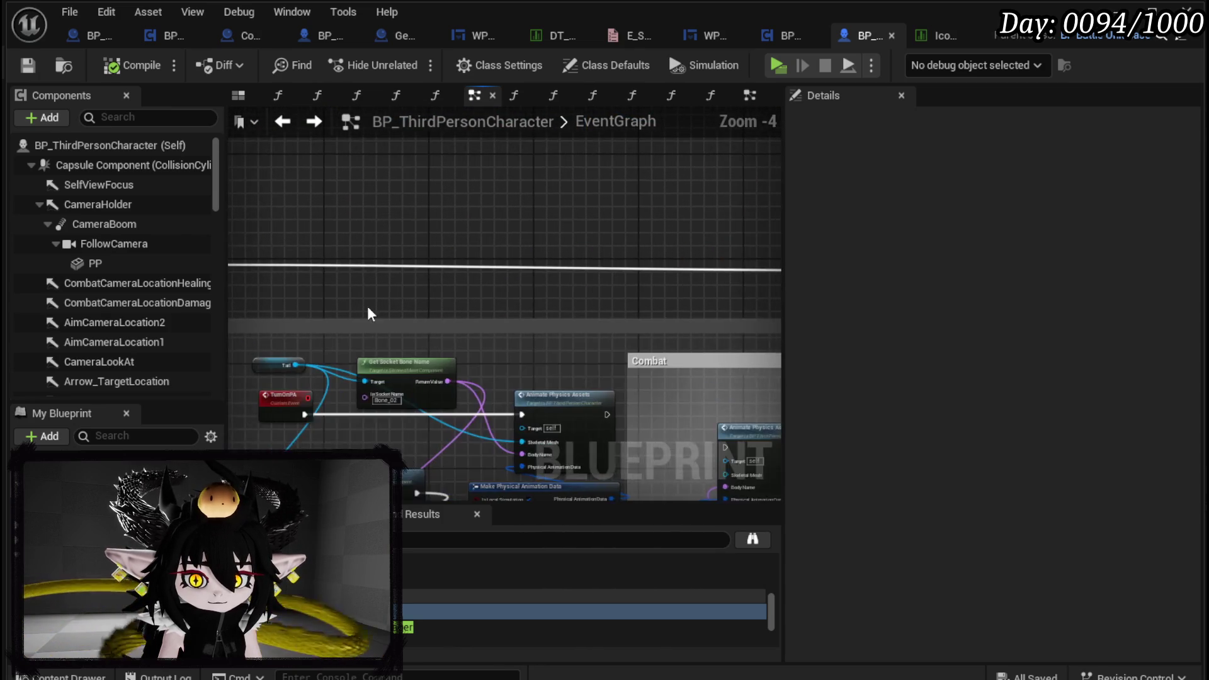
{"action": "scroll", "coordinate": [581, 296], "scroll_direction": "up", "scroll_amount": 2}
{"action": "double_click", "coordinate": [540, 243]}
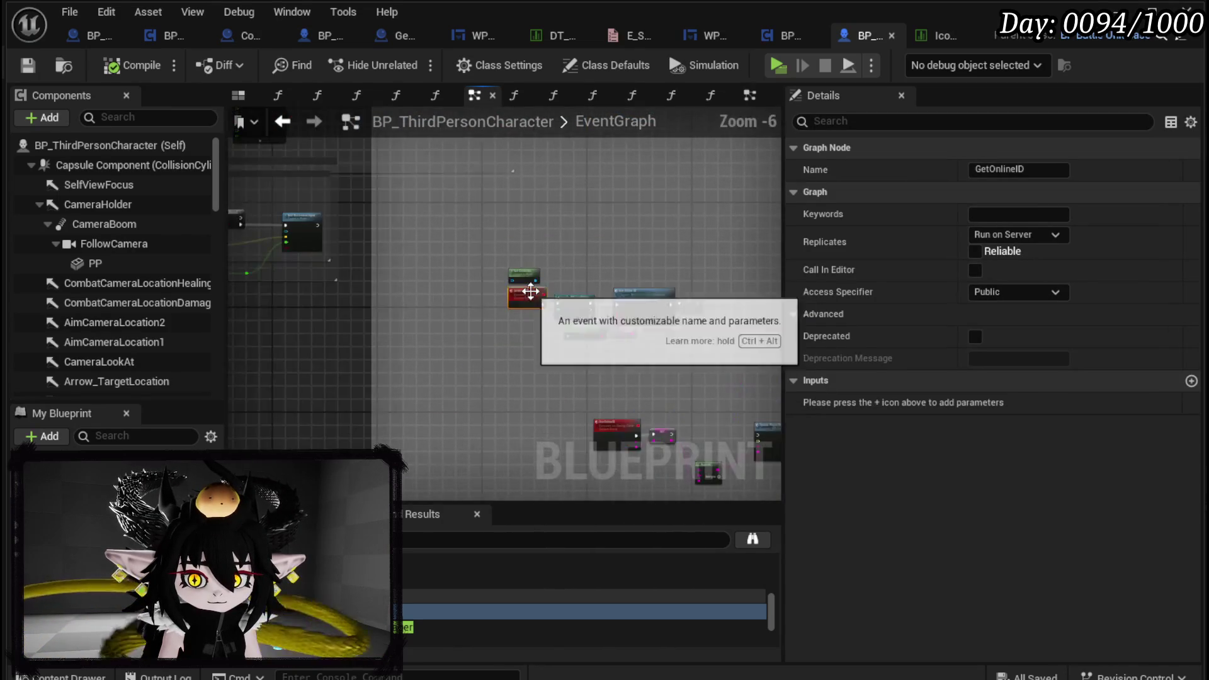
{"action": "scroll", "coordinate": [531, 291], "scroll_direction": "up", "scroll_amount": 3}
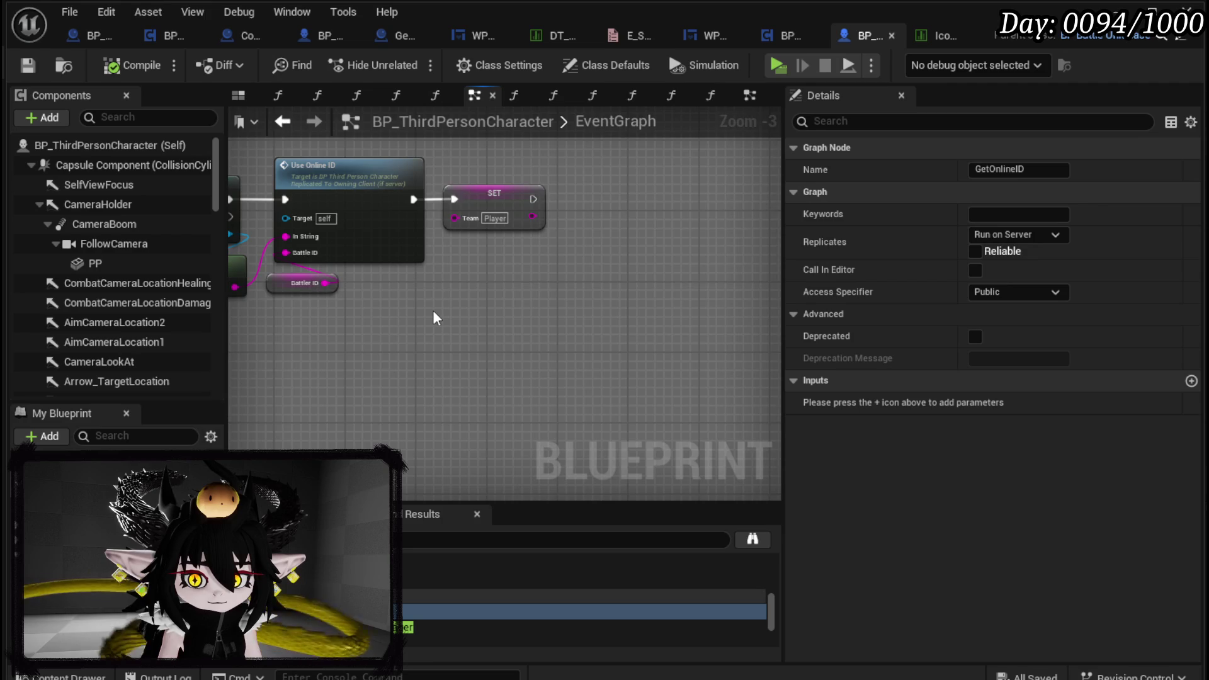
{"action": "scroll", "coordinate": [433, 310], "scroll_direction": "down", "scroll_amount": 2}
{"action": "left_click_drag", "start_coordinate": [443, 299], "coordinate": [483, 290]}
{"action": "scroll", "coordinate": [341, 268], "scroll_direction": "up", "scroll_amount": 4}
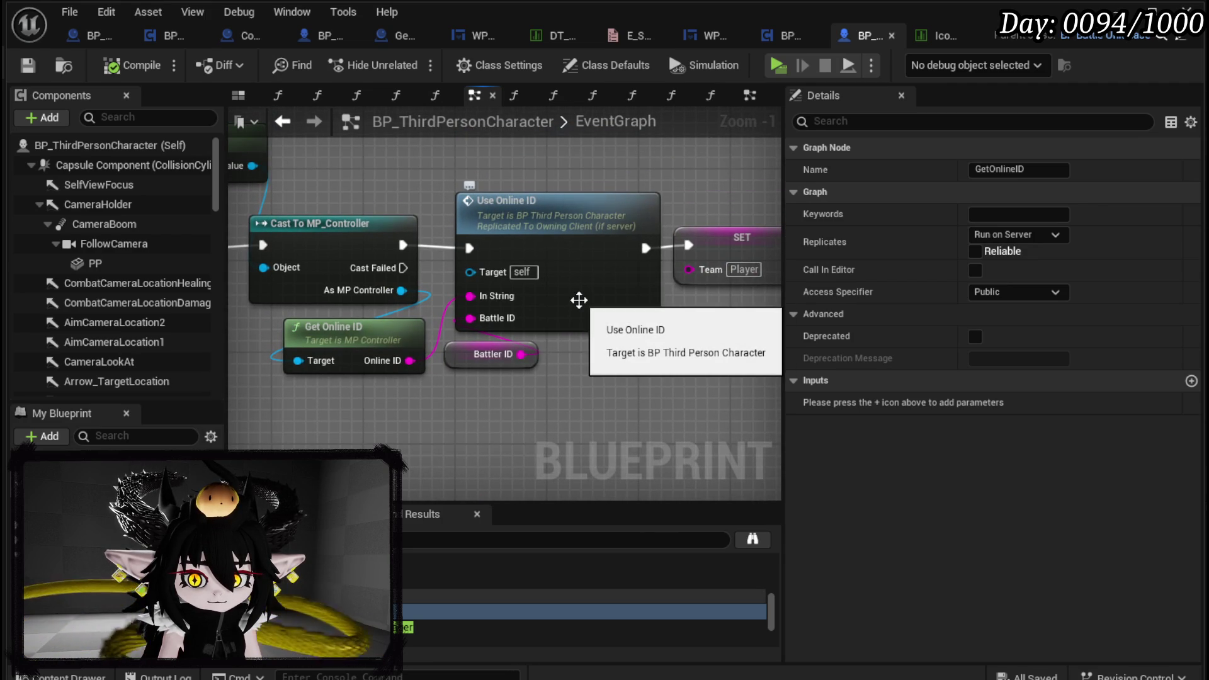
{"action": "double_click", "coordinate": [579, 299]}
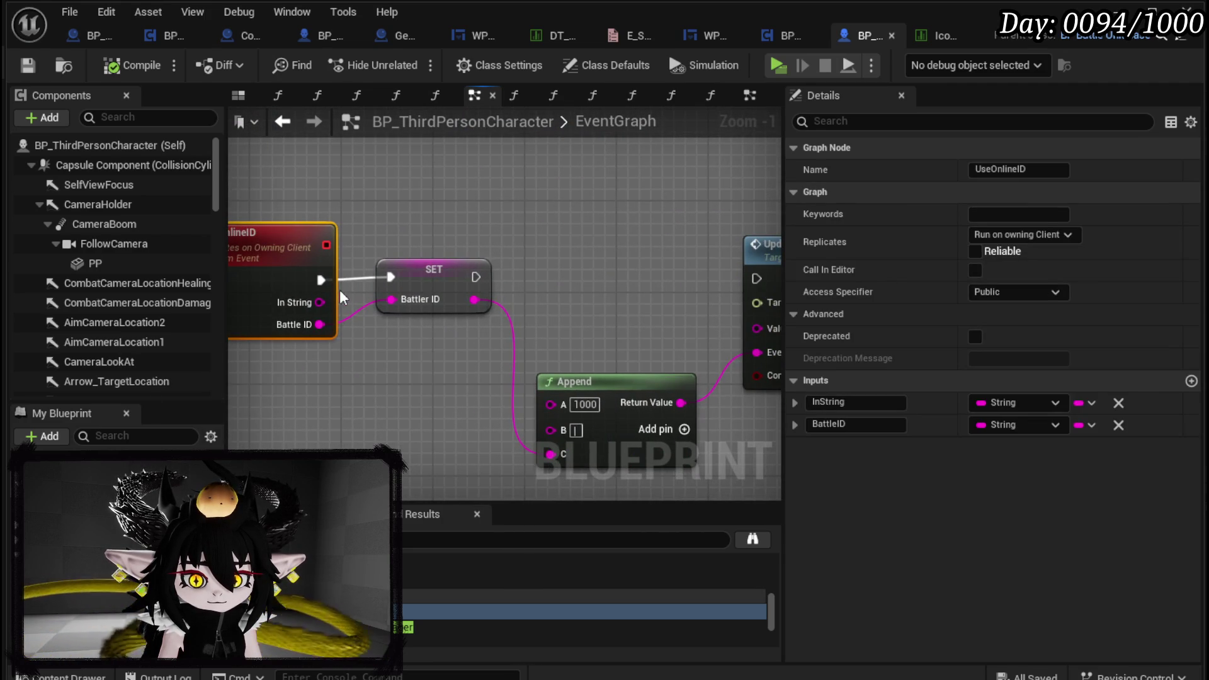
Add a Create General Manager call node and wire the Battle ID into it
{"action": "right_click", "coordinate": [535, 237]}
{"action": "type", "text": "Creat"}
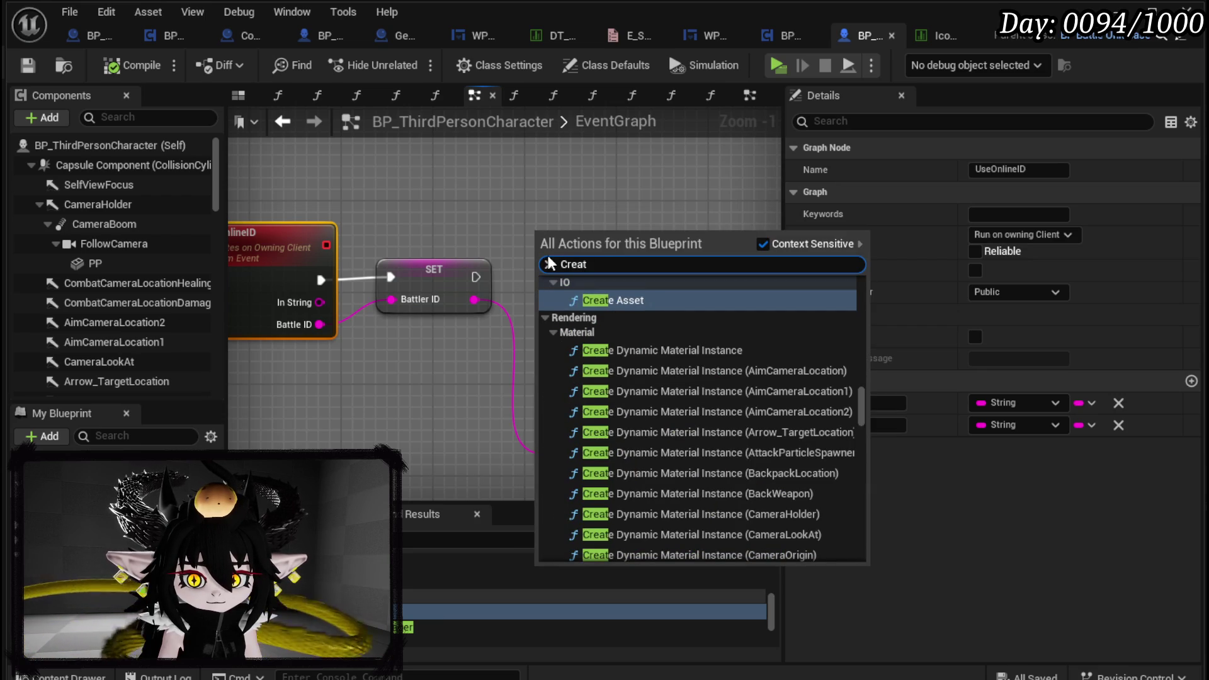
{"action": "type", "text": " gen"}
{"action": "key", "text": "Return"}
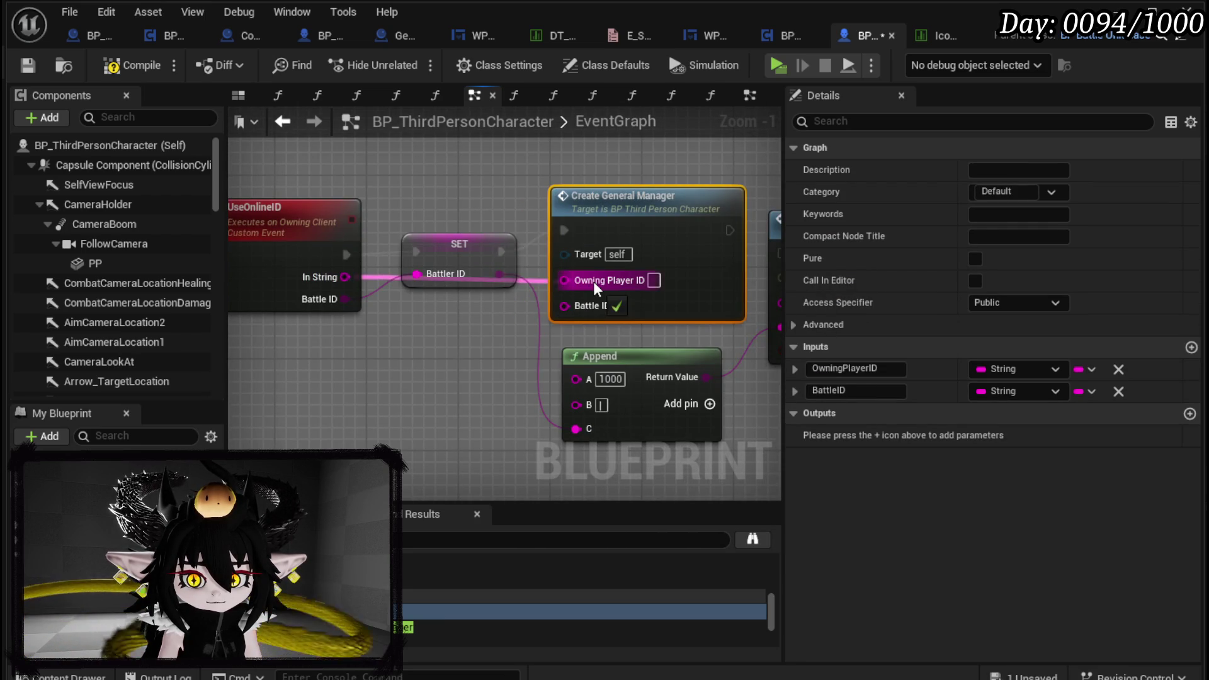
{"action": "left_click_drag", "start_coordinate": [437, 334], "coordinate": [441, 337]}
{"action": "left_click", "coordinate": [577, 306]}
Connect Update Player Values to run after Create General Manager
{"action": "scroll", "coordinate": [680, 323], "scroll_direction": "down", "scroll_amount": 2}
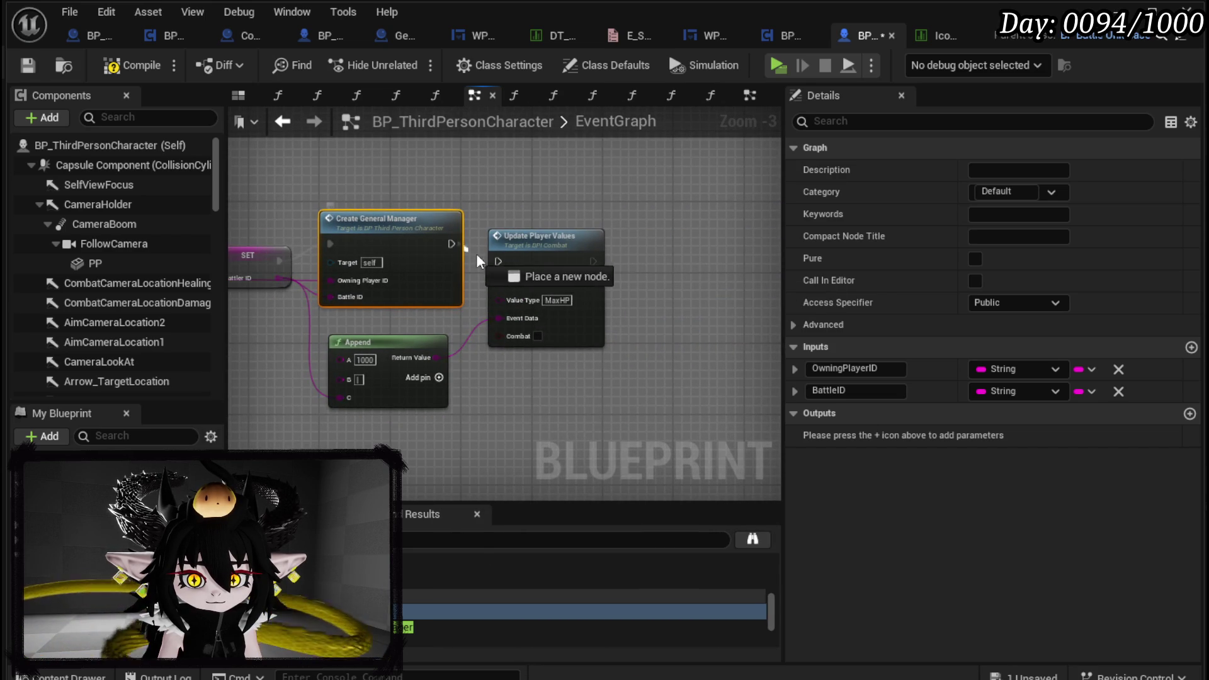
{"action": "left_click_drag", "start_coordinate": [502, 260], "coordinate": [511, 243]}
{"action": "left_click", "coordinate": [504, 206]}
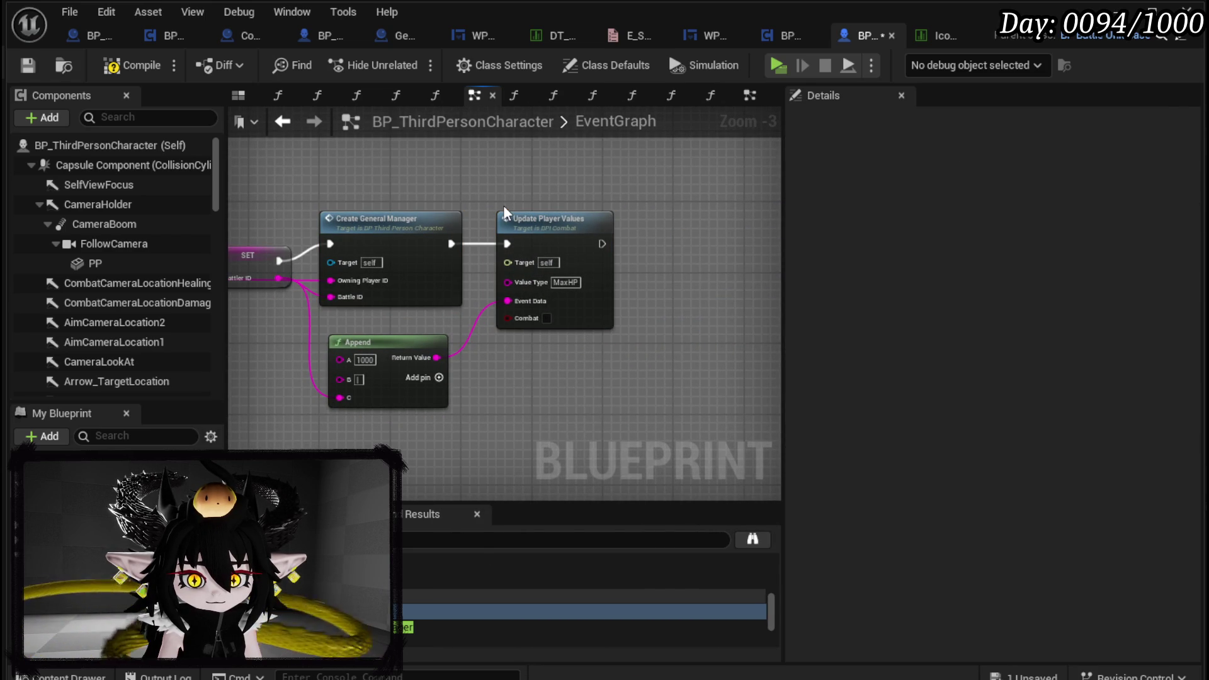
{"action": "scroll", "coordinate": [504, 205], "scroll_direction": "down", "scroll_amount": 1}
{"action": "mouse_move", "coordinate": [656, 220]}
{"action": "left_mouse_down"}
{"action": "mouse_move", "coordinate": [240, 198]}
{"action": "mouse_move", "coordinate": [441, 207]}
{"action": "mouse_move", "coordinate": [367, 216]}
{"action": "mouse_move", "coordinate": [418, 158]}
{"action": "left_mouse_up"}
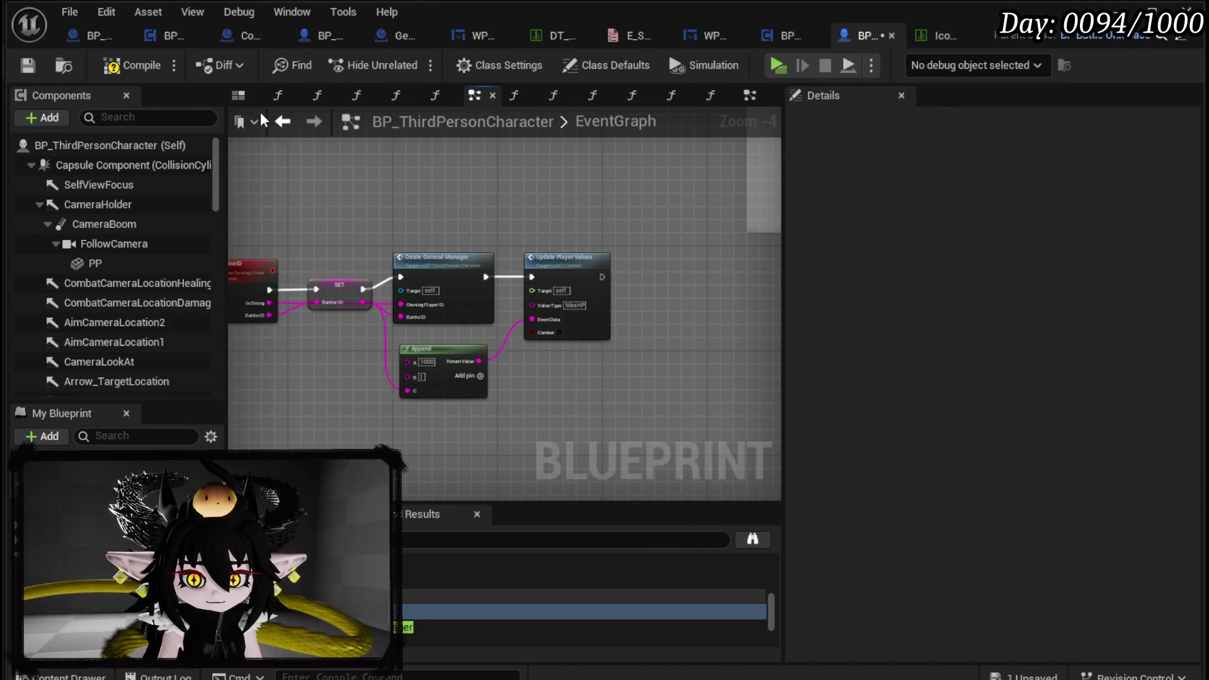
Save, play past the LoadSaveData breakpoint, and view the deck viewer in the character menu
{"action": "left_click", "coordinate": [26, 65]}
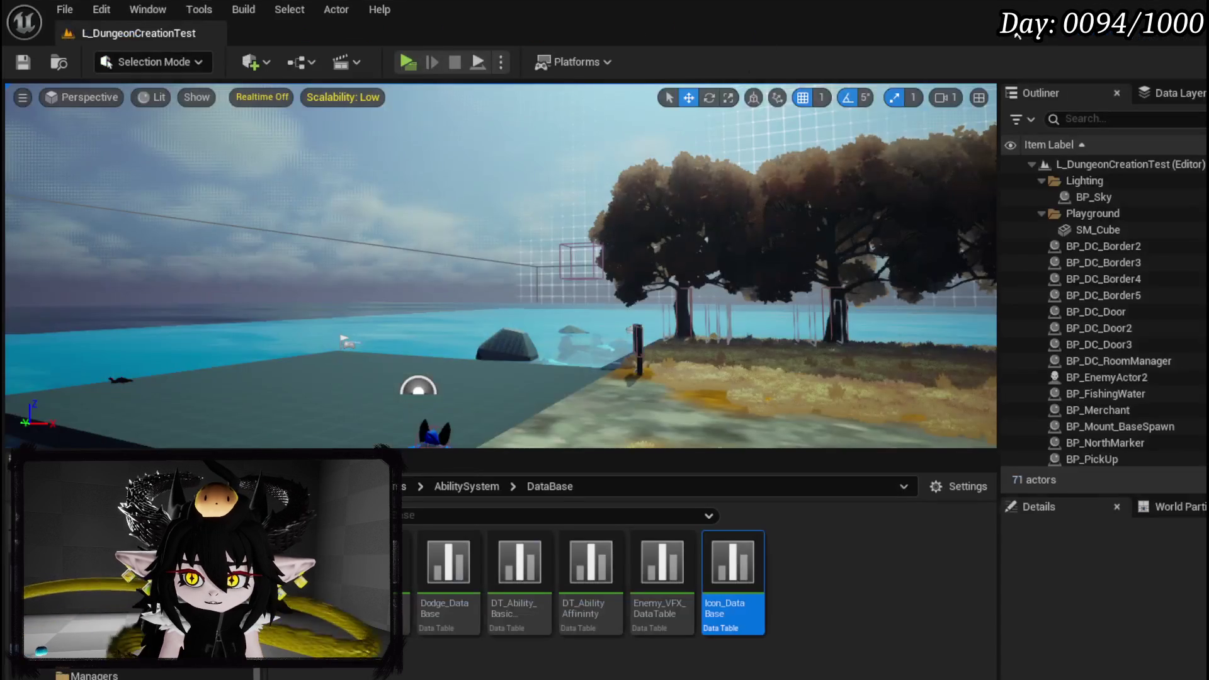
{"action": "left_click", "coordinate": [410, 61]}
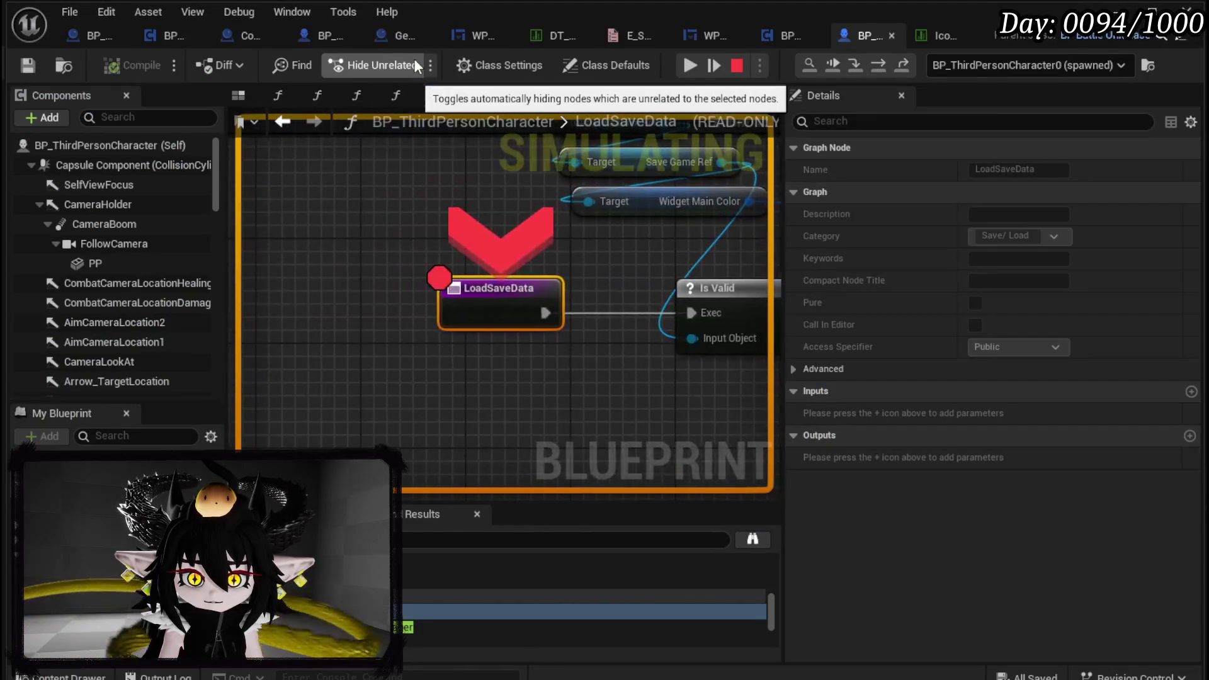
{"action": "left_click", "coordinate": [687, 67]}
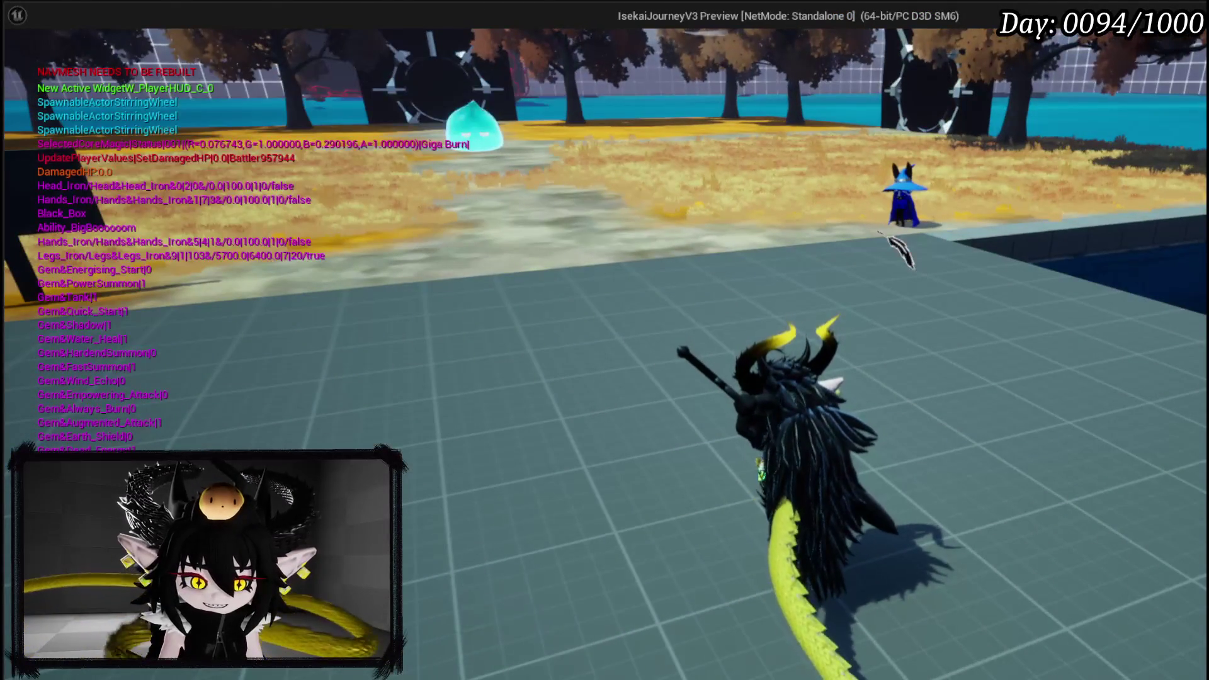
{"action": "key", "text": "Tab"}
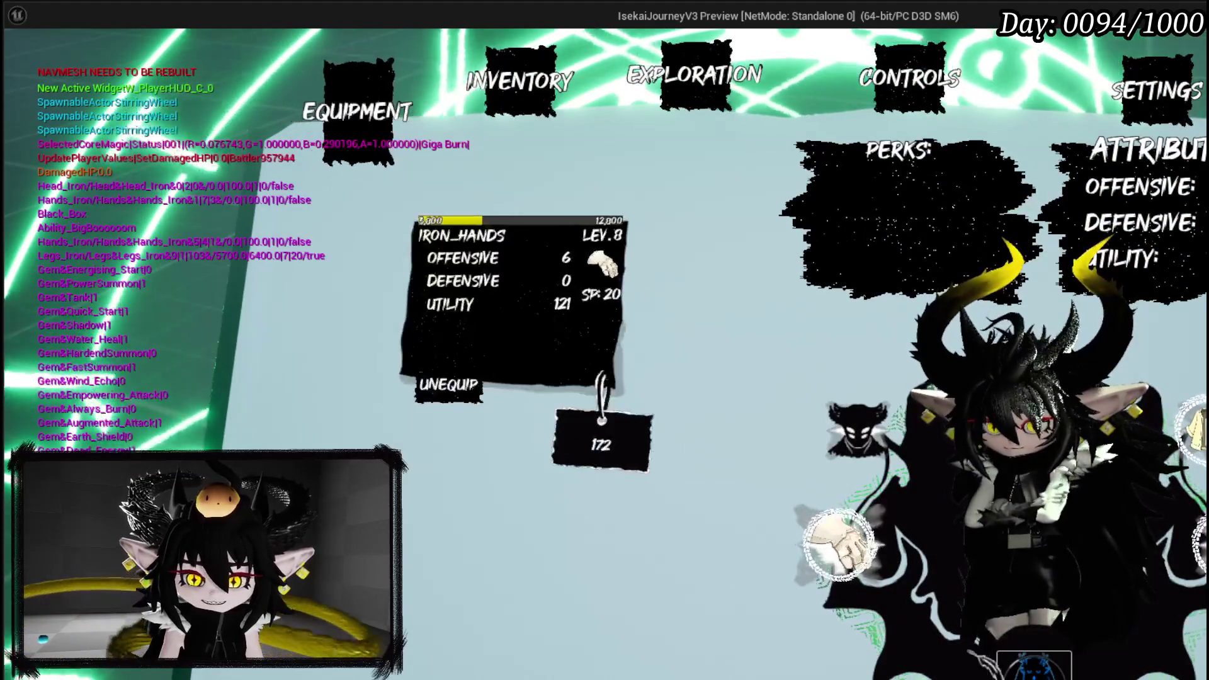
{"action": "key", "text": "Return"}
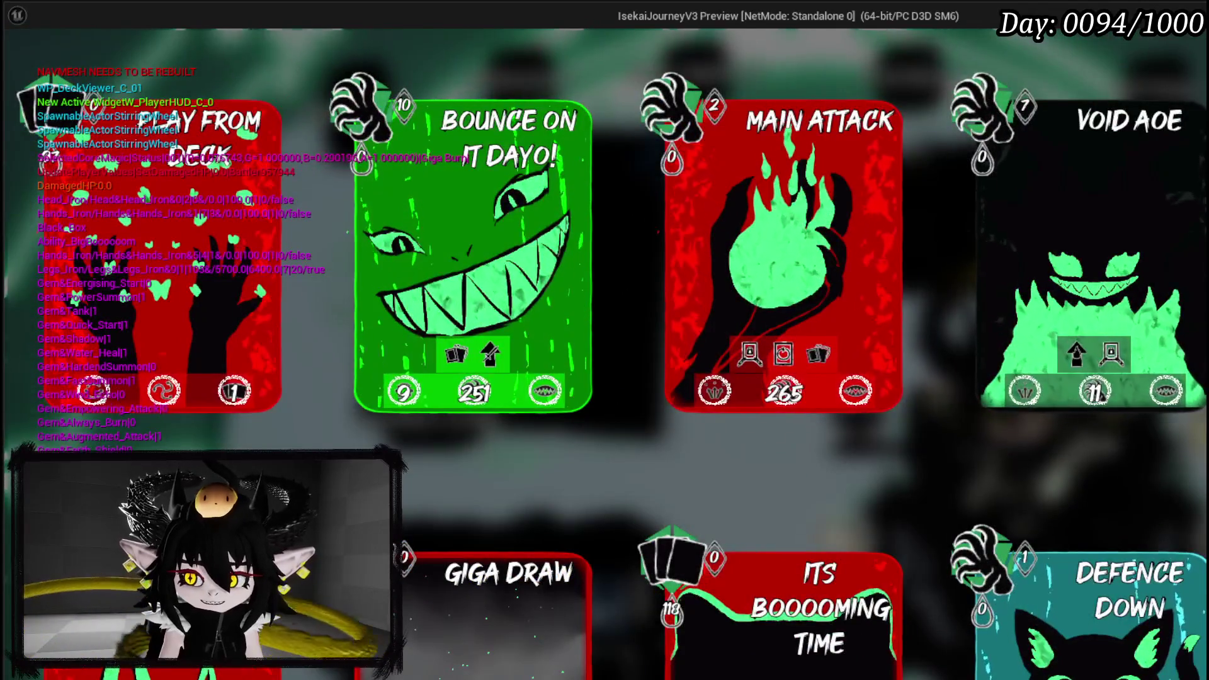
{"action": "key", "text": "Escape"}
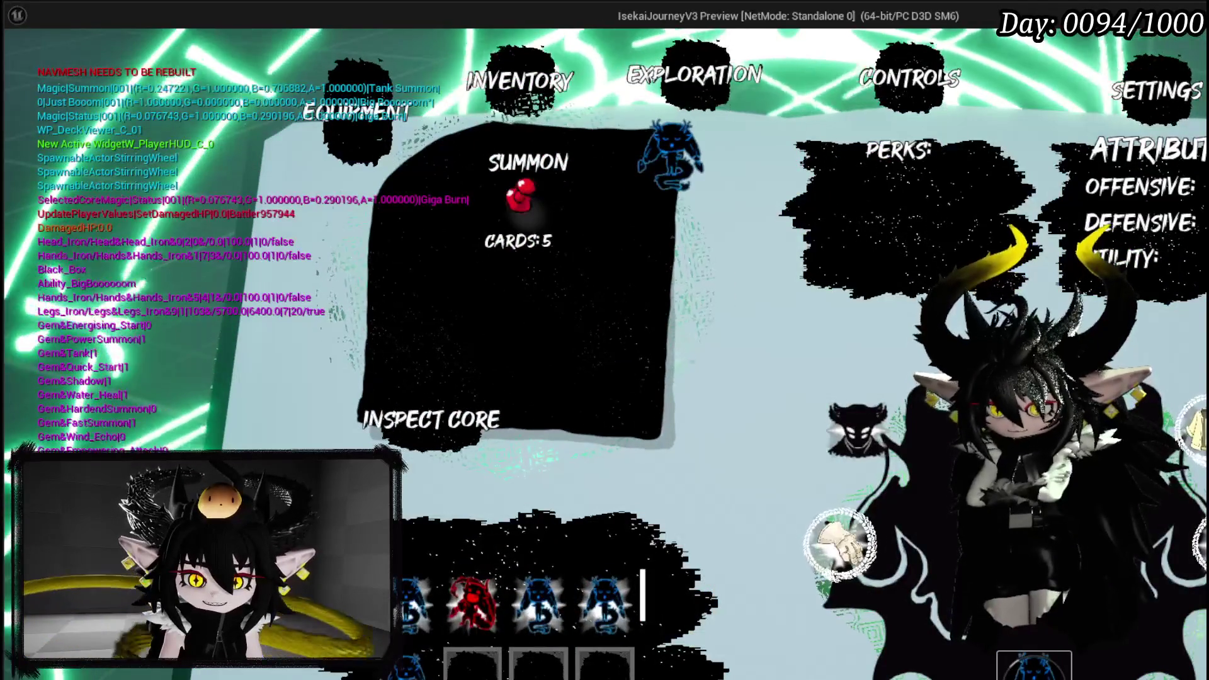
Cycle the equipped cores to Just Booom, cast a fire spell at the slime, then stop
{"action": "key", "text": "Right"}
{"action": "key", "text": "Right"}
{"action": "key", "text": "Left"}
{"action": "key", "text": "Left"}
{"action": "key", "text": "Left"}
{"action": "key", "text": "Left"}
{"action": "key", "text": "Right"}
{"action": "key", "text": "Right"}
{"action": "key", "text": "Right"}
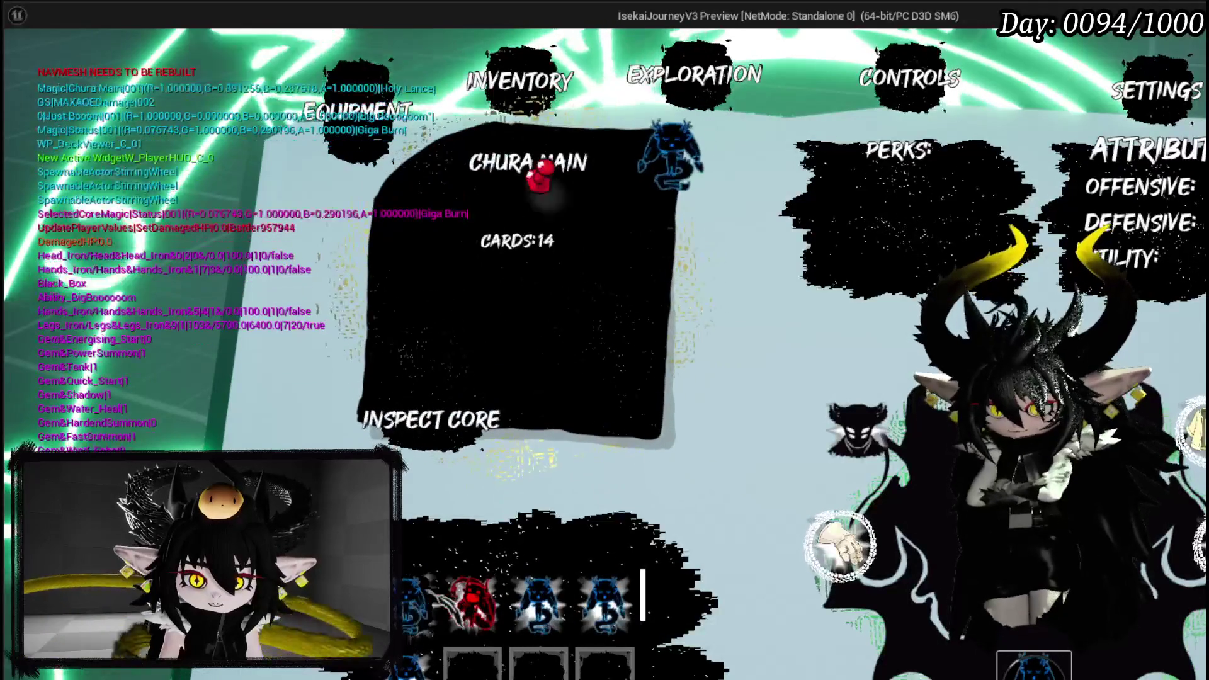
{"action": "key", "text": "Right"}
{"action": "key", "text": "Left"}
{"action": "key", "text": "Left"}
{"action": "key", "text": "Left"}
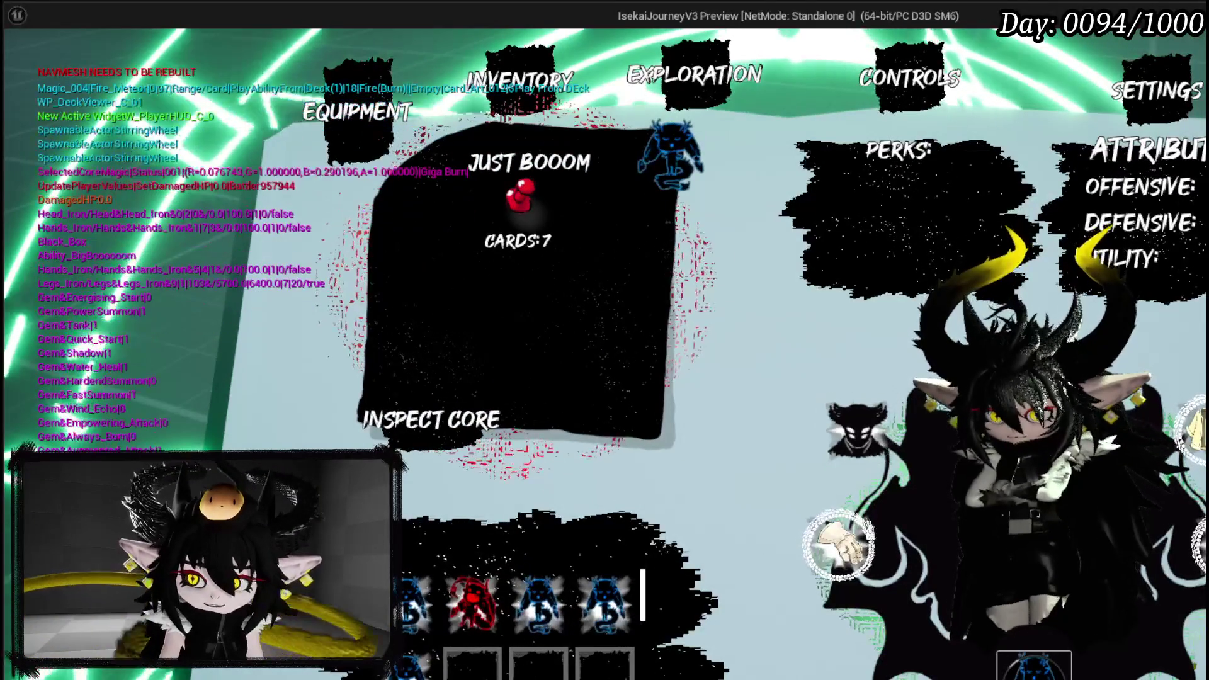
{"action": "key", "text": "Escape"}
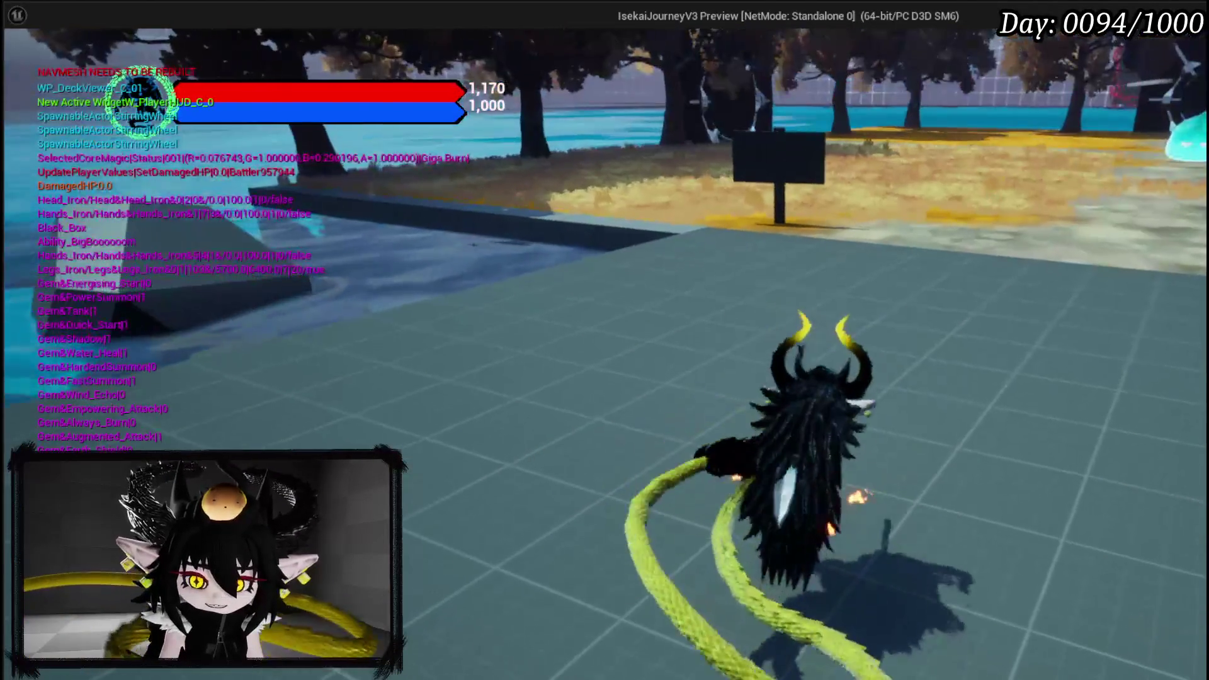
{"action": "key", "text": "e"}
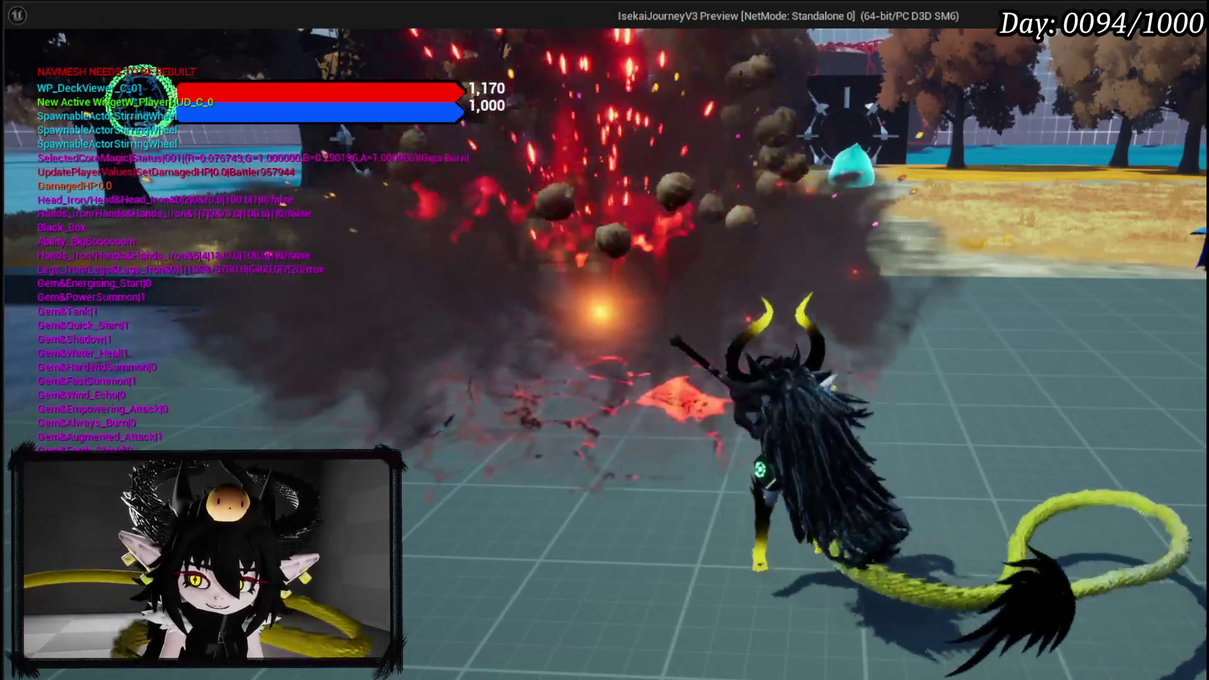
{"action": "key", "text": "Escape"}
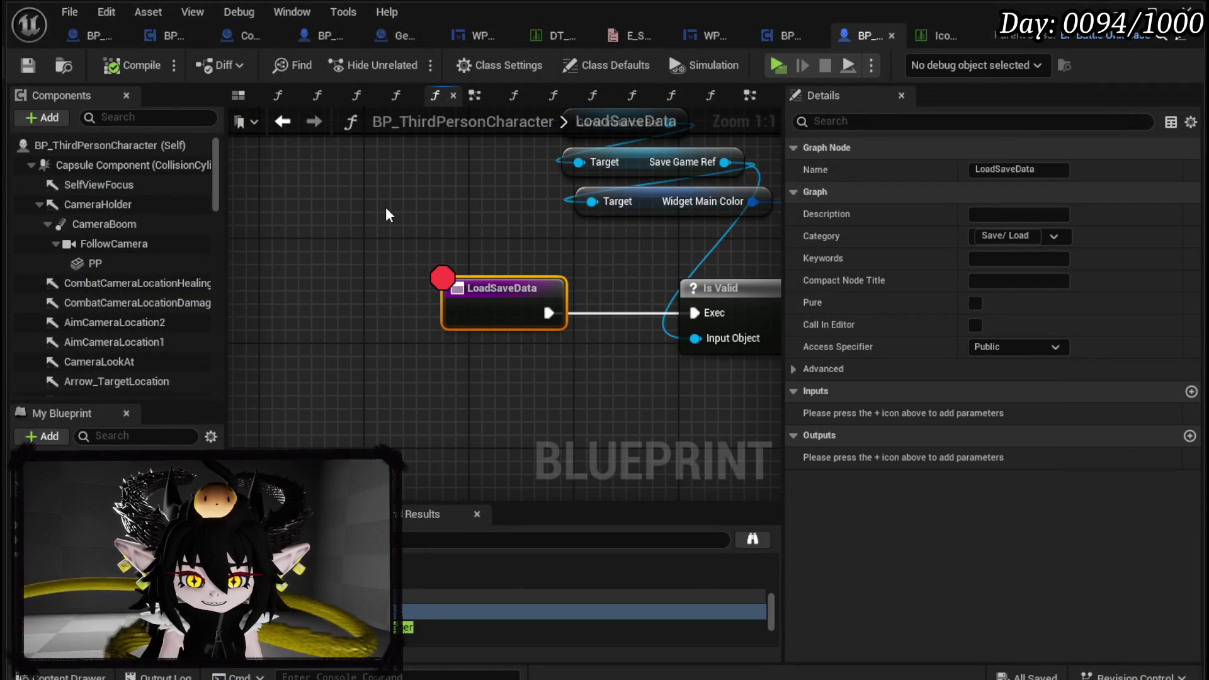
Insert a Load Saved Cores call fed by Player Core Setup between SET Current Core ID and the next SET
{"action": "scroll", "coordinate": [387, 210], "scroll_direction": "down", "scroll_amount": 3}
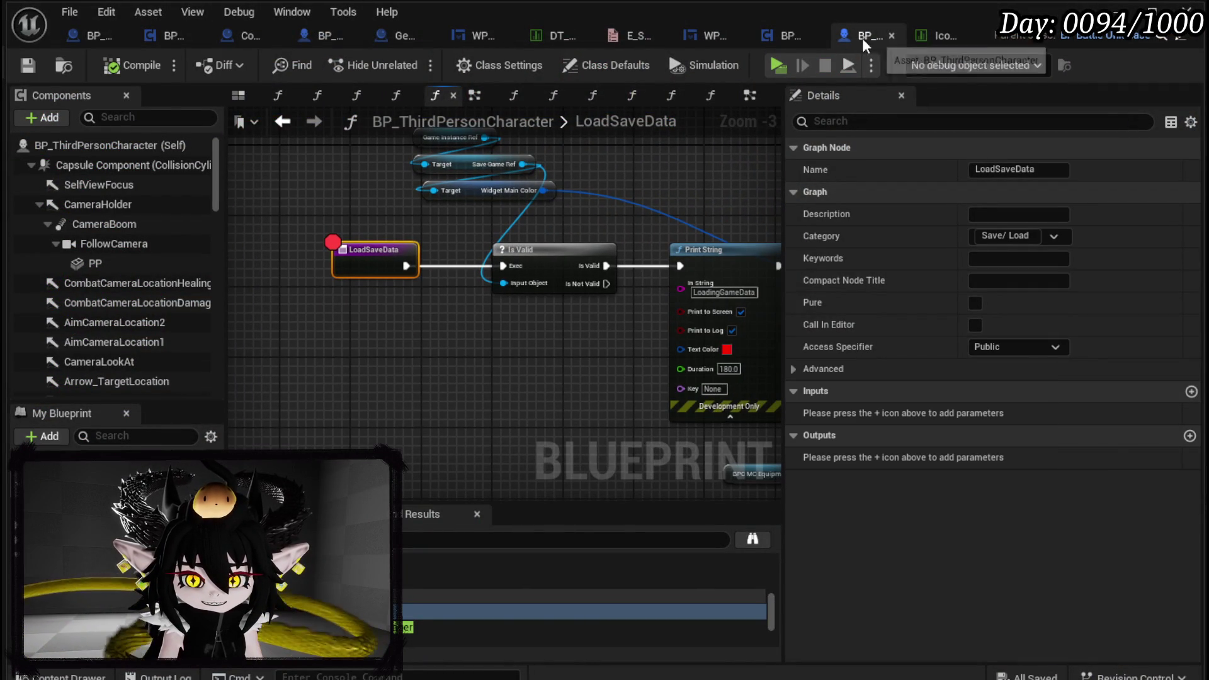
{"action": "left_click", "coordinate": [773, 40]}
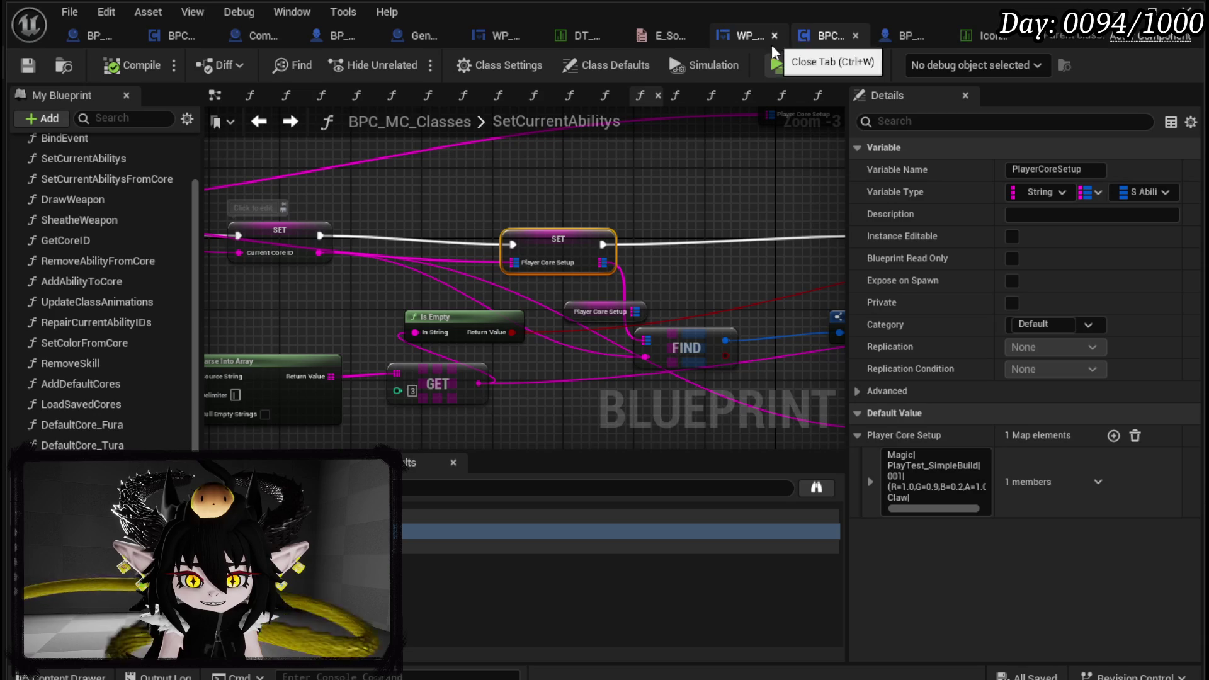
{"action": "mouse_move", "coordinate": [544, 244]}
{"action": "left_mouse_down"}
{"action": "mouse_move", "coordinate": [539, 202]}
{"action": "mouse_move", "coordinate": [532, 250]}
{"action": "left_mouse_up"}
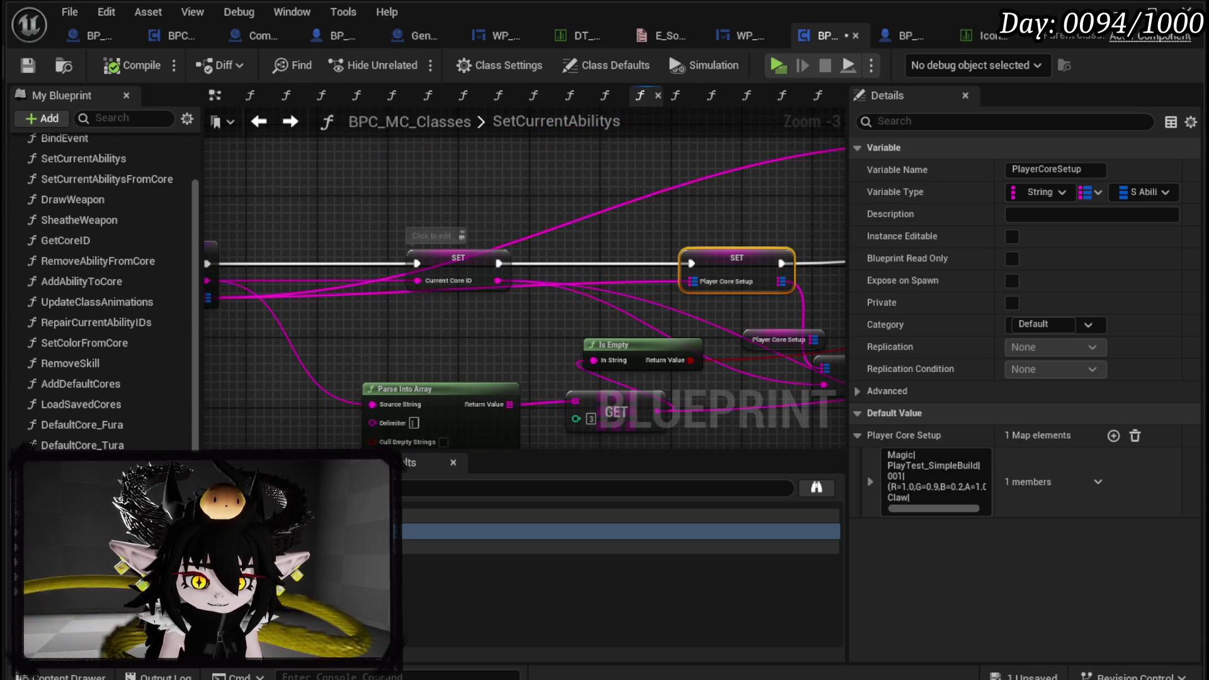
{"action": "left_click_drag", "start_coordinate": [85, 406], "coordinate": [662, 240]}
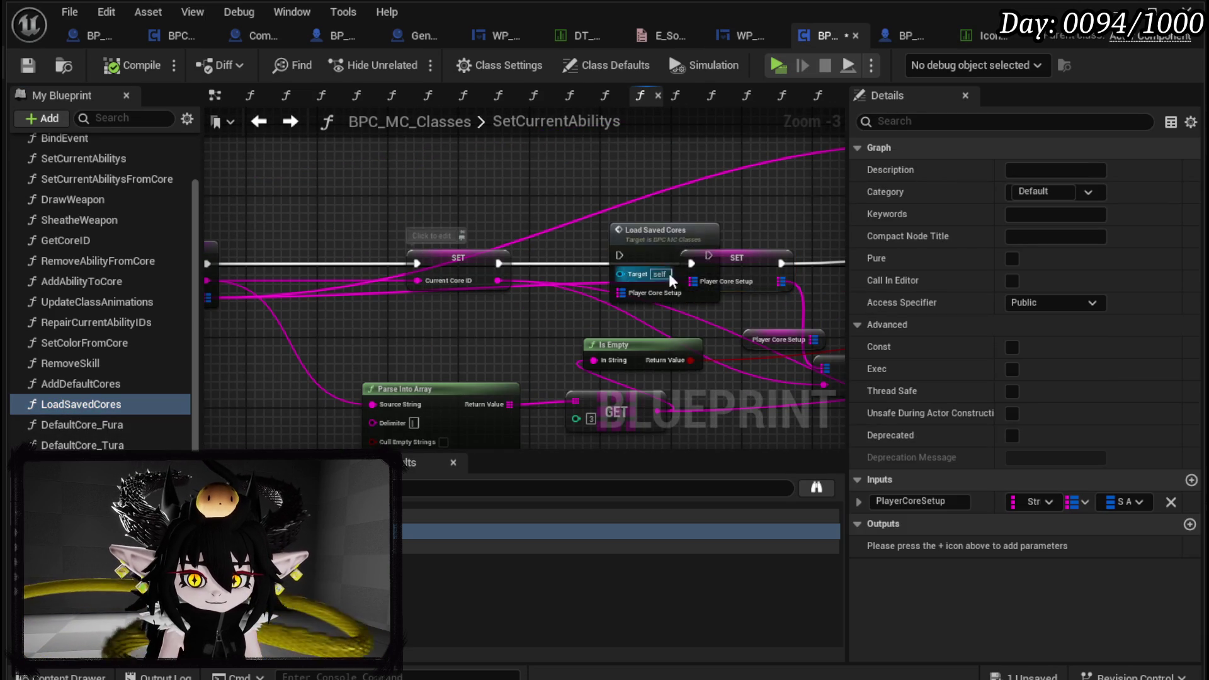
{"action": "mouse_move", "coordinate": [661, 296]}
{"action": "left_mouse_down"}
{"action": "mouse_move", "coordinate": [604, 315]}
{"action": "mouse_move", "coordinate": [498, 300]}
{"action": "left_mouse_up"}
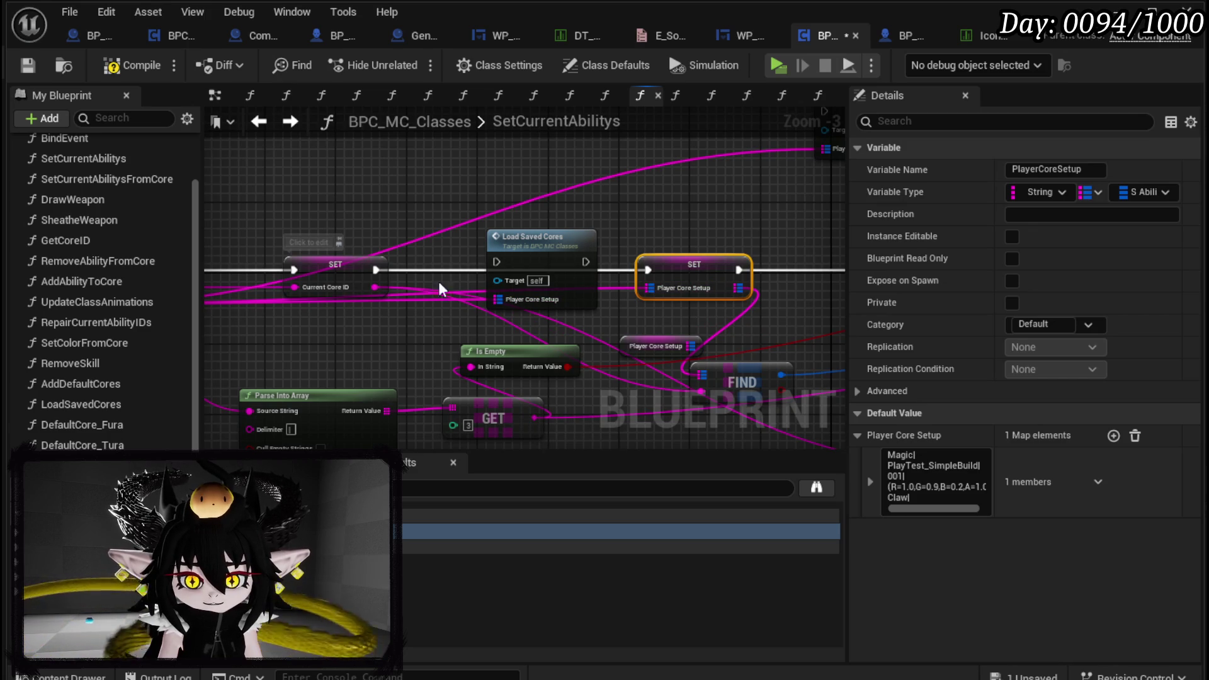
{"action": "mouse_move", "coordinate": [375, 269]}
{"action": "left_mouse_down"}
{"action": "mouse_move", "coordinate": [498, 271]}
{"action": "mouse_move", "coordinate": [497, 261]}
{"action": "left_mouse_up"}
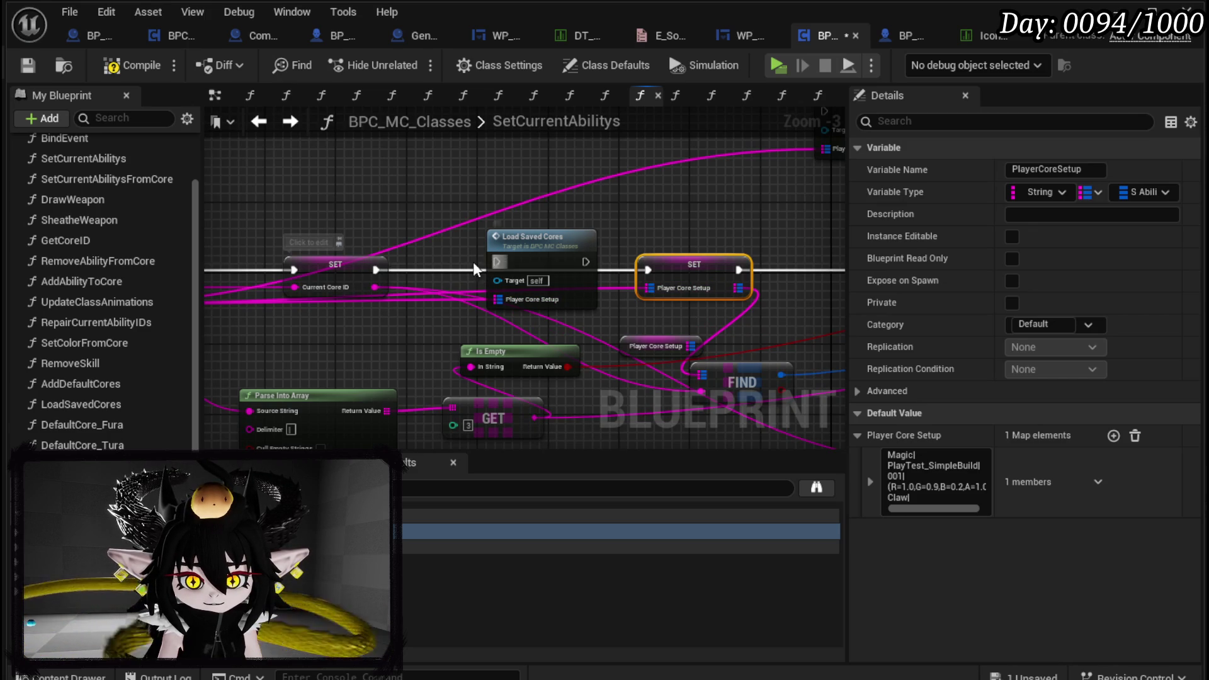
{"action": "mouse_move", "coordinate": [373, 272]}
{"action": "left_mouse_down"}
{"action": "mouse_move", "coordinate": [526, 268]}
{"action": "mouse_move", "coordinate": [497, 262]}
{"action": "mouse_move", "coordinate": [573, 272]}
{"action": "left_mouse_up"}
{"action": "left_click_drag", "start_coordinate": [786, 277], "coordinate": [787, 272]}
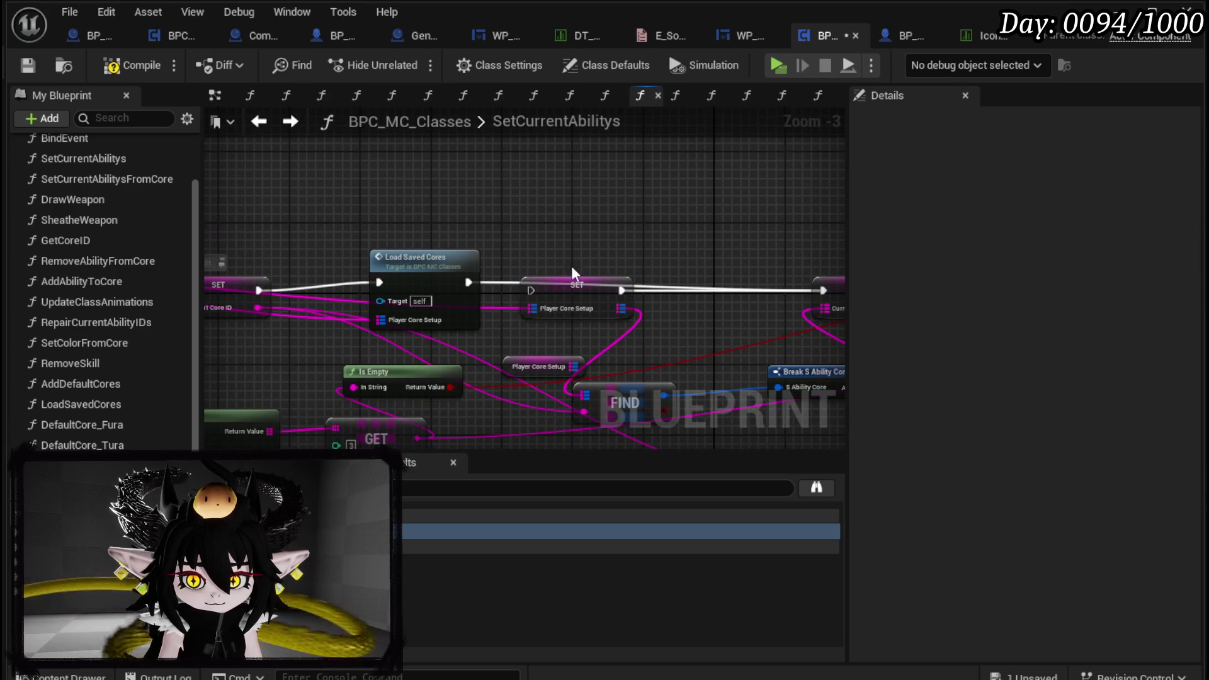
{"action": "left_click_drag", "start_coordinate": [450, 233], "coordinate": [446, 241]}
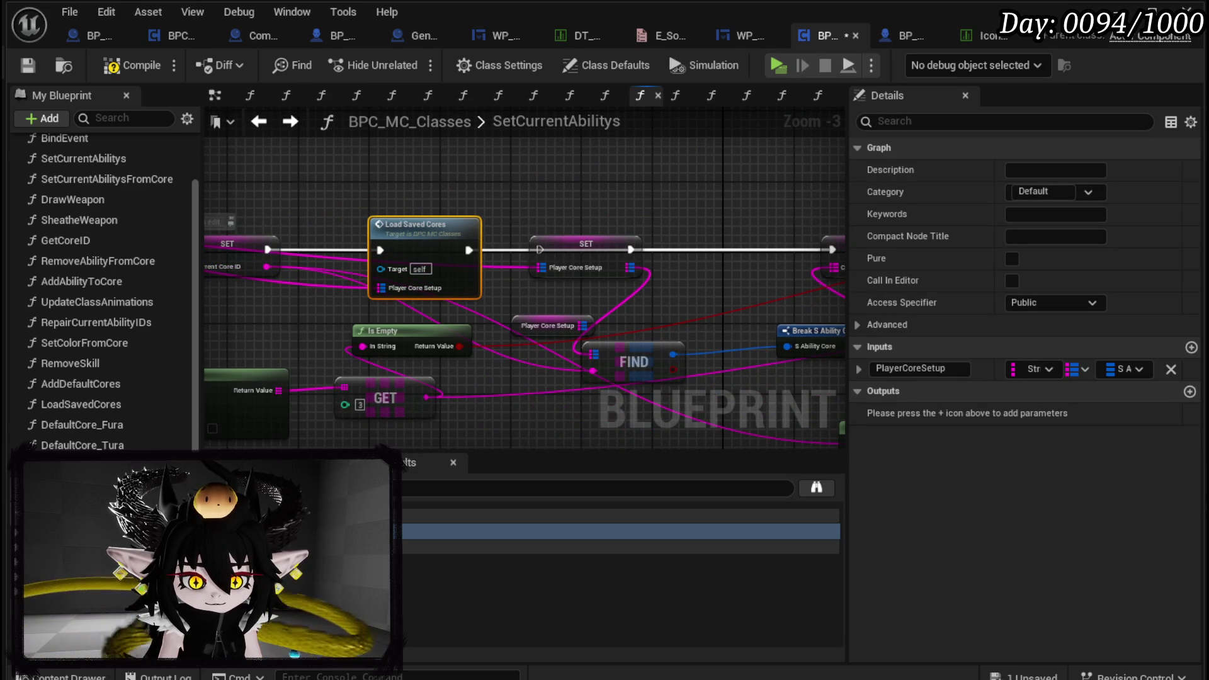
Add a Player Core Setup getter, rearrange the FIND and SET nodes, and compile
{"action": "mouse_move", "coordinate": [63, 479]}
{"action": "left_mouse_down"}
{"action": "mouse_move", "coordinate": [538, 184]}
{"action": "mouse_move", "coordinate": [588, 213]}
{"action": "mouse_move", "coordinate": [603, 342]}
{"action": "mouse_move", "coordinate": [589, 357]}
{"action": "mouse_move", "coordinate": [577, 243]}
{"action": "mouse_move", "coordinate": [604, 277]}
{"action": "mouse_move", "coordinate": [289, 259]}
{"action": "mouse_move", "coordinate": [607, 324]}
{"action": "mouse_move", "coordinate": [704, 433]}
{"action": "mouse_move", "coordinate": [639, 376]}
{"action": "mouse_move", "coordinate": [494, 342]}
{"action": "mouse_move", "coordinate": [615, 302]}
{"action": "mouse_move", "coordinate": [462, 291]}
{"action": "mouse_move", "coordinate": [488, 297]}
{"action": "mouse_move", "coordinate": [443, 355]}
{"action": "mouse_move", "coordinate": [704, 296]}
{"action": "left_mouse_up"}
{"action": "left_click", "coordinate": [599, 218]}
{"action": "left_click", "coordinate": [560, 324]}
{"action": "mouse_move", "coordinate": [435, 257]}
{"action": "left_mouse_down"}
{"action": "mouse_move", "coordinate": [560, 247]}
{"action": "mouse_move", "coordinate": [629, 305]}
{"action": "mouse_move", "coordinate": [679, 272]}
{"action": "left_mouse_up"}
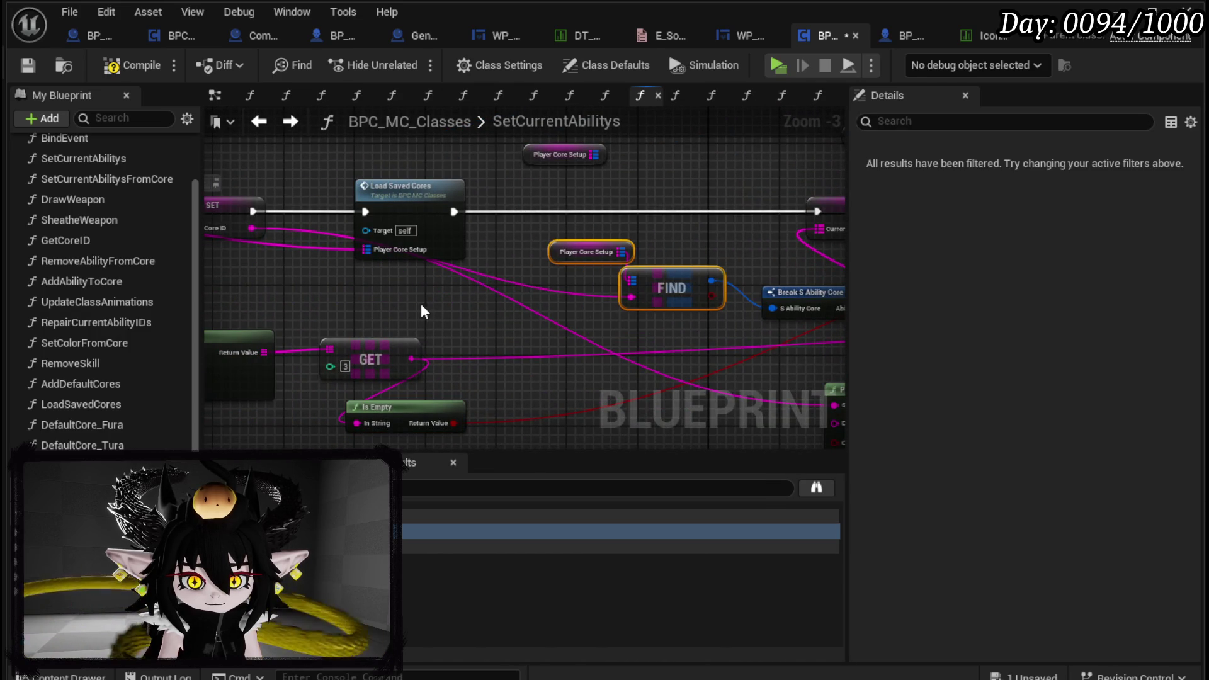
{"action": "left_click_drag", "start_coordinate": [421, 309], "coordinate": [640, 352]}
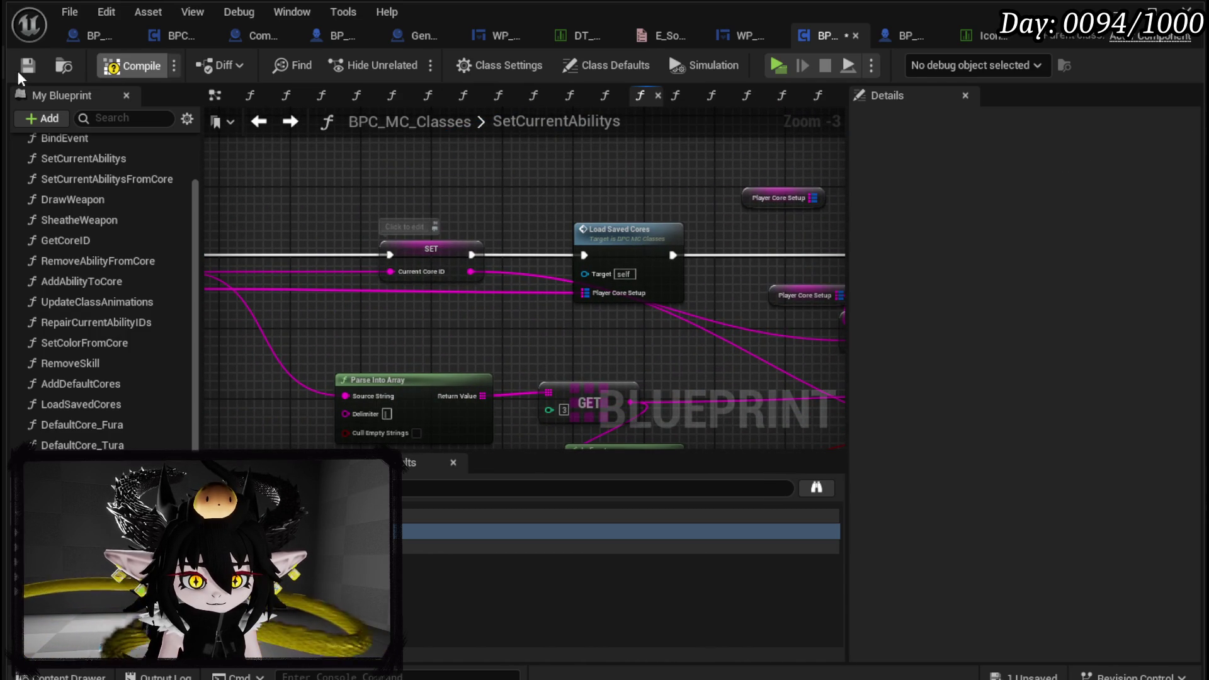
{"action": "key", "text": "F7"}
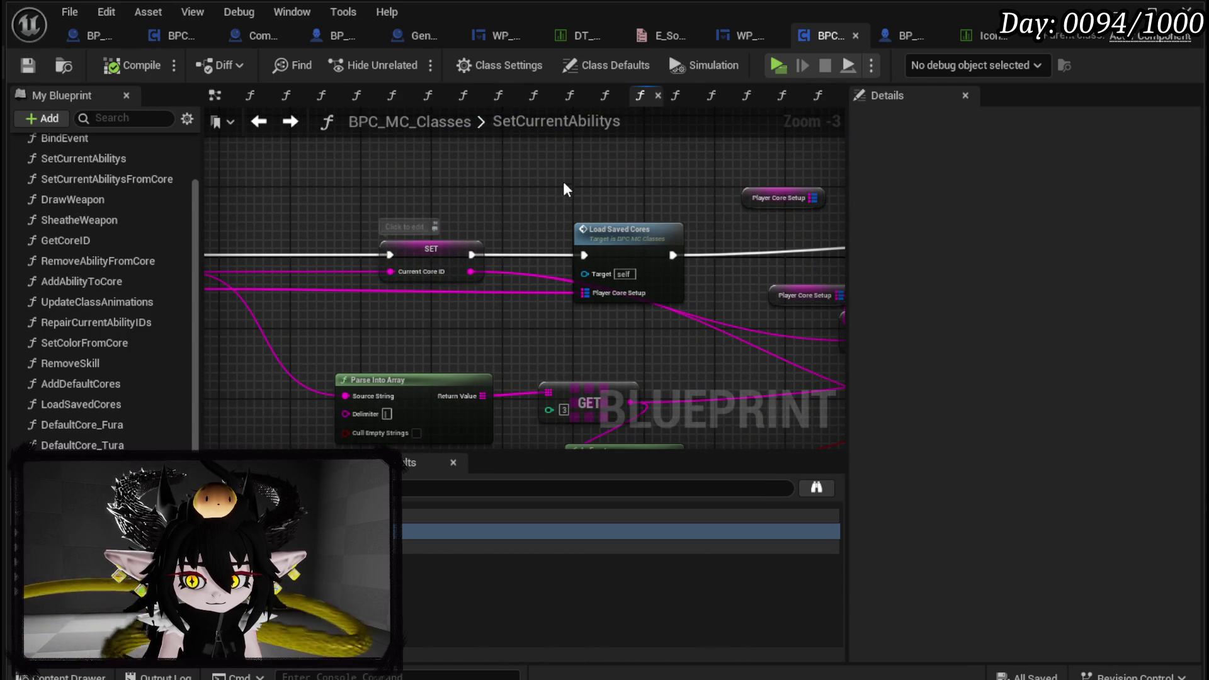
In LoadSavedCores, run Add Default Cores after SET Player Core Setup, then save
{"action": "double_click", "coordinate": [612, 244]}
{"action": "mouse_move", "coordinate": [500, 219]}
{"action": "left_mouse_down"}
{"action": "mouse_move", "coordinate": [591, 209]}
{"action": "mouse_move", "coordinate": [614, 220]}
{"action": "left_mouse_up"}
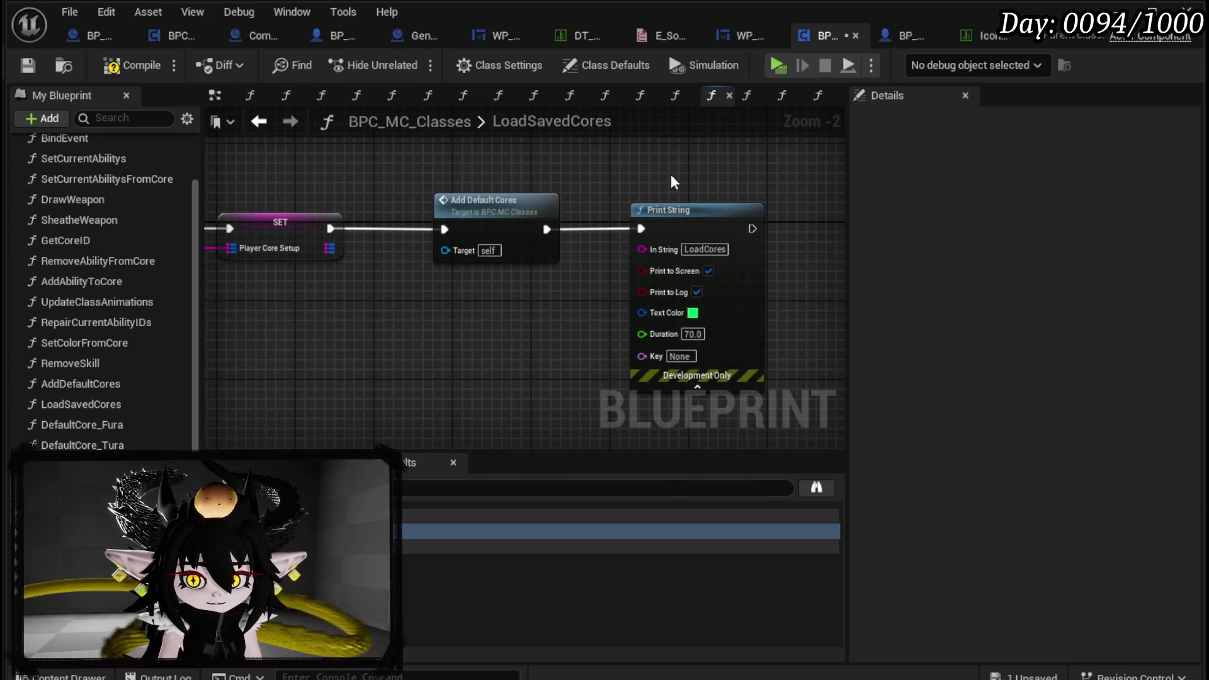
{"action": "left_click", "coordinate": [472, 205]}
{"action": "double_click", "coordinate": [472, 205]}
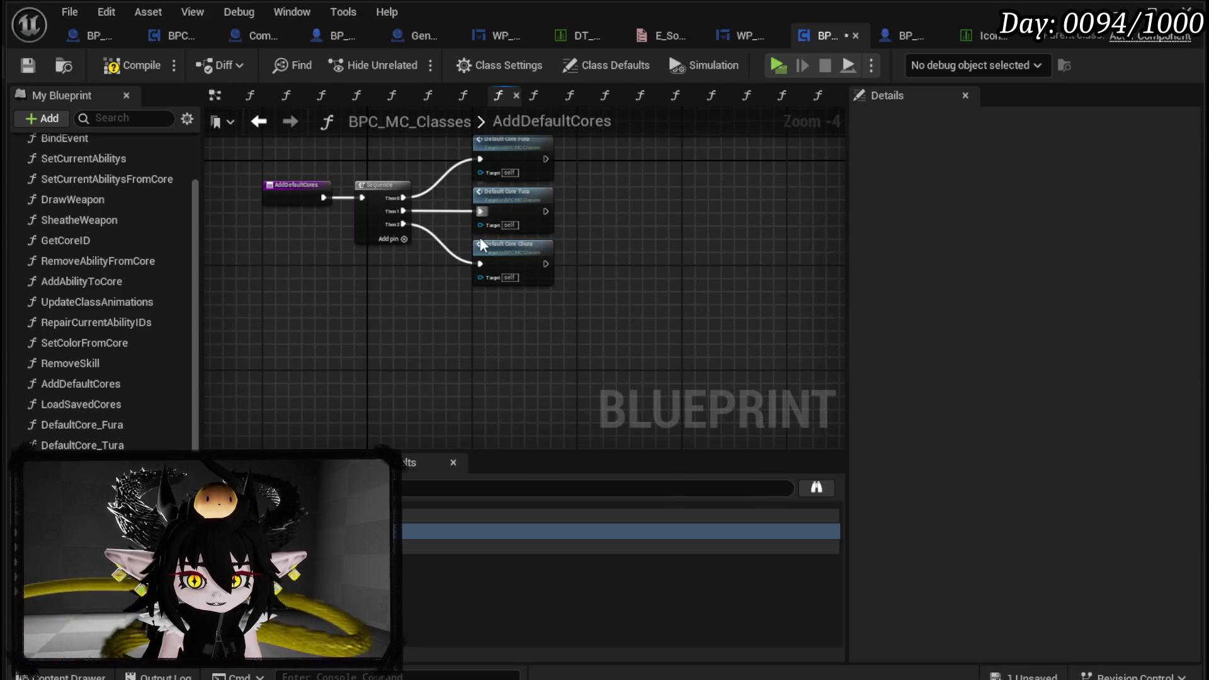
{"action": "left_click", "coordinate": [34, 67]}
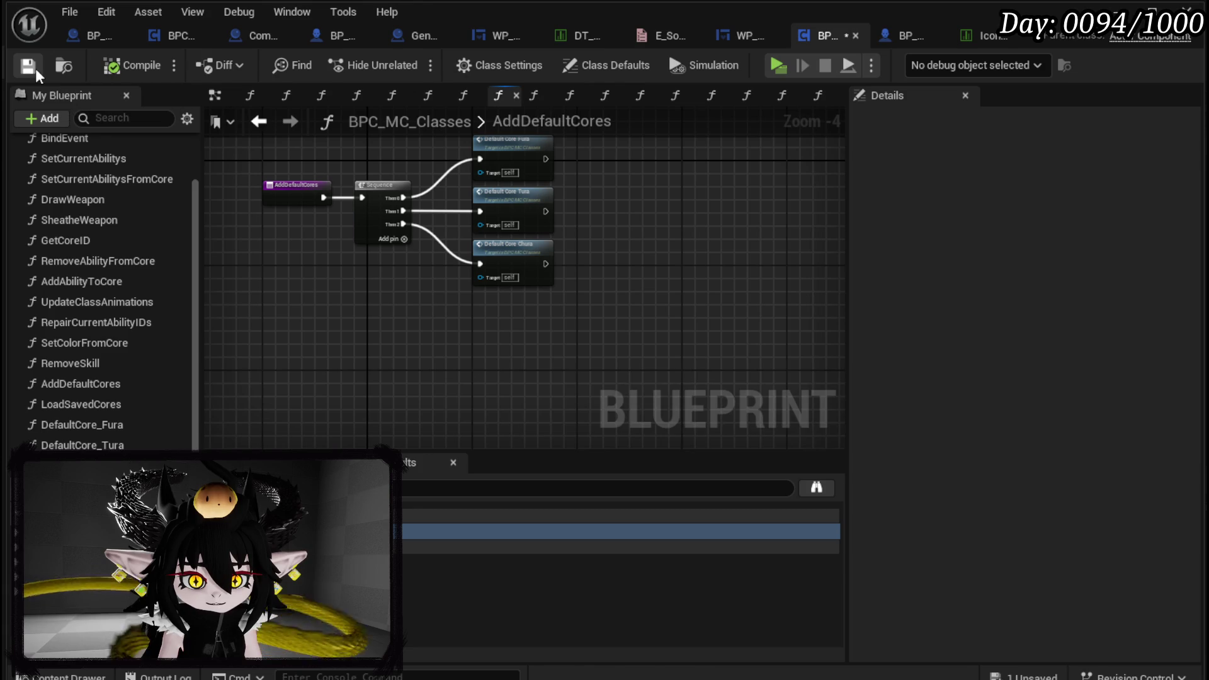
In the DefaultCore_Fura graph, add a getter for PlayerCoreSetup
{"action": "scroll", "coordinate": [375, 249], "scroll_direction": "up", "scroll_amount": 2}
{"action": "left_click_drag", "start_coordinate": [351, 345], "coordinate": [351, 359]}
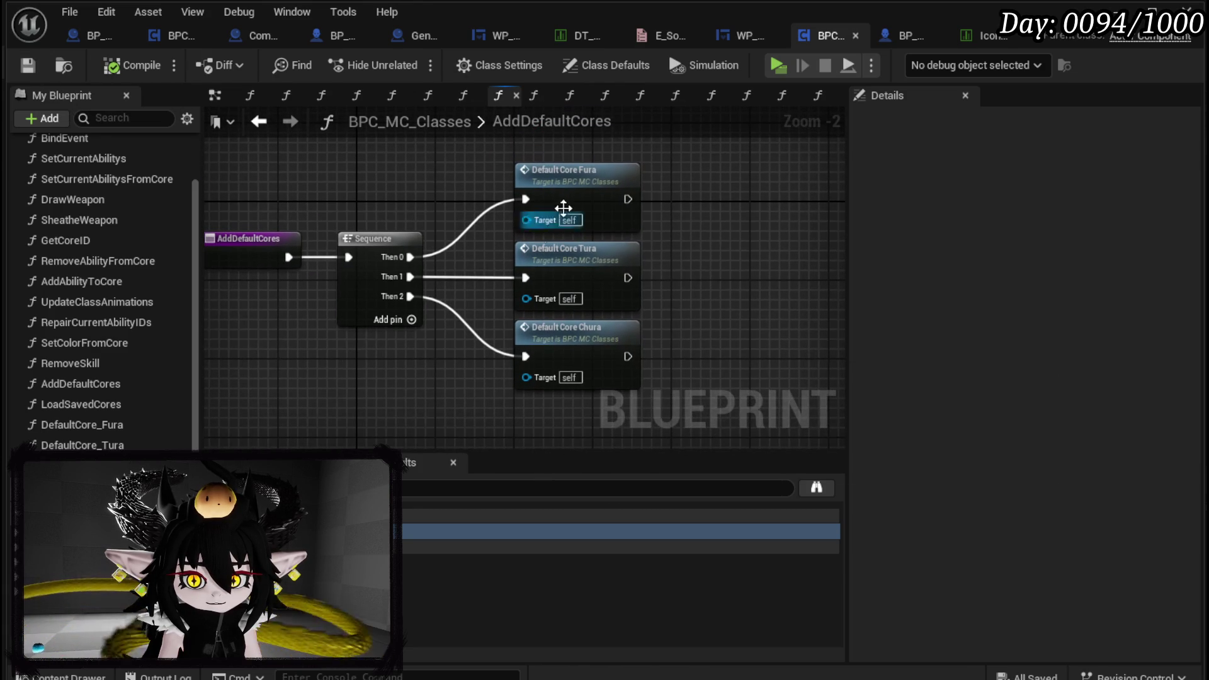
{"action": "double_click", "coordinate": [550, 175]}
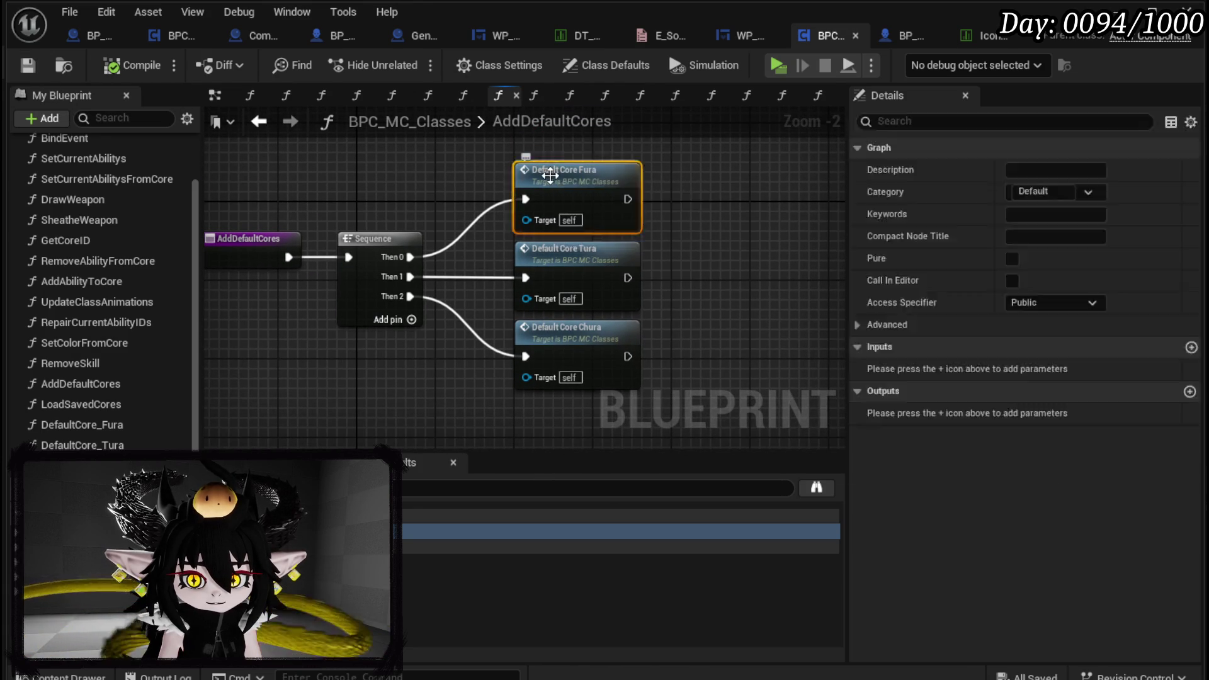
{"action": "mouse_move", "coordinate": [353, 217]}
{"action": "left_mouse_down"}
{"action": "mouse_move", "coordinate": [423, 279]}
{"action": "mouse_move", "coordinate": [503, 263]}
{"action": "mouse_move", "coordinate": [490, 211]}
{"action": "mouse_move", "coordinate": [483, 233]}
{"action": "mouse_move", "coordinate": [498, 236]}
{"action": "left_mouse_up"}
{"action": "scroll", "coordinate": [503, 263], "scroll_direction": "down", "scroll_amount": 4}
{"action": "mouse_move", "coordinate": [76, 535]}
{"action": "left_mouse_down"}
{"action": "mouse_move", "coordinate": [297, 289]}
{"action": "mouse_move", "coordinate": [296, 312]}
{"action": "left_mouse_up"}
{"action": "left_click", "coordinate": [309, 312]}
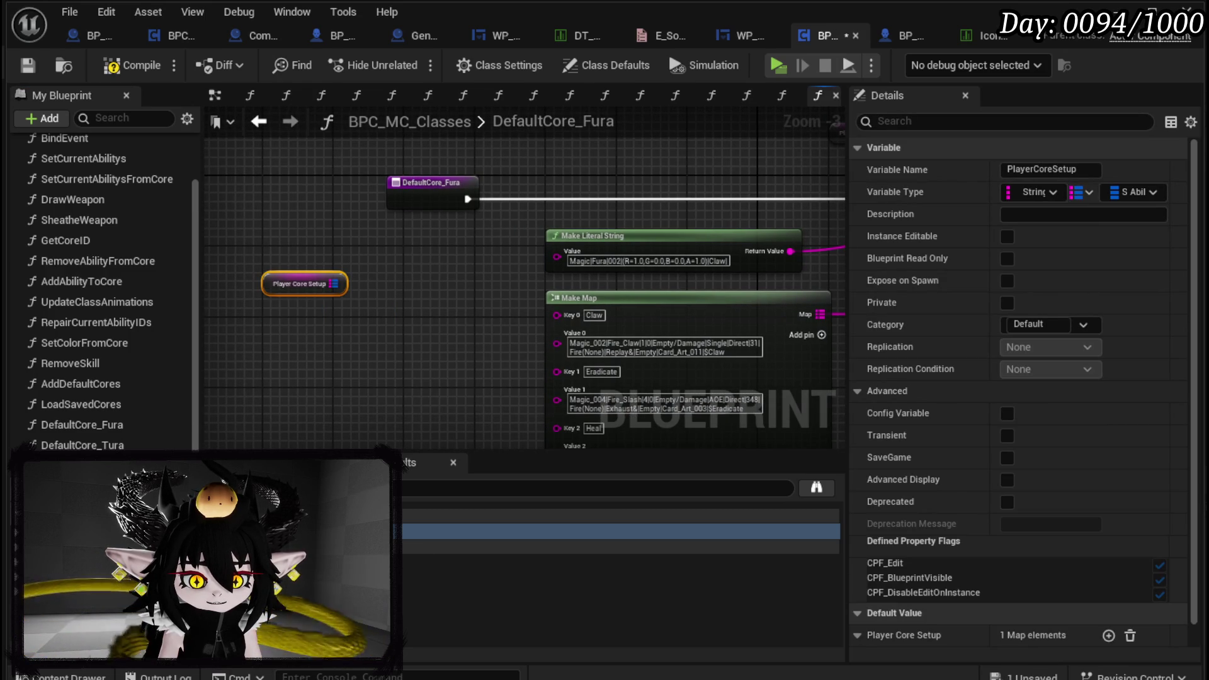
Add a Values node reading Player Core Setup, then delete it
{"action": "mouse_move", "coordinate": [337, 277]}
{"action": "left_mouse_down"}
{"action": "mouse_move", "coordinate": [389, 277]}
{"action": "mouse_move", "coordinate": [374, 284]}
{"action": "left_mouse_up"}
{"action": "type", "text": "Value"}
{"action": "key", "text": "Return"}
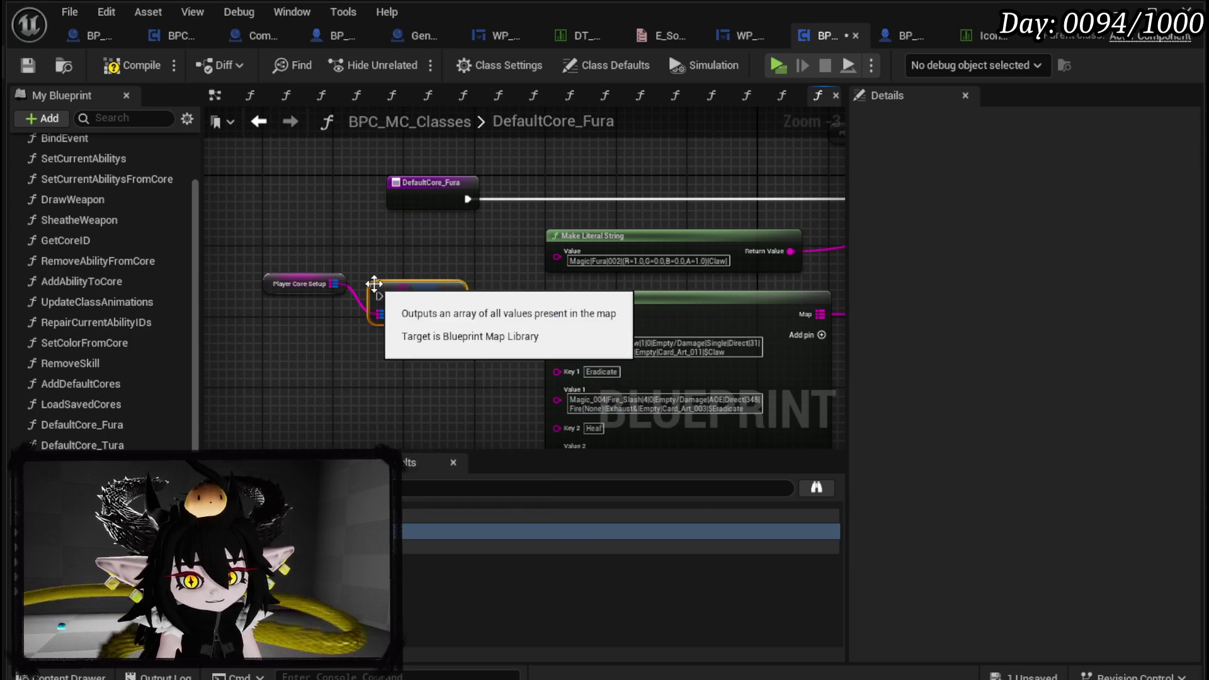
{"action": "left_click_drag", "start_coordinate": [398, 184], "coordinate": [389, 184]}
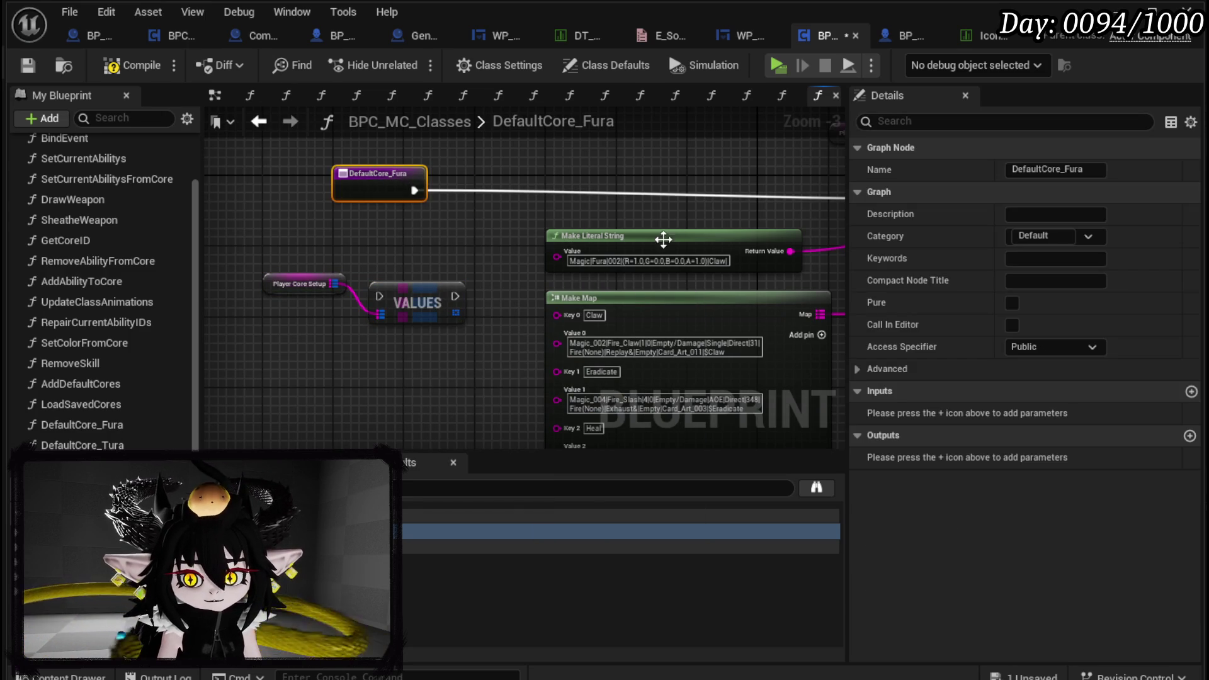
{"action": "scroll", "coordinate": [407, 281], "scroll_direction": "up", "scroll_amount": 3}
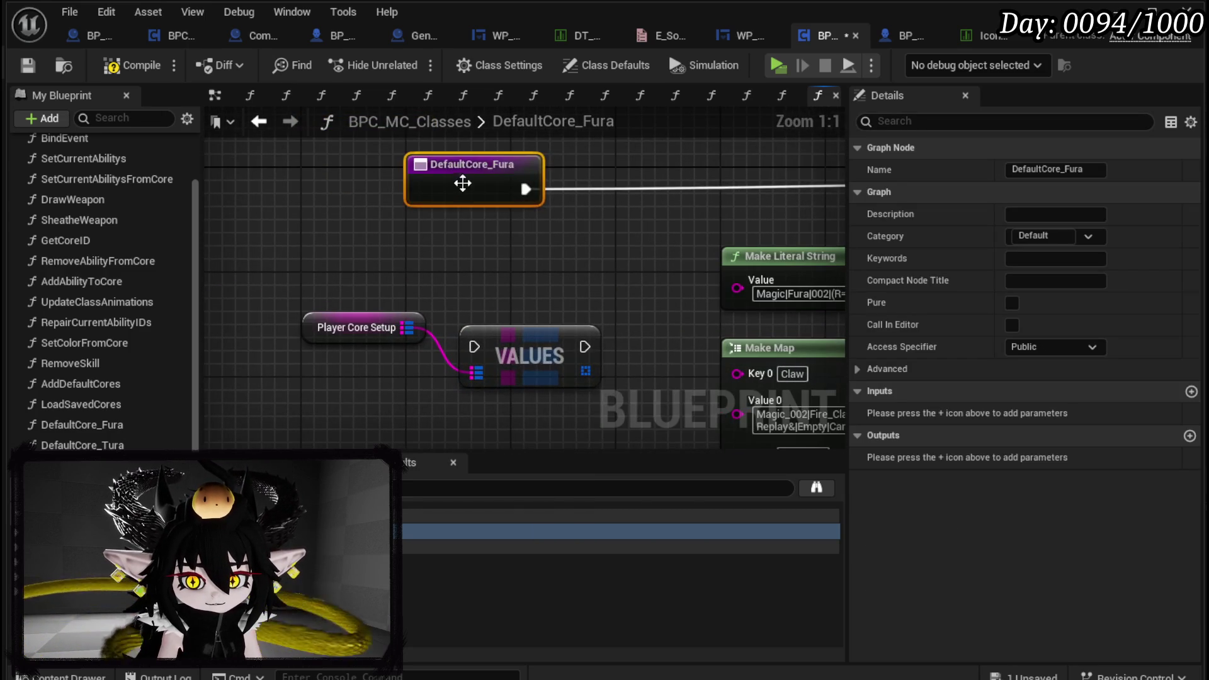
{"action": "left_click_drag", "start_coordinate": [462, 183], "coordinate": [333, 193]}
{"action": "mouse_move", "coordinate": [504, 344]}
{"action": "left_mouse_down"}
{"action": "mouse_move", "coordinate": [495, 209]}
{"action": "mouse_move", "coordinate": [489, 280]}
{"action": "left_mouse_up"}
{"action": "key", "text": "Delete"}
Add a Keys node for Player Core Setup and wire DefaultCore_Fura's entry execution into it
{"action": "left_click_drag", "start_coordinate": [421, 327], "coordinate": [493, 306]}
{"action": "type", "text": "Keys"}
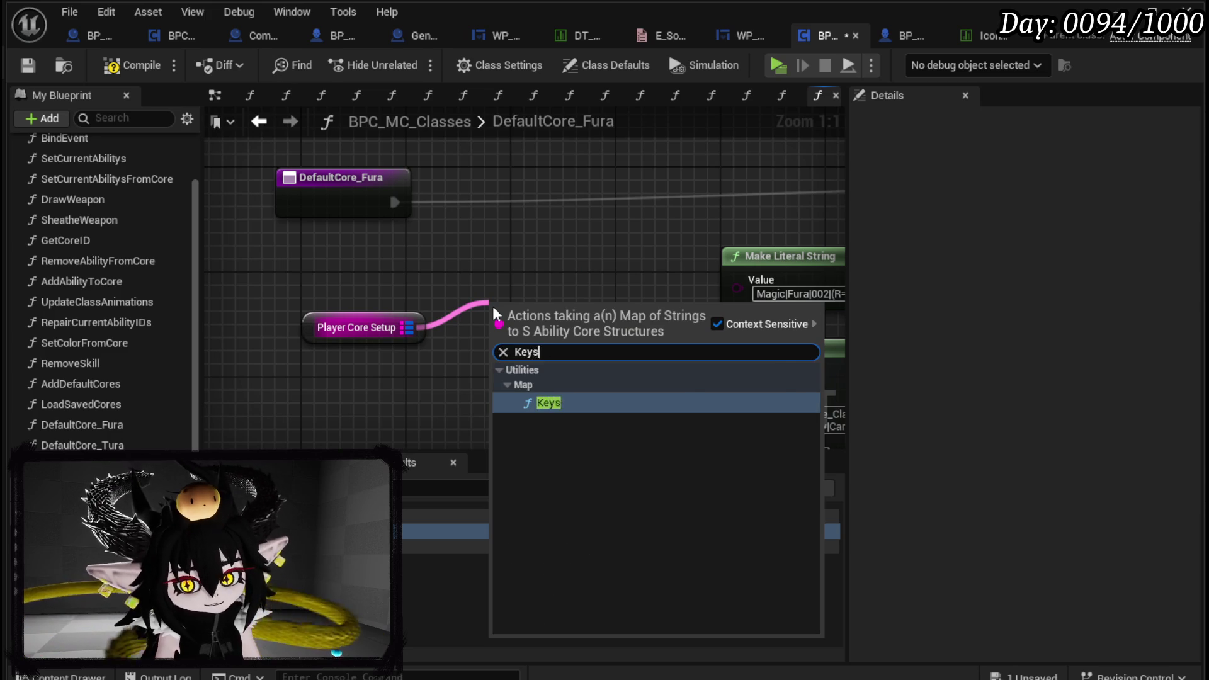
{"action": "key", "text": "Return"}
{"action": "left_click_drag", "start_coordinate": [335, 181], "coordinate": [335, 168]}
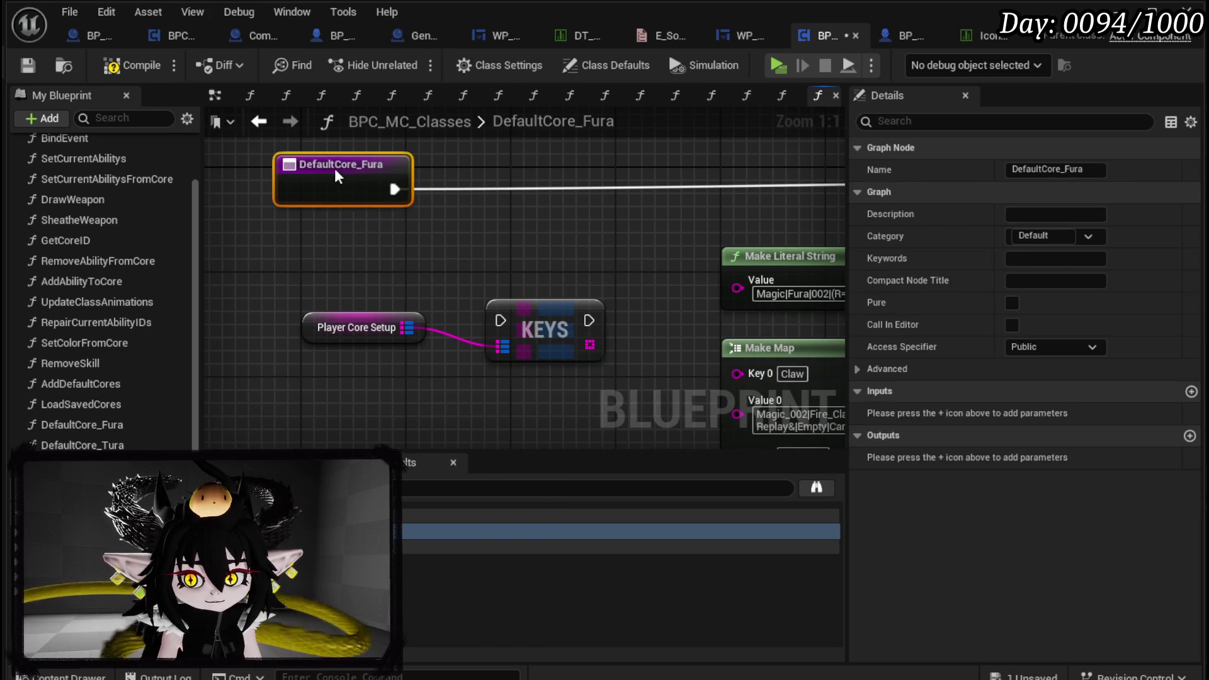
{"action": "mouse_move", "coordinate": [510, 326]}
{"action": "left_mouse_down"}
{"action": "mouse_move", "coordinate": [490, 187]}
{"action": "mouse_move", "coordinate": [477, 179]}
{"action": "left_mouse_up"}
{"action": "mouse_move", "coordinate": [403, 188]}
{"action": "left_mouse_down"}
{"action": "mouse_move", "coordinate": [429, 187]}
{"action": "mouse_move", "coordinate": [349, 187]}
{"action": "left_mouse_up"}
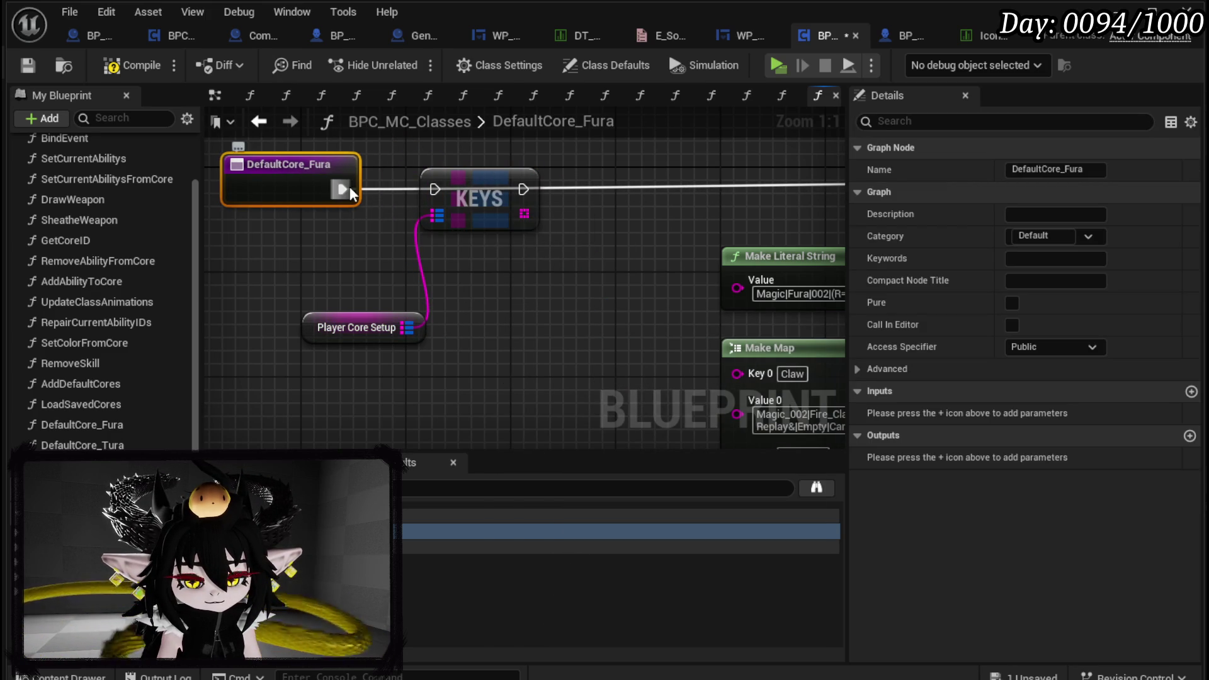
{"action": "scroll", "coordinate": [466, 195], "scroll_direction": "down", "scroll_amount": 3}
{"action": "scroll", "coordinate": [242, 204], "scroll_direction": "up", "scroll_amount": 1}
{"action": "left_click_drag", "start_coordinate": [242, 204], "coordinate": [328, 205]}
Add a For Each Loop over the Keys array
{"action": "left_click_drag", "start_coordinate": [396, 226], "coordinate": [429, 296]}
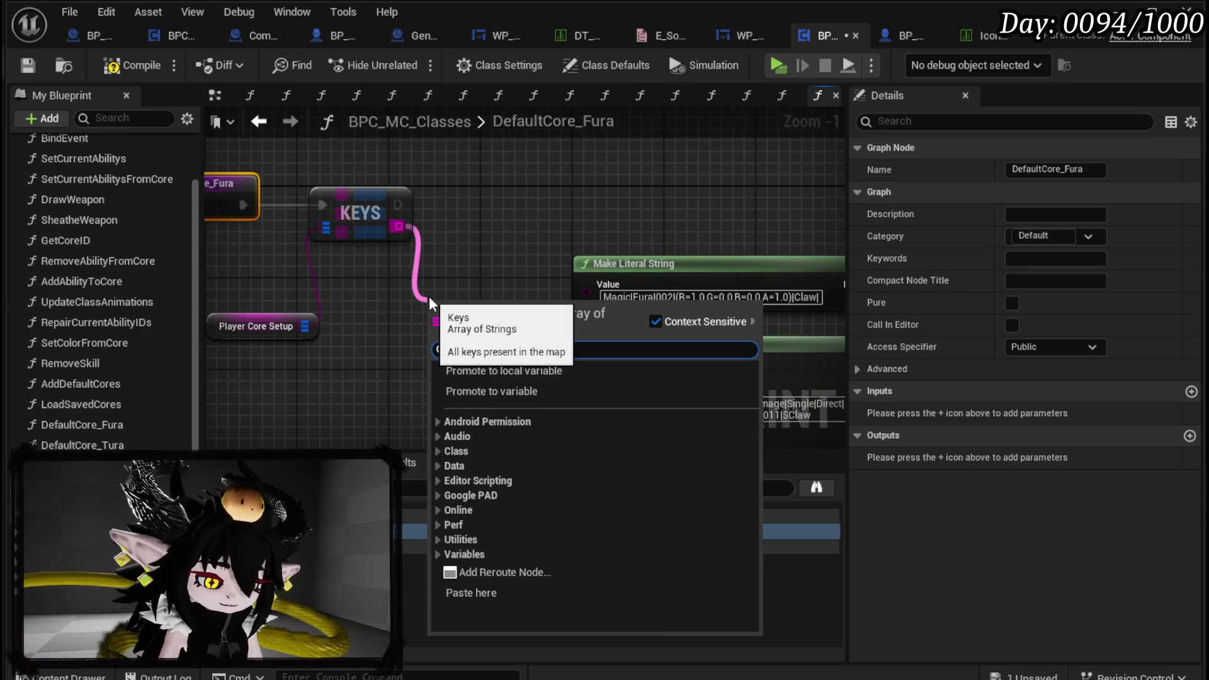
{"action": "type", "text": "Parse"}
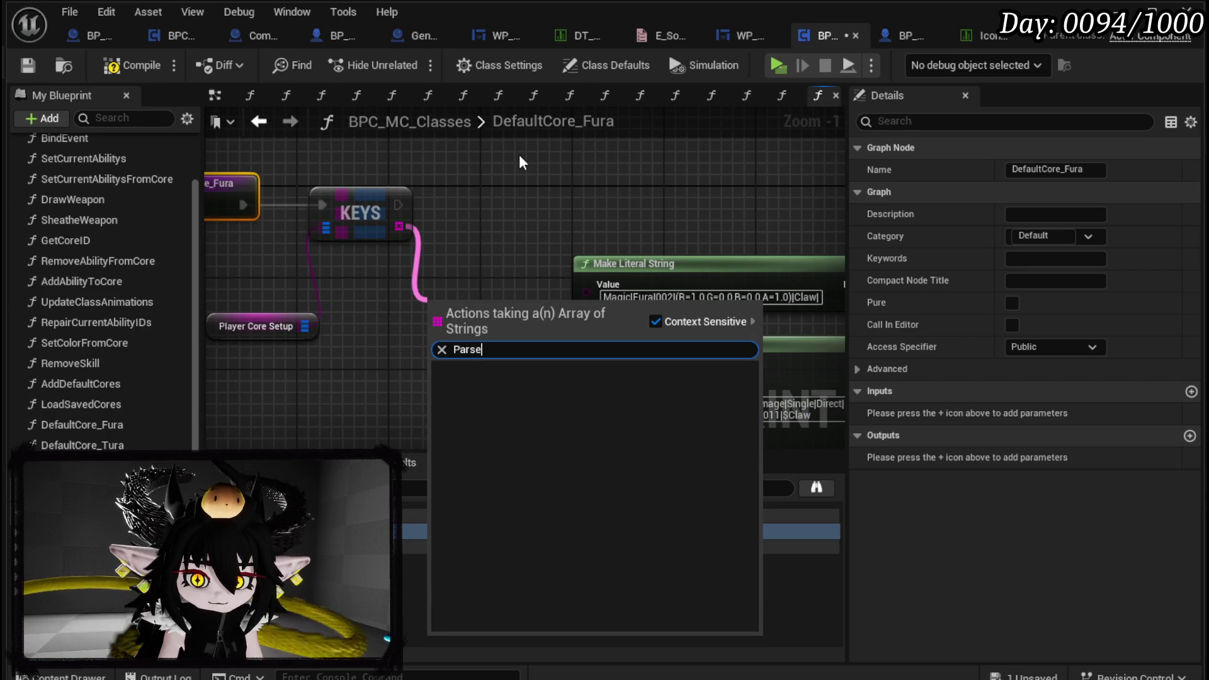
{"action": "left_click_drag", "start_coordinate": [396, 226], "coordinate": [463, 228]}
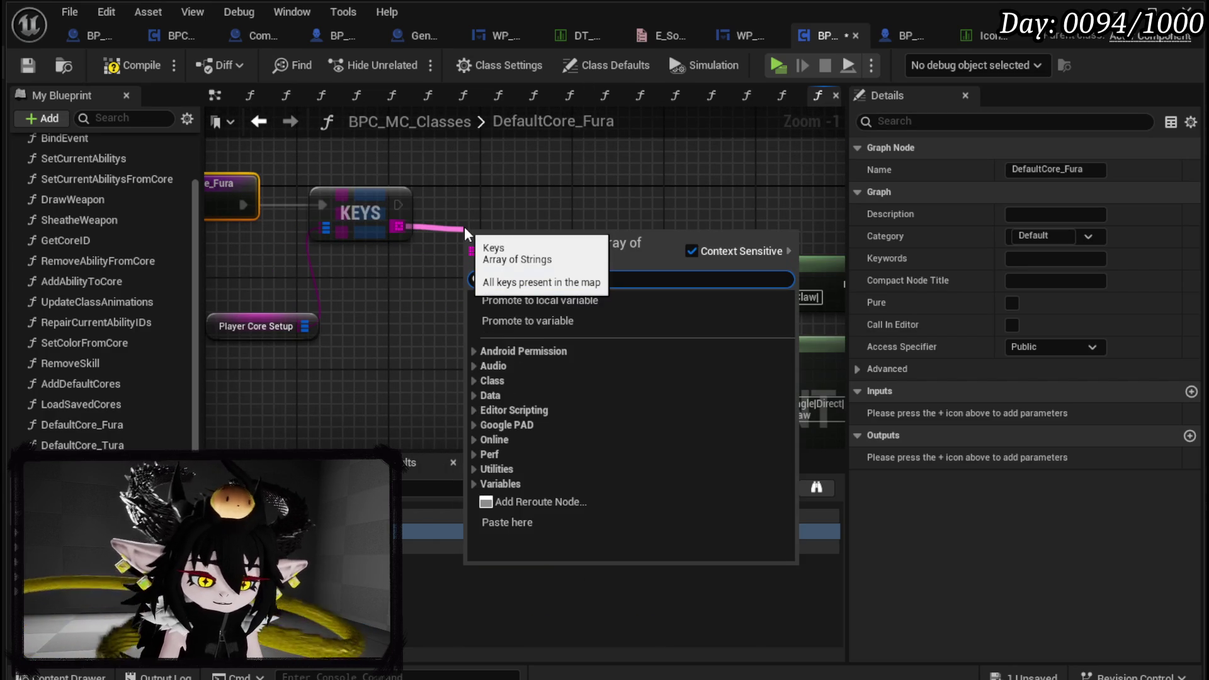
{"action": "type", "text": "loop"}
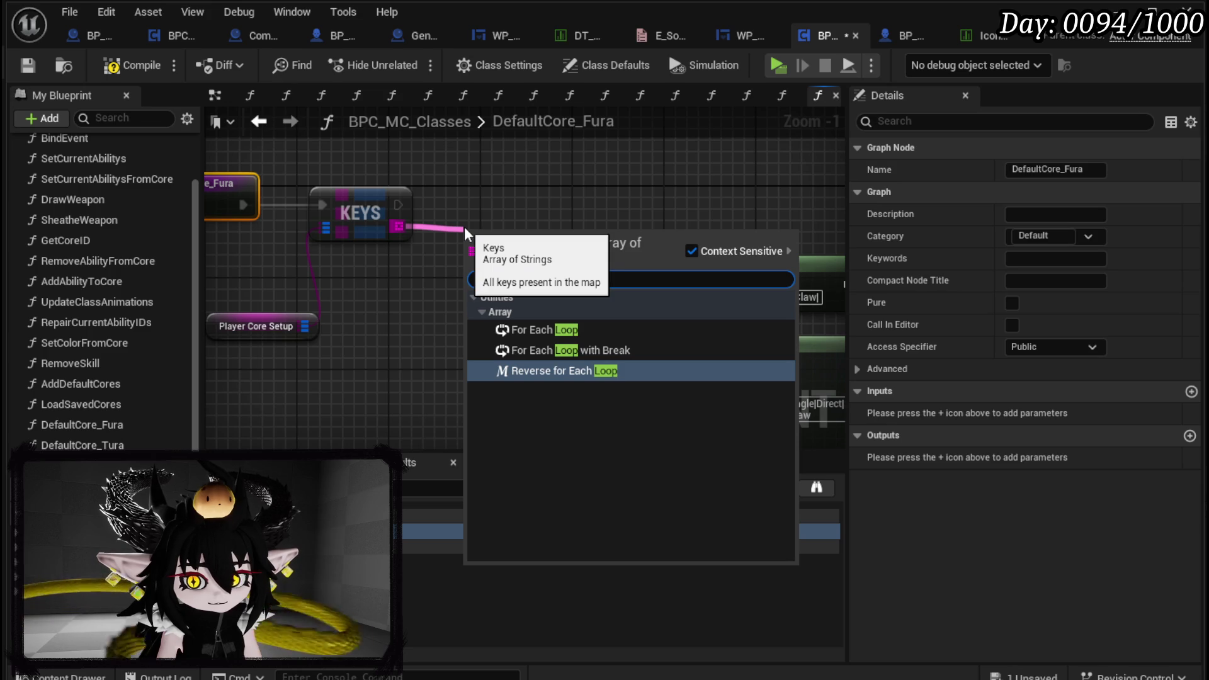
{"action": "left_click", "coordinate": [569, 328]}
{"action": "left_click_drag", "start_coordinate": [522, 248], "coordinate": [481, 195]}
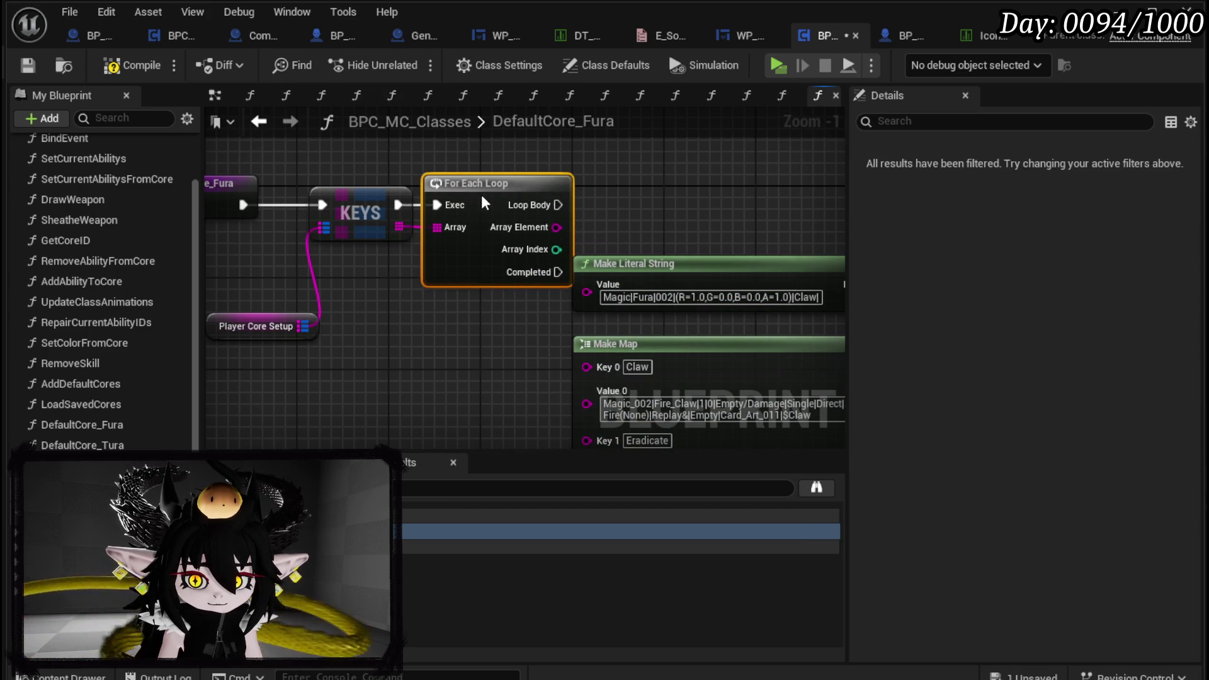
Add a Parse Into Array node on the loop's Array Element
{"action": "left_click_drag", "start_coordinate": [542, 234], "coordinate": [625, 214]}
{"action": "type", "text": "Parse"}
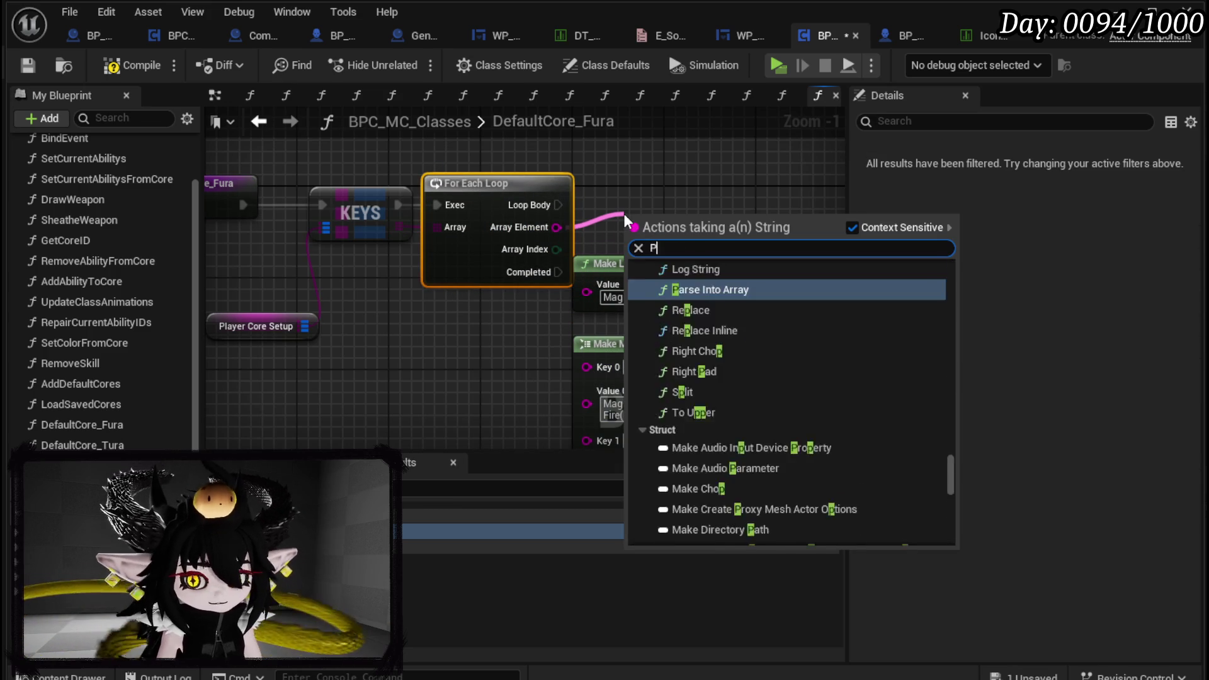
{"action": "key", "text": "Return"}
Rearrange the graph nodes and delete the For Each Loop node
{"action": "mouse_move", "coordinate": [661, 162]}
{"action": "left_mouse_down"}
{"action": "mouse_move", "coordinate": [582, 256]}
{"action": "mouse_move", "coordinate": [421, 159]}
{"action": "left_mouse_up"}
{"action": "scroll", "coordinate": [656, 247], "scroll_direction": "down", "scroll_amount": 3}
{"action": "mouse_move", "coordinate": [656, 247]}
{"action": "left_mouse_down"}
{"action": "mouse_move", "coordinate": [508, 194]}
{"action": "mouse_move", "coordinate": [823, 350]}
{"action": "left_mouse_up"}
{"action": "scroll", "coordinate": [507, 195], "scroll_direction": "down", "scroll_amount": 1}
{"action": "mouse_move", "coordinate": [657, 195]}
{"action": "left_mouse_down"}
{"action": "mouse_move", "coordinate": [584, 266]}
{"action": "mouse_move", "coordinate": [566, 260]}
{"action": "left_mouse_up"}
{"action": "mouse_move", "coordinate": [526, 195]}
{"action": "left_mouse_down"}
{"action": "mouse_move", "coordinate": [712, 274]}
{"action": "mouse_move", "coordinate": [712, 192]}
{"action": "left_mouse_up"}
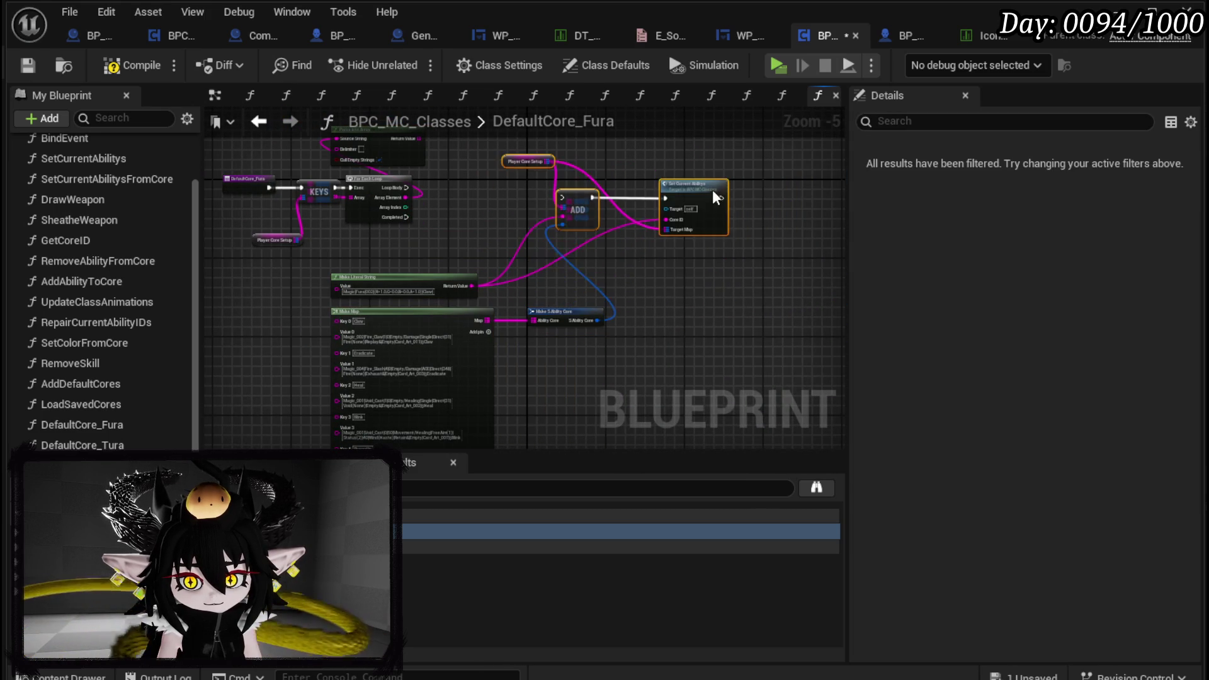
{"action": "scroll", "coordinate": [457, 198], "scroll_direction": "up", "scroll_amount": 2}
{"action": "left_click_drag", "start_coordinate": [458, 201], "coordinate": [488, 279]}
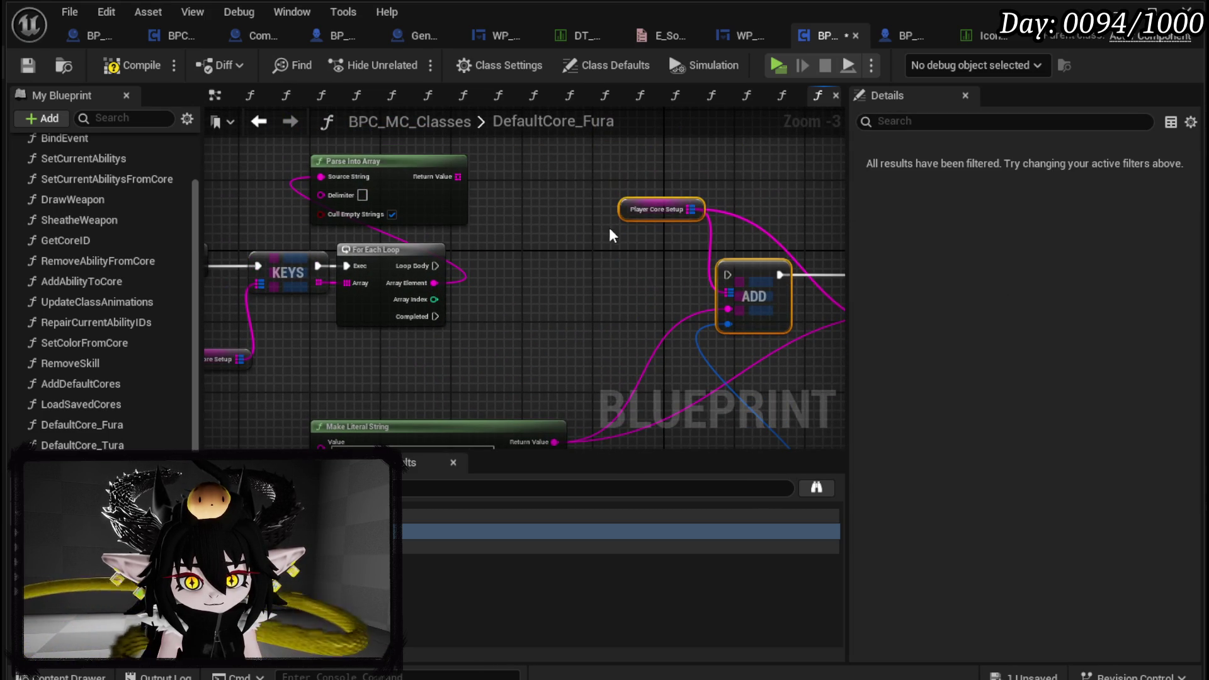
{"action": "left_click_drag", "start_coordinate": [390, 334], "coordinate": [397, 287]}
{"action": "key", "text": "Delete"}
Add a For Each Loop with Break over the Keys array
{"action": "left_click", "coordinate": [319, 280]}
{"action": "mouse_move", "coordinate": [313, 277]}
{"action": "left_mouse_down"}
{"action": "mouse_move", "coordinate": [351, 293]}
{"action": "mouse_move", "coordinate": [376, 284]}
{"action": "left_mouse_up"}
{"action": "type", "text": "Loop with break"}
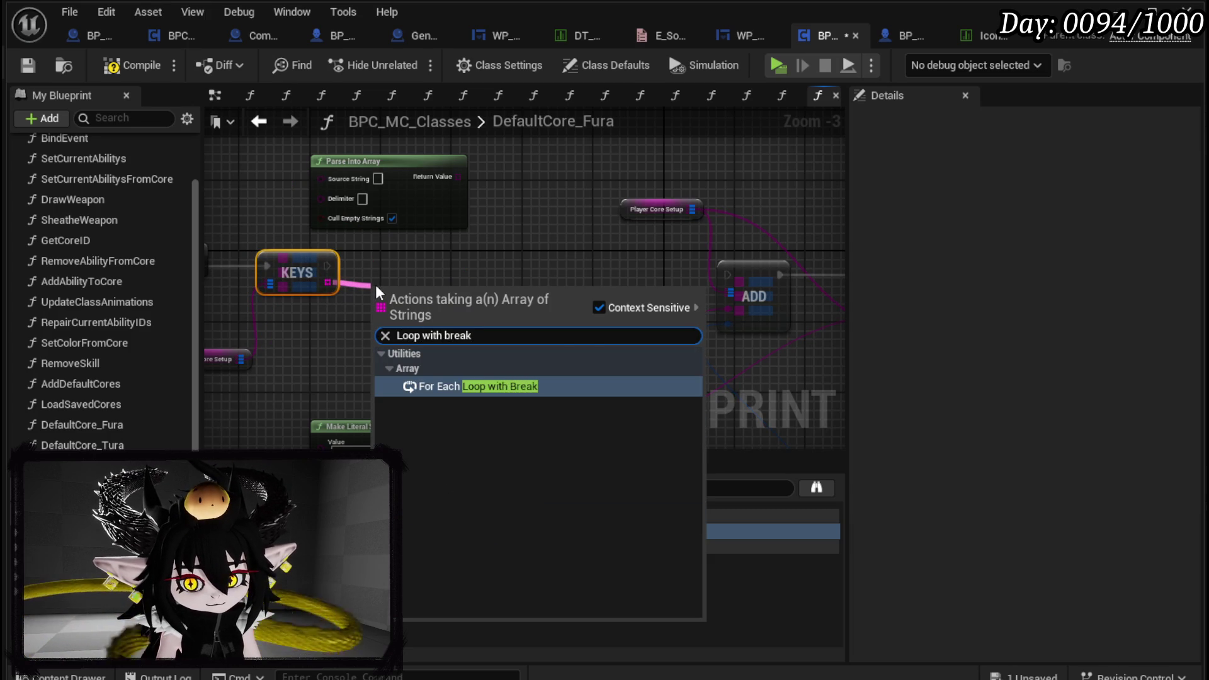
{"action": "key", "text": "Return"}
{"action": "left_click_drag", "start_coordinate": [424, 268], "coordinate": [426, 259]}
Add a second Parse Into Array on the Array Element with Cull Empty Strings turned off
{"action": "left_click_drag", "start_coordinate": [376, 175], "coordinate": [486, 165]}
{"action": "key", "text": "Escape"}
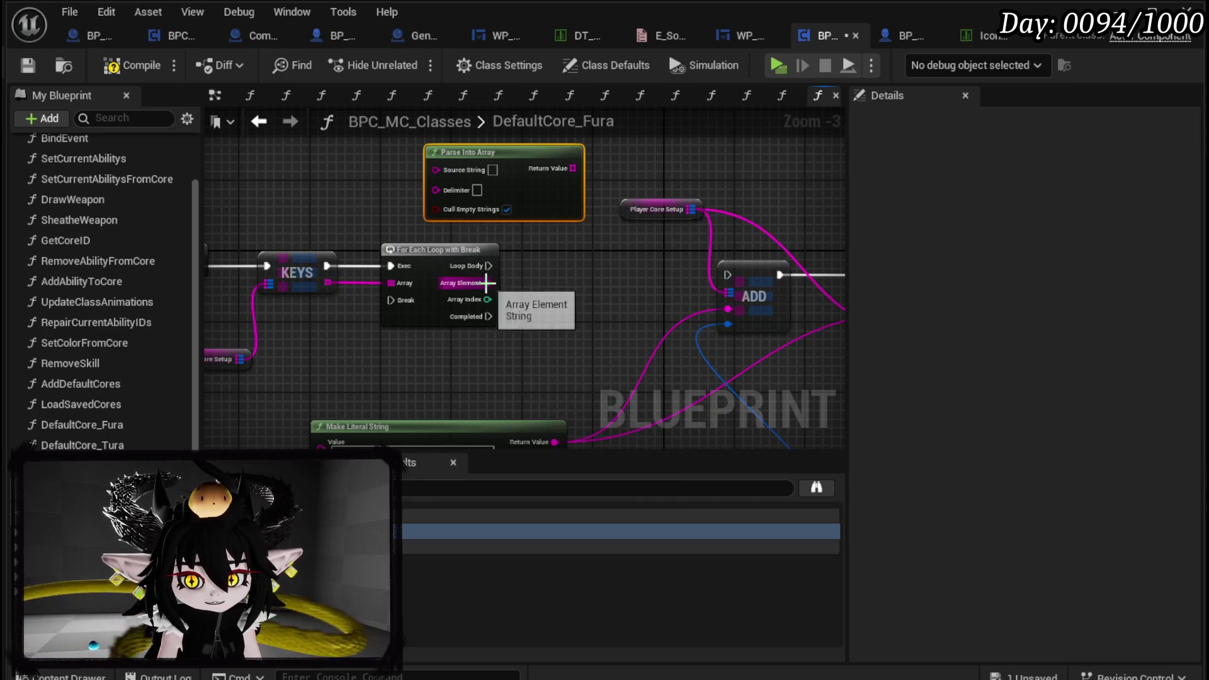
{"action": "left_click_drag", "start_coordinate": [488, 283], "coordinate": [520, 278]}
{"action": "type", "text": "Par"}
{"action": "key", "text": "Return"}
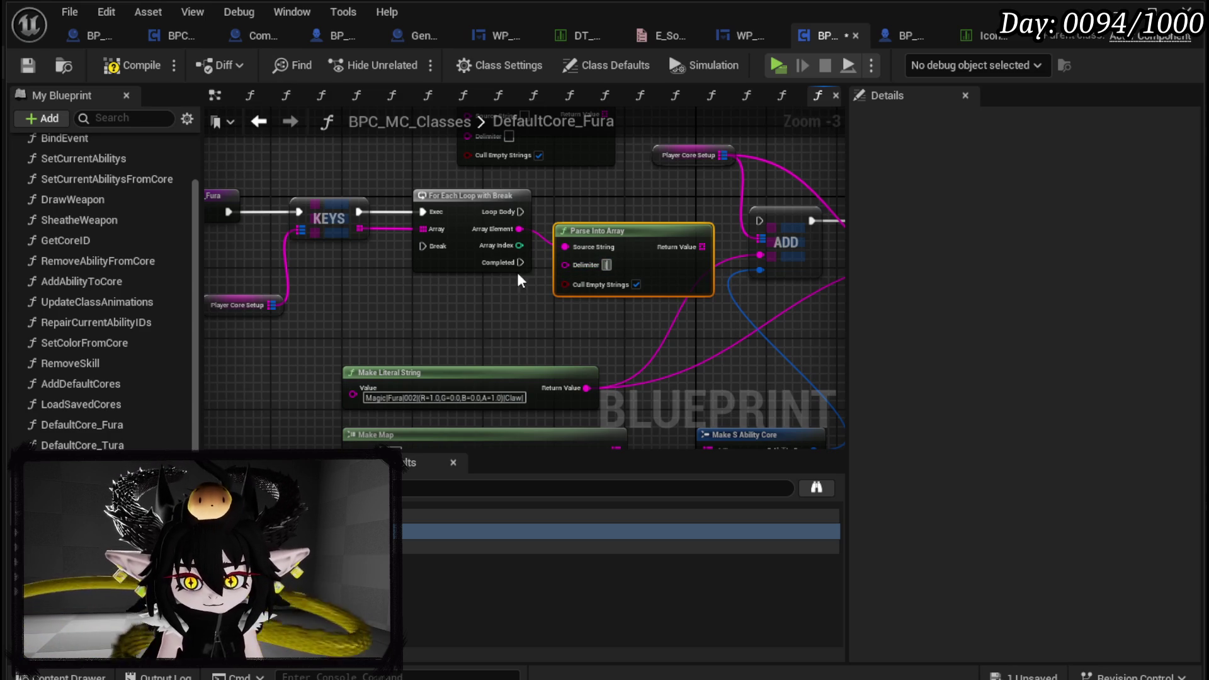
{"action": "left_click", "coordinate": [637, 285]}
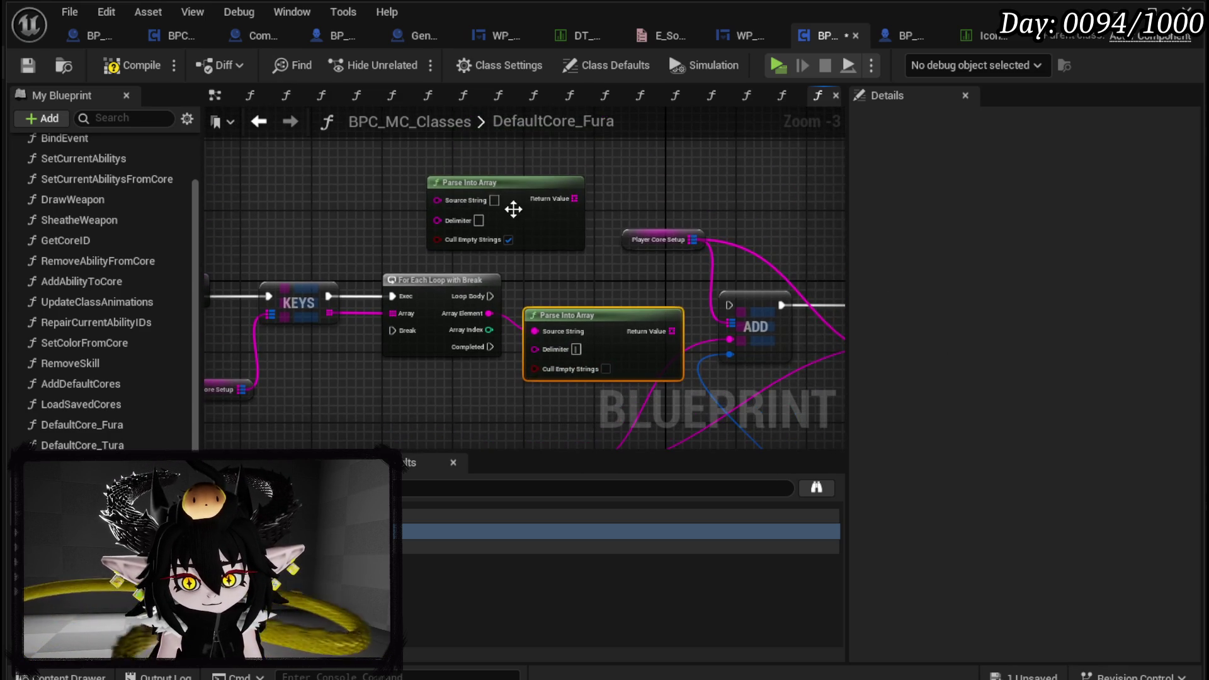
{"action": "left_click_drag", "start_coordinate": [534, 220], "coordinate": [718, 187]}
{"action": "left_click_drag", "start_coordinate": [597, 341], "coordinate": [422, 208]}
Add a GET node on the parsed array result
{"action": "mouse_move", "coordinate": [495, 199]}
{"action": "left_mouse_down"}
{"action": "mouse_move", "coordinate": [418, 135]}
{"action": "mouse_move", "coordinate": [409, 158]}
{"action": "left_mouse_up"}
{"action": "type", "text": "get"}
{"action": "left_click", "coordinate": [561, 295]}
{"action": "mouse_move", "coordinate": [512, 166]}
{"action": "left_mouse_down"}
{"action": "mouse_move", "coordinate": [497, 247]}
{"action": "mouse_move", "coordinate": [649, 247]}
{"action": "mouse_move", "coordinate": [618, 228]}
{"action": "left_mouse_up"}
{"action": "mouse_move", "coordinate": [516, 320]}
{"action": "left_mouse_down"}
{"action": "mouse_move", "coordinate": [542, 197]}
{"action": "mouse_move", "coordinate": [667, 228]}
{"action": "left_mouse_up"}
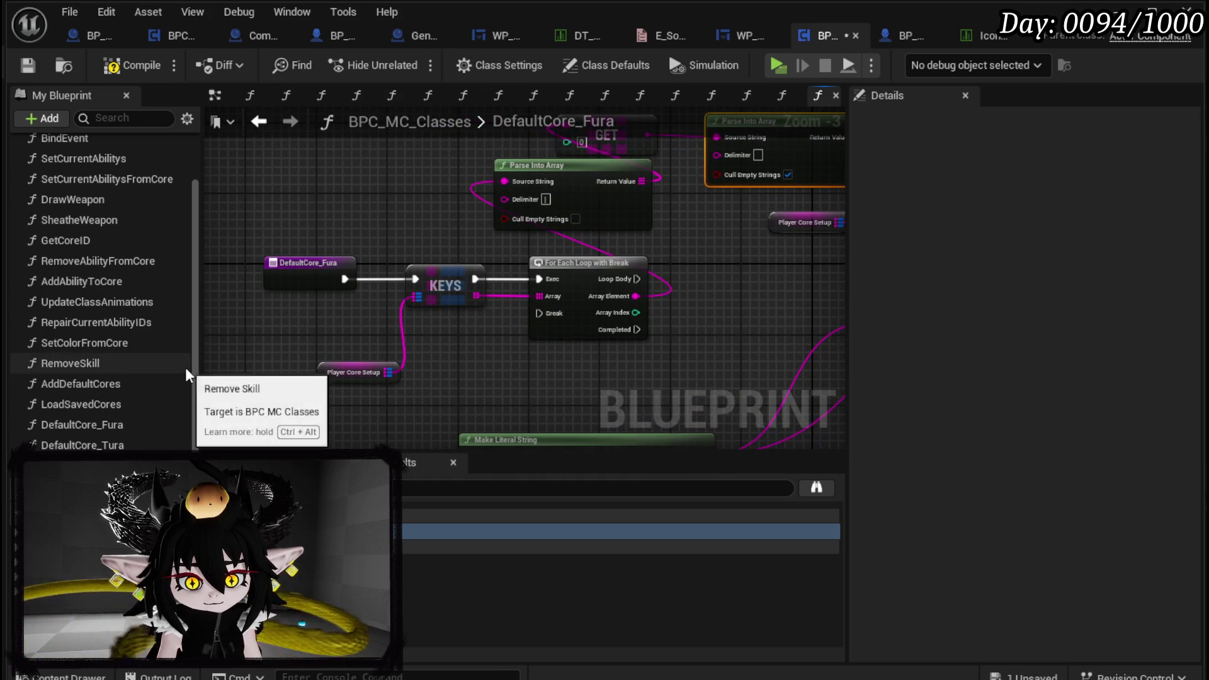
Cut the loop and parsing nodes and wire the entry execution straight to ADD
{"action": "left_click_drag", "start_coordinate": [339, 372], "coordinate": [410, 334]}
{"action": "scroll", "coordinate": [366, 372], "scroll_direction": "down", "scroll_amount": 1}
{"action": "left_click_drag", "start_coordinate": [308, 391], "coordinate": [536, 199]}
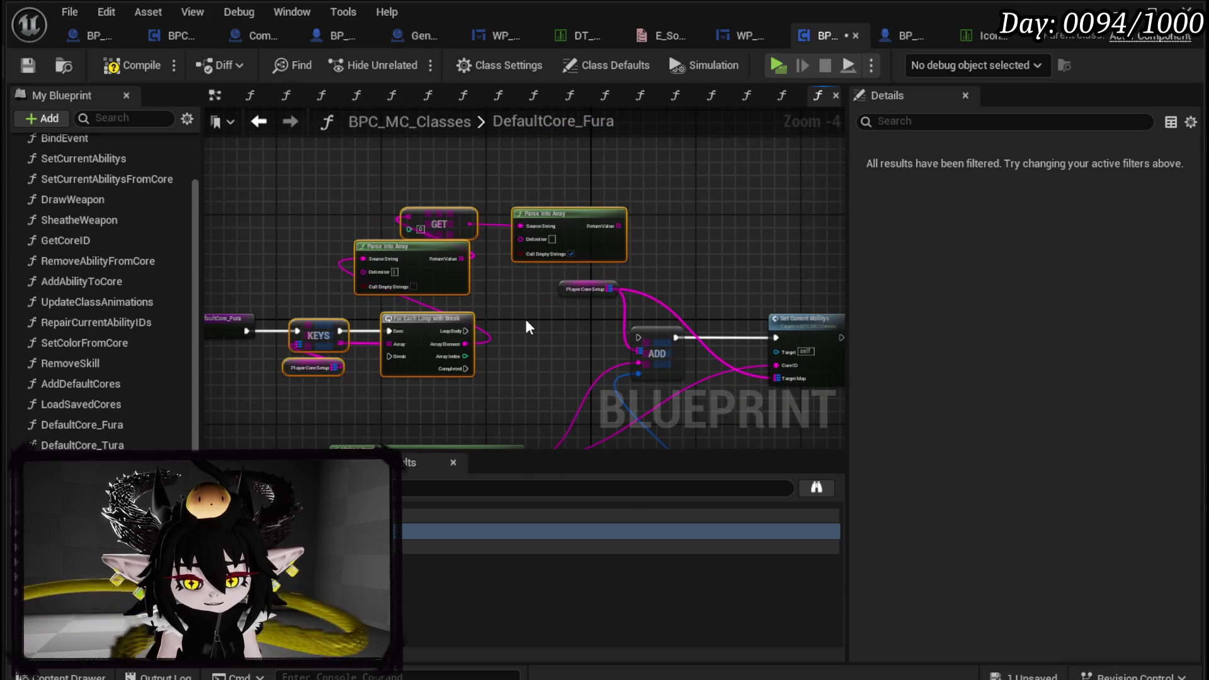
{"action": "key", "text": "Delete"}
{"action": "left_click_drag", "start_coordinate": [246, 332], "coordinate": [619, 339]}
Open the AddDefaultCores graph and paste the loop and parsing nodes into it
{"action": "left_click", "coordinate": [349, 312]}
{"action": "left_click", "coordinate": [395, 266]}
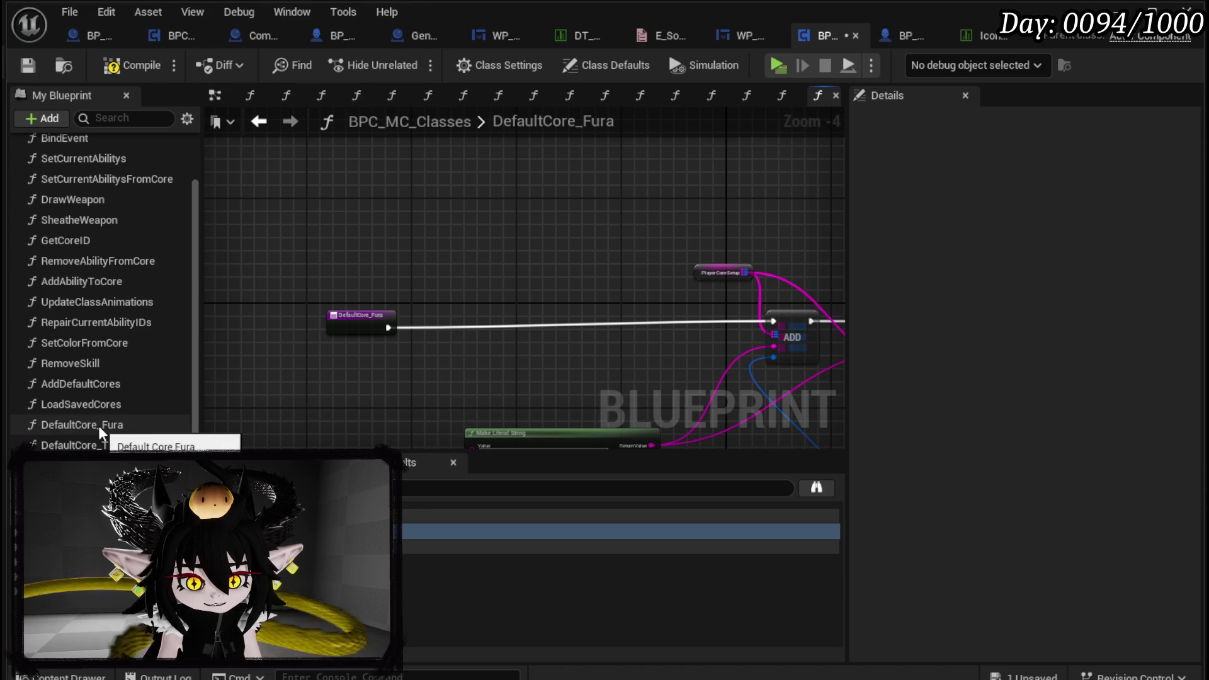
{"action": "double_click", "coordinate": [97, 384]}
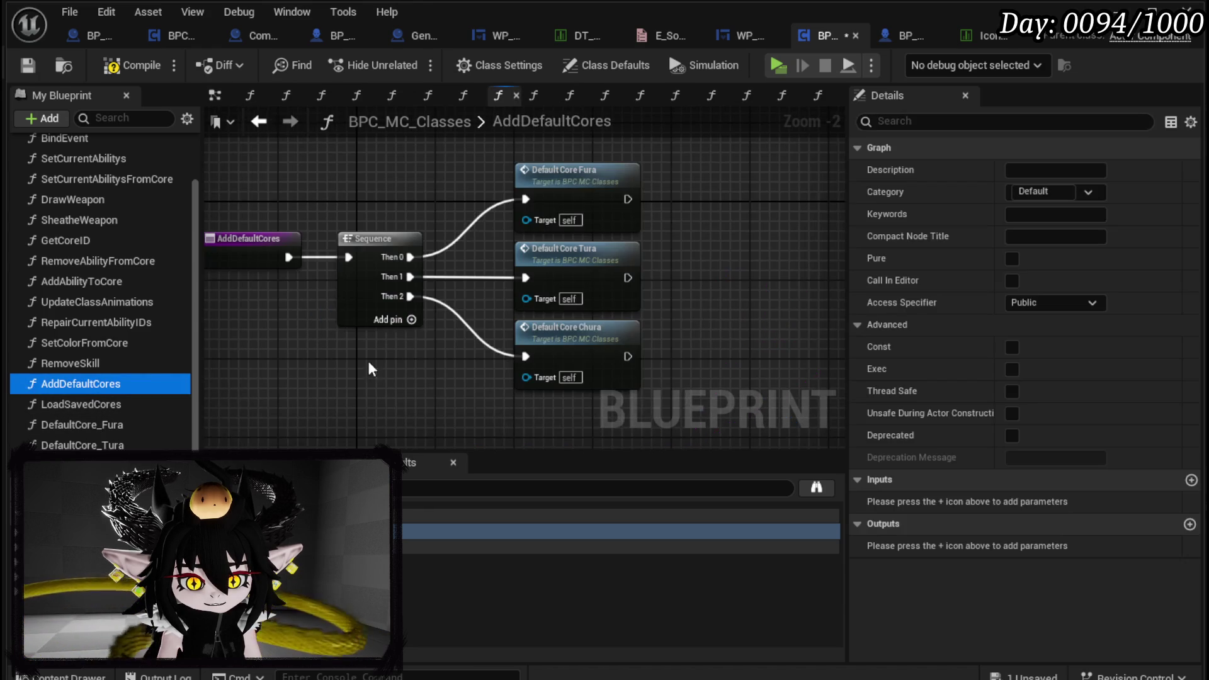
{"action": "left_click_drag", "start_coordinate": [504, 238], "coordinate": [228, 244]}
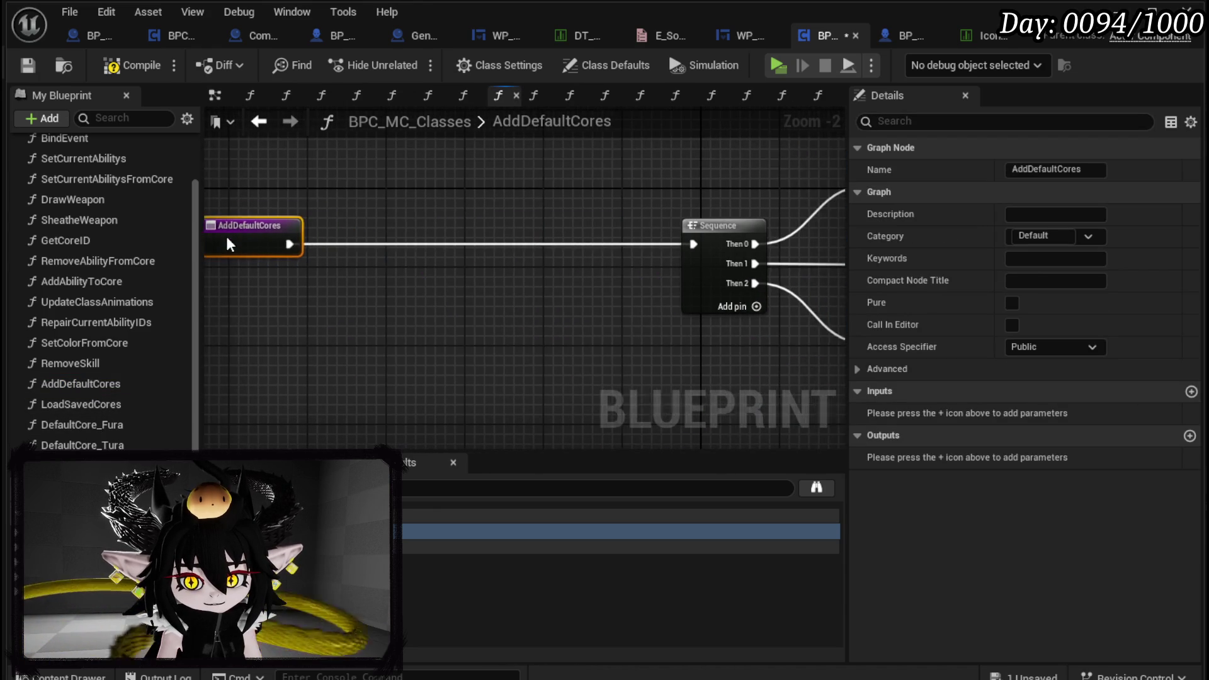
{"action": "key", "text": "ctrl+v"}
{"action": "left_click_drag", "start_coordinate": [422, 233], "coordinate": [425, 164]}
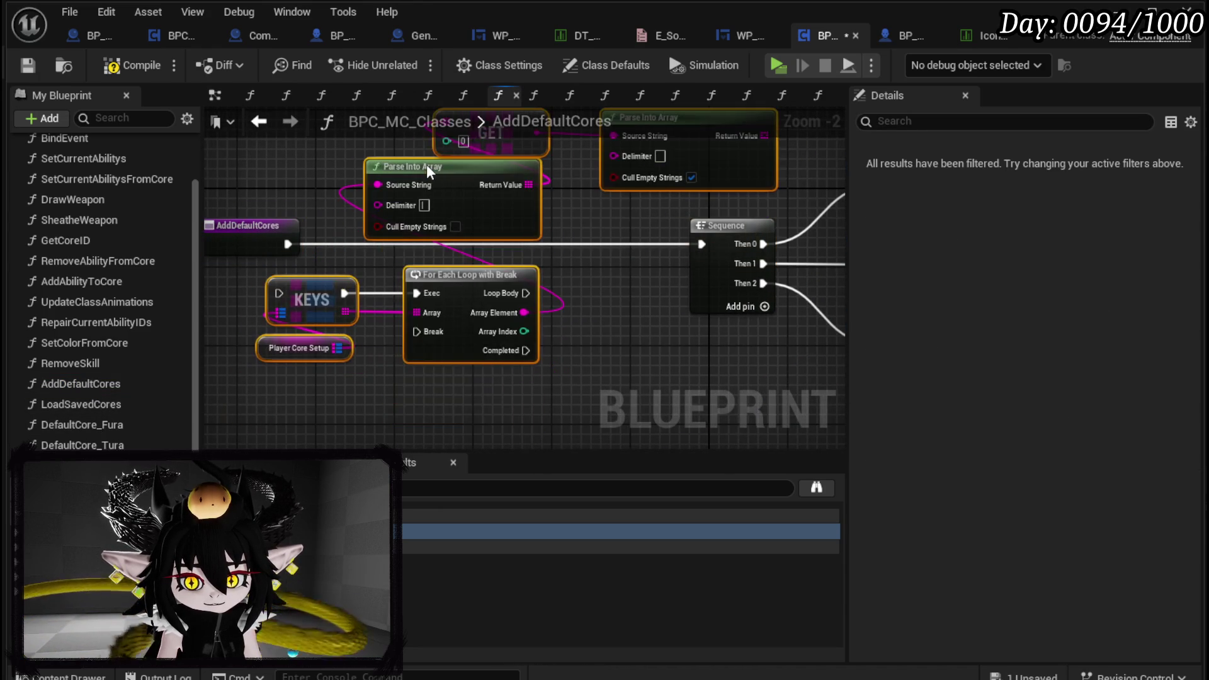
{"action": "left_click_drag", "start_coordinate": [397, 236], "coordinate": [268, 233]}
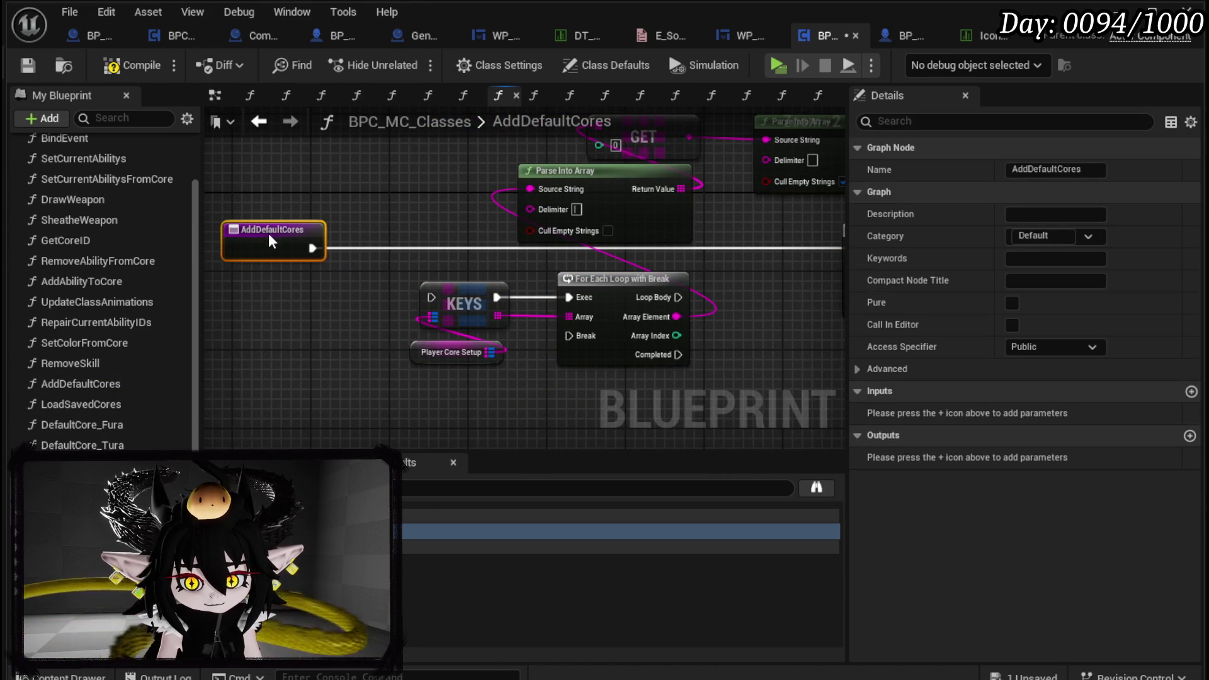
Place the pasted nodes beside AddDefaultCores and wire its execution into the loop
{"action": "scroll", "coordinate": [342, 387], "scroll_direction": "down", "scroll_amount": 5}
{"action": "left_click_drag", "start_coordinate": [337, 405], "coordinate": [649, 168]}
{"action": "left_click_drag", "start_coordinate": [418, 319], "coordinate": [384, 282]}
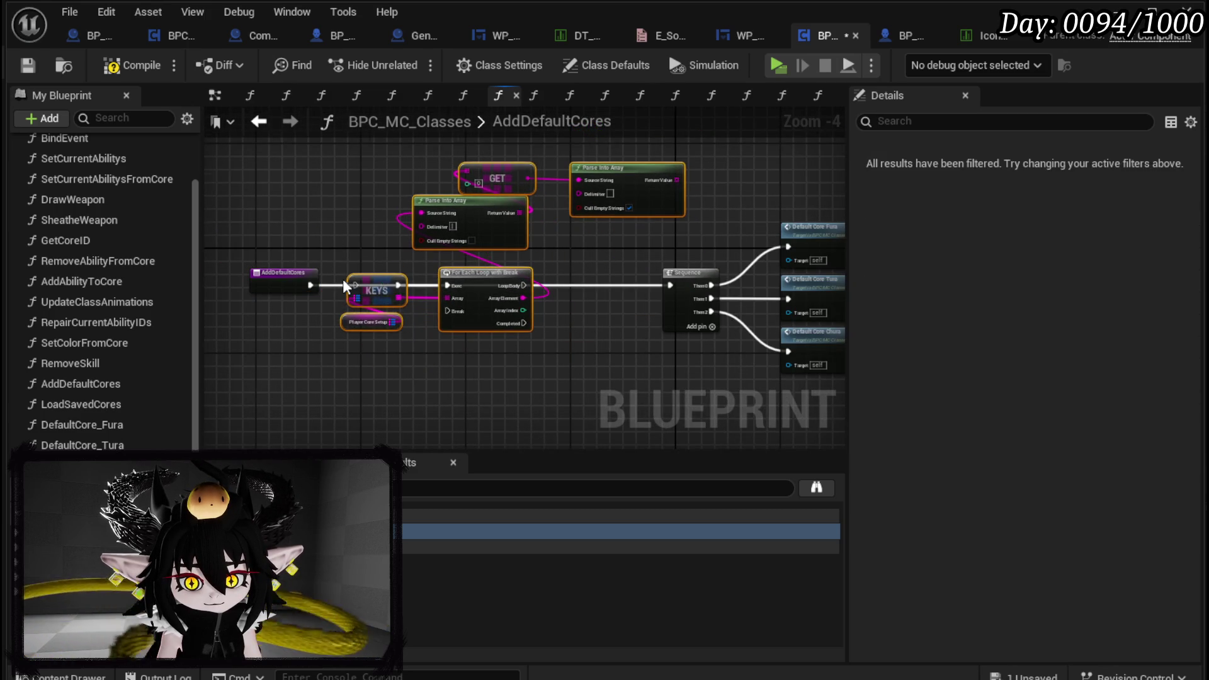
{"action": "scroll", "coordinate": [342, 278], "scroll_direction": "up", "scroll_amount": 2}
{"action": "left_click_drag", "start_coordinate": [290, 288], "coordinate": [499, 287]}
Turn on Cull Empty Strings and delete the extra right-hand Parse Into Array node
{"action": "mouse_move", "coordinate": [648, 287]}
{"action": "left_mouse_down"}
{"action": "mouse_move", "coordinate": [426, 298]}
{"action": "mouse_move", "coordinate": [400, 351]}
{"action": "left_mouse_up"}
{"action": "left_click", "coordinate": [525, 236]}
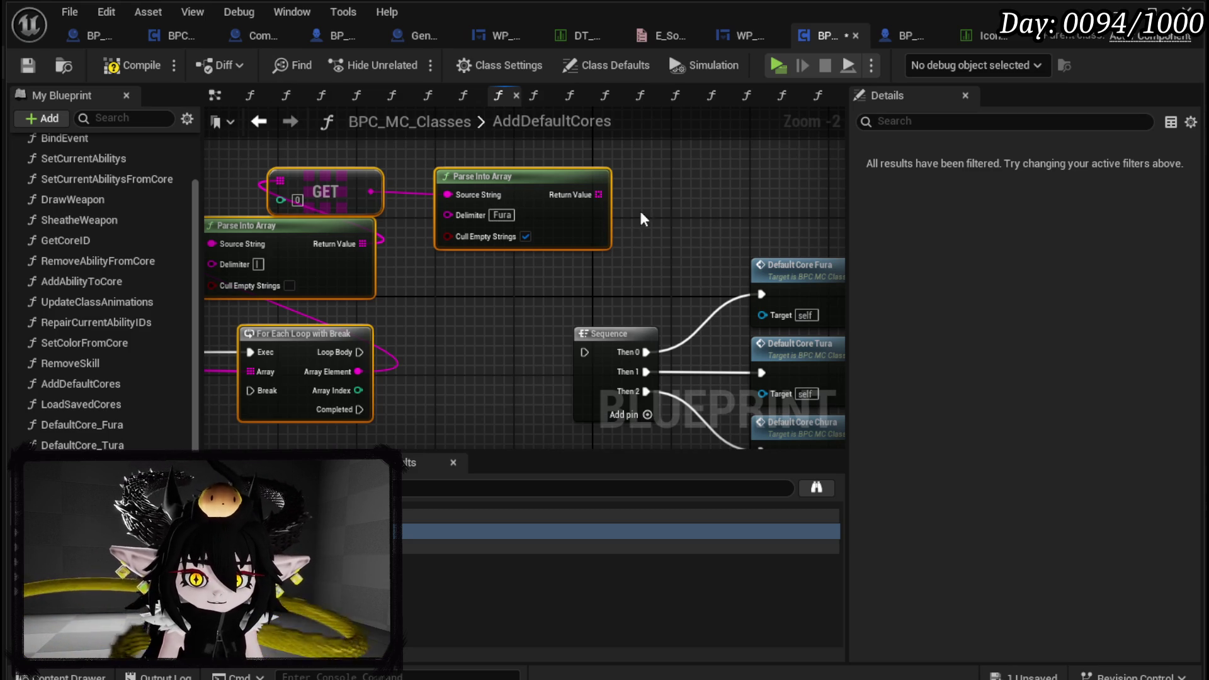
{"action": "left_click_drag", "start_coordinate": [572, 296], "coordinate": [593, 285]}
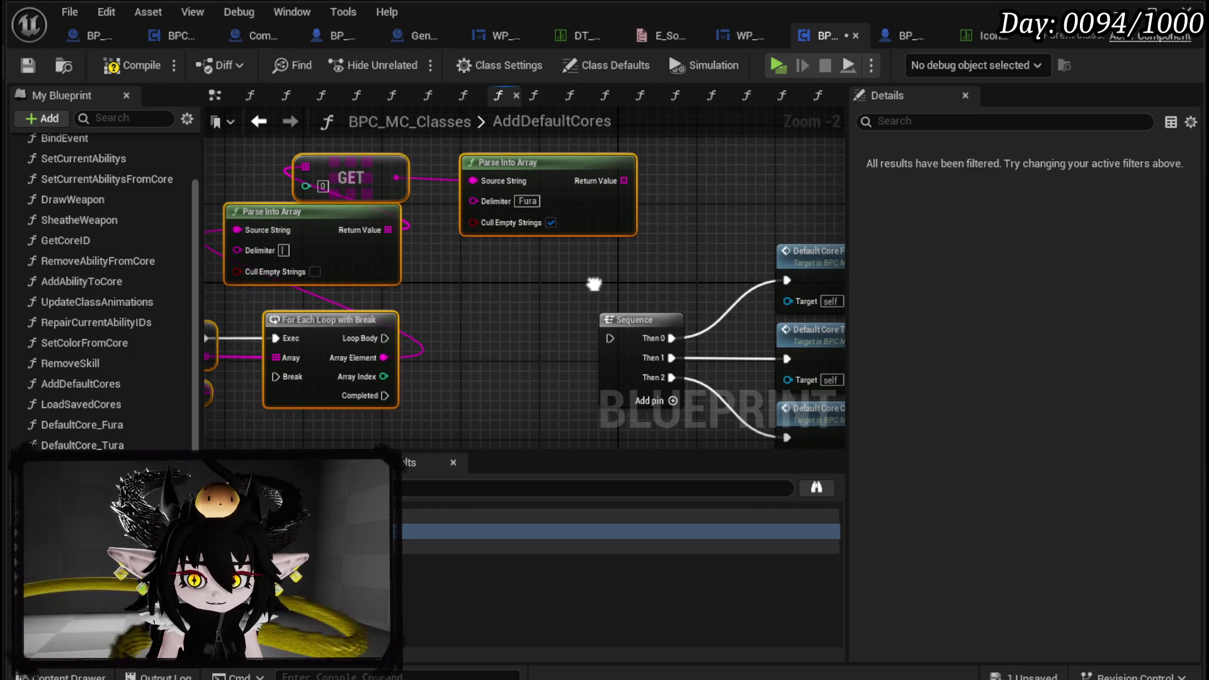
{"action": "left_click", "coordinate": [593, 202]}
{"action": "key", "text": "Delete"}
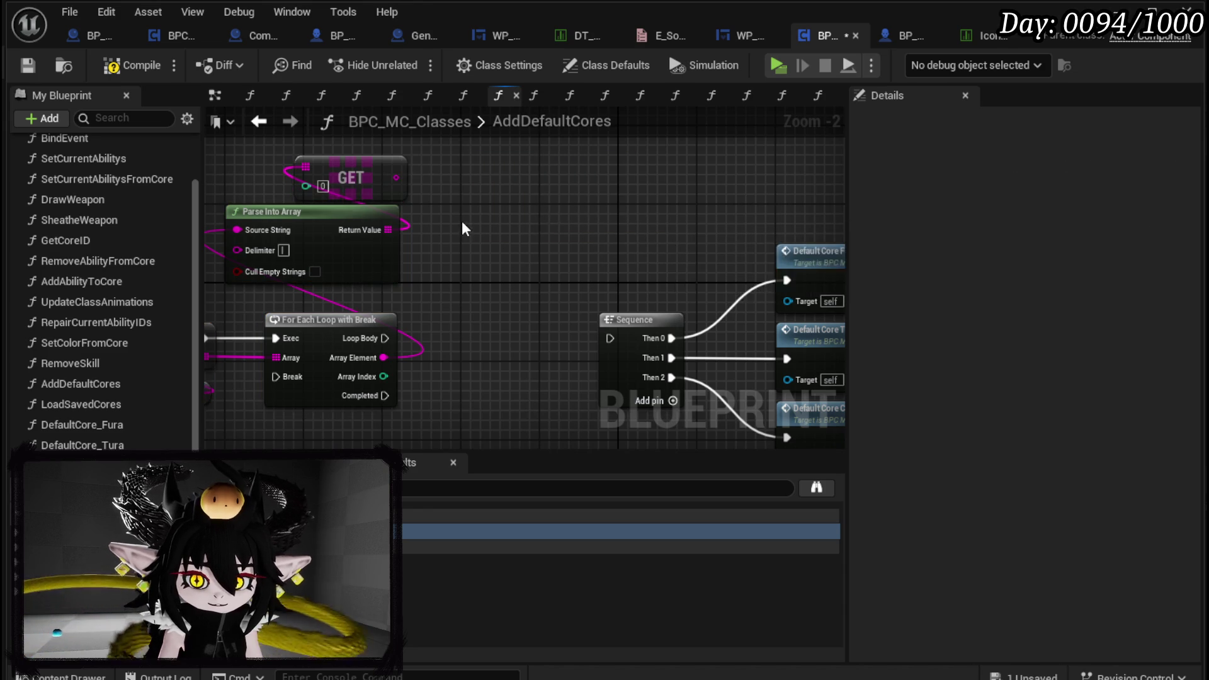
Compare the GET result to 'Fura' with an == node and branch on the result
{"action": "left_click_drag", "start_coordinate": [462, 224], "coordinate": [534, 227]}
{"action": "left_click_drag", "start_coordinate": [468, 183], "coordinate": [562, 252]}
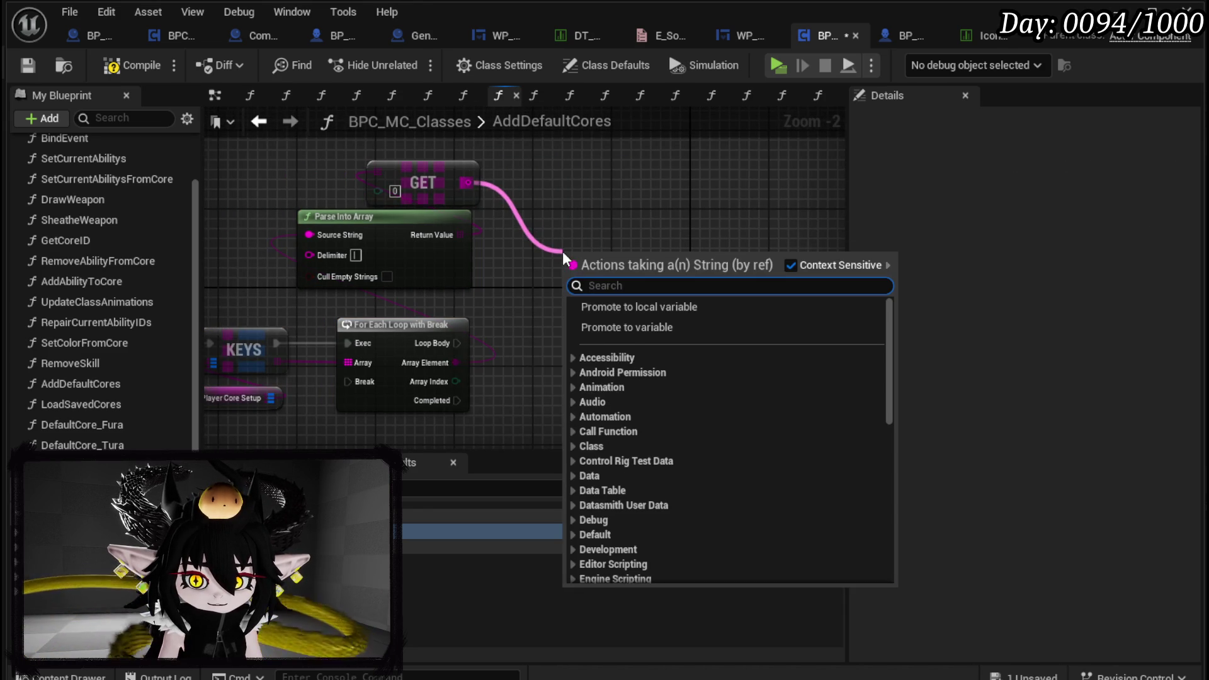
{"action": "type", "text": "=="}
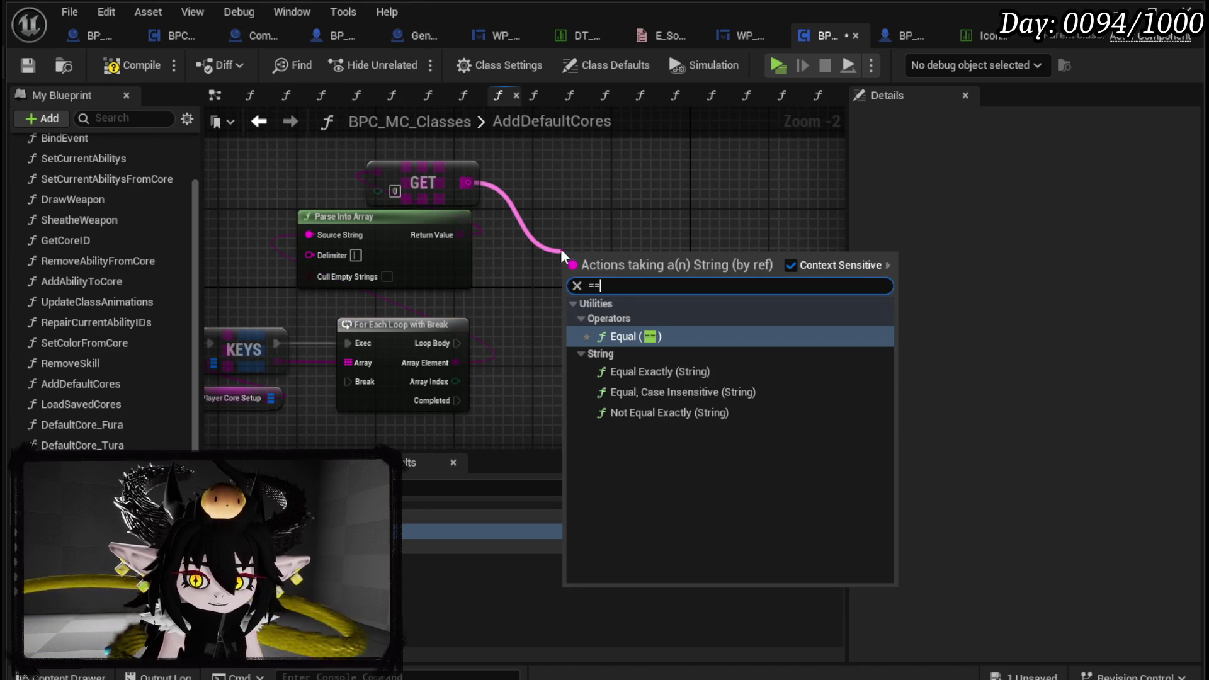
{"action": "key", "text": "Return"}
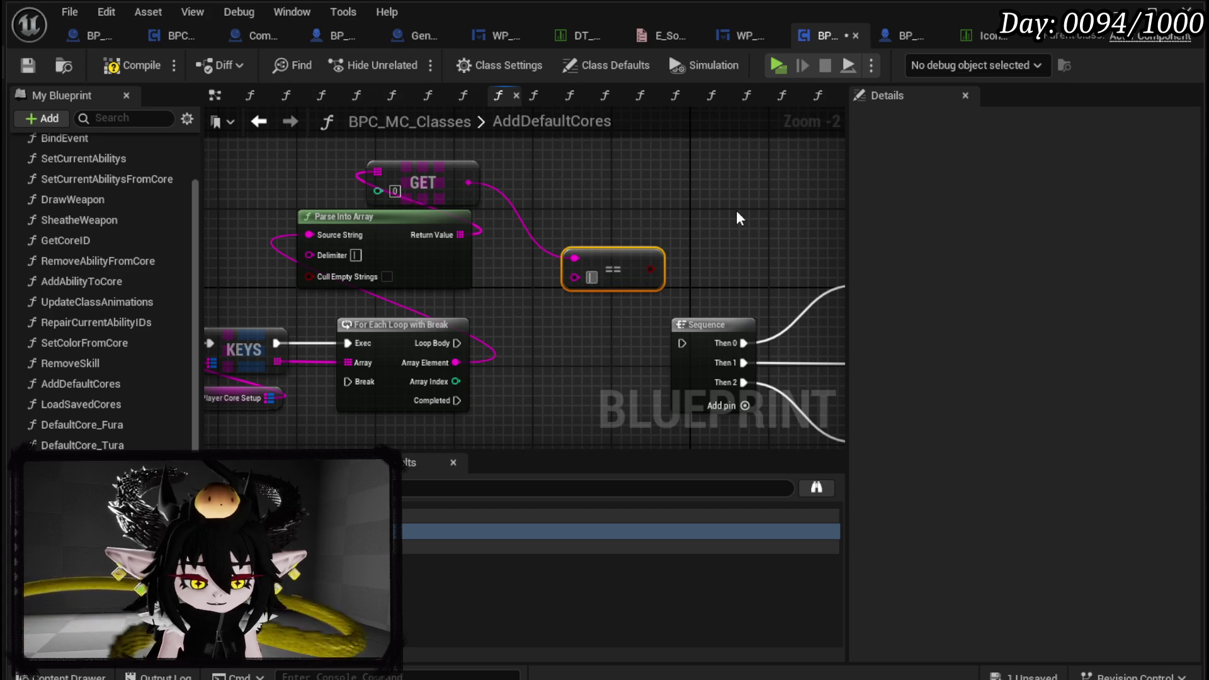
{"action": "type", "text": "Fura"}
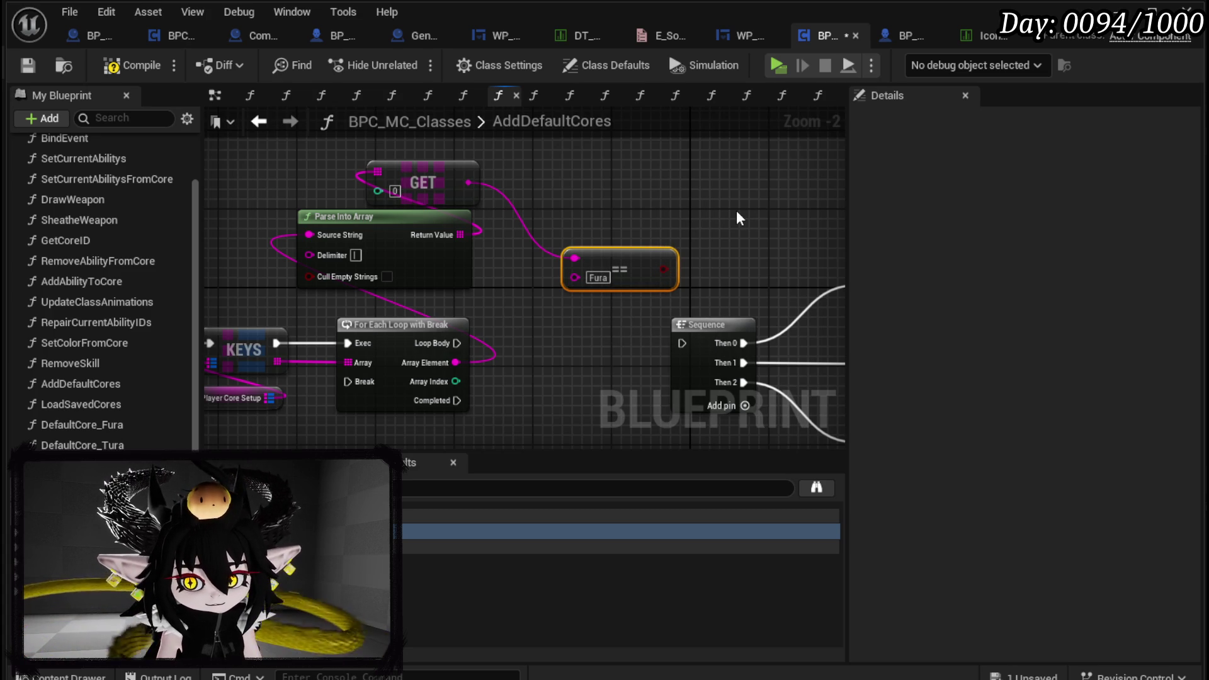
{"action": "mouse_move", "coordinate": [664, 269]}
{"action": "left_mouse_down"}
{"action": "mouse_move", "coordinate": [705, 268]}
{"action": "mouse_move", "coordinate": [727, 221]}
{"action": "mouse_move", "coordinate": [712, 245]}
{"action": "left_mouse_up"}
Wire the Branch True output to the loop's Break through two reroute points
{"action": "mouse_move", "coordinate": [486, 355]}
{"action": "left_mouse_down"}
{"action": "mouse_move", "coordinate": [338, 319]}
{"action": "mouse_move", "coordinate": [384, 353]}
{"action": "mouse_move", "coordinate": [610, 222]}
{"action": "mouse_move", "coordinate": [541, 303]}
{"action": "mouse_move", "coordinate": [489, 322]}
{"action": "left_mouse_up"}
{"action": "mouse_move", "coordinate": [628, 296]}
{"action": "left_mouse_down"}
{"action": "mouse_move", "coordinate": [517, 250]}
{"action": "mouse_move", "coordinate": [683, 210]}
{"action": "mouse_move", "coordinate": [494, 393]}
{"action": "mouse_move", "coordinate": [746, 385]}
{"action": "left_mouse_up"}
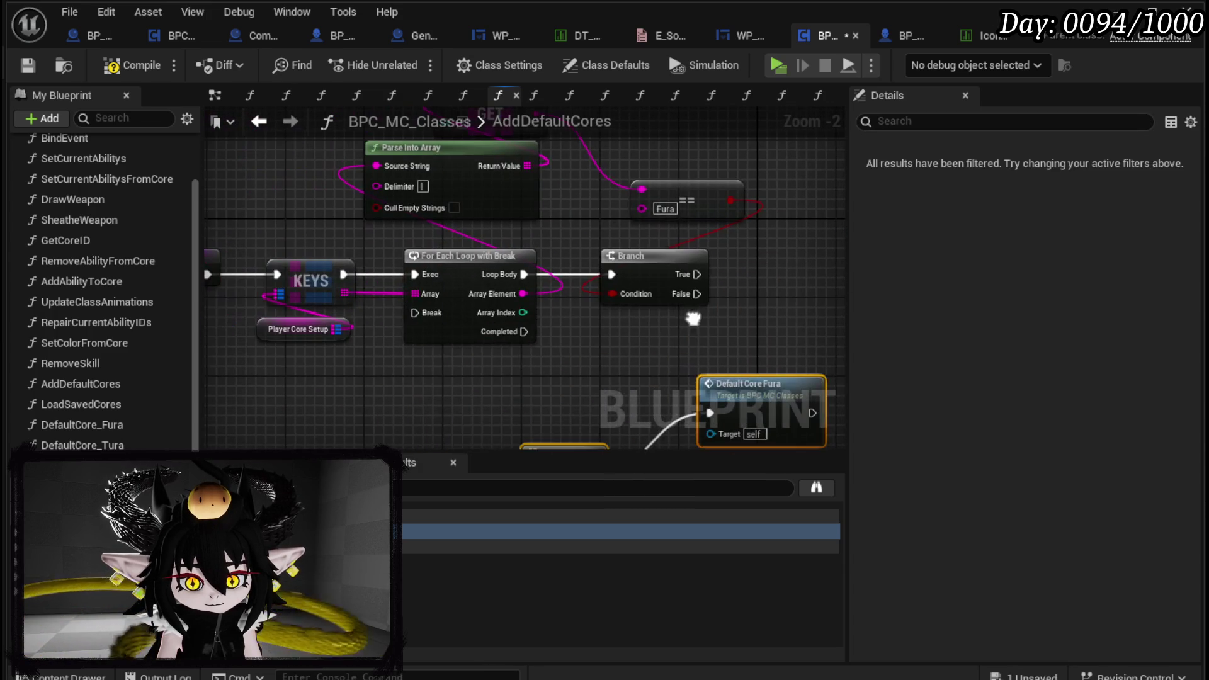
{"action": "left_click", "coordinate": [493, 354]}
{"action": "left_click_drag", "start_coordinate": [290, 334], "coordinate": [271, 209]}
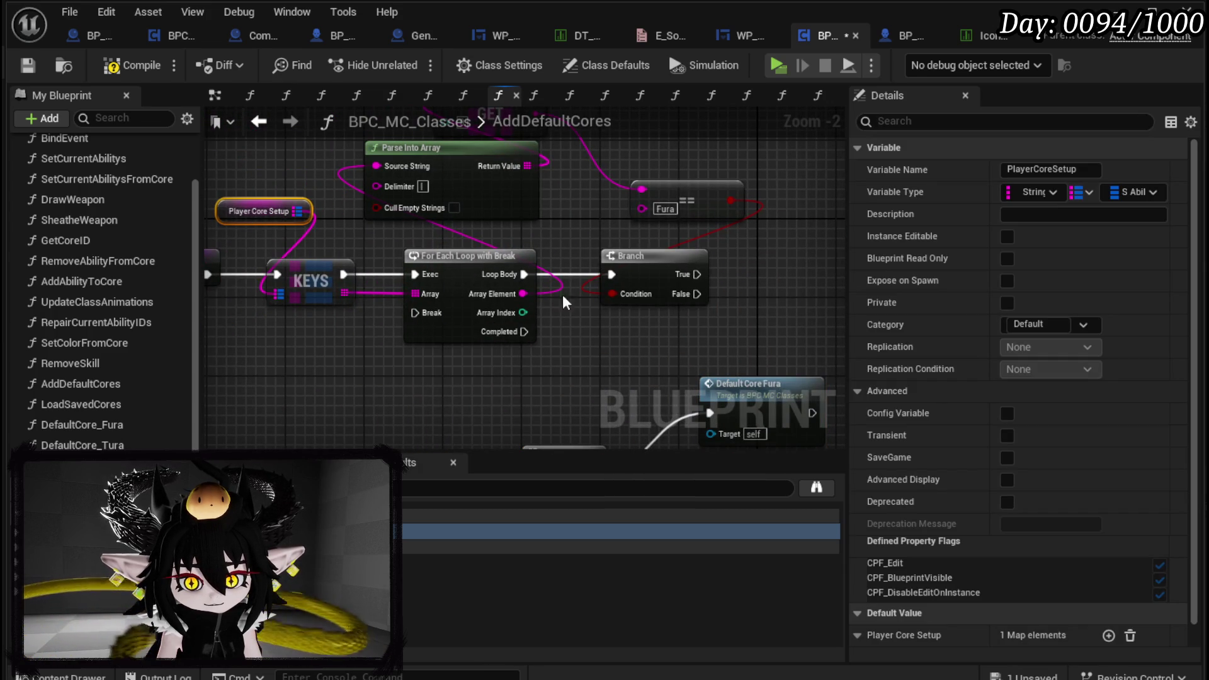
{"action": "left_click_drag", "start_coordinate": [696, 274], "coordinate": [414, 313]}
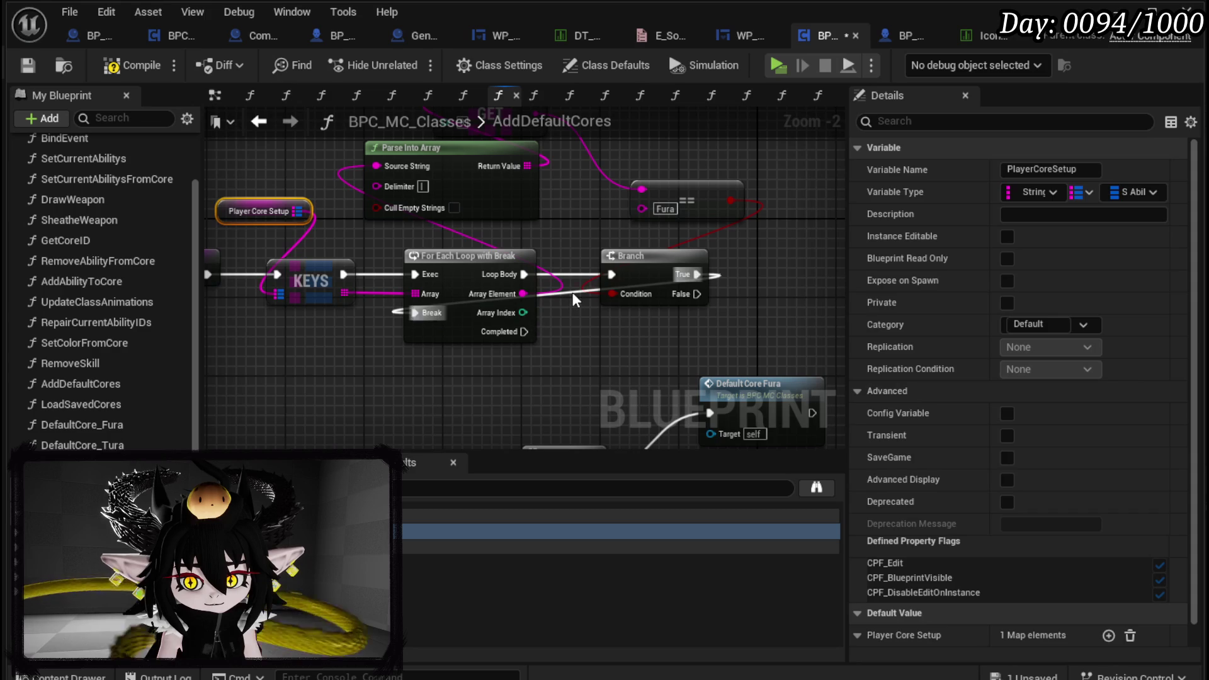
{"action": "double_click", "coordinate": [570, 291]}
{"action": "mouse_move", "coordinate": [573, 293]}
{"action": "left_mouse_down"}
{"action": "mouse_move", "coordinate": [410, 375]}
{"action": "mouse_move", "coordinate": [382, 376]}
{"action": "left_mouse_up"}
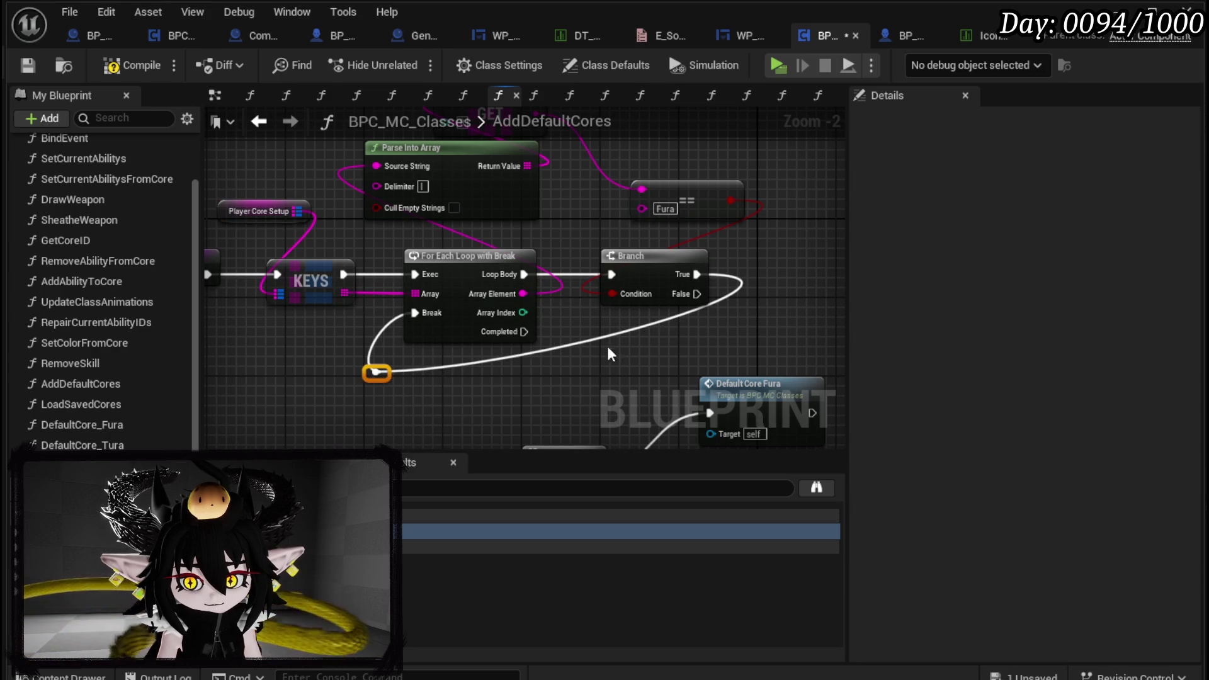
{"action": "double_click", "coordinate": [632, 328]}
{"action": "mouse_move", "coordinate": [641, 327]}
{"action": "left_mouse_down"}
{"action": "mouse_move", "coordinate": [735, 359]}
{"action": "mouse_move", "coordinate": [728, 376]}
{"action": "left_mouse_up"}
{"action": "left_click", "coordinate": [344, 400]}
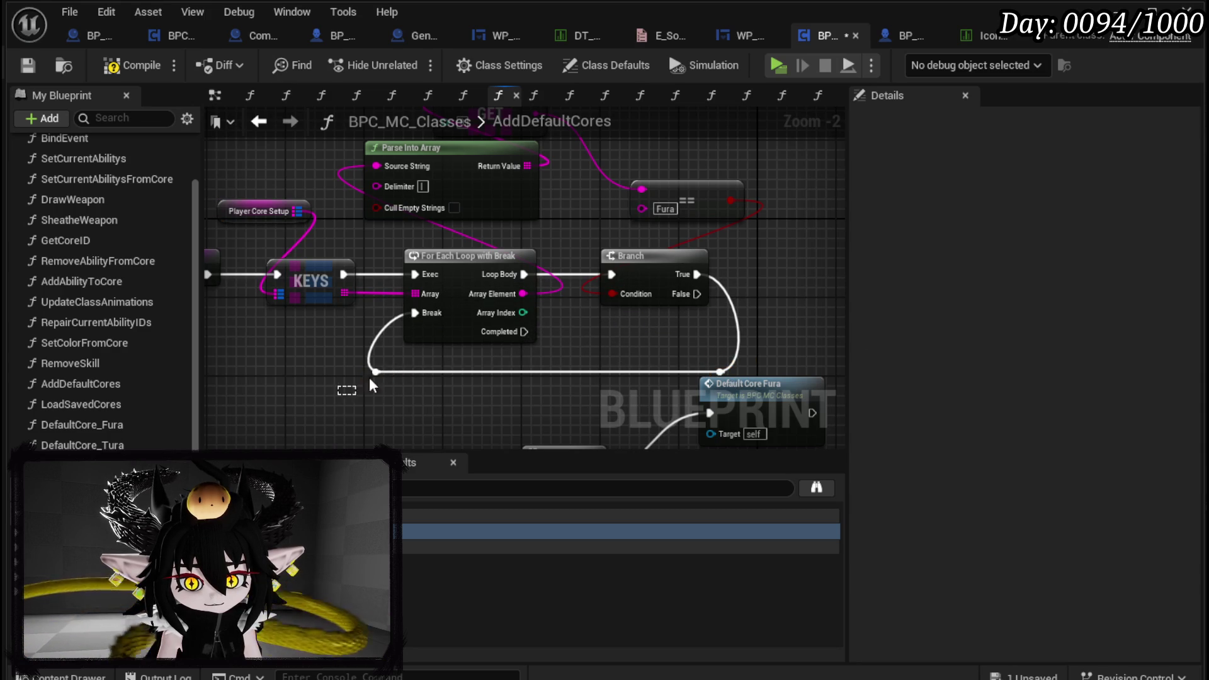
{"action": "left_click_drag", "start_coordinate": [391, 373], "coordinate": [415, 374]}
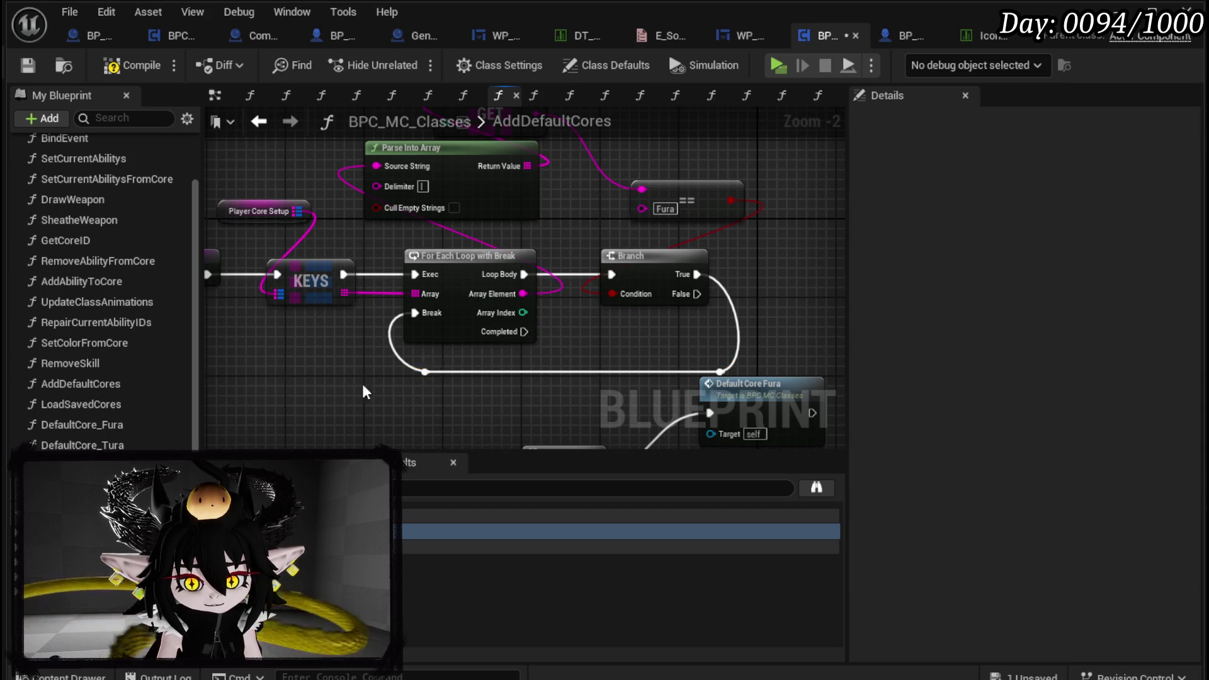
Add a Map Remove on Player Core Setup, run on True, keyed by the Array Element
{"action": "left_click_drag", "start_coordinate": [538, 358], "coordinate": [525, 381]}
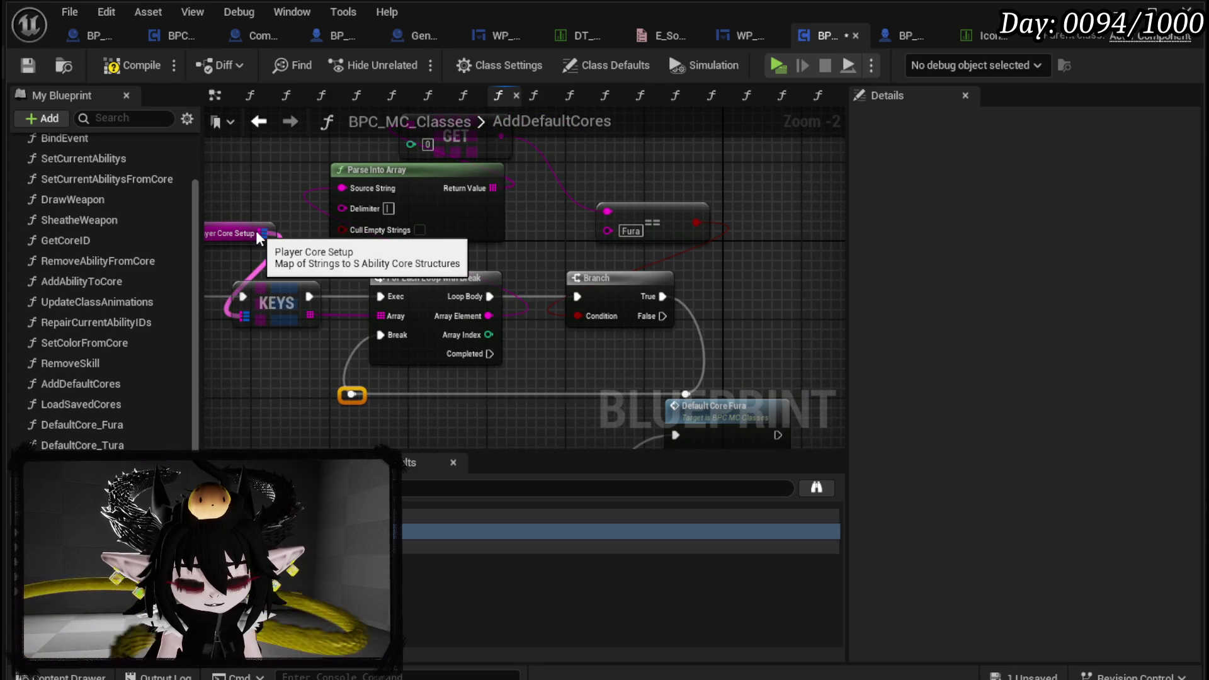
{"action": "left_click_drag", "start_coordinate": [262, 235], "coordinate": [810, 244]}
{"action": "type", "text": "Re"}
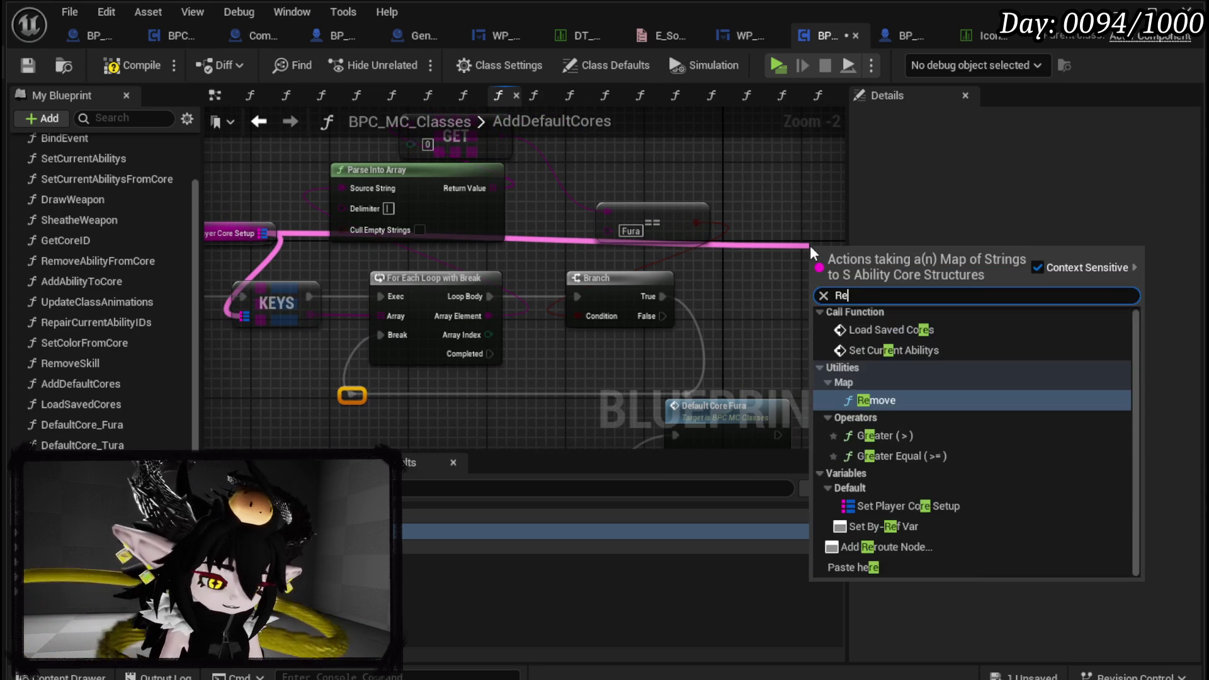
{"action": "type", "text": "move"}
{"action": "key", "text": "Return"}
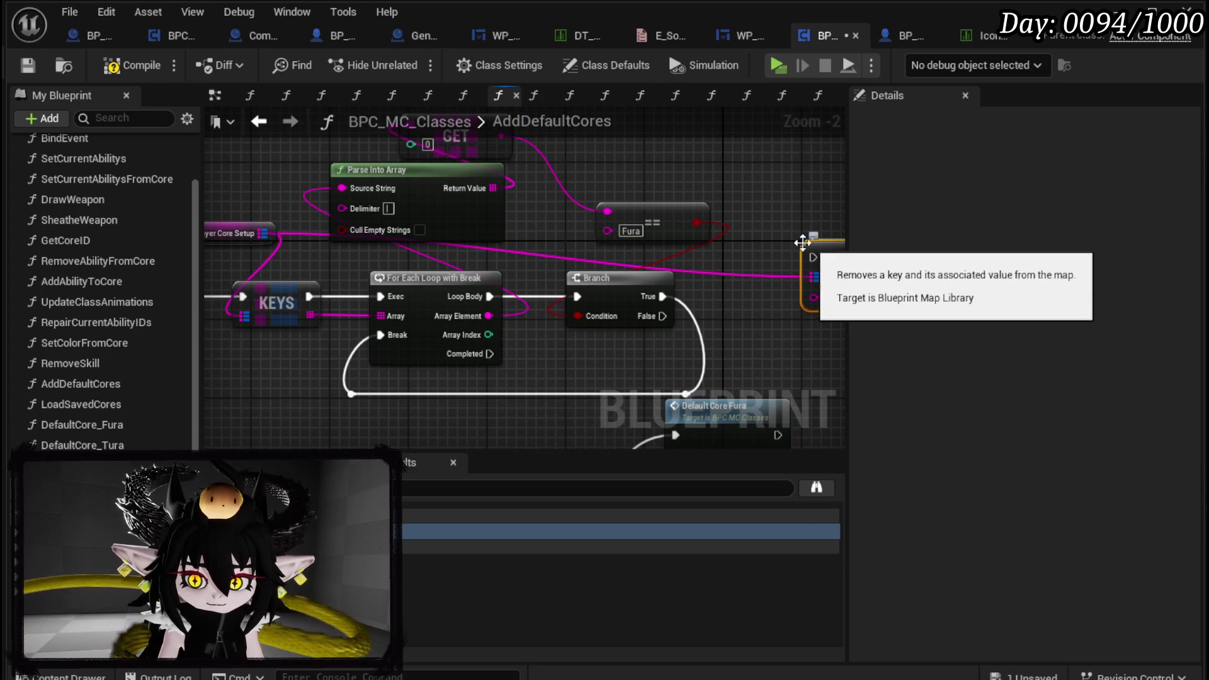
{"action": "left_click_drag", "start_coordinate": [831, 267], "coordinate": [660, 296]}
{"action": "left_click_drag", "start_coordinate": [568, 296], "coordinate": [768, 248]}
{"action": "left_click_drag", "start_coordinate": [794, 247], "coordinate": [636, 306]}
{"action": "left_click_drag", "start_coordinate": [569, 269], "coordinate": [715, 262]}
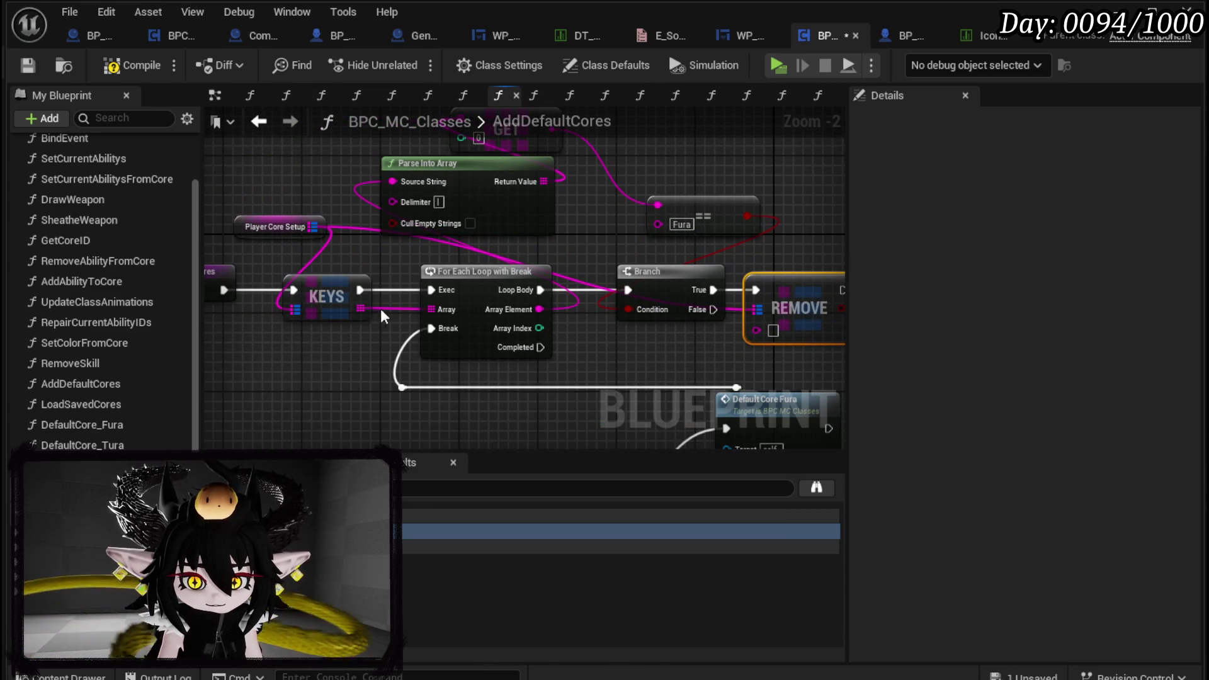
{"action": "left_click_drag", "start_coordinate": [466, 263], "coordinate": [316, 270]}
{"action": "mouse_move", "coordinate": [389, 315]}
{"action": "left_mouse_down"}
{"action": "mouse_move", "coordinate": [605, 334]}
{"action": "mouse_move", "coordinate": [529, 246]}
{"action": "mouse_move", "coordinate": [682, 243]}
{"action": "mouse_move", "coordinate": [715, 145]}
{"action": "mouse_move", "coordinate": [681, 238]}
{"action": "mouse_move", "coordinate": [625, 221]}
{"action": "left_mouse_up"}
Route Default Core Fura's output into the Break wire via a reroute point
{"action": "mouse_move", "coordinate": [710, 235]}
{"action": "left_mouse_down"}
{"action": "mouse_move", "coordinate": [488, 340]}
{"action": "mouse_move", "coordinate": [460, 330]}
{"action": "left_mouse_up"}
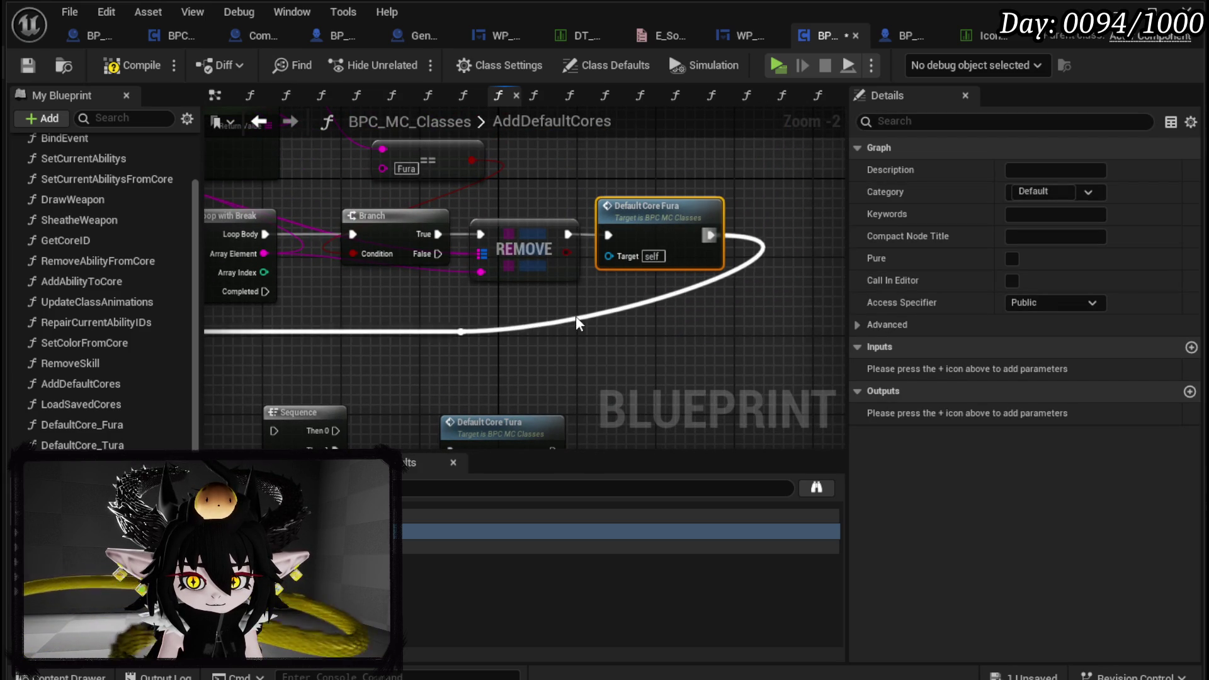
{"action": "double_click", "coordinate": [571, 314]}
{"action": "mouse_move", "coordinate": [576, 317]}
{"action": "left_mouse_down"}
{"action": "mouse_move", "coordinate": [715, 335]}
{"action": "mouse_move", "coordinate": [617, 329]}
{"action": "left_mouse_up"}
{"action": "left_click_drag", "start_coordinate": [240, 354], "coordinate": [351, 359]}
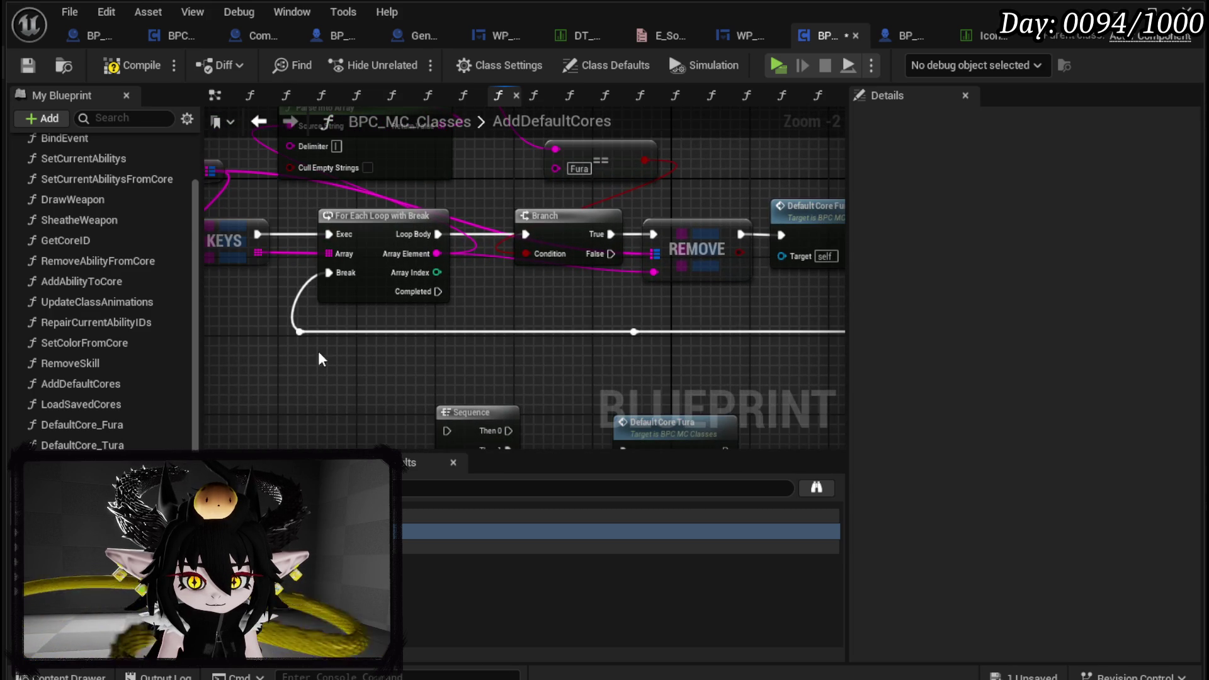
{"action": "left_click", "coordinate": [301, 331]}
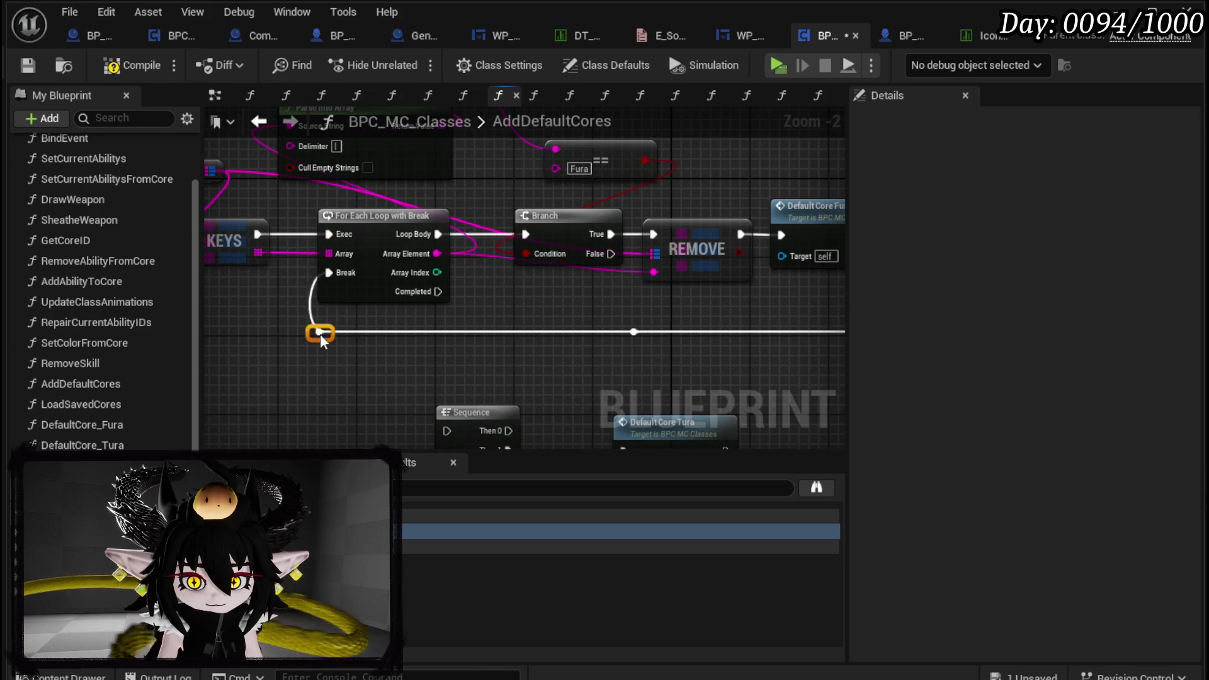
Connect REMOVE's execution output straight to the Break reroute wire
{"action": "left_click_drag", "start_coordinate": [326, 337], "coordinate": [398, 346]}
{"action": "scroll", "coordinate": [633, 347], "scroll_direction": "down", "scroll_amount": 2}
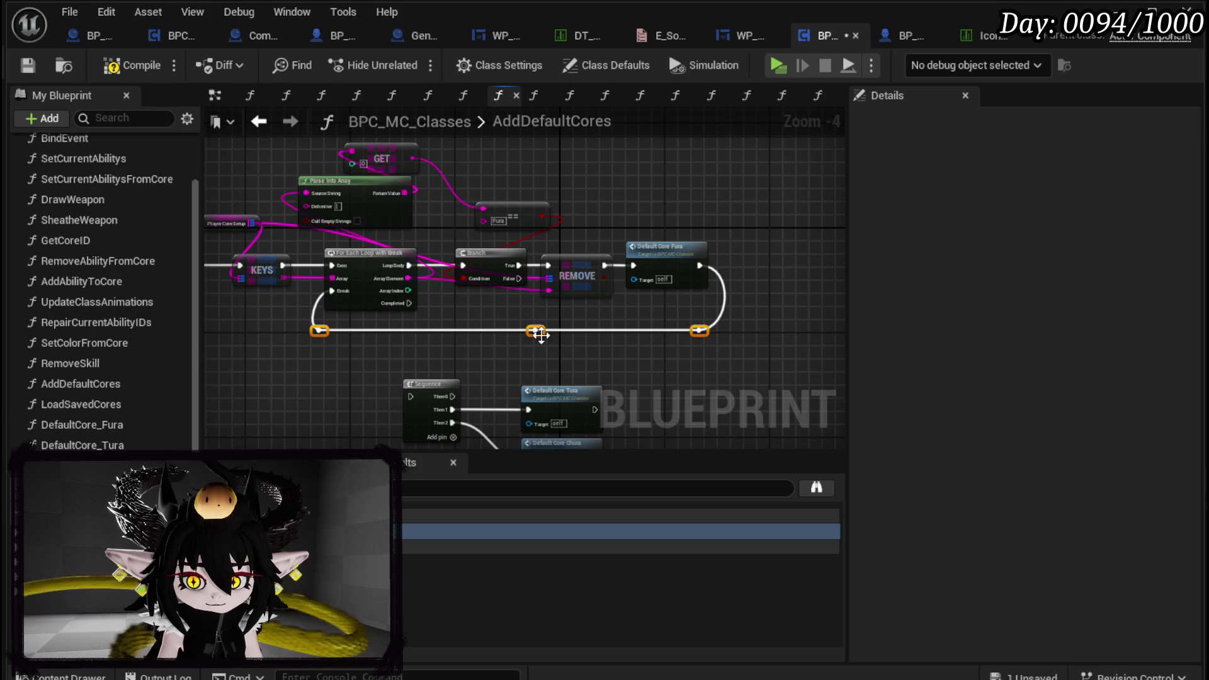
{"action": "left_click_drag", "start_coordinate": [541, 334], "coordinate": [542, 369]}
{"action": "left_click", "coordinate": [624, 325]}
{"action": "left_click_drag", "start_coordinate": [603, 268], "coordinate": [692, 369]}
Run Default Core Fura from the loop's Completed output, tidy the reroutes, and compile
{"action": "mouse_move", "coordinate": [664, 255]}
{"action": "left_mouse_down"}
{"action": "mouse_move", "coordinate": [478, 327]}
{"action": "mouse_move", "coordinate": [514, 332]}
{"action": "mouse_move", "coordinate": [496, 330]}
{"action": "left_mouse_up"}
{"action": "mouse_move", "coordinate": [410, 303]}
{"action": "left_mouse_down"}
{"action": "mouse_move", "coordinate": [437, 331]}
{"action": "mouse_move", "coordinate": [471, 315]}
{"action": "left_mouse_up"}
{"action": "left_click", "coordinate": [563, 345]}
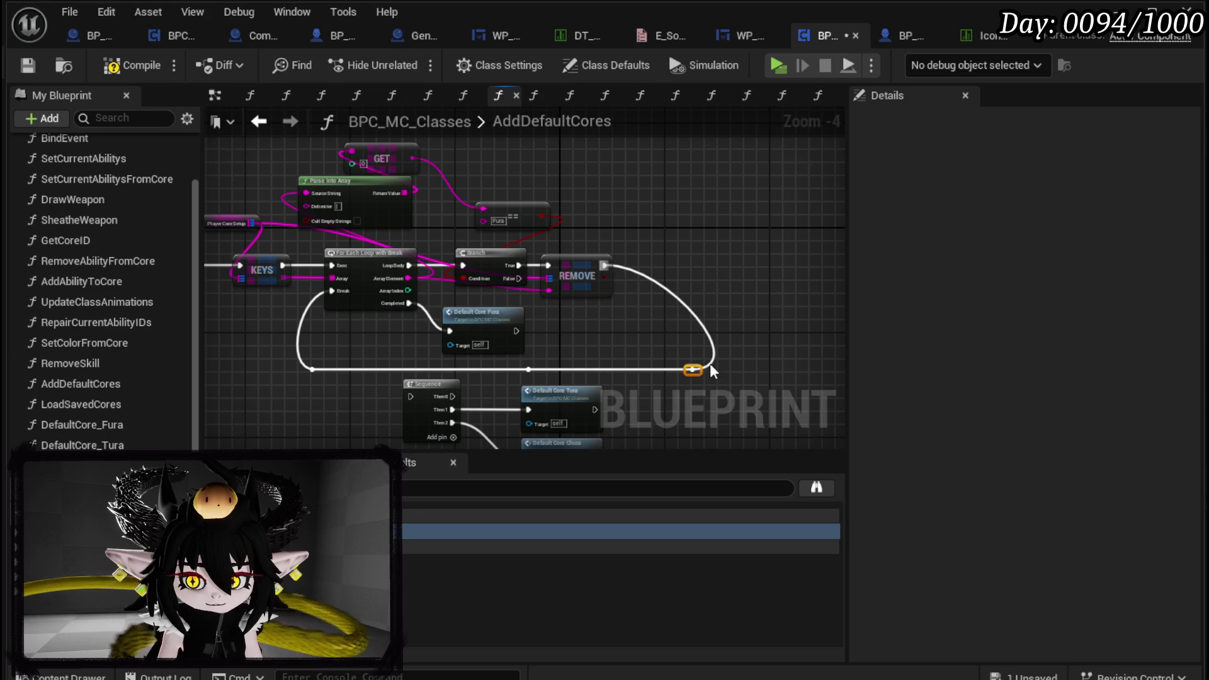
{"action": "left_click_drag", "start_coordinate": [701, 374], "coordinate": [613, 376]}
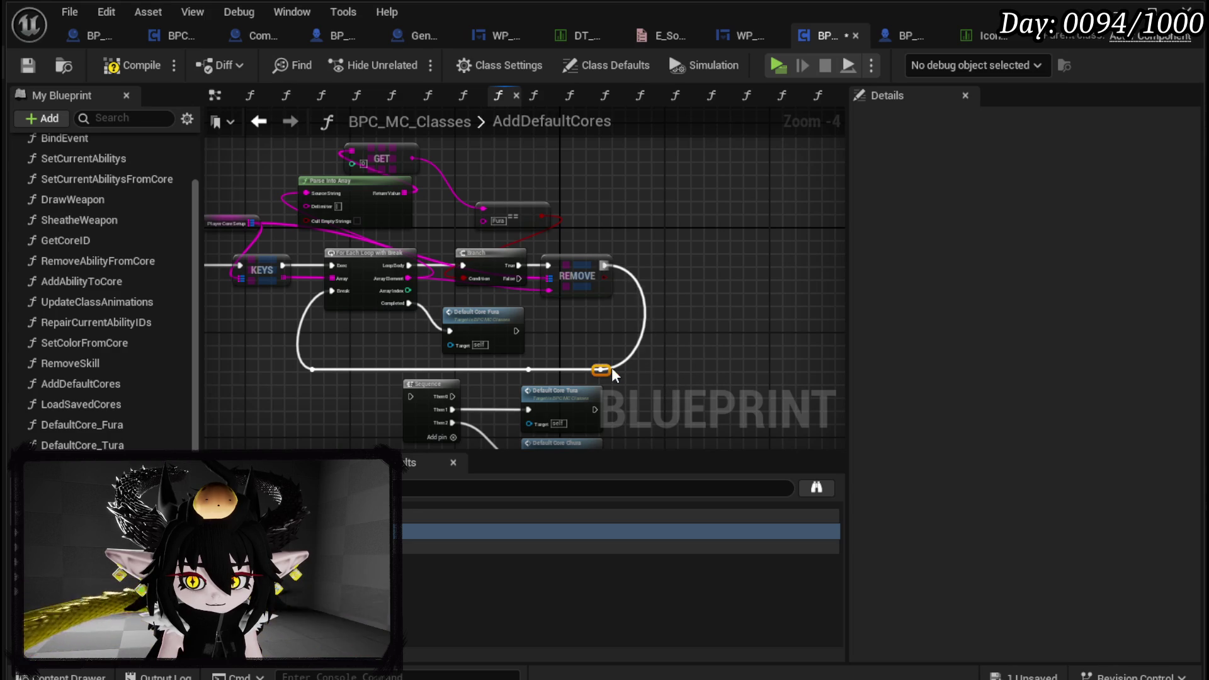
{"action": "left_click", "coordinate": [314, 369]}
{"action": "mouse_move", "coordinate": [319, 370]}
{"action": "left_mouse_down"}
{"action": "mouse_move", "coordinate": [357, 367]}
{"action": "mouse_move", "coordinate": [335, 370]}
{"action": "left_mouse_up"}
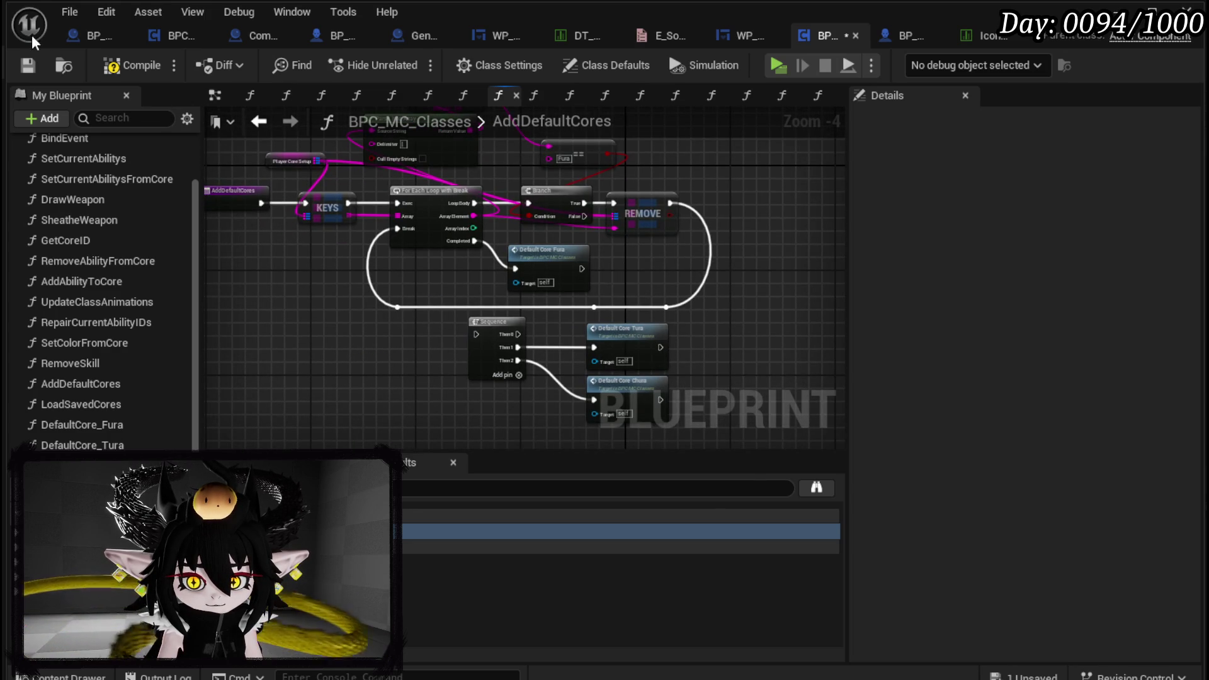
{"action": "left_click", "coordinate": [138, 65]}
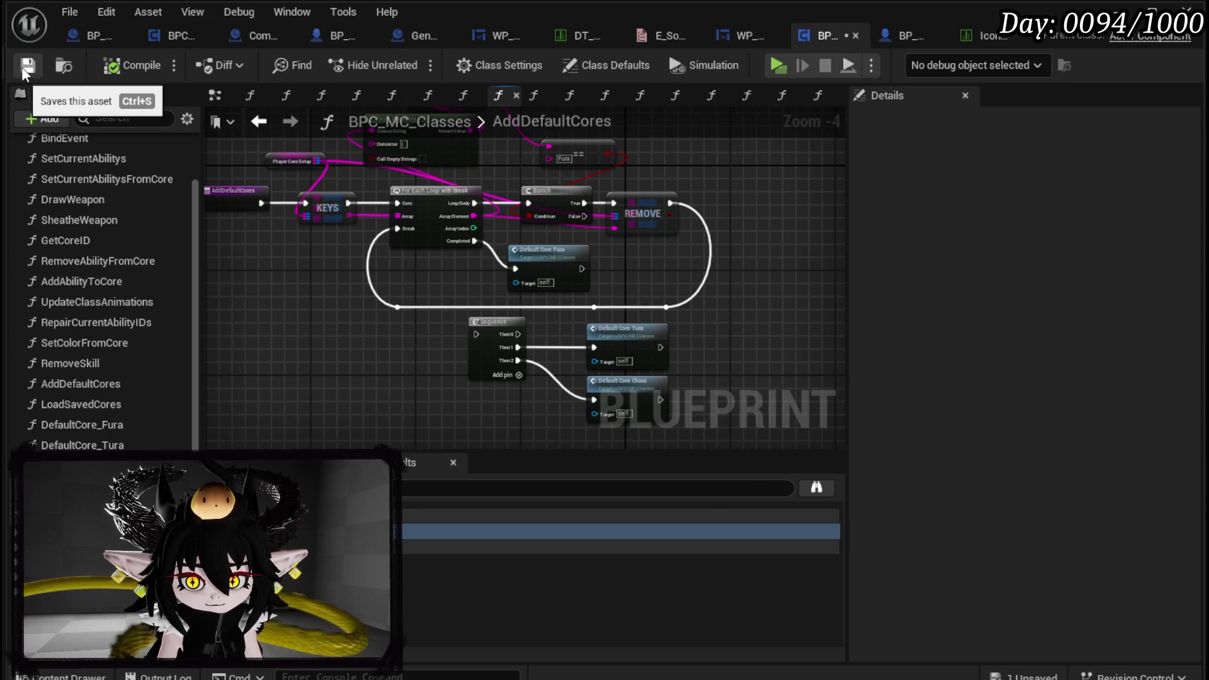
Save the blueprint and add a breakpoint on the AddDefaultCores entry node
{"action": "left_click", "coordinate": [27, 66]}
{"action": "left_click_drag", "start_coordinate": [296, 252], "coordinate": [403, 267]}
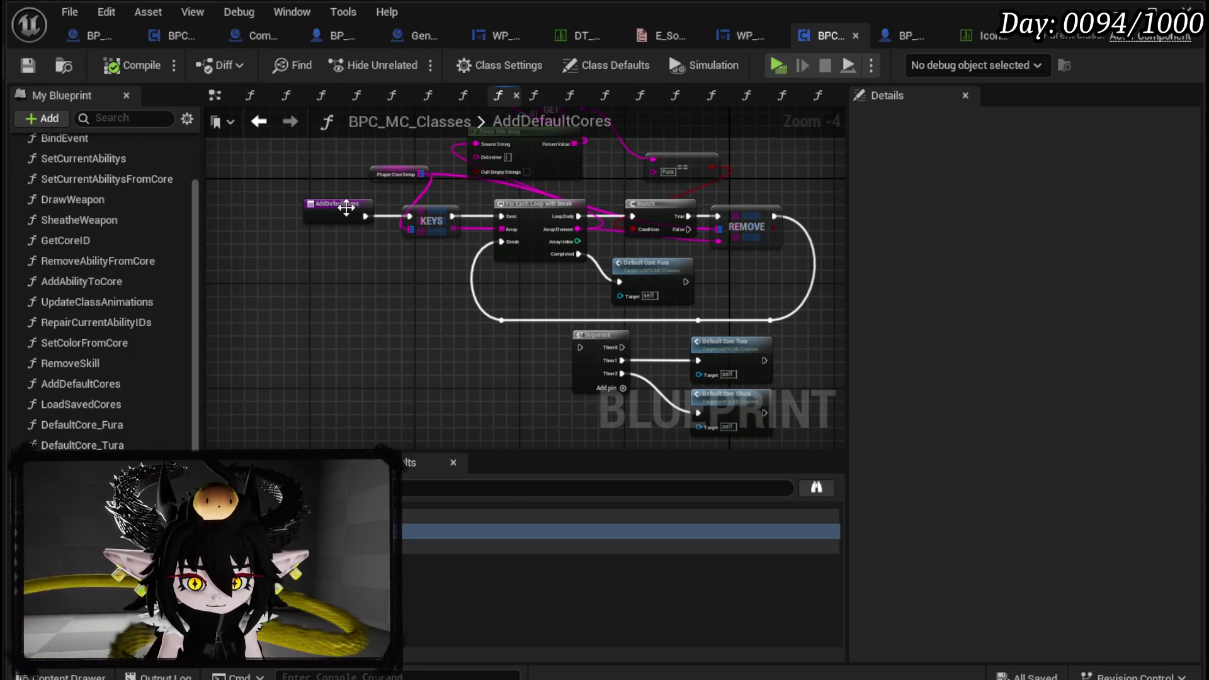
{"action": "right_click", "coordinate": [346, 208]}
{"action": "left_click", "coordinate": [402, 563]}
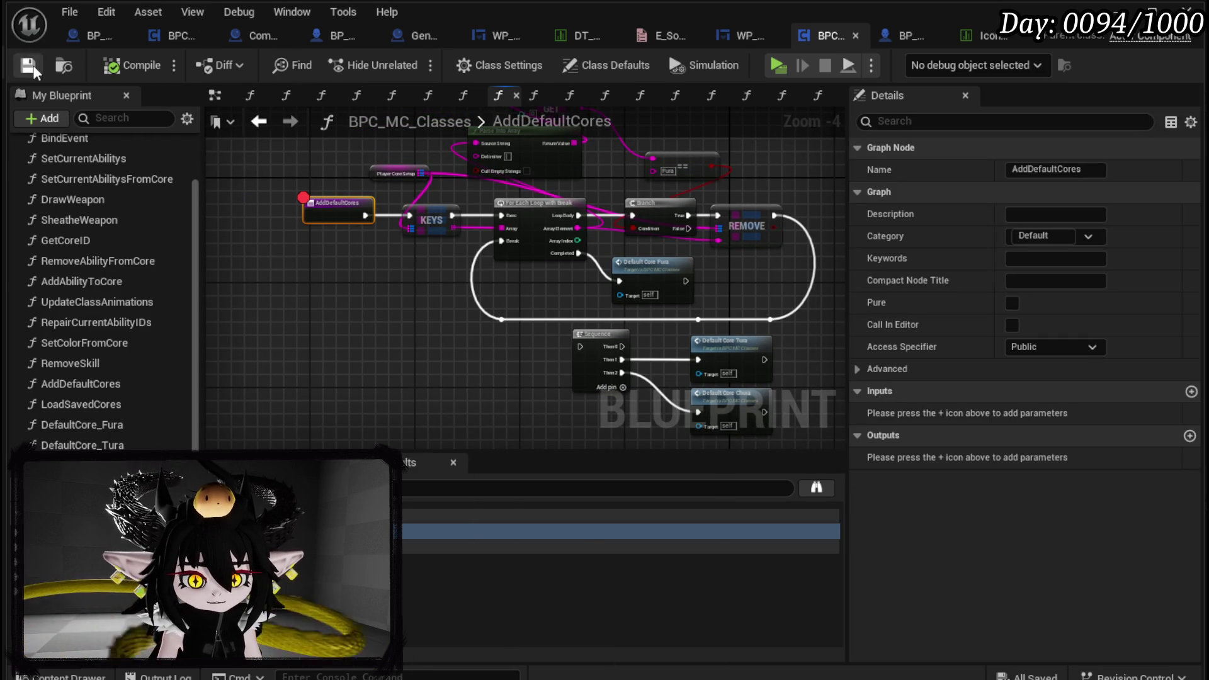
Start a play session, remove the LoadSaveData breakpoint, and resume until AddDefaultCores pauses
{"action": "left_click", "coordinate": [1152, 14]}
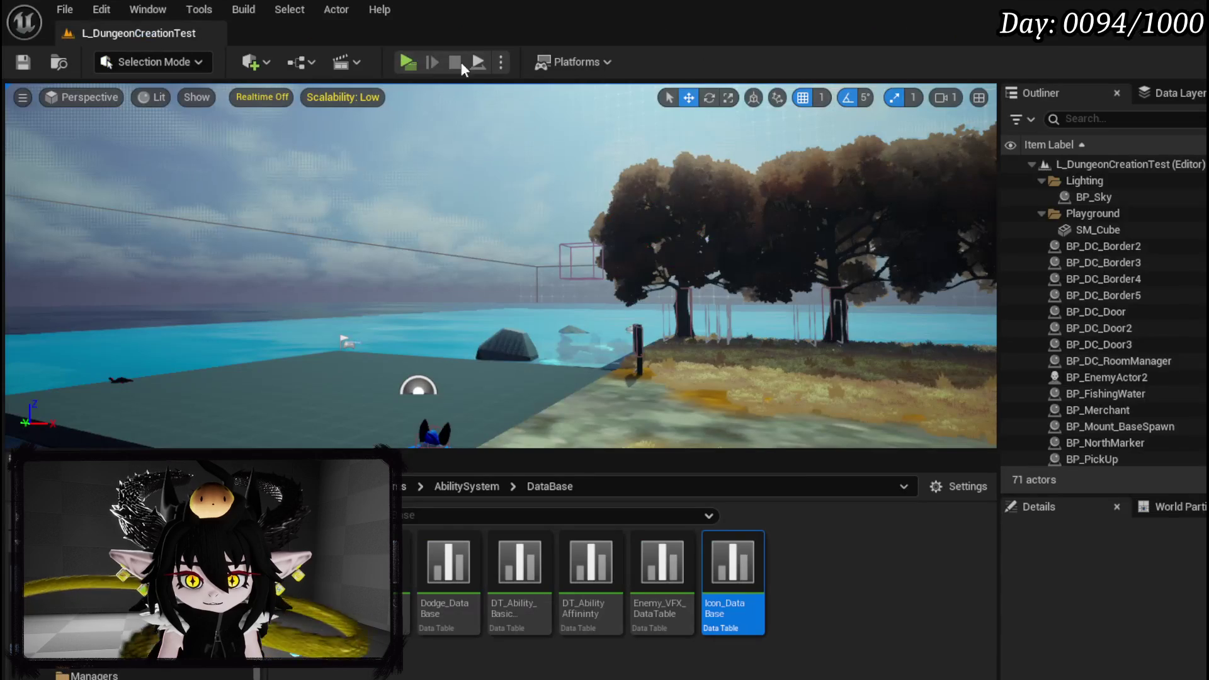
{"action": "left_click", "coordinate": [427, 71]}
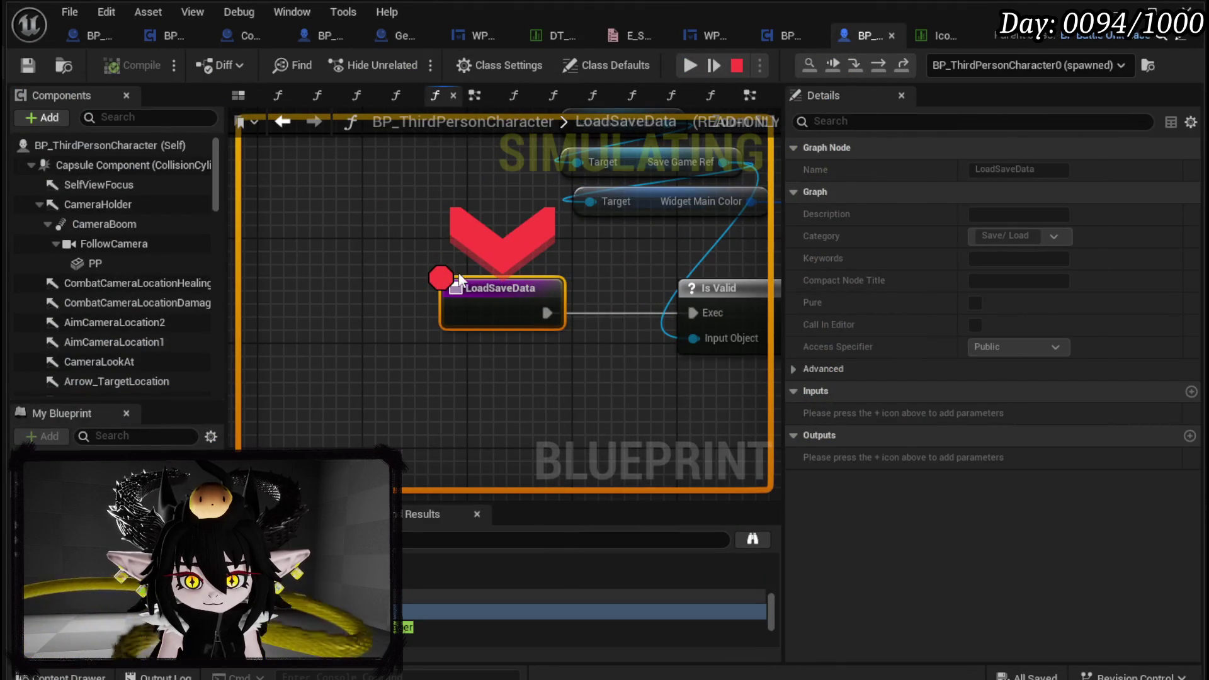
{"action": "right_click", "coordinate": [460, 280]}
{"action": "left_click", "coordinate": [529, 371]}
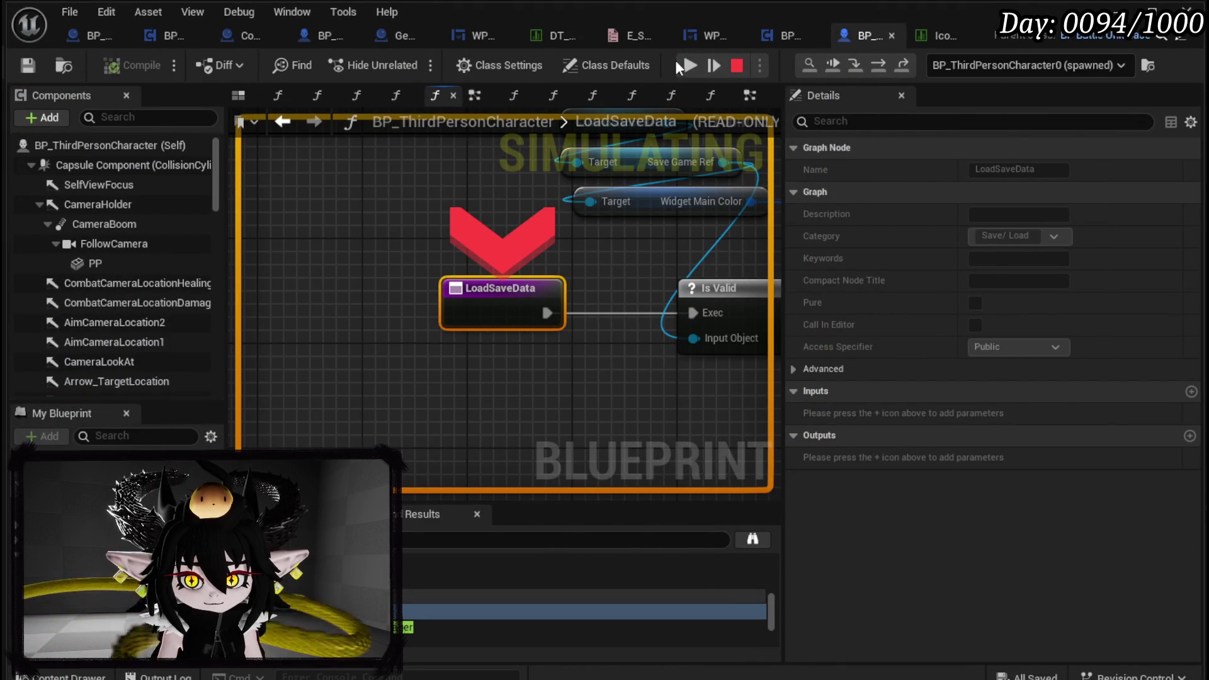
{"action": "left_click", "coordinate": [689, 65]}
{"action": "right_click", "coordinate": [519, 276]}
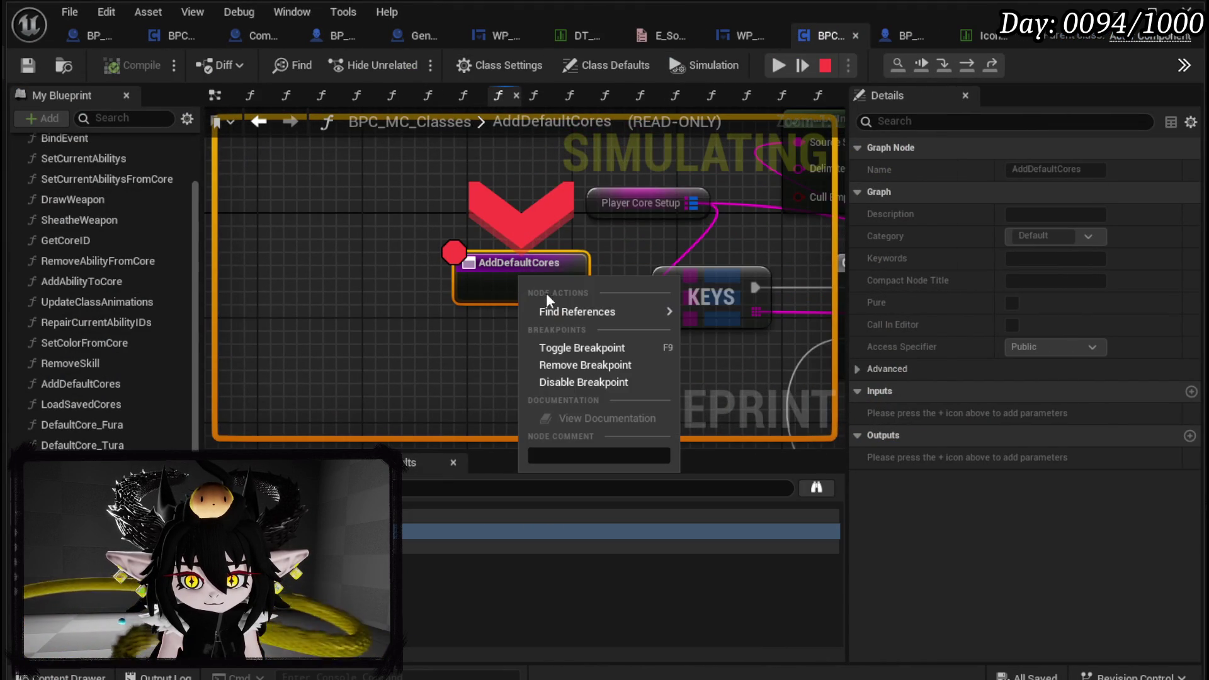
Drop the AddDefaultCores breakpoint, add a breakpoint on the Branch, and resume to it
{"action": "left_click", "coordinate": [579, 364]}
{"action": "scroll", "coordinate": [398, 204], "scroll_direction": "down", "scroll_amount": 2}
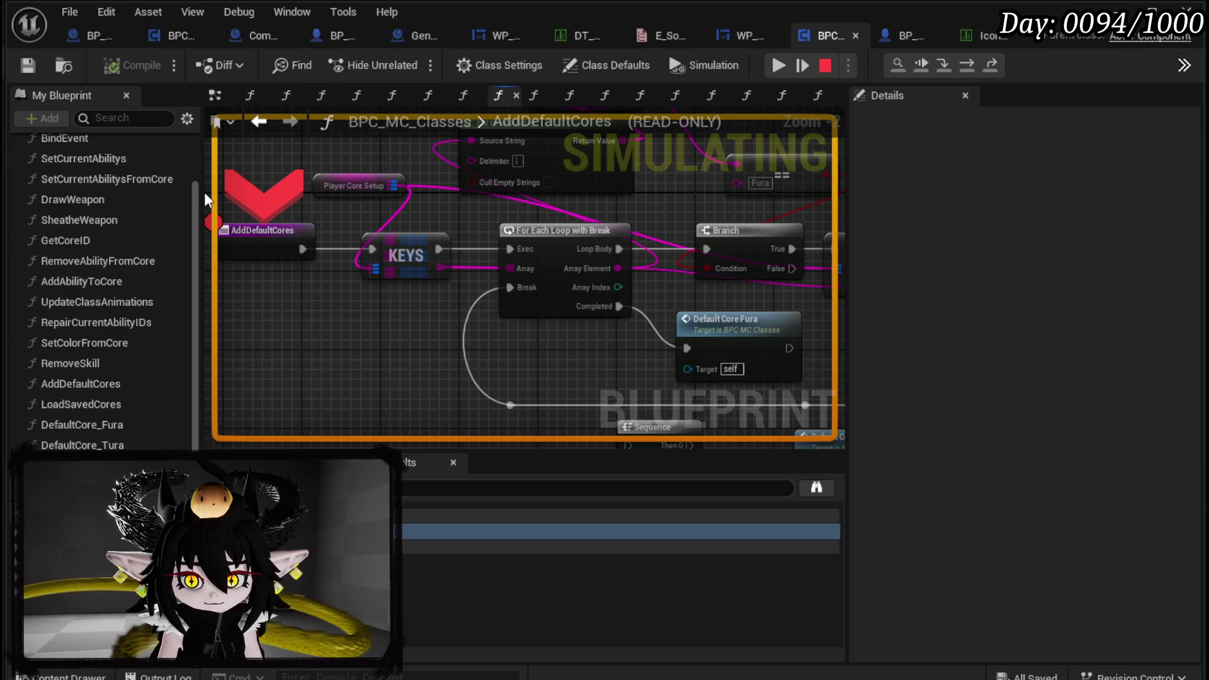
{"action": "left_click", "coordinate": [970, 63]}
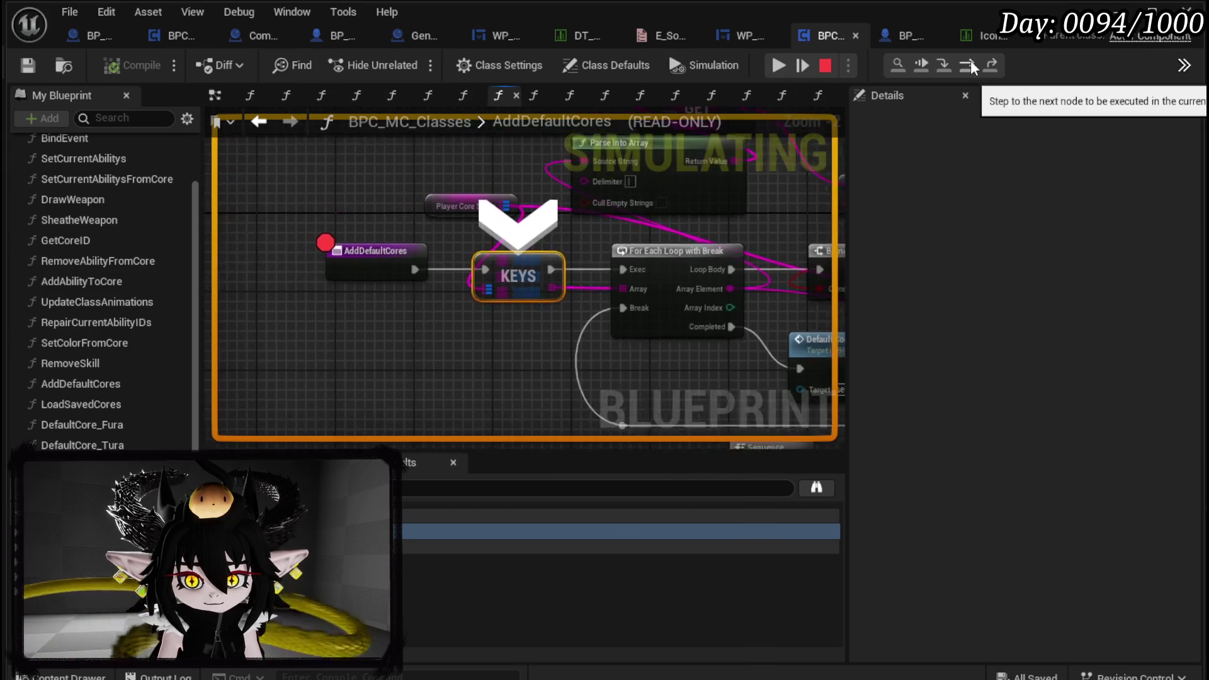
{"action": "left_click", "coordinate": [971, 63]}
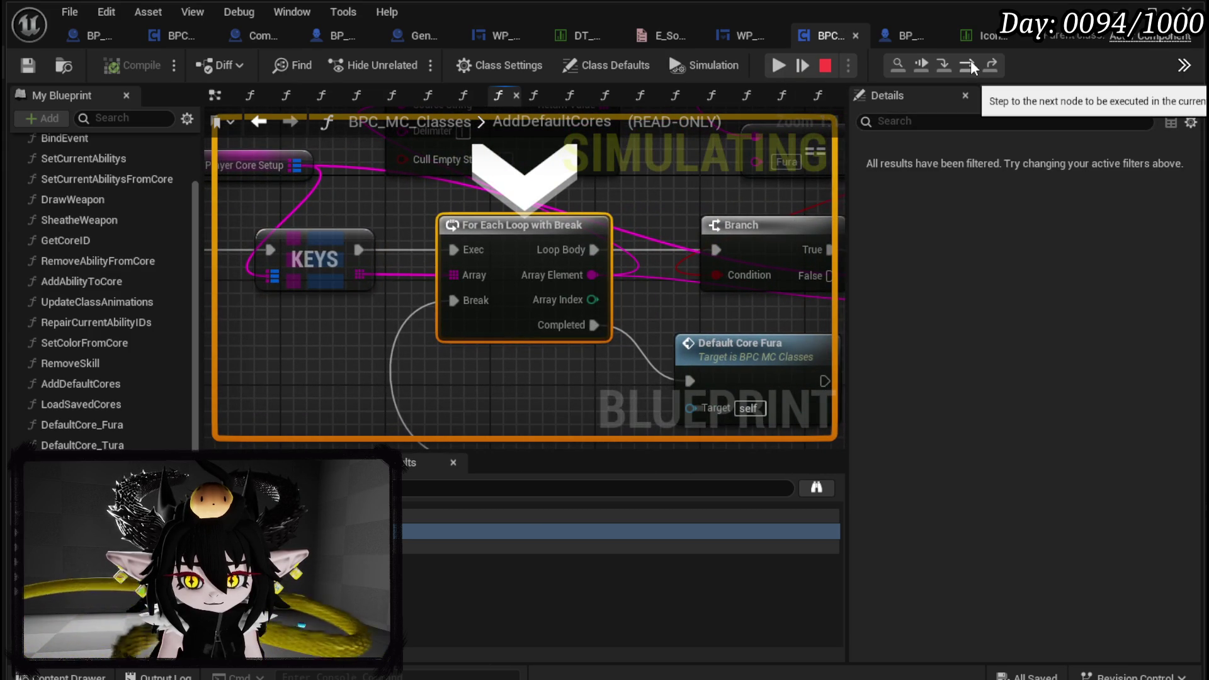
{"action": "right_click", "coordinate": [776, 238]}
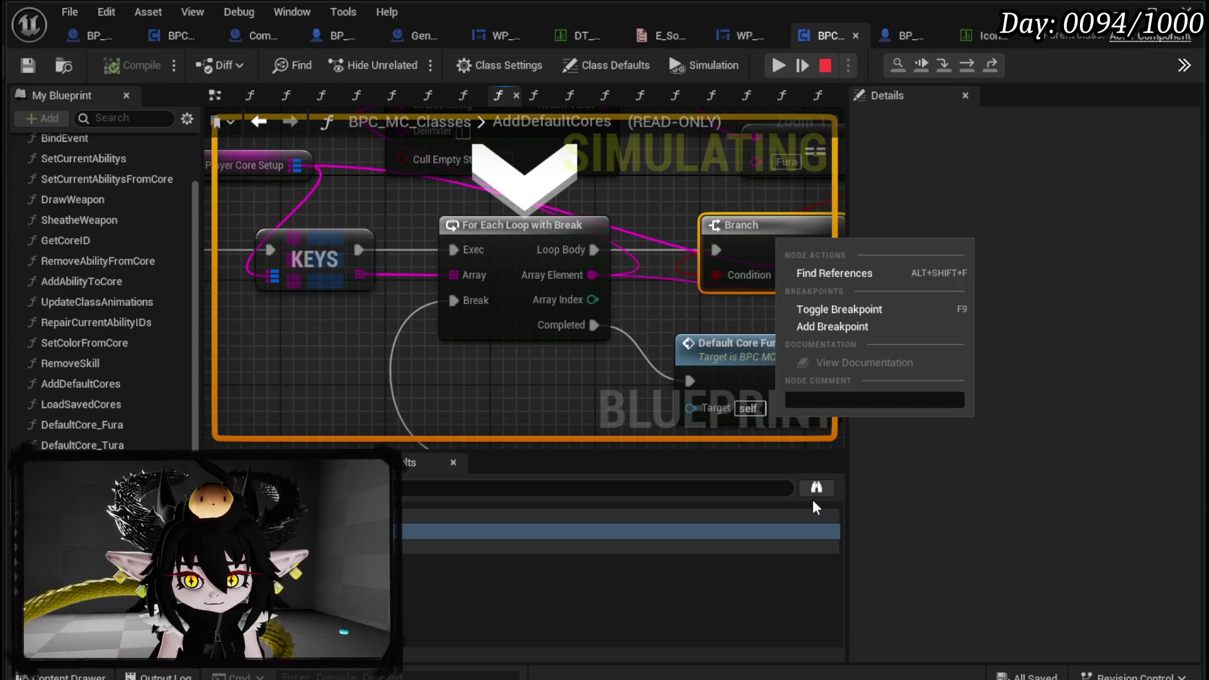
{"action": "left_click", "coordinate": [830, 327]}
{"action": "left_click", "coordinate": [788, 65]}
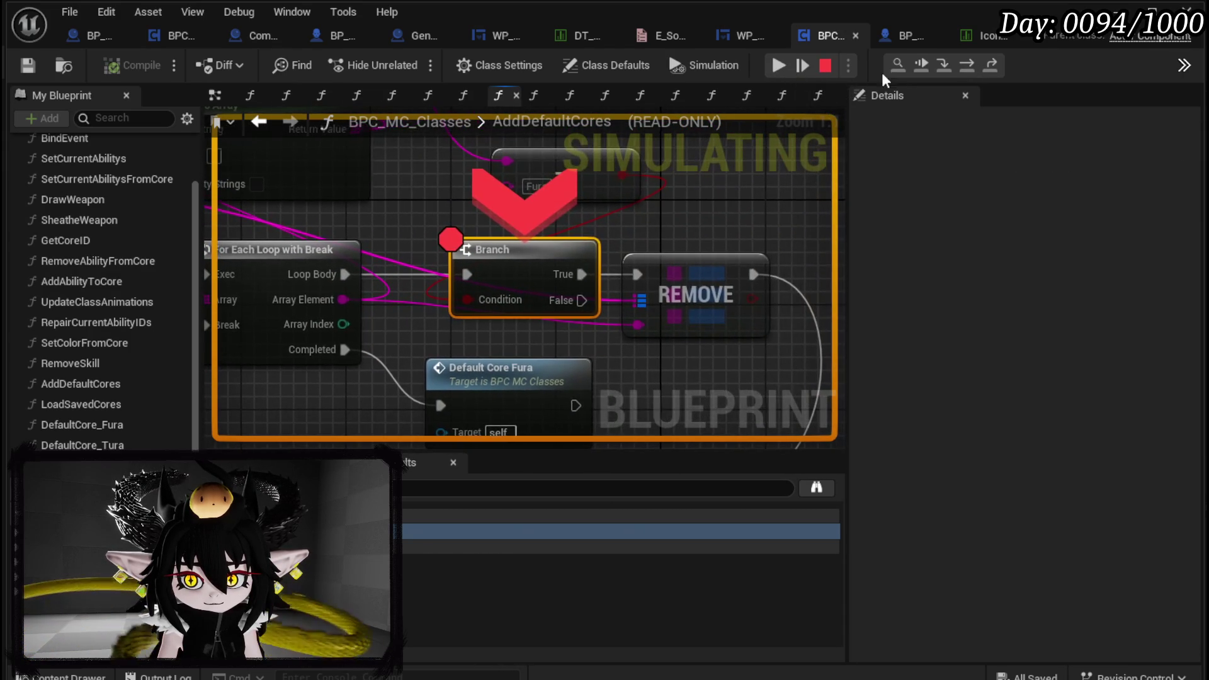
Step through the first two ForEachLoopWithBreak iterations, returning to the Branch each time
{"action": "left_click", "coordinate": [970, 65]}
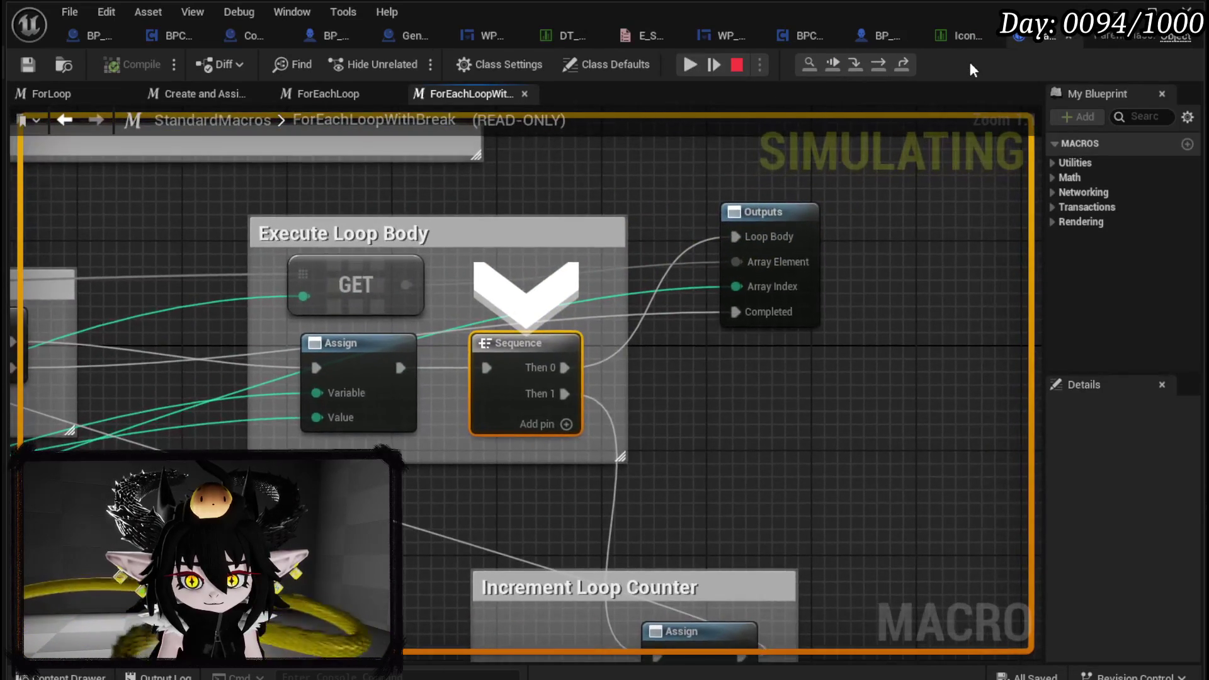
{"action": "left_click", "coordinate": [884, 65]}
{"action": "left_click", "coordinate": [884, 66]}
{"action": "left_click", "coordinate": [884, 65]}
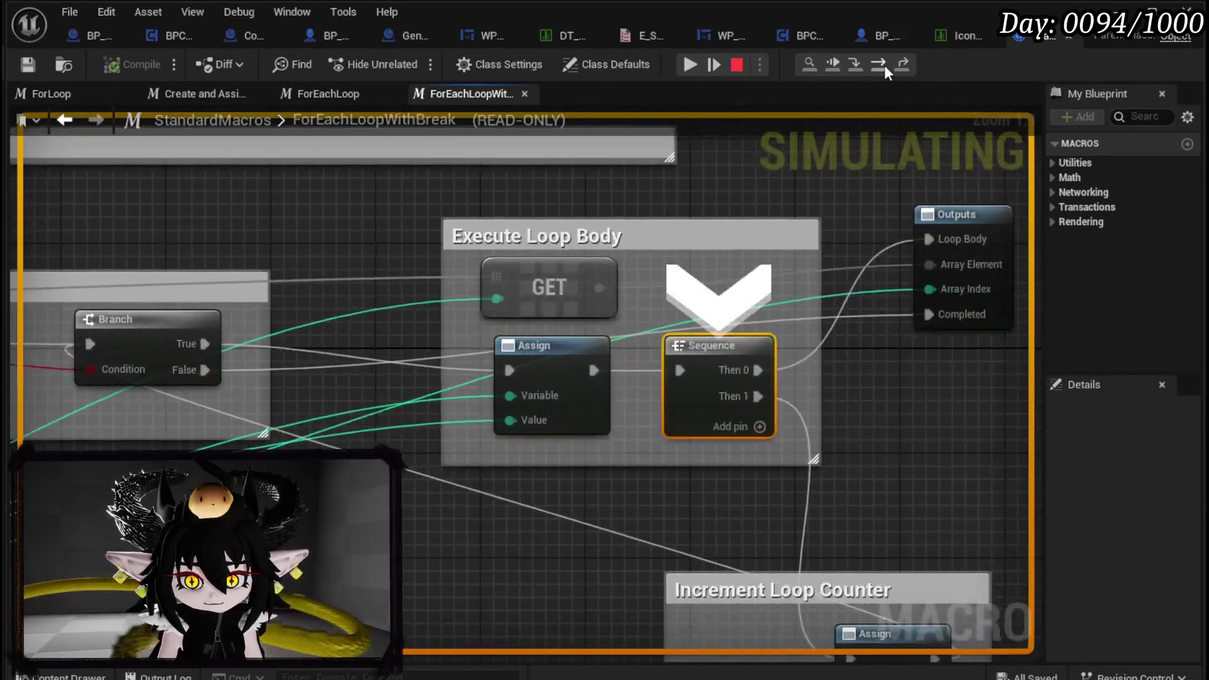
{"action": "left_click", "coordinate": [884, 66]}
{"action": "left_click", "coordinate": [884, 66]}
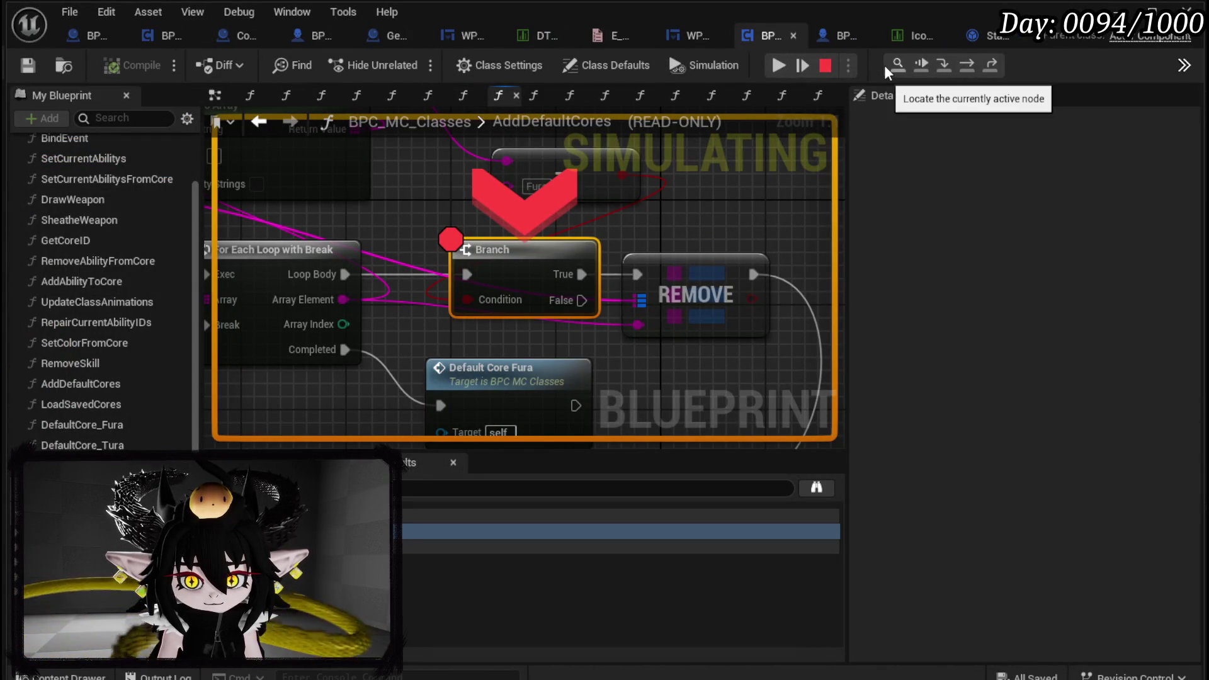
{"action": "left_click", "coordinate": [971, 65]}
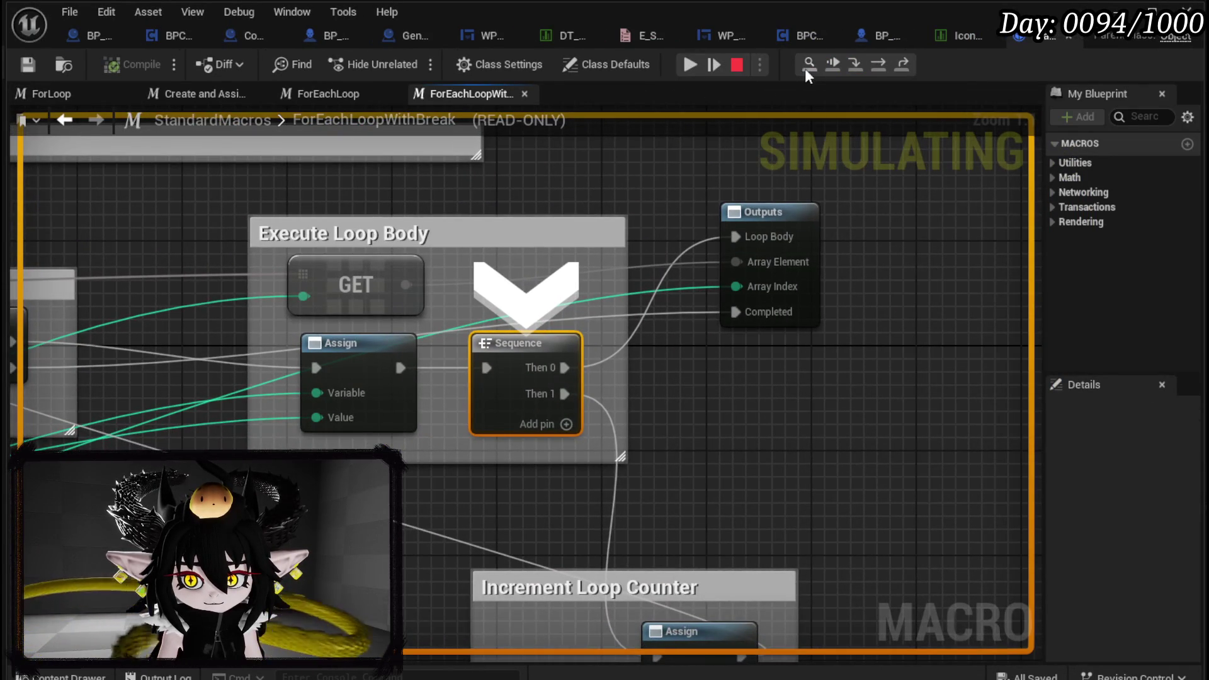
{"action": "left_click", "coordinate": [883, 63]}
{"action": "left_click", "coordinate": [883, 63]}
{"action": "left_click", "coordinate": [883, 63]}
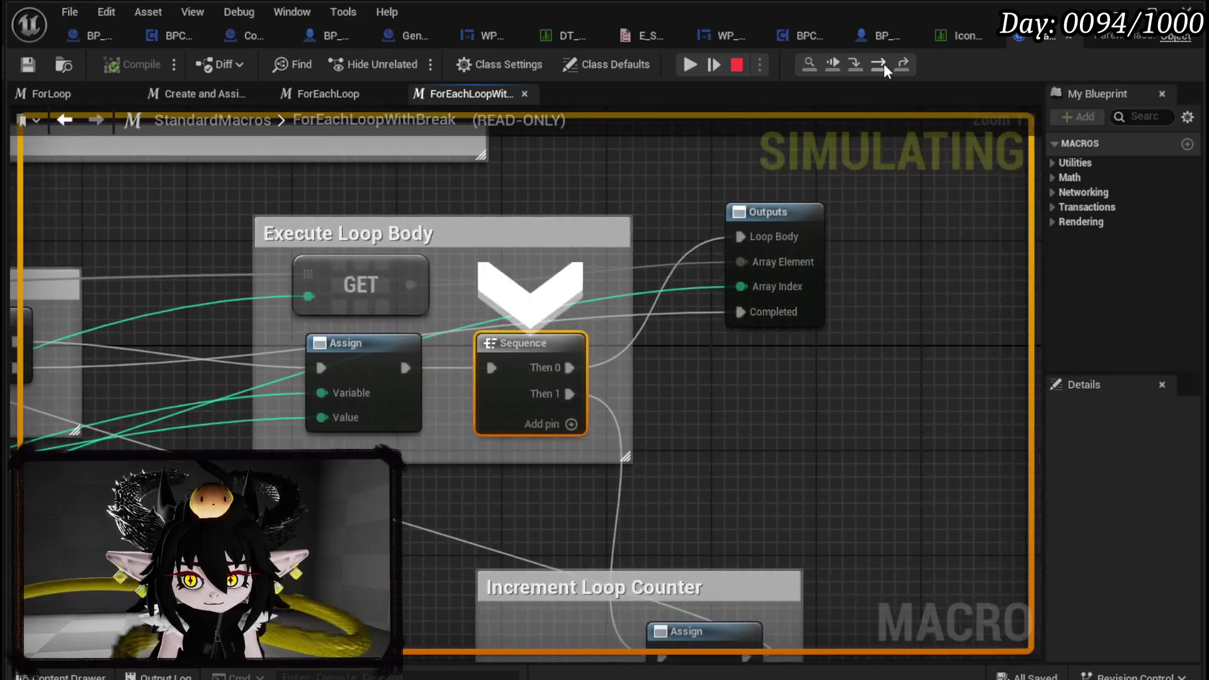
{"action": "left_click", "coordinate": [883, 63]}
{"action": "left_click", "coordinate": [883, 63]}
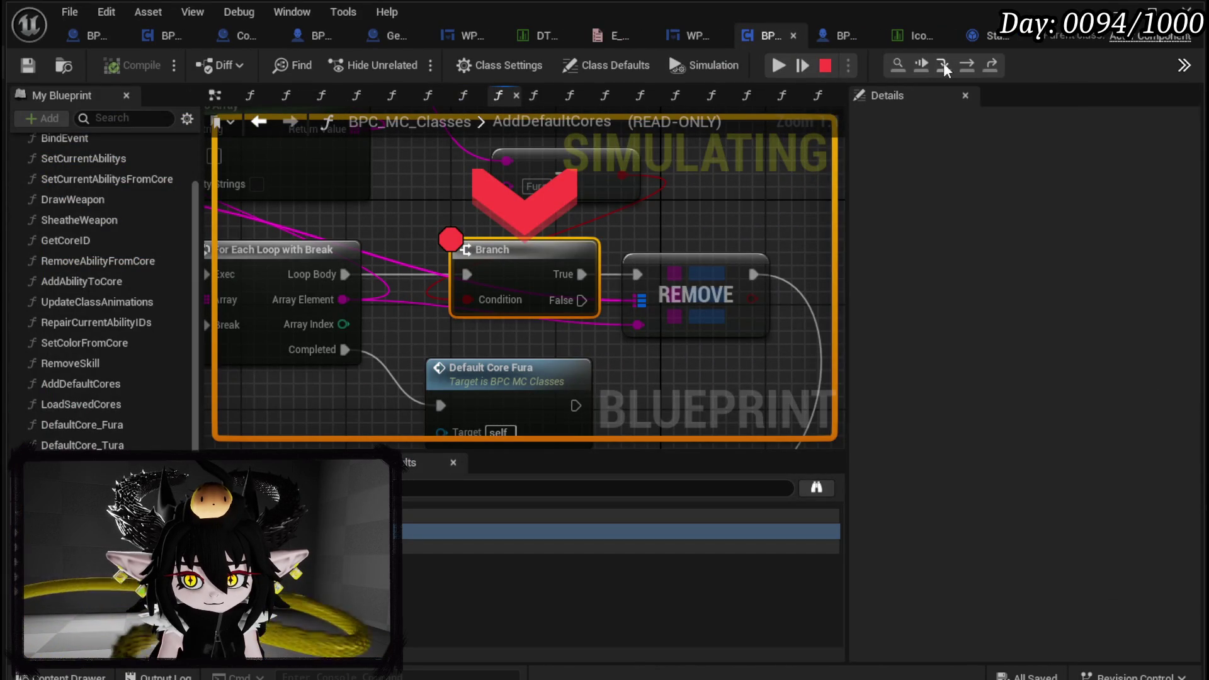
Step through the next two loop iterations back to the AddDefaultCores Branch
{"action": "left_click", "coordinate": [969, 62]}
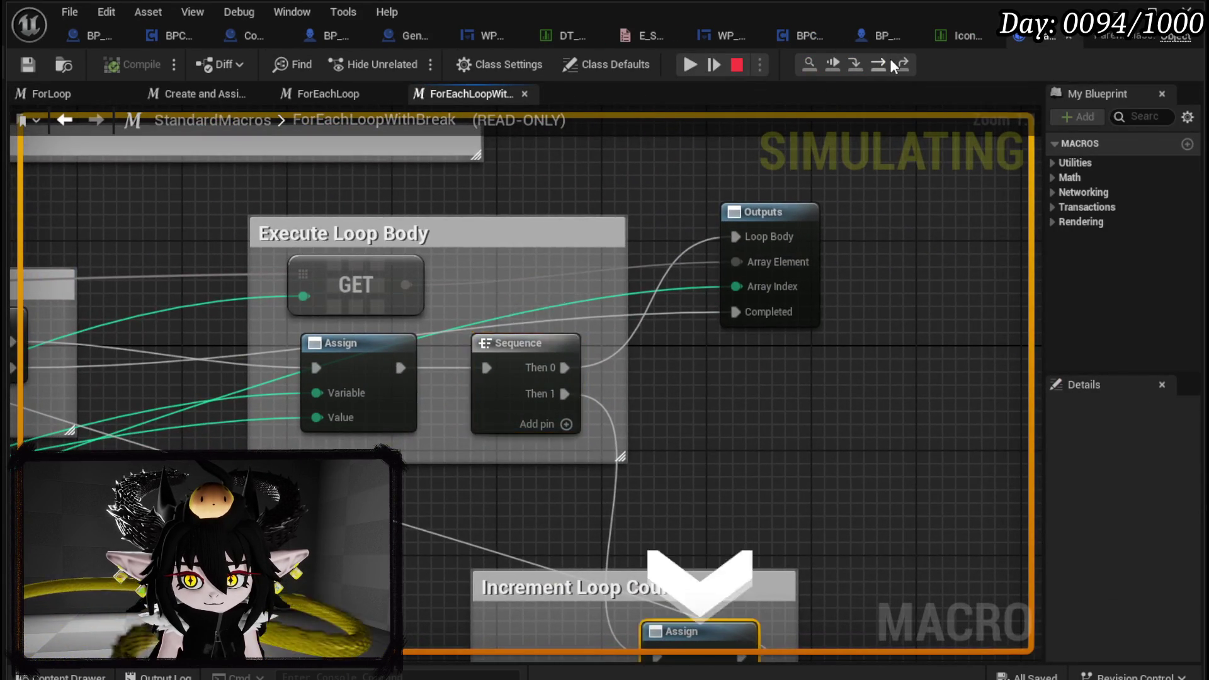
{"action": "left_click", "coordinate": [889, 62]}
{"action": "left_click", "coordinate": [890, 62]}
{"action": "left_click", "coordinate": [886, 64]}
{"action": "left_click", "coordinate": [887, 65]}
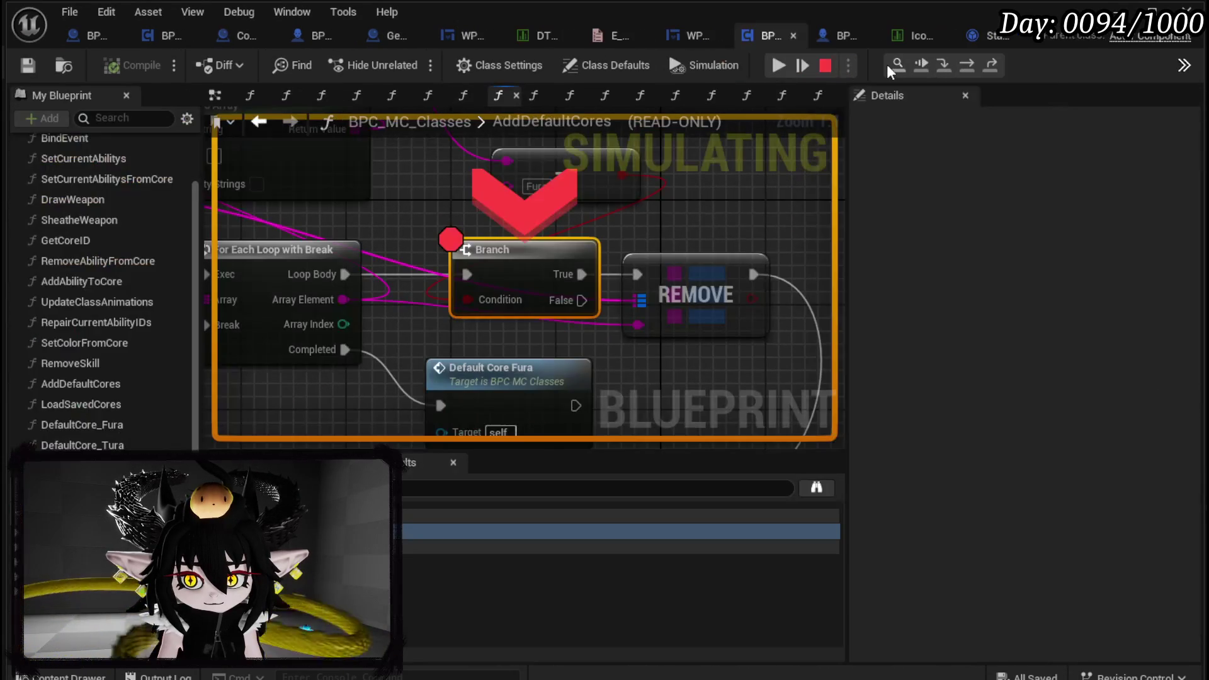
{"action": "left_click", "coordinate": [971, 59]}
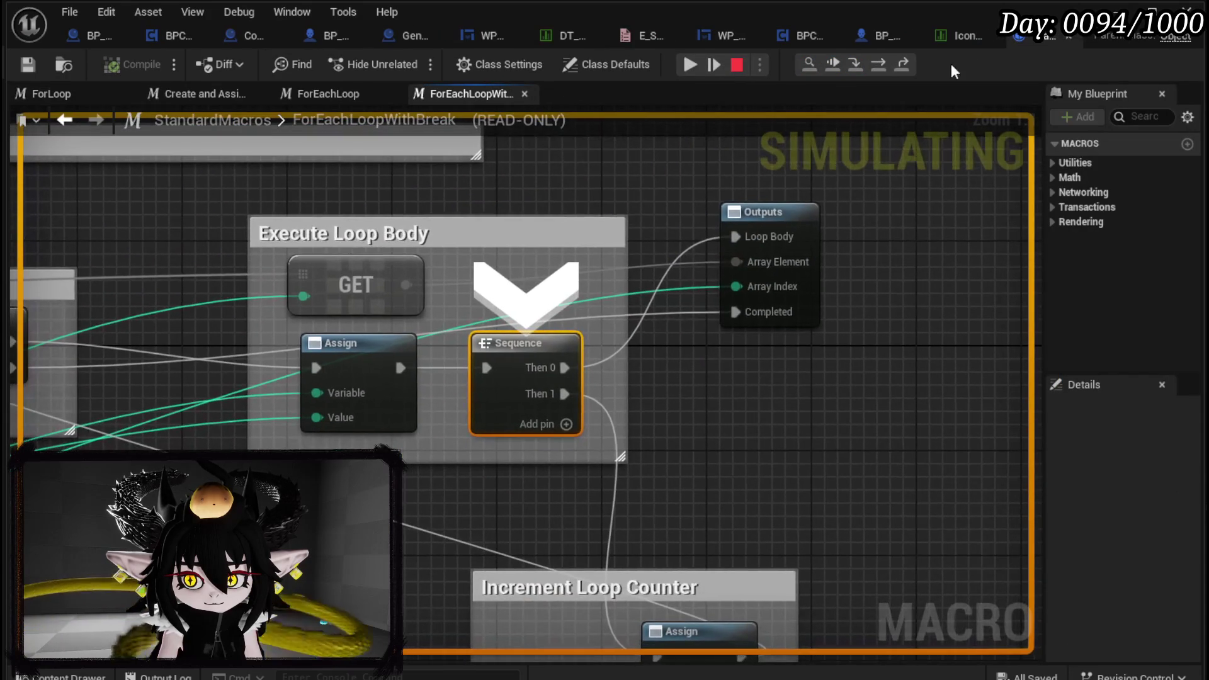
{"action": "left_click", "coordinate": [876, 65]}
{"action": "left_click", "coordinate": [876, 65]}
{"action": "left_click", "coordinate": [875, 66]}
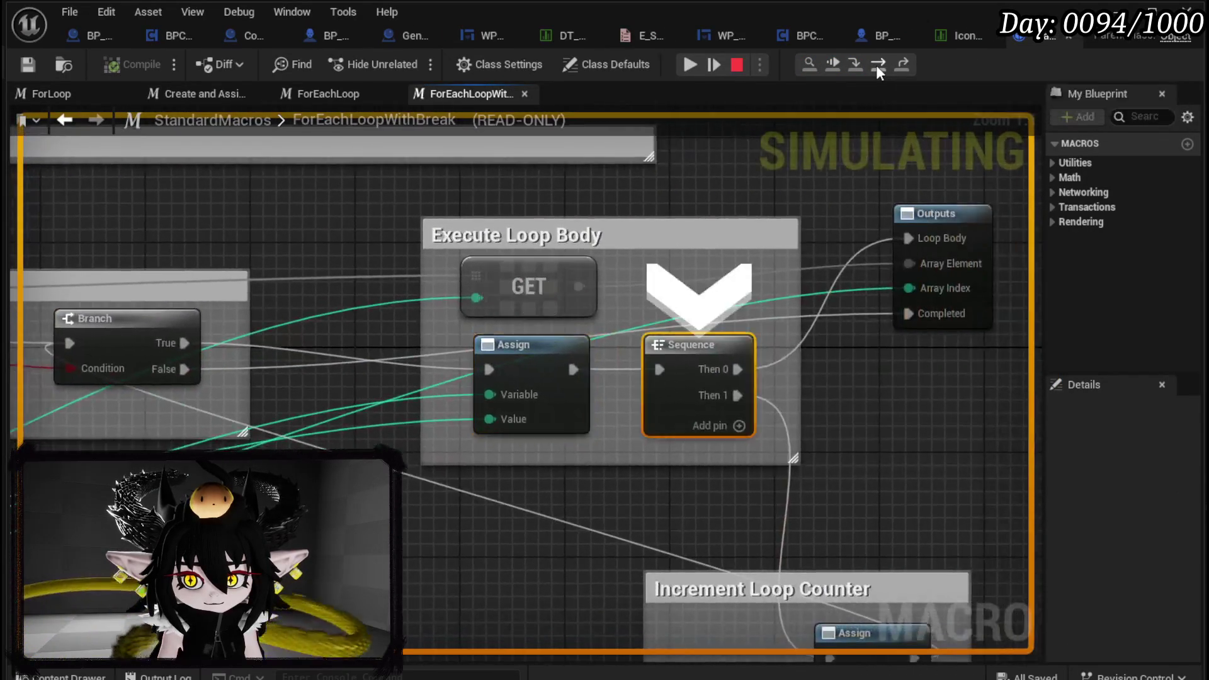
{"action": "left_click", "coordinate": [875, 65]}
{"action": "left_click", "coordinate": [878, 69]}
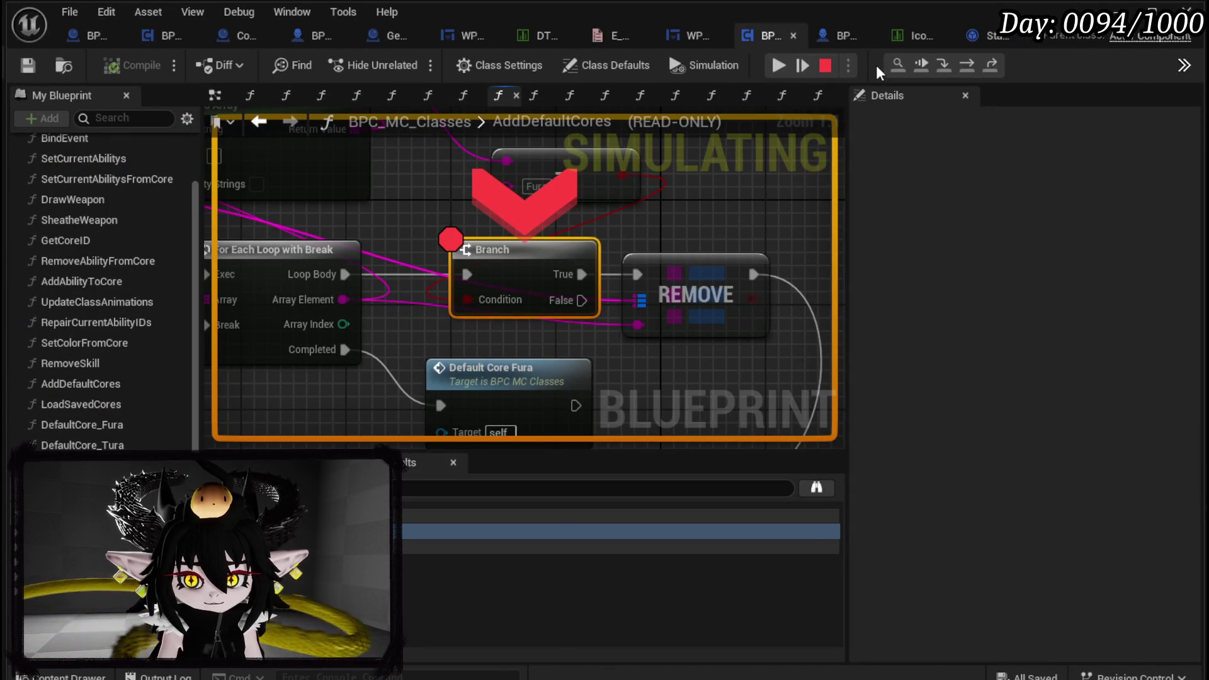
Finish the loop to reach Default Core Fura, then step out of AddDefaultCores
{"action": "left_click", "coordinate": [964, 66]}
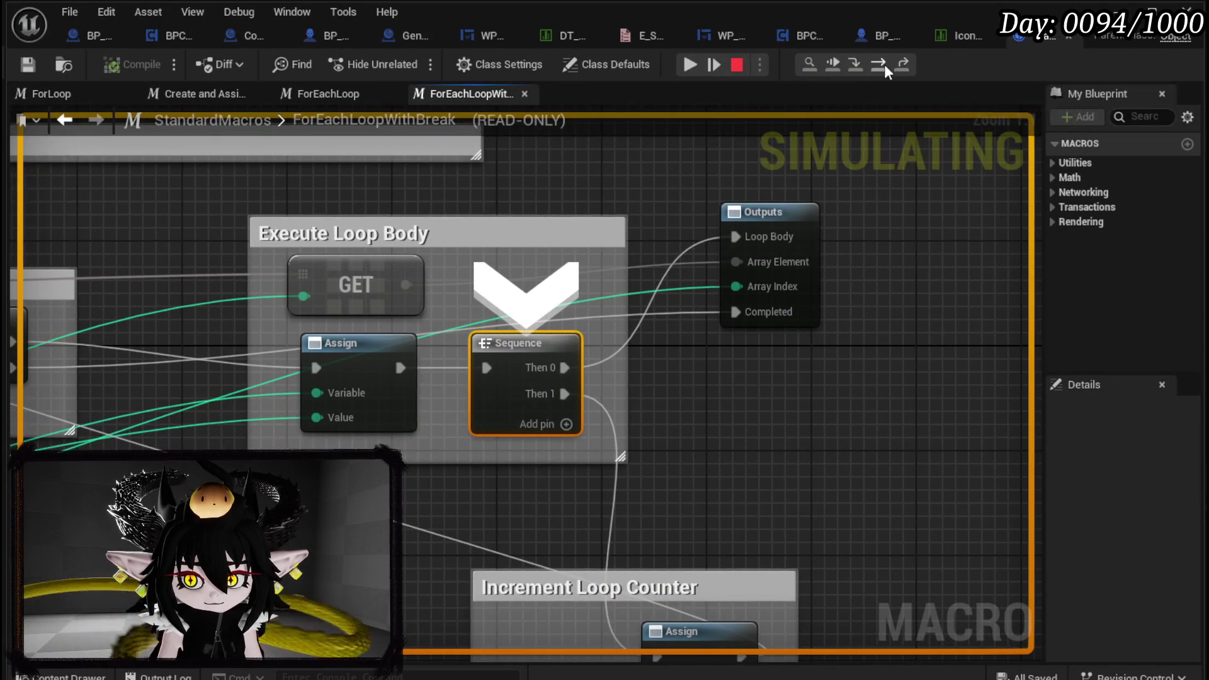
{"action": "left_click", "coordinate": [883, 66]}
{"action": "left_click", "coordinate": [883, 66]}
{"action": "left_click", "coordinate": [883, 66]}
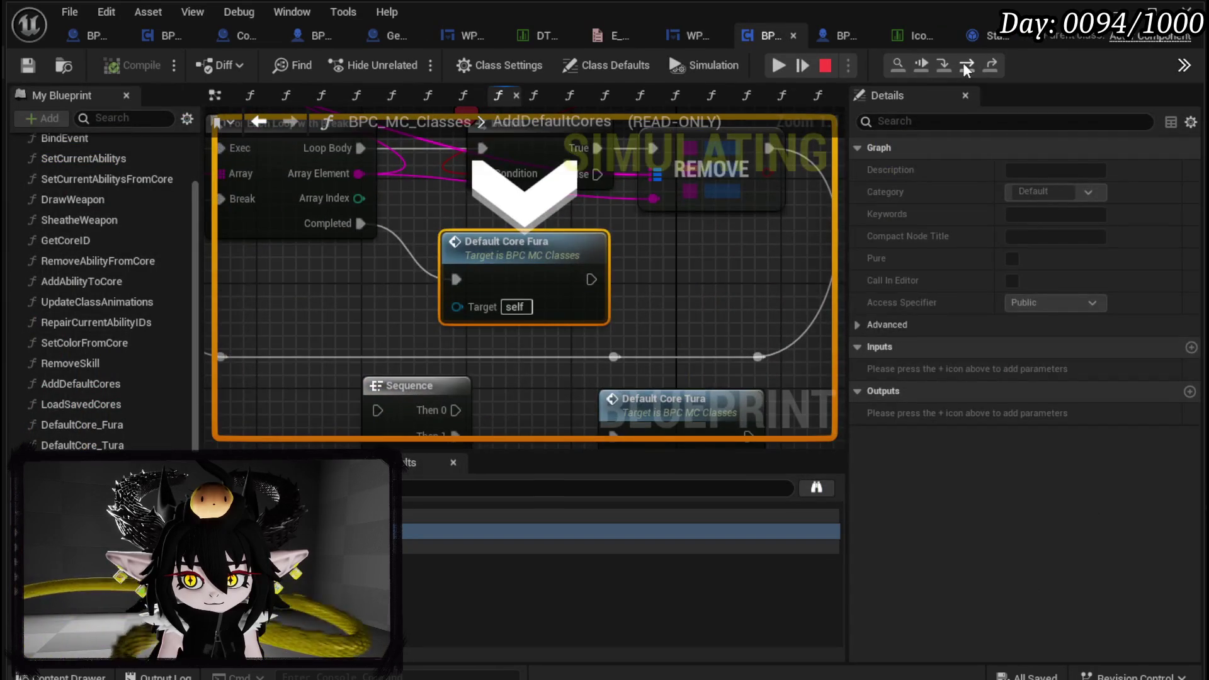
{"action": "left_click", "coordinate": [964, 66]}
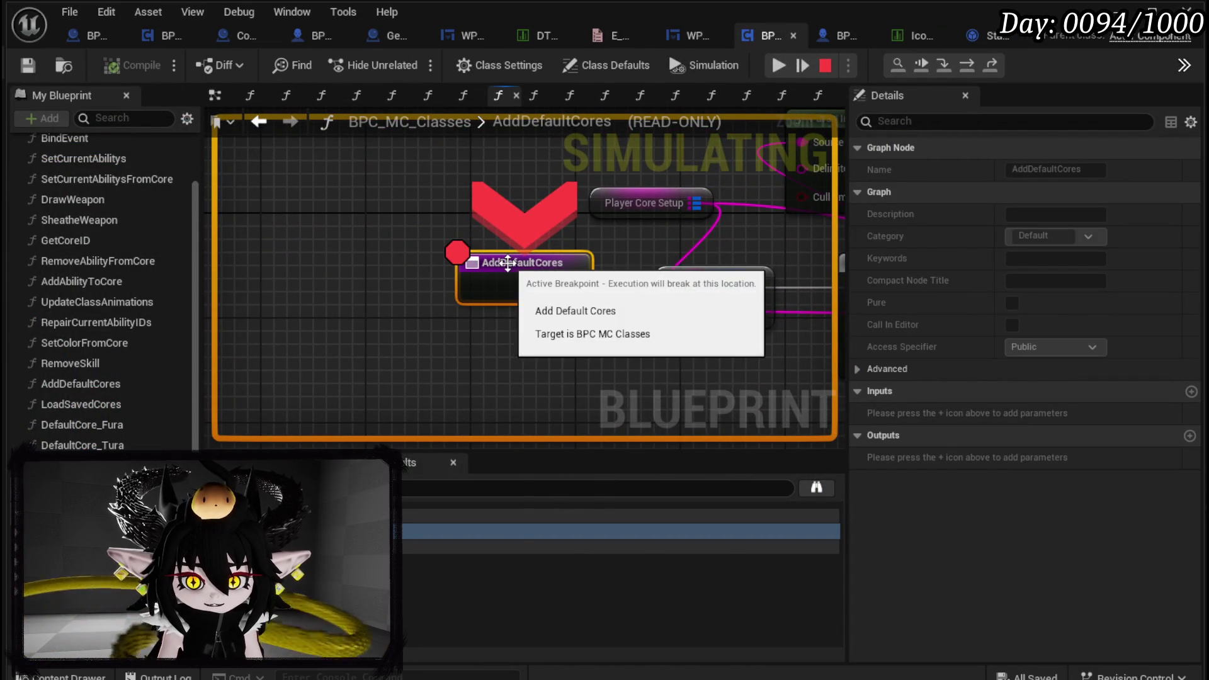
Step on to the For Each Loop with Break, remove the AddDefaultCores breakpoint, and resume
{"action": "left_click", "coordinate": [966, 70]}
{"action": "left_click", "coordinate": [966, 70]}
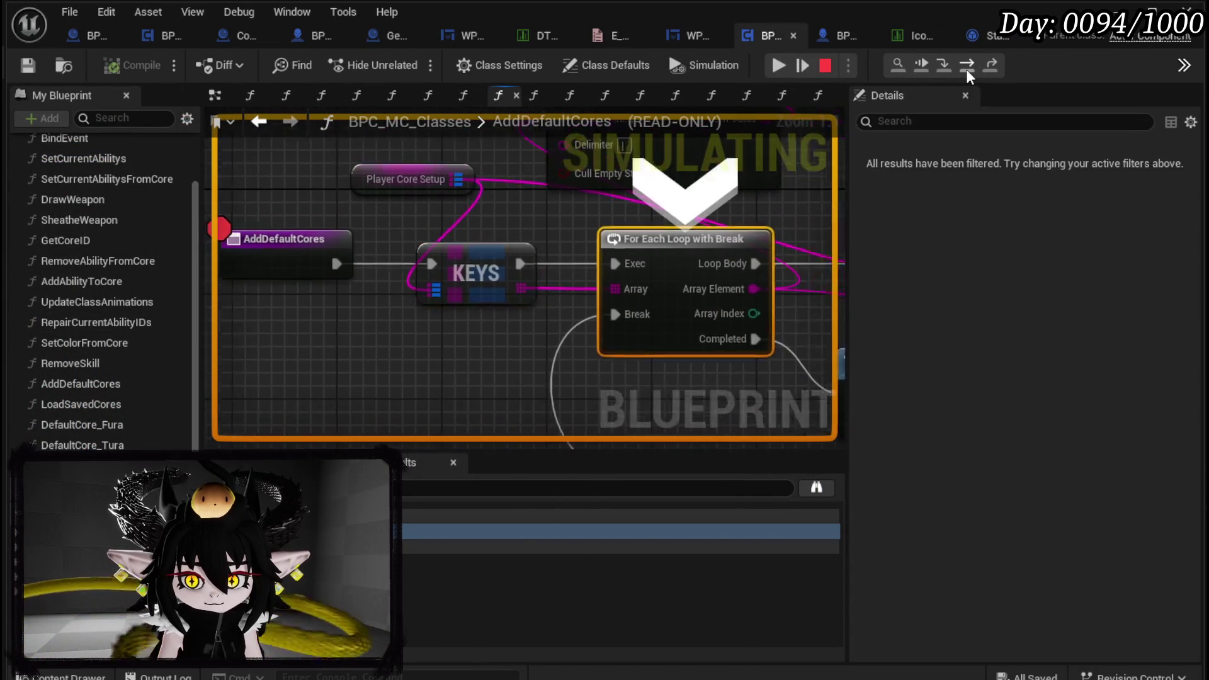
{"action": "left_click_drag", "start_coordinate": [369, 241], "coordinate": [661, 242]}
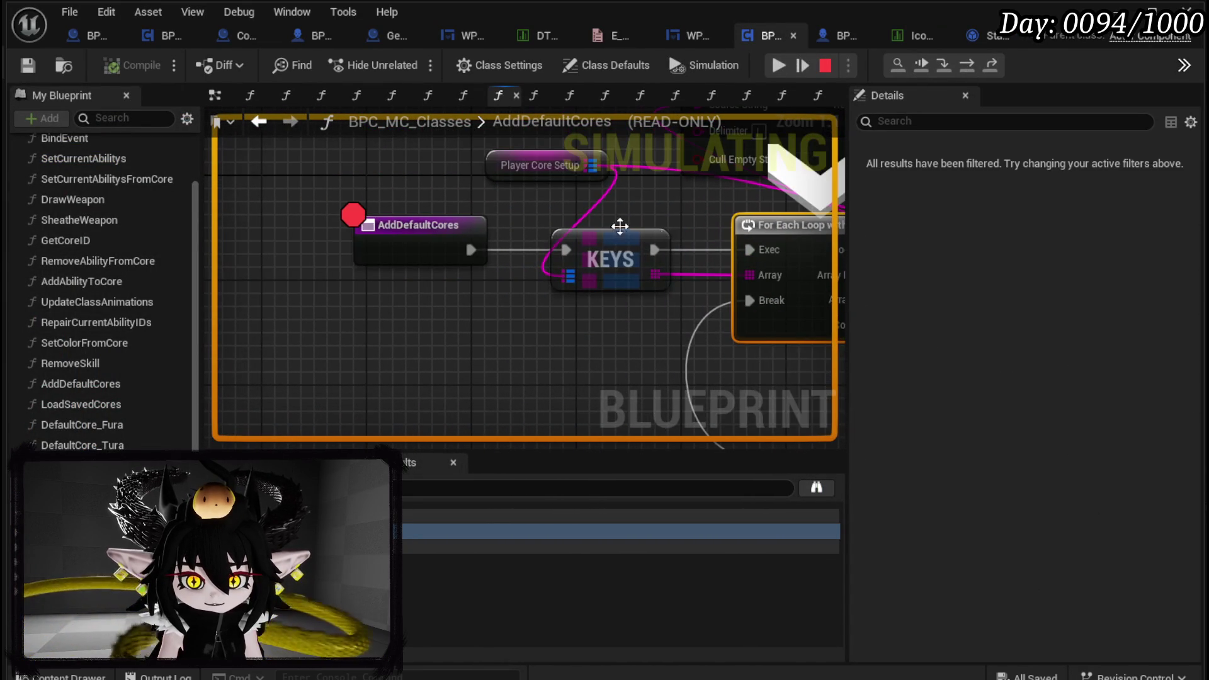
{"action": "right_click", "coordinate": [418, 239]}
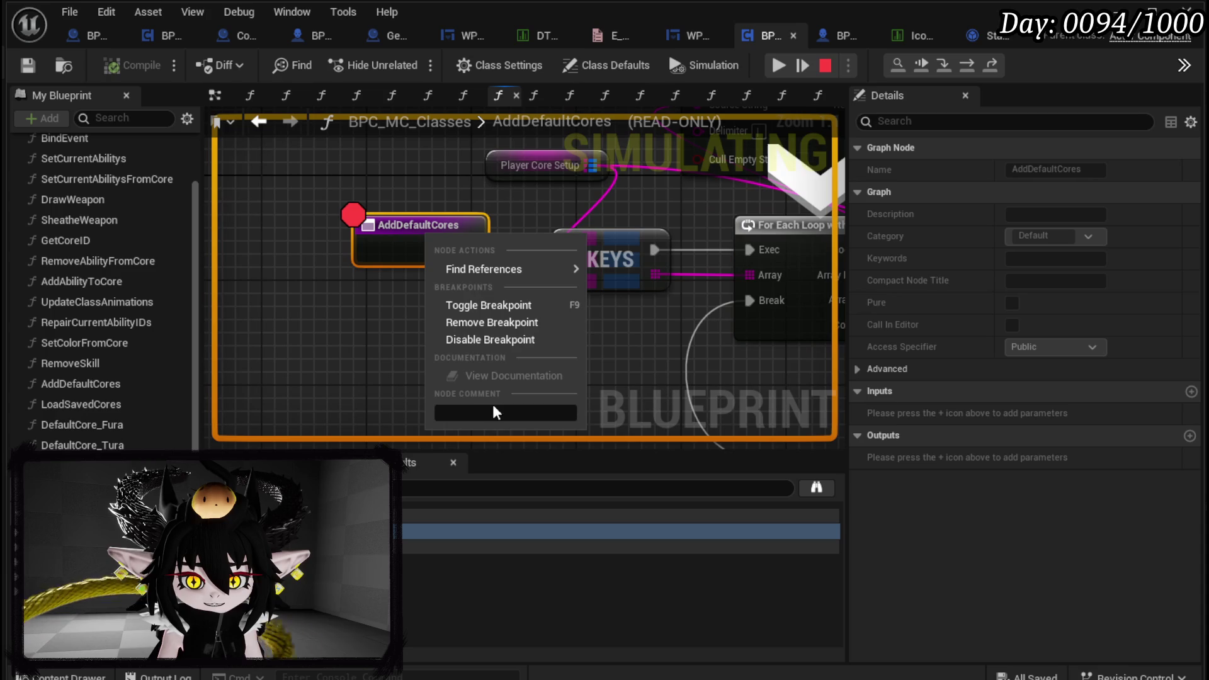
{"action": "left_click", "coordinate": [475, 320]}
{"action": "left_click", "coordinate": [779, 66]}
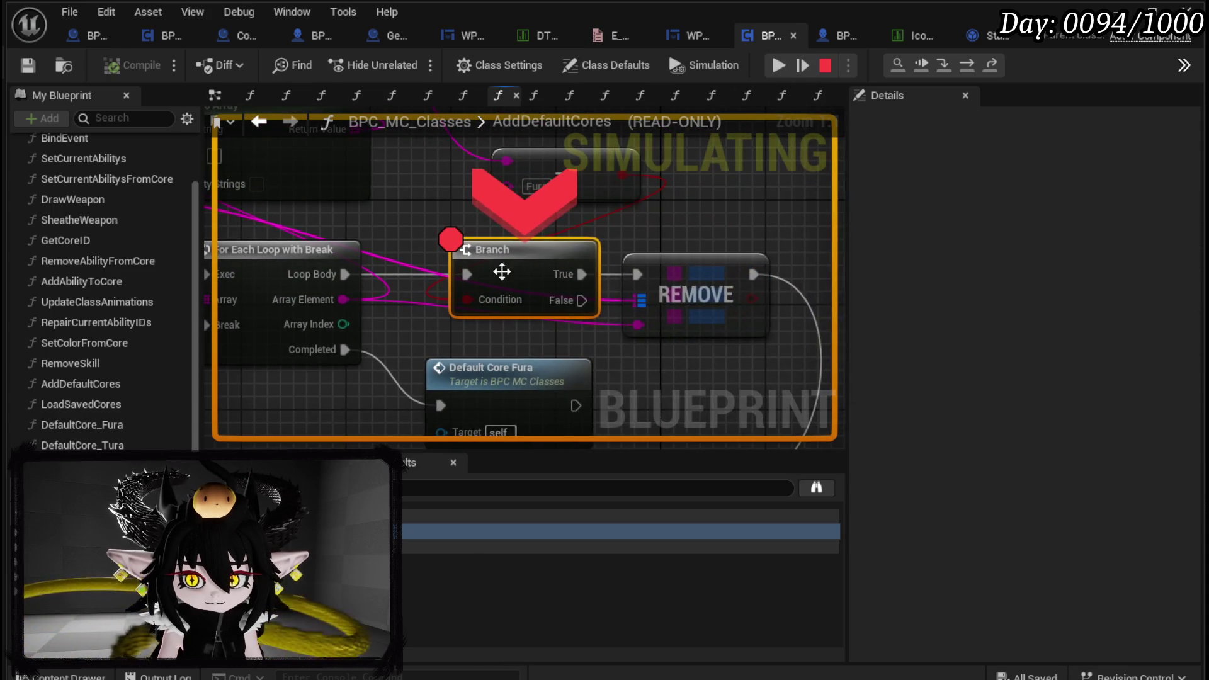
Remove the Branch breakpoint, let the game run, and end the simulation with Escape
{"action": "right_click", "coordinate": [508, 270]}
{"action": "left_click", "coordinate": [552, 357]}
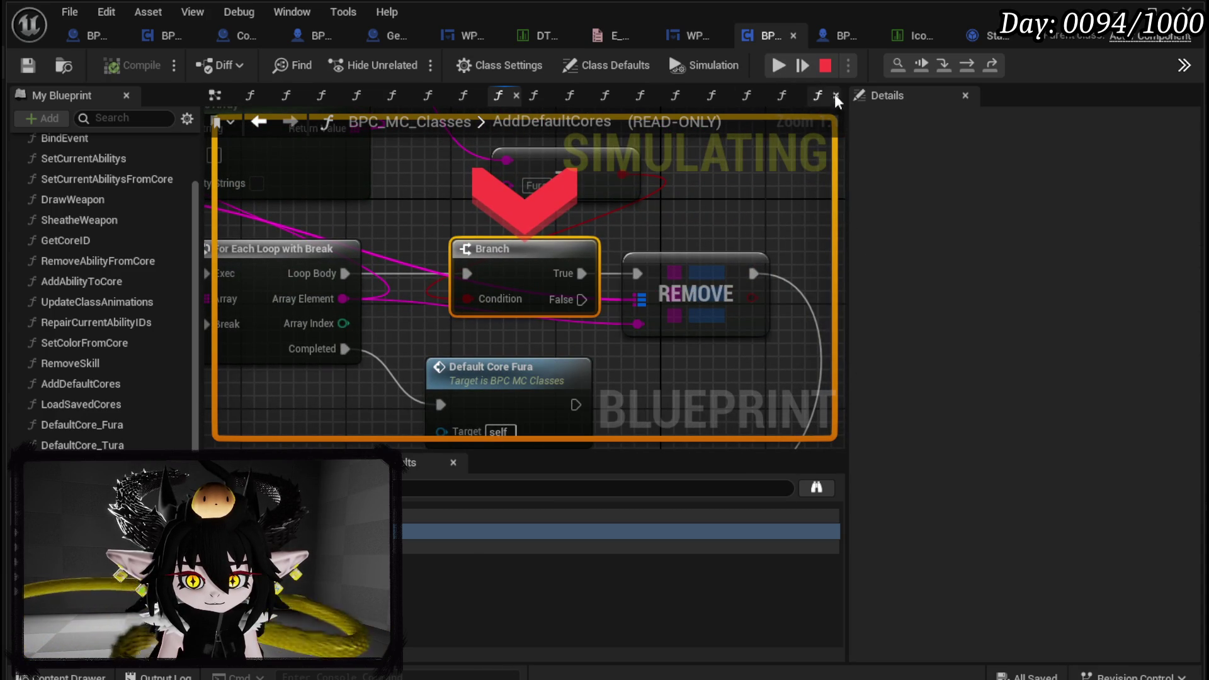
{"action": "left_click", "coordinate": [778, 66]}
{"action": "key", "text": "Escape"}
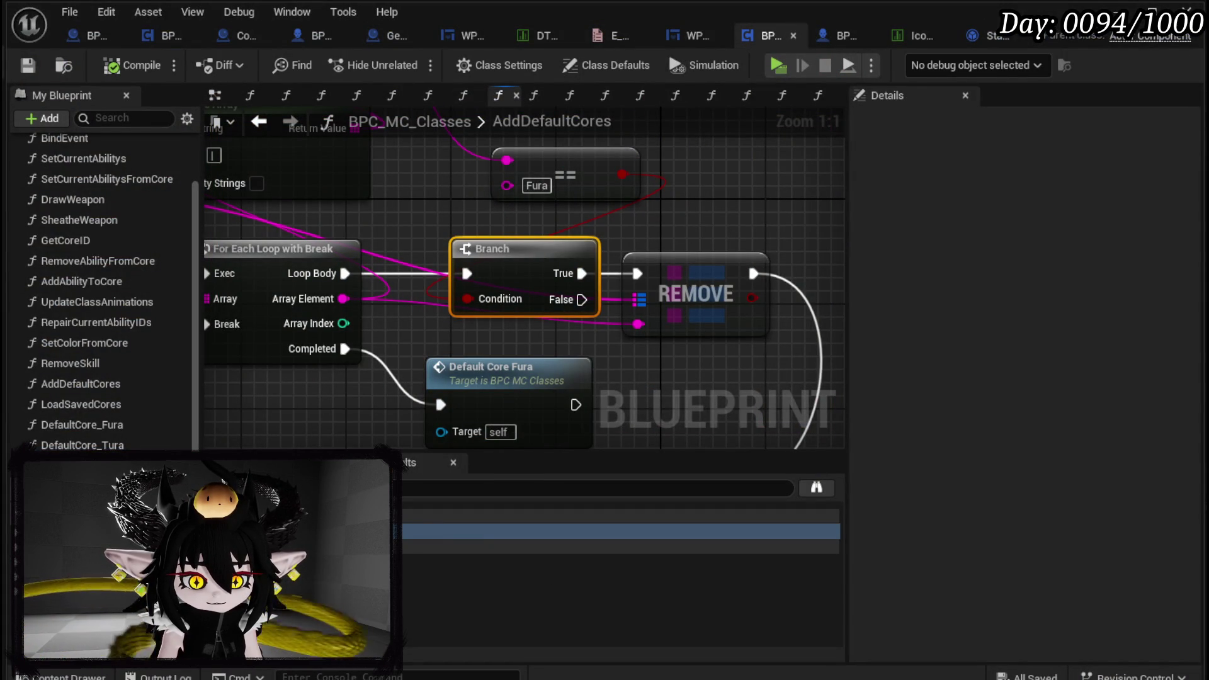
{"action": "scroll", "coordinate": [665, 399], "scroll_direction": "down", "scroll_amount": 3}
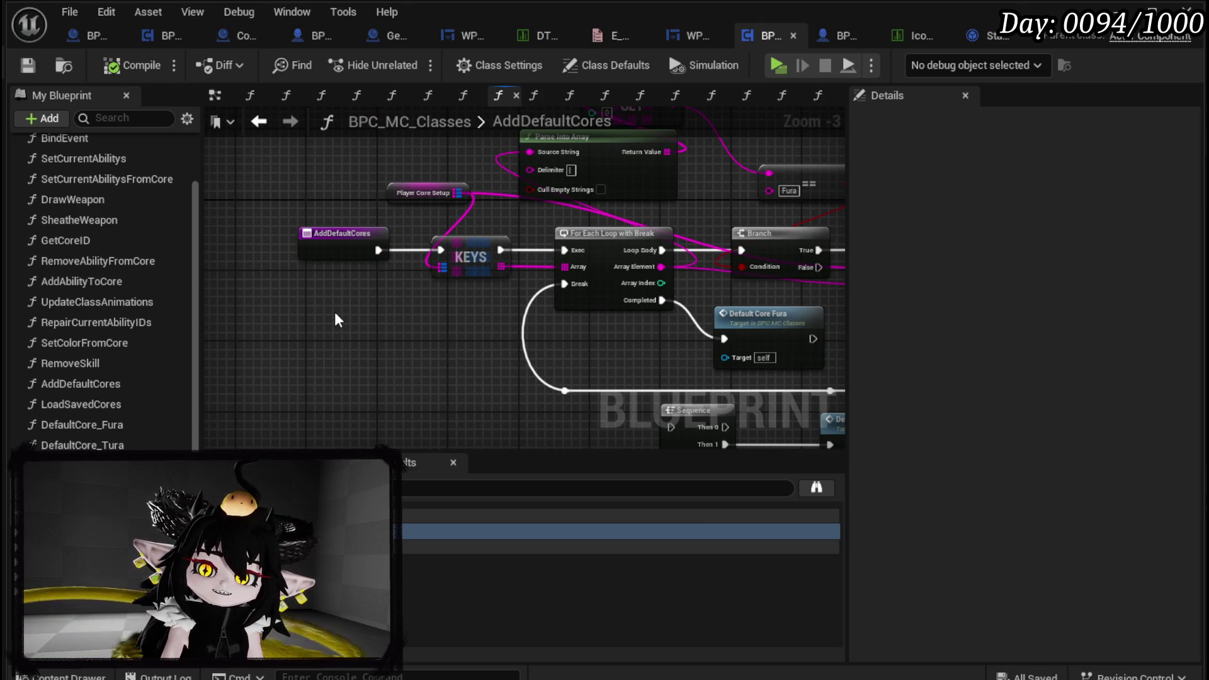
Shift Create General Manager right in BP_ThirdPersonCharacter's EventGraph, save, and return to L_DungeonCreationTest
{"action": "left_click", "coordinate": [841, 36]}
{"action": "scroll", "coordinate": [704, 178], "scroll_direction": "down", "scroll_amount": 3}
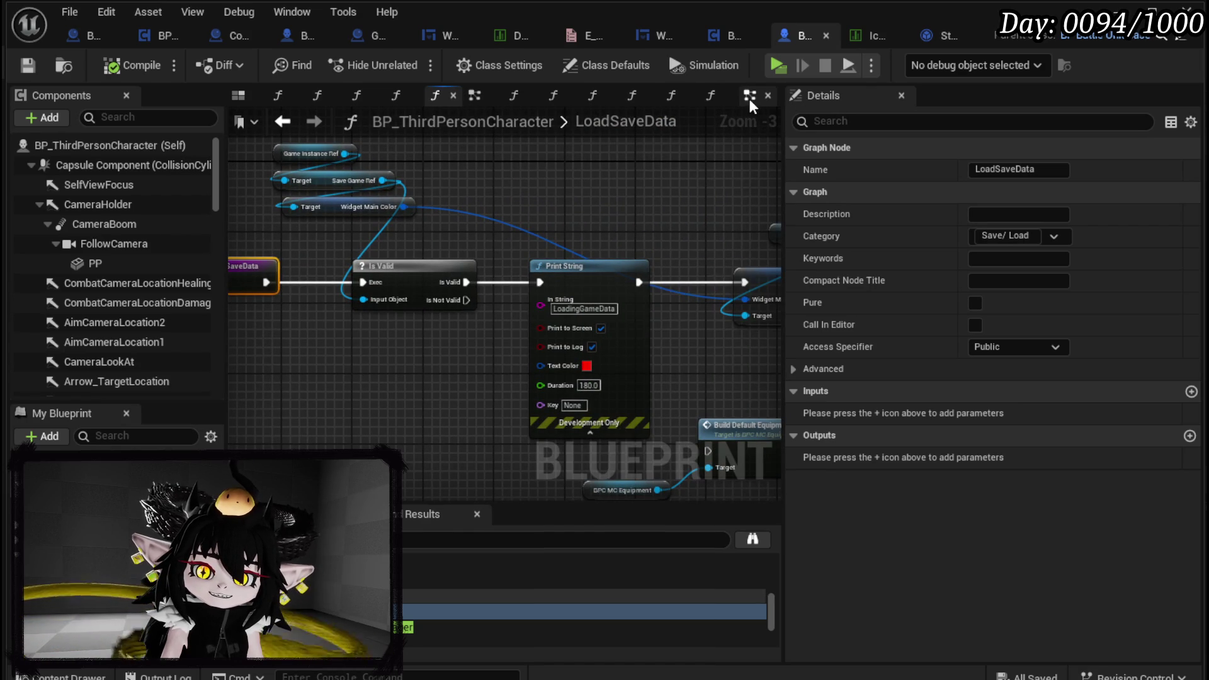
{"action": "key", "text": "alt+Left"}
{"action": "scroll", "coordinate": [413, 264], "scroll_direction": "down", "scroll_amount": 5}
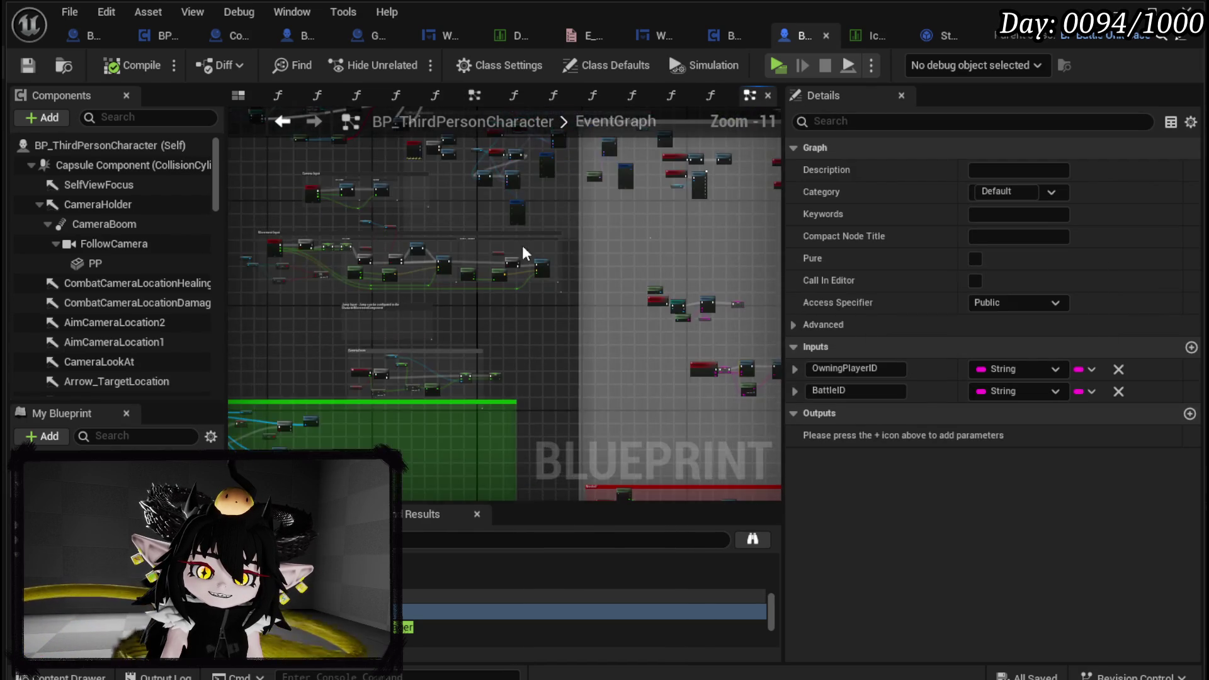
{"action": "scroll", "coordinate": [372, 208], "scroll_direction": "up", "scroll_amount": 12}
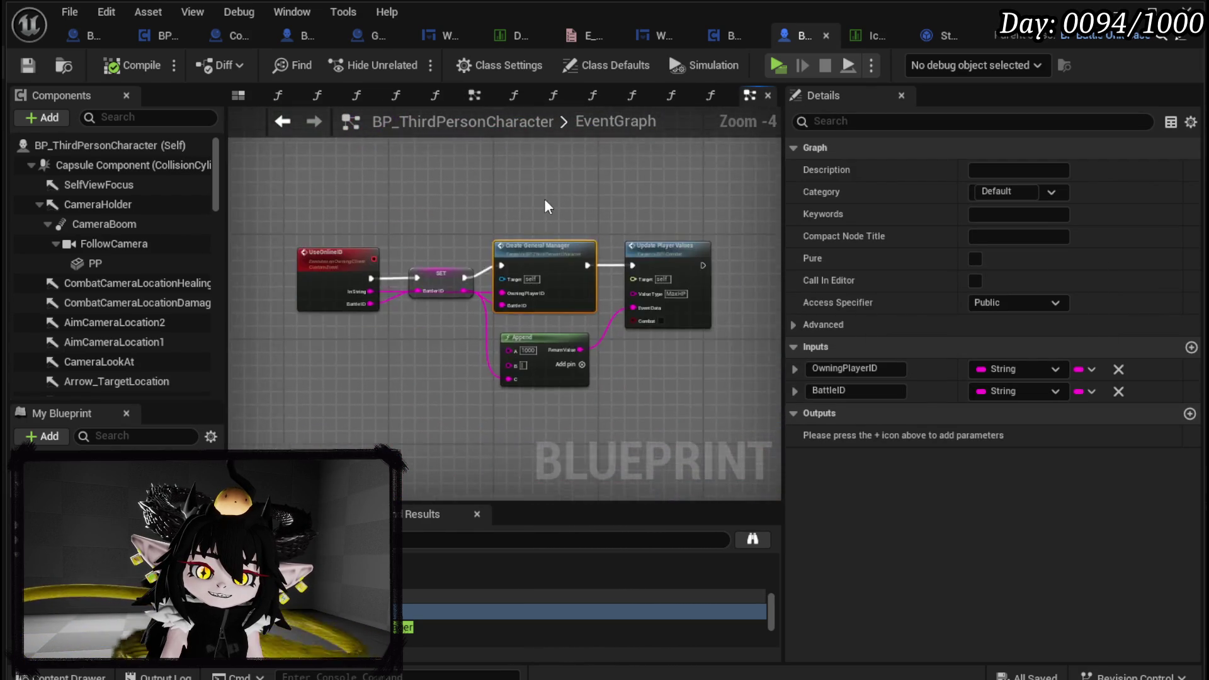
{"action": "left_click_drag", "start_coordinate": [519, 226], "coordinate": [516, 182]}
{"action": "left_click_drag", "start_coordinate": [541, 283], "coordinate": [567, 283]}
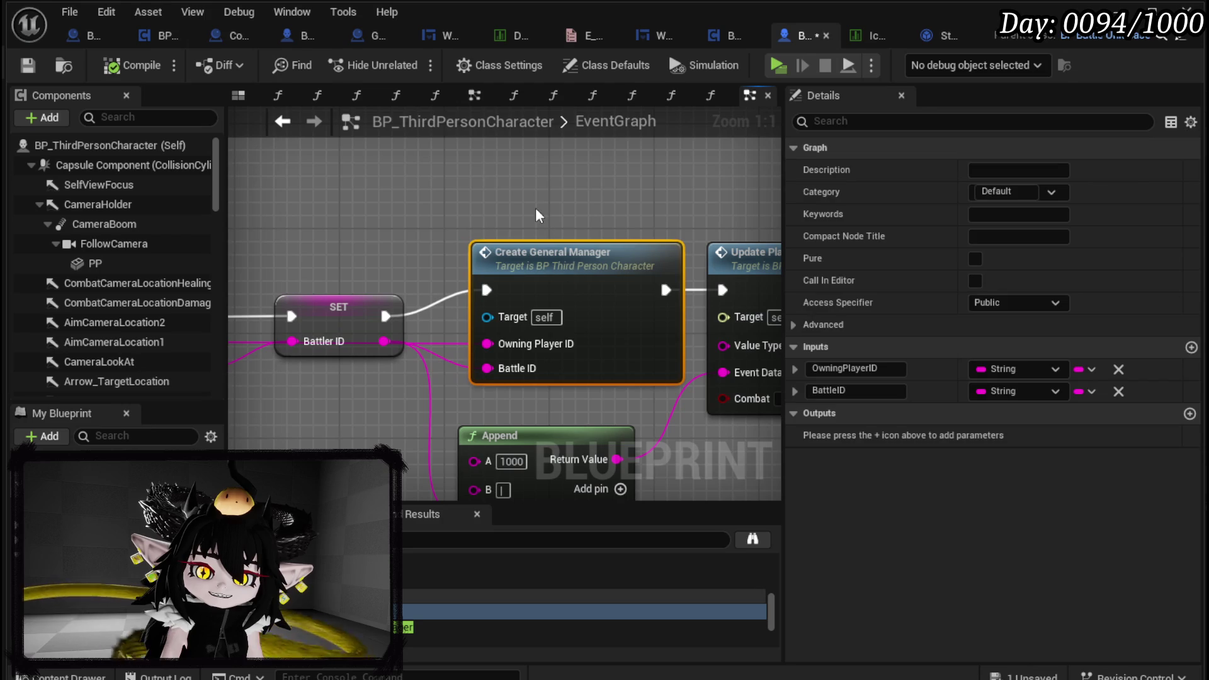
{"action": "left_click", "coordinate": [545, 222]}
{"action": "left_click", "coordinate": [36, 66]}
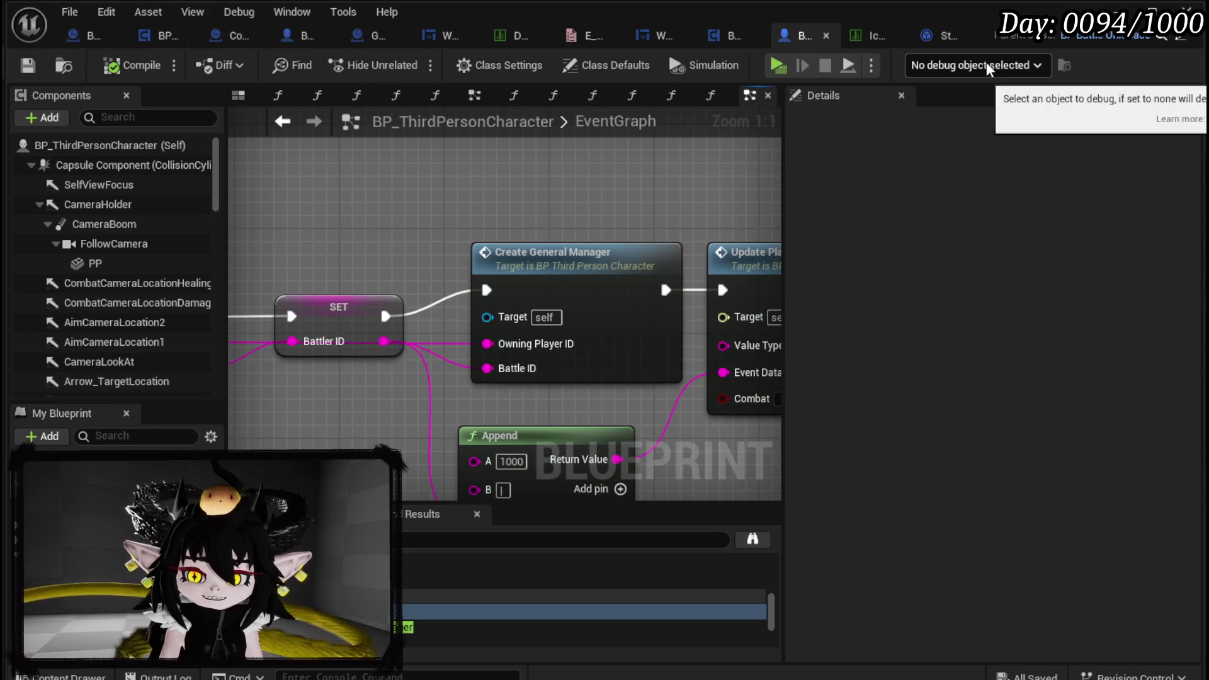
{"action": "left_click", "coordinate": [1118, 13]}
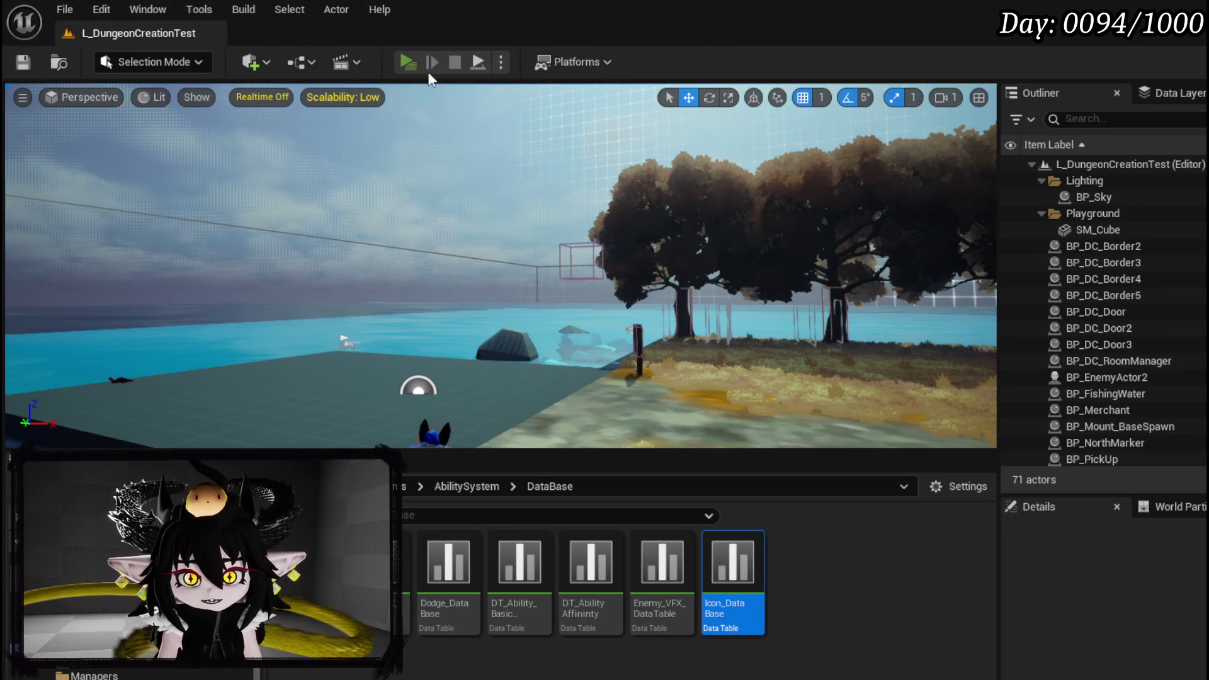
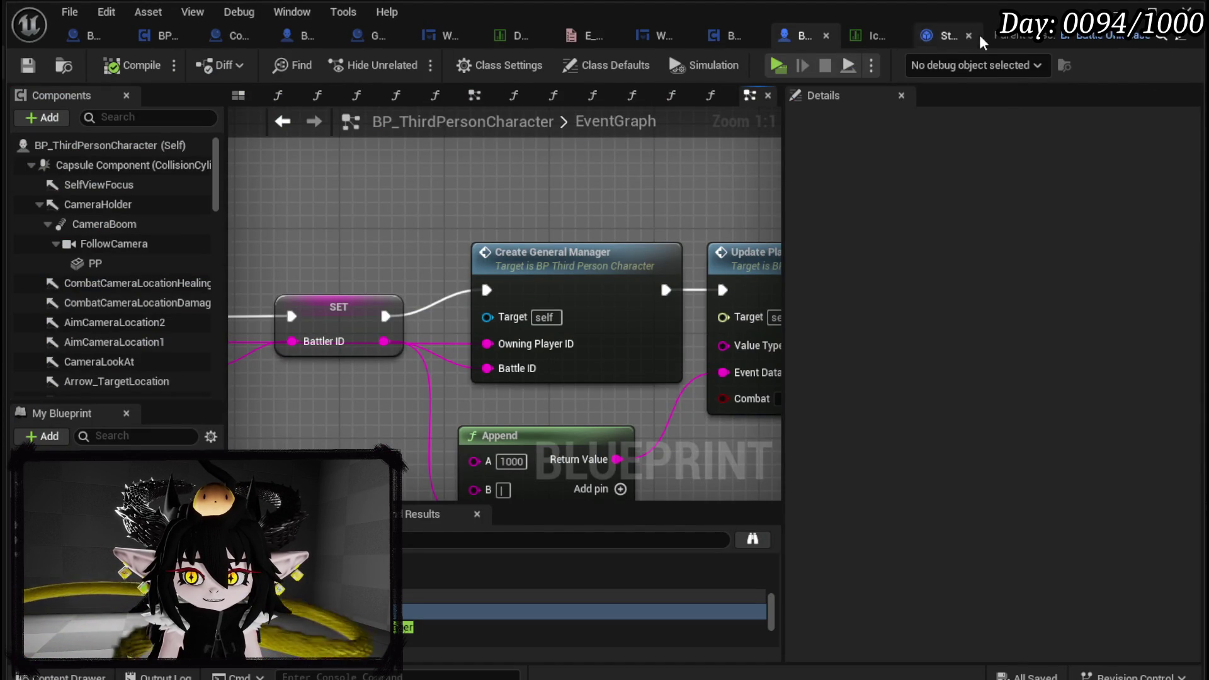
Close the spare asset tab, inspect LoadSavedCores in BPC_MC_Classes, then go back to BP_ThirdPersonCharacter
{"action": "left_click", "coordinate": [968, 36]}
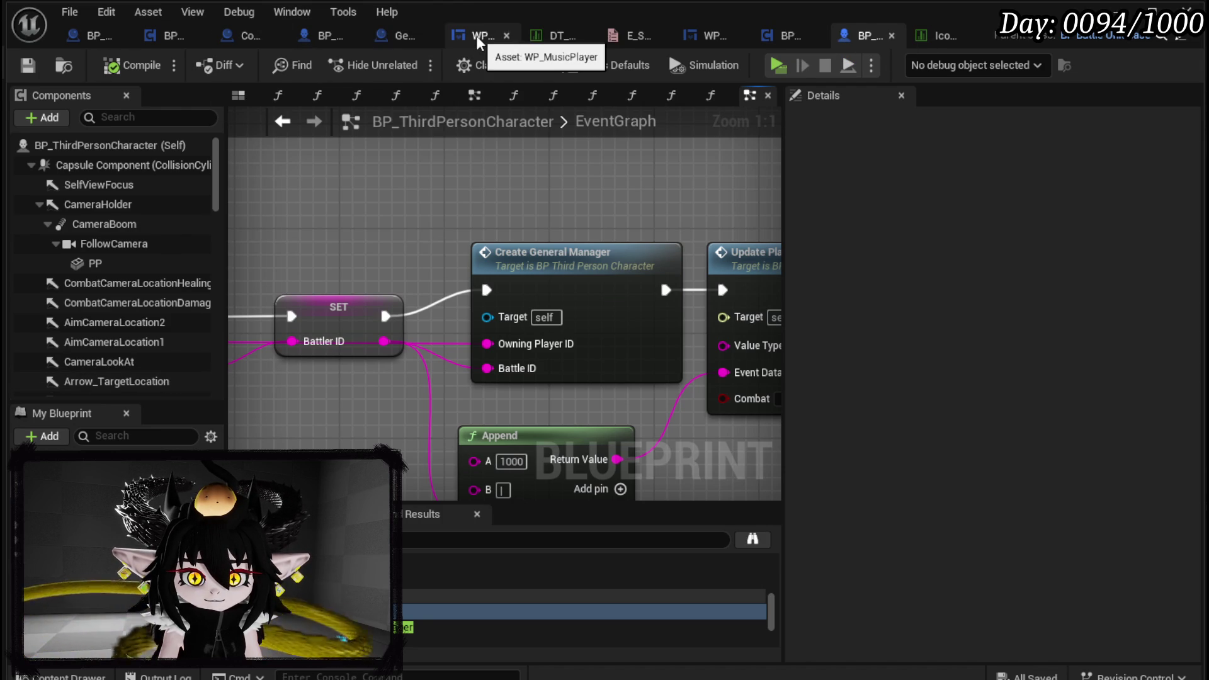
{"action": "left_click", "coordinate": [767, 39]}
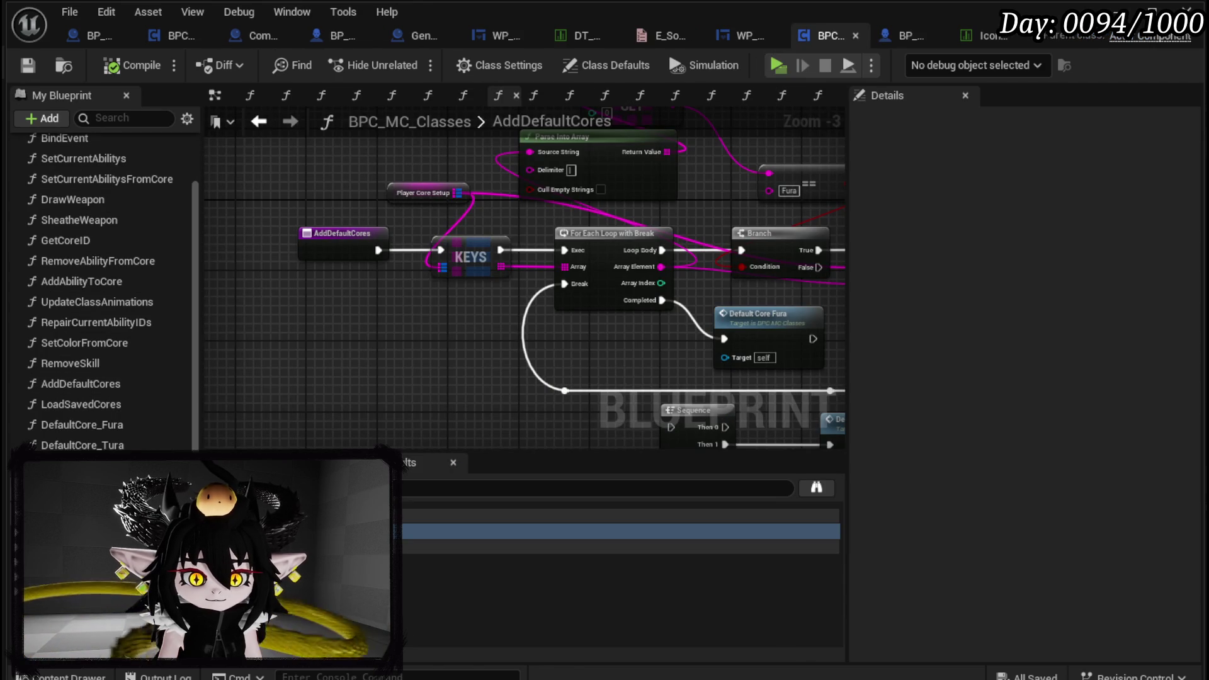
{"action": "double_click", "coordinate": [79, 406]}
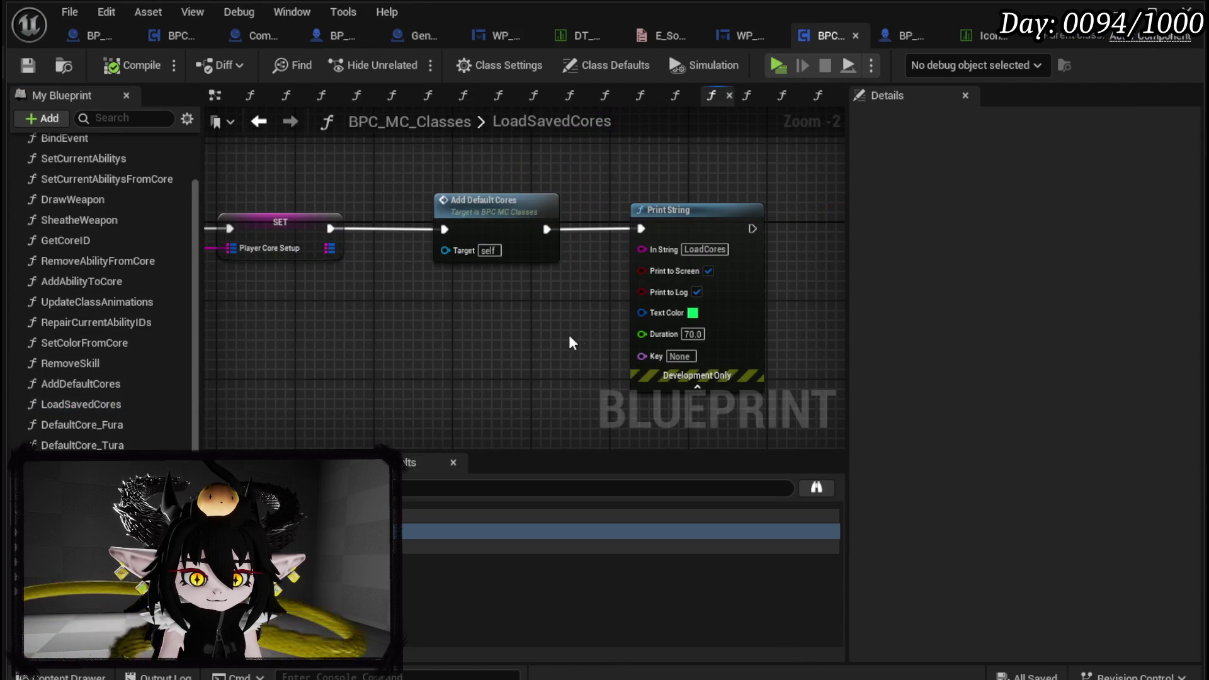
{"action": "mouse_move", "coordinate": [538, 330]}
{"action": "left_mouse_down"}
{"action": "mouse_move", "coordinate": [505, 343]}
{"action": "mouse_move", "coordinate": [619, 356]}
{"action": "left_mouse_up"}
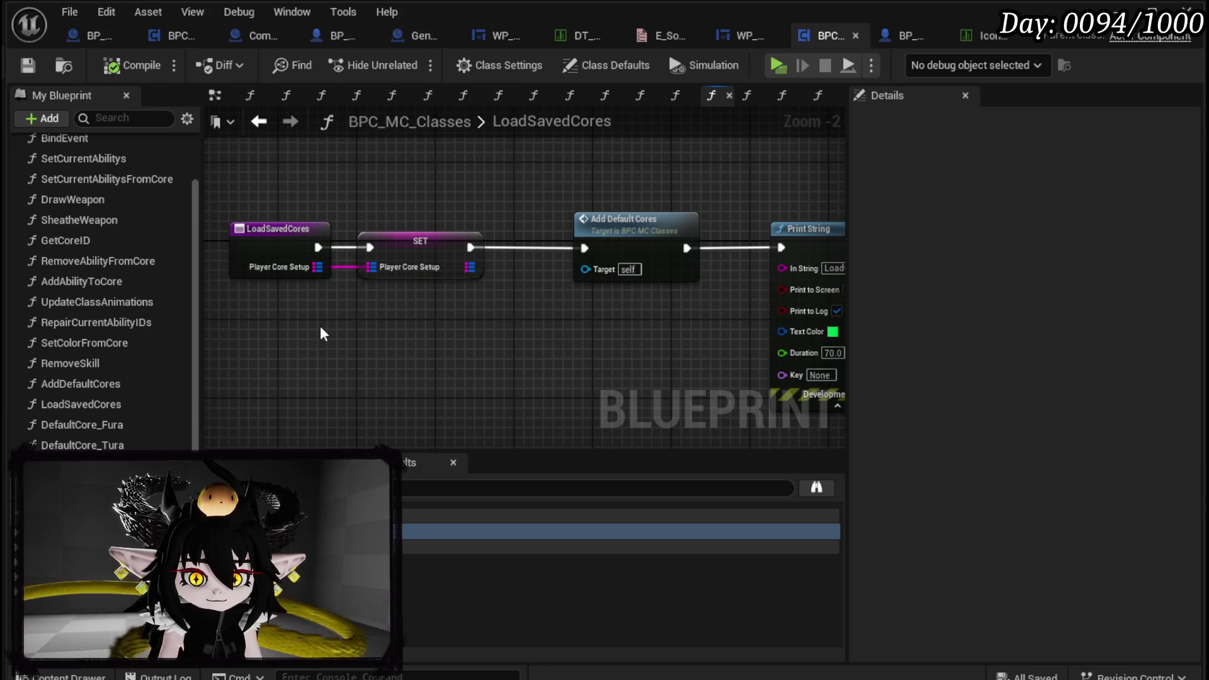
{"action": "scroll", "coordinate": [136, 323], "scroll_direction": "up", "scroll_amount": 3}
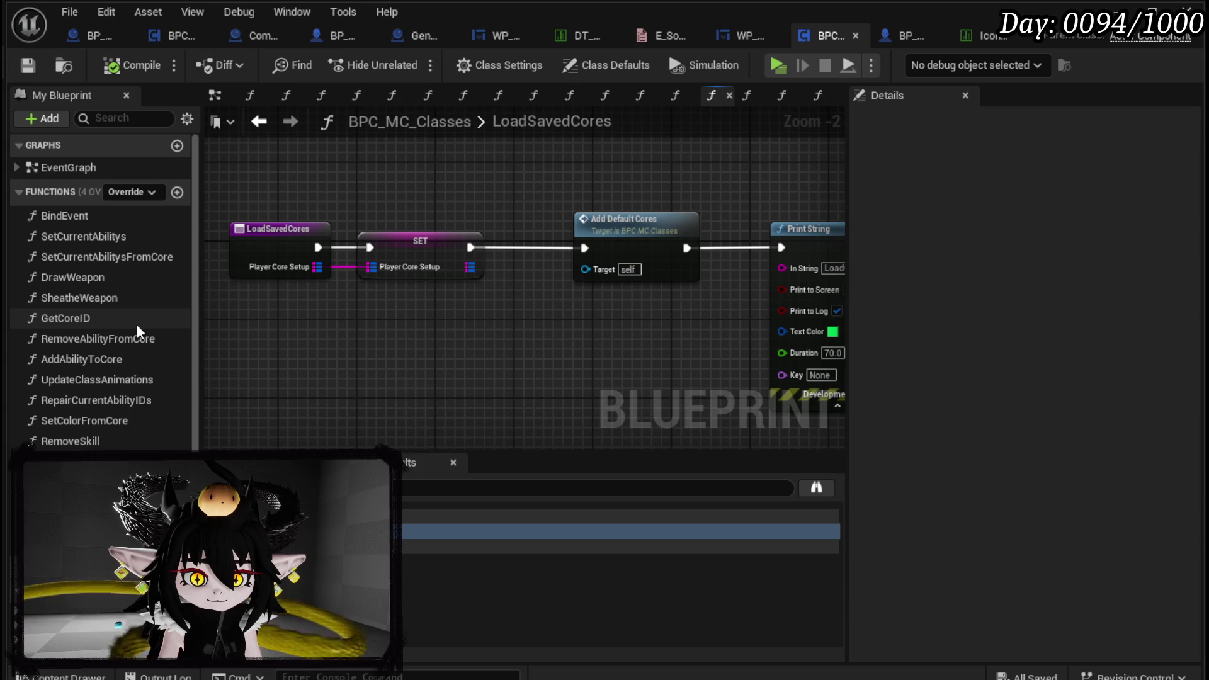
{"action": "left_click", "coordinate": [883, 39]}
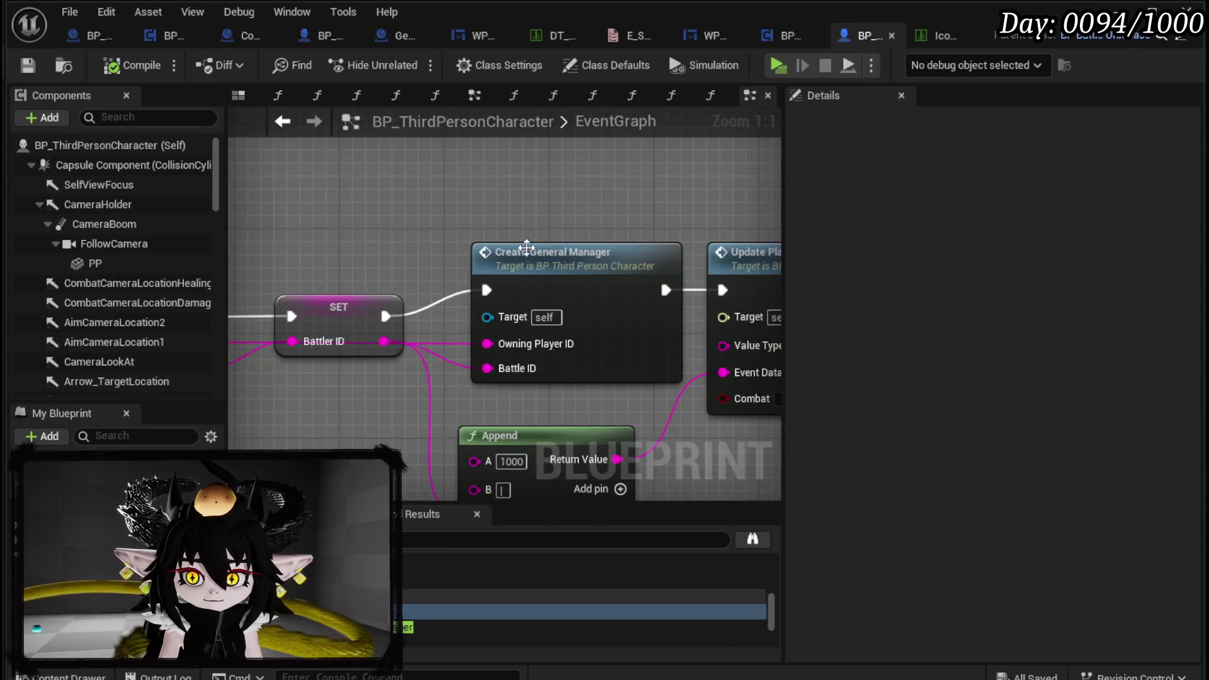
Trace LoadGame into LoadSaveData and follow its Set Current Abilitys call into BPC_MC_Classes
{"action": "scroll", "coordinate": [446, 328], "scroll_direction": "down", "scroll_amount": 4}
{"action": "left_click_drag", "start_coordinate": [332, 167], "coordinate": [537, 180]}
{"action": "double_click", "coordinate": [95, 479]}
{"action": "scroll", "coordinate": [452, 331], "scroll_direction": "up", "scroll_amount": 7}
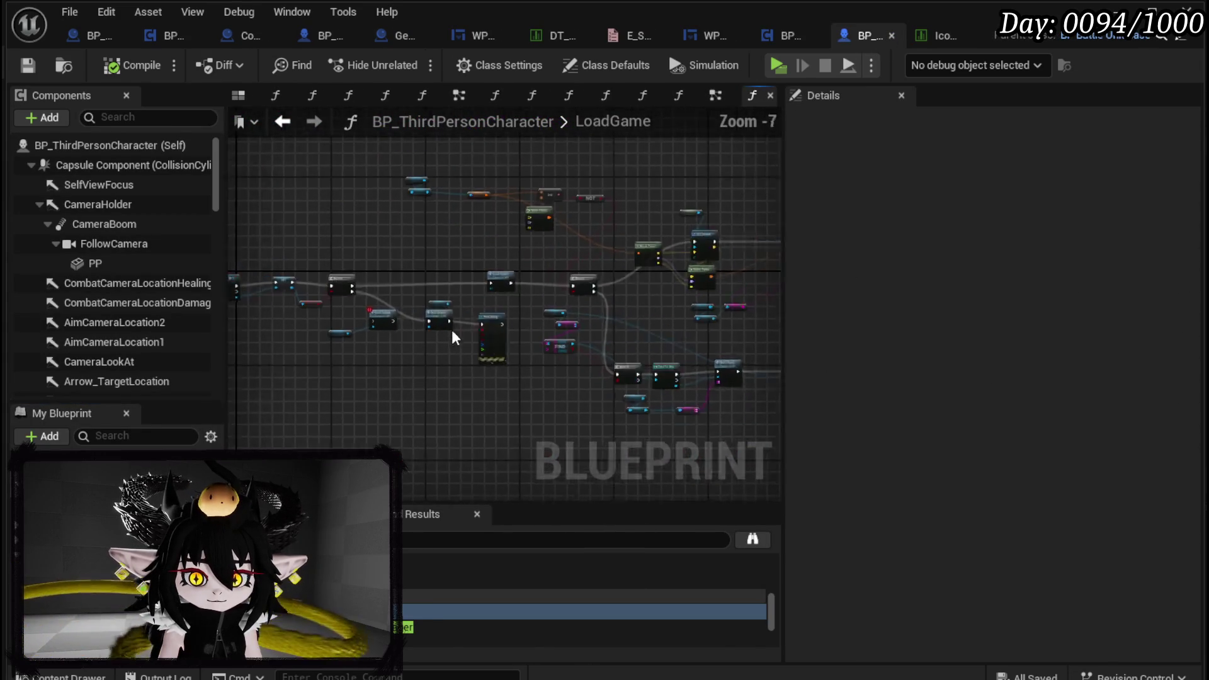
{"action": "double_click", "coordinate": [529, 274]}
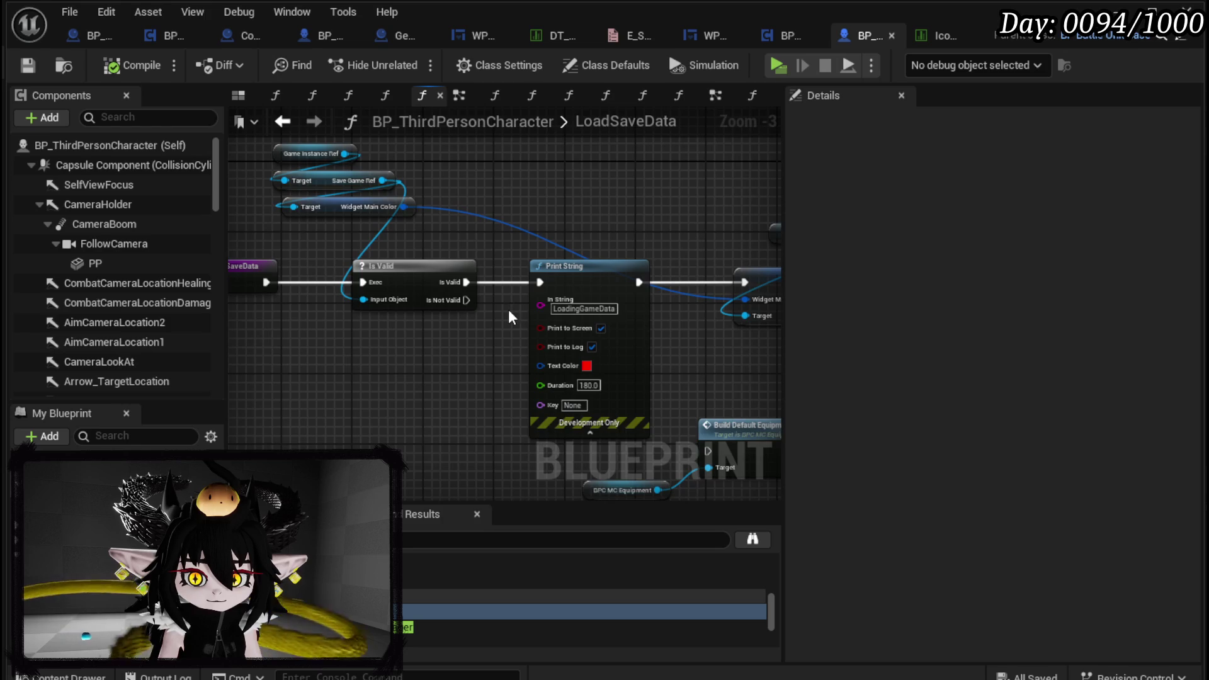
{"action": "scroll", "coordinate": [509, 309], "scroll_direction": "down", "scroll_amount": 1}
{"action": "mouse_move", "coordinate": [472, 305]}
{"action": "left_mouse_down"}
{"action": "mouse_move", "coordinate": [569, 333]}
{"action": "mouse_move", "coordinate": [334, 323]}
{"action": "left_mouse_up"}
{"action": "mouse_move", "coordinate": [504, 333]}
{"action": "left_mouse_down"}
{"action": "mouse_move", "coordinate": [656, 309]}
{"action": "mouse_move", "coordinate": [436, 304]}
{"action": "mouse_move", "coordinate": [388, 320]}
{"action": "left_mouse_up"}
{"action": "double_click", "coordinate": [456, 284]}
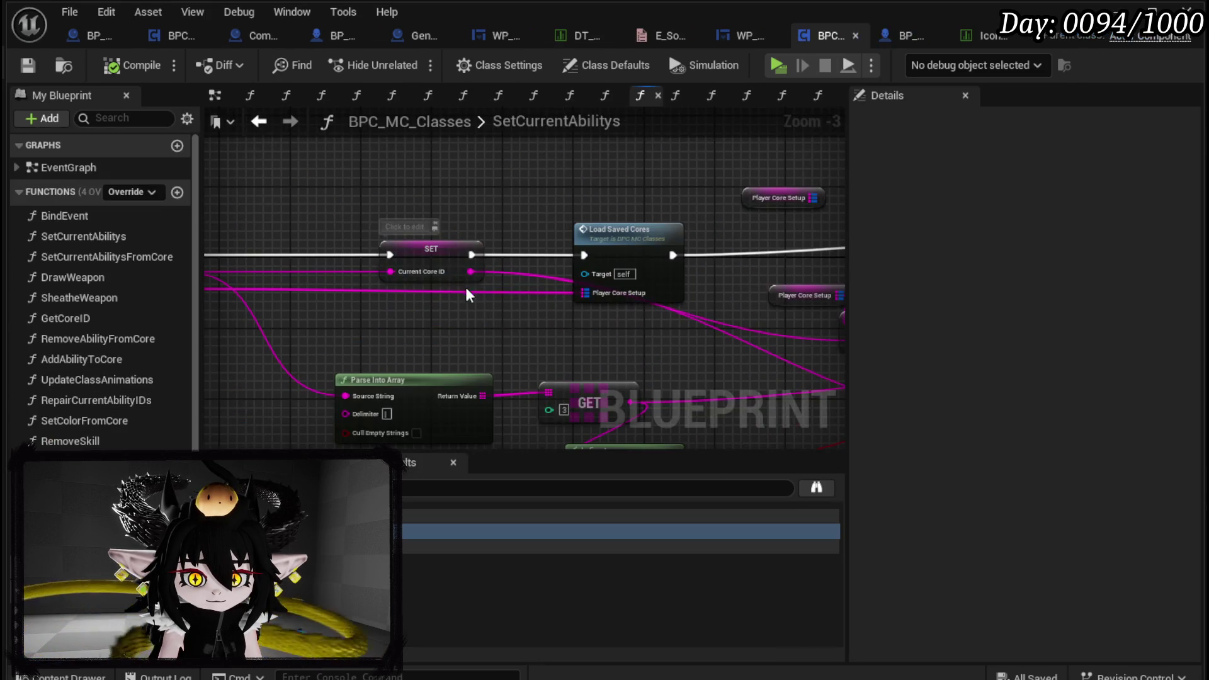
Look over the FIND and Break S Ability Core logic and peek into LoadSavedCores from SetCurrentAbilitys
{"action": "left_click_drag", "start_coordinate": [536, 327], "coordinate": [421, 347]}
{"action": "mouse_move", "coordinate": [625, 270]}
{"action": "left_mouse_down"}
{"action": "mouse_move", "coordinate": [352, 248]}
{"action": "mouse_move", "coordinate": [508, 270]}
{"action": "left_mouse_up"}
{"action": "double_click", "coordinate": [508, 271]}
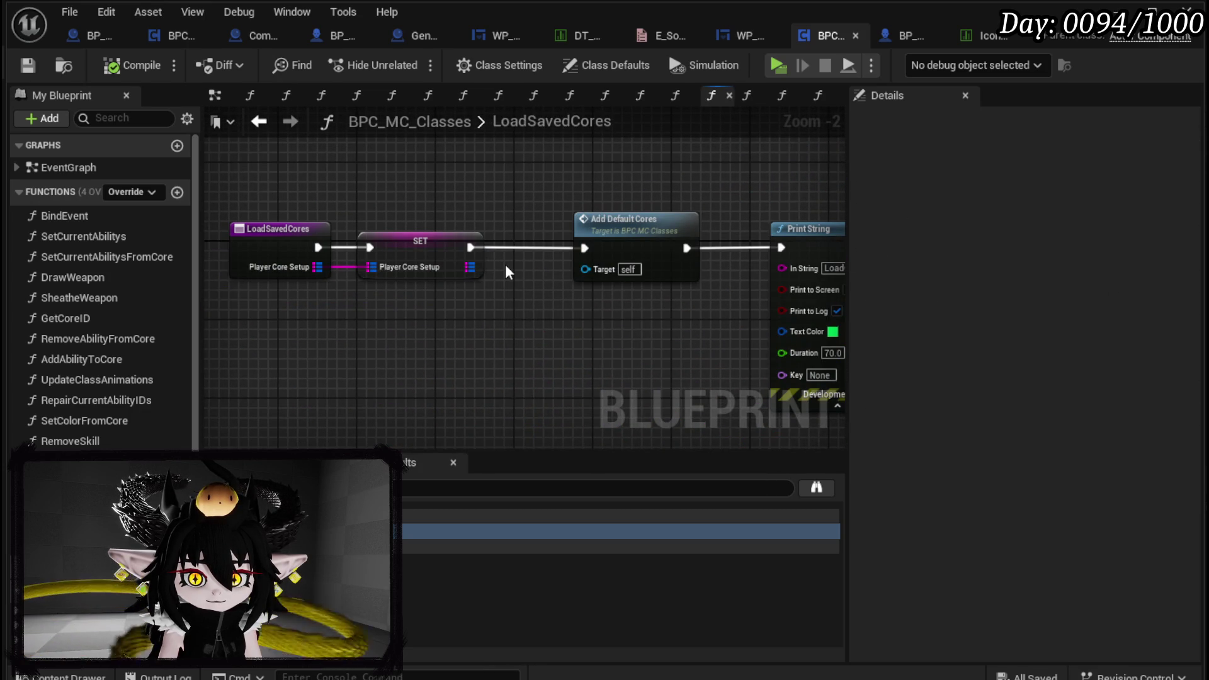
{"action": "left_click", "coordinate": [259, 121]}
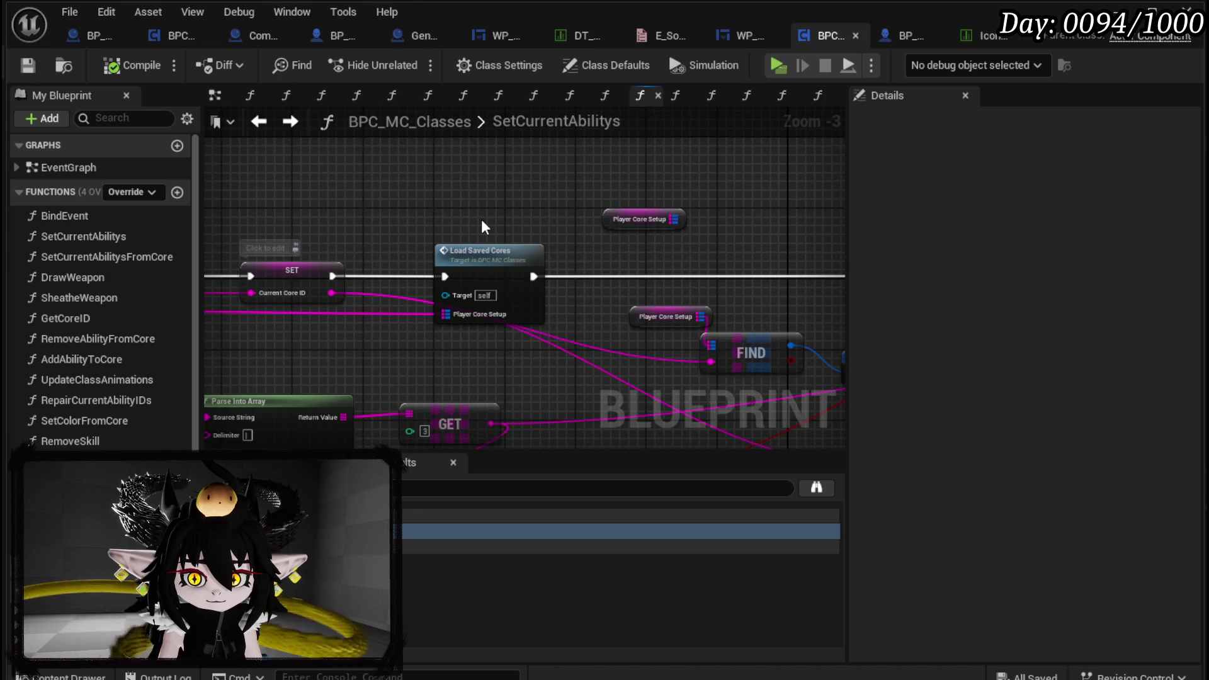
{"action": "mouse_move", "coordinate": [482, 219]}
{"action": "left_mouse_down"}
{"action": "mouse_move", "coordinate": [510, 159]}
{"action": "mouse_move", "coordinate": [531, 171]}
{"action": "mouse_move", "coordinate": [976, 197]}
{"action": "mouse_move", "coordinate": [454, 190]}
{"action": "left_mouse_up"}
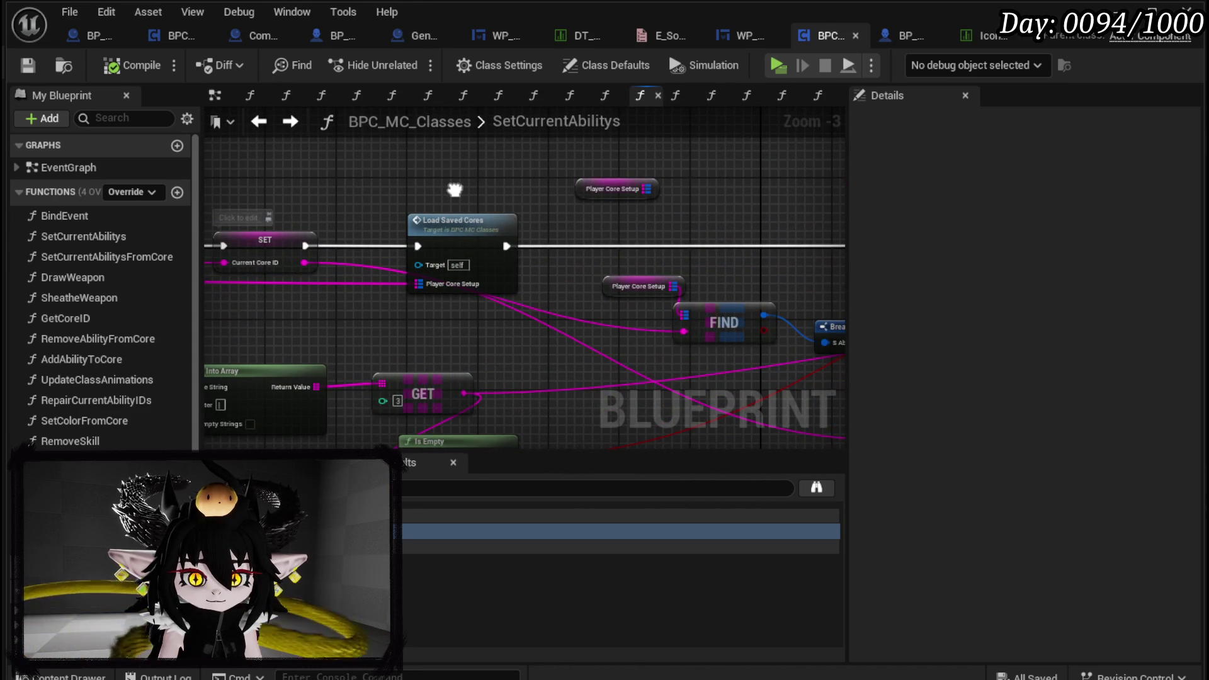
{"action": "scroll", "coordinate": [101, 284], "scroll_direction": "down", "scroll_amount": 5}
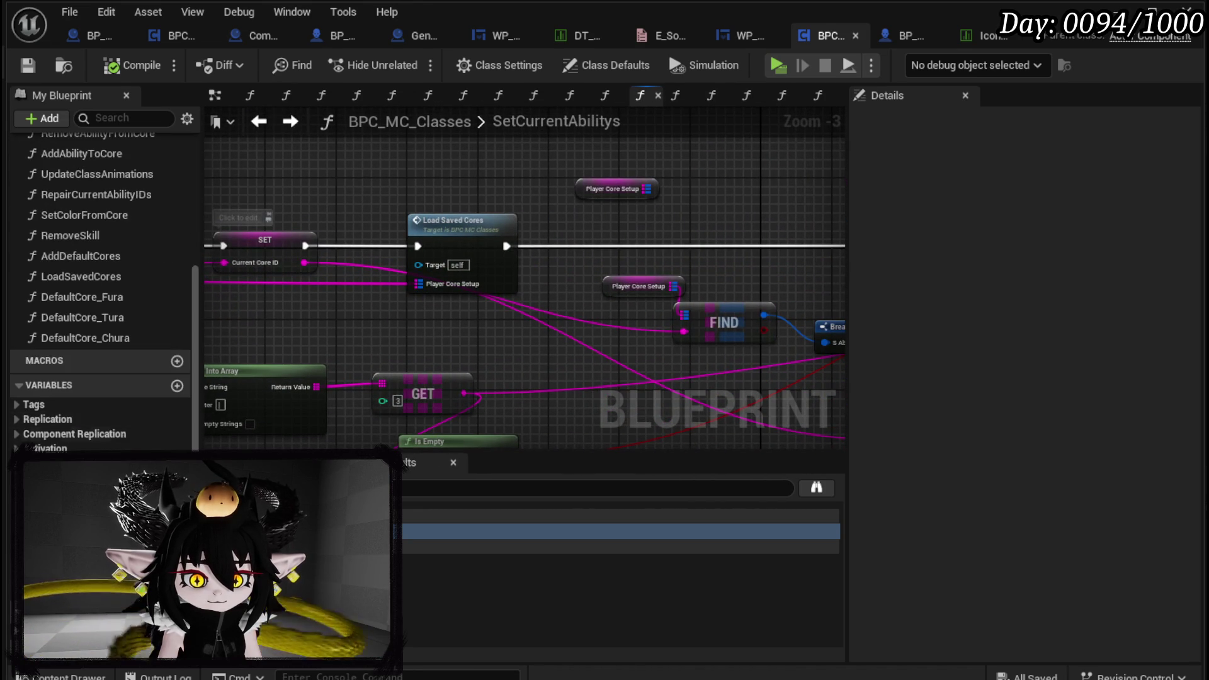
Route execution through a new Player Core Setup setter instead of Load Saved Cores, then start a play test
{"action": "mouse_move", "coordinate": [63, 466]}
{"action": "left_mouse_down"}
{"action": "mouse_move", "coordinate": [448, 155]}
{"action": "mouse_move", "coordinate": [449, 165]}
{"action": "left_mouse_up"}
{"action": "left_click", "coordinate": [472, 216]}
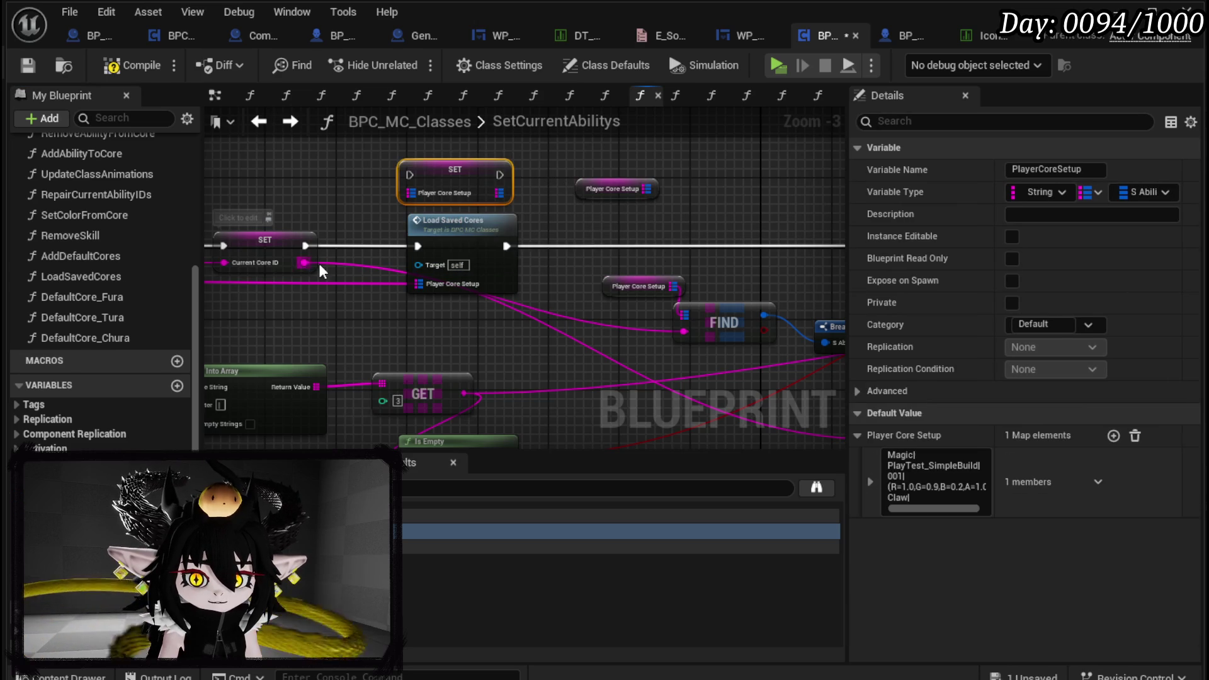
{"action": "left_click_drag", "start_coordinate": [406, 293], "coordinate": [410, 193]}
{"action": "mouse_move", "coordinate": [500, 193]}
{"action": "left_mouse_down"}
{"action": "mouse_move", "coordinate": [646, 306]}
{"action": "mouse_move", "coordinate": [685, 315]}
{"action": "left_mouse_up"}
{"action": "mouse_move", "coordinate": [305, 244]}
{"action": "left_mouse_down"}
{"action": "mouse_move", "coordinate": [542, 190]}
{"action": "mouse_move", "coordinate": [499, 180]}
{"action": "left_mouse_up"}
{"action": "left_click_drag", "start_coordinate": [304, 244], "coordinate": [409, 176]}
{"action": "mouse_move", "coordinate": [506, 247]}
{"action": "left_mouse_down"}
{"action": "mouse_move", "coordinate": [529, 217]}
{"action": "mouse_move", "coordinate": [501, 176]}
{"action": "left_mouse_up"}
{"action": "left_click", "coordinate": [639, 221]}
{"action": "scroll", "coordinate": [568, 224], "scroll_direction": "down", "scroll_amount": 2}
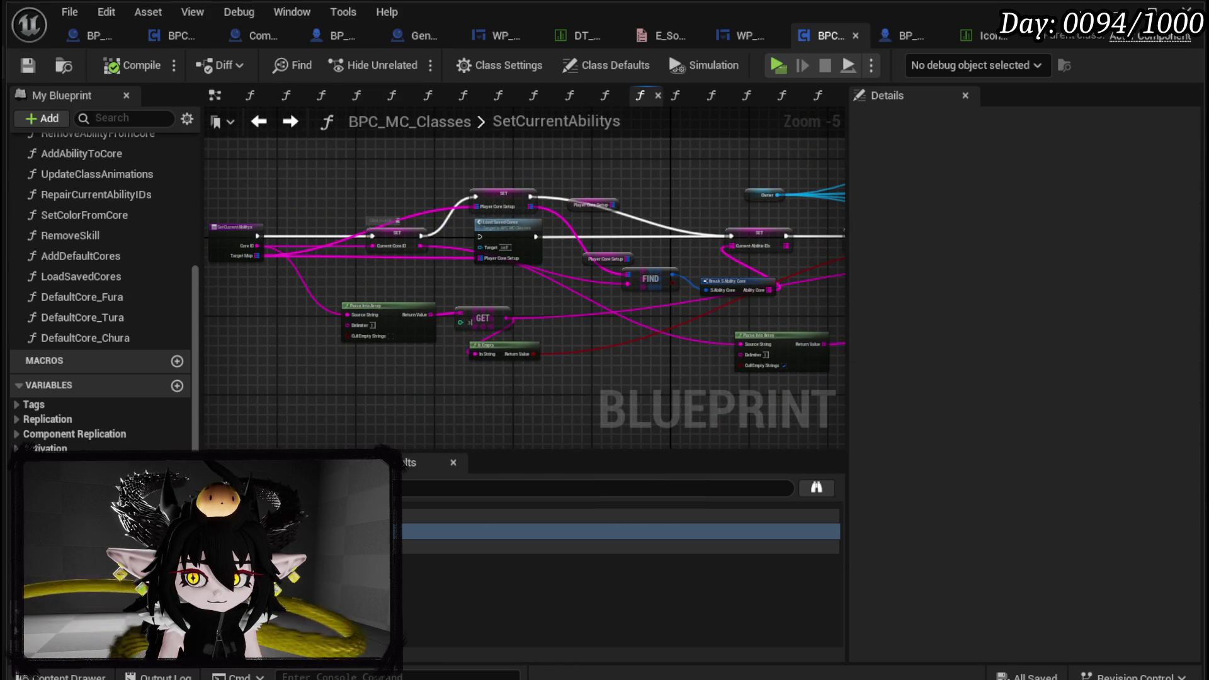
{"action": "key", "text": "alt+Tab"}
{"action": "left_click", "coordinate": [398, 58]}
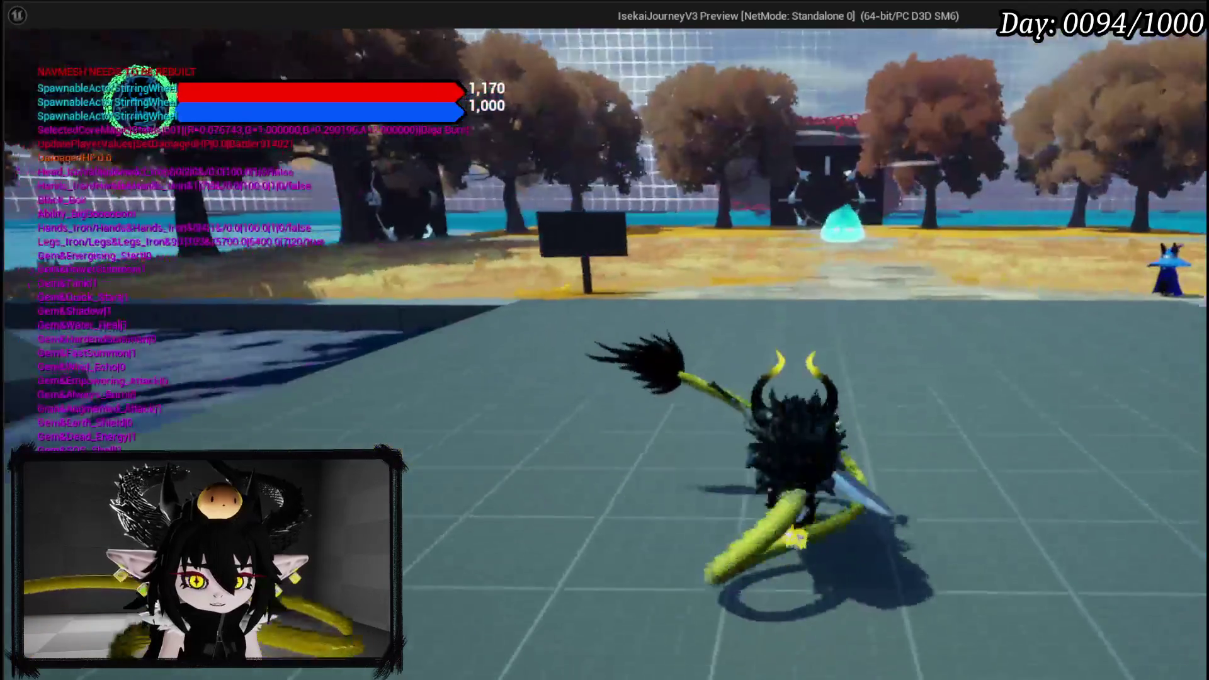
End the standalone play session and return to the SetCurrentAbilitys graph
{"action": "key", "text": "Escape"}
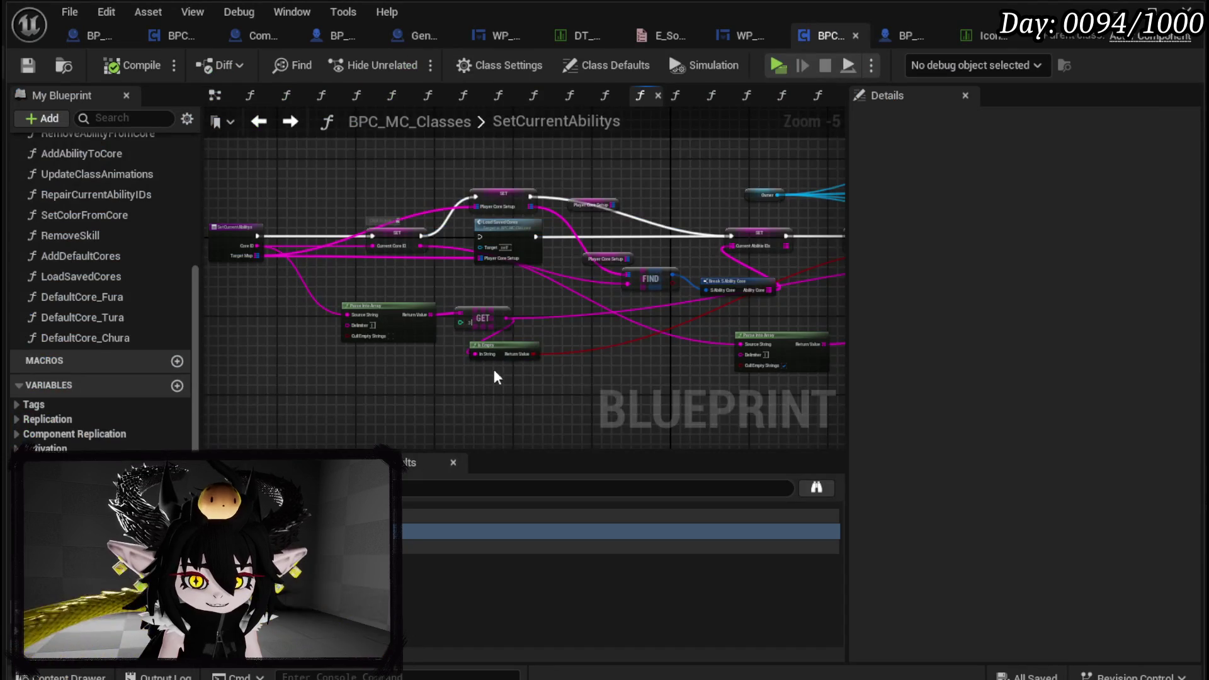
{"action": "scroll", "coordinate": [311, 281], "scroll_direction": "up", "scroll_amount": 3}
Add a Print String reading 'SetCurrentAbilities' right after the SetCurrentAbilitys entry
{"action": "left_click_drag", "start_coordinate": [403, 270], "coordinate": [456, 272]}
{"action": "type", "text": "Print Stir"}
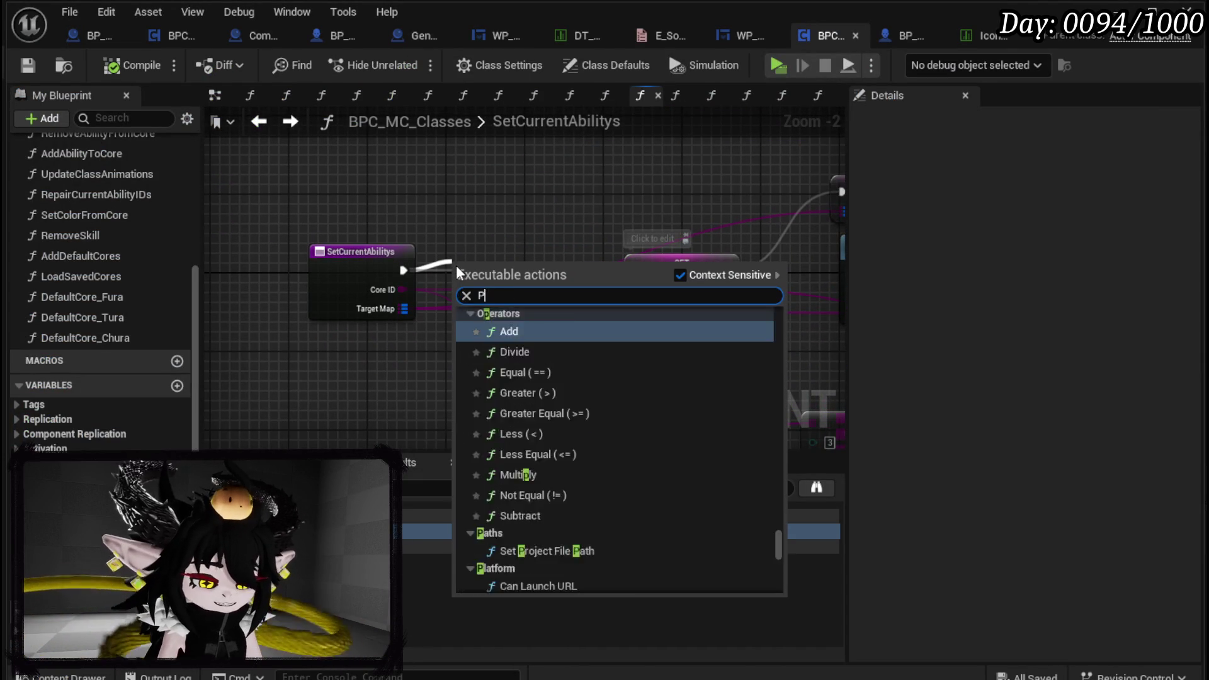
{"action": "key", "text": "BackSpace"}
{"action": "key", "text": "BackSpace"}
{"action": "key", "text": "BackSpace"}
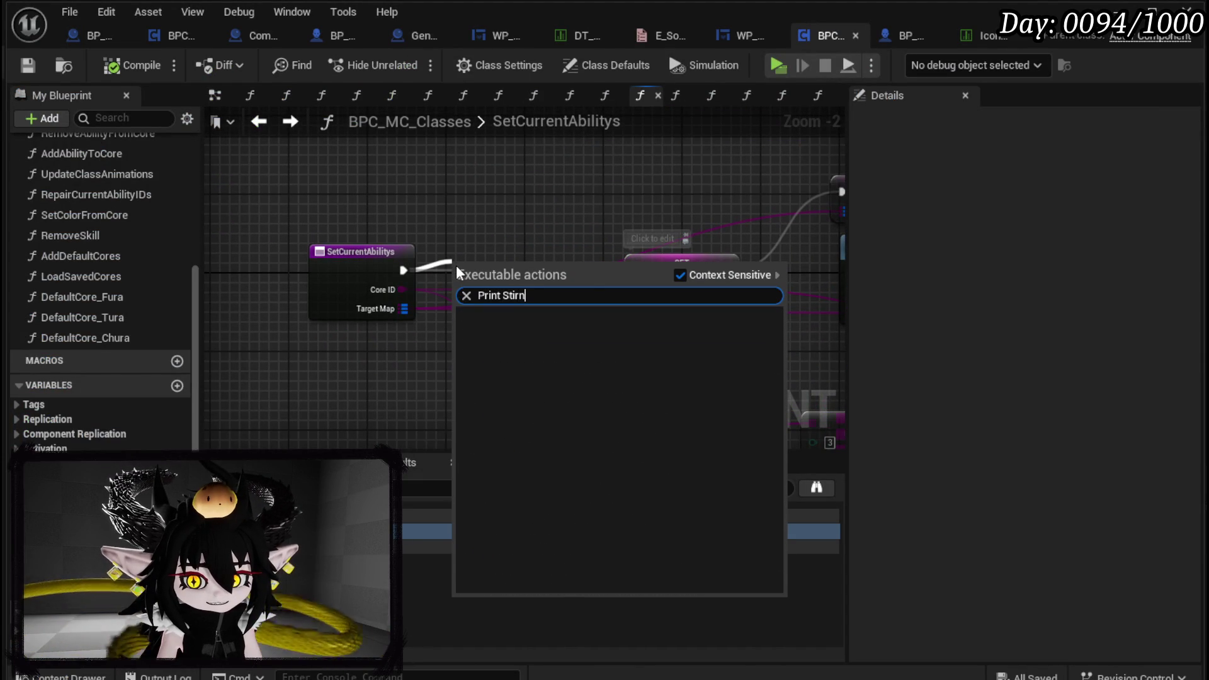
{"action": "type", "text": "tring"}
{"action": "key", "text": "Return"}
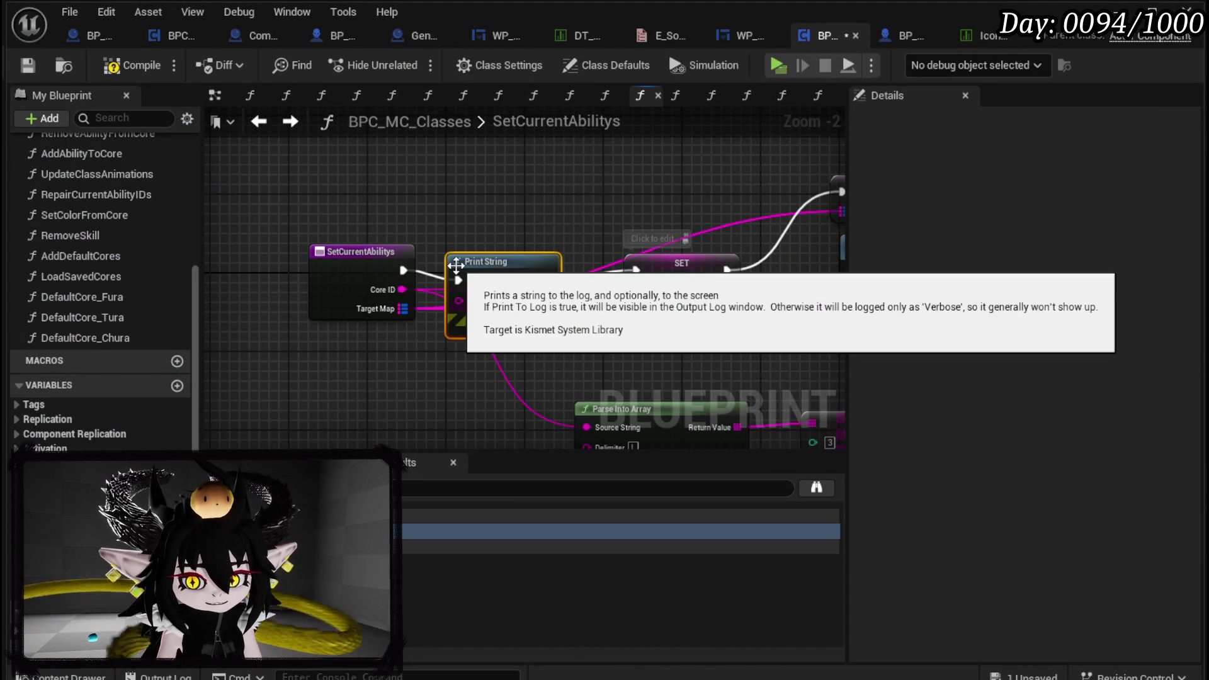
{"action": "left_click_drag", "start_coordinate": [488, 269], "coordinate": [508, 152]}
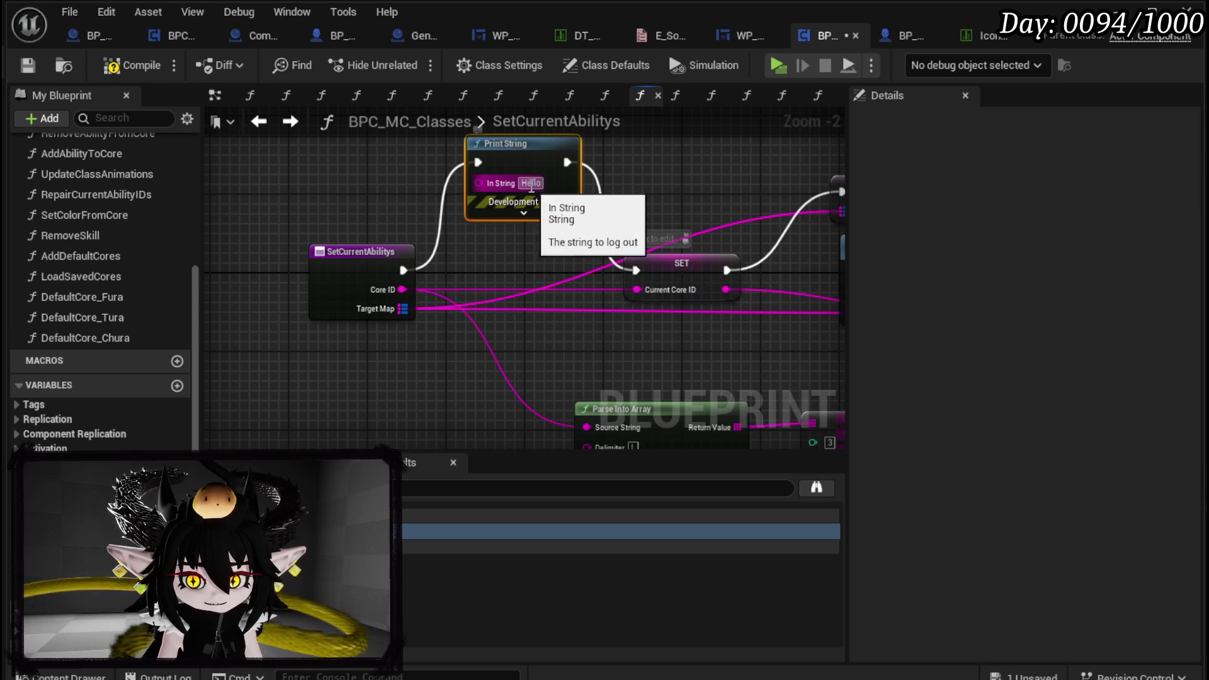
{"action": "type", "text": "Set"}
{"action": "left_click", "coordinate": [670, 180]}
{"action": "type", "text": "Current"}
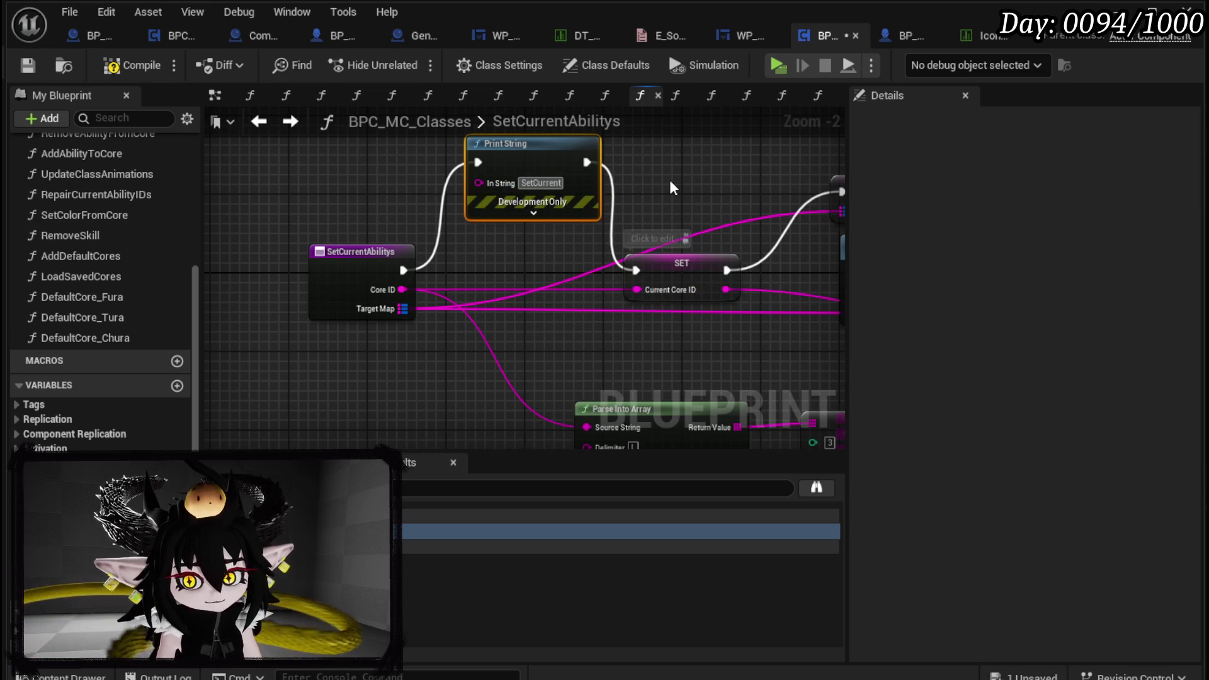
{"action": "type", "text": "Abilities"}
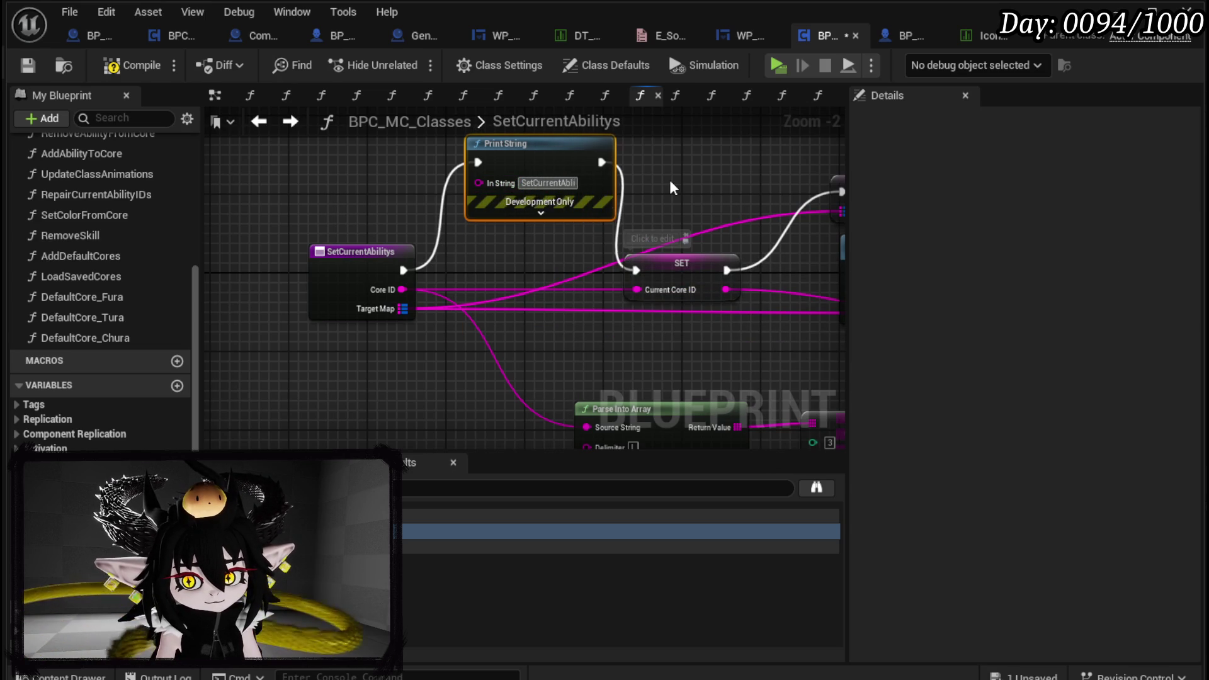
{"action": "left_click", "coordinate": [670, 179]}
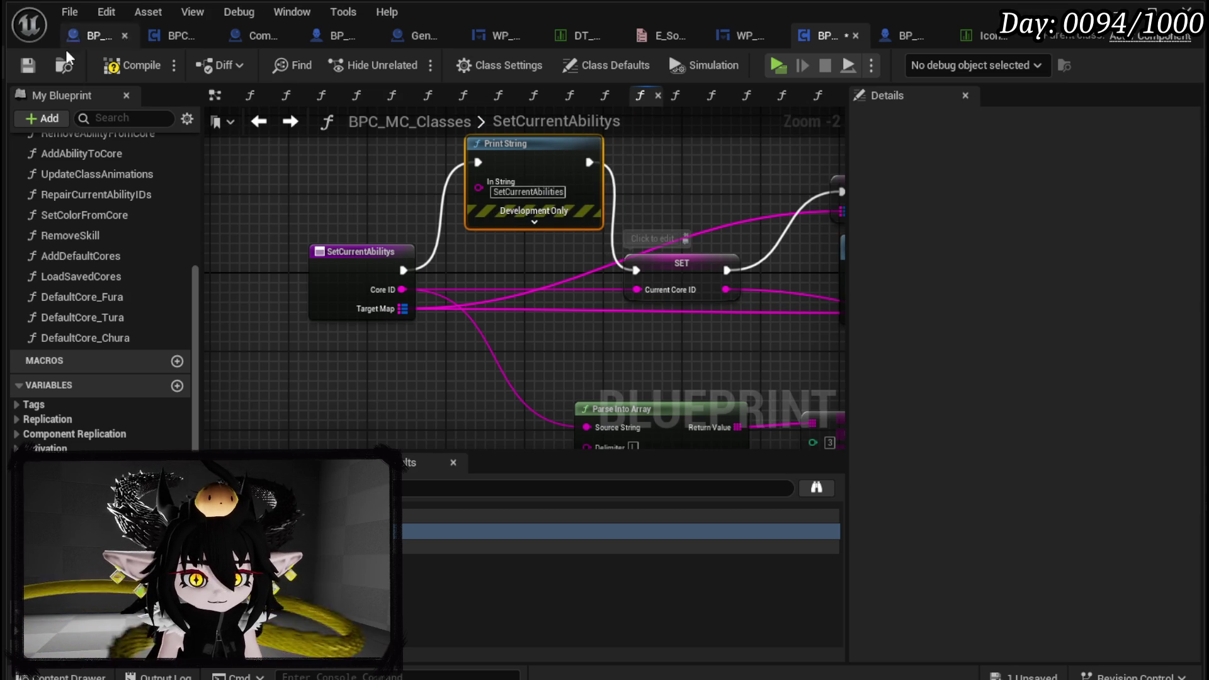
Save BPC_MC_Classes and start a new play test
{"action": "left_click", "coordinate": [29, 61]}
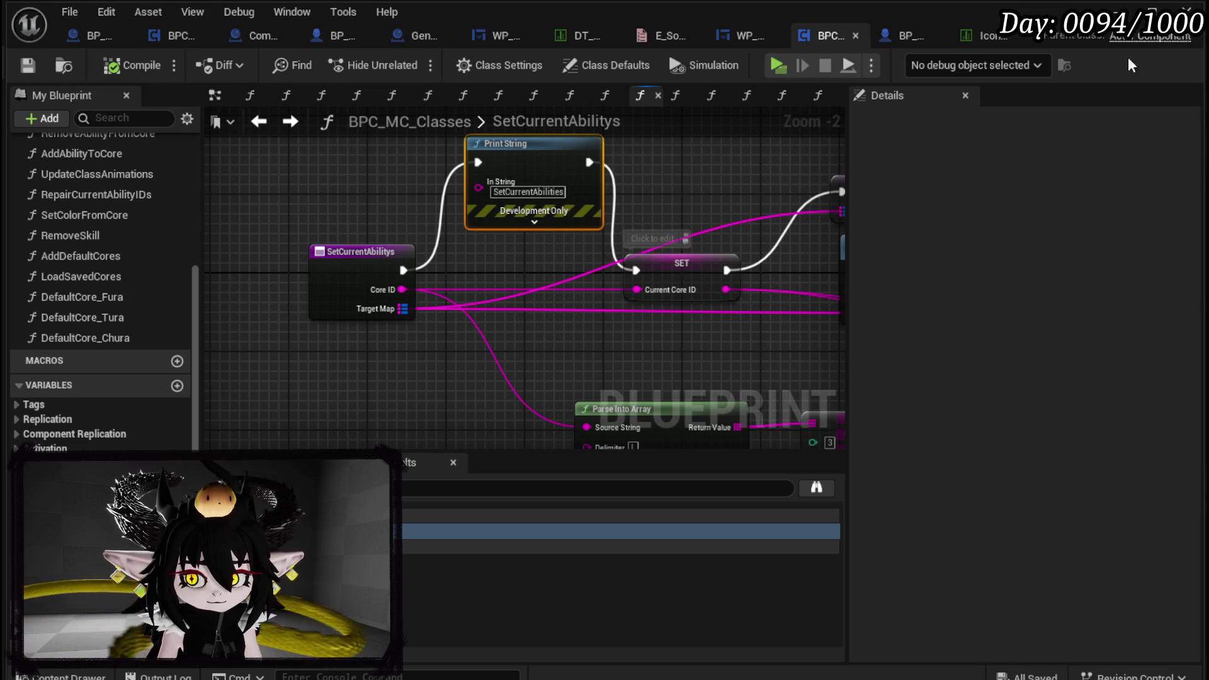
{"action": "left_click", "coordinate": [1118, 10]}
{"action": "left_click", "coordinate": [409, 62]}
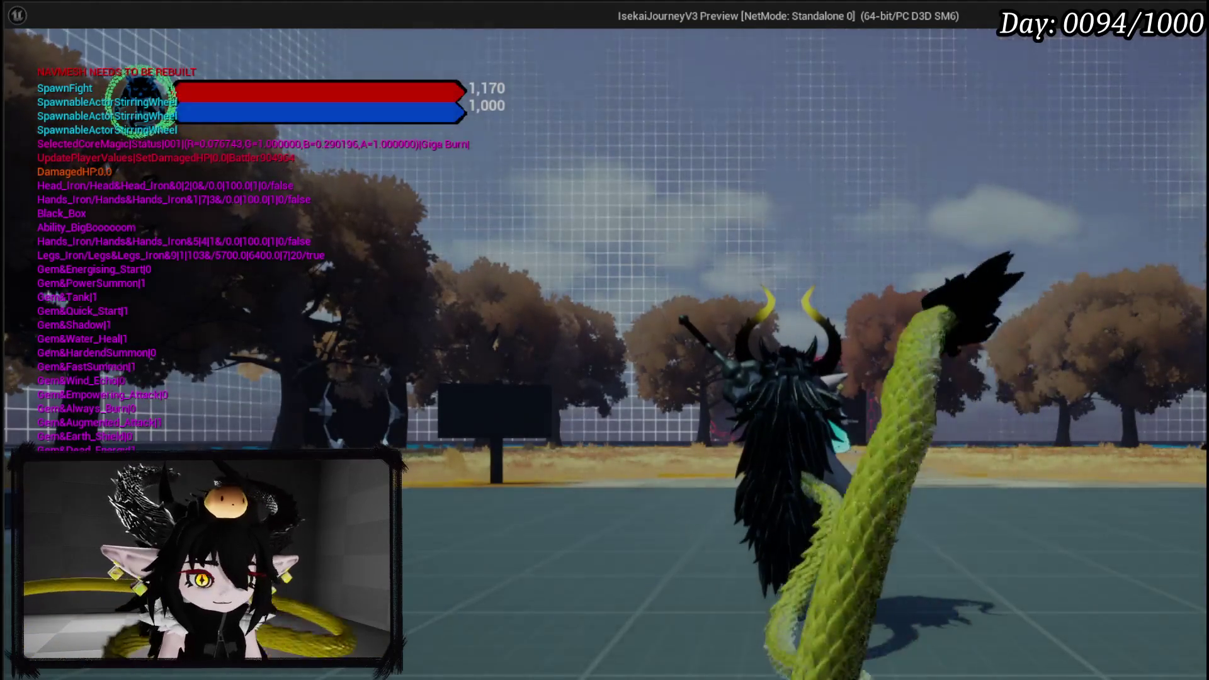
Stop the test, set the Print String duration to 70 seconds, and save the blueprint
{"action": "key", "text": "Escape"}
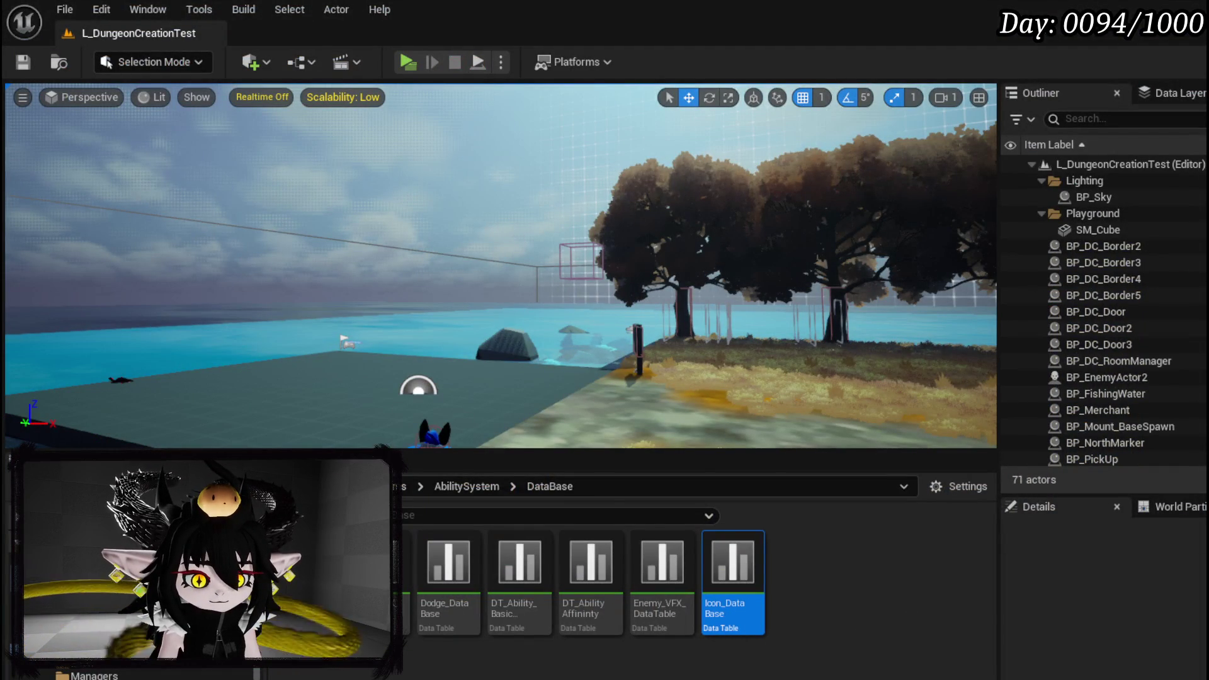
{"action": "key", "text": "alt+Tab"}
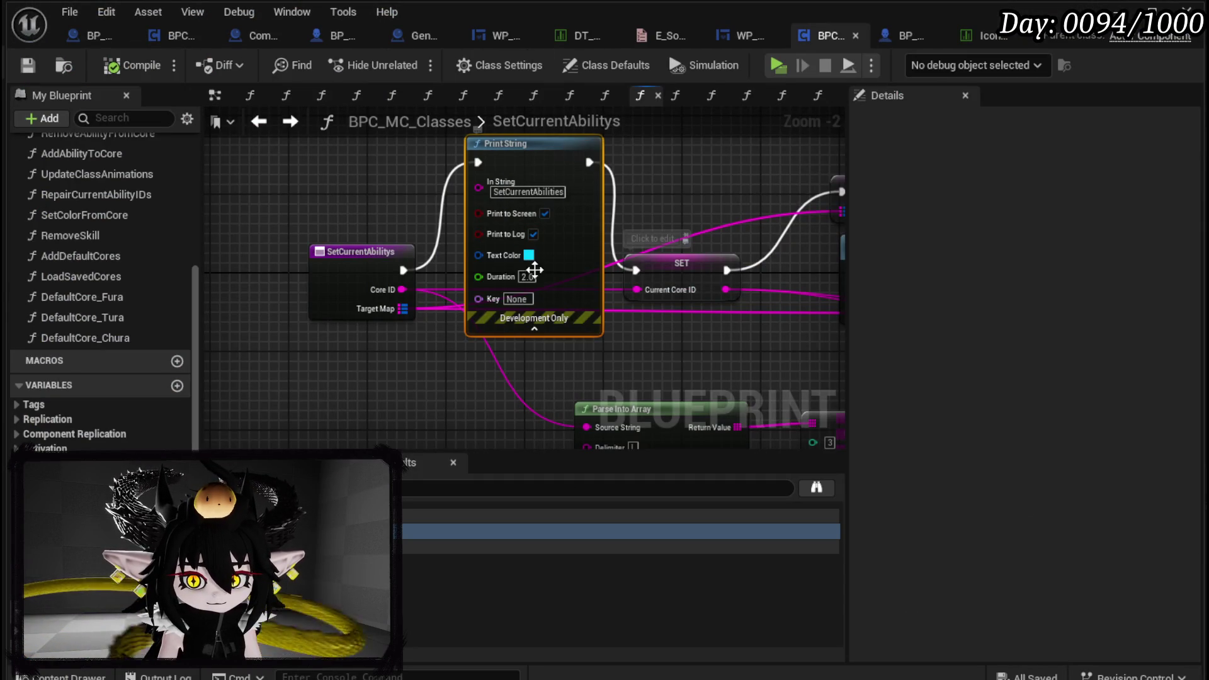
{"action": "left_click", "coordinate": [527, 276]}
{"action": "type", "text": "70"}
{"action": "key", "text": "Return"}
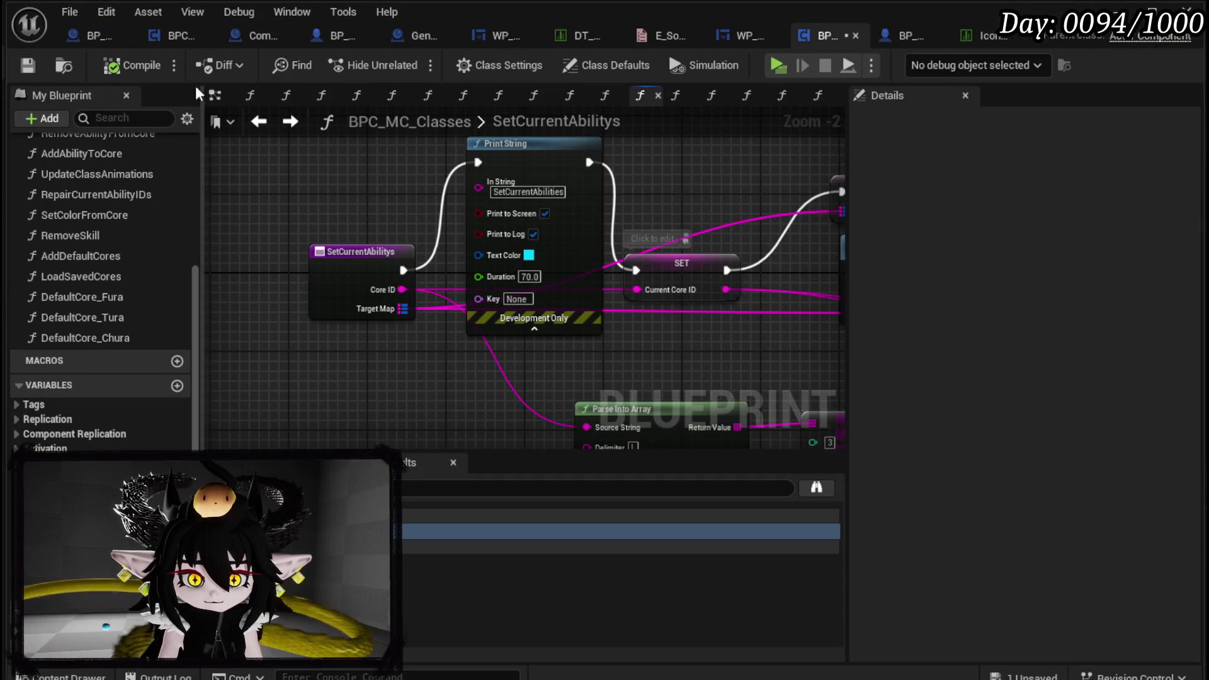
{"action": "left_click", "coordinate": [27, 67]}
Run another play test, then wire SetCurrentAbilitys directly into the SET node
{"action": "key", "text": "alt+Tab"}
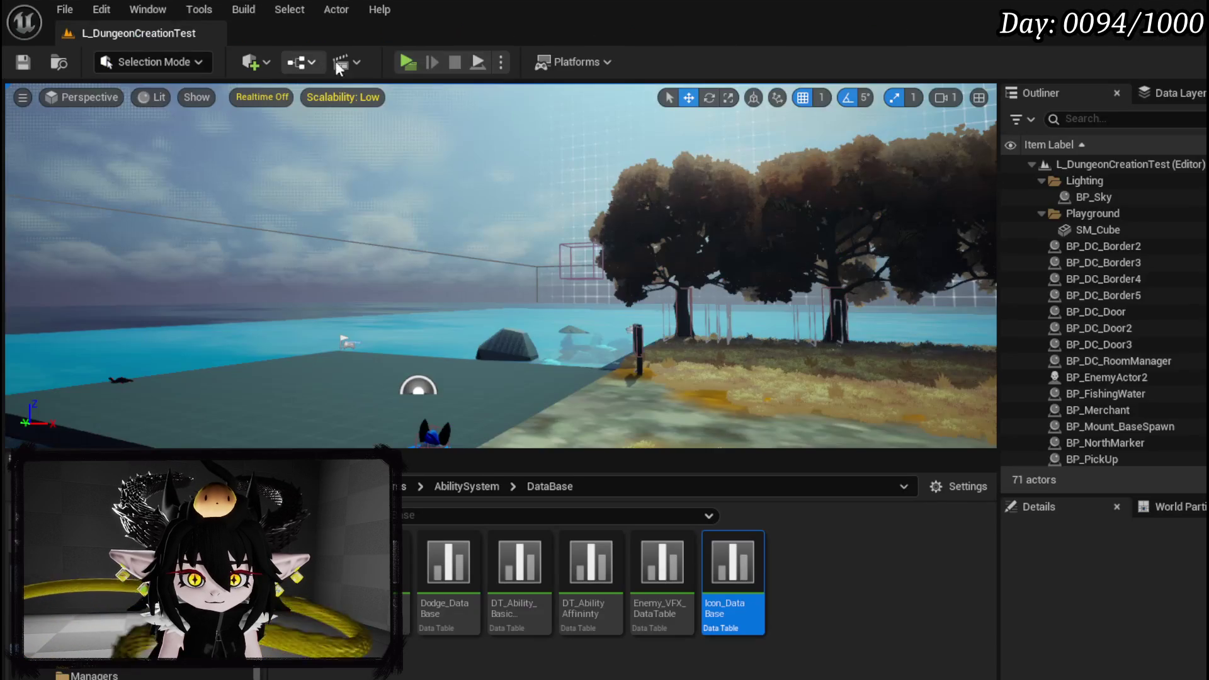
{"action": "left_click", "coordinate": [413, 63]}
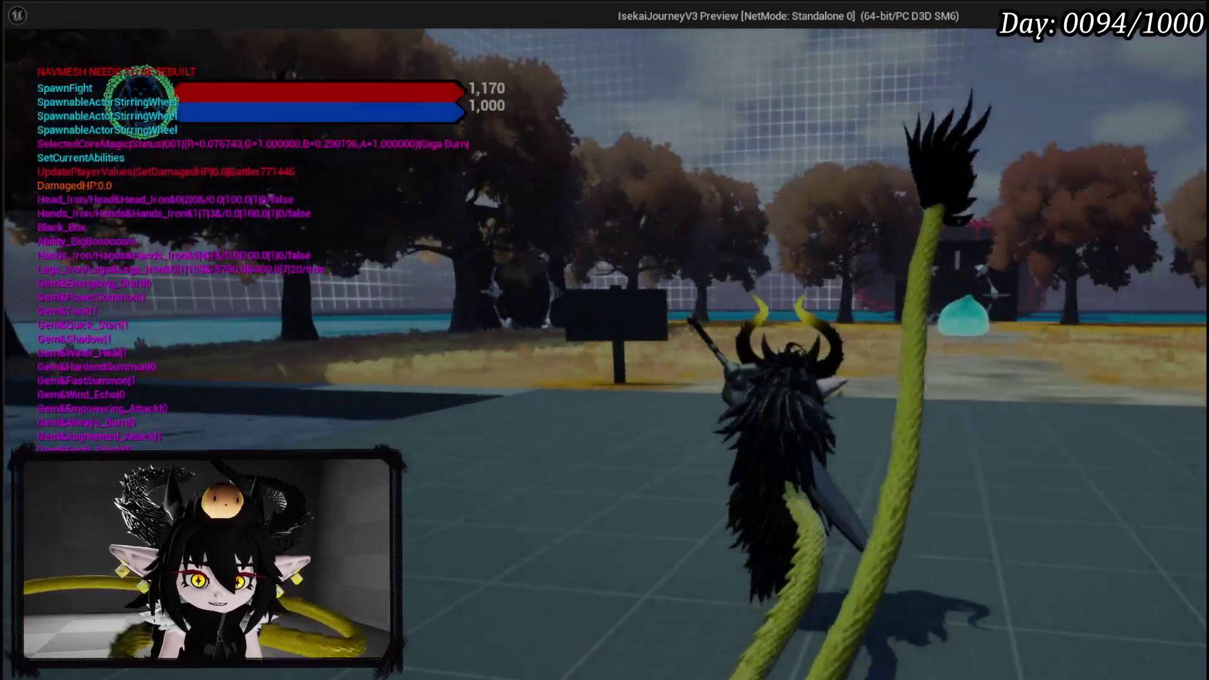
{"action": "key", "text": "Escape"}
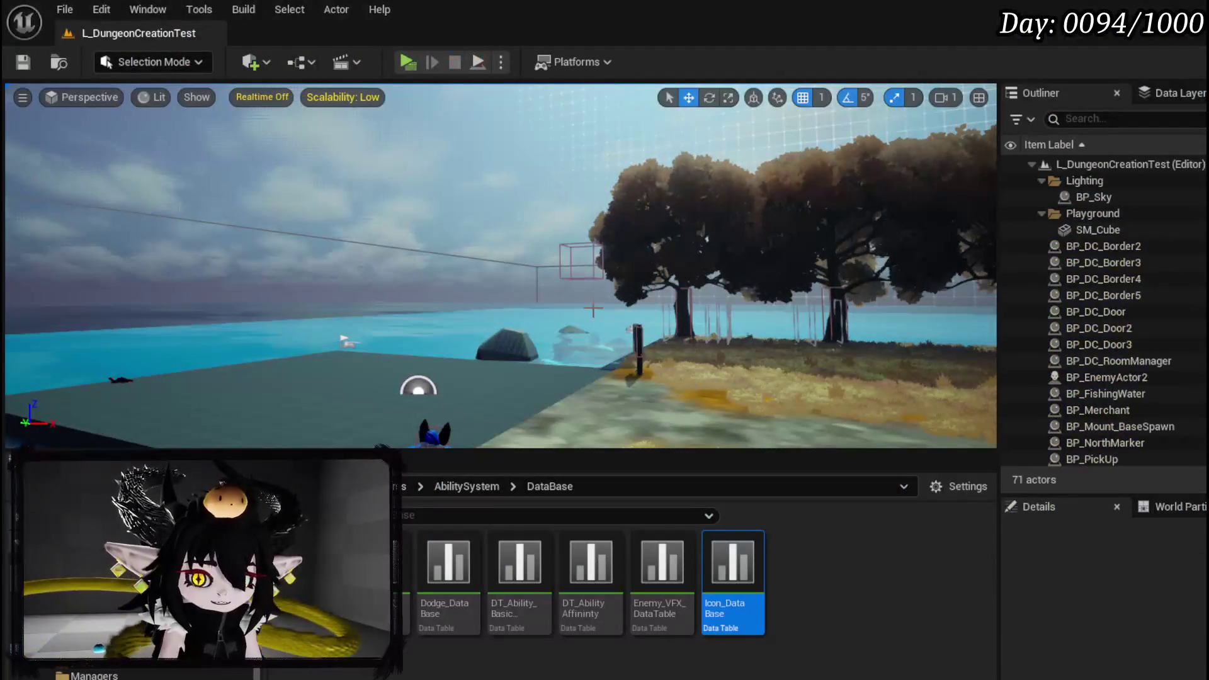
{"action": "key", "text": "alt+Tab"}
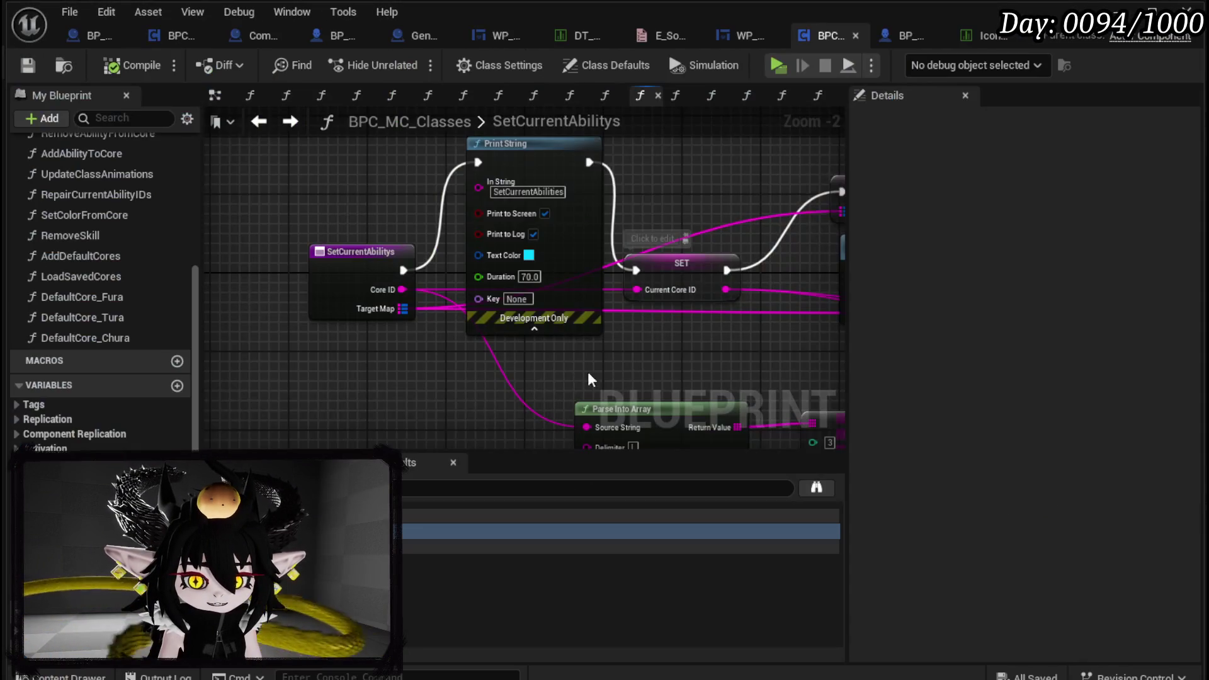
{"action": "left_click_drag", "start_coordinate": [400, 271], "coordinate": [635, 271]}
Compile and save, then move the Load Saved Cores node out of the way
{"action": "left_click", "coordinate": [454, 226]}
{"action": "mouse_move", "coordinate": [528, 265]}
{"action": "left_mouse_down"}
{"action": "mouse_move", "coordinate": [197, 219]}
{"action": "mouse_move", "coordinate": [530, 251]}
{"action": "left_mouse_up"}
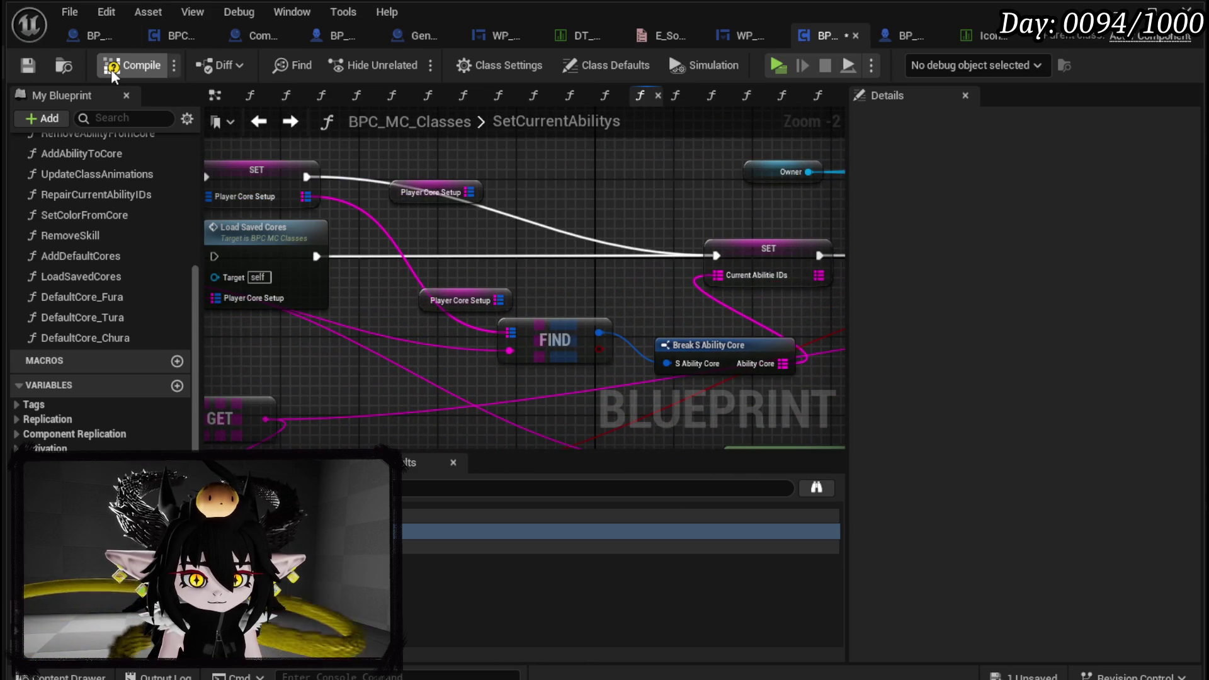
{"action": "left_click", "coordinate": [25, 66]}
{"action": "mouse_move", "coordinate": [551, 267]}
{"action": "left_mouse_down"}
{"action": "mouse_move", "coordinate": [441, 250]}
{"action": "mouse_move", "coordinate": [237, 255]}
{"action": "mouse_move", "coordinate": [520, 278]}
{"action": "mouse_move", "coordinate": [895, 250]}
{"action": "mouse_move", "coordinate": [742, 249]}
{"action": "left_mouse_up"}
{"action": "mouse_move", "coordinate": [439, 242]}
{"action": "left_mouse_down"}
{"action": "mouse_move", "coordinate": [419, 289]}
{"action": "mouse_move", "coordinate": [389, 280]}
{"action": "mouse_move", "coordinate": [634, 315]}
{"action": "mouse_move", "coordinate": [529, 273]}
{"action": "mouse_move", "coordinate": [748, 308]}
{"action": "mouse_move", "coordinate": [365, 165]}
{"action": "left_mouse_up"}
{"action": "scroll", "coordinate": [456, 278], "scroll_direction": "down", "scroll_amount": 1}
{"action": "left_click_drag", "start_coordinate": [772, 249], "coordinate": [317, 244]}
Delete both Player Core Setup getters and pack FIND, Break S Ability Core and the Current Abilitie IDs SET together
{"action": "left_click_drag", "start_coordinate": [375, 170], "coordinate": [410, 309]}
{"action": "key", "text": "Delete"}
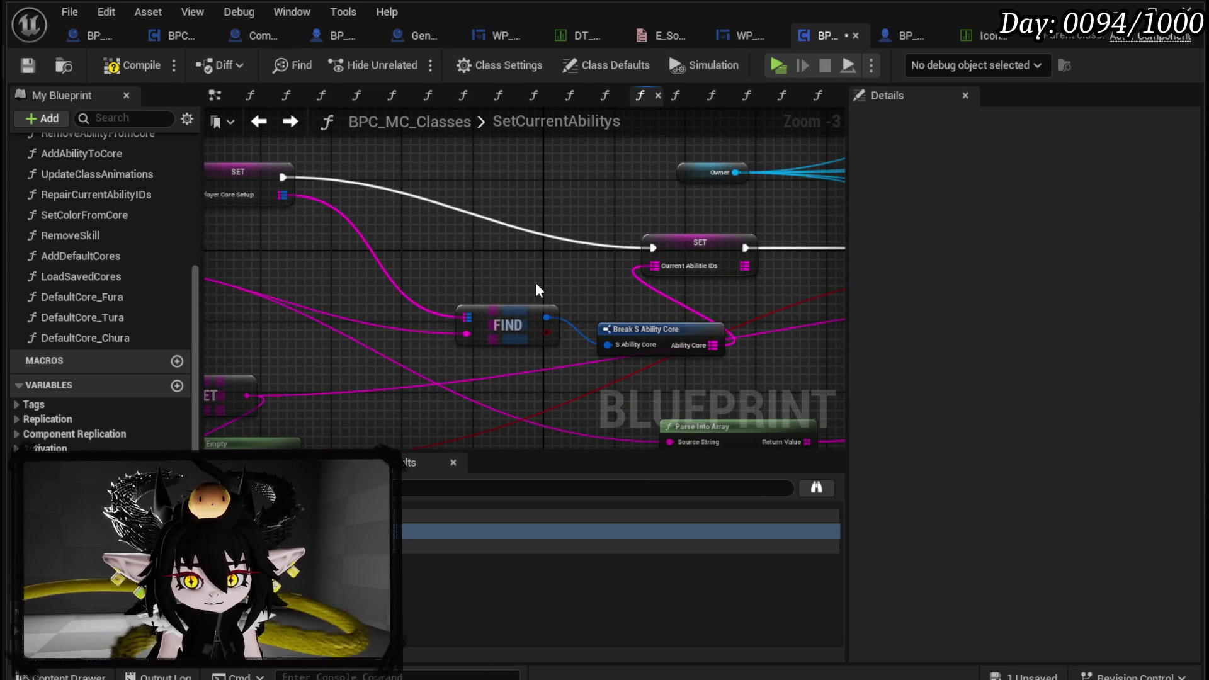
{"action": "mouse_move", "coordinate": [495, 311]}
{"action": "left_mouse_down"}
{"action": "mouse_move", "coordinate": [579, 320]}
{"action": "mouse_move", "coordinate": [336, 258]}
{"action": "mouse_move", "coordinate": [359, 247]}
{"action": "mouse_move", "coordinate": [391, 257]}
{"action": "left_mouse_up"}
{"action": "mouse_move", "coordinate": [718, 356]}
{"action": "left_mouse_down"}
{"action": "mouse_move", "coordinate": [630, 339]}
{"action": "mouse_move", "coordinate": [446, 338]}
{"action": "left_mouse_up"}
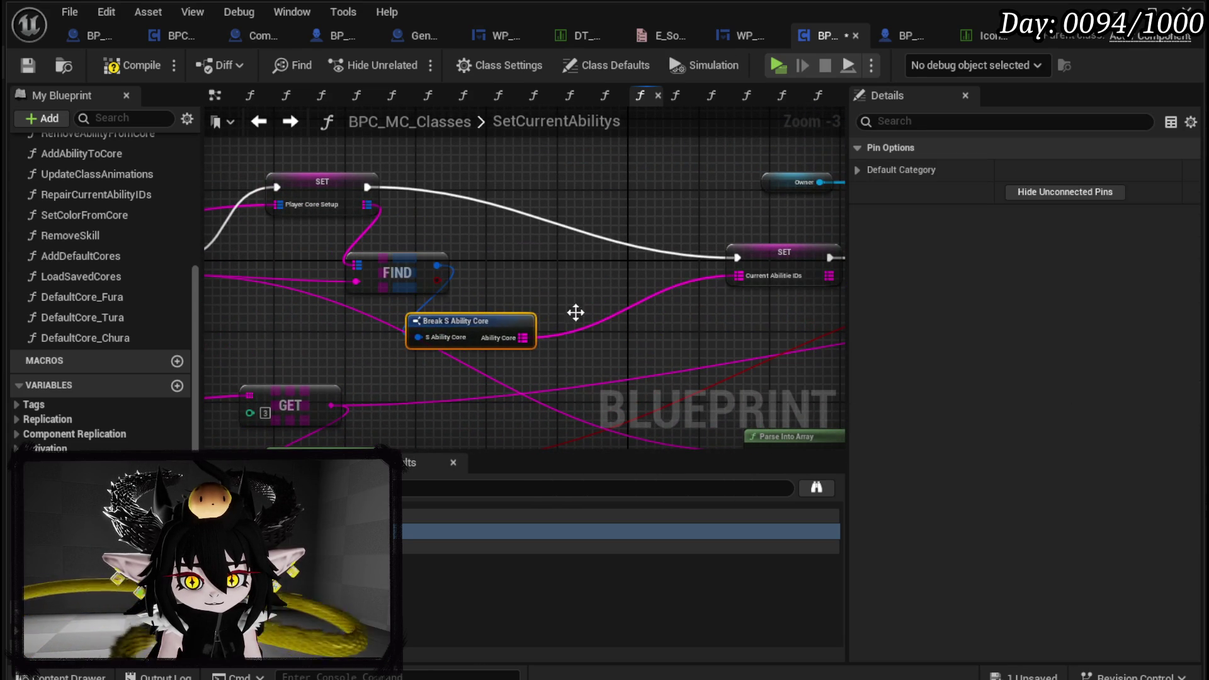
{"action": "left_click_drag", "start_coordinate": [771, 252], "coordinate": [521, 182]}
{"action": "mouse_move", "coordinate": [466, 321]}
{"action": "left_mouse_down"}
{"action": "mouse_move", "coordinate": [517, 308]}
{"action": "mouse_move", "coordinate": [536, 280]}
{"action": "mouse_move", "coordinate": [526, 260]}
{"action": "left_mouse_up"}
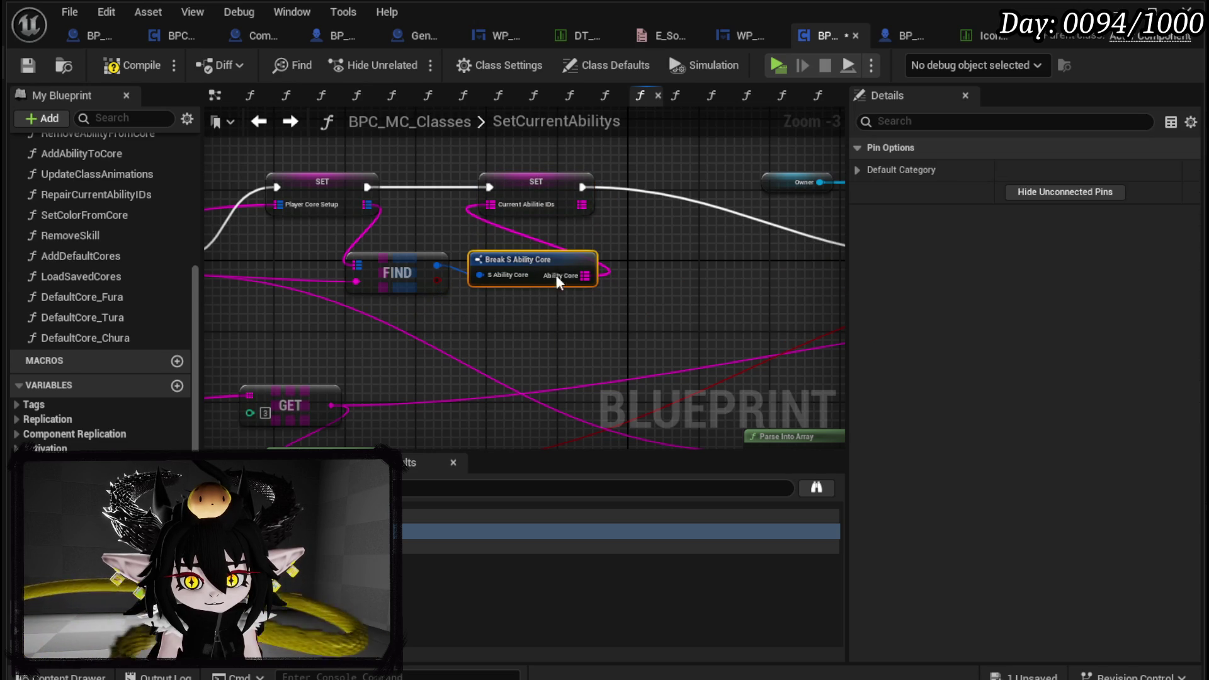
{"action": "scroll", "coordinate": [526, 260], "scroll_direction": "down", "scroll_amount": 3}
{"action": "scroll", "coordinate": [560, 285], "scroll_direction": "up", "scroll_amount": 2}
Delete the Switch and Set Visibility nodes, then undo that deletion
{"action": "left_click_drag", "start_coordinate": [589, 290], "coordinate": [481, 370]}
{"action": "mouse_move", "coordinate": [334, 270]}
{"action": "left_mouse_down"}
{"action": "mouse_move", "coordinate": [507, 142]}
{"action": "mouse_move", "coordinate": [719, 343]}
{"action": "left_mouse_up"}
{"action": "scroll", "coordinate": [533, 176], "scroll_direction": "down", "scroll_amount": 3}
{"action": "key", "text": "Delete"}
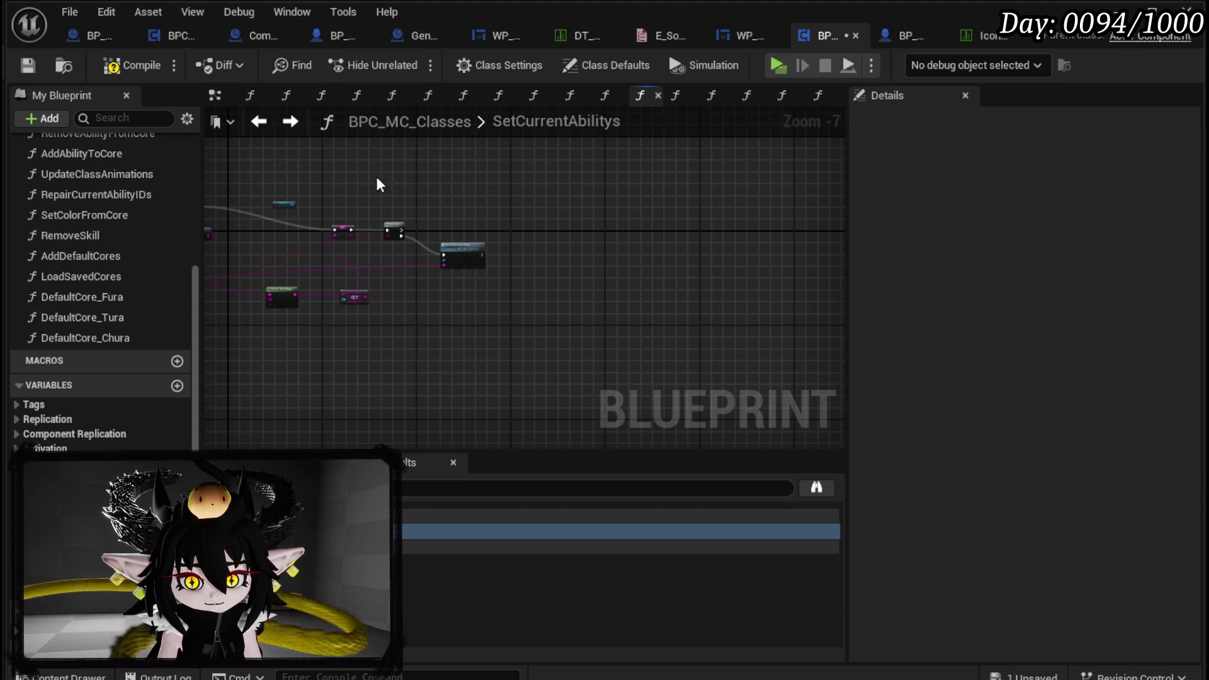
{"action": "scroll", "coordinate": [368, 182], "scroll_direction": "up", "scroll_amount": 3}
{"action": "left_click_drag", "start_coordinate": [492, 228], "coordinate": [552, 233]}
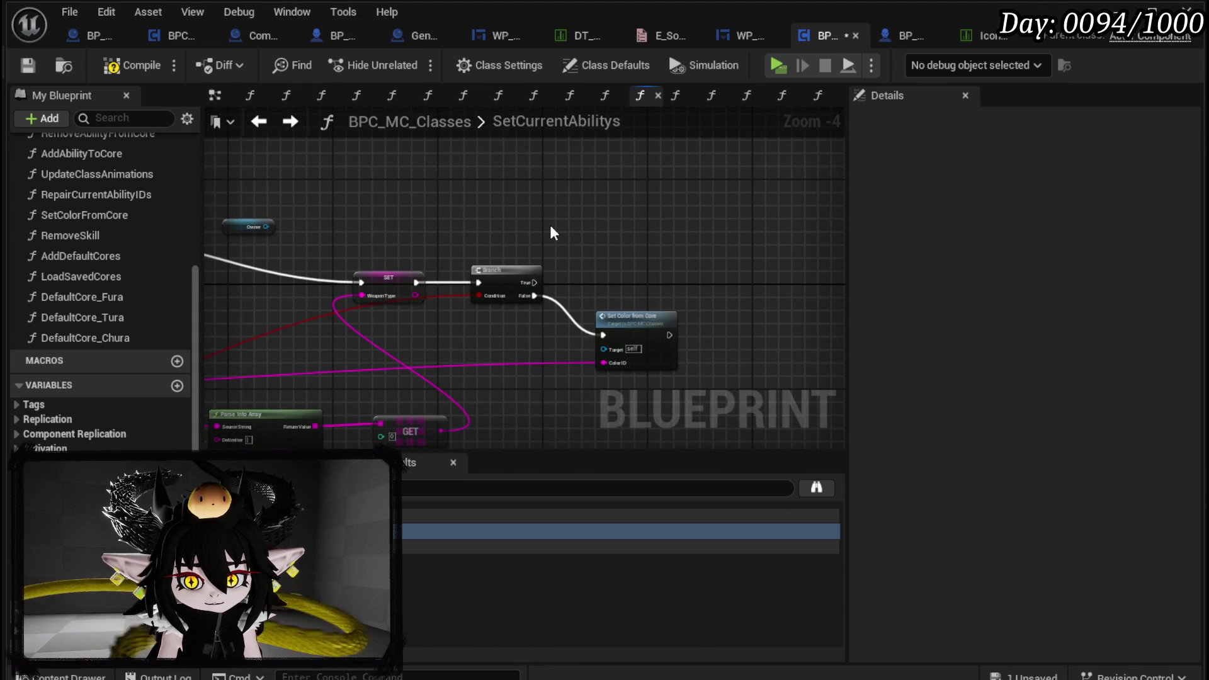
{"action": "key", "text": "ctrl+z"}
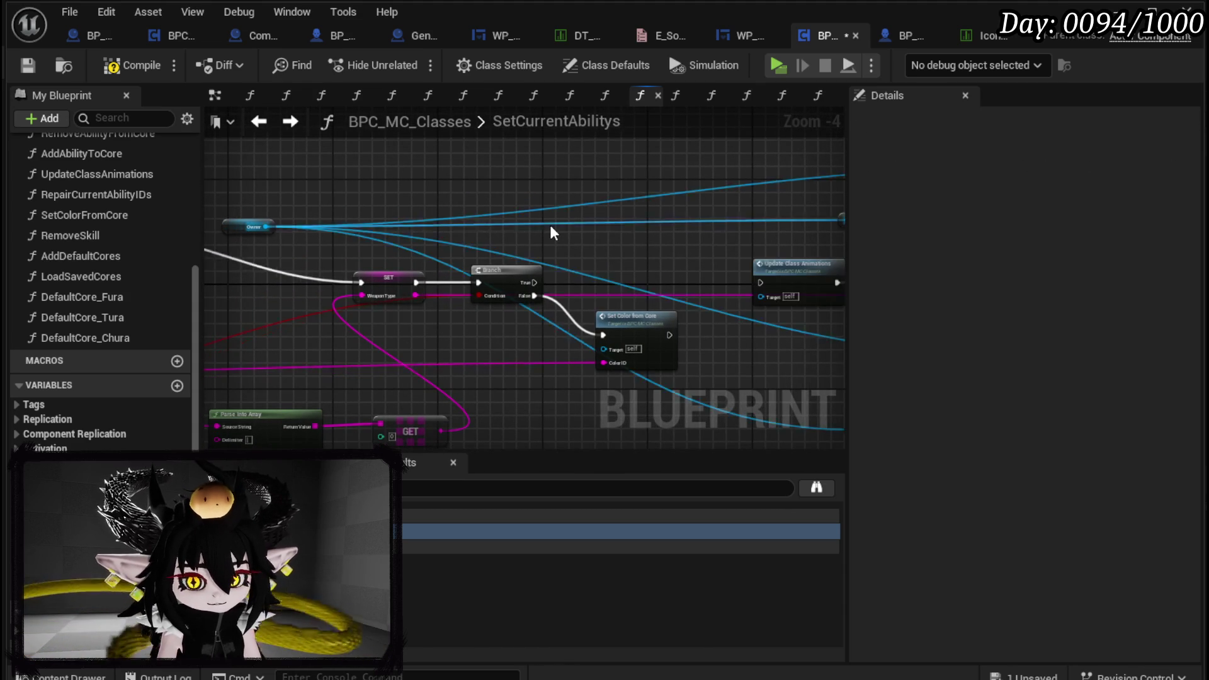
{"action": "scroll", "coordinate": [333, 222], "scroll_direction": "down", "scroll_amount": 2}
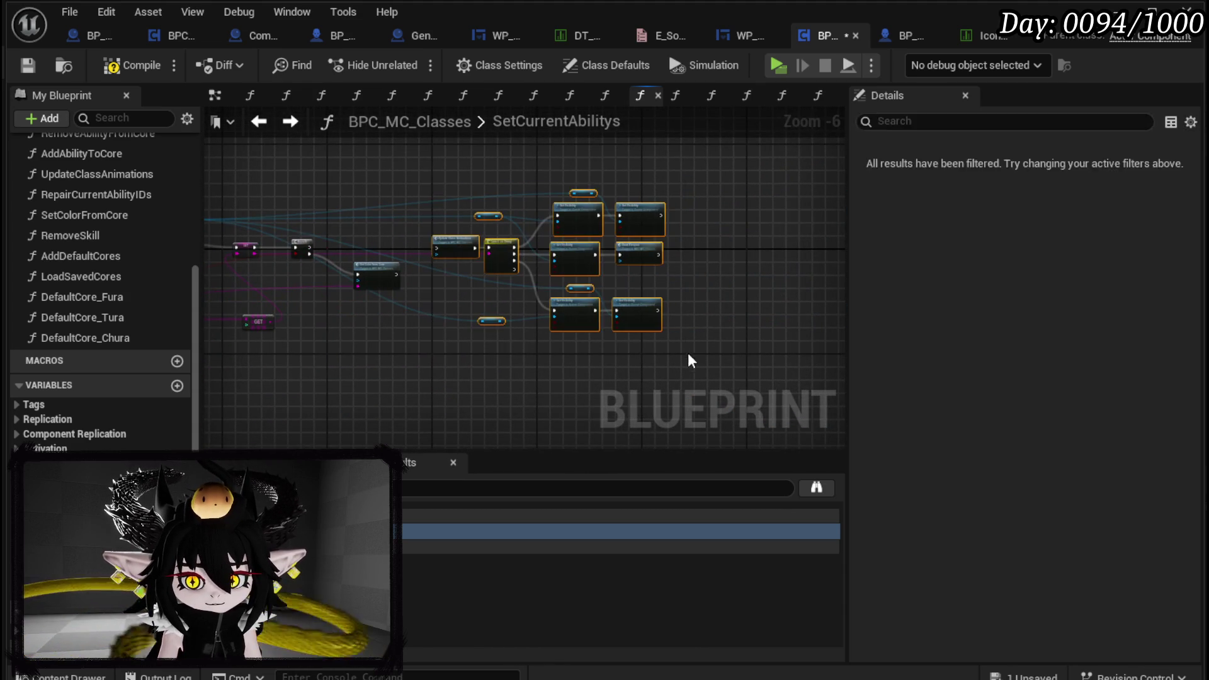
{"action": "scroll", "coordinate": [689, 374], "scroll_direction": "up", "scroll_amount": 2}
Delete the Owner node and move SET, Branch and Set Color from Core closer together
{"action": "left_click", "coordinate": [488, 275]}
{"action": "key", "text": "Delete"}
{"action": "scroll", "coordinate": [554, 284], "scroll_direction": "down", "scroll_amount": 1}
{"action": "mouse_move", "coordinate": [530, 215]}
{"action": "left_mouse_down"}
{"action": "mouse_move", "coordinate": [682, 263]}
{"action": "mouse_move", "coordinate": [511, 206]}
{"action": "left_mouse_up"}
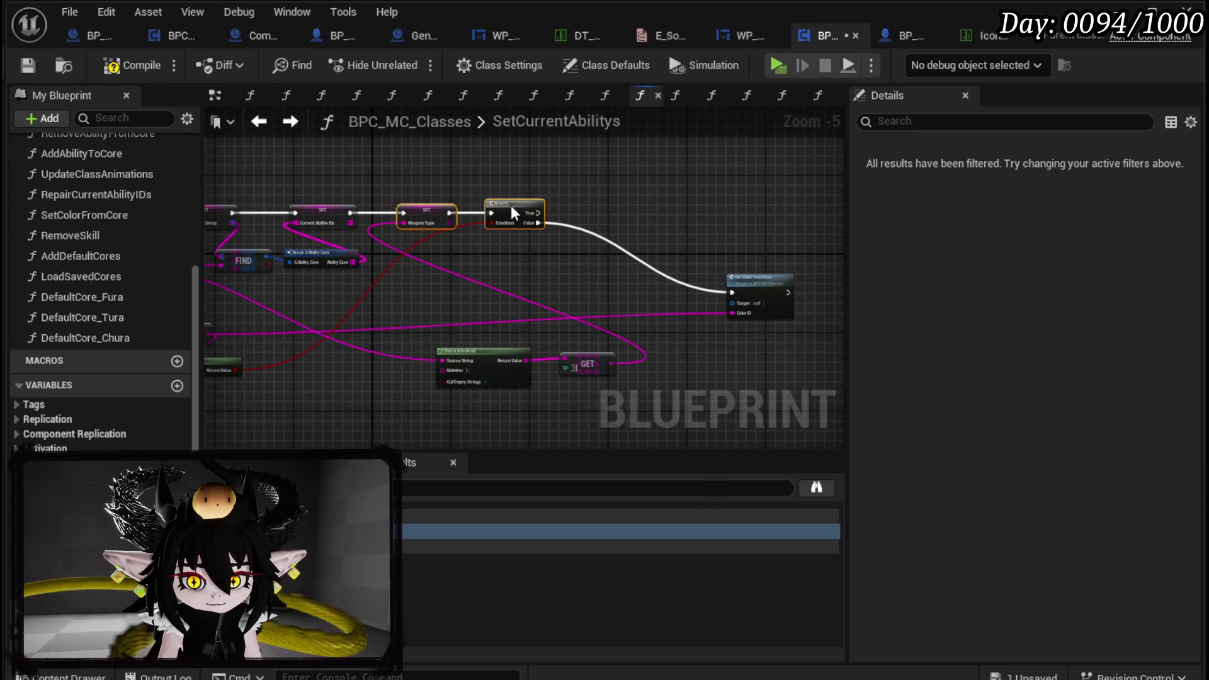
{"action": "mouse_move", "coordinate": [756, 289]}
{"action": "left_mouse_down"}
{"action": "mouse_move", "coordinate": [596, 225]}
{"action": "mouse_move", "coordinate": [593, 238]}
{"action": "left_mouse_up"}
{"action": "scroll", "coordinate": [474, 247], "scroll_direction": "up", "scroll_amount": 2}
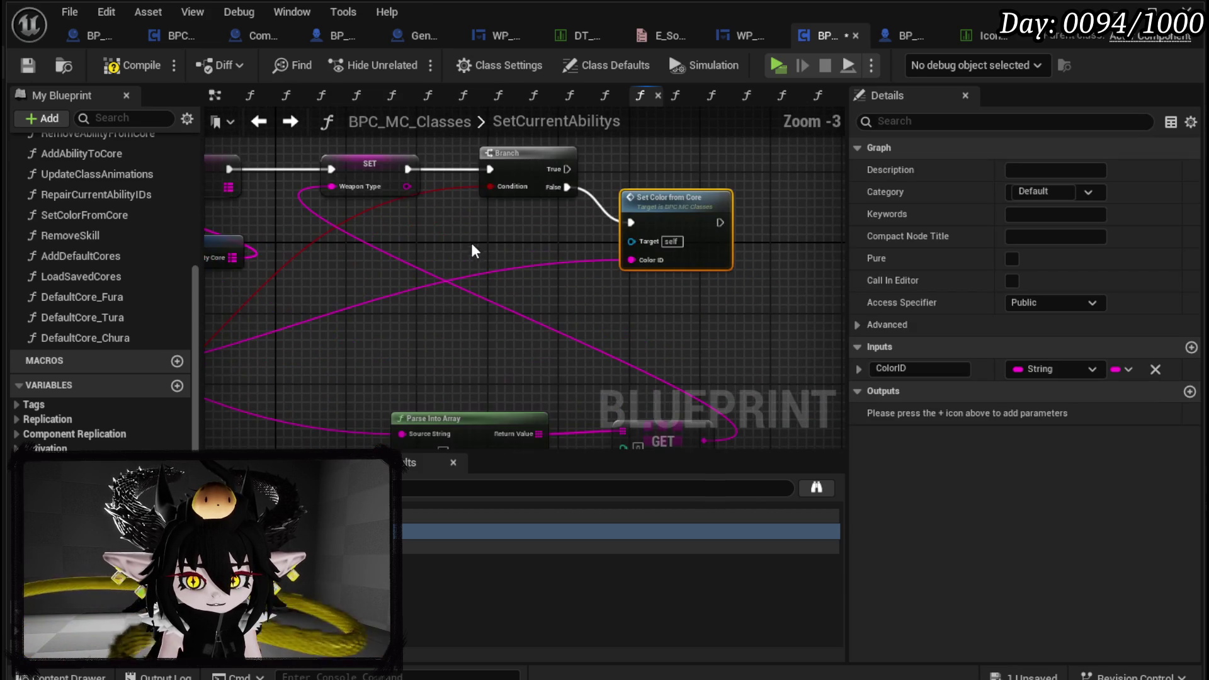
{"action": "mouse_move", "coordinate": [585, 193]}
{"action": "left_mouse_down"}
{"action": "mouse_move", "coordinate": [746, 363]}
{"action": "mouse_move", "coordinate": [542, 302]}
{"action": "left_mouse_up"}
{"action": "scroll", "coordinate": [511, 229], "scroll_direction": "down", "scroll_amount": 1}
{"action": "left_click_drag", "start_coordinate": [389, 267], "coordinate": [547, 274]}
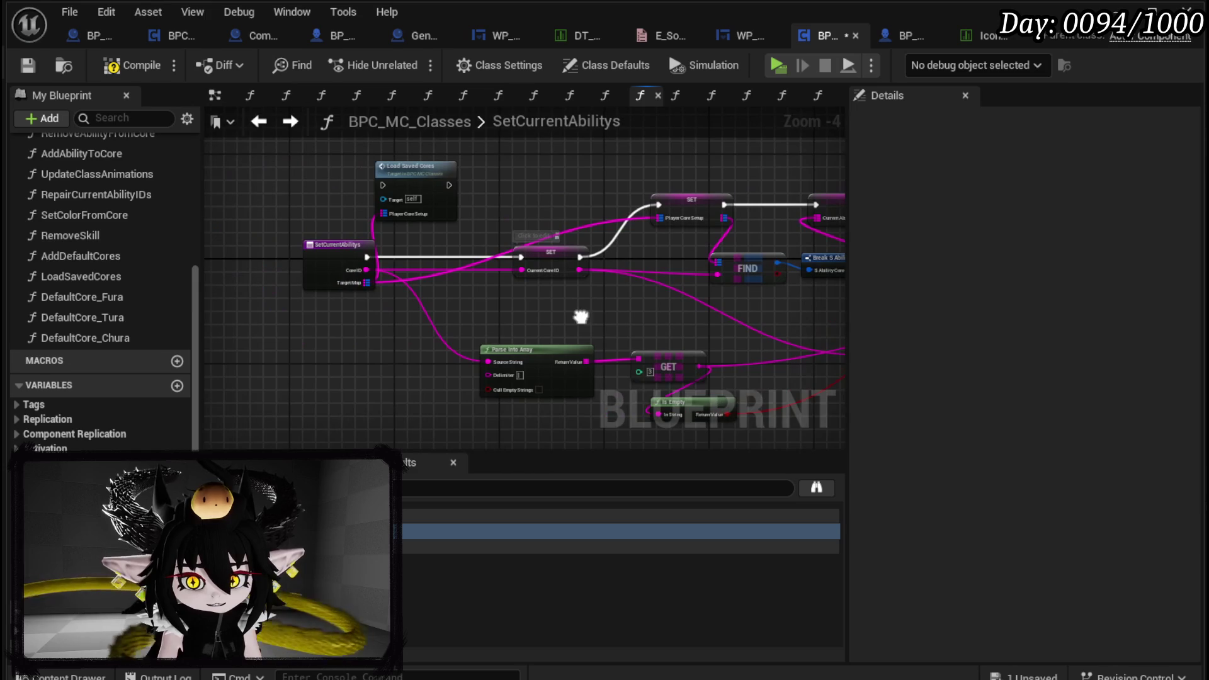
Save, place Load Saved Cores above the SET, and drop in an Add Default Cores call
{"action": "left_click", "coordinate": [27, 65]}
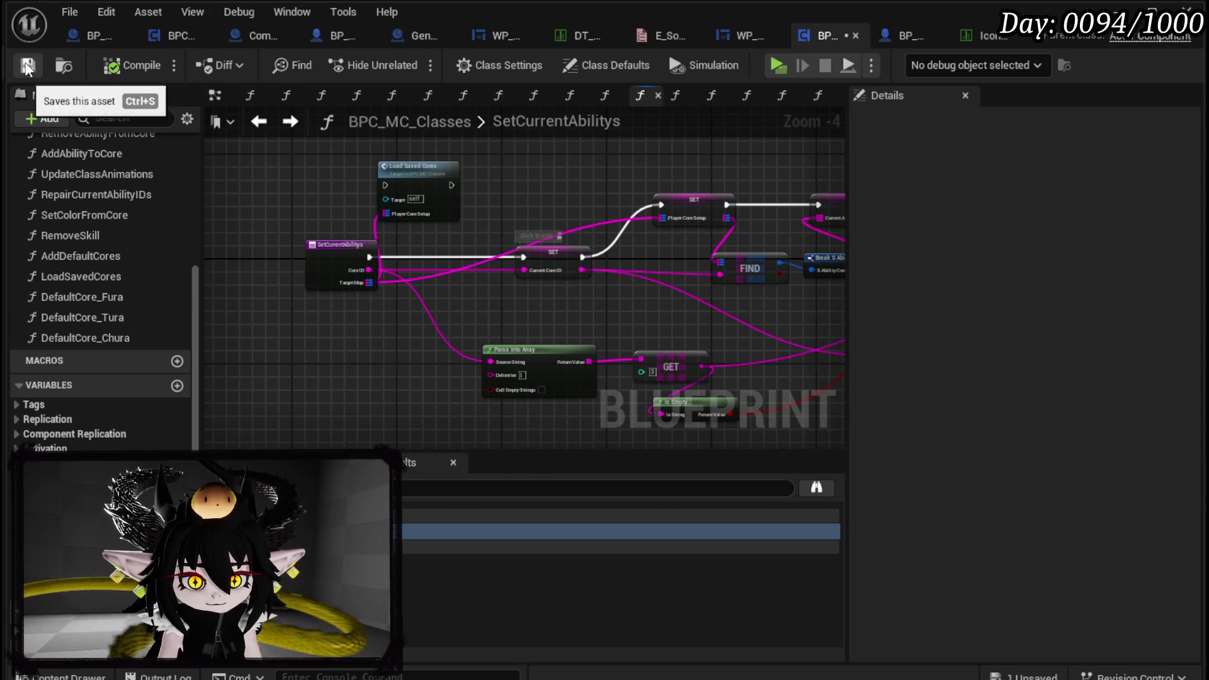
{"action": "left_click", "coordinate": [419, 172]}
{"action": "left_click_drag", "start_coordinate": [419, 171], "coordinate": [471, 165]}
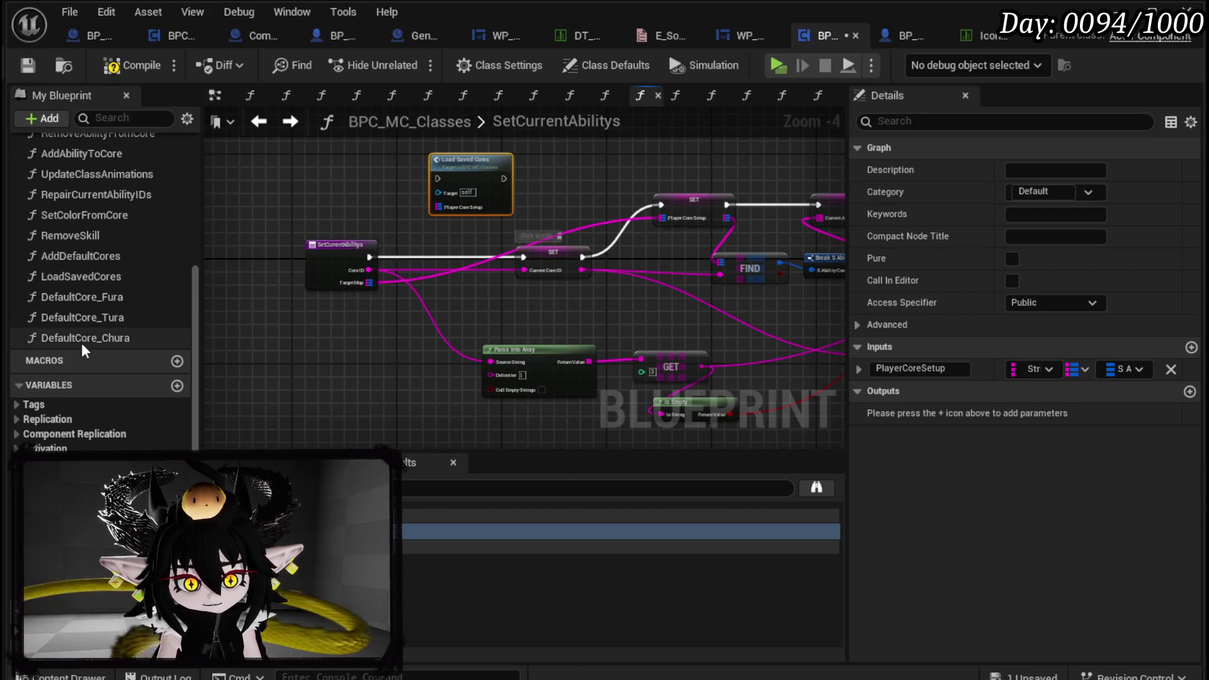
{"action": "mouse_move", "coordinate": [78, 258]}
{"action": "left_mouse_down"}
{"action": "mouse_move", "coordinate": [318, 359]}
{"action": "mouse_move", "coordinate": [399, 341]}
{"action": "mouse_move", "coordinate": [305, 319]}
{"action": "mouse_move", "coordinate": [731, 310]}
{"action": "left_mouse_up"}
Place Add Default Cores between the Weapon Type SET and Branch and wire SET's execution into it
{"action": "scroll", "coordinate": [399, 342], "scroll_direction": "down", "scroll_amount": 3}
{"action": "scroll", "coordinate": [729, 305], "scroll_direction": "up", "scroll_amount": 3}
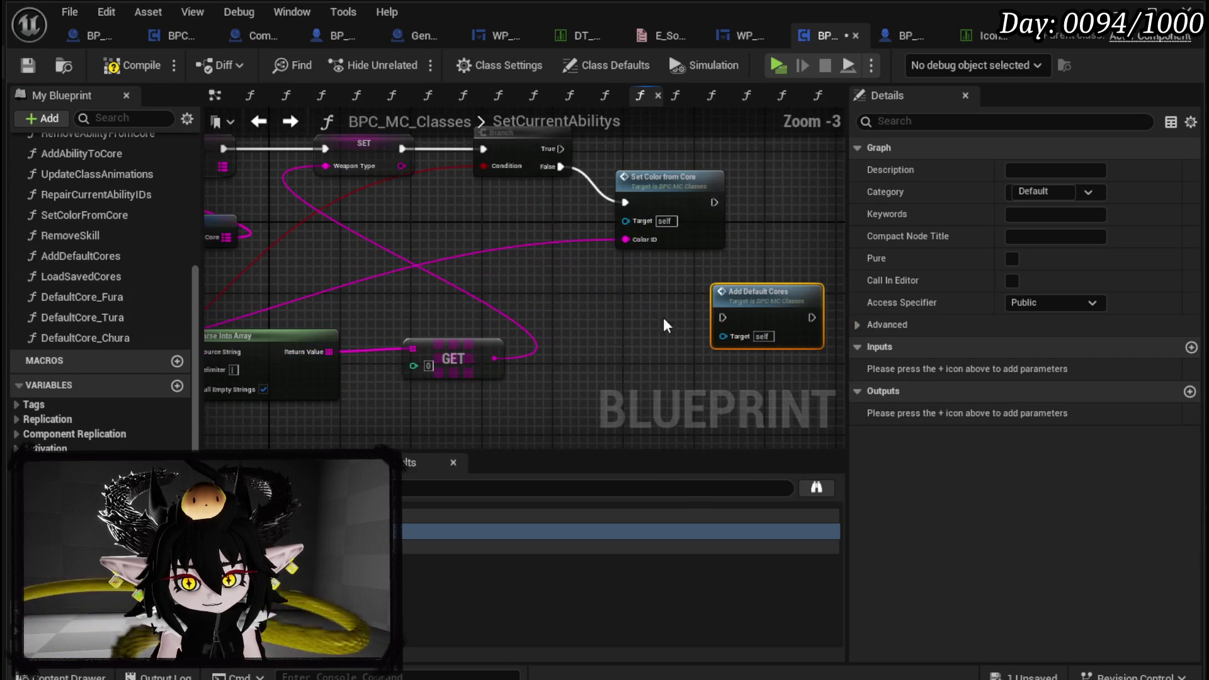
{"action": "scroll", "coordinate": [644, 322], "scroll_direction": "up", "scroll_amount": 1}
{"action": "left_click_drag", "start_coordinate": [644, 322], "coordinate": [523, 364]}
{"action": "mouse_move", "coordinate": [683, 360]}
{"action": "left_mouse_down"}
{"action": "mouse_move", "coordinate": [476, 326]}
{"action": "mouse_move", "coordinate": [569, 360]}
{"action": "left_mouse_up"}
{"action": "mouse_move", "coordinate": [416, 285]}
{"action": "left_mouse_down"}
{"action": "mouse_move", "coordinate": [498, 205]}
{"action": "mouse_move", "coordinate": [626, 185]}
{"action": "left_mouse_up"}
{"action": "mouse_move", "coordinate": [547, 366]}
{"action": "left_mouse_down"}
{"action": "mouse_move", "coordinate": [435, 189]}
{"action": "mouse_move", "coordinate": [377, 192]}
{"action": "left_mouse_up"}
{"action": "left_click_drag", "start_coordinate": [296, 199], "coordinate": [378, 200]}
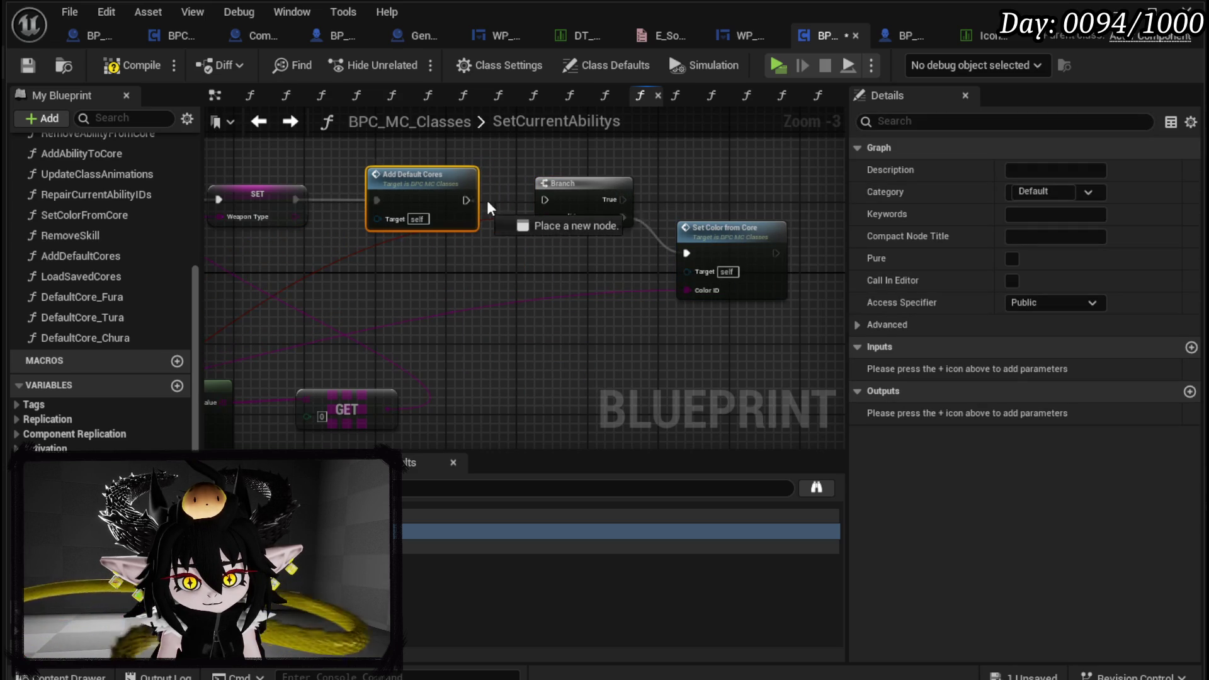
Open the AddDefaultCores function graph and compile the blueprint
{"action": "double_click", "coordinate": [429, 195]}
{"action": "mouse_move", "coordinate": [448, 323]}
{"action": "left_mouse_down"}
{"action": "mouse_move", "coordinate": [354, 319]}
{"action": "mouse_move", "coordinate": [307, 270]}
{"action": "mouse_move", "coordinate": [326, 305]}
{"action": "left_mouse_up"}
{"action": "scroll", "coordinate": [354, 320], "scroll_direction": "down", "scroll_amount": 1}
{"action": "left_click", "coordinate": [116, 65]}
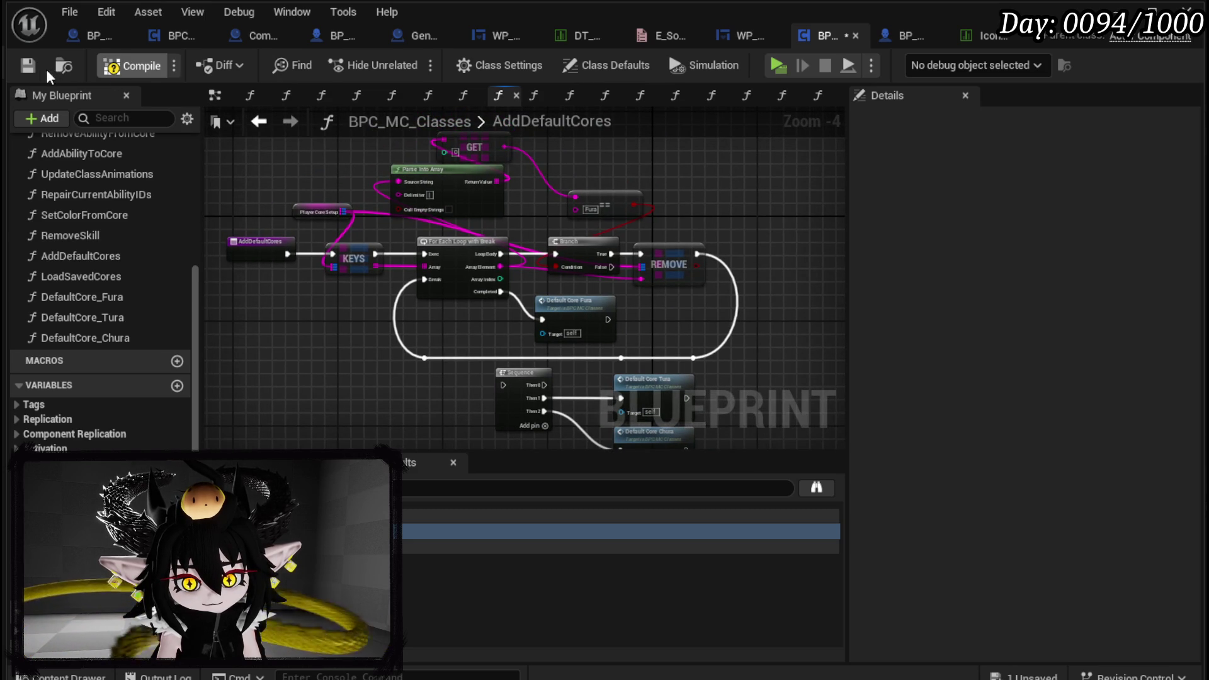
Check BP_ThirdPersonCharacter's LoadSaveData graph, then return to SetCurrentAbilitys in BPC_MC_Classes
{"action": "key", "text": "alt+Tab"}
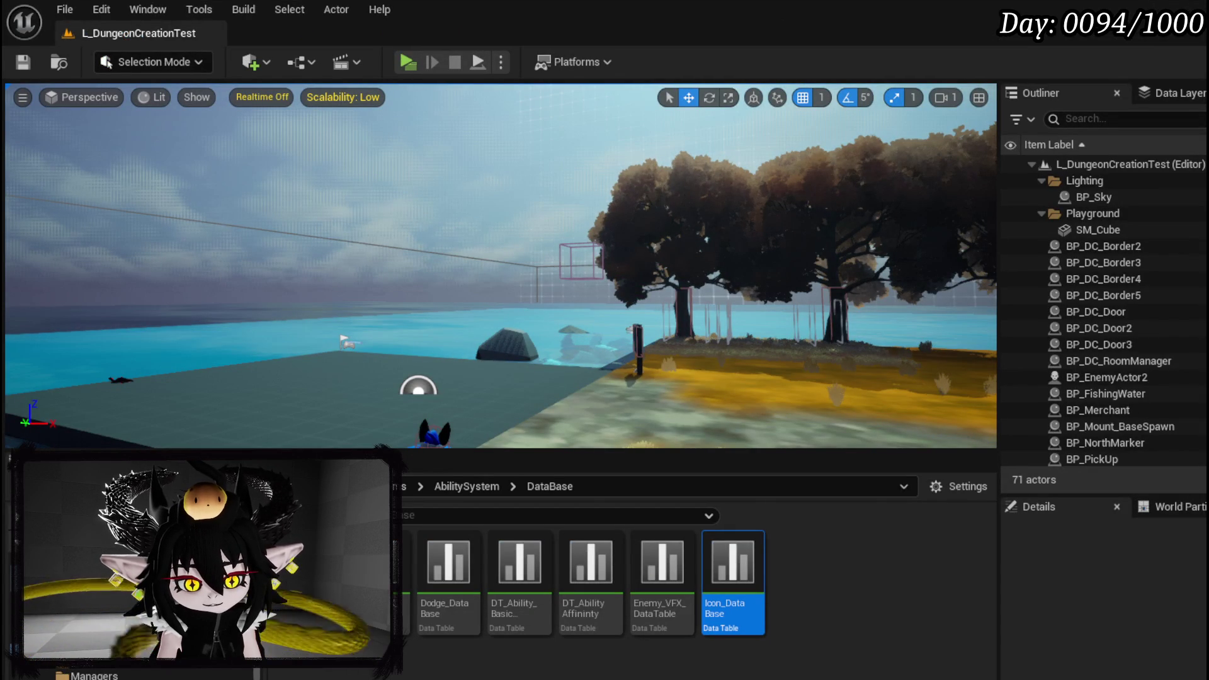
{"action": "key", "text": "alt+Tab"}
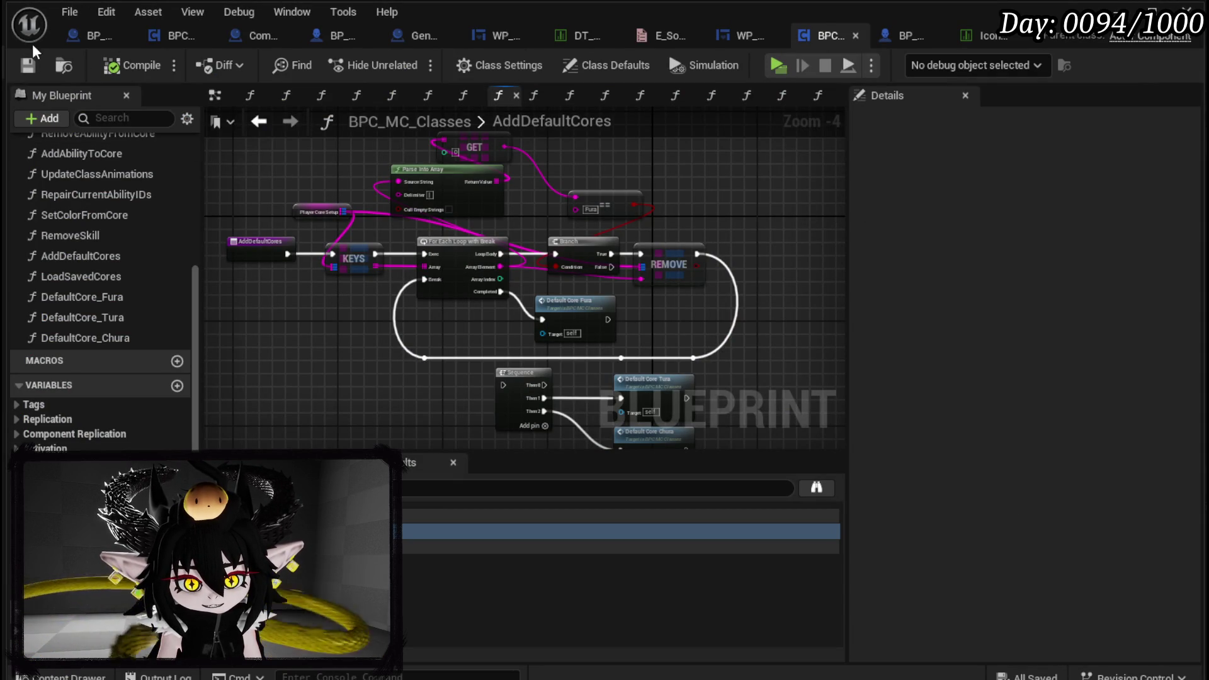
{"action": "left_click", "coordinate": [910, 29]}
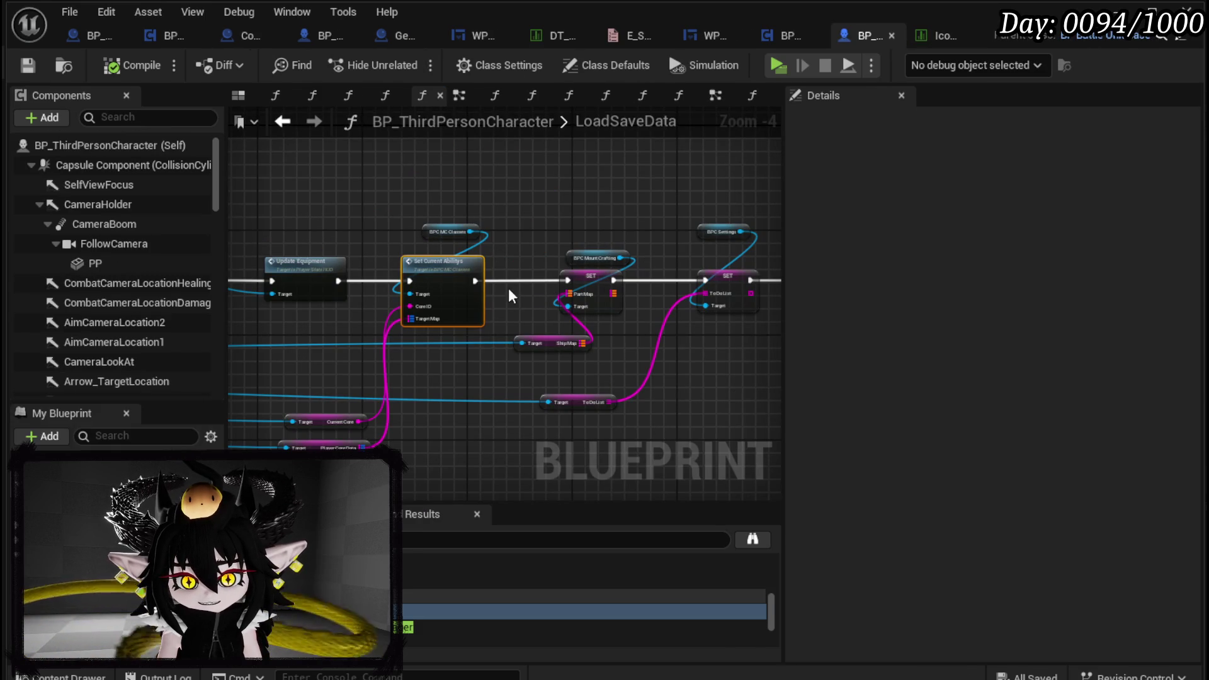
{"action": "left_click", "coordinate": [780, 37]}
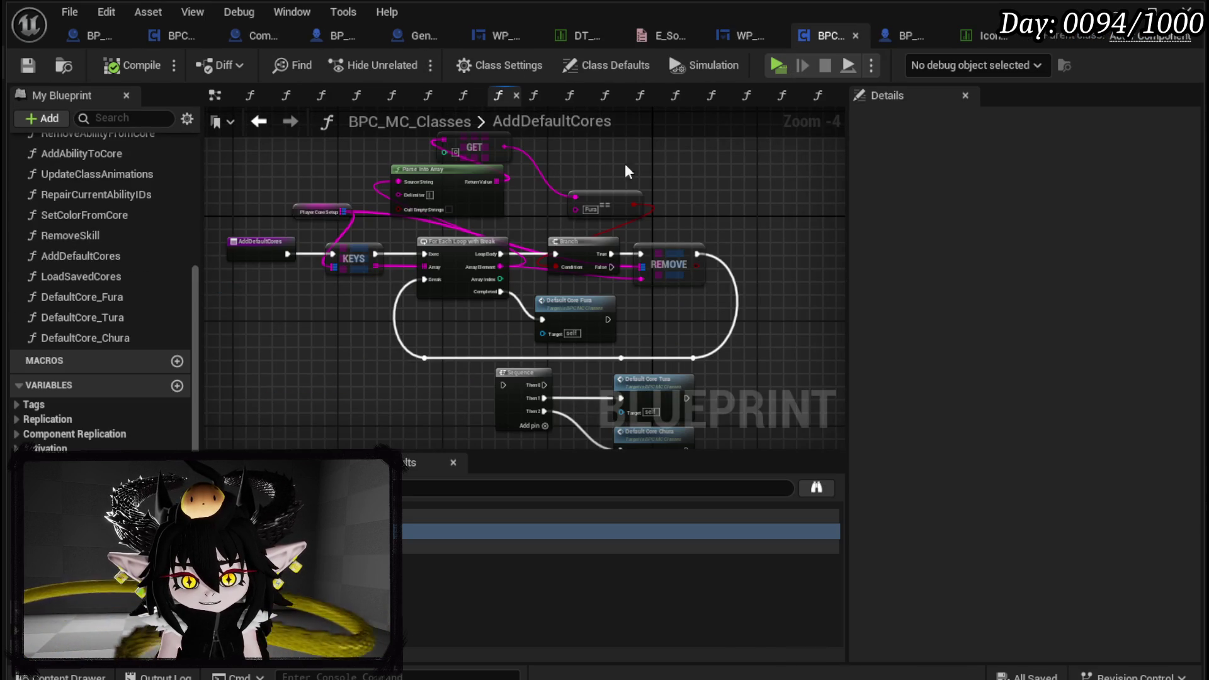
{"action": "left_click", "coordinate": [259, 121]}
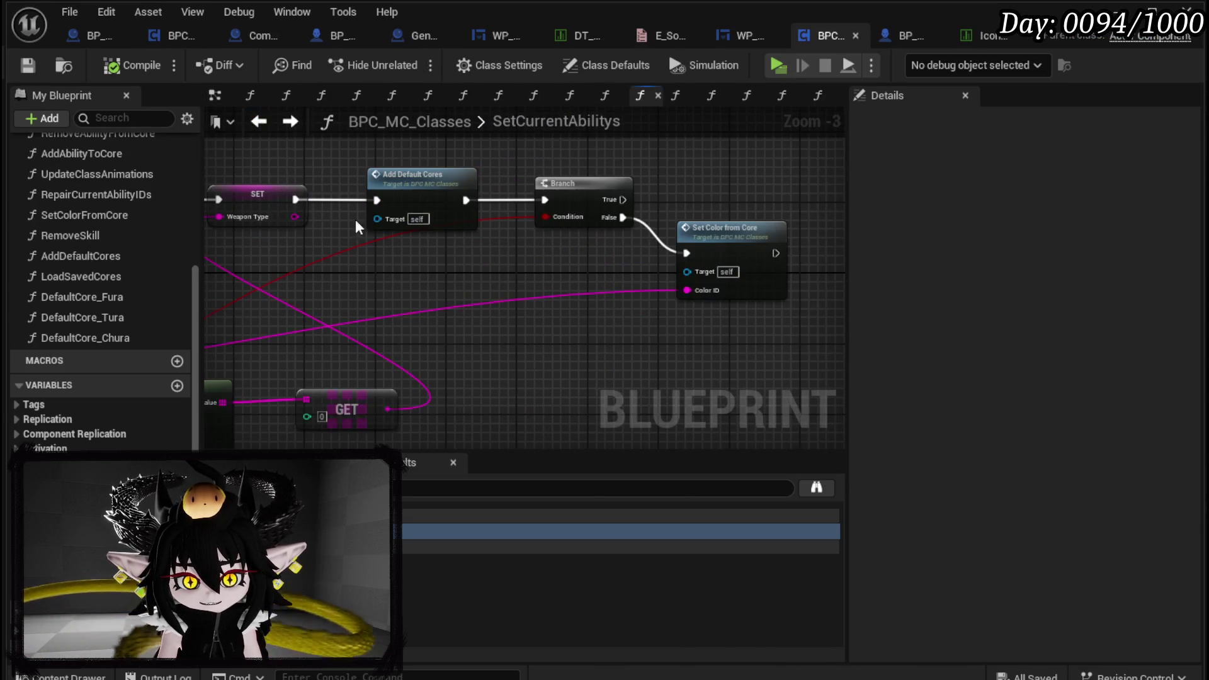
Connect SET straight to Branch, delete Add Default Cores, compile and save, then return to LoadSavedCores
{"action": "left_click_drag", "start_coordinate": [300, 201], "coordinate": [544, 200]}
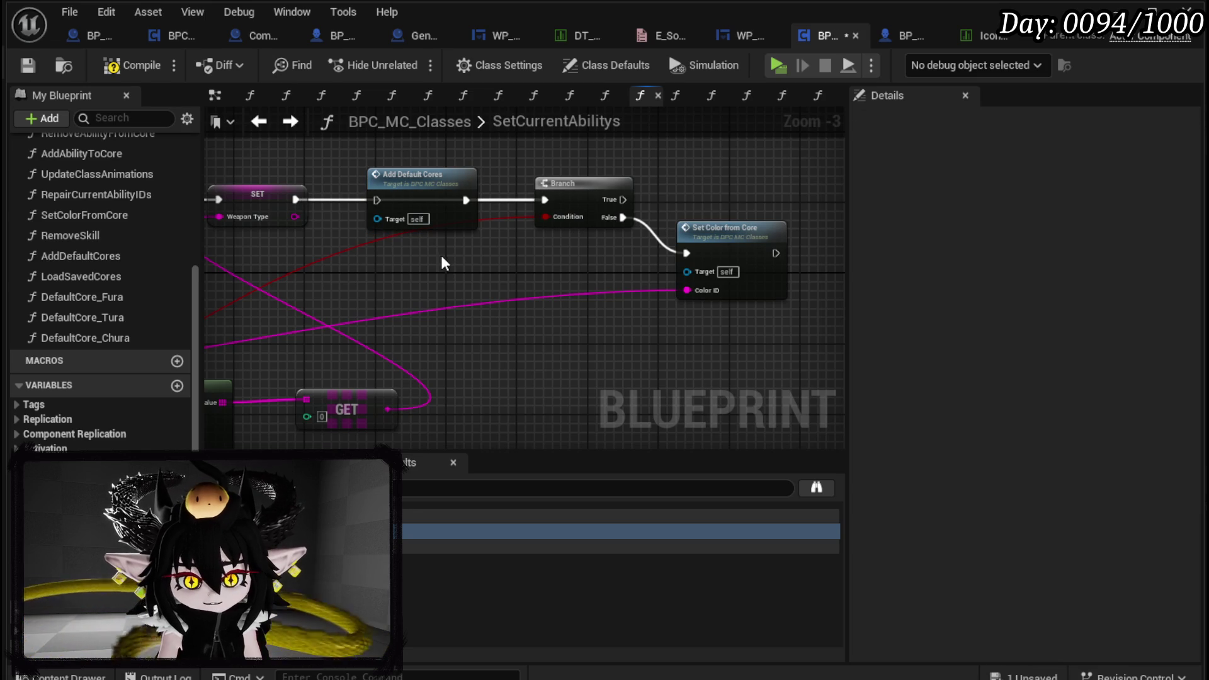
{"action": "left_click", "coordinate": [390, 176]}
{"action": "key", "text": "Delete"}
{"action": "left_click_drag", "start_coordinate": [440, 252], "coordinate": [689, 265]}
{"action": "left_click", "coordinate": [106, 66]}
{"action": "left_click", "coordinate": [28, 66]}
{"action": "scroll", "coordinate": [358, 190], "scroll_direction": "down", "scroll_amount": 2}
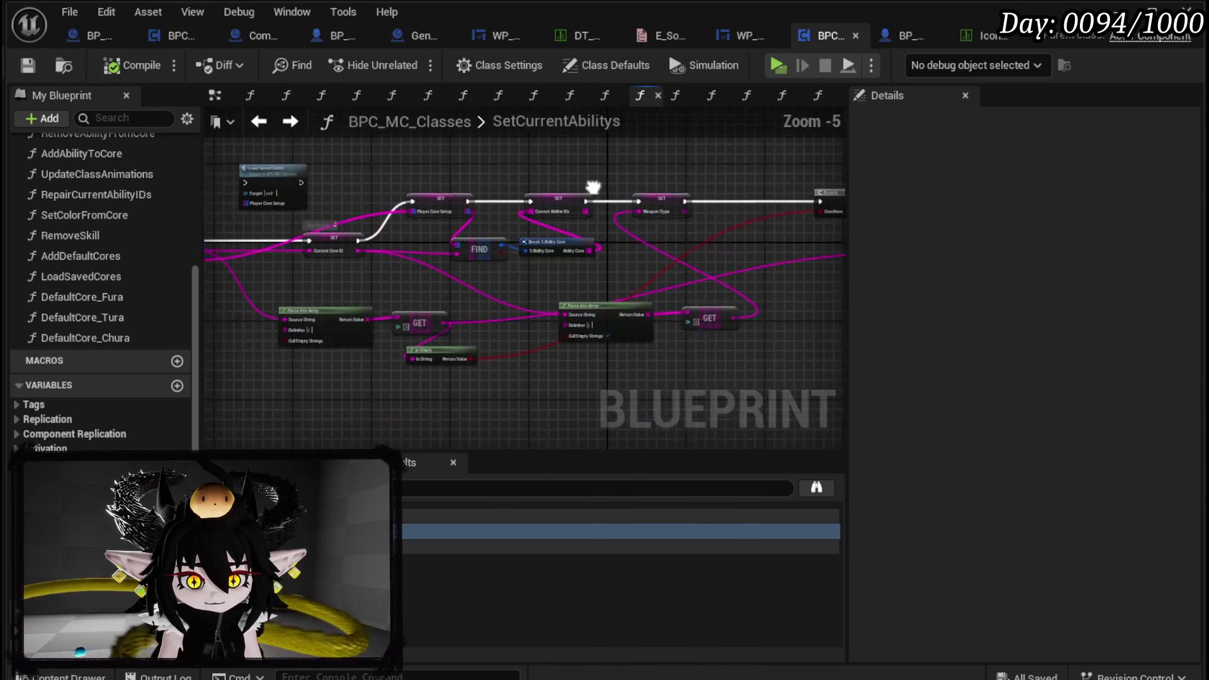
{"action": "left_click", "coordinate": [255, 125]}
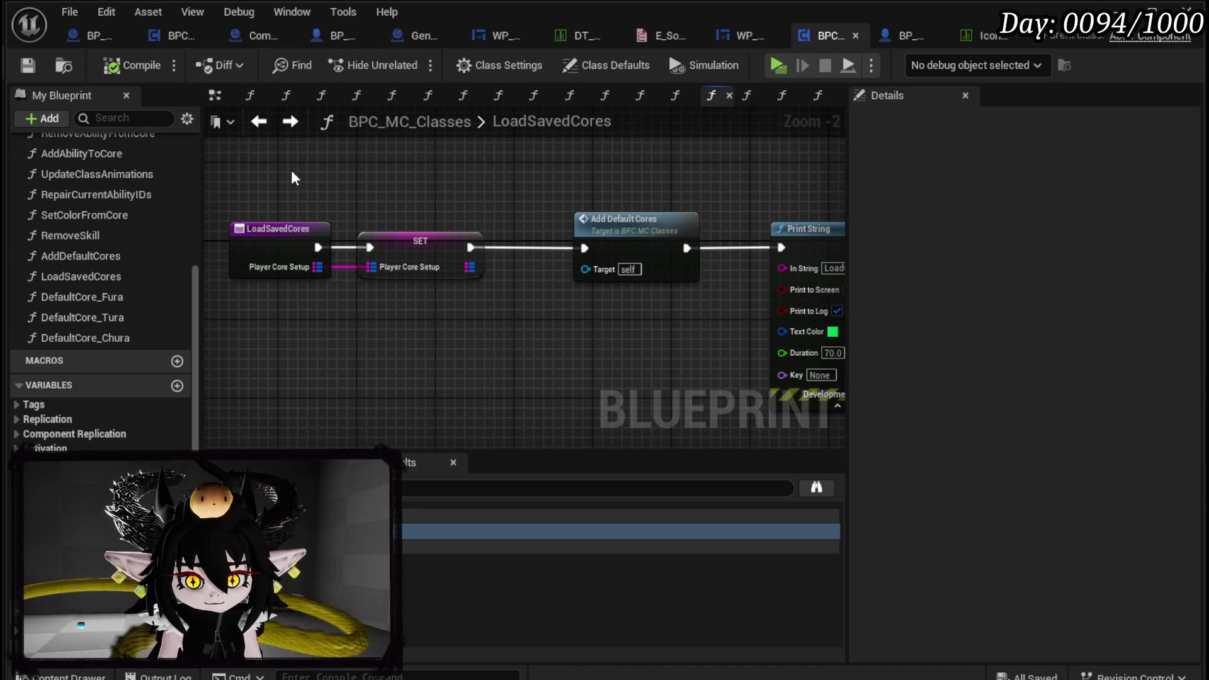
Delete the SET node and the LoadSavedCores function, compile and save, then view the EventGraph
{"action": "left_click_drag", "start_coordinate": [240, 172], "coordinate": [446, 285]}
{"action": "key", "text": "Delete"}
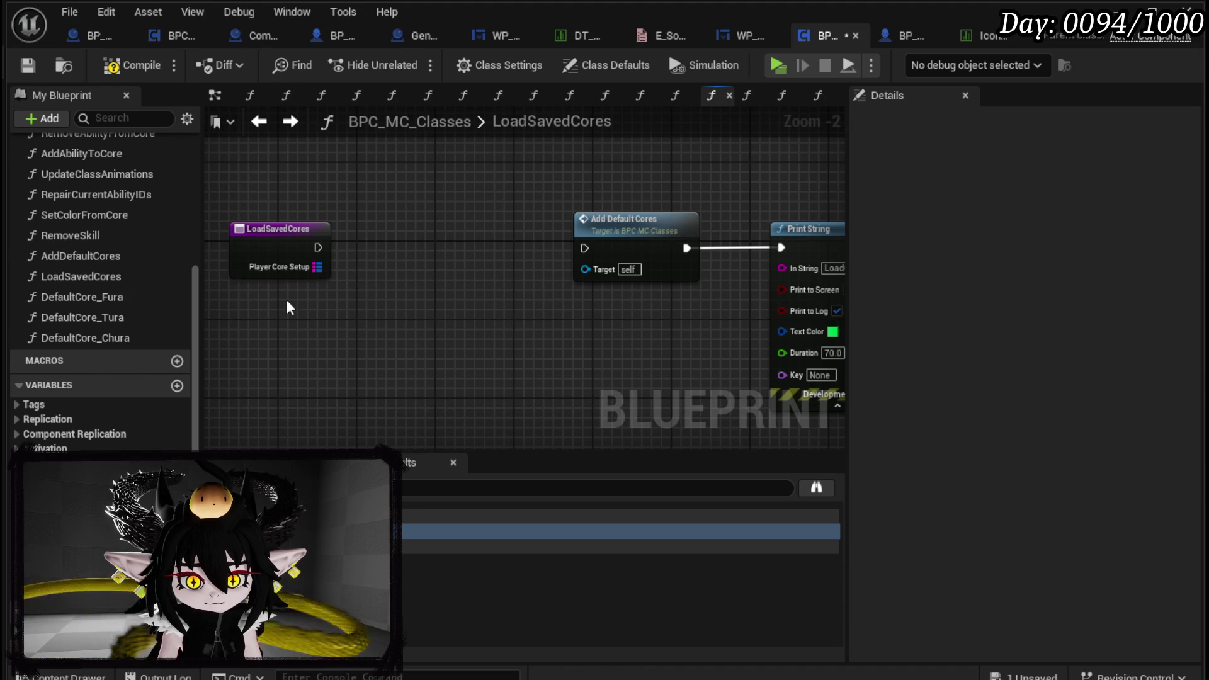
{"action": "left_click", "coordinate": [82, 276]}
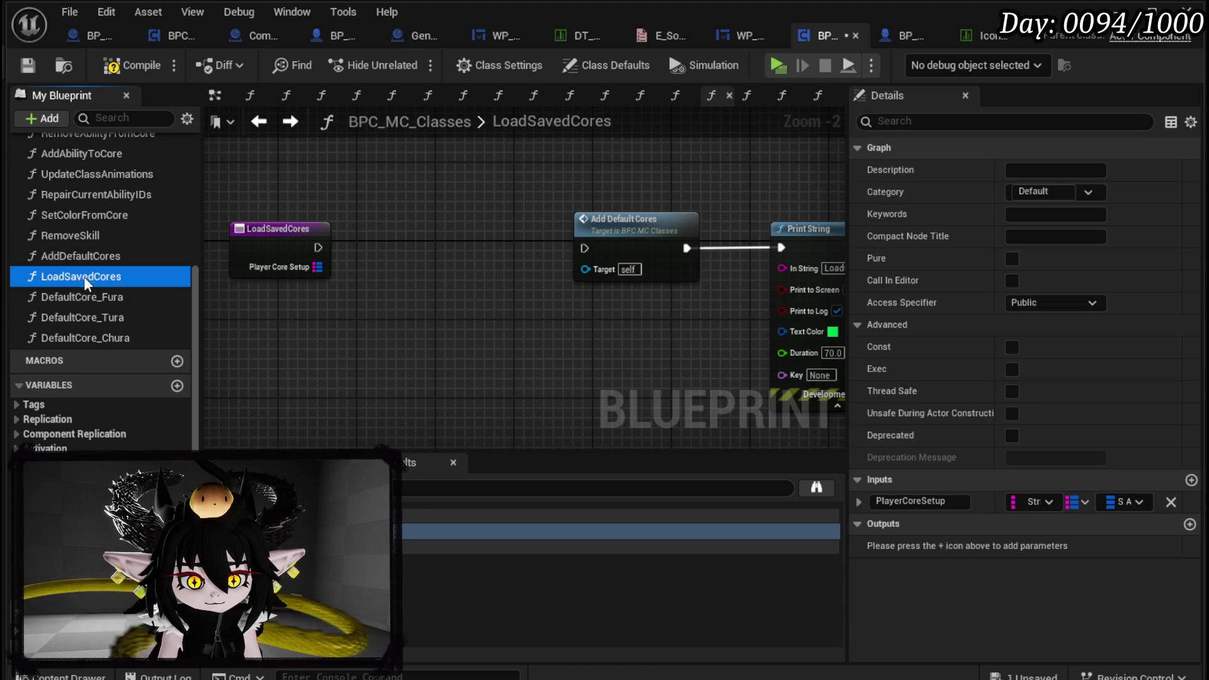
{"action": "key", "text": "Delete"}
{"action": "left_click", "coordinate": [885, 464]}
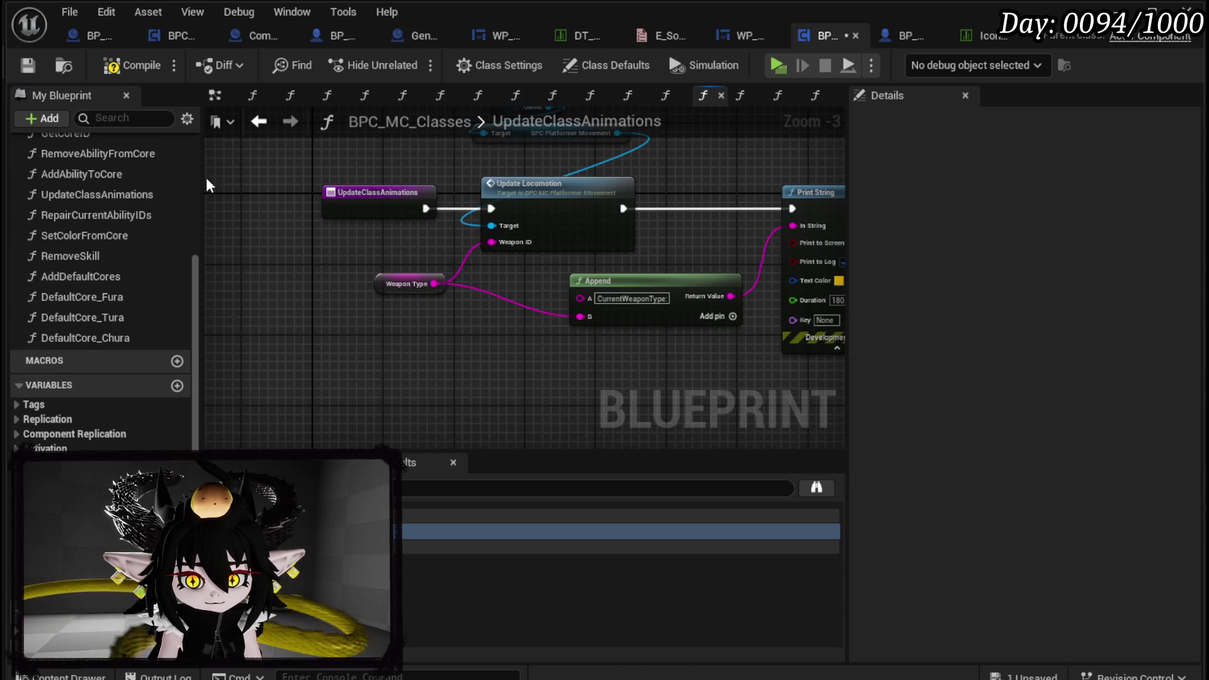
{"action": "left_click", "coordinate": [31, 67]}
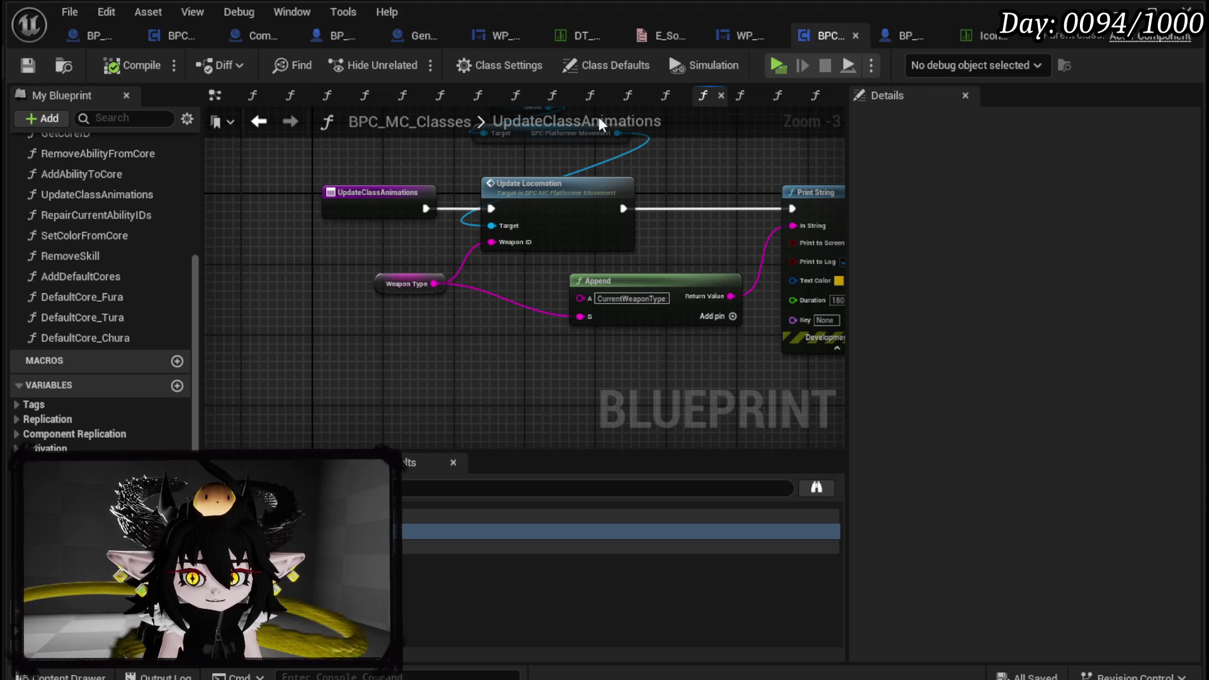
{"action": "left_click", "coordinate": [227, 94]}
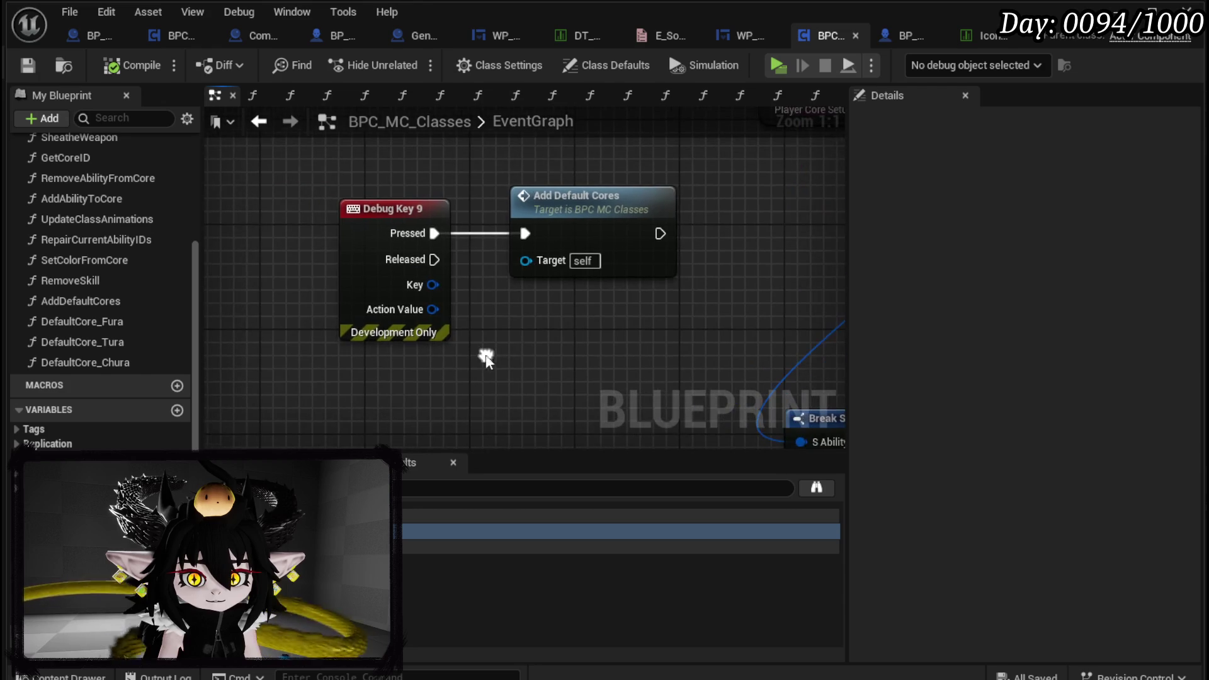
Move the Debug Key 9 nodes aside, open the AddDefaultCores graph, and run a brief standalone play test
{"action": "left_click_drag", "start_coordinate": [557, 196], "coordinate": [337, 246]}
{"action": "left_click", "coordinate": [523, 286]}
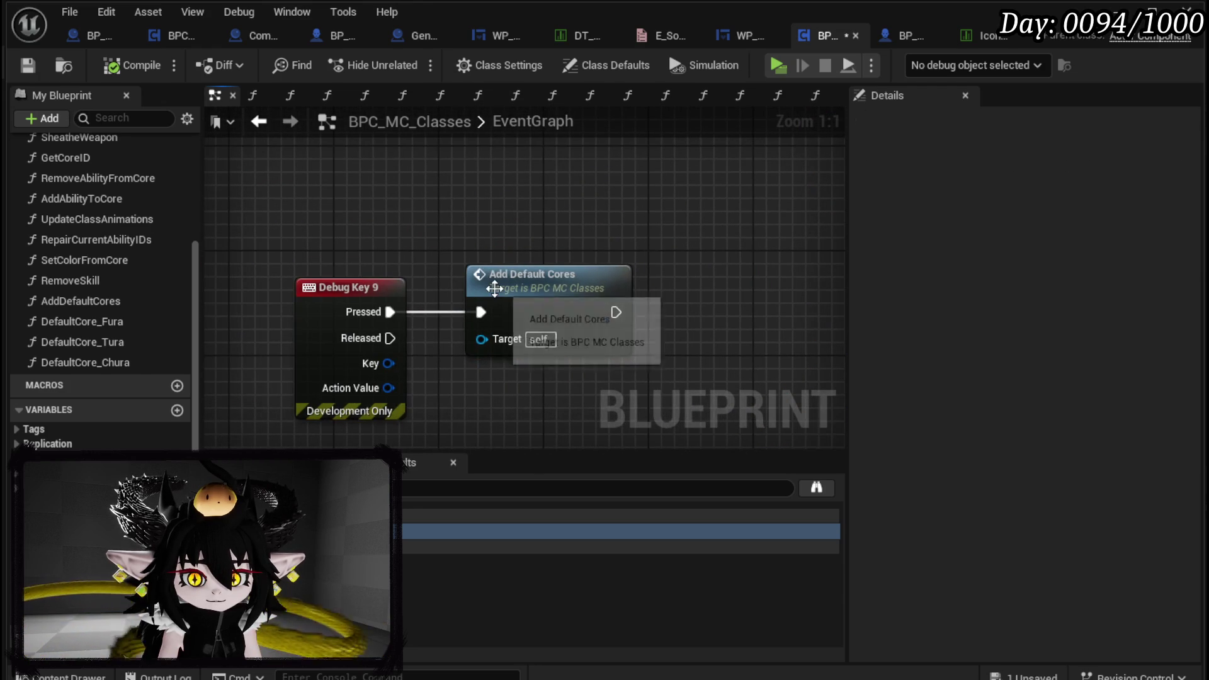
{"action": "left_click", "coordinate": [75, 301]}
{"action": "double_click", "coordinate": [76, 301]}
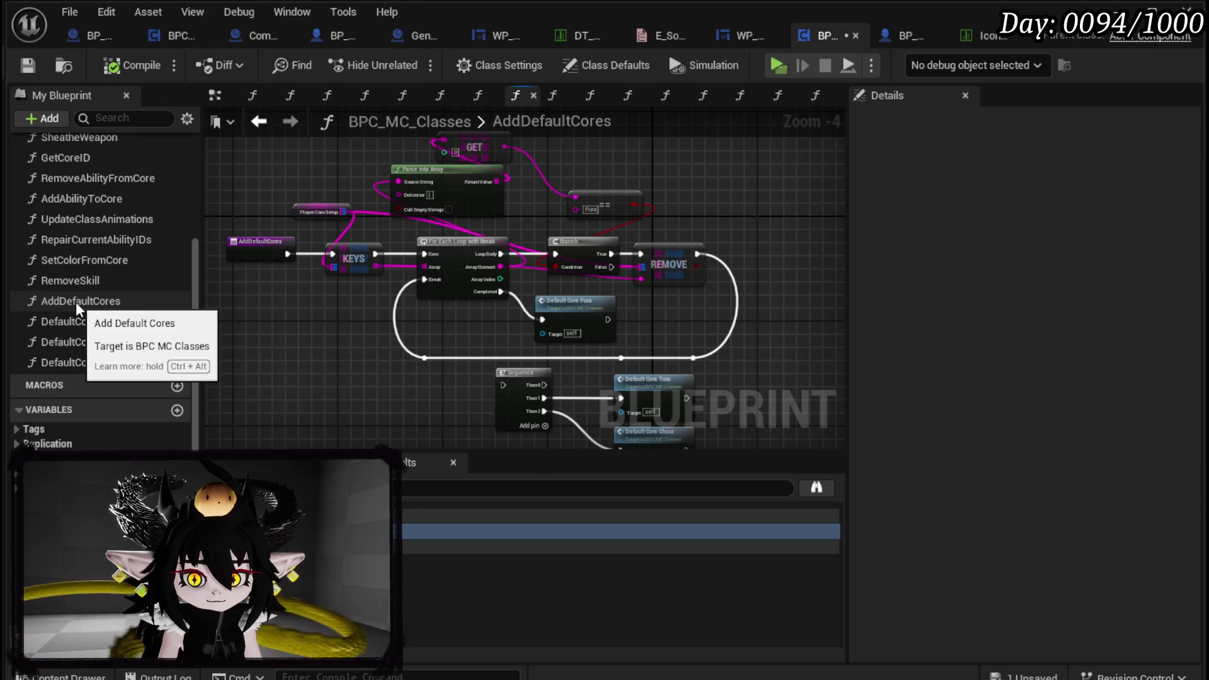
{"action": "left_click", "coordinate": [28, 64]}
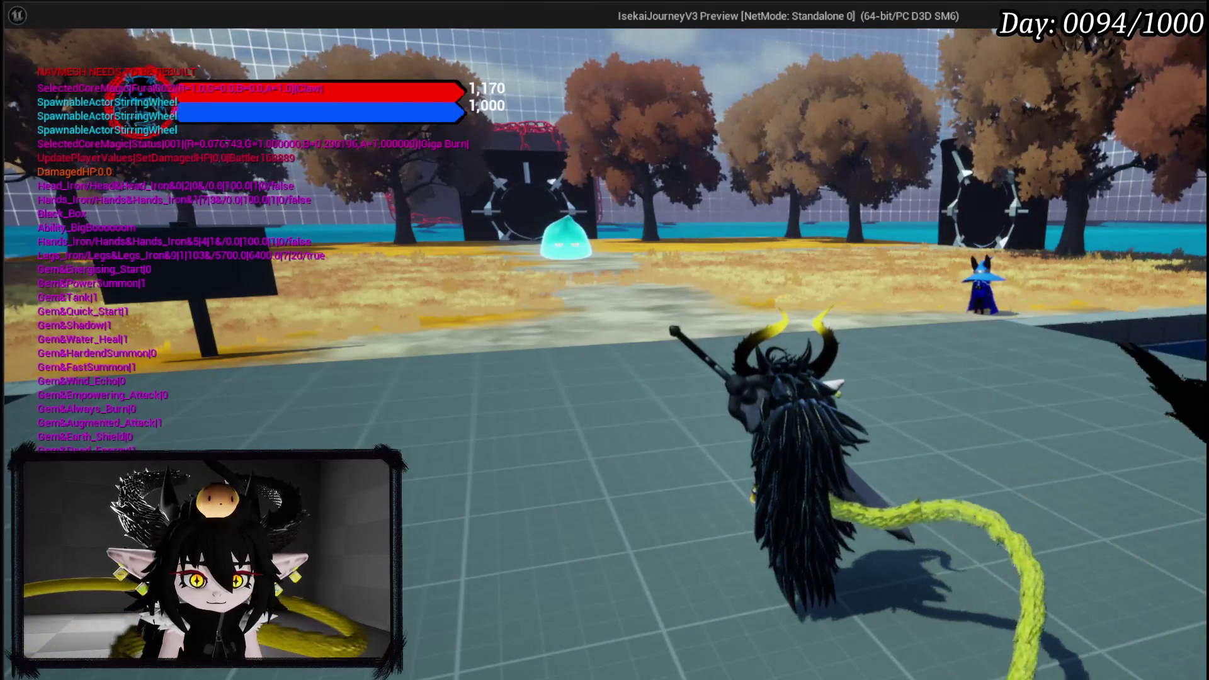
{"action": "key", "text": "Escape"}
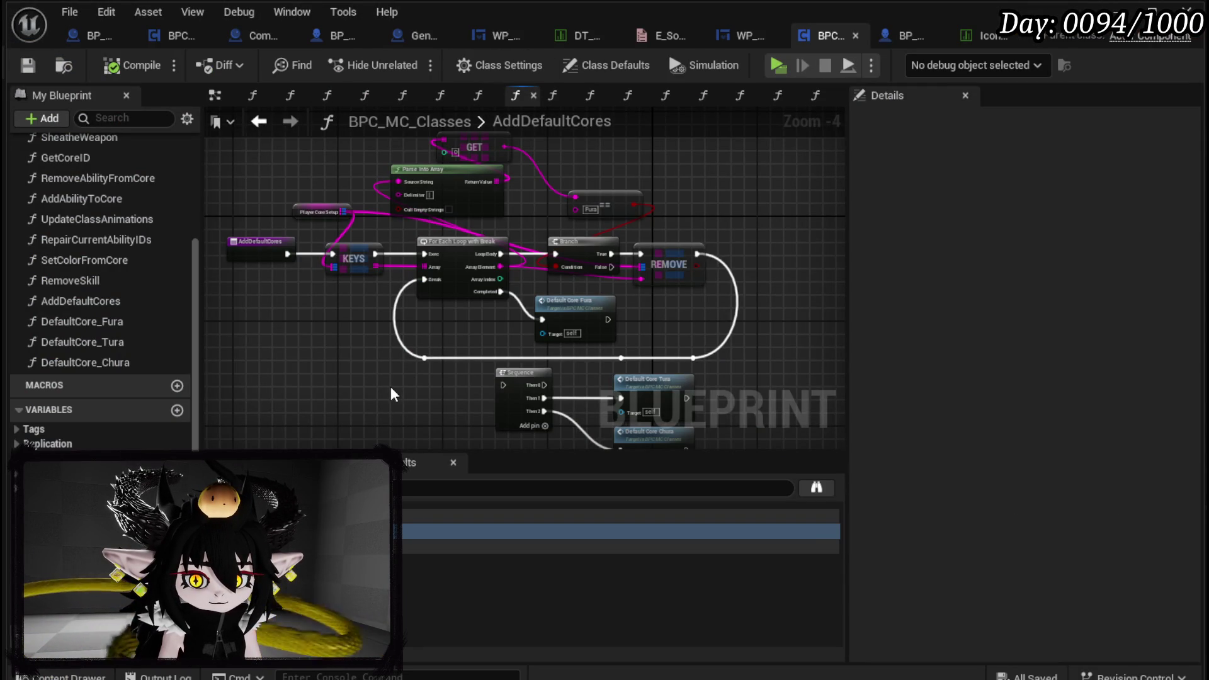
Open DefaultCore_Fura and position its entry node, ADD and Player Core Setup nodes in view
{"action": "double_click", "coordinate": [555, 307]}
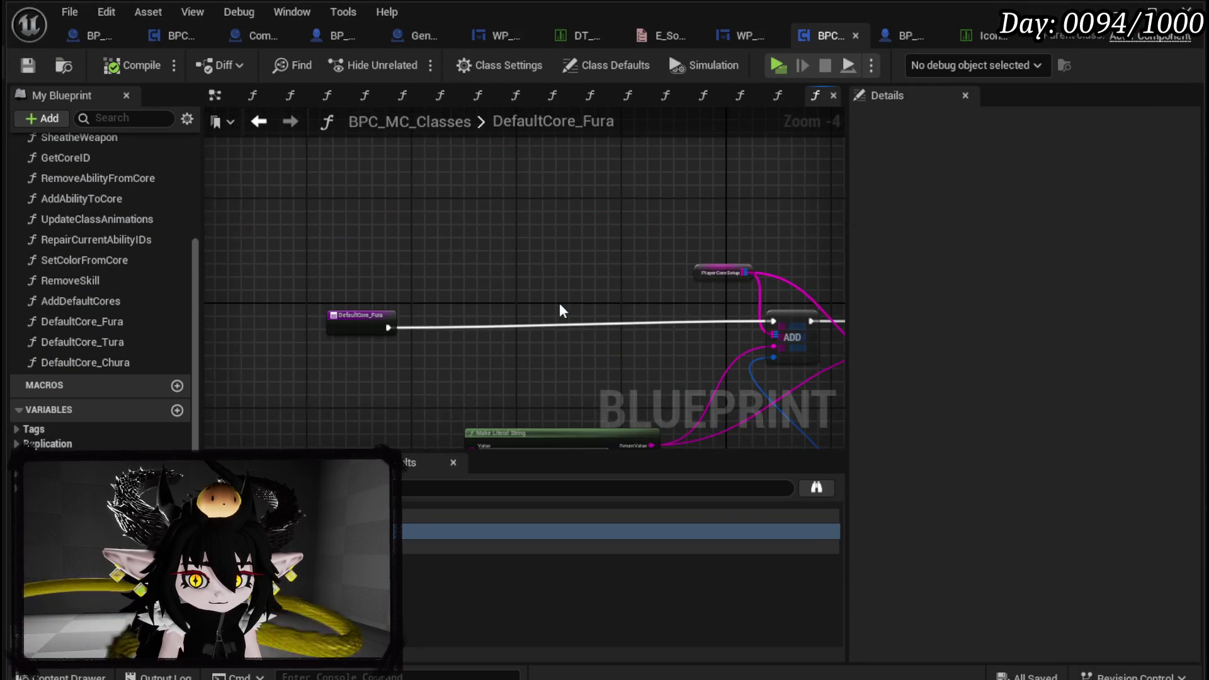
{"action": "left_click_drag", "start_coordinate": [587, 308], "coordinate": [396, 269]}
{"action": "scroll", "coordinate": [461, 323], "scroll_direction": "up", "scroll_amount": 3}
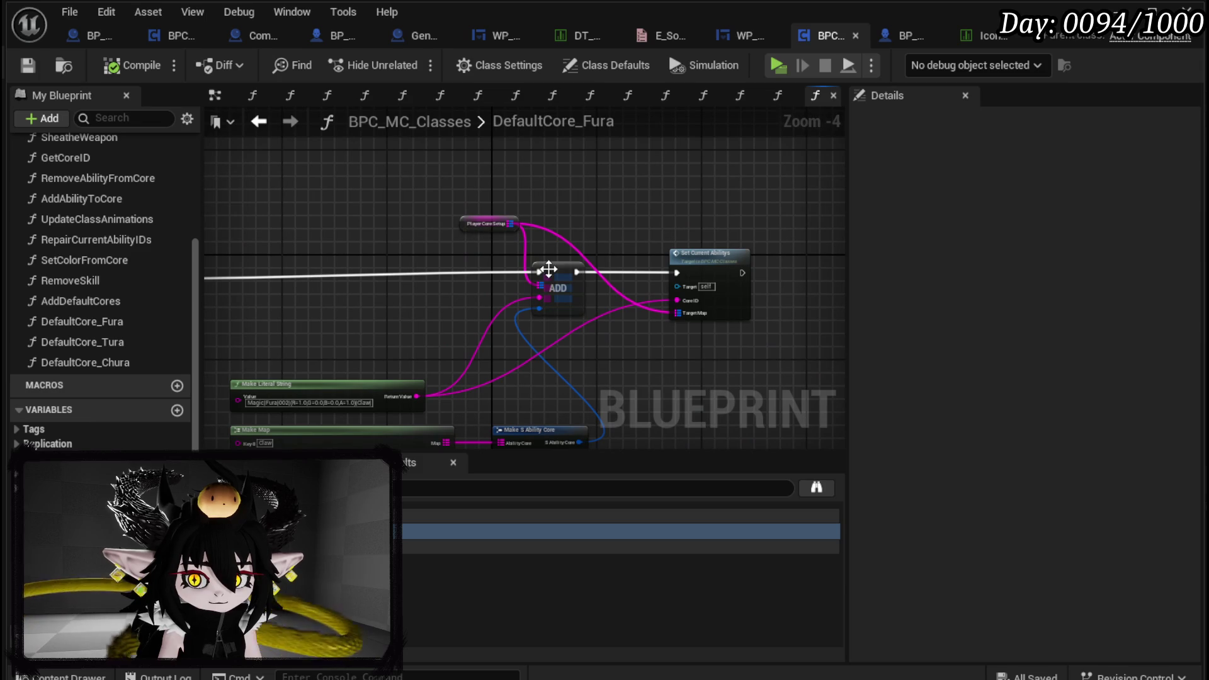
{"action": "left_click_drag", "start_coordinate": [462, 228], "coordinate": [416, 235]}
{"action": "left_click_drag", "start_coordinate": [324, 243], "coordinate": [324, 236]}
{"action": "left_click", "coordinate": [488, 198]}
Return to the AddDefaultCores graph by way of its call node in the EventGraph
{"action": "left_click", "coordinate": [257, 122]}
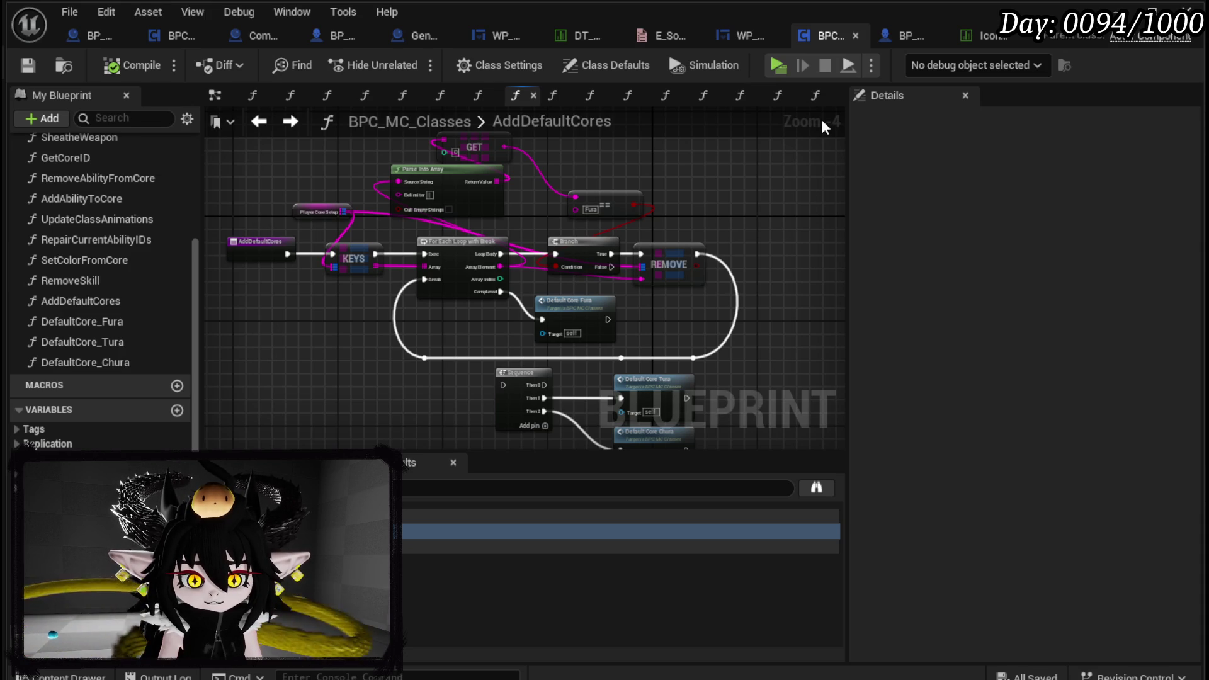
{"action": "left_click", "coordinate": [221, 97]}
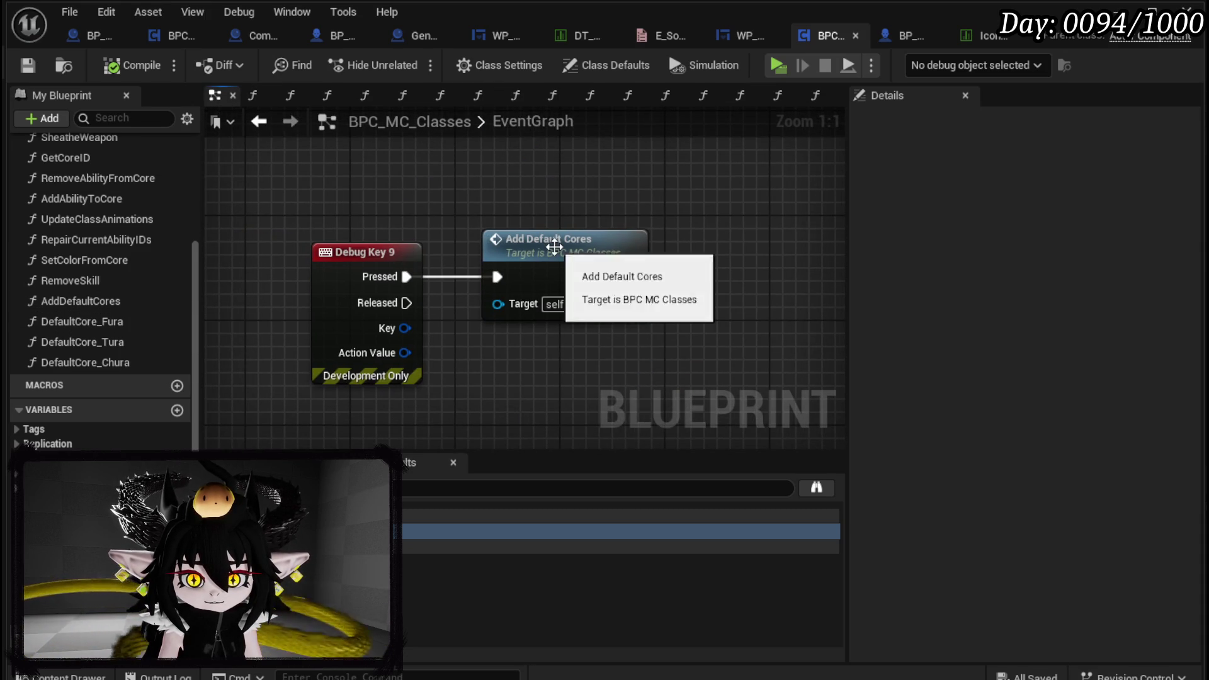
{"action": "double_click", "coordinate": [554, 246]}
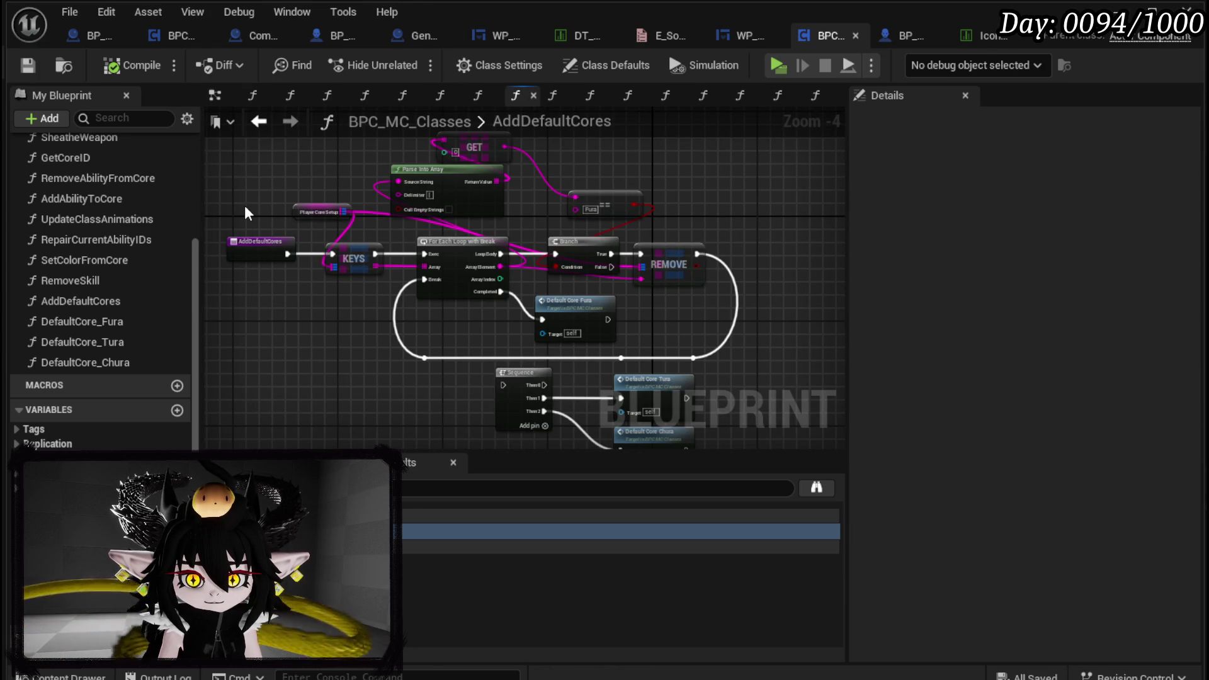
{"action": "left_click_drag", "start_coordinate": [244, 213], "coordinate": [271, 179]}
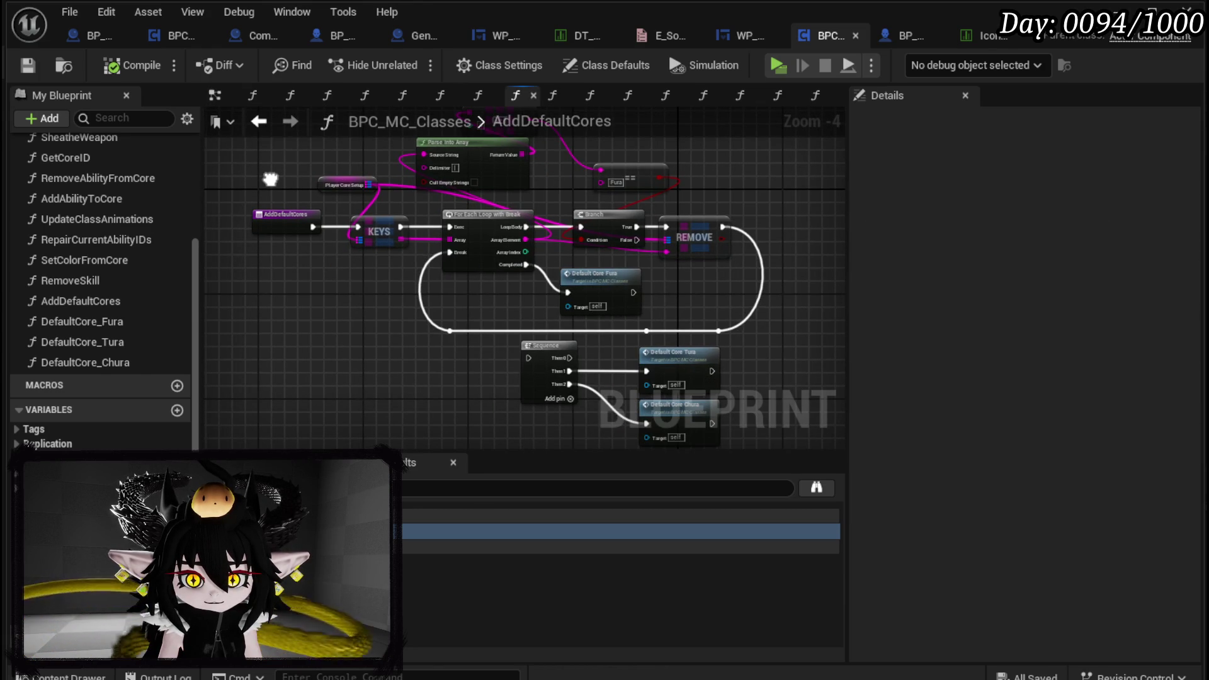
{"action": "scroll", "coordinate": [516, 257], "scroll_direction": "up", "scroll_amount": 2}
Inspect the SetCurrentAbilitys function inputs, then return to the DefaultCore_Fura graph
{"action": "double_click", "coordinate": [648, 294]}
{"action": "mouse_move", "coordinate": [651, 301]}
{"action": "left_mouse_down"}
{"action": "mouse_move", "coordinate": [262, 237]}
{"action": "mouse_move", "coordinate": [321, 195]}
{"action": "mouse_move", "coordinate": [323, 238]}
{"action": "left_mouse_up"}
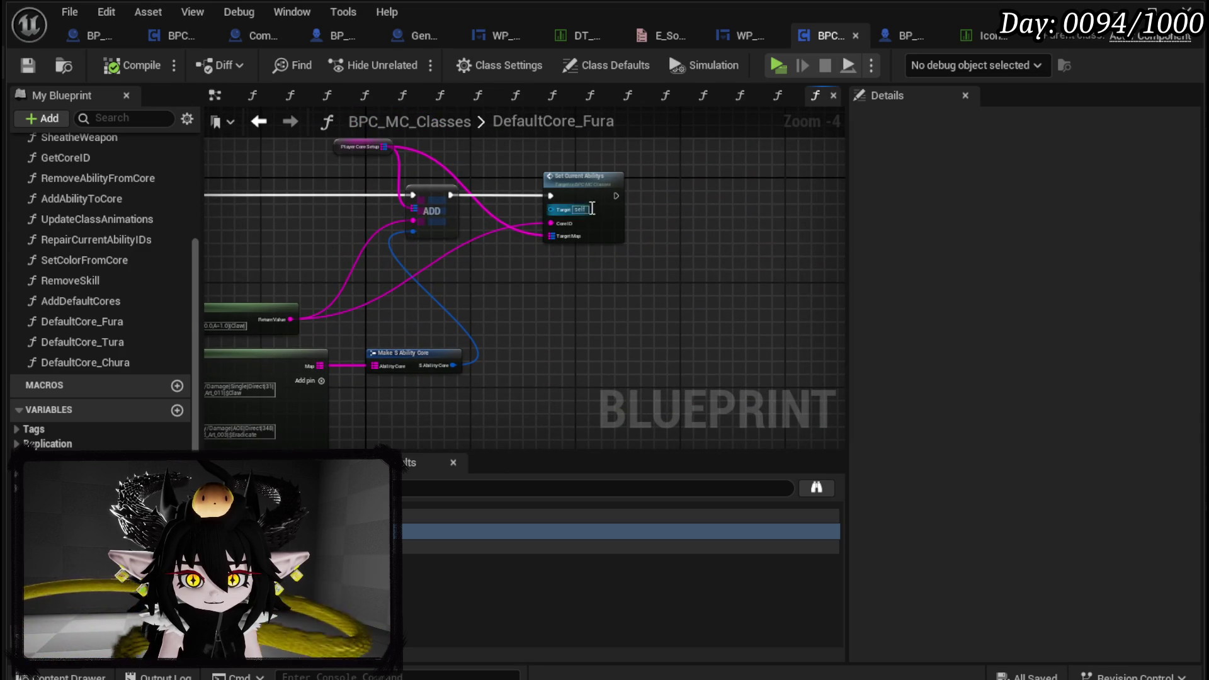
{"action": "double_click", "coordinate": [596, 199]}
{"action": "scroll", "coordinate": [300, 252], "scroll_direction": "up", "scroll_amount": 3}
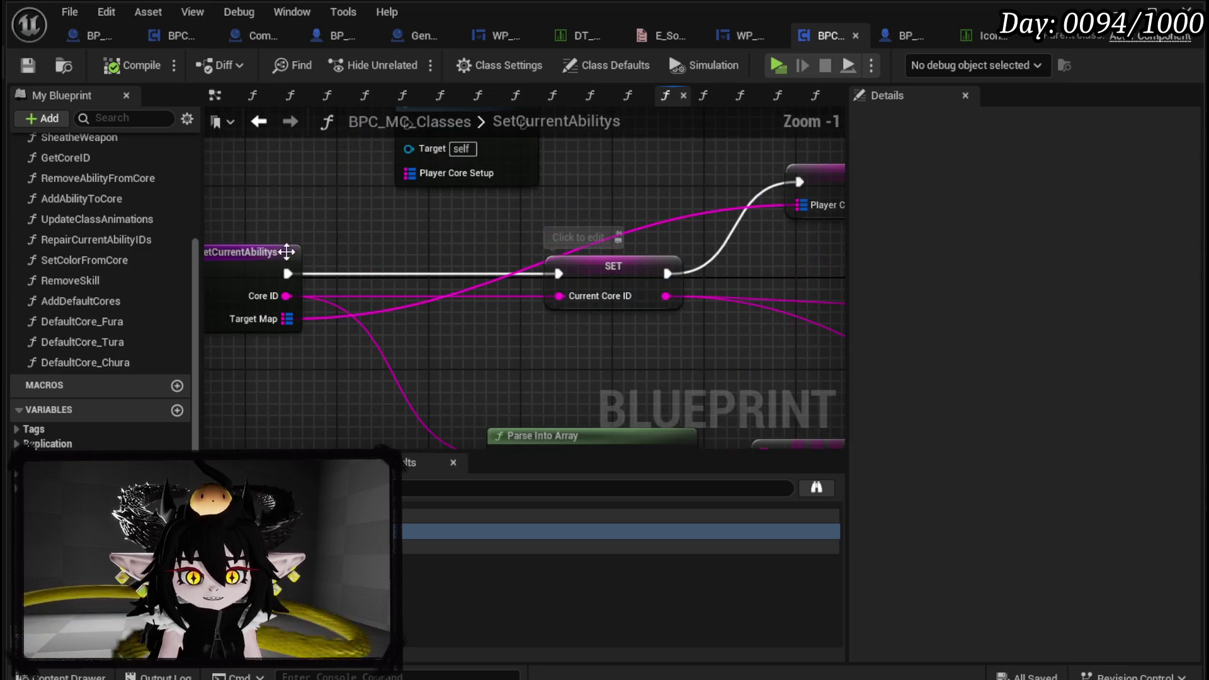
{"action": "left_click_drag", "start_coordinate": [262, 202], "coordinate": [269, 378]}
{"action": "scroll", "coordinate": [269, 378], "scroll_direction": "down", "scroll_amount": 2}
{"action": "mouse_move", "coordinate": [375, 283]}
{"action": "left_mouse_down"}
{"action": "mouse_move", "coordinate": [217, 256]}
{"action": "mouse_move", "coordinate": [518, 249]}
{"action": "left_mouse_up"}
{"action": "left_click", "coordinate": [259, 121]}
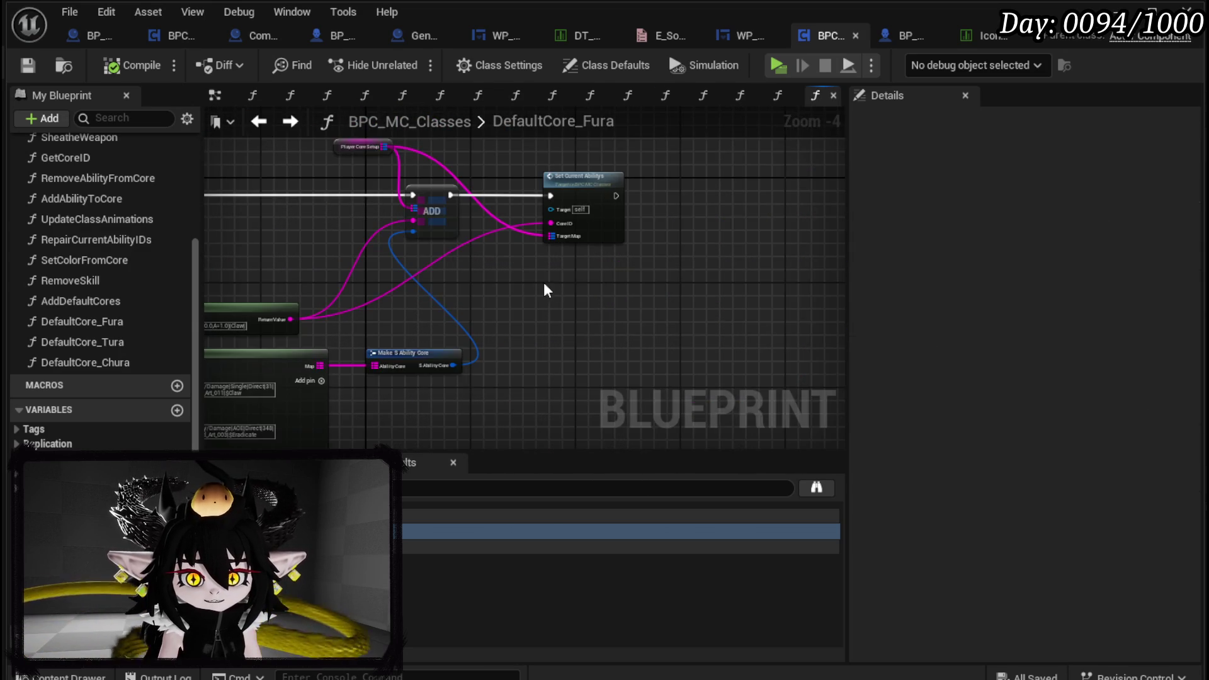
Disconnect the exec, Target Map and CoreID links into Set Current Abilitys, then compile and save
{"action": "left_click", "coordinate": [488, 250], "text": "alt"}
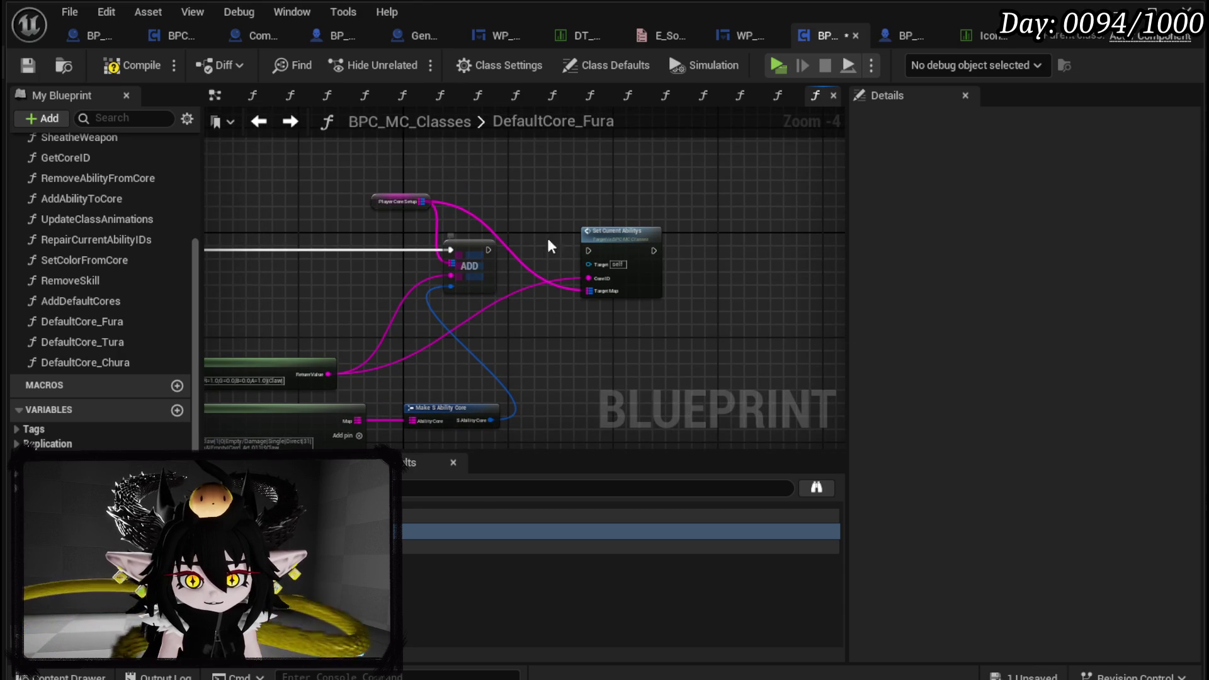
{"action": "left_click", "coordinate": [590, 291], "text": "alt"}
{"action": "left_click", "coordinate": [591, 279], "text": "alt"}
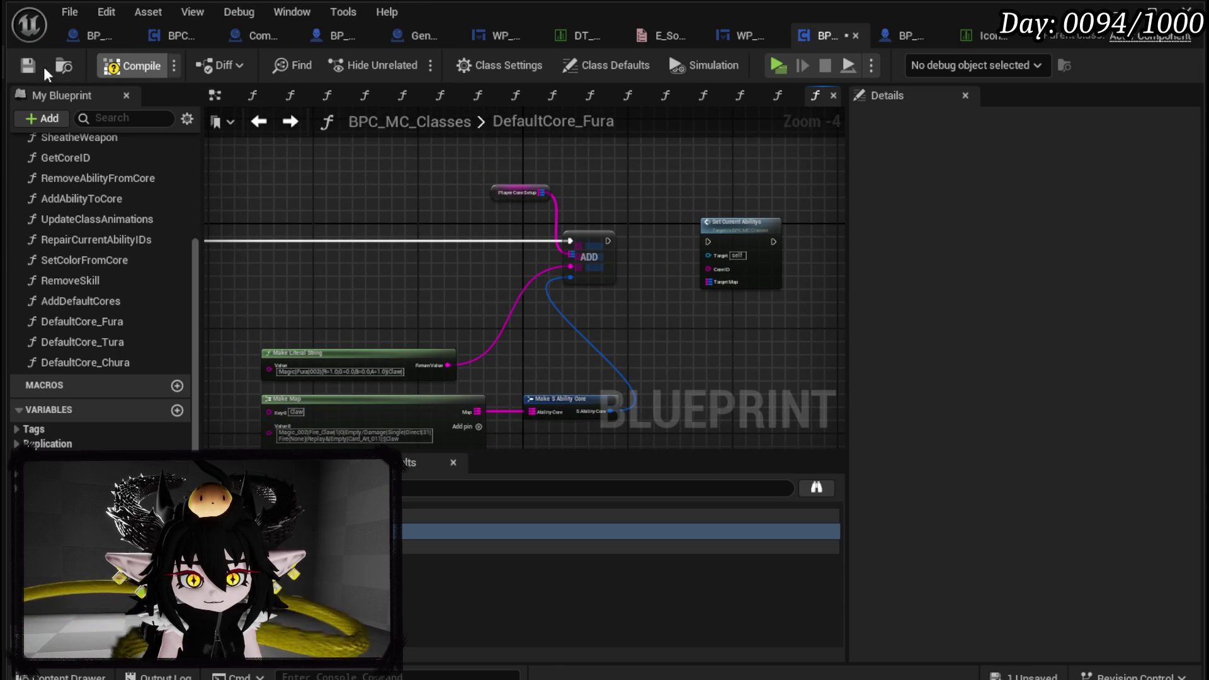
{"action": "left_click", "coordinate": [28, 65]}
{"action": "left_click", "coordinate": [709, 222]}
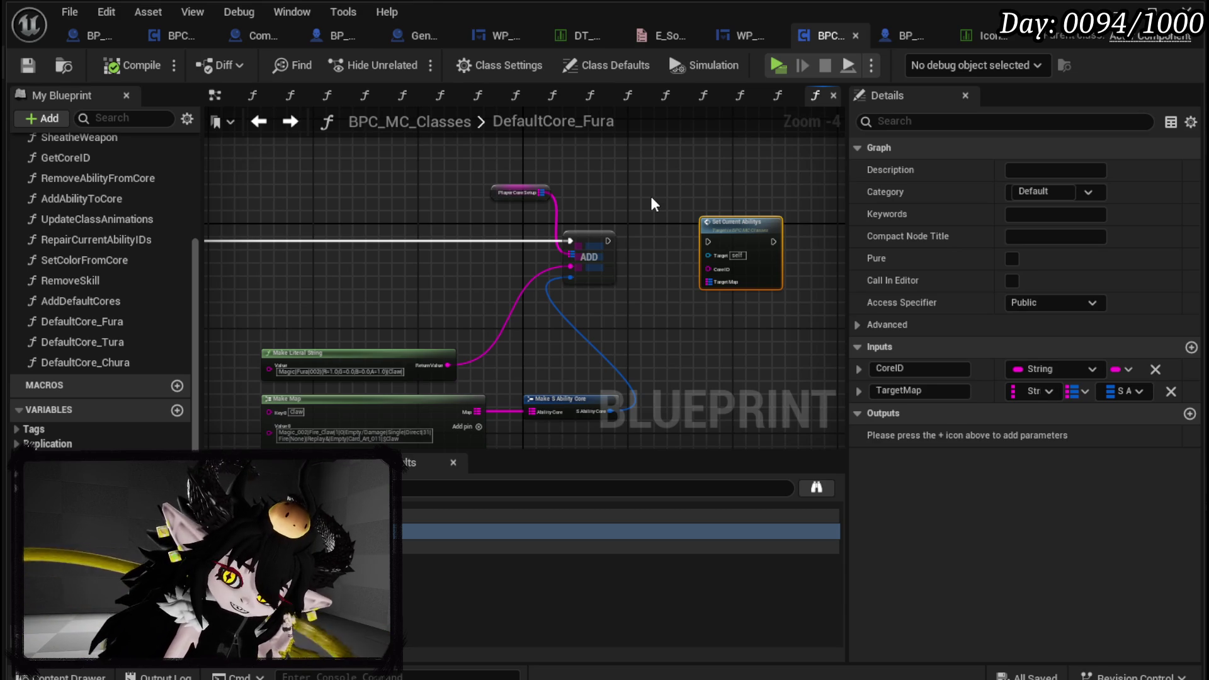
Step back through earlier graphs, then add a new empty function to BPC_MC_Classes
{"action": "left_click", "coordinate": [94, 300]}
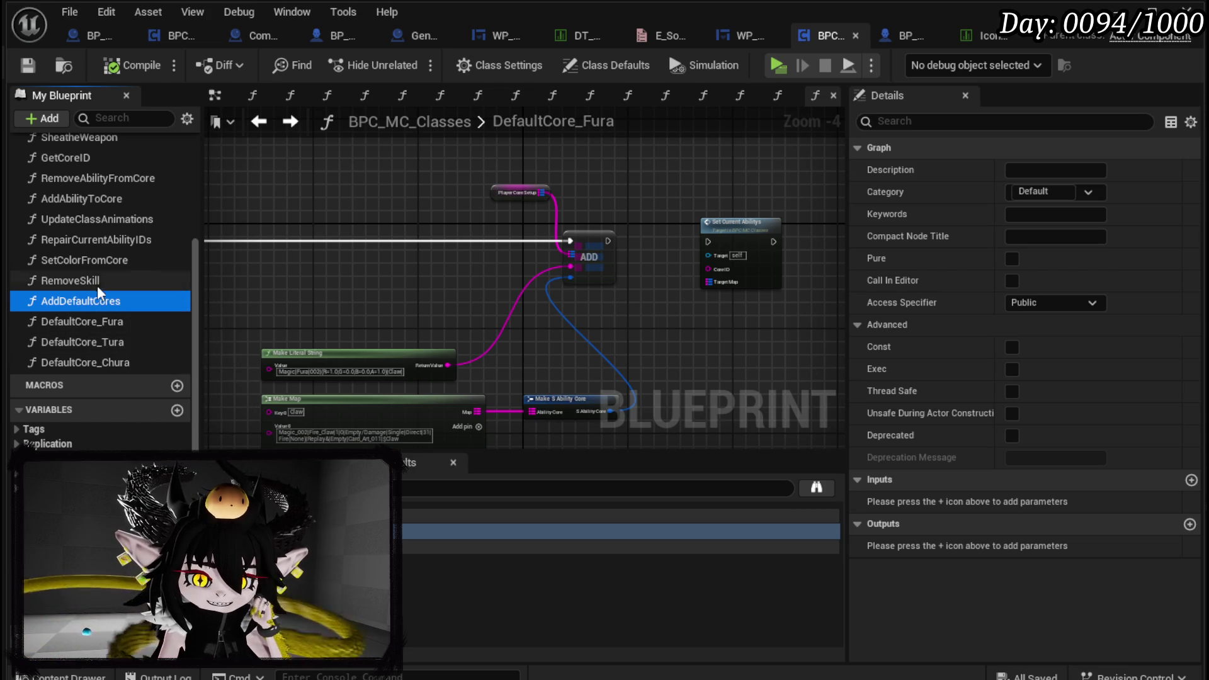
{"action": "left_click", "coordinate": [258, 123]}
{"action": "left_click", "coordinate": [260, 124]}
{"action": "left_click", "coordinate": [260, 124]}
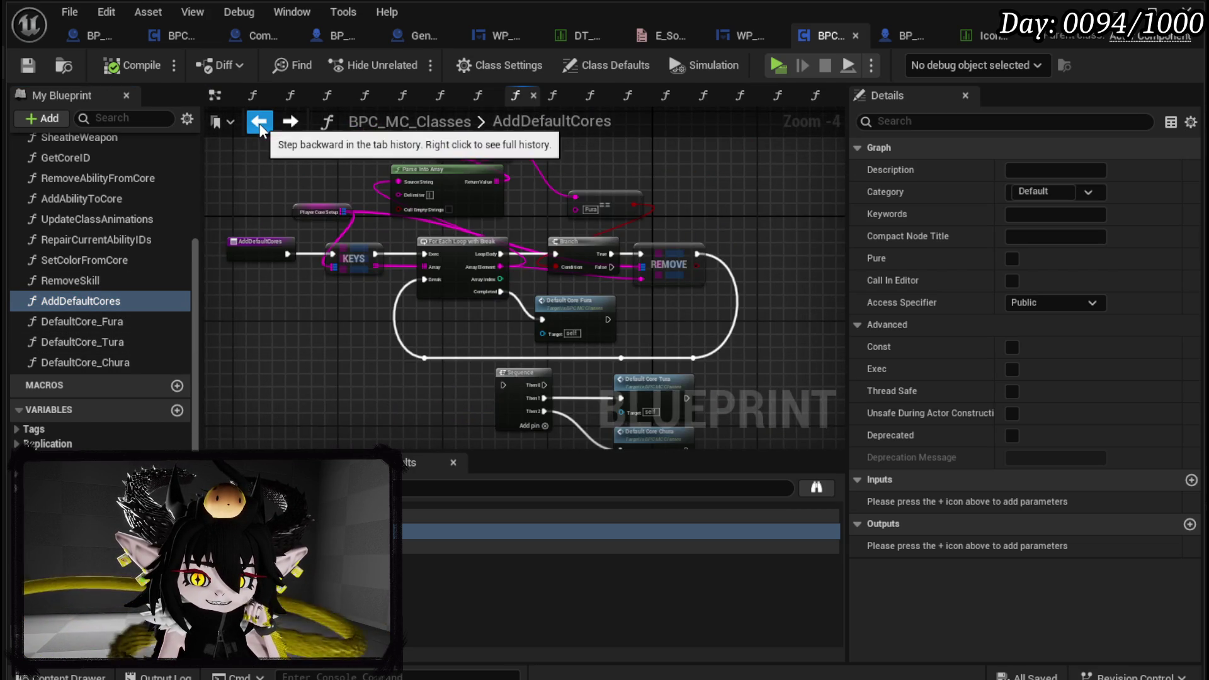
{"action": "left_click", "coordinate": [259, 123]}
{"action": "left_click", "coordinate": [260, 123]}
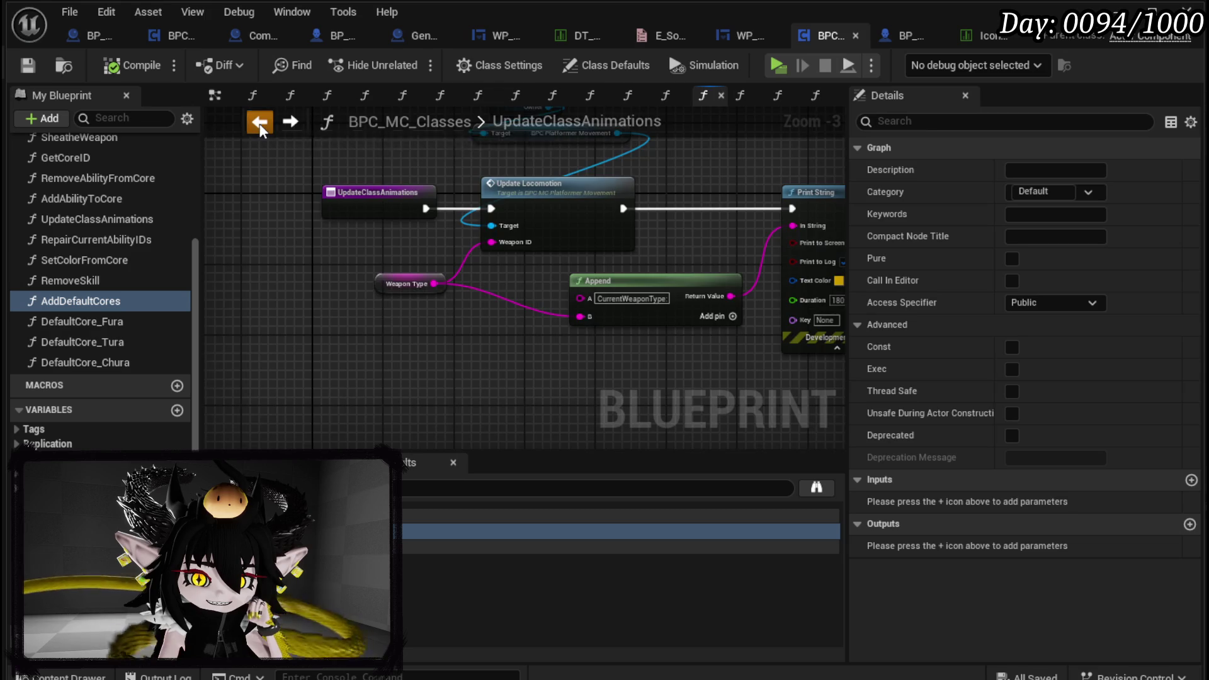
{"action": "left_click", "coordinate": [259, 124]}
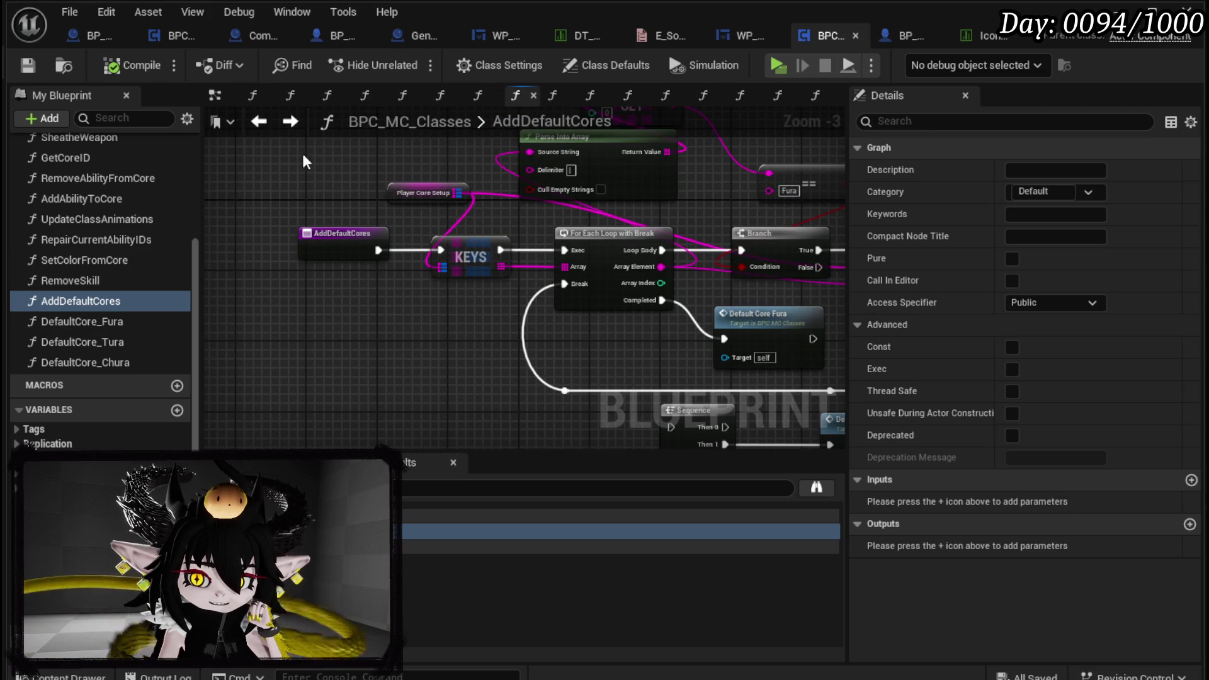
{"action": "left_click", "coordinate": [260, 123]}
{"action": "left_click", "coordinate": [271, 123]}
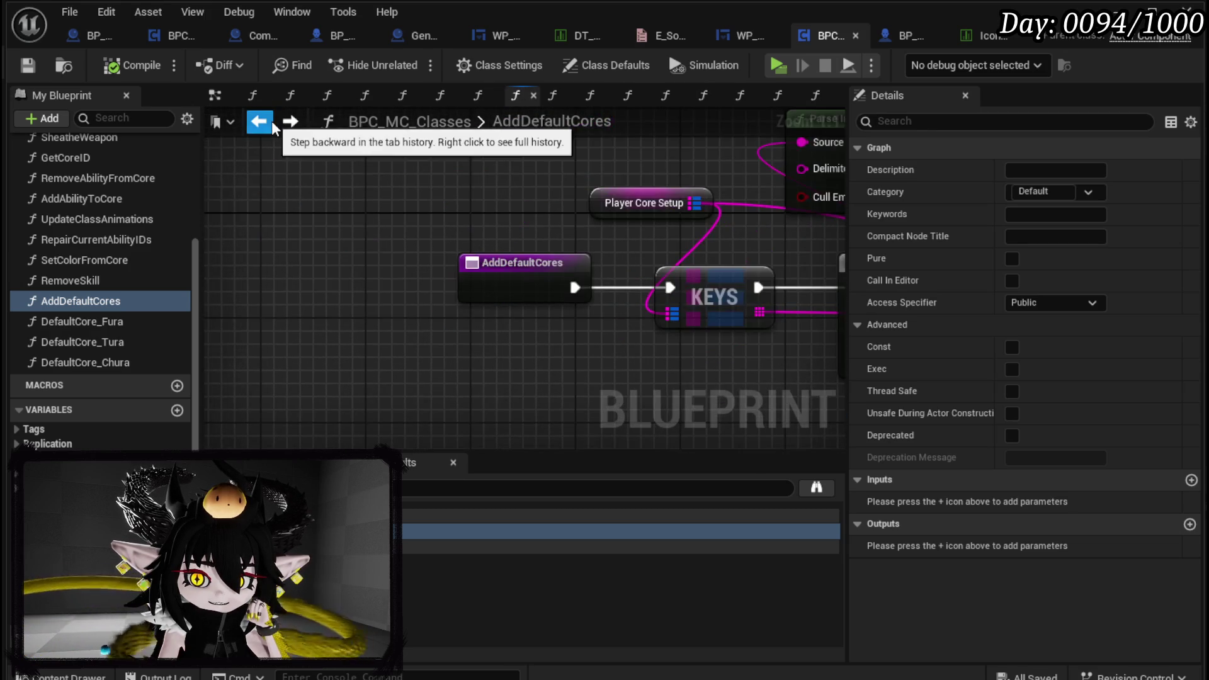
{"action": "left_click", "coordinate": [272, 124]}
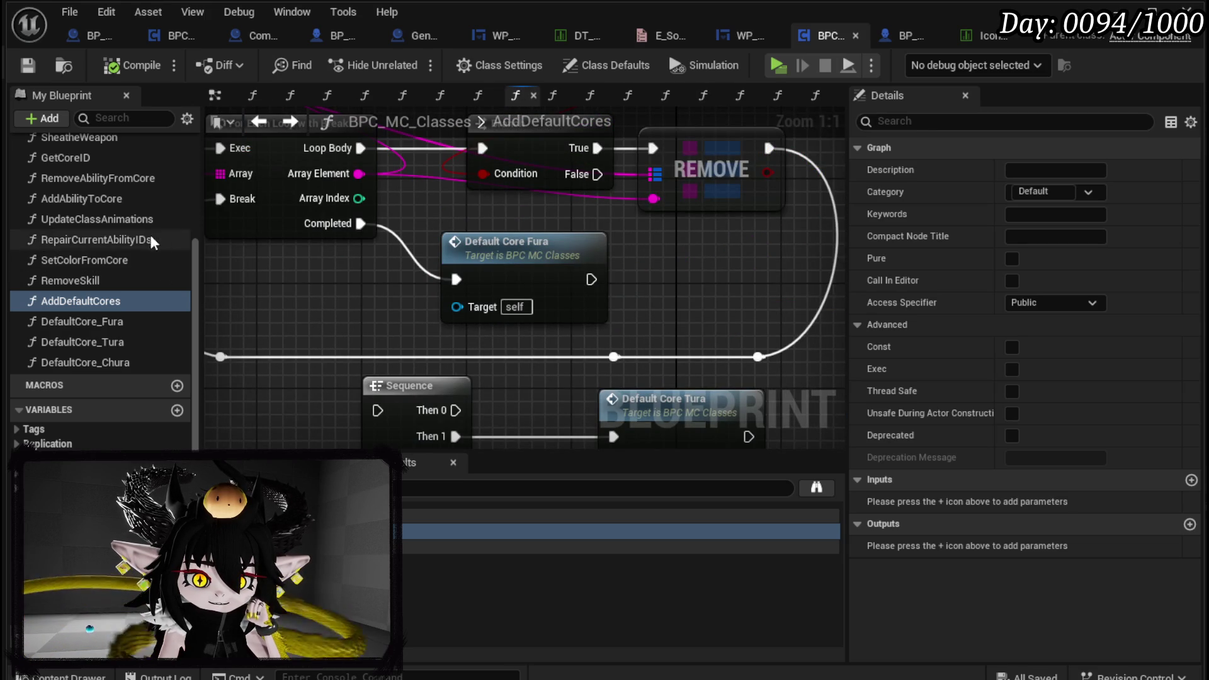
{"action": "scroll", "coordinate": [152, 228], "scroll_direction": "up", "scroll_amount": 5}
{"action": "left_click", "coordinate": [177, 192]}
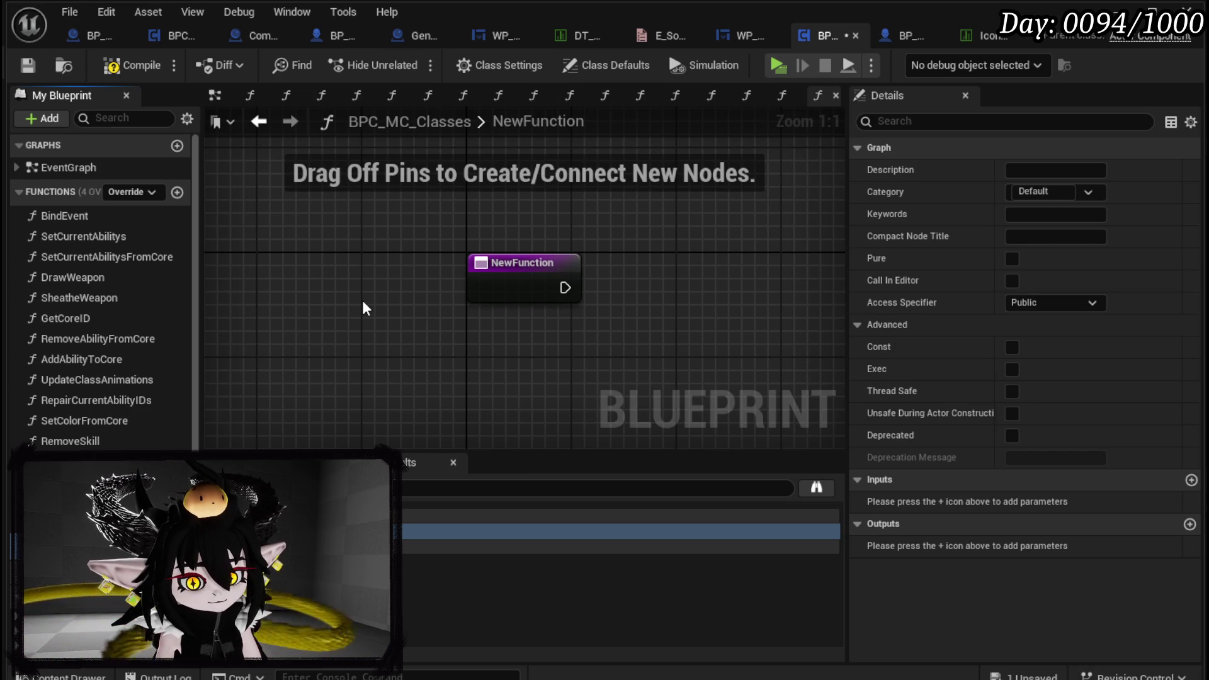
Name the function LoadPlayerCores and place PlayerCoreSetup getter and setter nodes in it
{"action": "key", "text": "Return"}
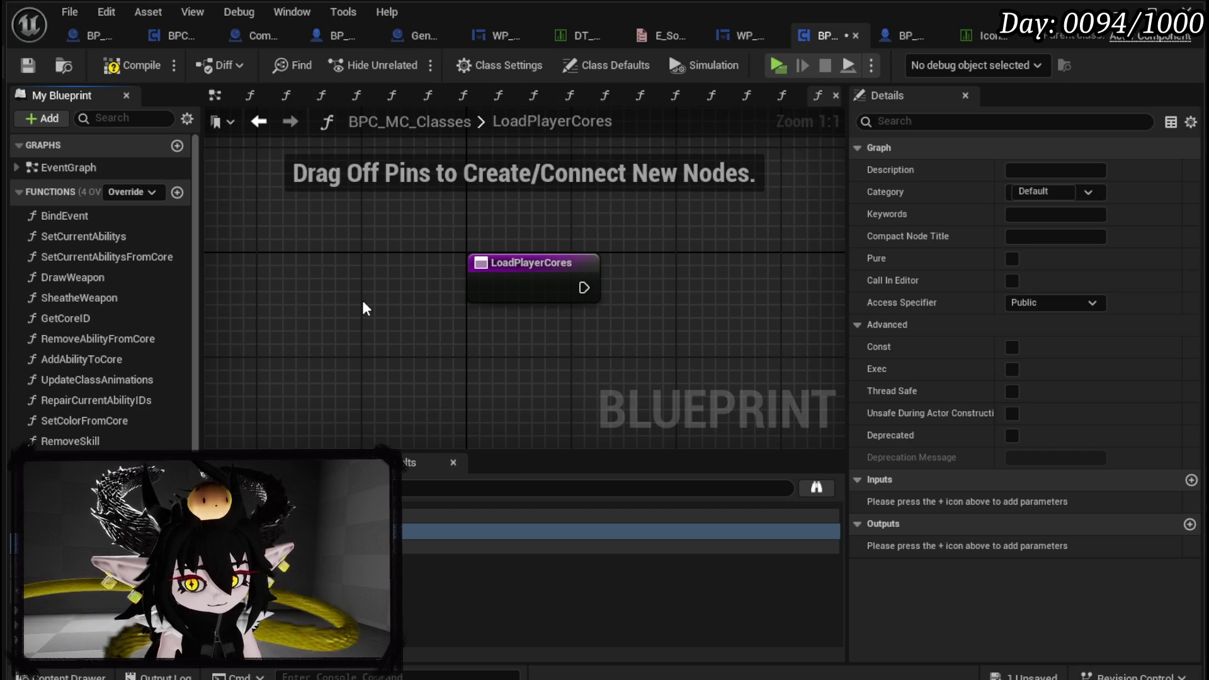
{"action": "scroll", "coordinate": [94, 401], "scroll_direction": "down", "scroll_amount": 5}
{"action": "mouse_move", "coordinate": [69, 491]}
{"action": "left_mouse_down"}
{"action": "mouse_move", "coordinate": [584, 285]}
{"action": "mouse_move", "coordinate": [519, 217]}
{"action": "left_mouse_up"}
{"action": "left_click", "coordinate": [568, 248]}
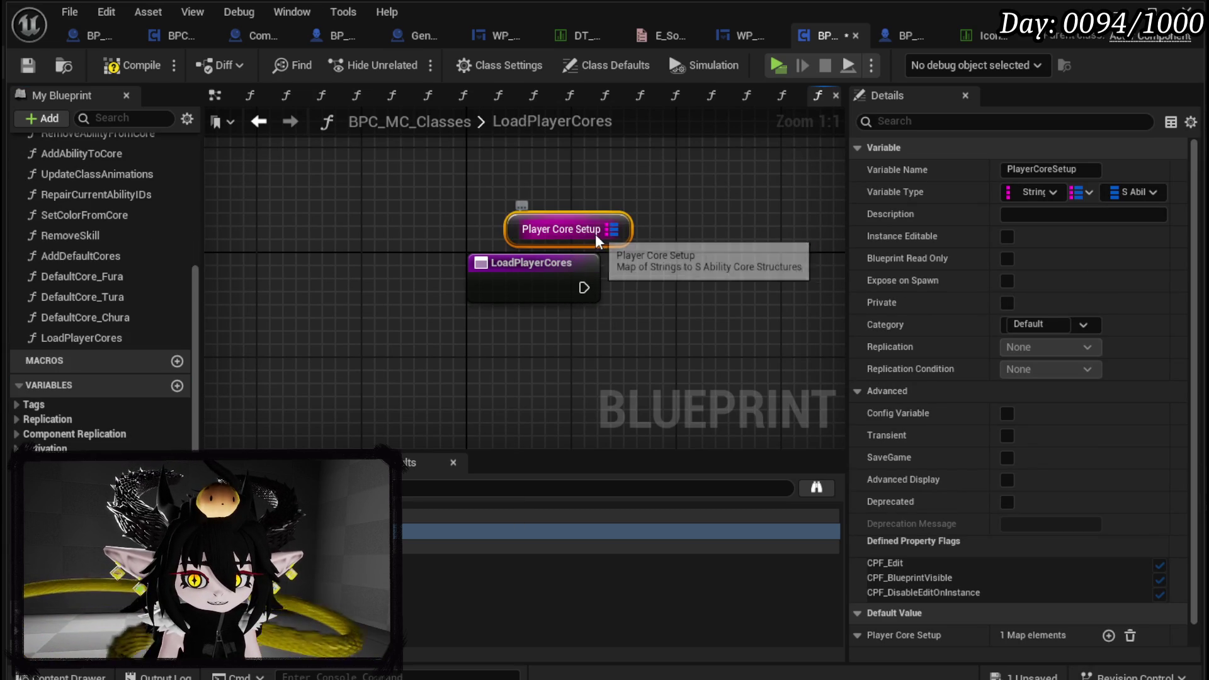
{"action": "mouse_move", "coordinate": [69, 491]}
{"action": "left_mouse_down"}
{"action": "mouse_move", "coordinate": [647, 292]}
{"action": "mouse_move", "coordinate": [584, 287]}
{"action": "left_mouse_up"}
{"action": "left_click", "coordinate": [644, 308]}
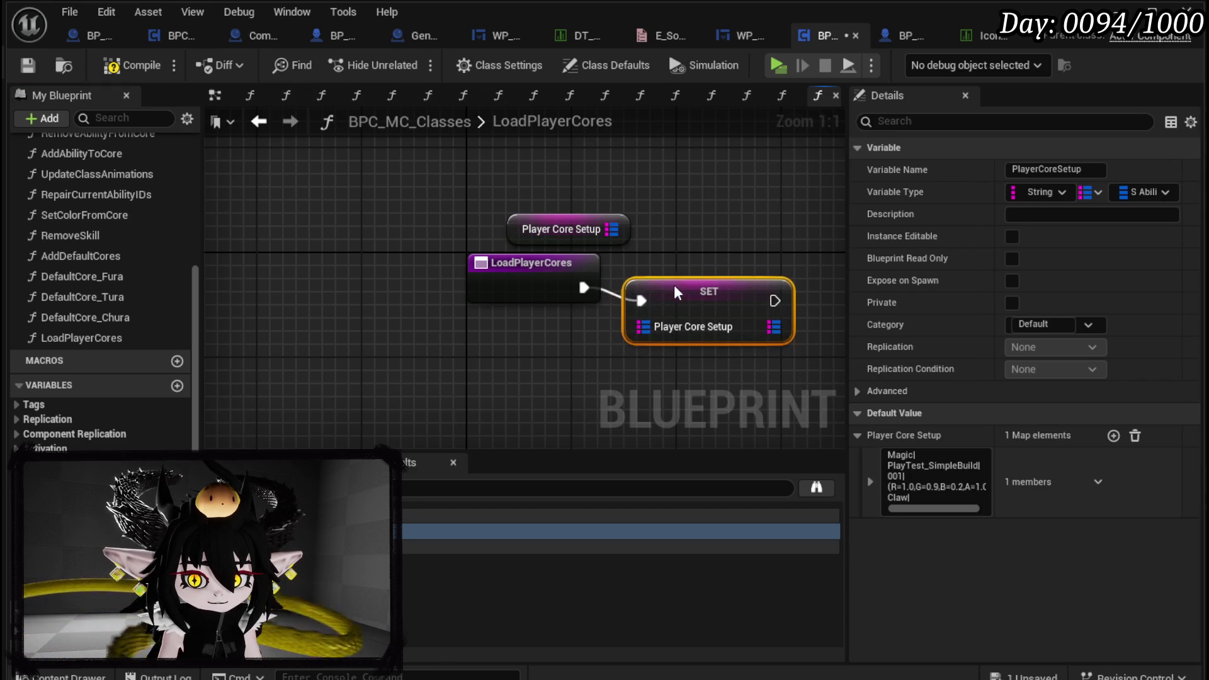
Feed the setter from a new Player Core Setup function input, delete the getter, compile and save
{"action": "left_click_drag", "start_coordinate": [643, 326], "coordinate": [554, 296]}
{"action": "left_click", "coordinate": [563, 416]}
{"action": "left_click_drag", "start_coordinate": [680, 285], "coordinate": [681, 274]}
{"action": "left_click", "coordinate": [574, 228]}
{"action": "key", "text": "Delete"}
{"action": "left_click", "coordinate": [142, 67]}
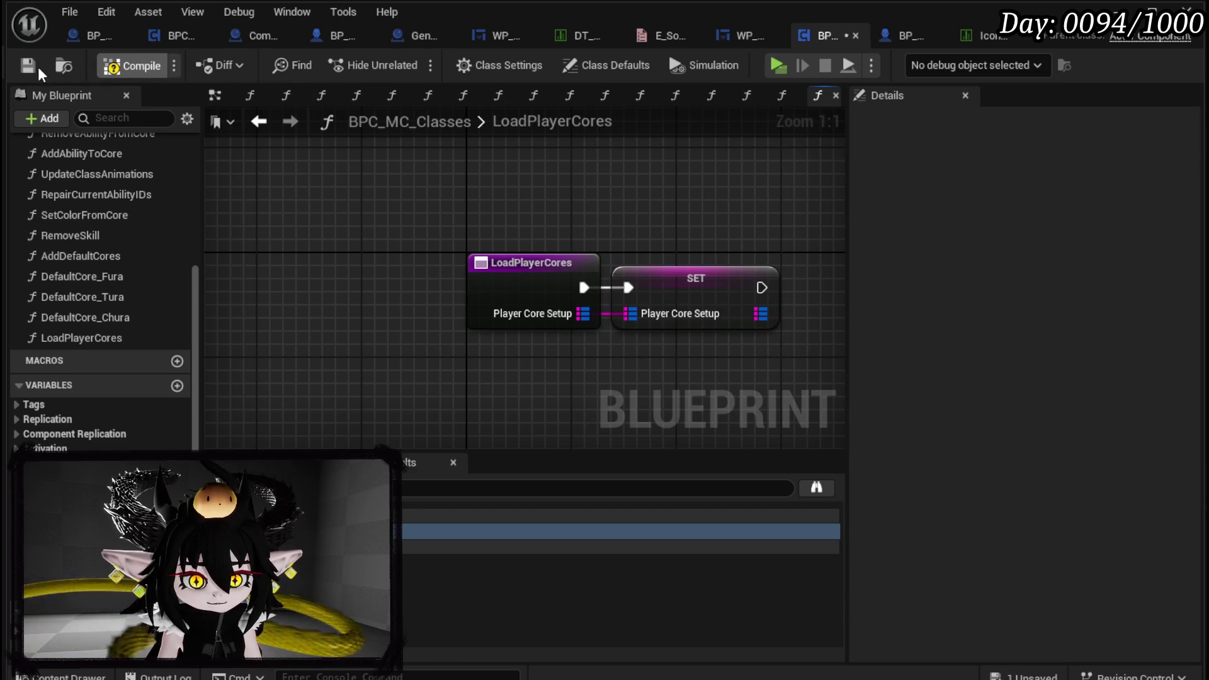
{"action": "left_click", "coordinate": [24, 65]}
Shift the LoadPlayerCores entry and setter nodes left and save again
{"action": "left_click_drag", "start_coordinate": [420, 213], "coordinate": [758, 345]}
{"action": "left_click_drag", "start_coordinate": [495, 312], "coordinate": [442, 311]}
{"action": "left_click", "coordinate": [384, 387]}
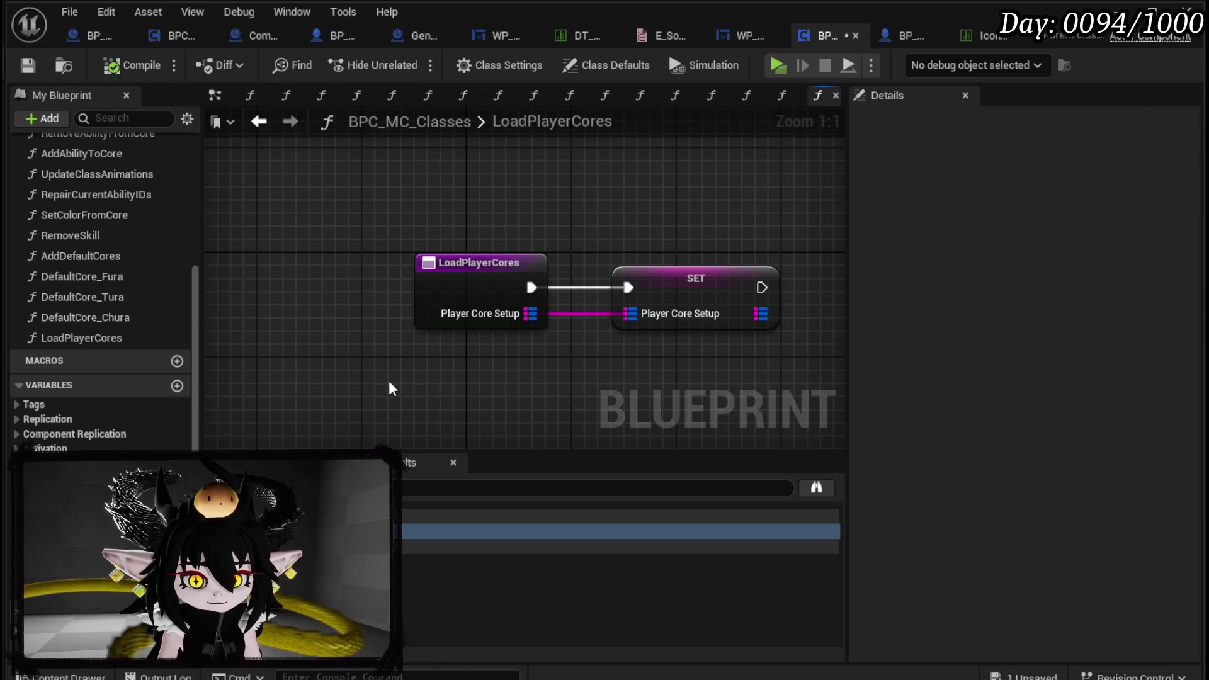
{"action": "left_click", "coordinate": [27, 65]}
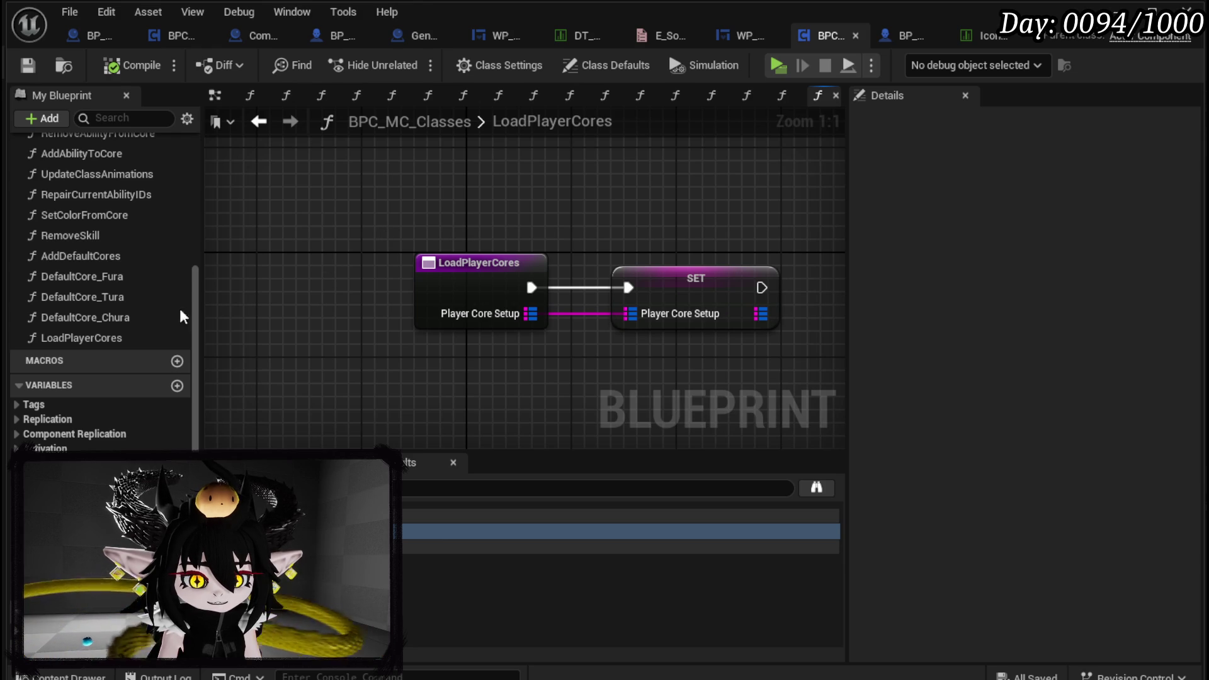
Review the AddDefaultCores graph and the DefaultCore_Fura nodes it calls
{"action": "double_click", "coordinate": [59, 255]}
{"action": "scroll", "coordinate": [536, 353], "scroll_direction": "down", "scroll_amount": 2}
{"action": "left_click", "coordinate": [541, 329]}
{"action": "double_click", "coordinate": [541, 329]}
{"action": "scroll", "coordinate": [397, 210], "scroll_direction": "down", "scroll_amount": 2}
{"action": "mouse_move", "coordinate": [373, 157]}
{"action": "left_mouse_down"}
{"action": "mouse_move", "coordinate": [603, 327]}
{"action": "mouse_move", "coordinate": [672, 421]}
{"action": "left_mouse_up"}
{"action": "left_click", "coordinate": [388, 271]}
{"action": "scroll", "coordinate": [566, 281], "scroll_direction": "up", "scroll_amount": 3}
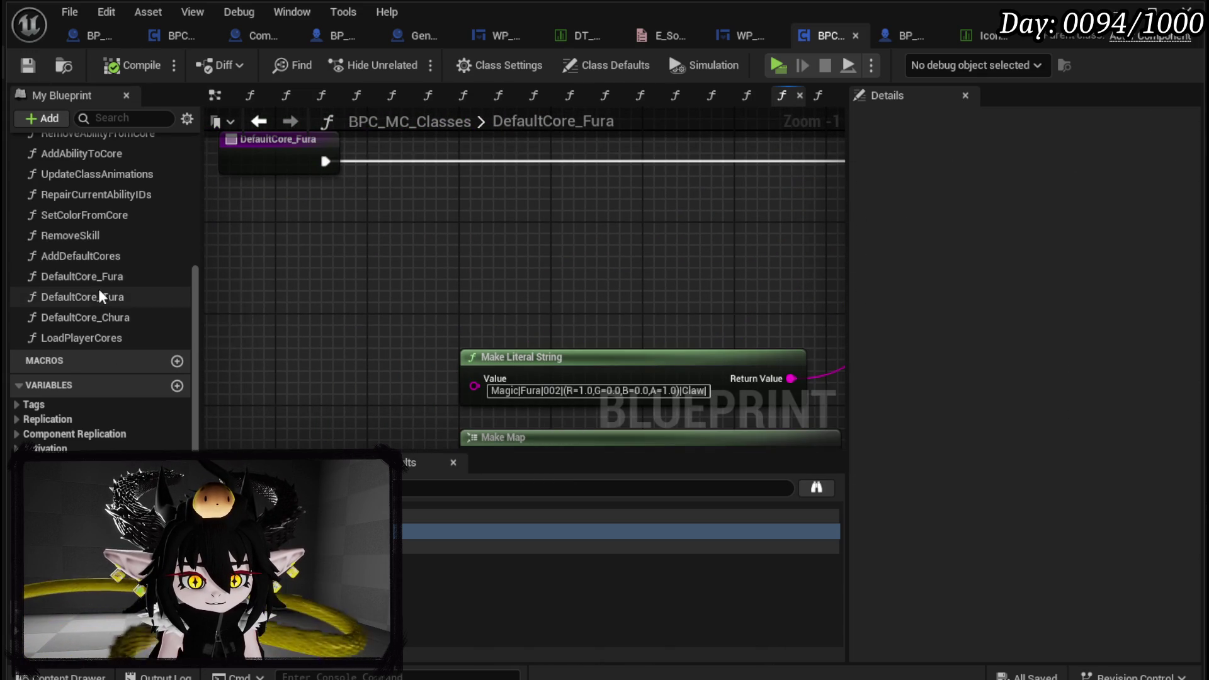
Return to AddDefaultCores and move its entry node left beside the Branch and REMOVE nodes
{"action": "double_click", "coordinate": [86, 255]}
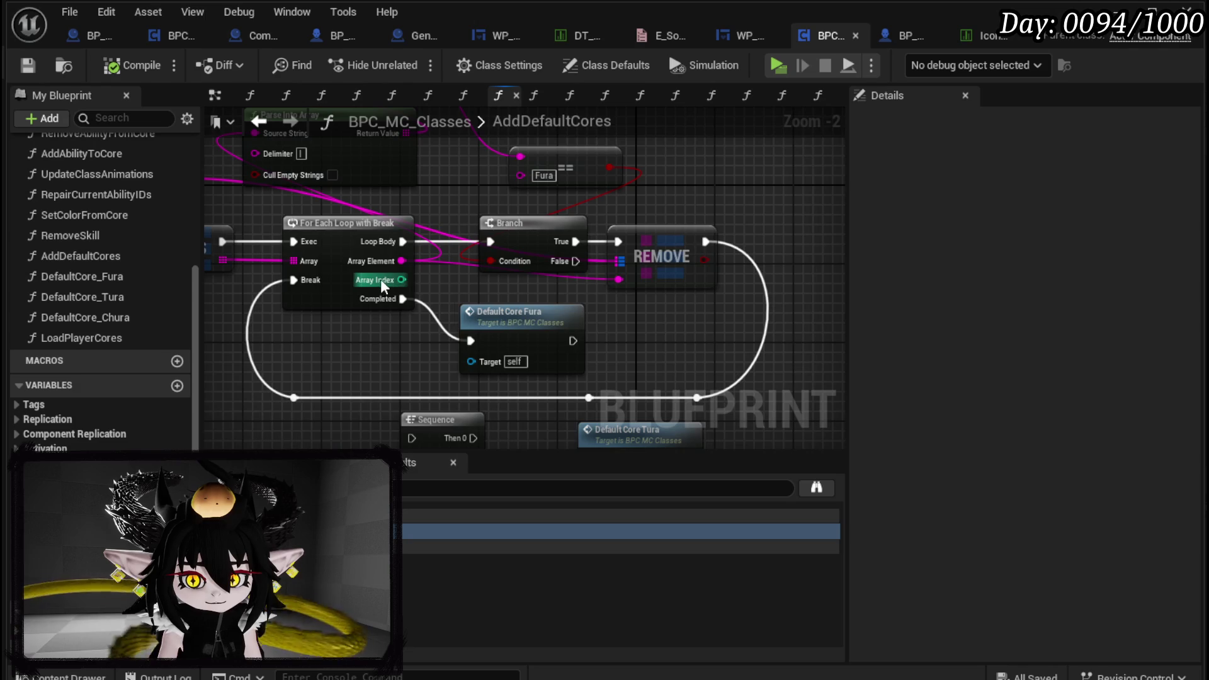
{"action": "left_click_drag", "start_coordinate": [577, 285], "coordinate": [734, 287]}
{"action": "left_click_drag", "start_coordinate": [363, 252], "coordinate": [241, 251]}
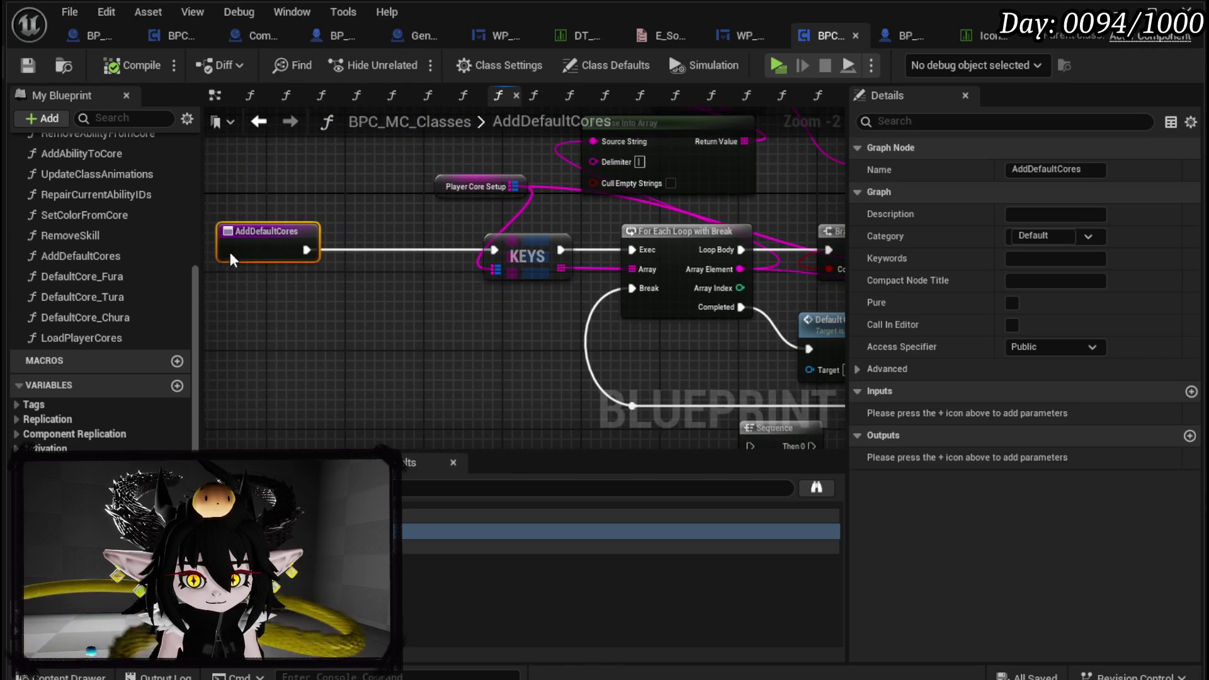
{"action": "left_click_drag", "start_coordinate": [365, 273], "coordinate": [222, 253]}
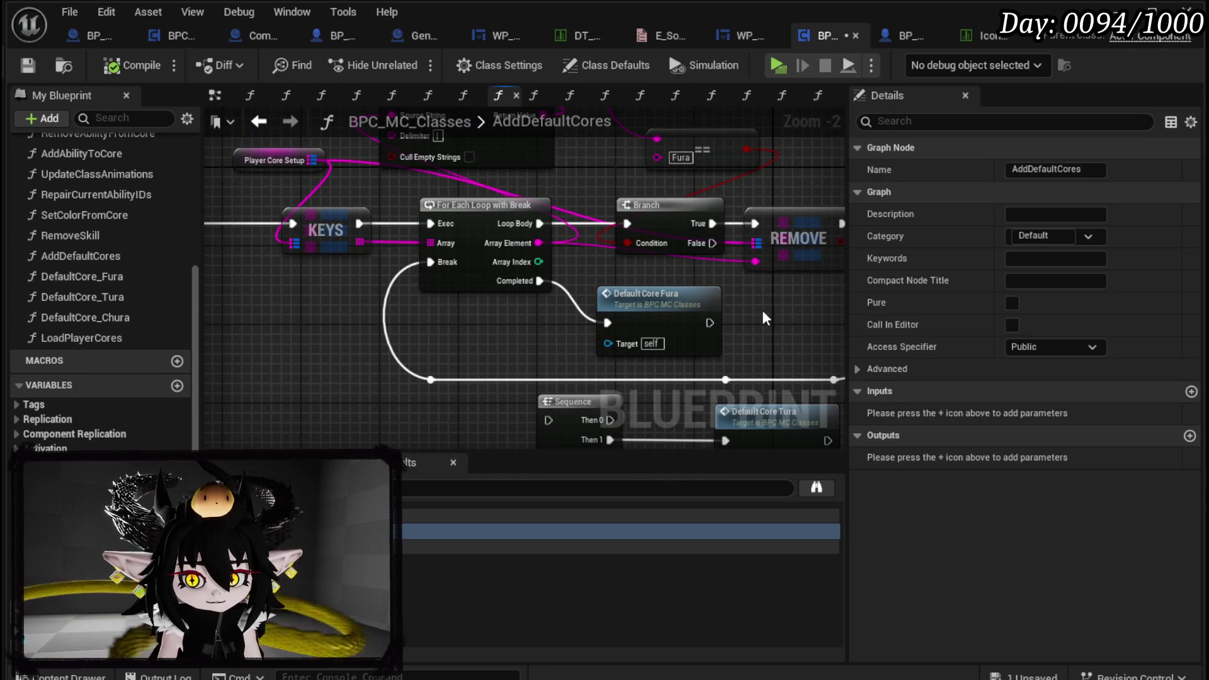
{"action": "left_click", "coordinate": [719, 322]}
Save BPC_MC_Classes, minimize the Blueprint editor, and start a standalone play test
{"action": "left_click", "coordinate": [27, 65]}
{"action": "left_click", "coordinate": [1114, 12]}
{"action": "left_click", "coordinate": [407, 63]}
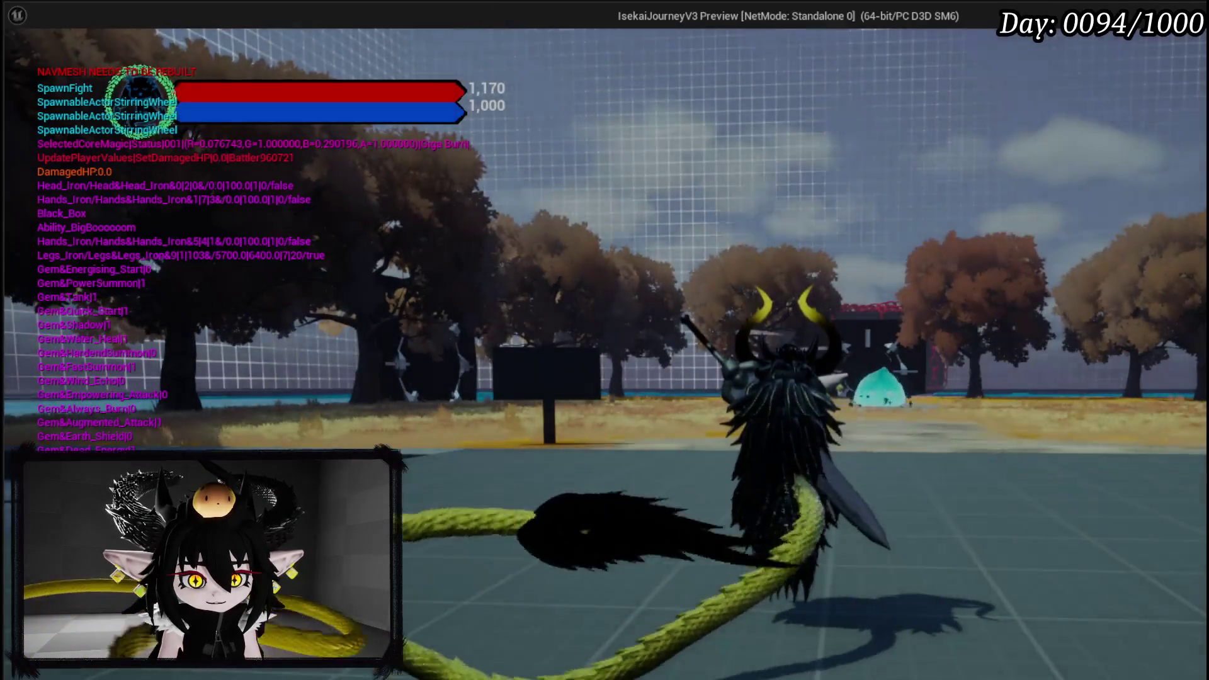
In the game, open the inventory core view, inspect Fura's card deck, then end the play test
{"action": "key", "text": "w"}
{"action": "key", "text": "Tab"}
{"action": "key", "text": "e"}
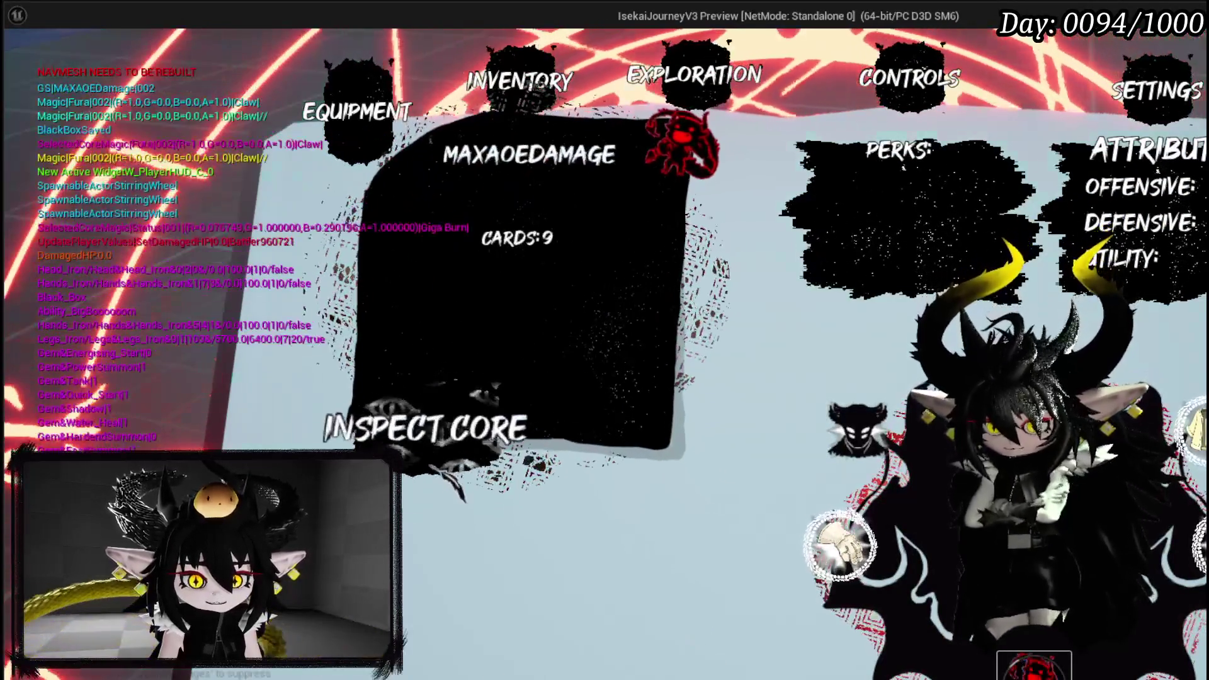
{"action": "left_click", "coordinate": [434, 421]}
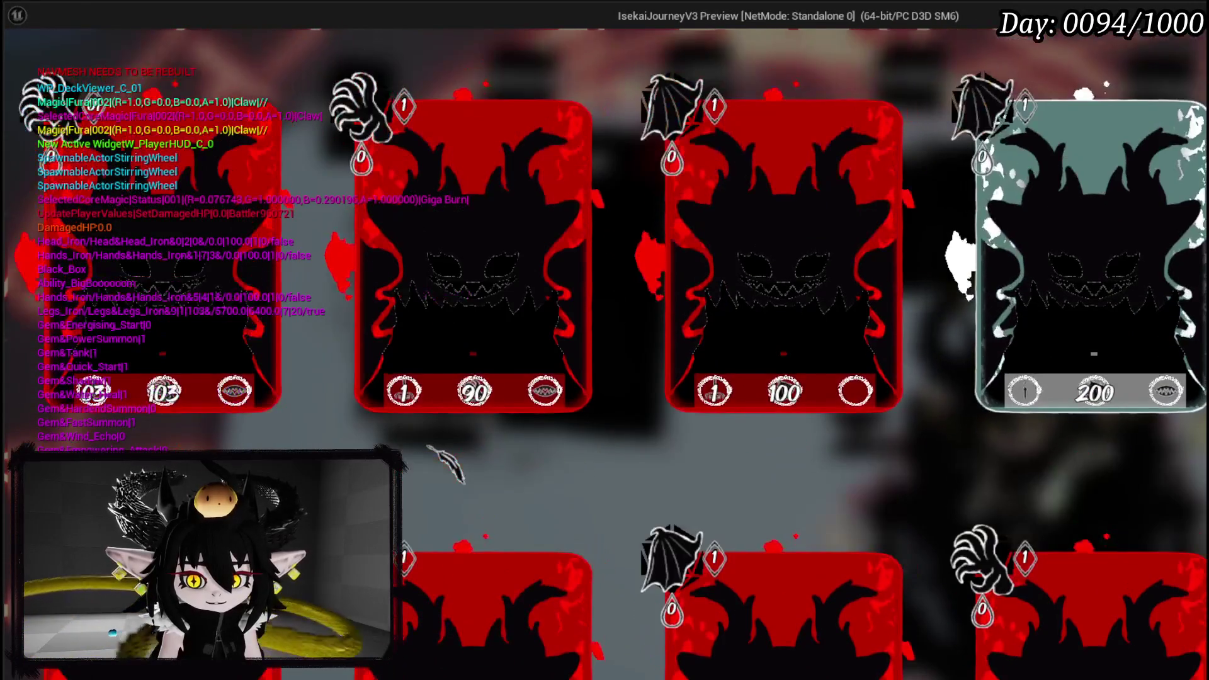
{"action": "scroll", "coordinate": [446, 466], "scroll_direction": "down", "scroll_amount": 2}
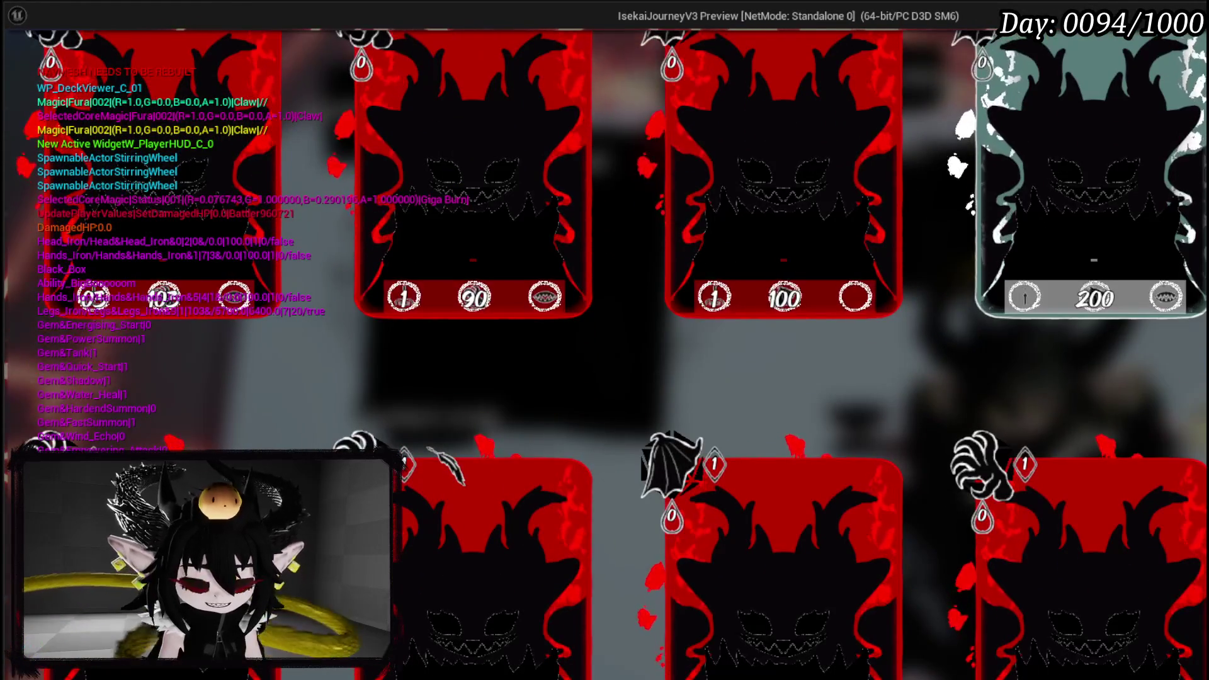
{"action": "key", "text": "Escape"}
{"action": "key", "text": "ctrl+s"}
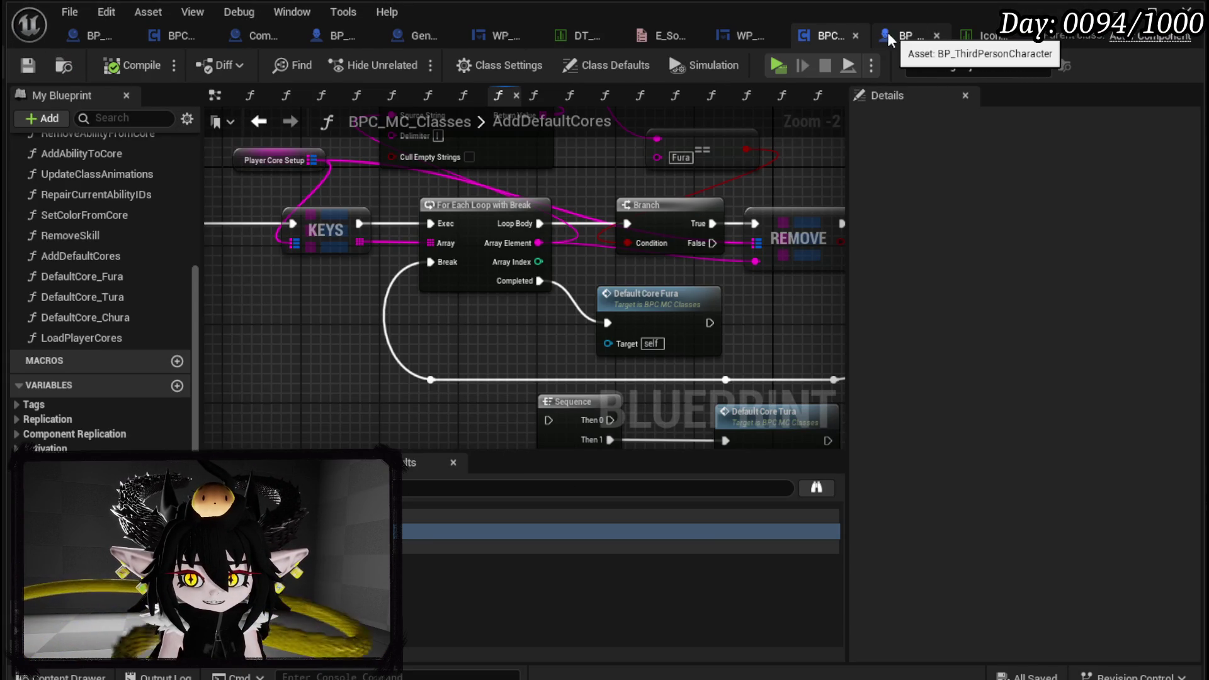
Open DefaultCore_Fura and look over the Make Map entries and the ADD node
{"action": "double_click", "coordinate": [670, 327]}
{"action": "mouse_move", "coordinate": [384, 179]}
{"action": "left_mouse_down"}
{"action": "mouse_move", "coordinate": [391, 259]}
{"action": "mouse_move", "coordinate": [330, 214]}
{"action": "mouse_move", "coordinate": [590, 292]}
{"action": "left_mouse_up"}
{"action": "scroll", "coordinate": [326, 210], "scroll_direction": "up", "scroll_amount": 1}
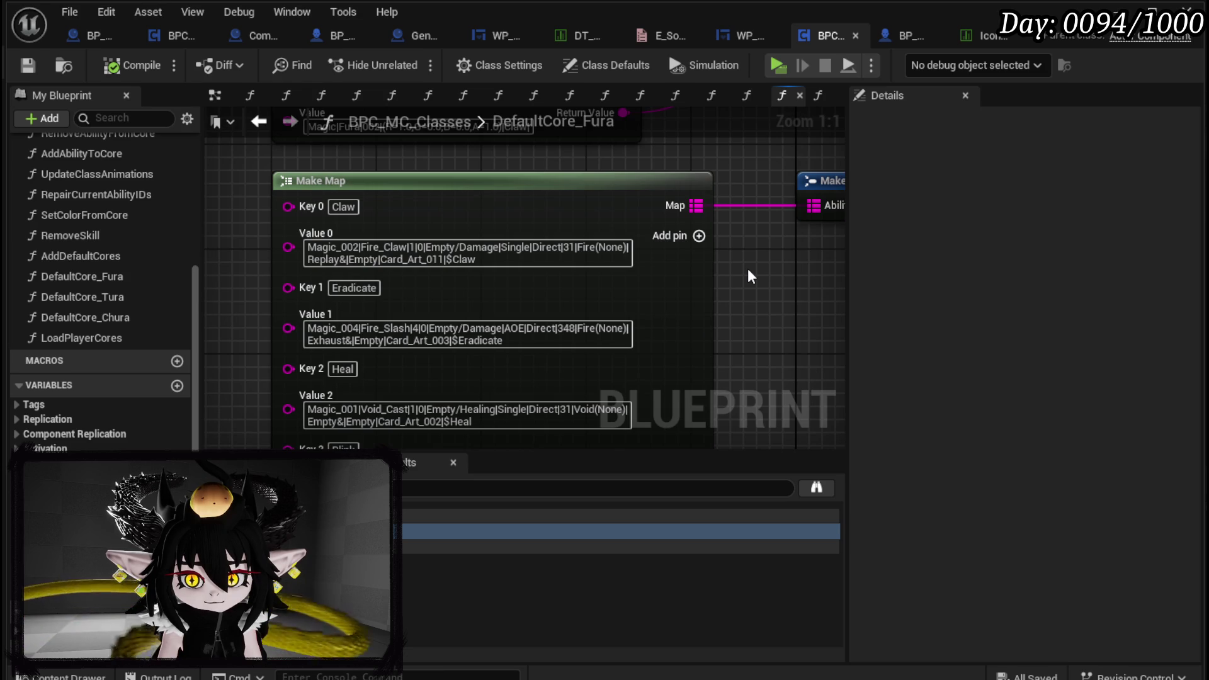
{"action": "mouse_move", "coordinate": [754, 257]}
{"action": "left_mouse_down"}
{"action": "mouse_move", "coordinate": [499, 346]}
{"action": "mouse_move", "coordinate": [548, 480]}
{"action": "mouse_move", "coordinate": [731, 284]}
{"action": "mouse_move", "coordinate": [762, 268]}
{"action": "left_mouse_up"}
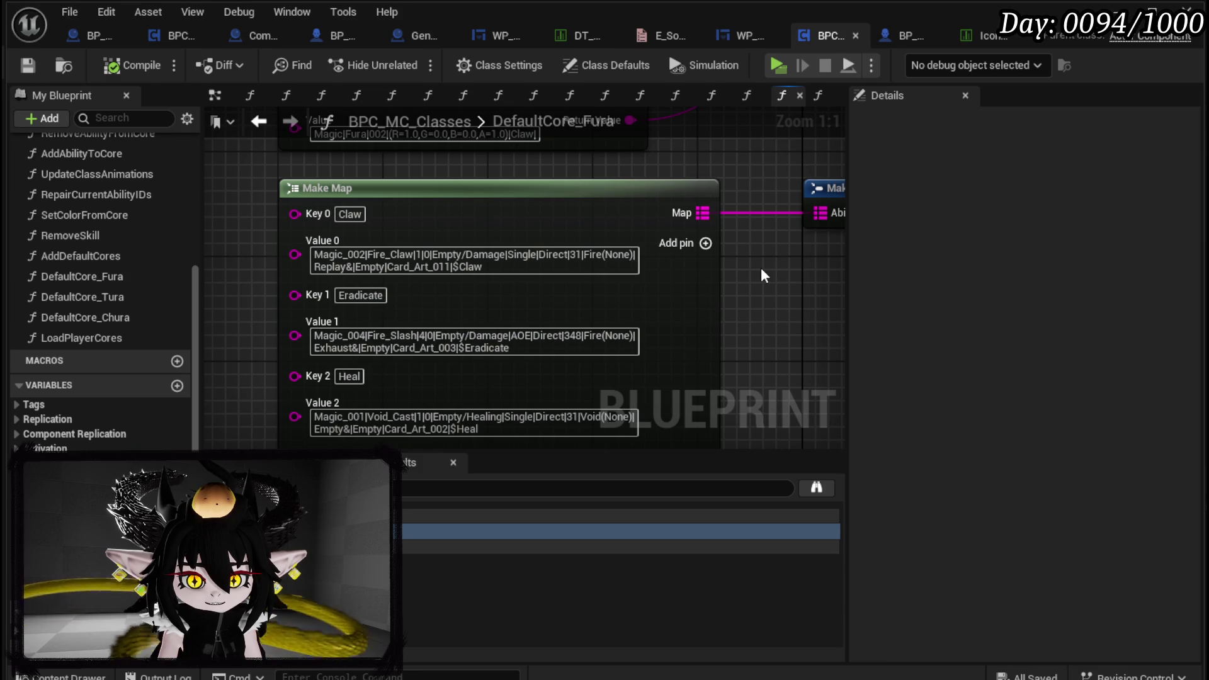
{"action": "scroll", "coordinate": [761, 268], "scroll_direction": "down", "scroll_amount": 5}
{"action": "mouse_move", "coordinate": [760, 269]}
{"action": "left_mouse_down"}
{"action": "mouse_move", "coordinate": [550, 369]}
{"action": "mouse_move", "coordinate": [661, 238]}
{"action": "left_mouse_up"}
{"action": "scroll", "coordinate": [596, 249], "scroll_direction": "up", "scroll_amount": 3}
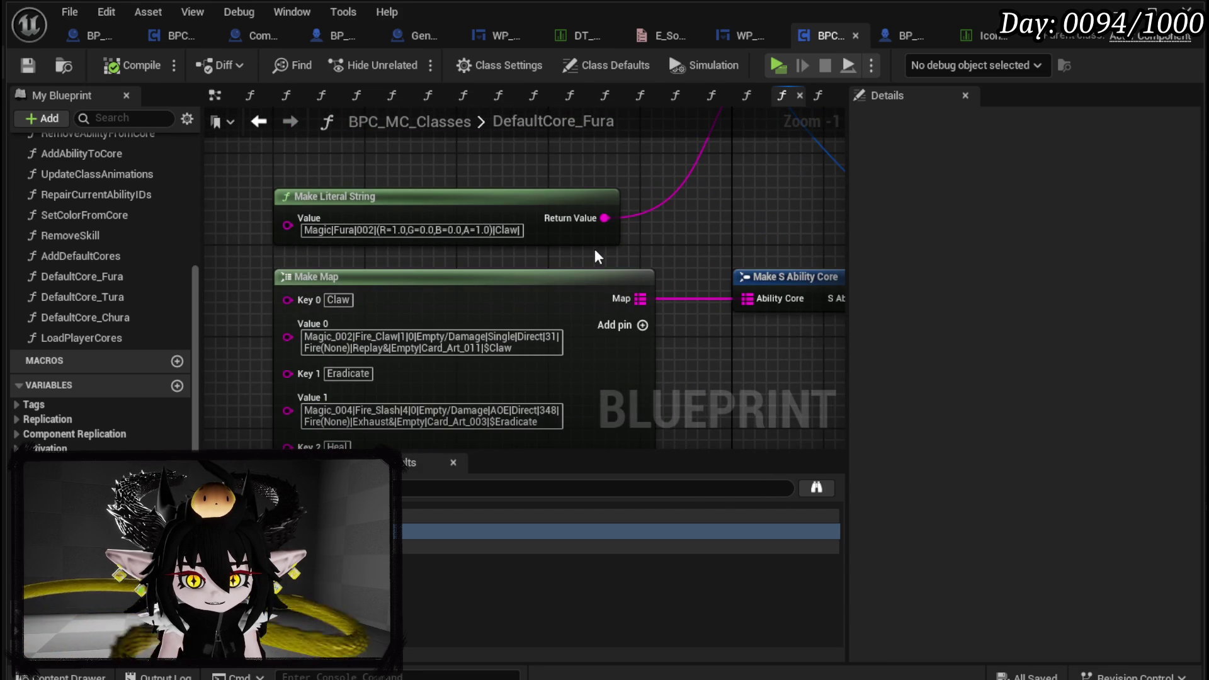
{"action": "scroll", "coordinate": [596, 250], "scroll_direction": "down", "scroll_amount": 3}
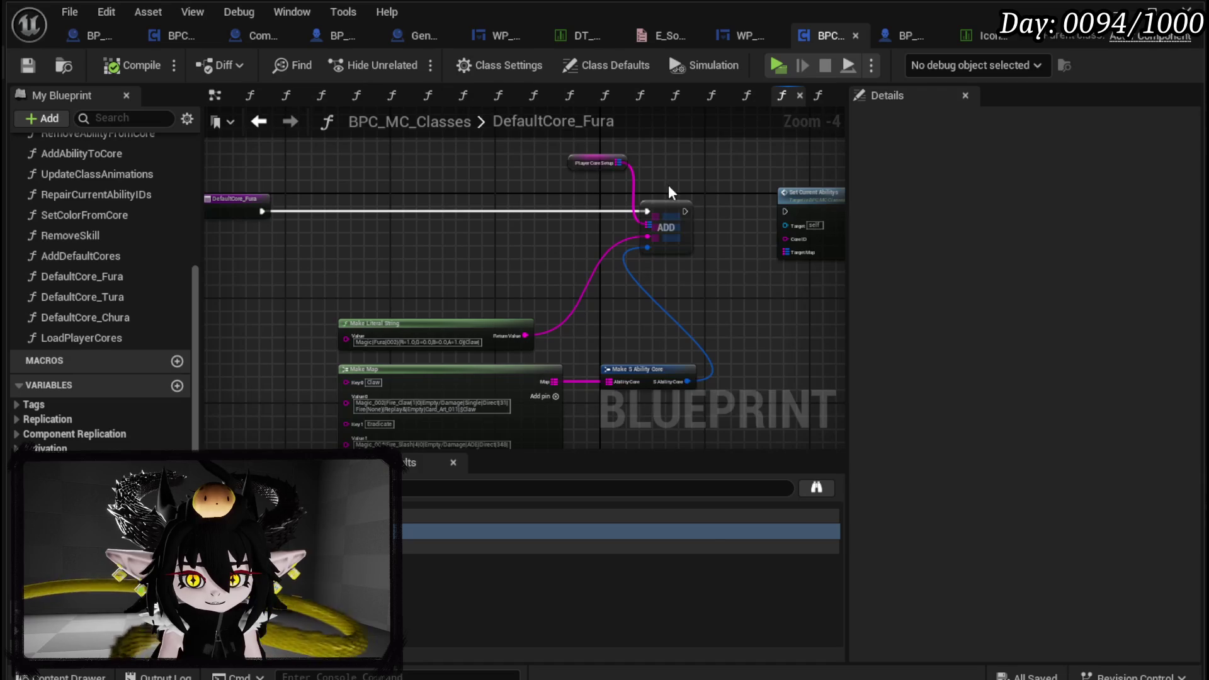
Add a breakpoint on the ADD node and relaunch the play test with Alt+P
{"action": "right_click", "coordinate": [659, 215]}
{"action": "left_click", "coordinate": [701, 548]}
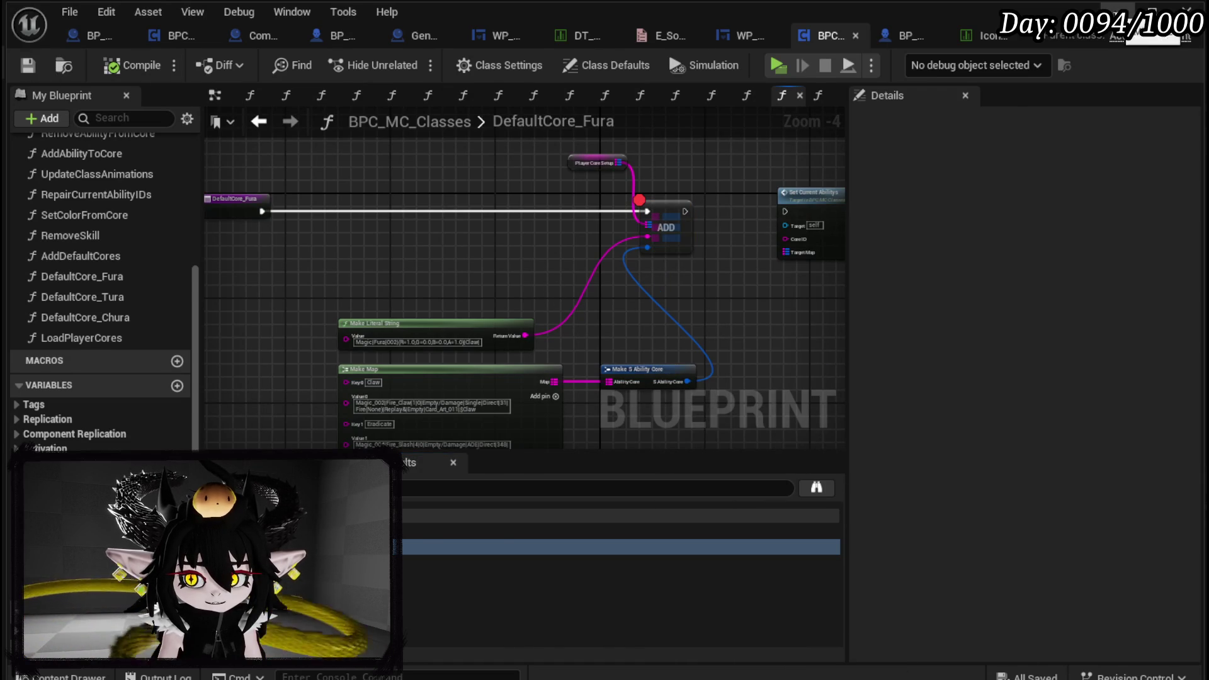
{"action": "left_click", "coordinate": [1133, 11]}
{"action": "key", "text": "alt+p"}
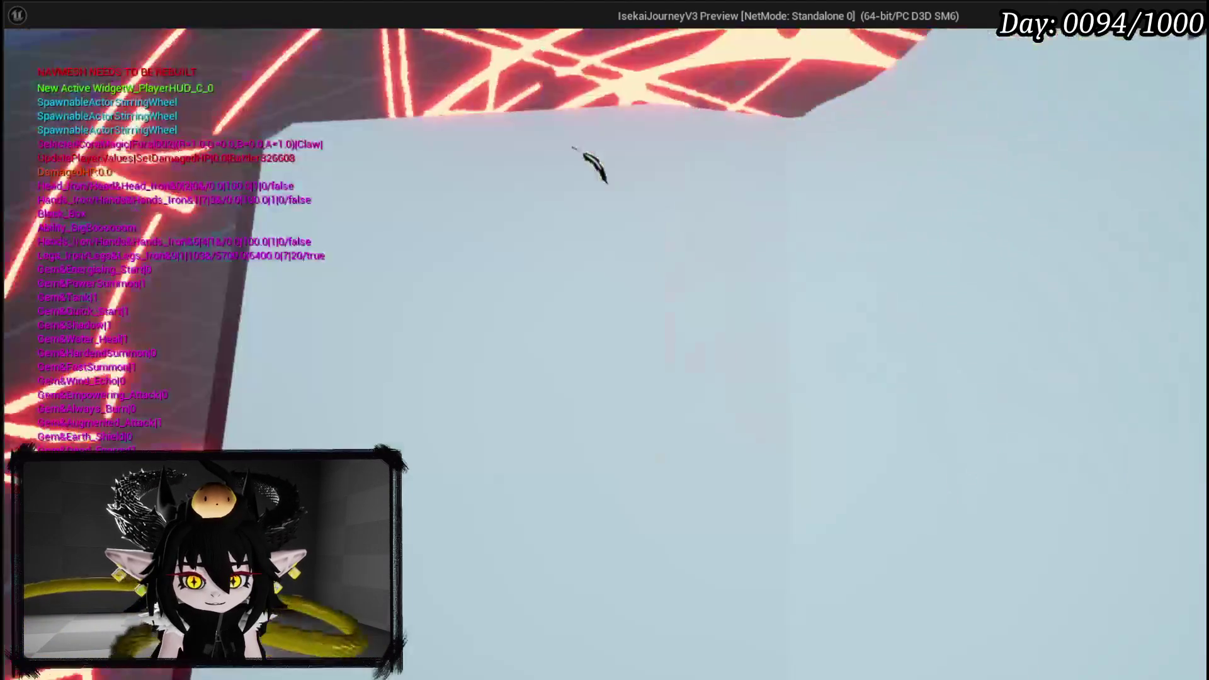
Open the character menu and inspect the Fura and Status core decks
{"action": "key", "text": "Tab"}
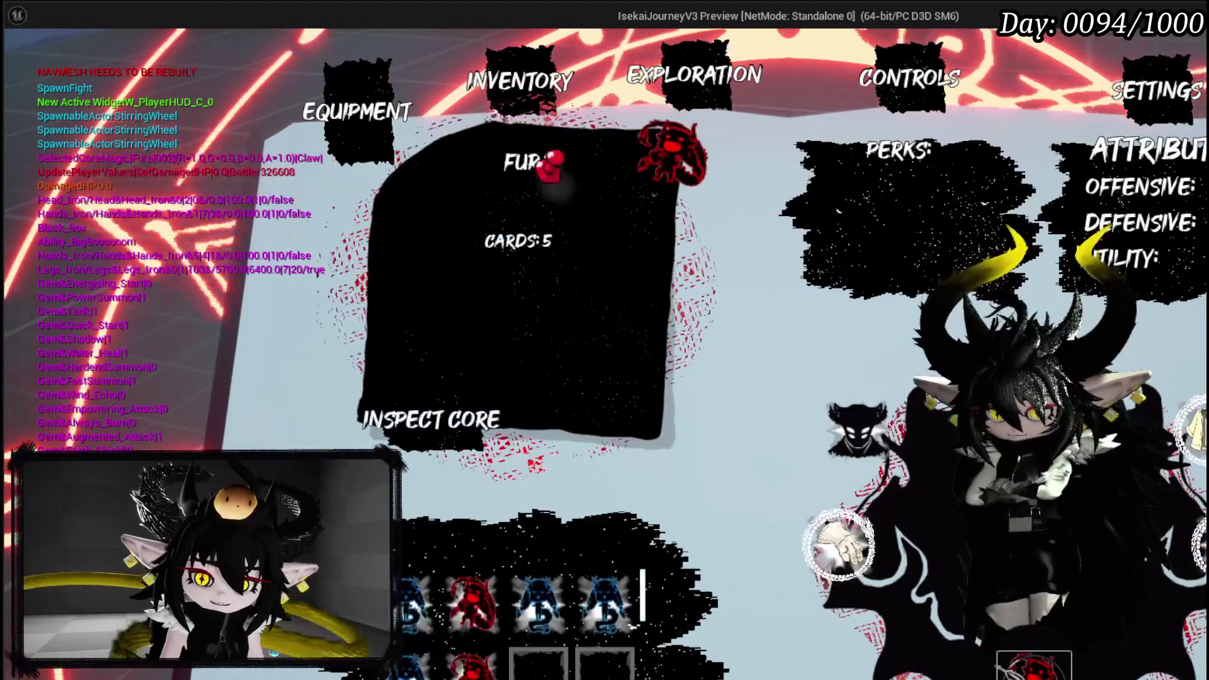
{"action": "left_click", "coordinate": [523, 283]}
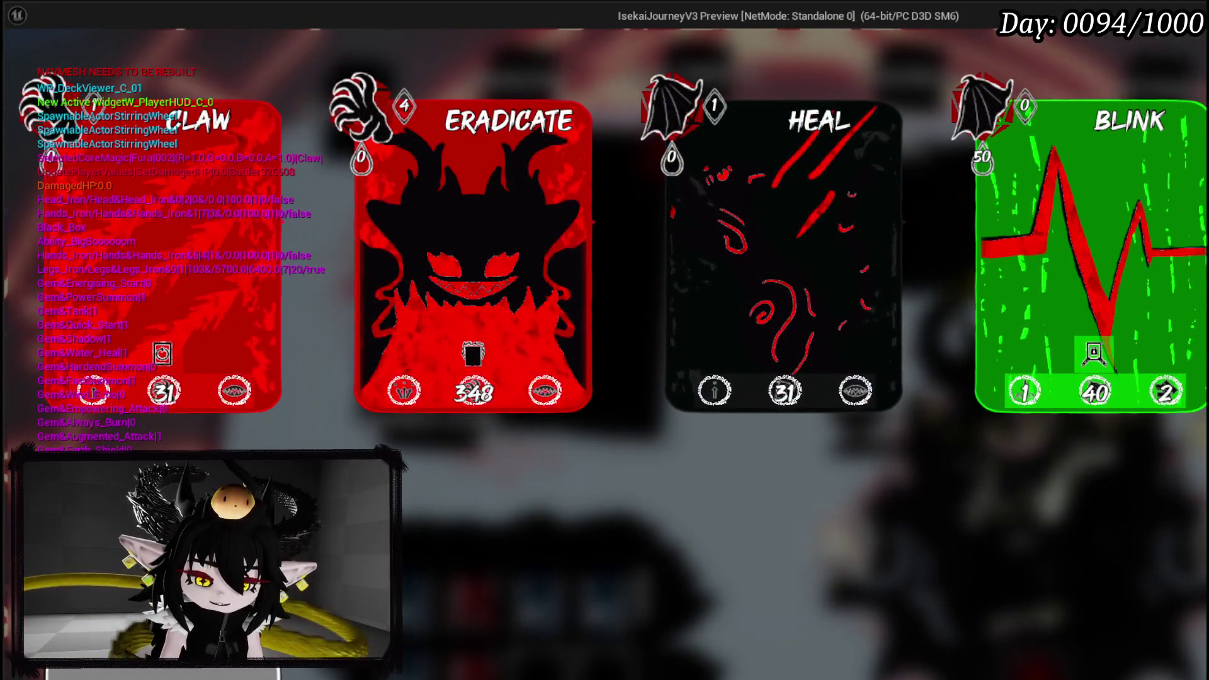
{"action": "key", "text": "Escape"}
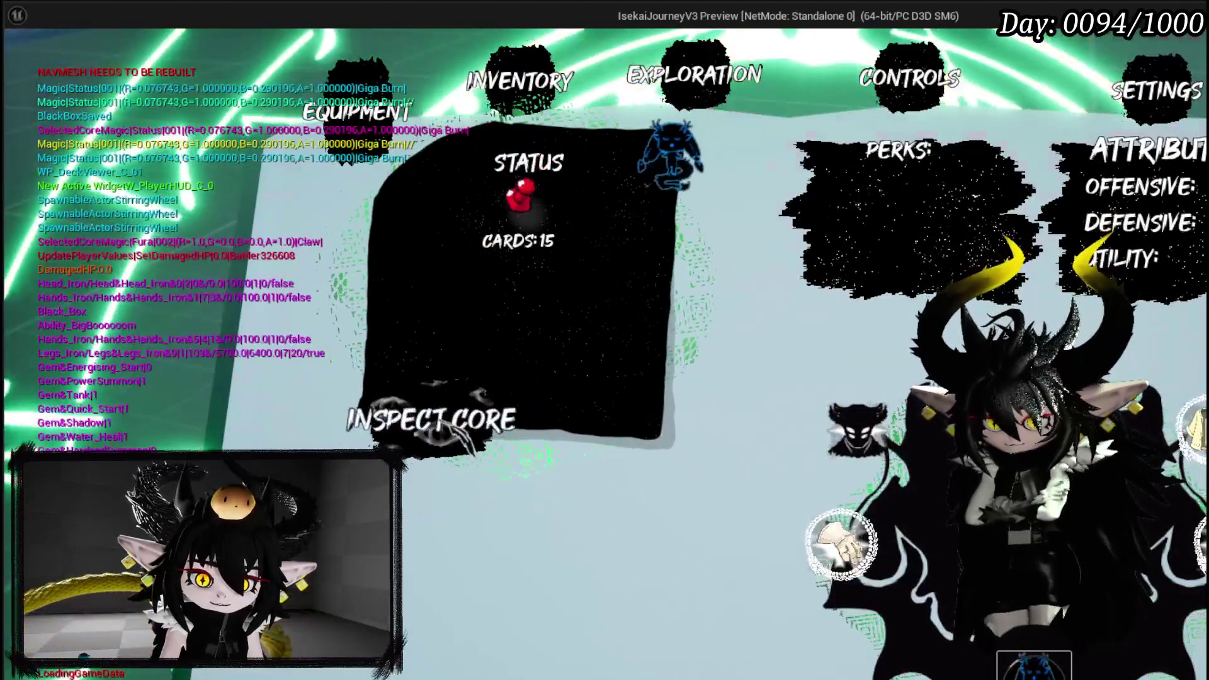
{"action": "left_click", "coordinate": [459, 434]}
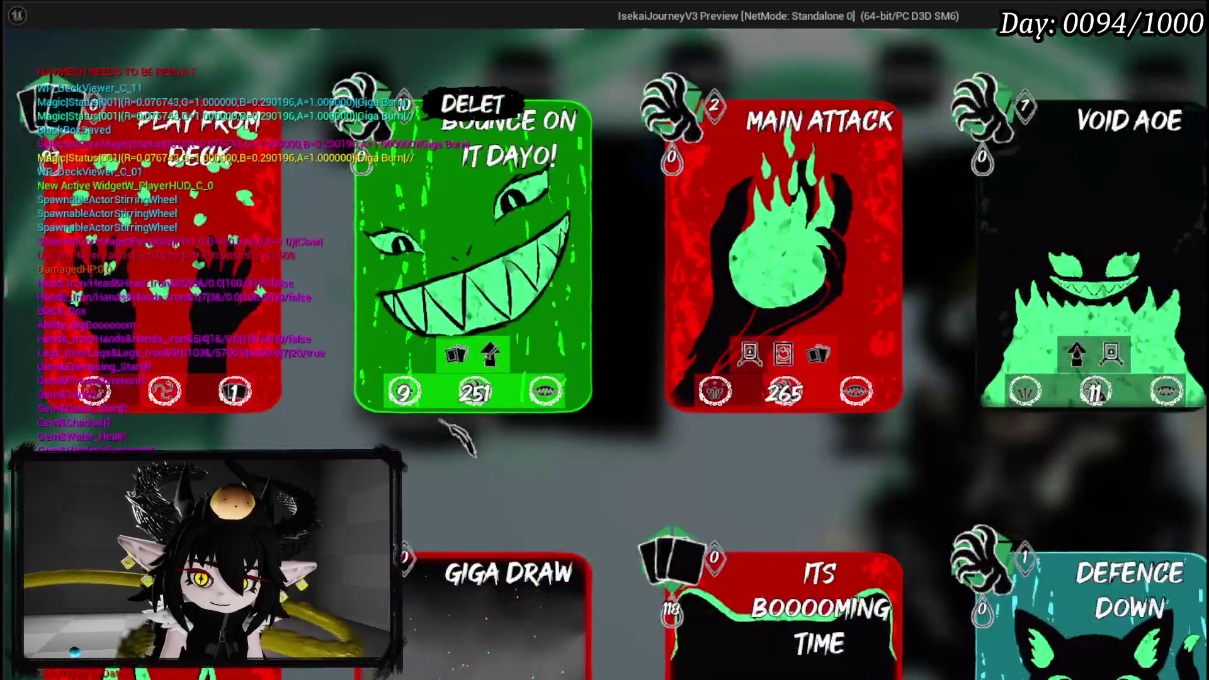
{"action": "scroll", "coordinate": [469, 441], "scroll_direction": "down", "scroll_amount": 5}
{"action": "key", "text": "Escape"}
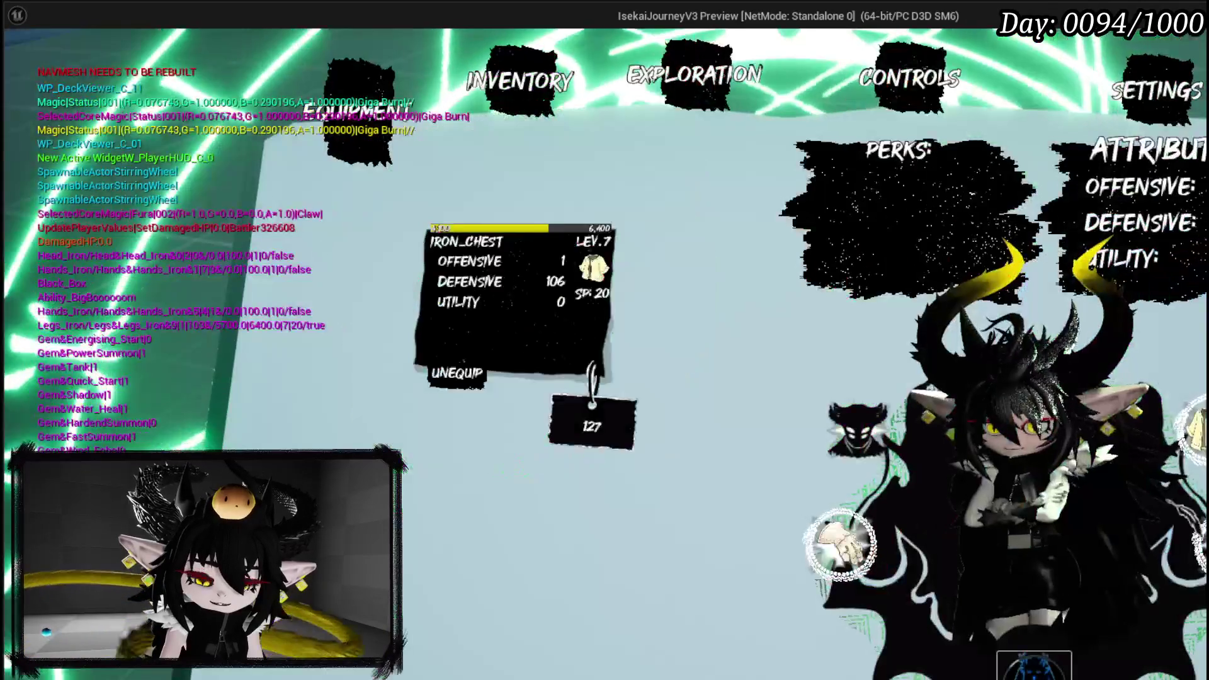
{"action": "left_click", "coordinate": [459, 429]}
{"action": "key", "text": "Escape"}
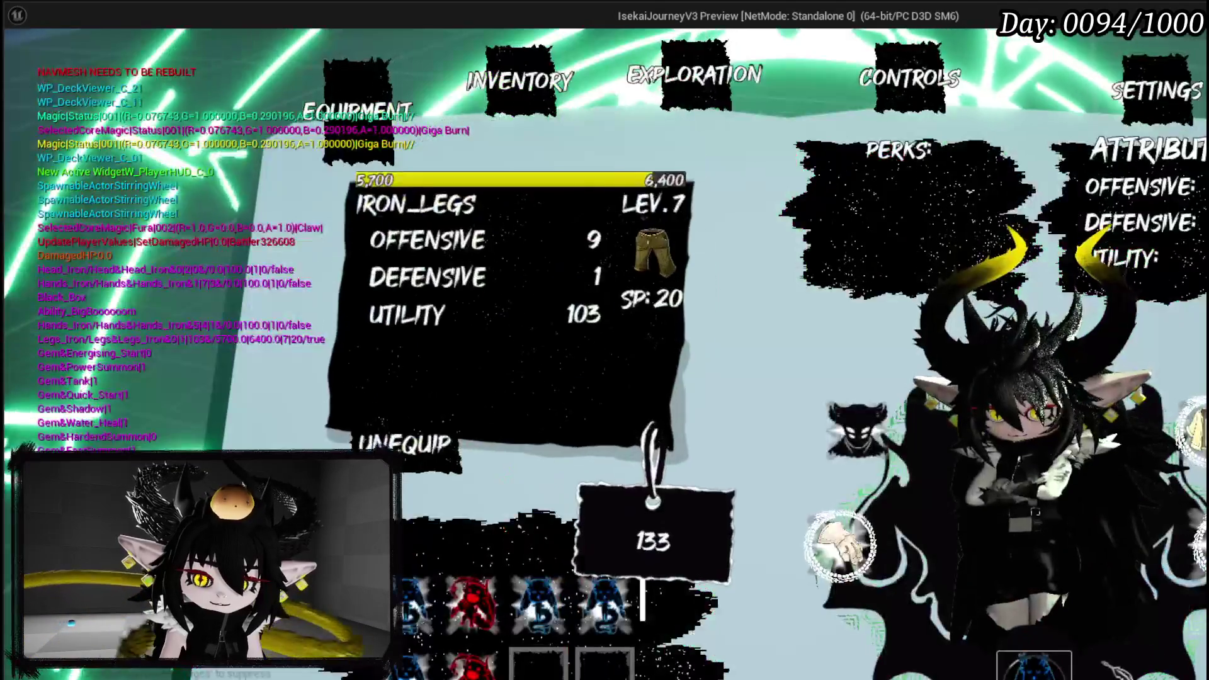
Switch the core panel to Fura and display its Claw, Eradicate, Heal and Blink deck
{"action": "left_click", "coordinate": [469, 661]}
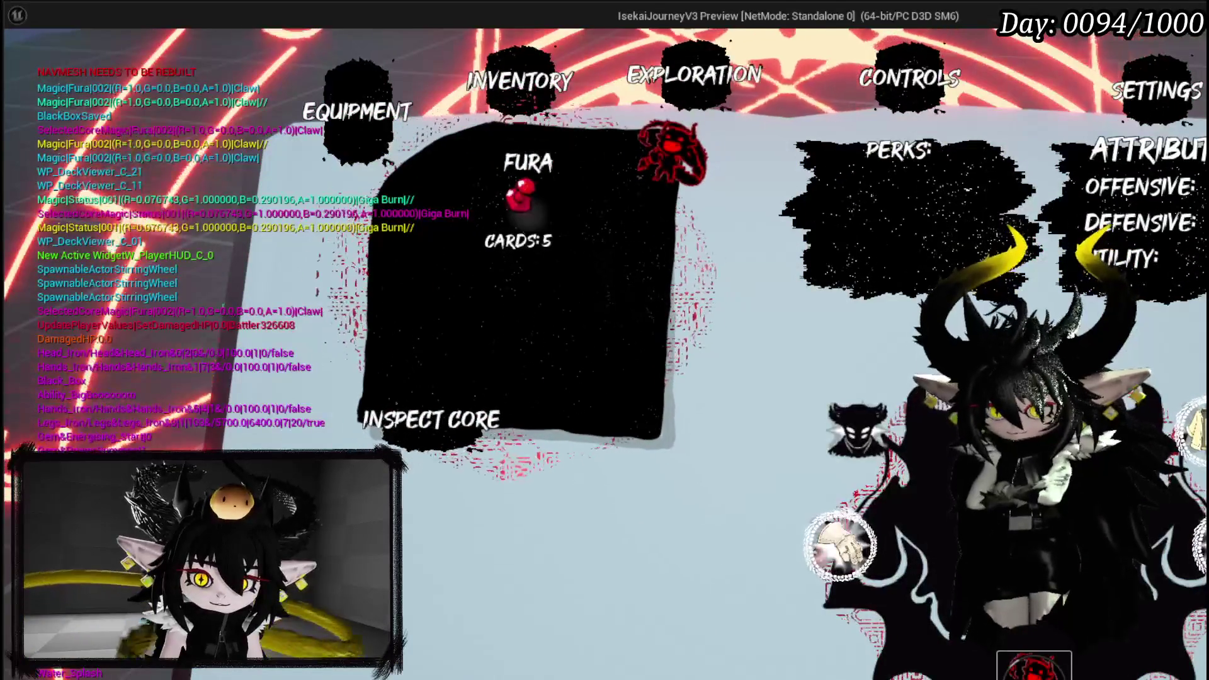
{"action": "left_click", "coordinate": [480, 434]}
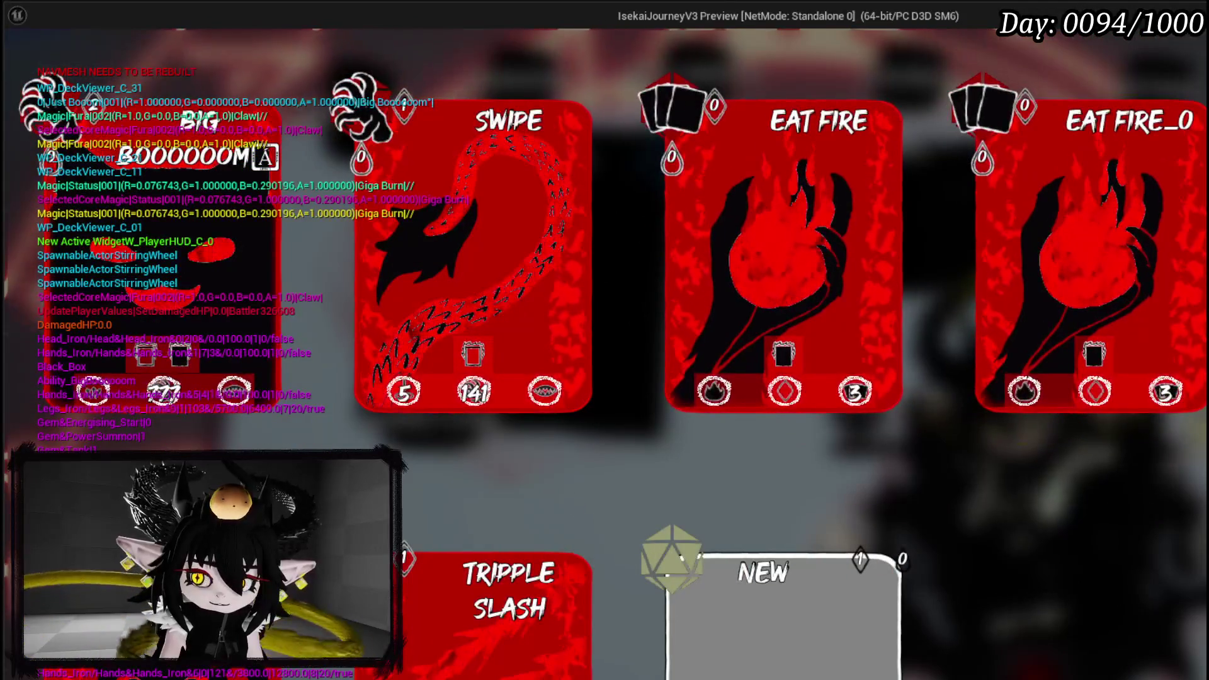
{"action": "key", "text": "Escape"}
{"action": "left_click", "coordinate": [469, 661]}
{"action": "left_click", "coordinate": [432, 420]}
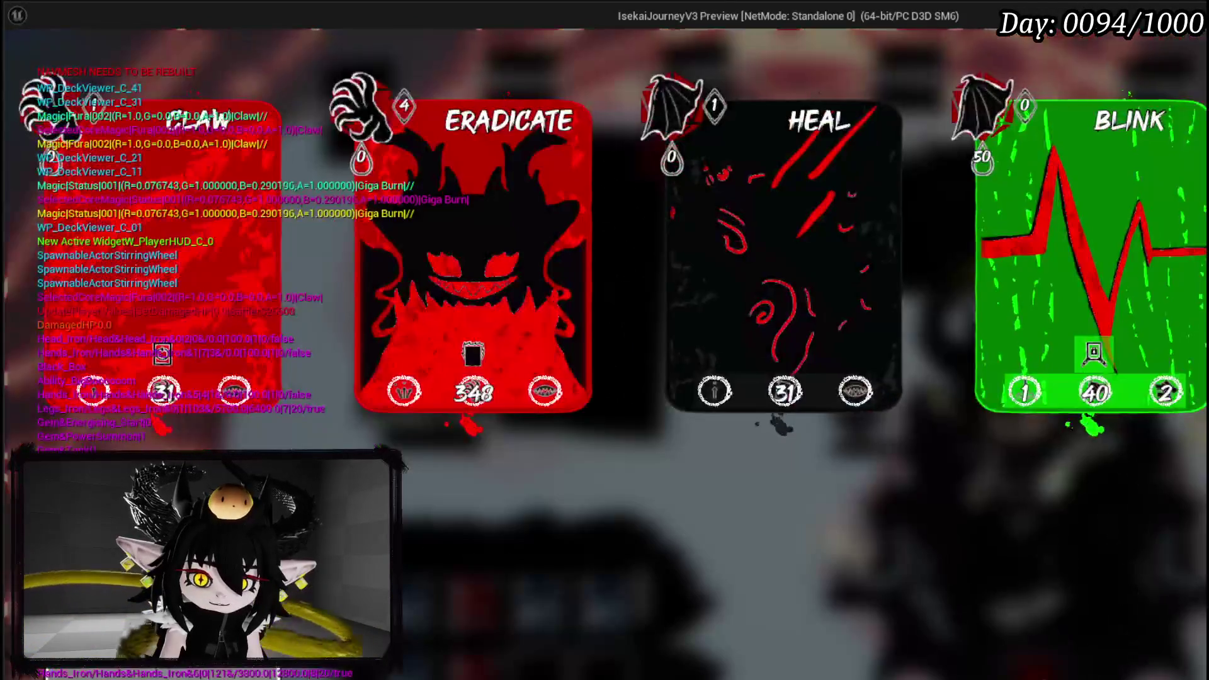